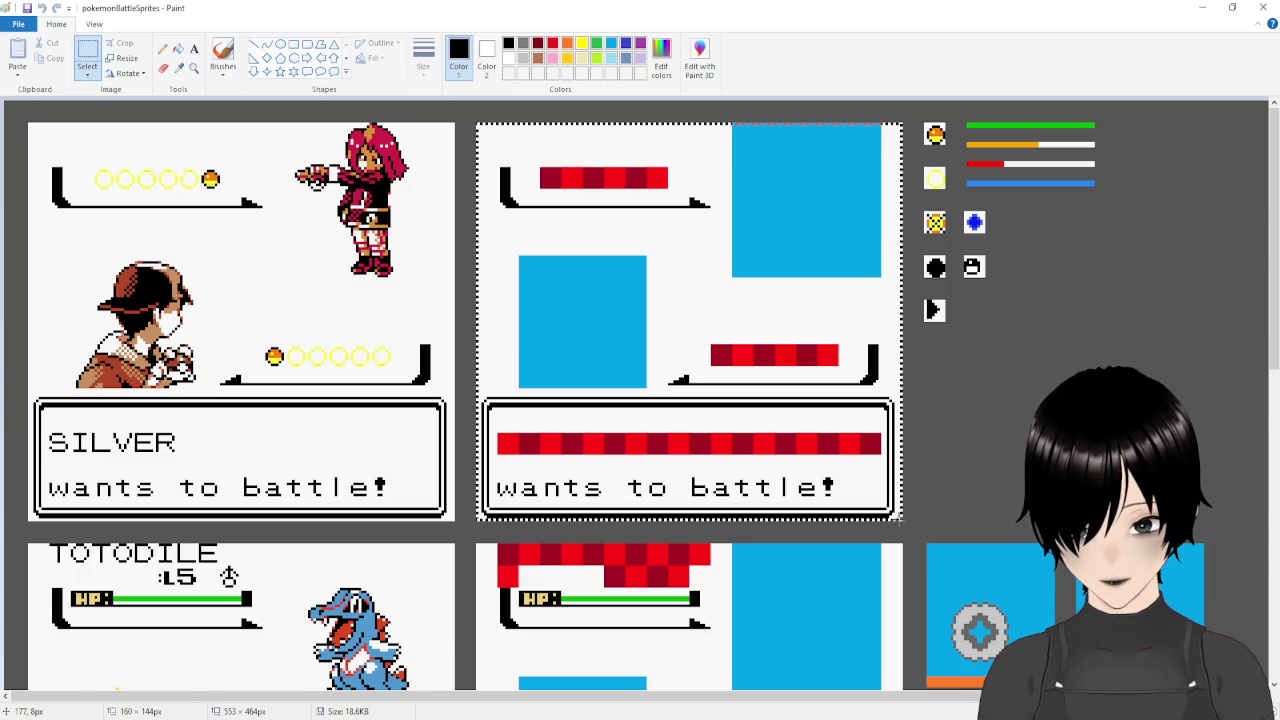
# Select the 160×144 battle screen area and look over the sprite sheet's text box.
pyautogui.moveTo(898, 520); pyautogui.dragTo(898, 520)
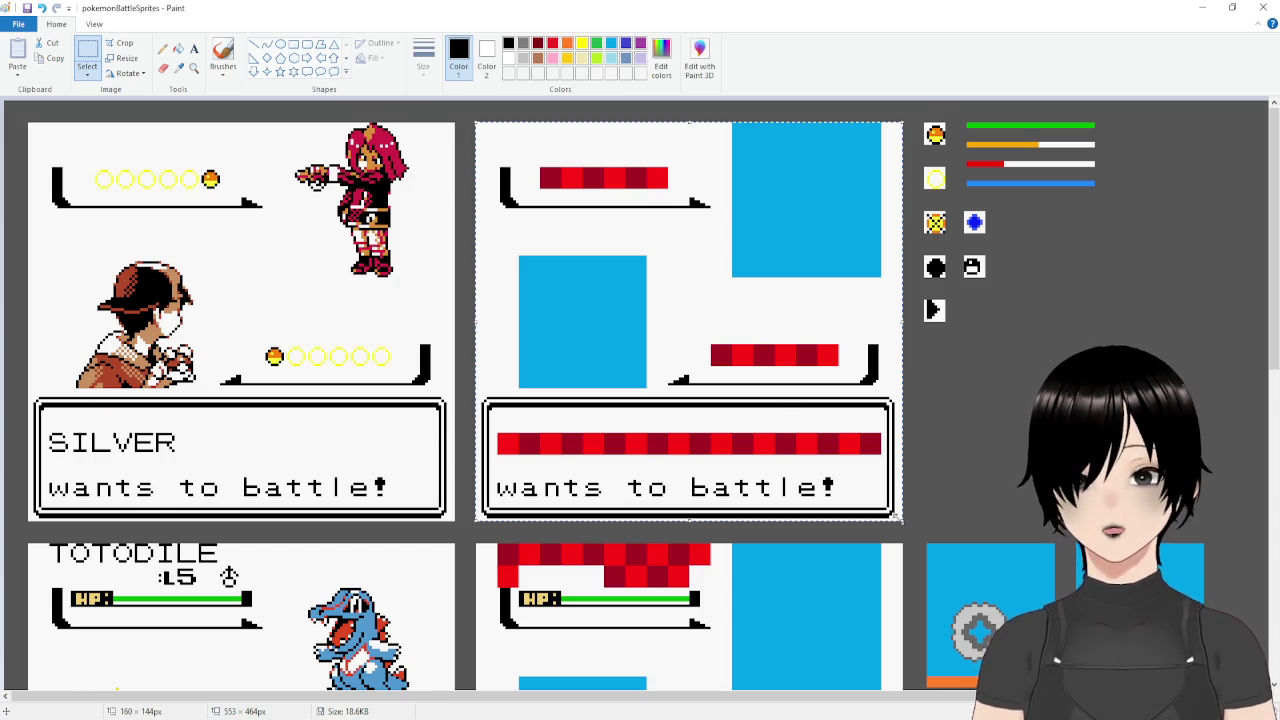
pyautogui.scroll(-5, 900, 520)
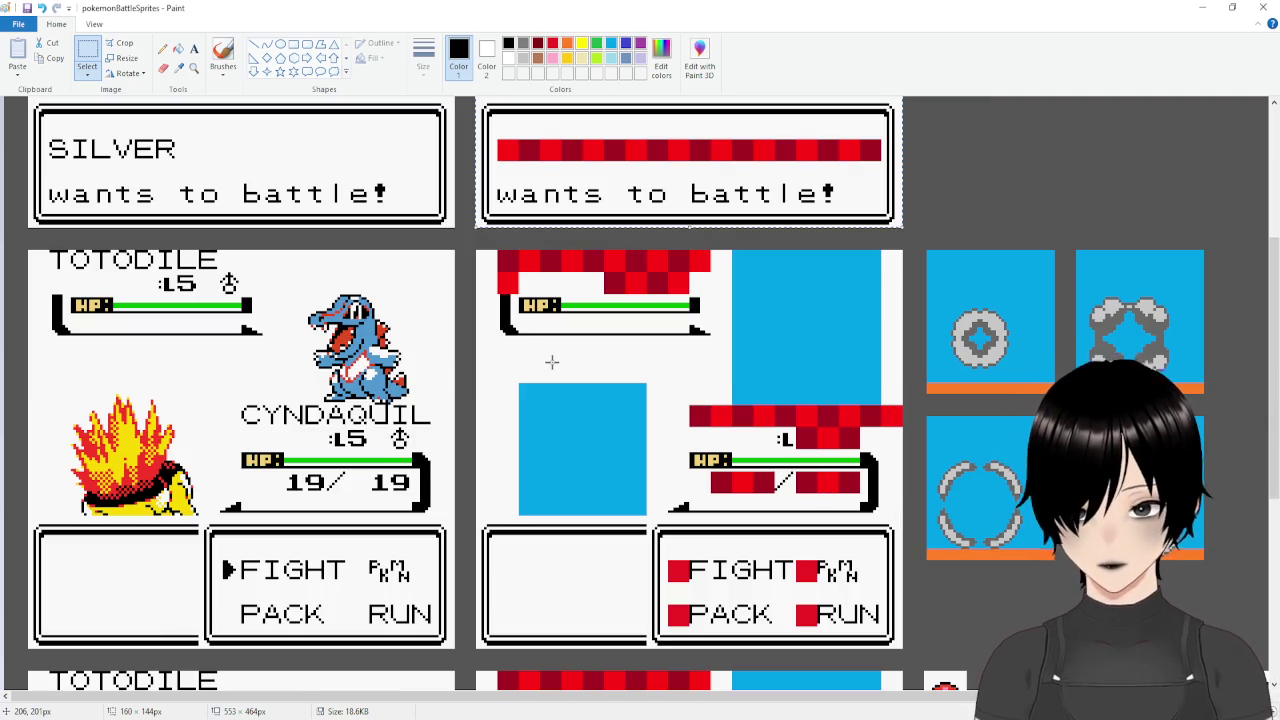
pyautogui.scroll(-4, 551, 362)
pyautogui.scroll(2, 551, 362)
pyautogui.scroll(-4, 551, 362)
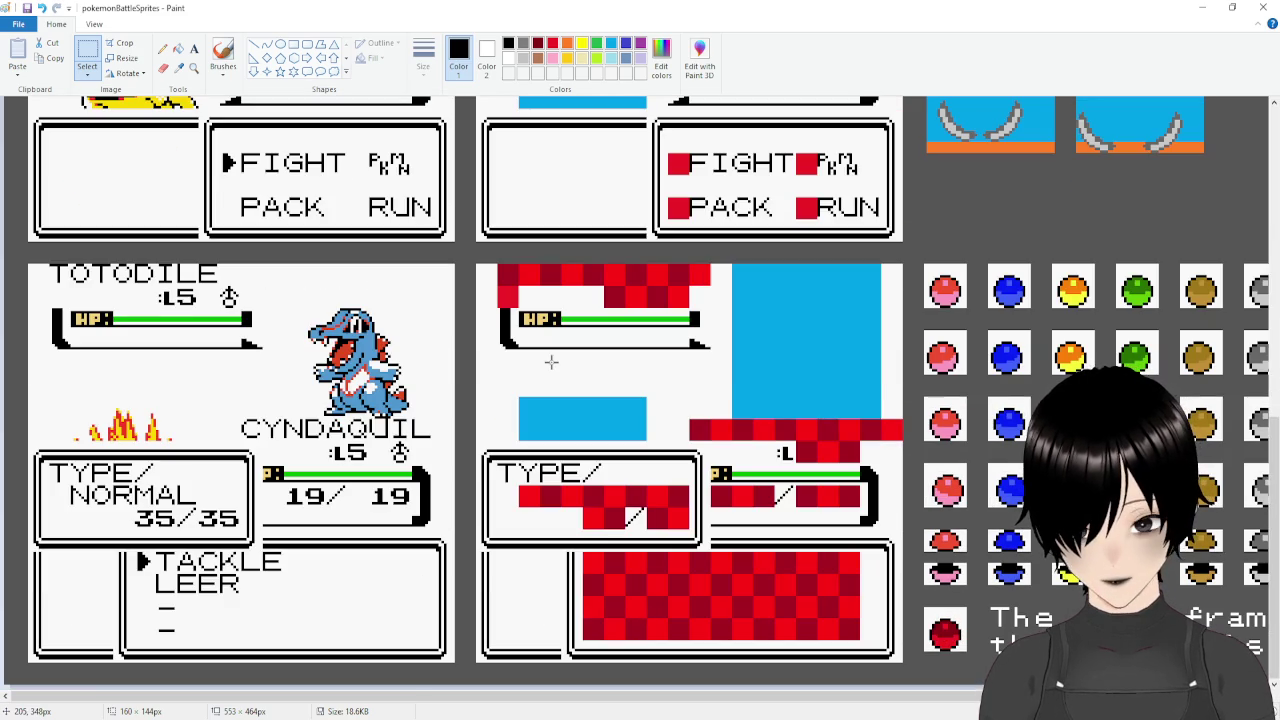
pyautogui.moveTo(721, 700); pyautogui.dragTo(932, 716)
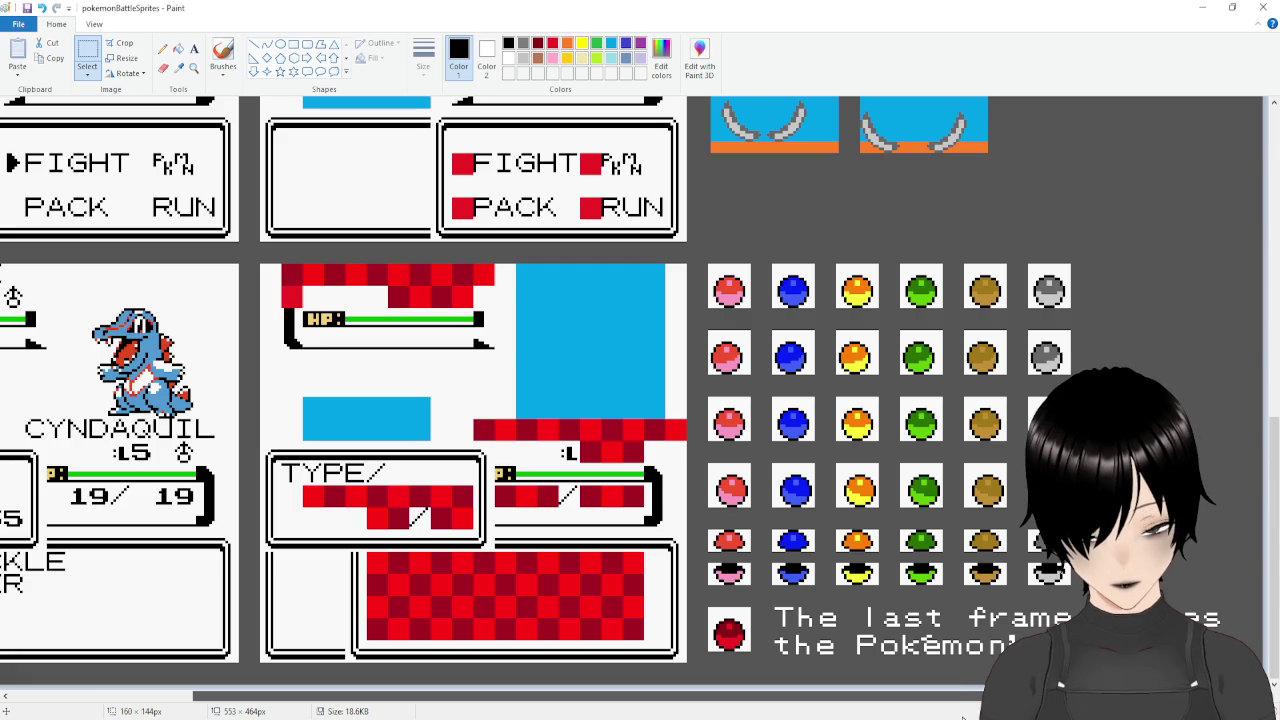
pyautogui.moveTo(950, 716); pyautogui.dragTo(683, 716)
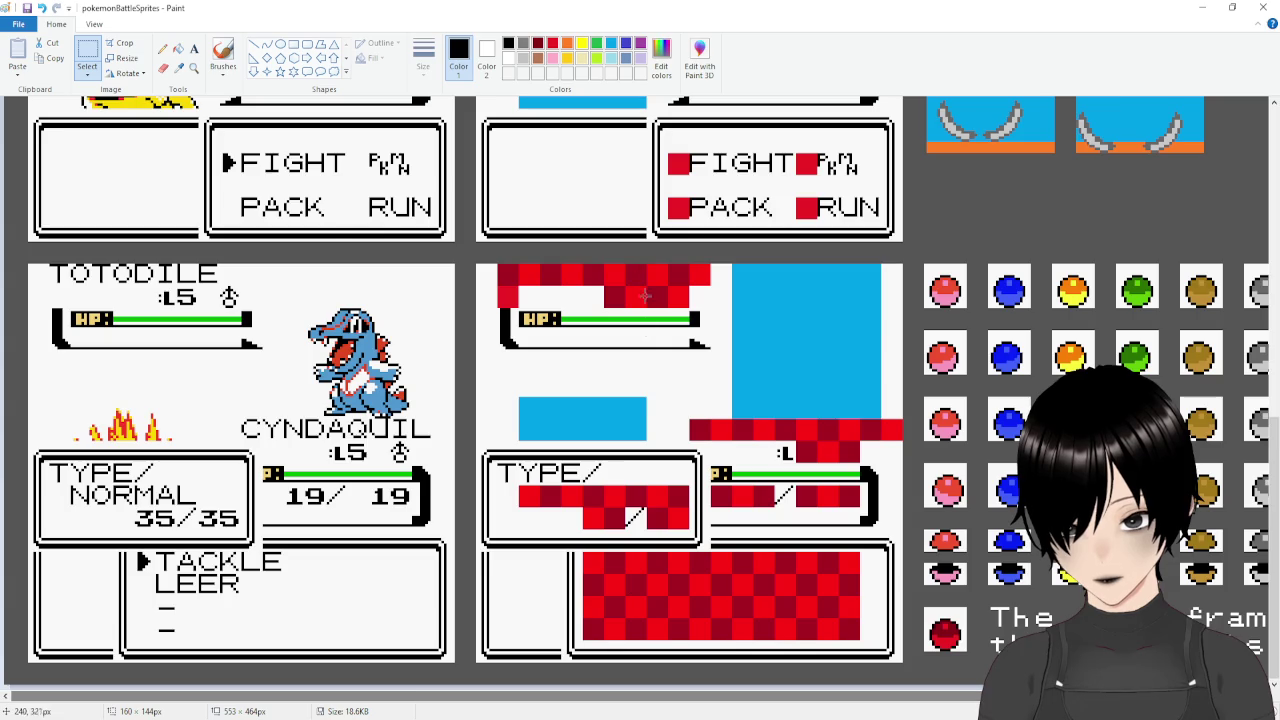
pyautogui.scroll(3, 621, 418)
pyautogui.scroll(3, 621, 418)
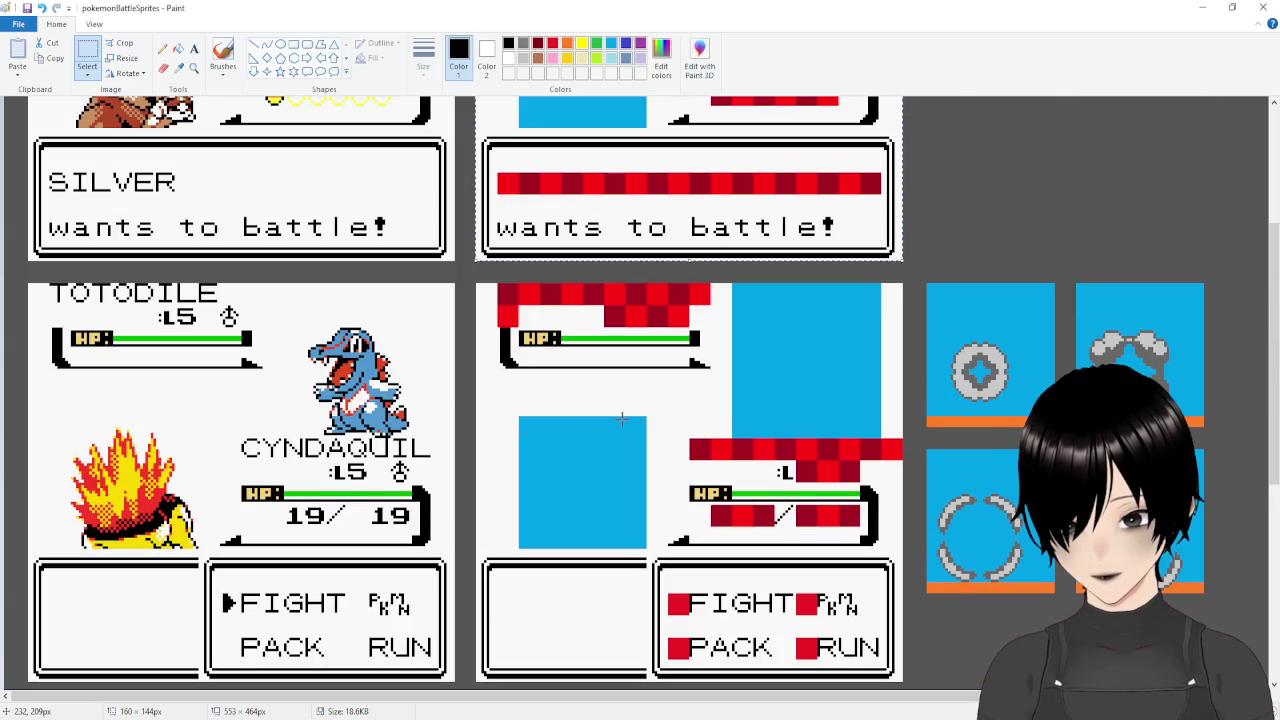
pyautogui.scroll(4, 621, 418)
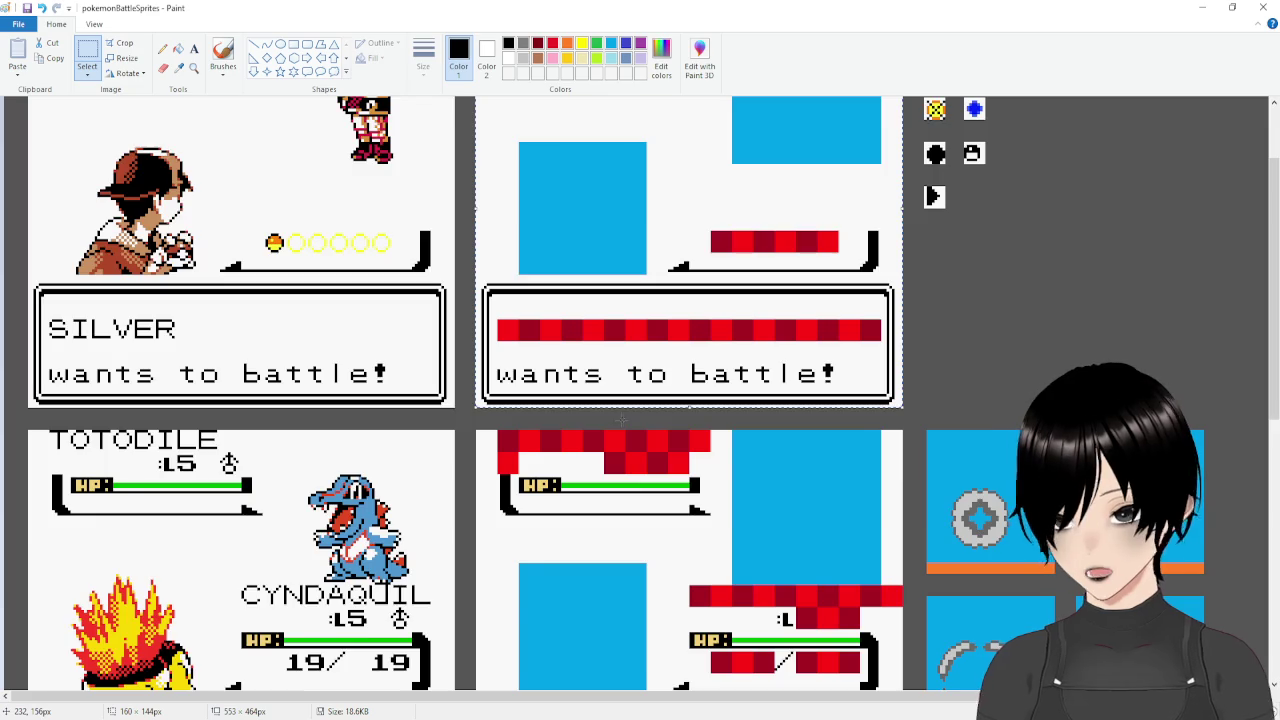
pyautogui.scroll(-8, 621, 418)
pyautogui.scroll(-2, 621, 418)
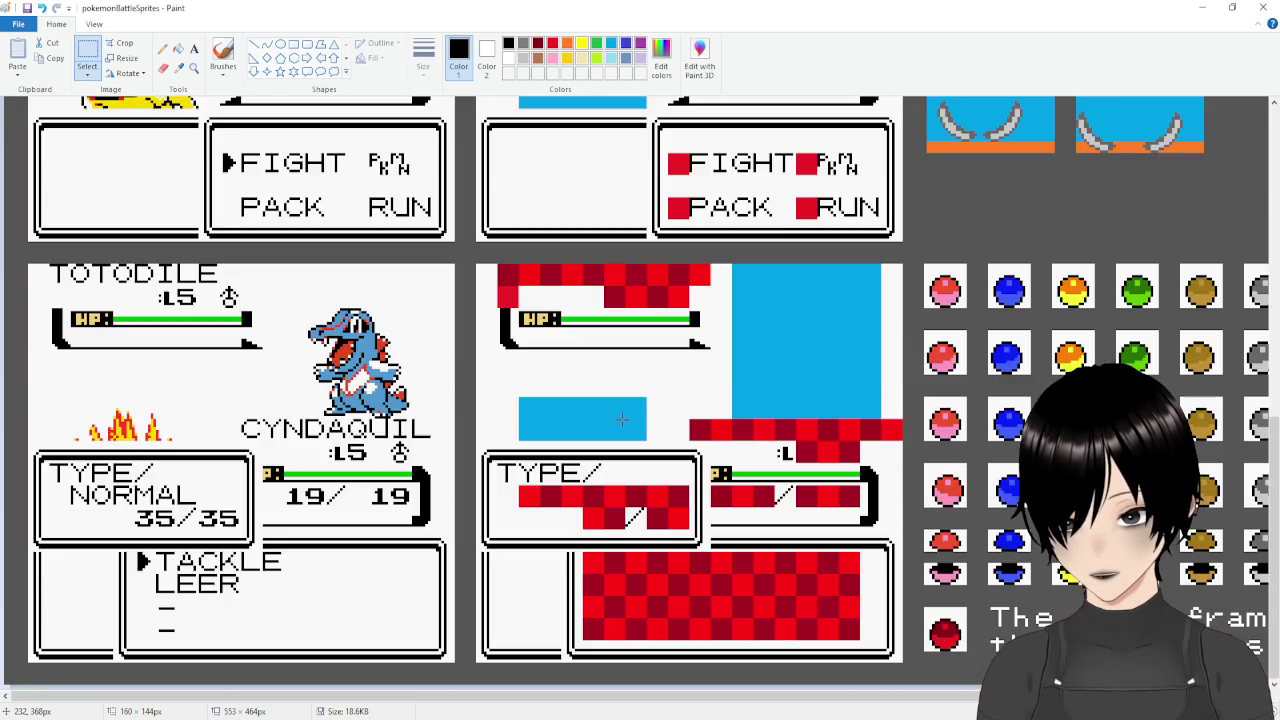
pyautogui.scroll(9, 621, 418)
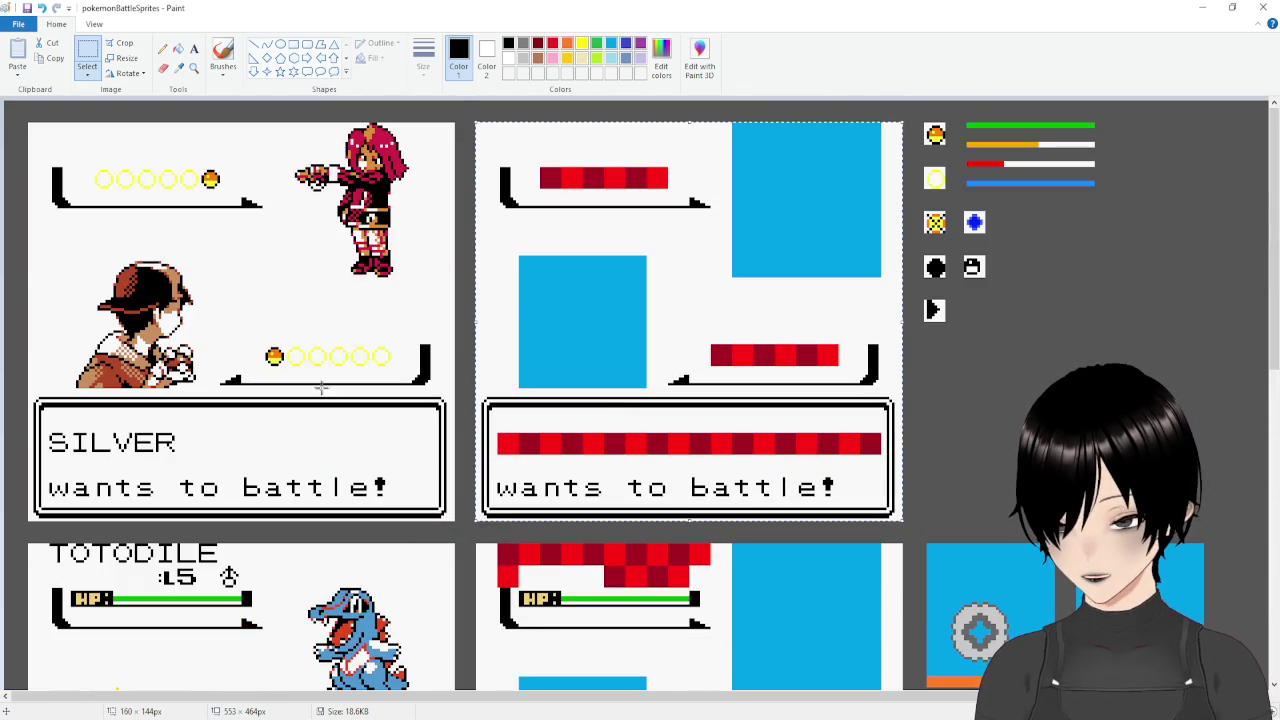
pyautogui.keyDown('ctrl'); pyautogui.scroll(2, 253, 435); pyautogui.keyUp('ctrl')
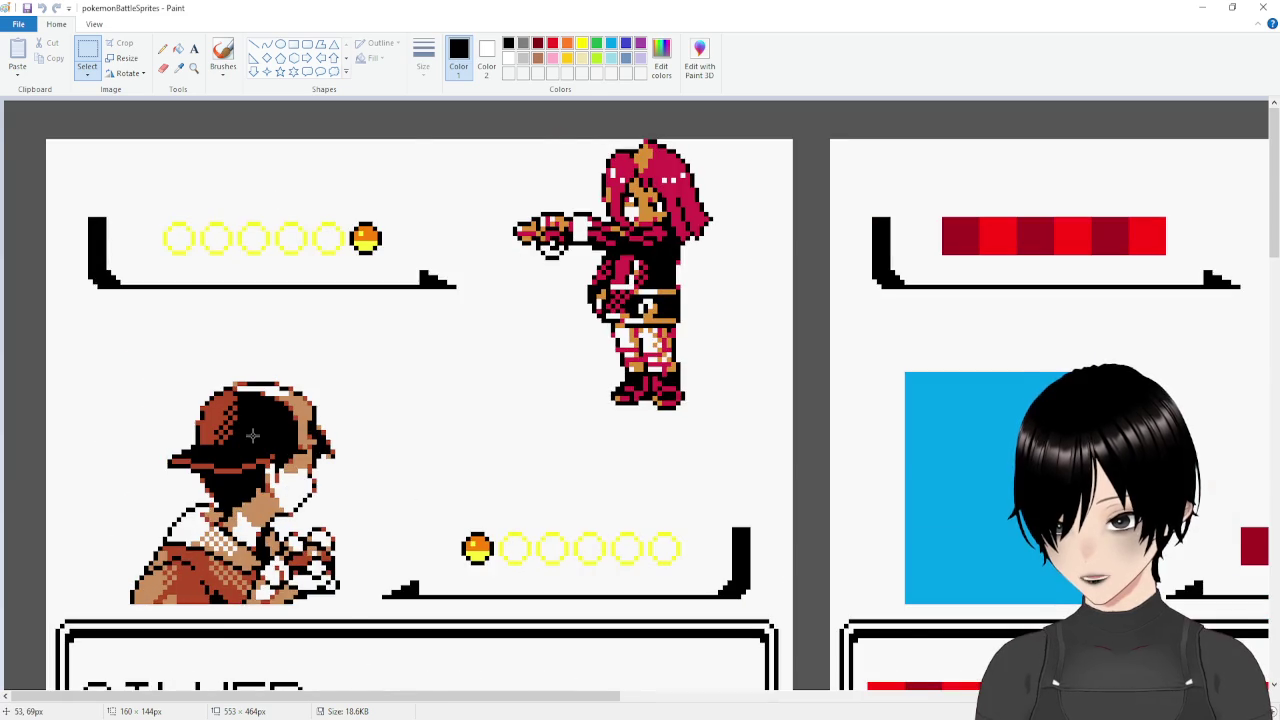
pyautogui.scroll(-3, 253, 435)
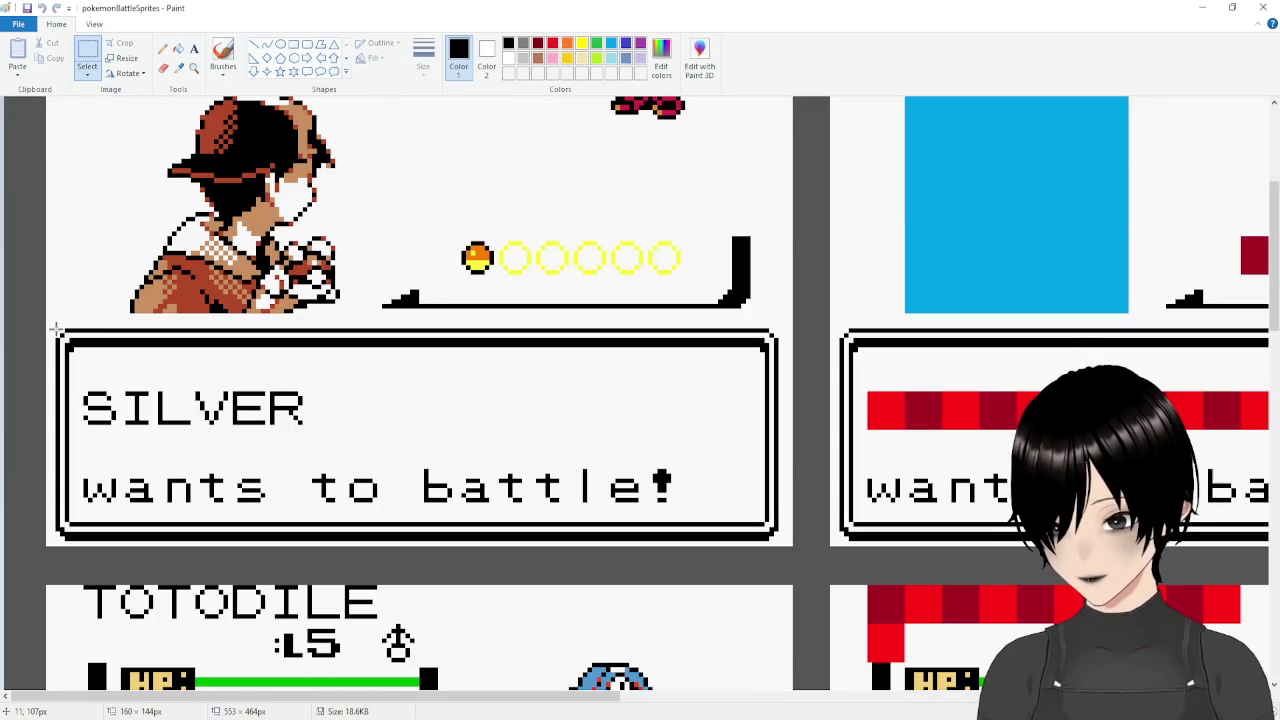
# Select the text box's top-left corner and start a new image without saving.
pyautogui.moveTo(57, 329); pyautogui.dragTo(92, 364)
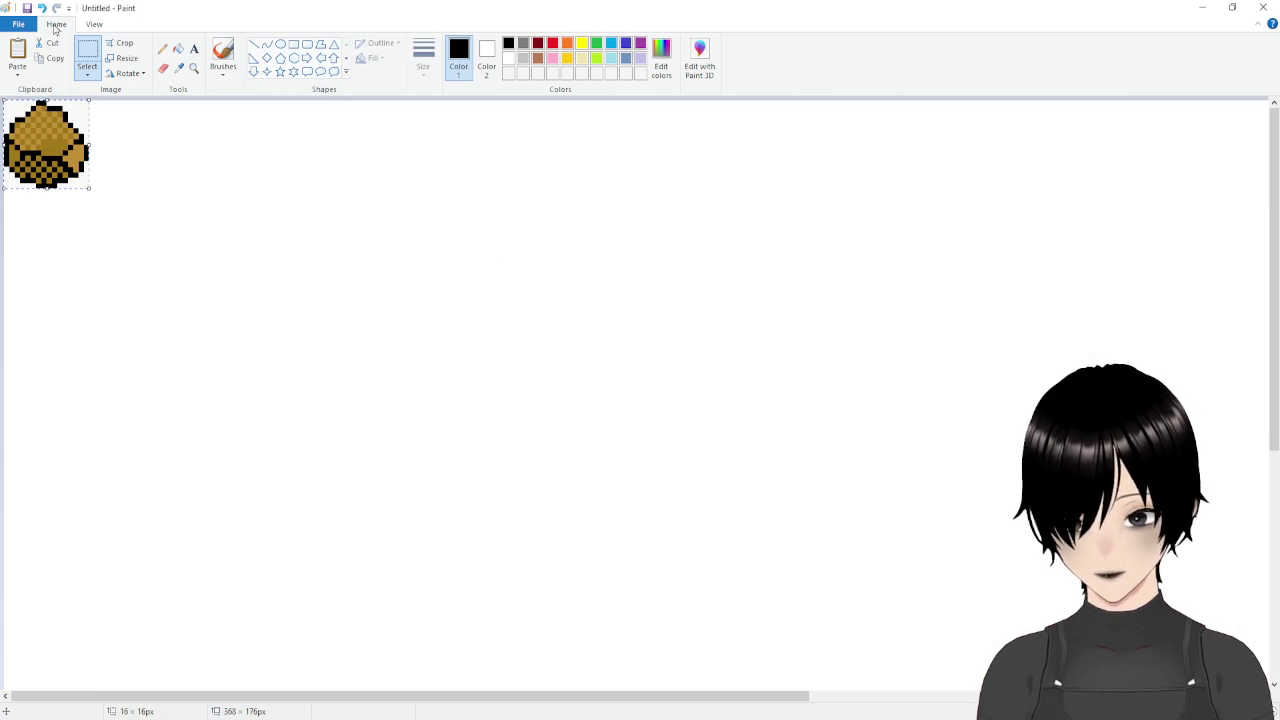
pyautogui.click(18, 24)
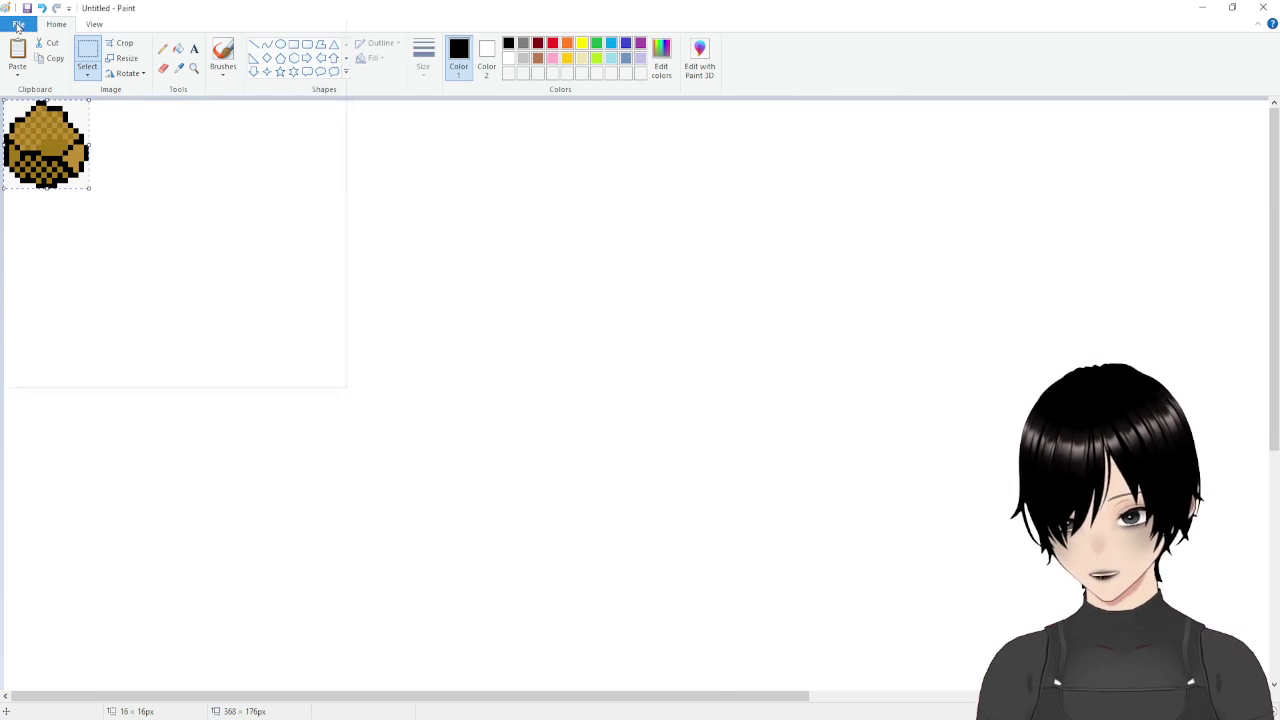
pyautogui.click(40, 48)
pyautogui.click(660, 368)
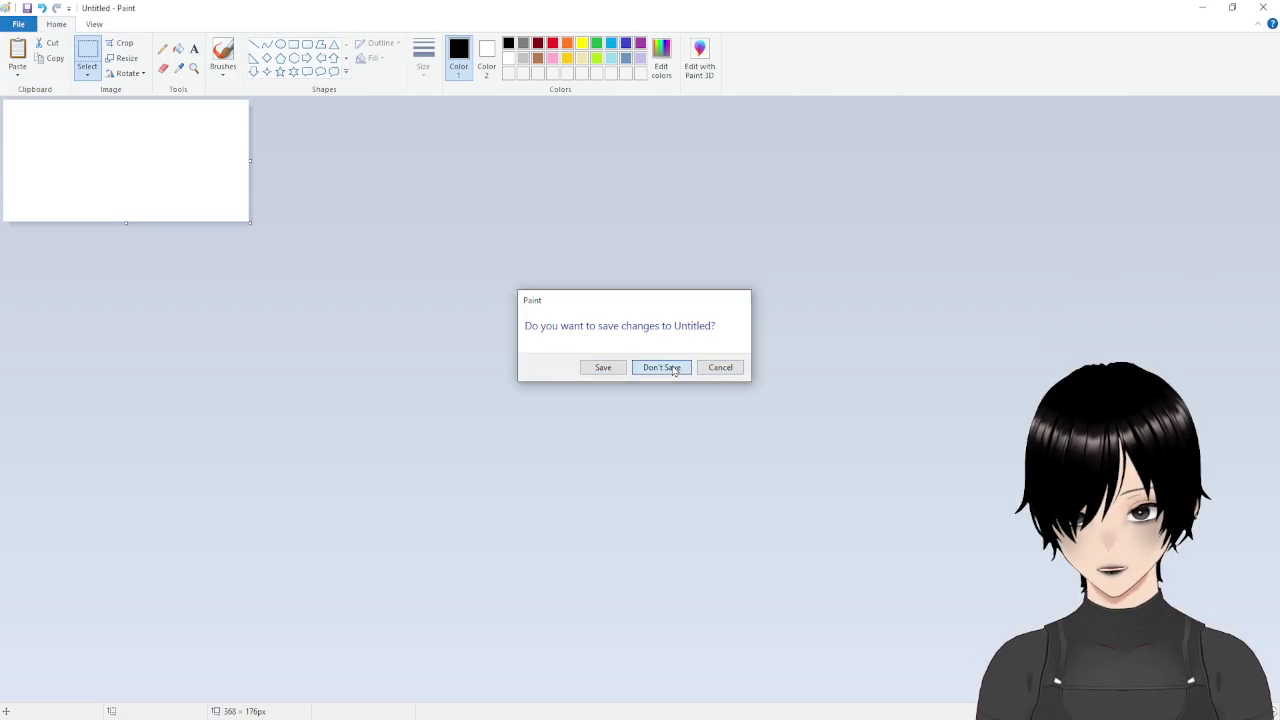
# Resize the new image to 16 × 16 pixels and paste the corner piece into it.
pyautogui.click(18, 24)
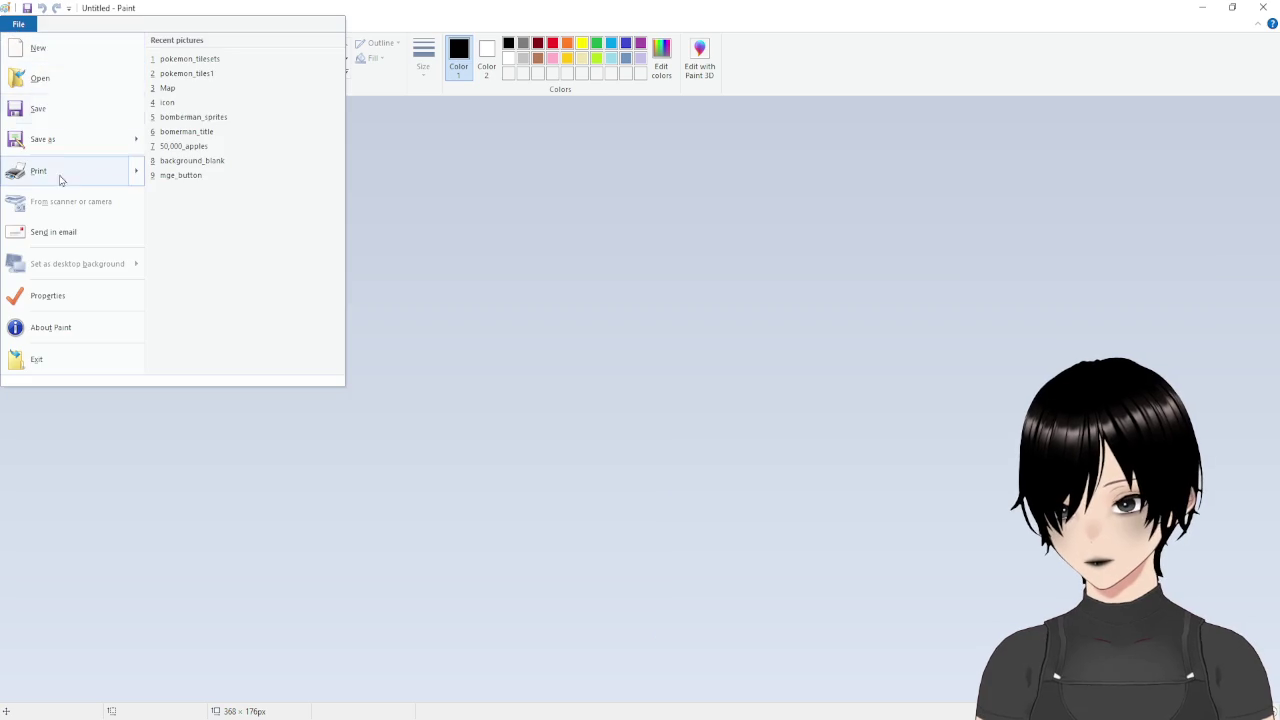
pyautogui.click(66, 297)
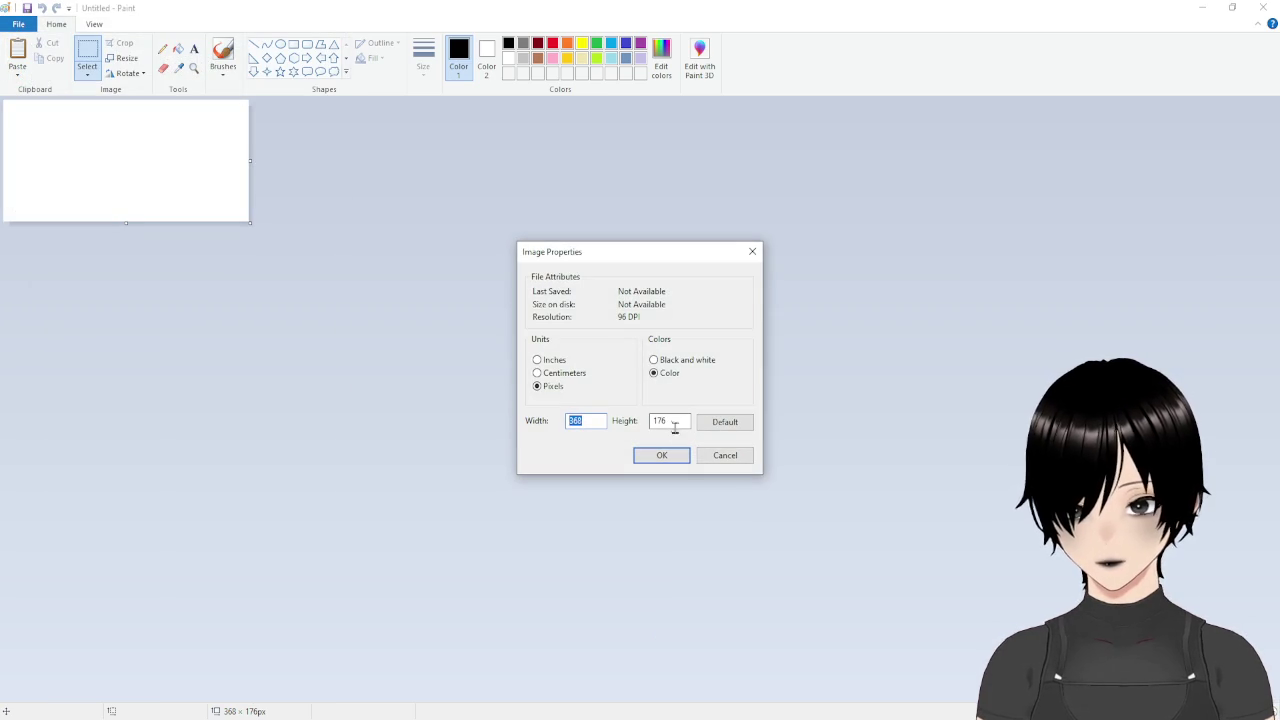
pyautogui.write('16')
pyautogui.press('Tab')
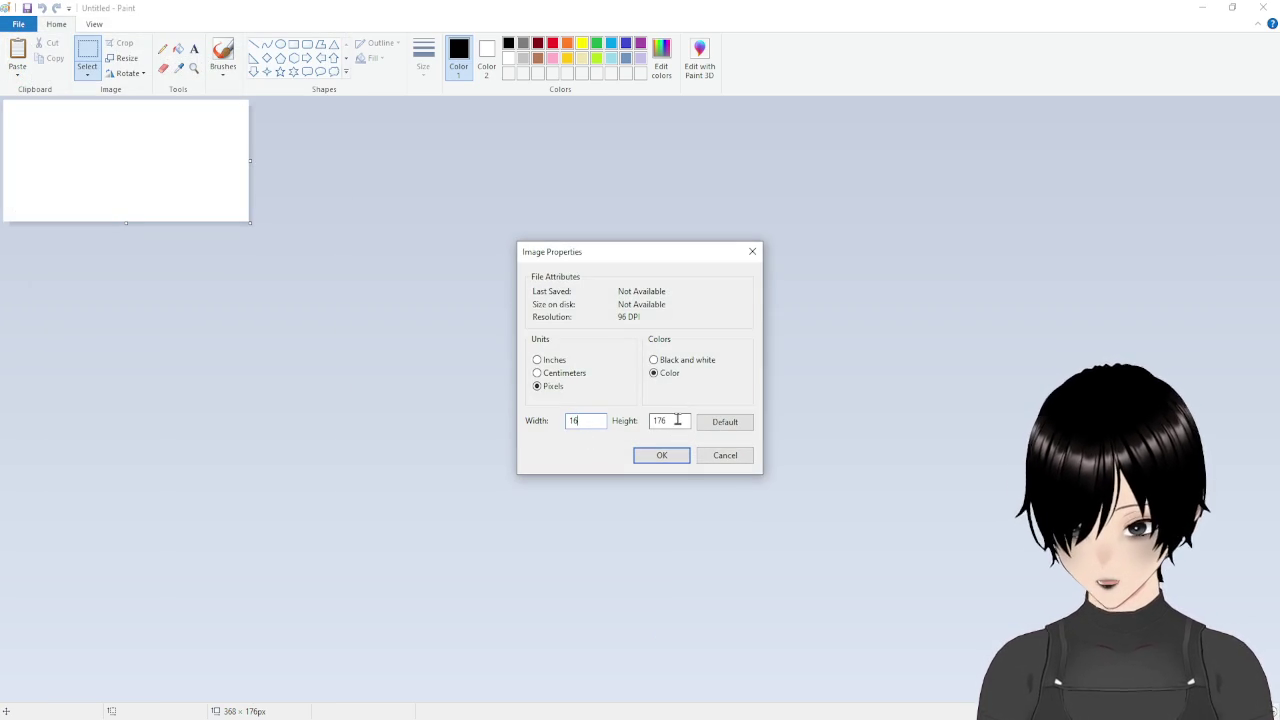
pyautogui.write('16')
pyautogui.click(661, 455)
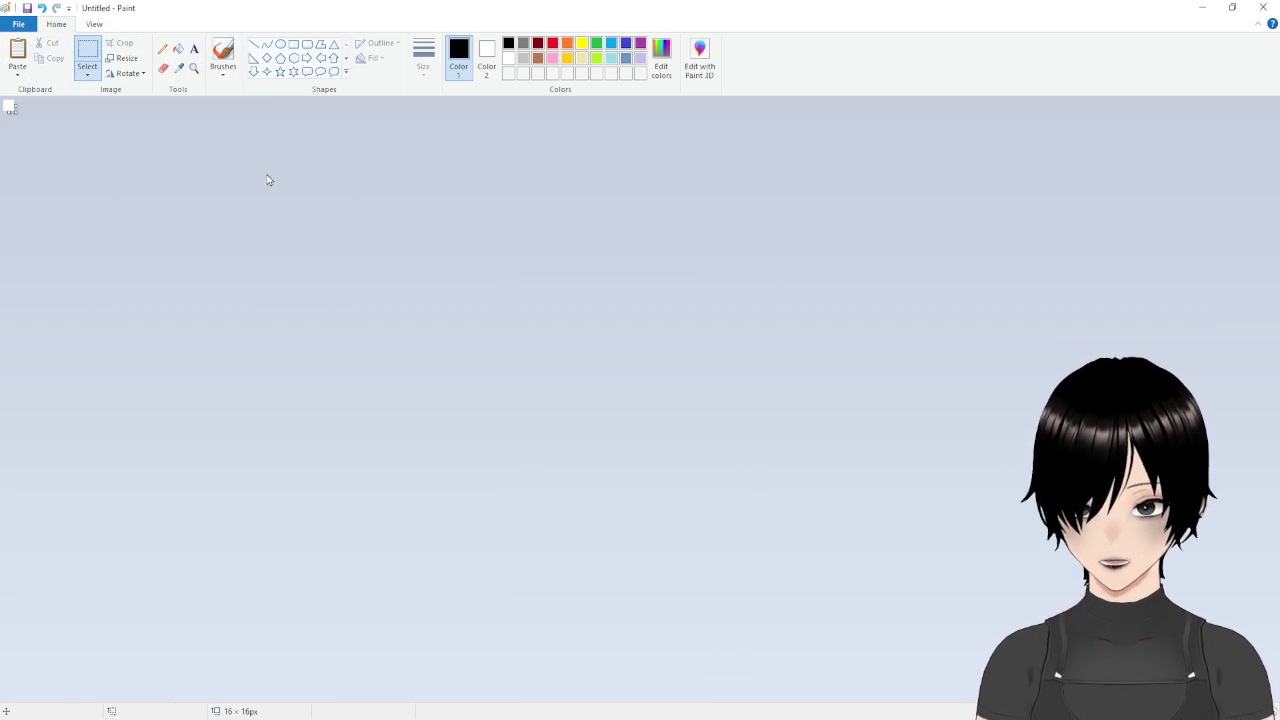
pyautogui.scroll(5, 290, 220)
pyautogui.hotkey('ctrl', 'v')
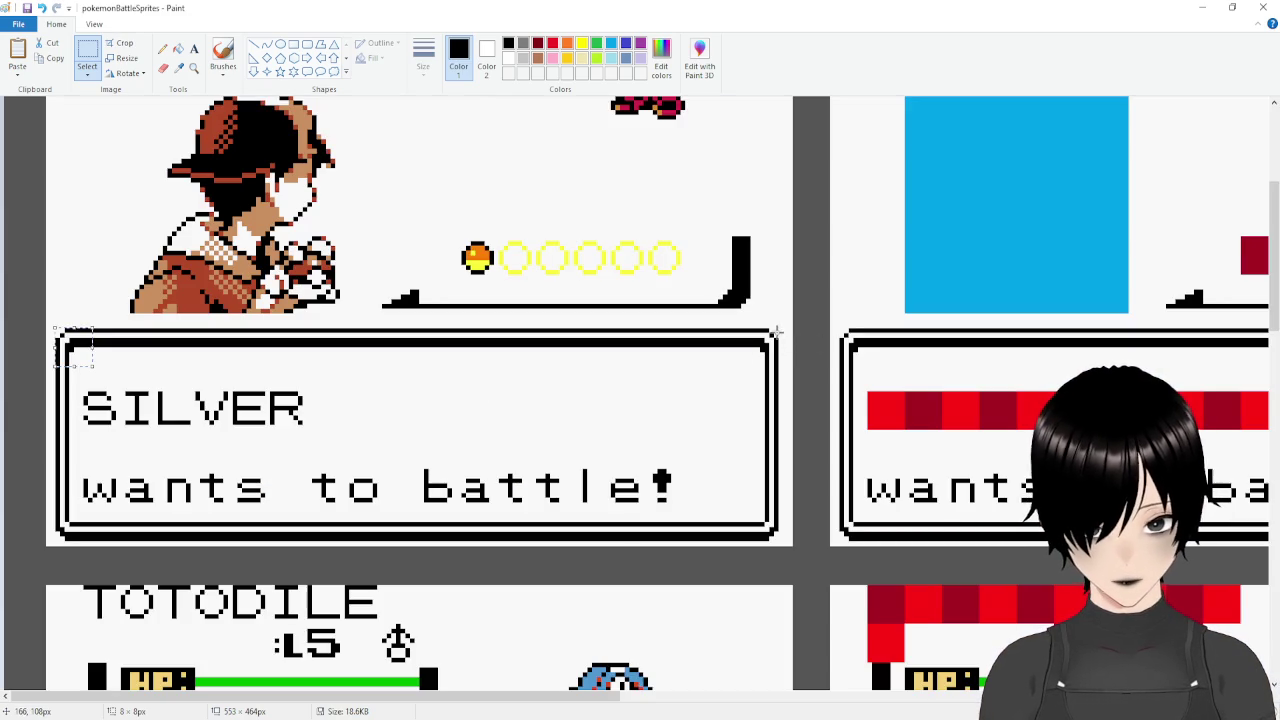
# Paste the text box's top-right corner into the 16×16 image and align it on the right.
pyautogui.moveTo(74, 347)
pyautogui.mouseDown()
pyautogui.moveTo(776, 340)
pyautogui.moveTo(743, 354)
pyautogui.mouseUp()
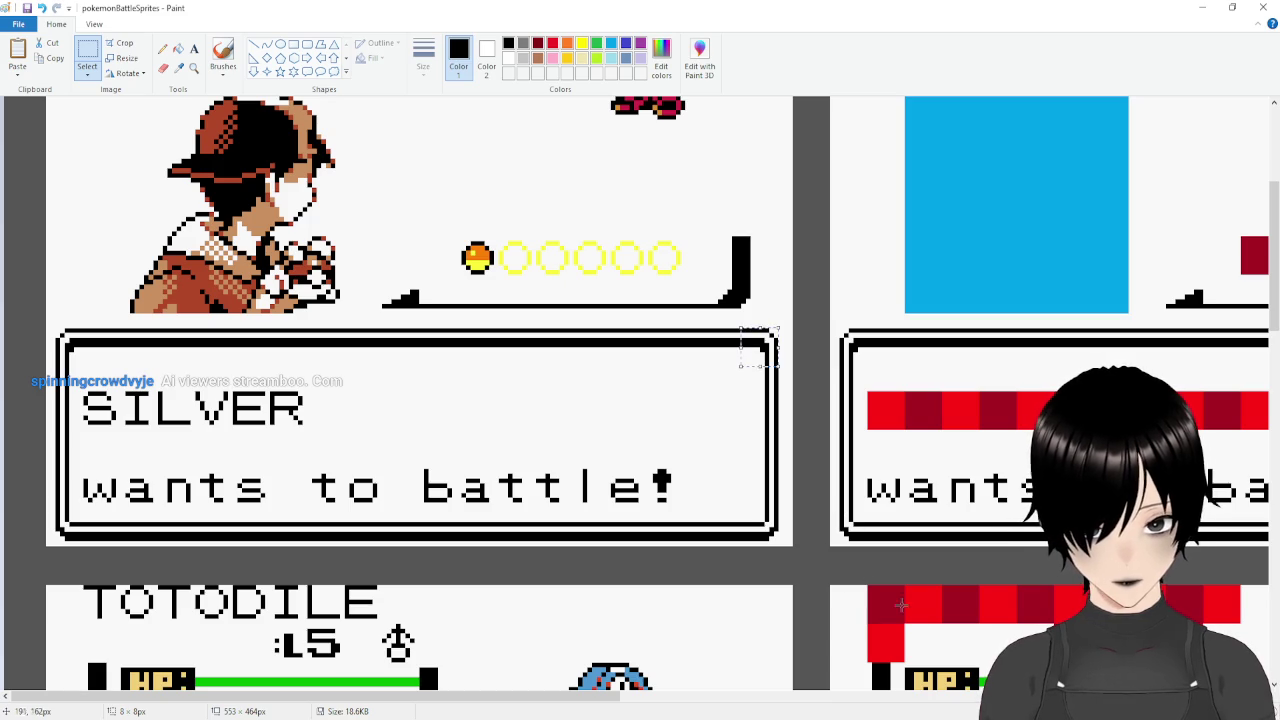
pyautogui.hotkey('alt', 'Tab')
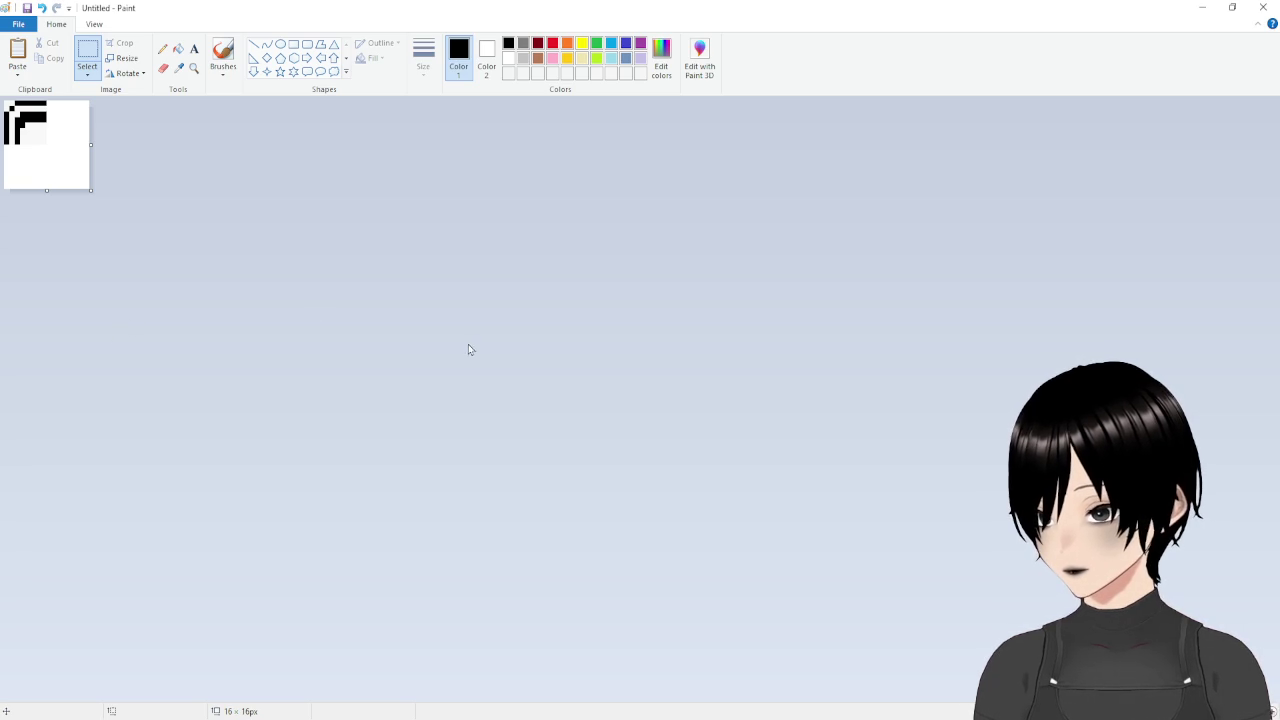
pyautogui.hotkey('ctrl', 'v')
pyautogui.moveTo(25, 120); pyautogui.dragTo(62, 119)
pyautogui.click(554, 204)
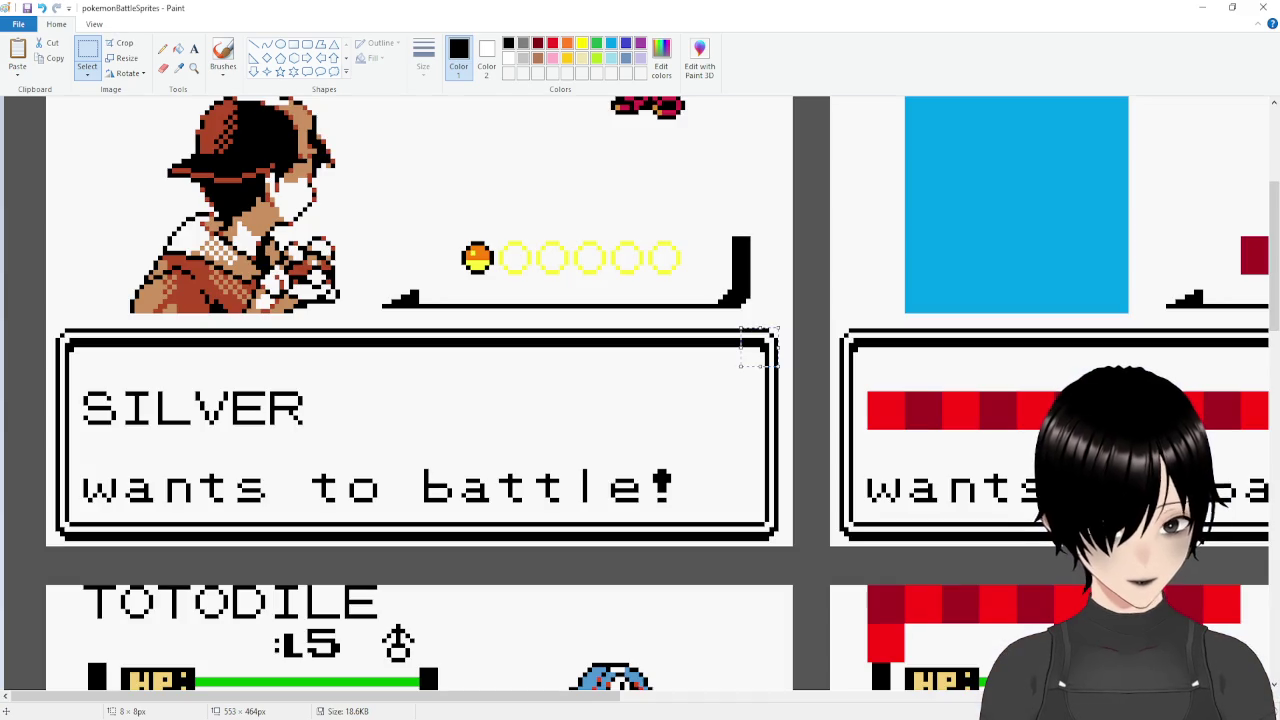
# Place the text box's bottom-right corner piece at the image's bottom-right.
pyautogui.moveTo(775, 537); pyautogui.dragTo(741, 502)
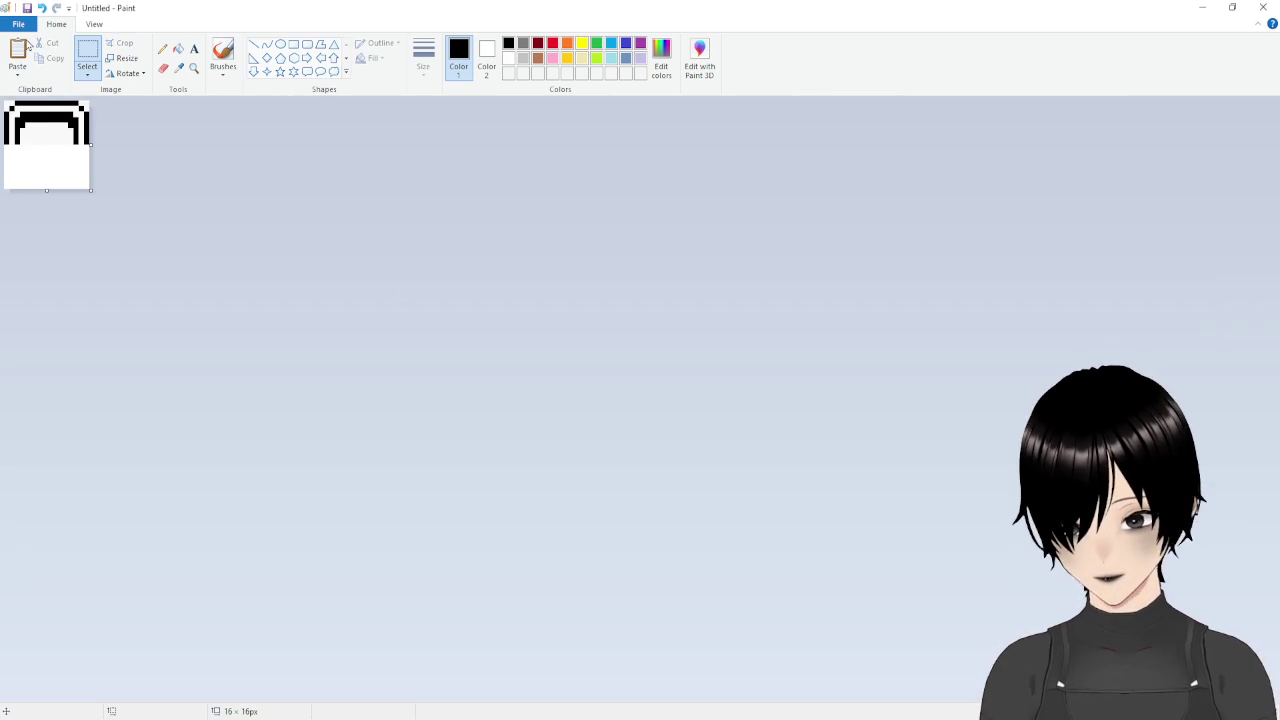
pyautogui.click(28, 46)
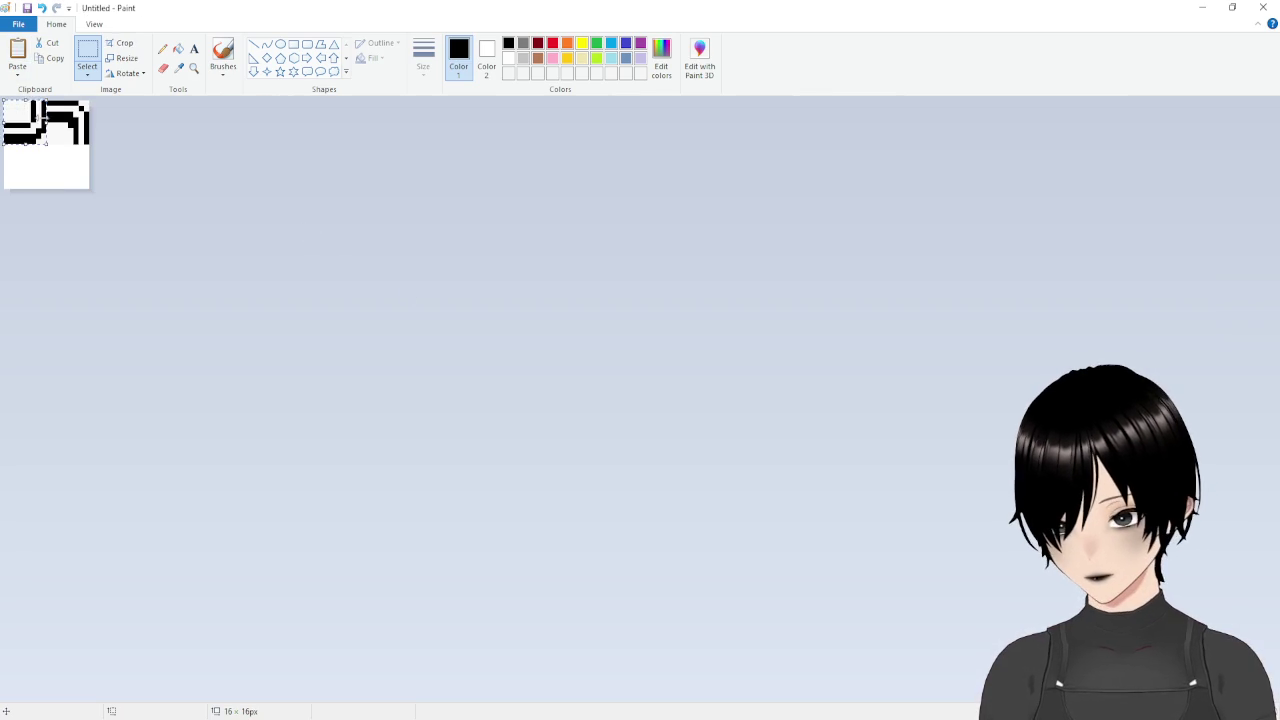
pyautogui.moveTo(22, 117); pyautogui.dragTo(64, 160)
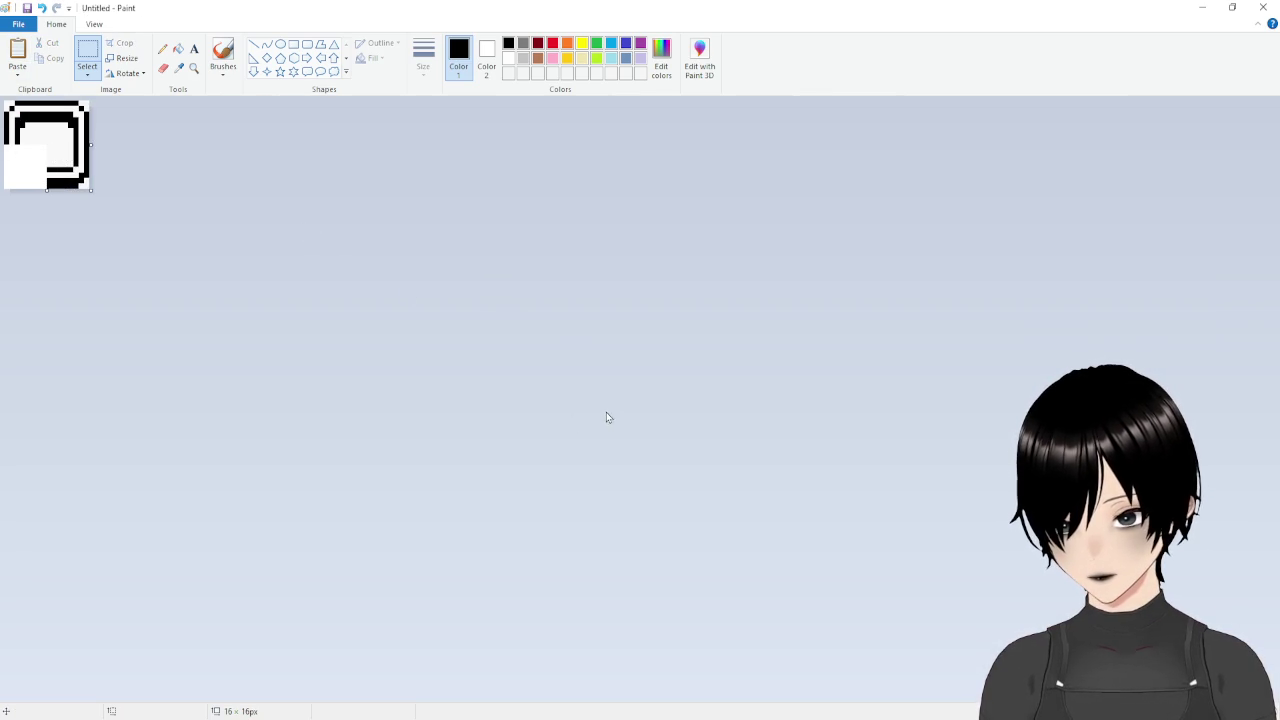
# Add the bottom-left corner to close the border, then select the whole 16×16 tile.
pyautogui.hotkey('alt', 'Tab')
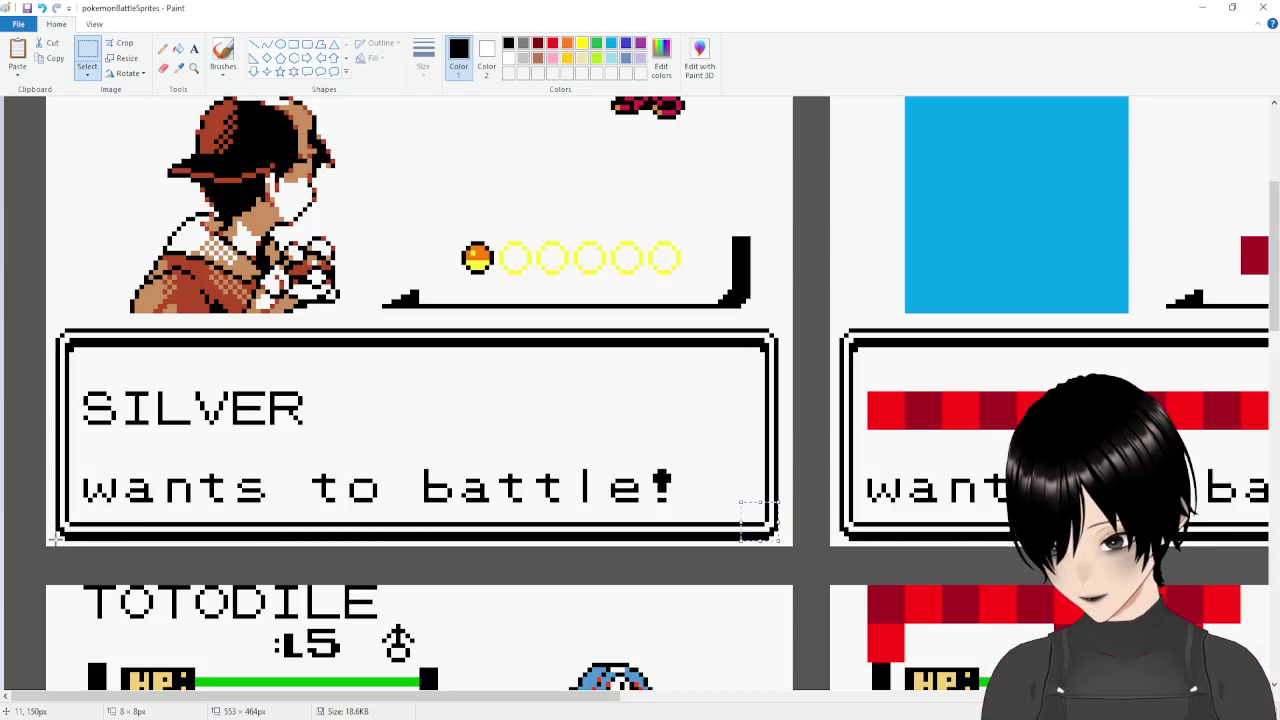
pyautogui.moveTo(57, 537); pyautogui.dragTo(92, 503)
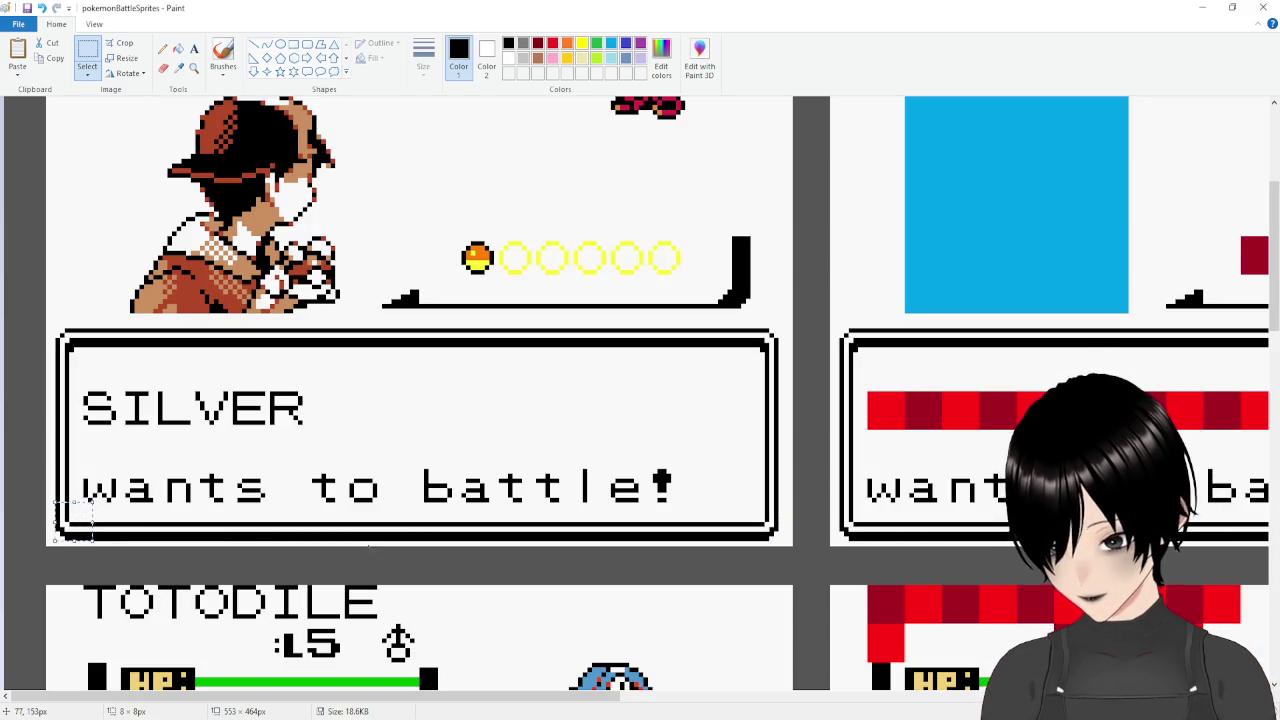
pyautogui.hotkey('ctrl', 'n')
pyautogui.hotkey('ctrl', 'v')
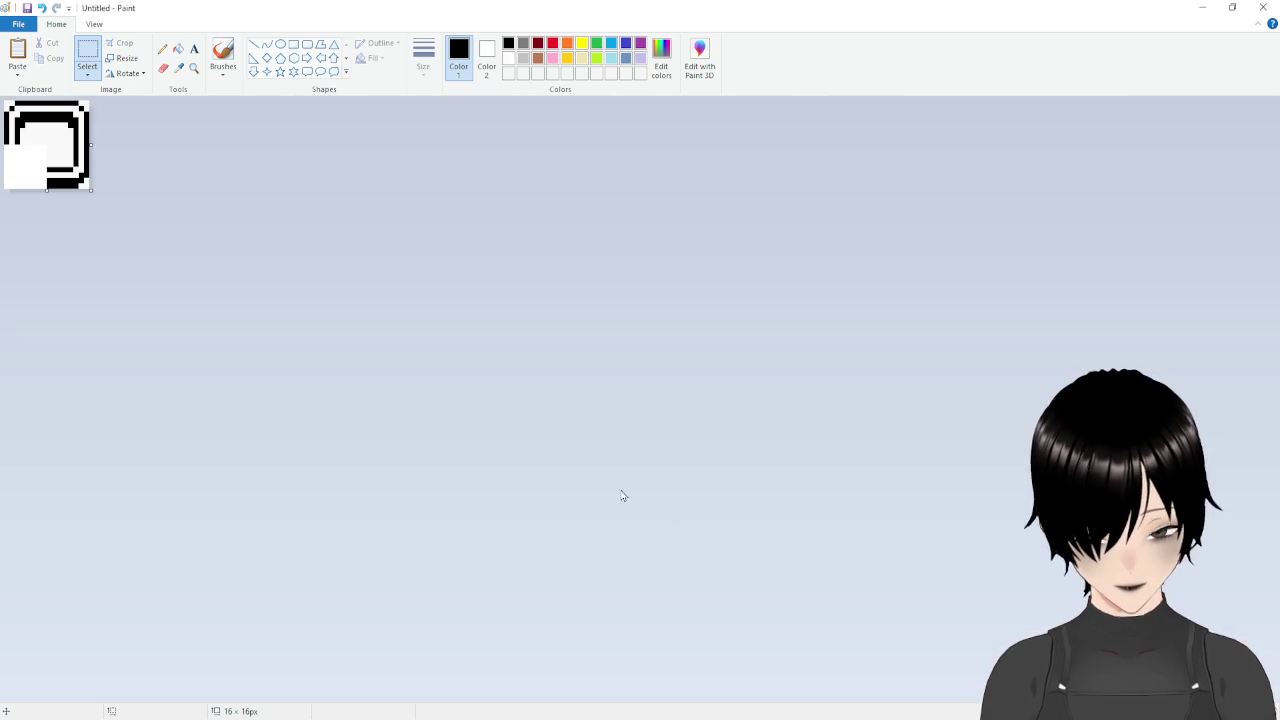
pyautogui.moveTo(40, 140)
pyautogui.mouseDown()
pyautogui.moveTo(27, 114)
pyautogui.moveTo(27, 166)
pyautogui.mouseUp()
pyautogui.click(277, 211)
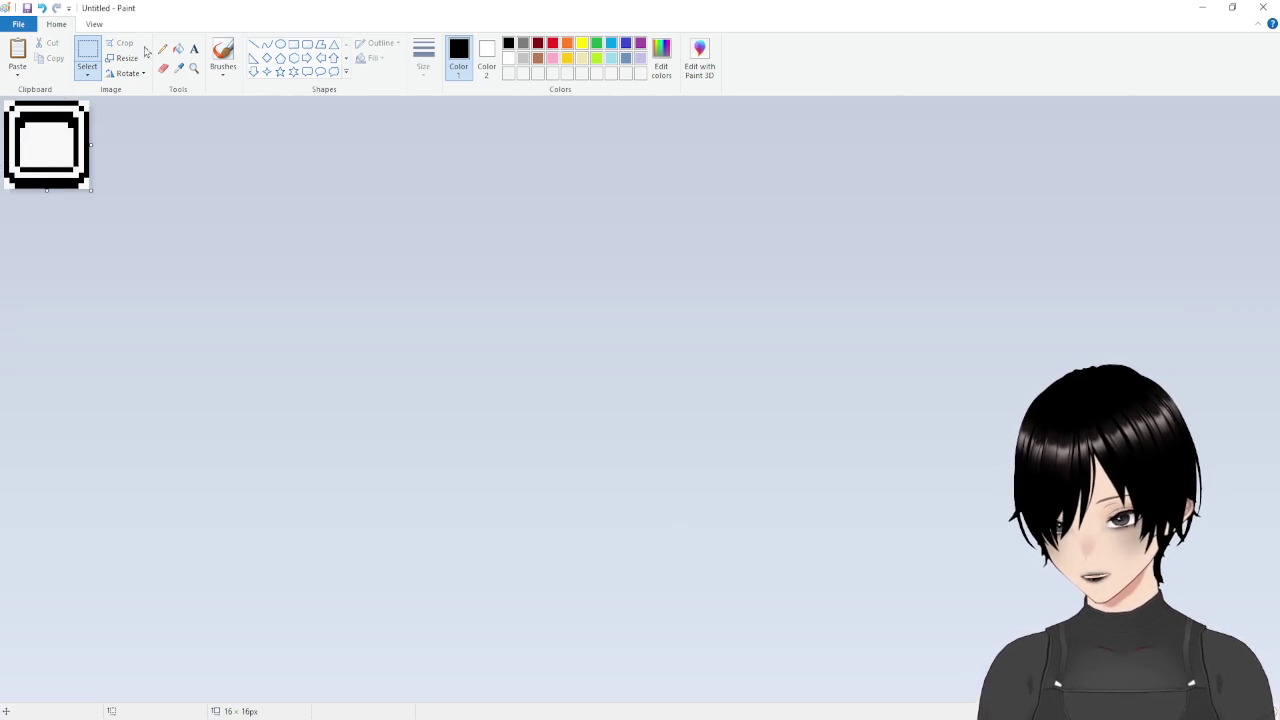
pyautogui.click(90, 54)
pyautogui.hotkey('ctrl', 'a')
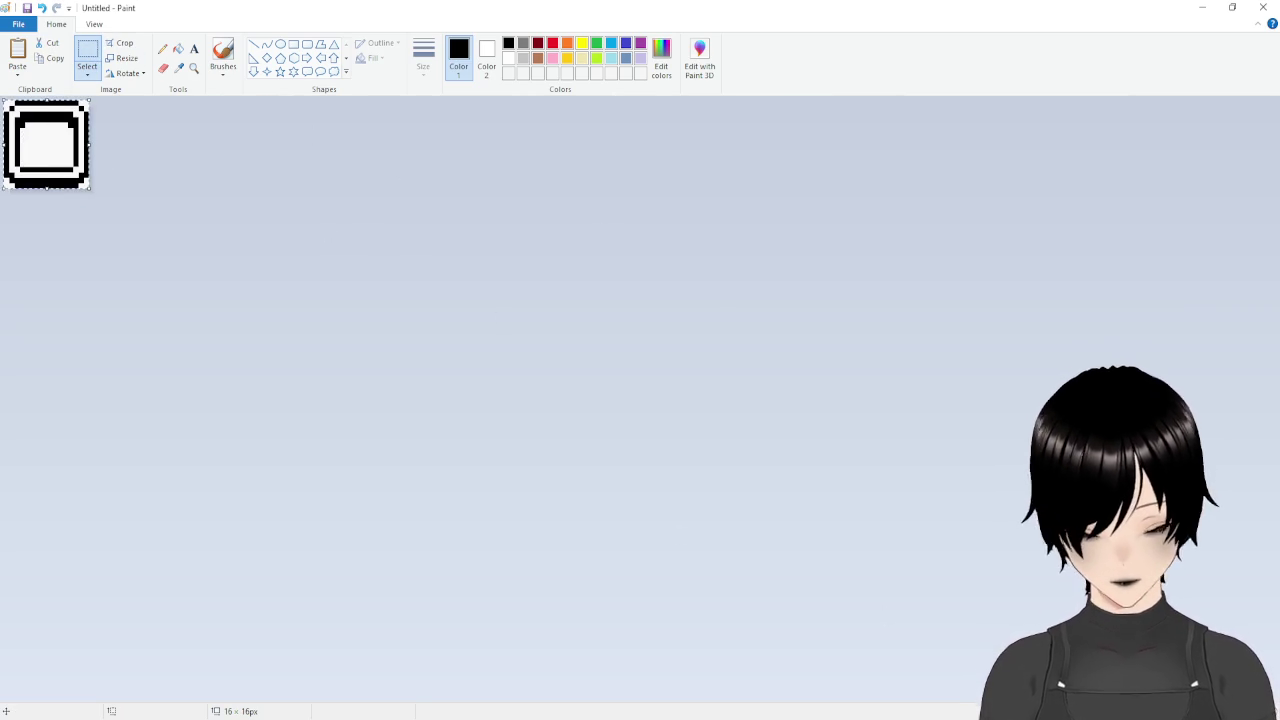
# In GameMaker, create a group named Interface under the Sprites folder.
pyautogui.moveTo(610, 718)
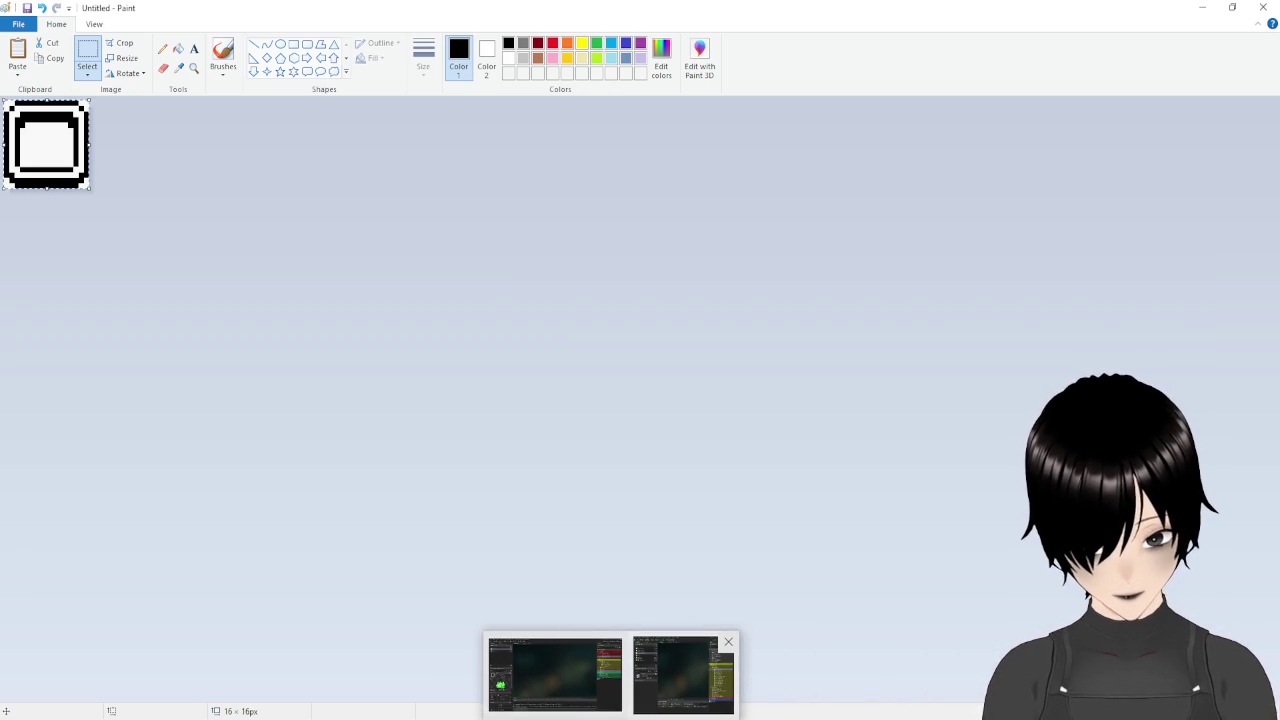
pyautogui.click(555, 672)
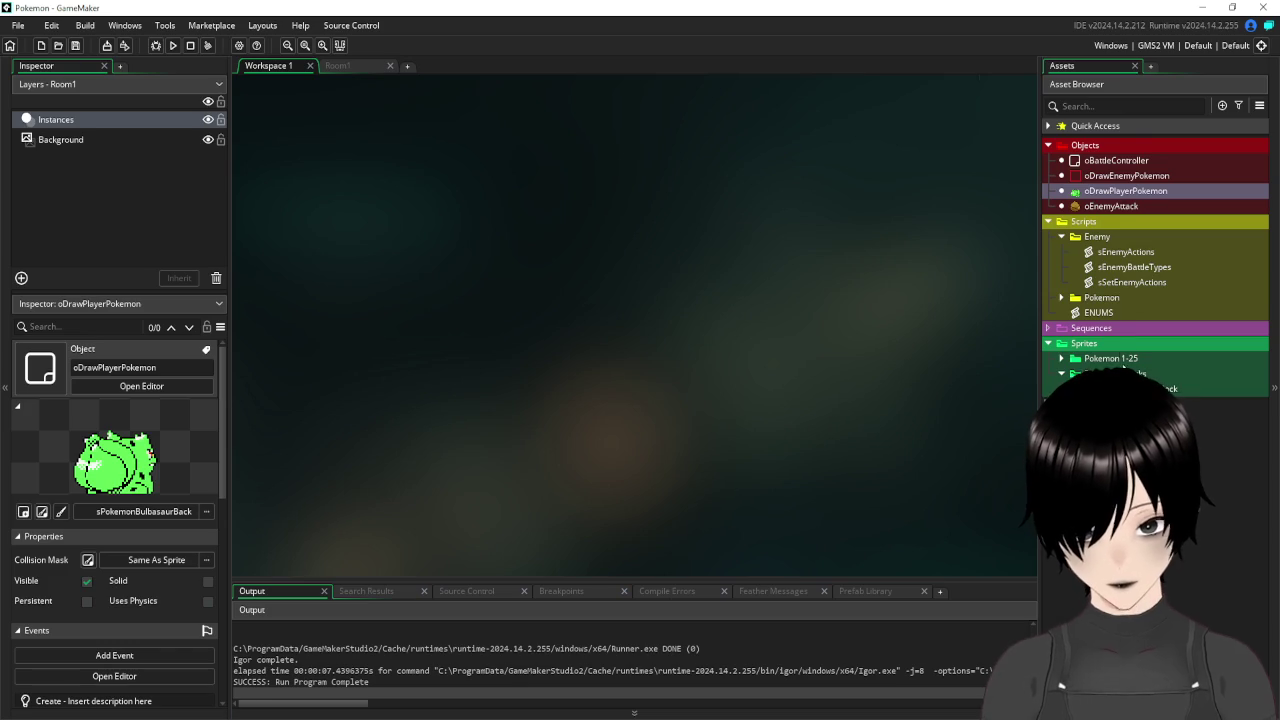
pyautogui.rightClick(1075, 343)
pyautogui.click(1000, 405)
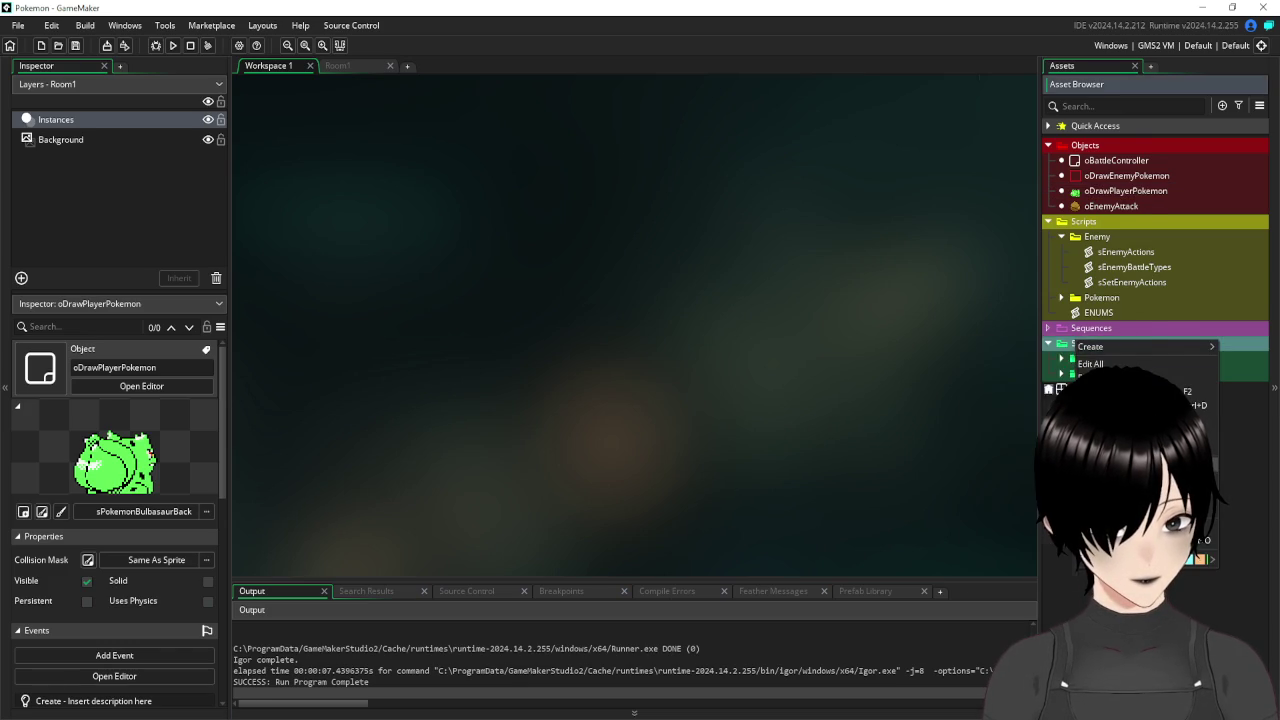
pyautogui.write('Inte')
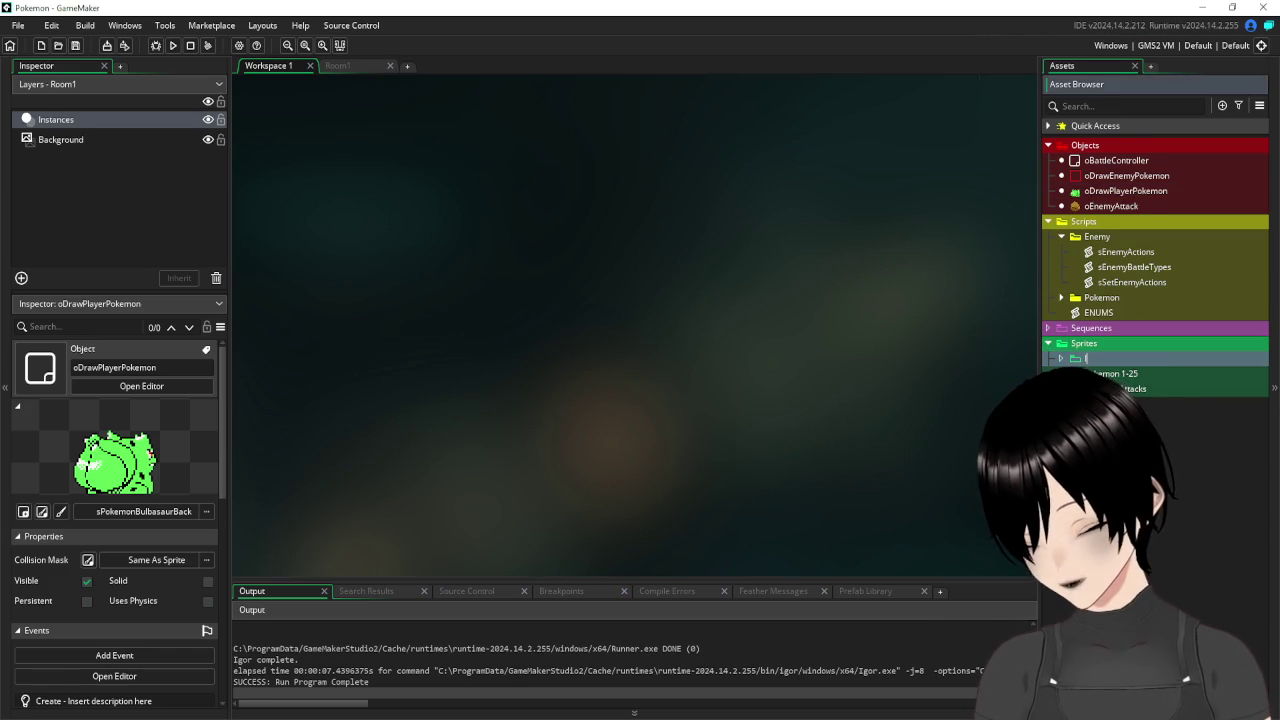
pyautogui.write('rface')
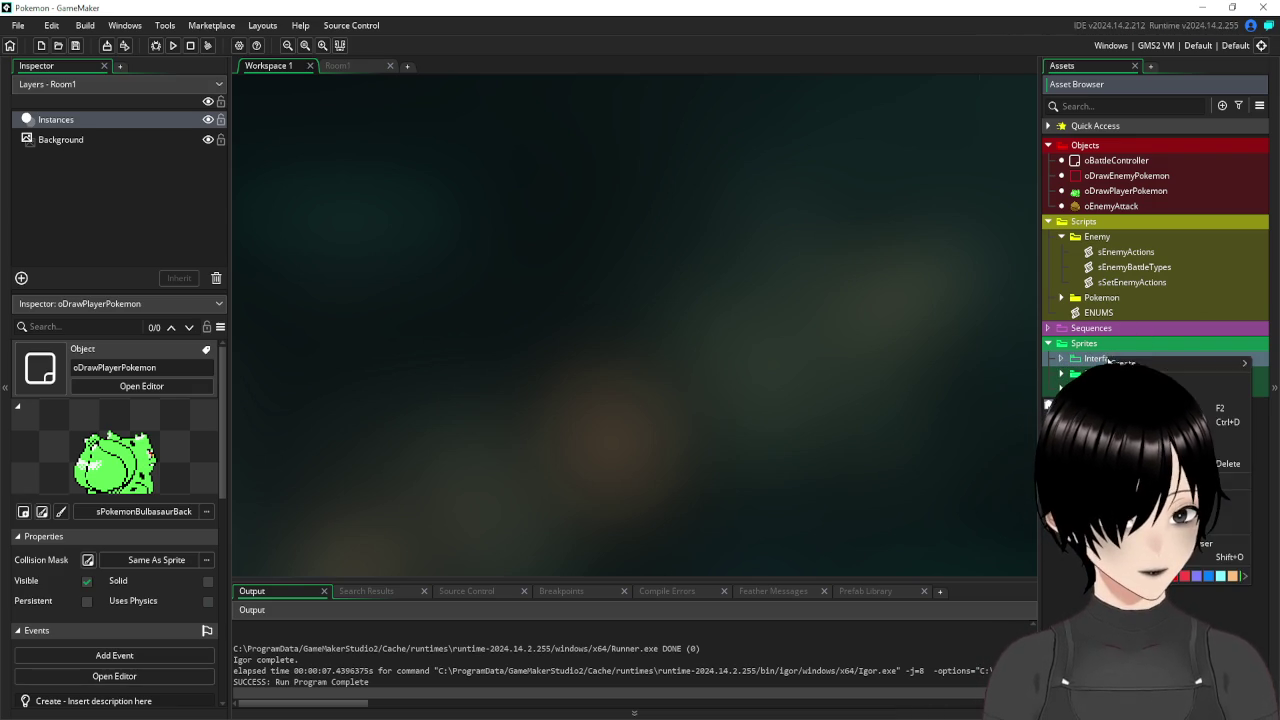
# Create a new sprite inside the Interface folder.
pyautogui.rightClick(1101, 358)
pyautogui.moveTo(1157, 368)
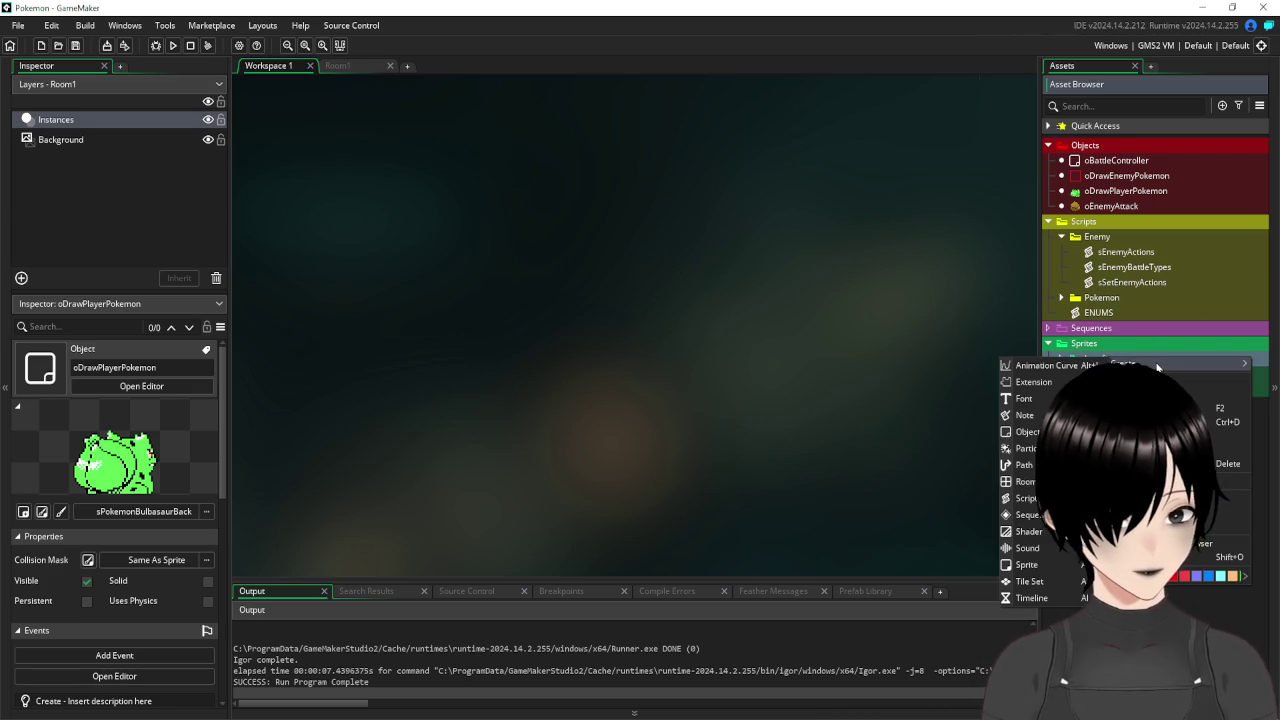
pyautogui.click(1053, 569)
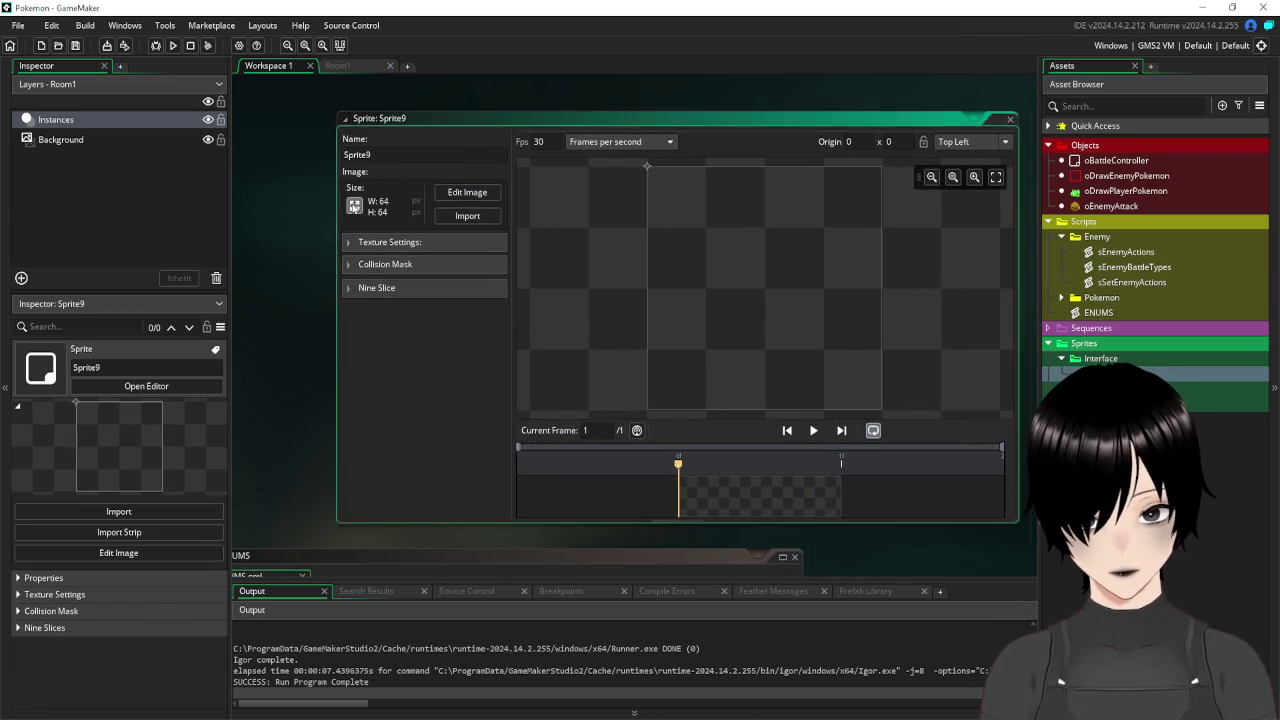
# Resize the new sprite's image to 16 × 16 pixels.
pyautogui.click(355, 207)
pyautogui.doubleClick(118, 183)
pyautogui.write('16')
pyautogui.click(56, 291)
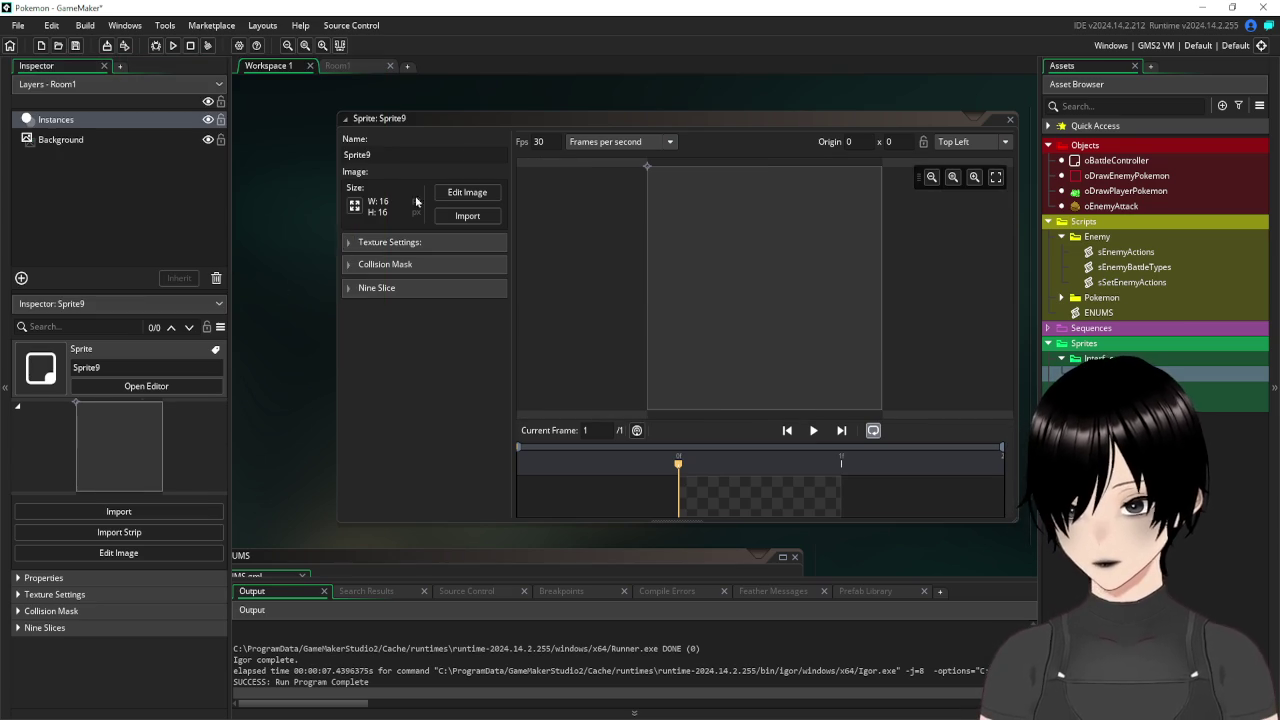
# Paste the border tile into the sprite and magic-wand delete its four white corners.
pyautogui.click(467, 192)
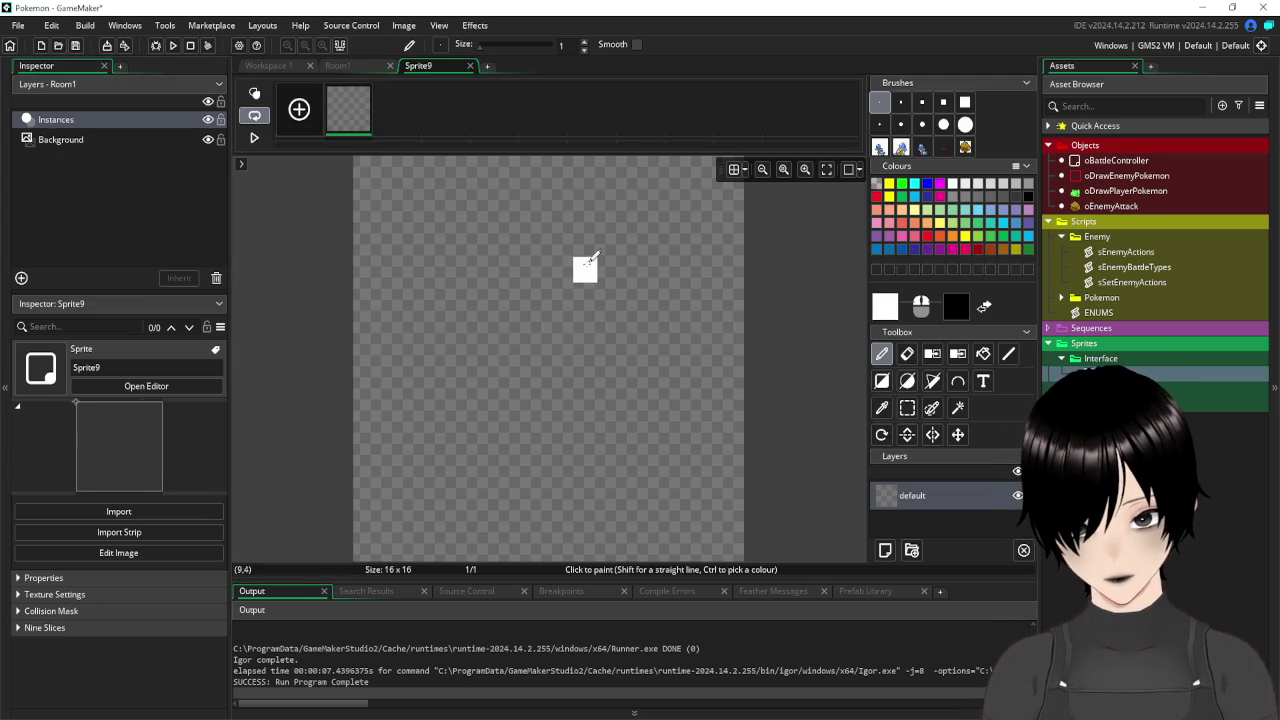
pyautogui.hotkey('ctrl', 'v')
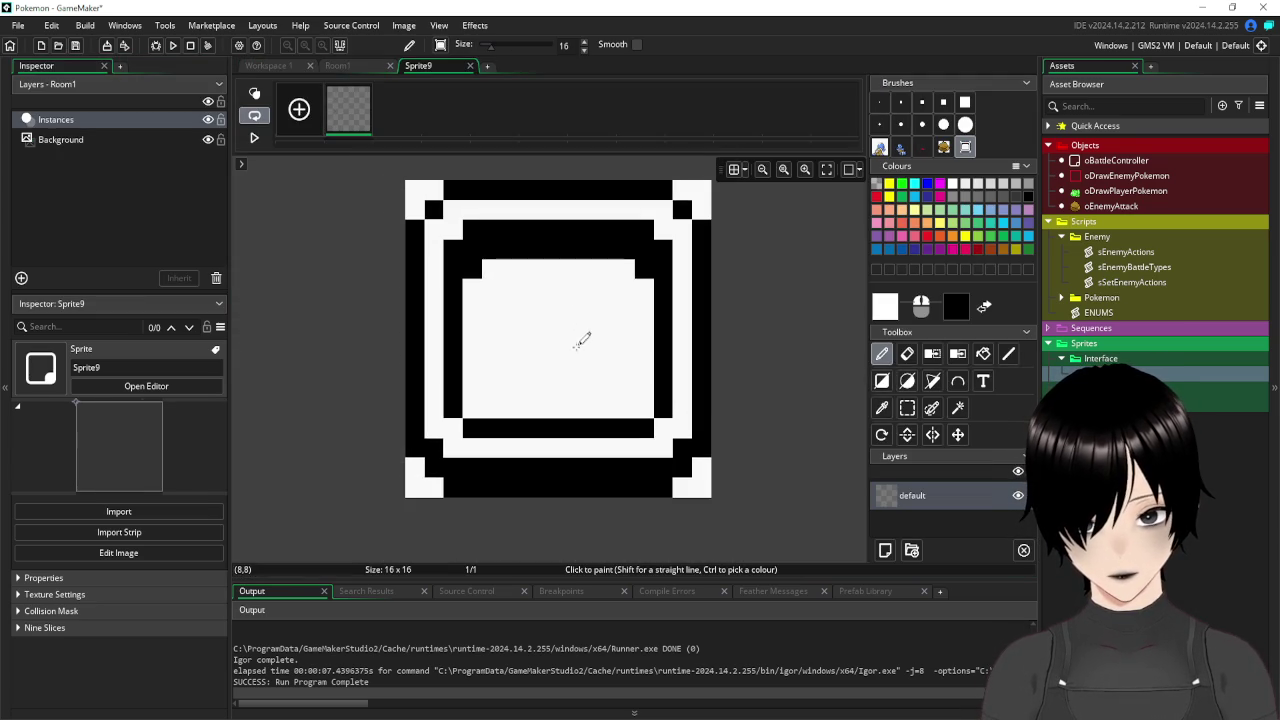
pyautogui.click(577, 345)
pyautogui.click(960, 408)
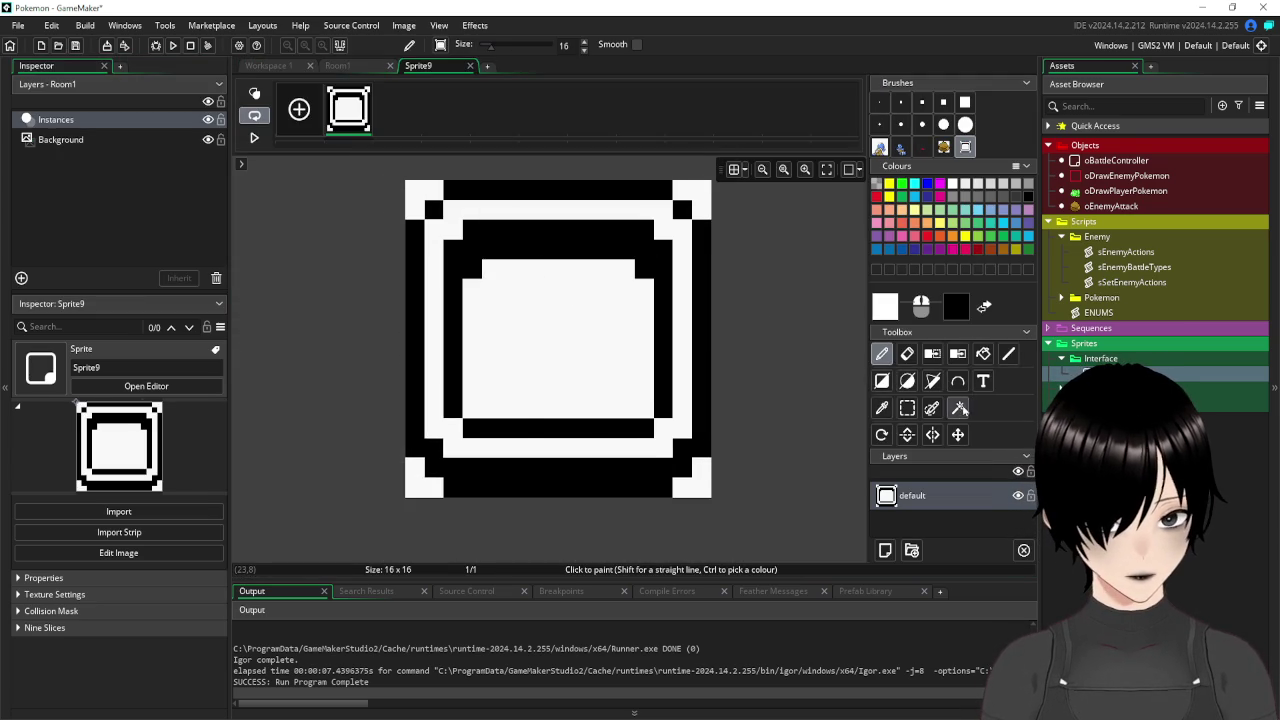
pyautogui.click(697, 191)
pyautogui.keyDown('ctrl'); pyautogui.click(414, 190); pyautogui.keyUp('ctrl')
pyautogui.press('Delete')
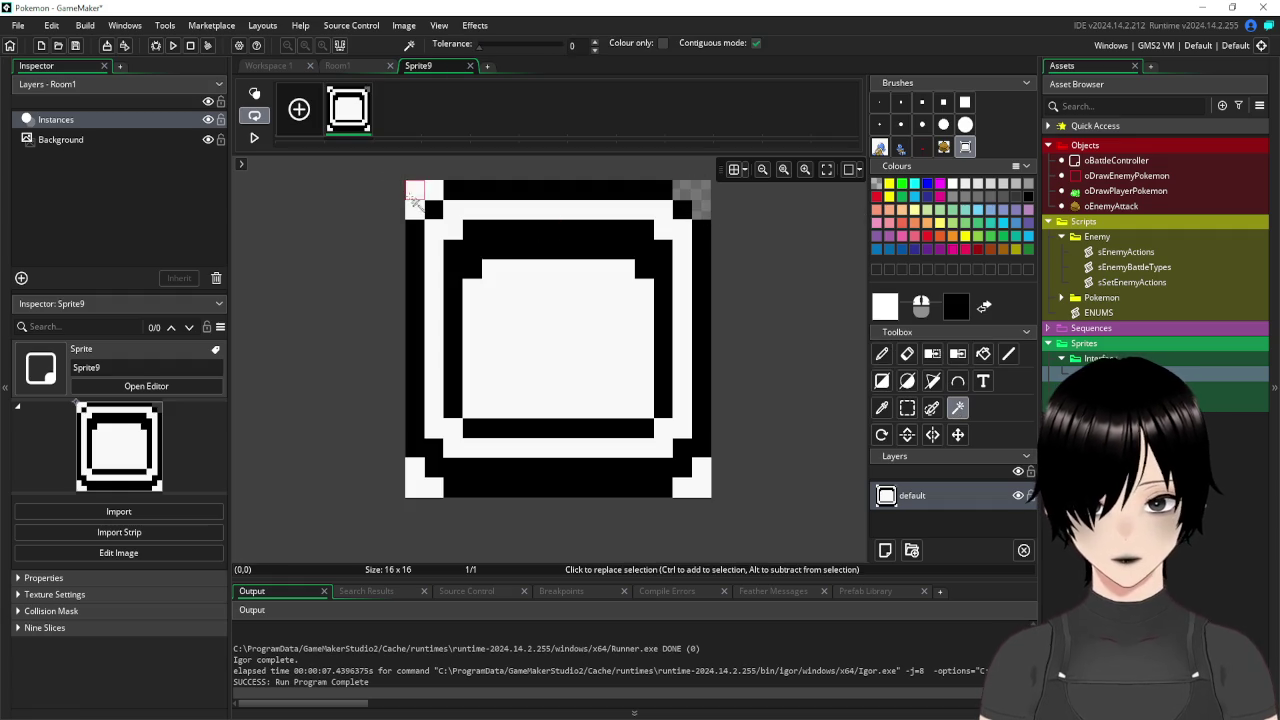
pyautogui.click(422, 484)
pyautogui.press('Delete')
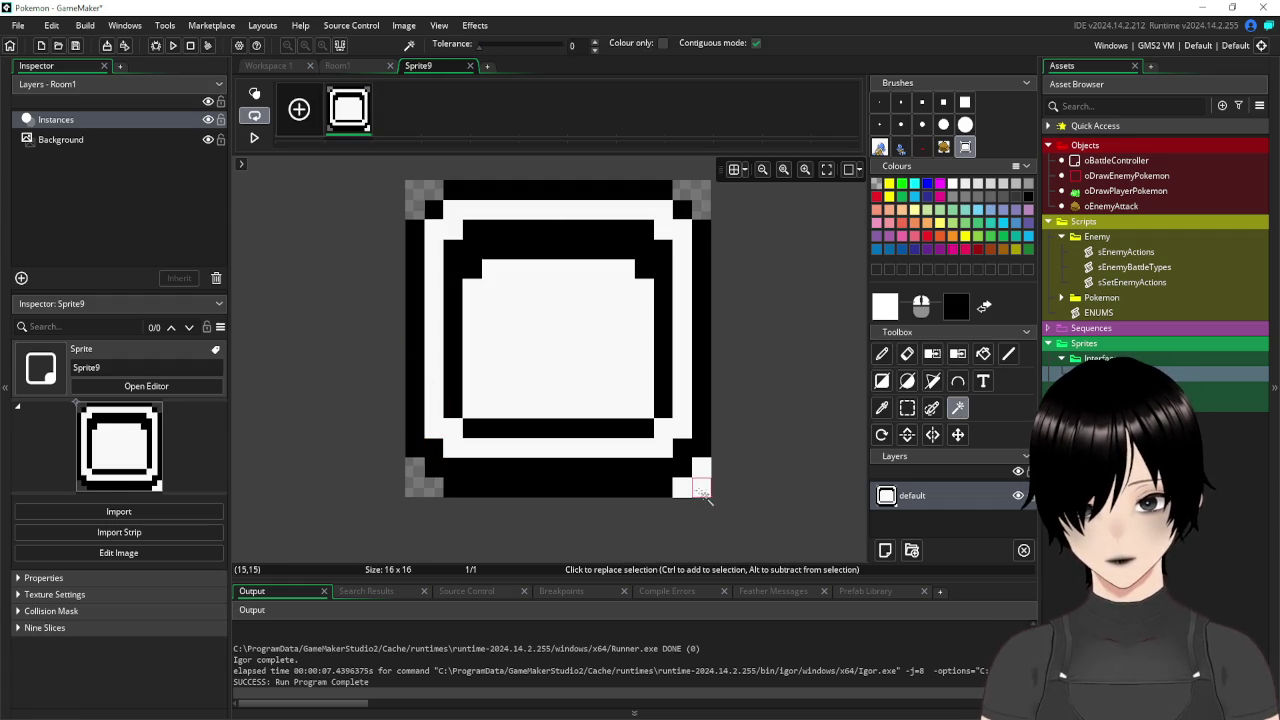
pyautogui.click(700, 488)
pyautogui.press('Delete')
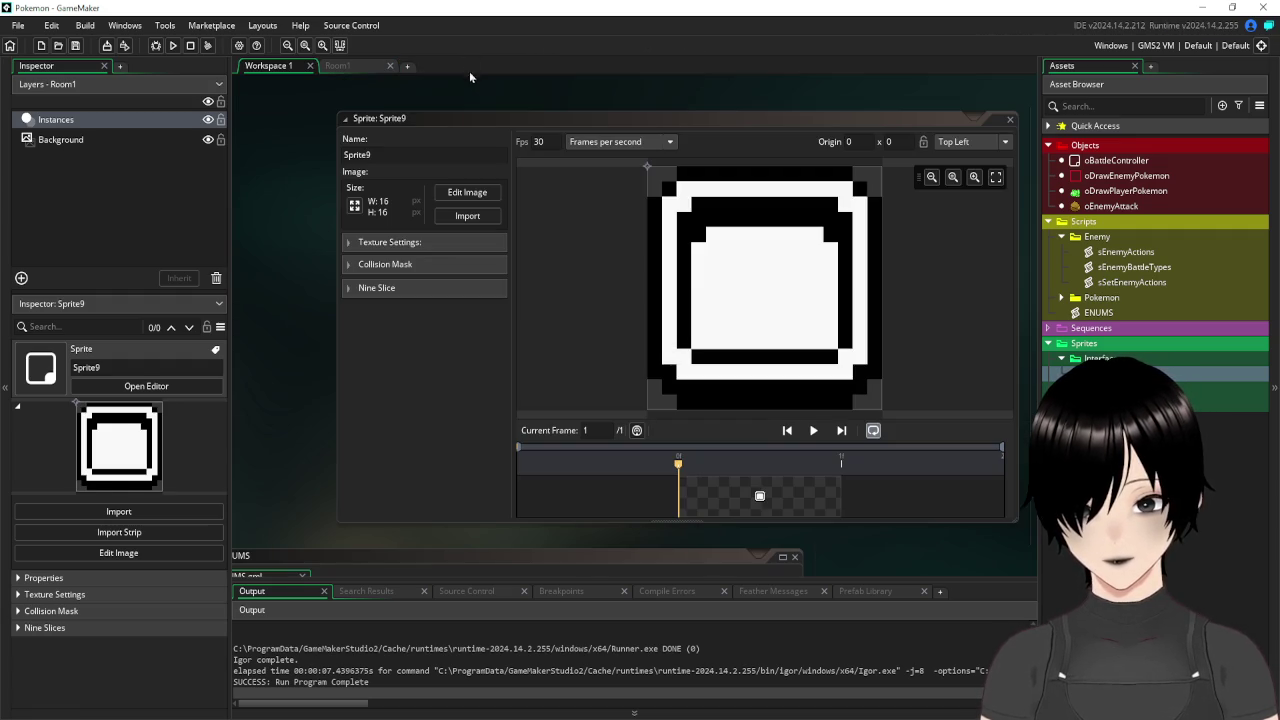
# Close the image editor and rename the sprite to sInterfaceBox.
pyautogui.click(470, 65)
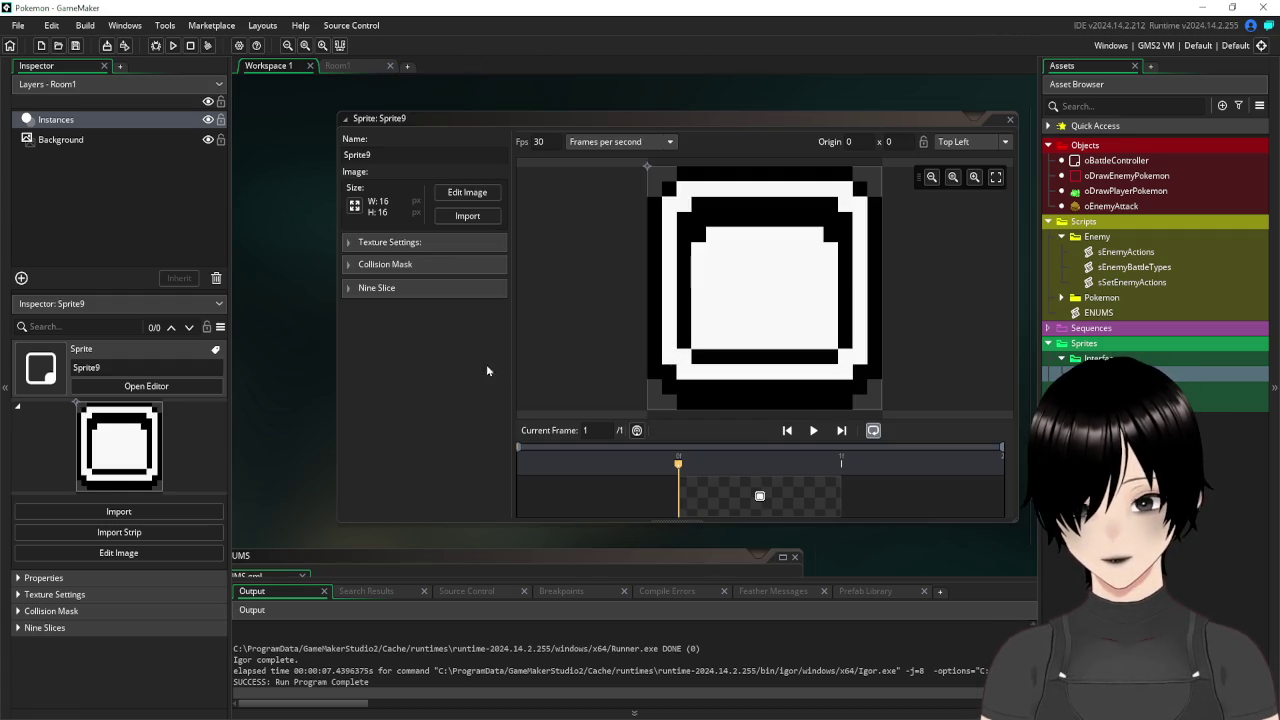
pyautogui.click(386, 155)
pyautogui.write('s')
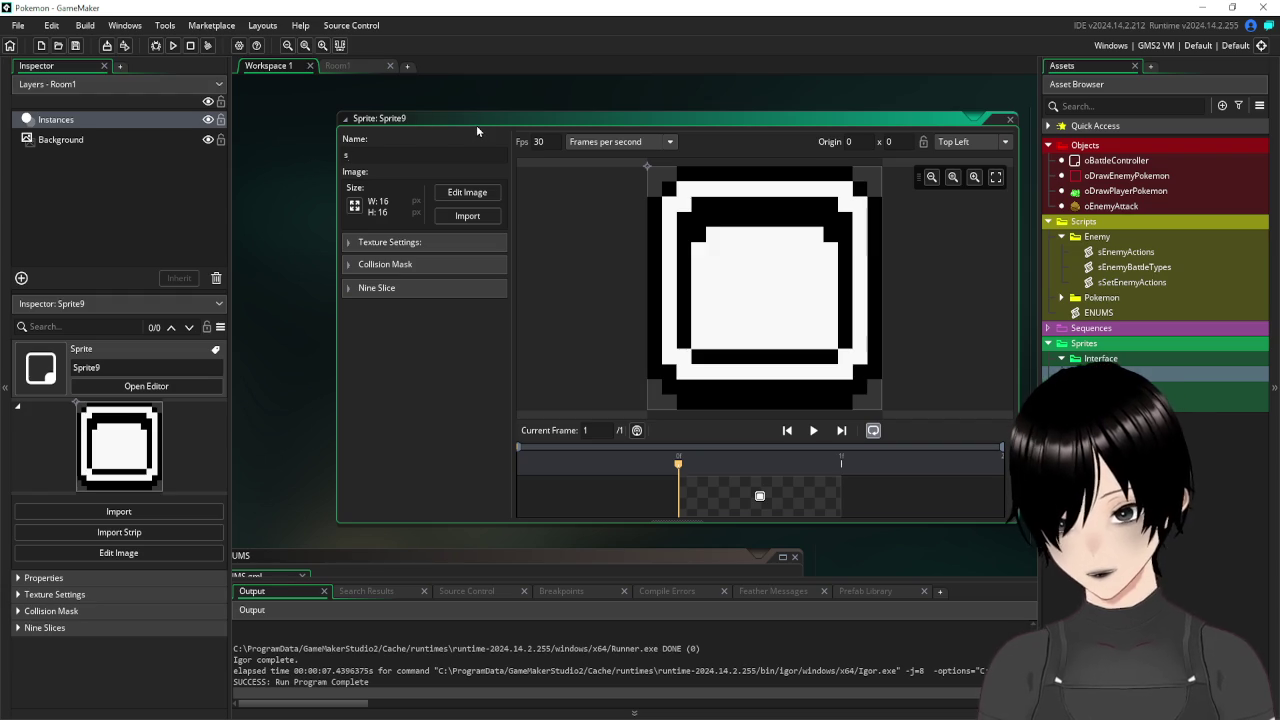
pyautogui.write('Interfa')
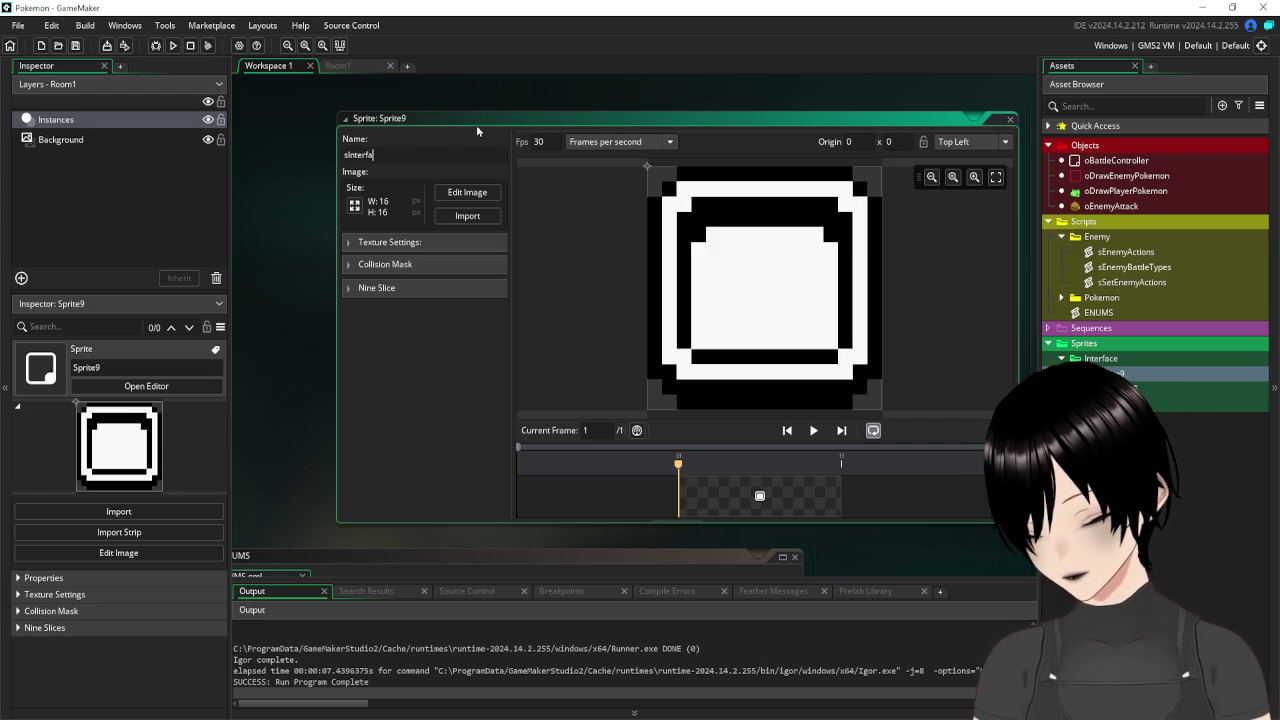
pyautogui.write('ceBox1')
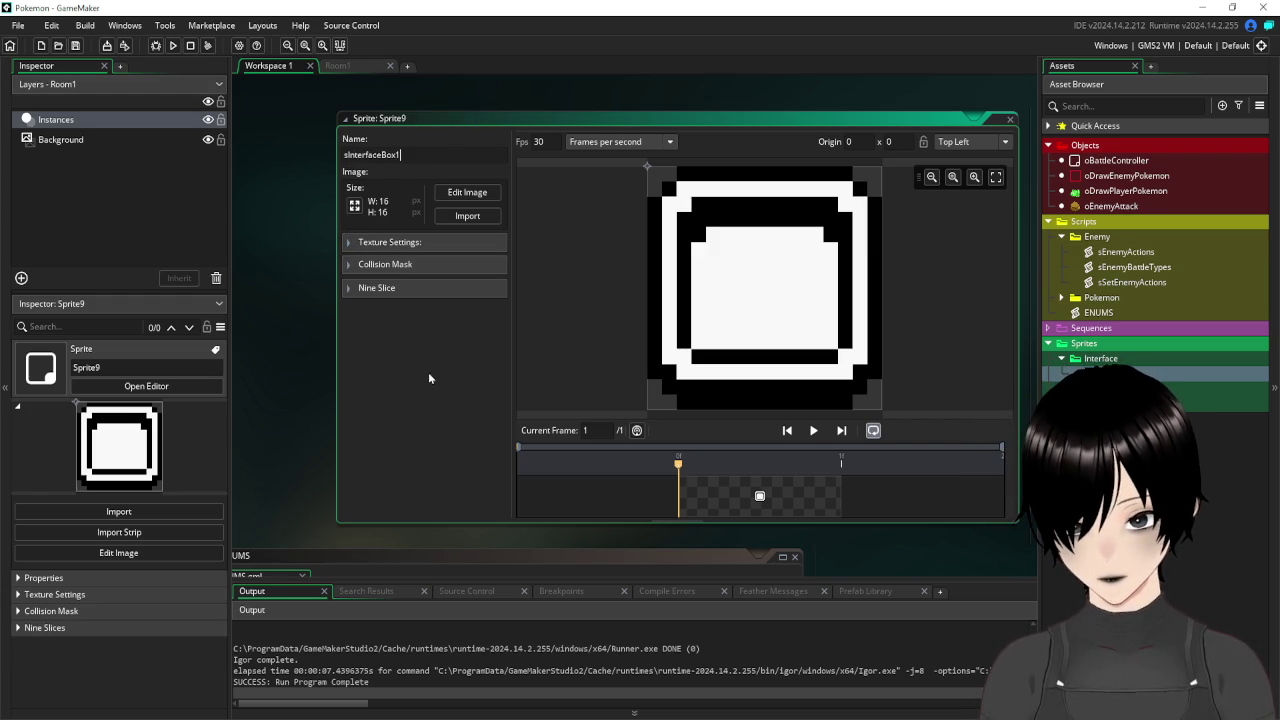
pyautogui.press('Return')
pyautogui.click(376, 288)
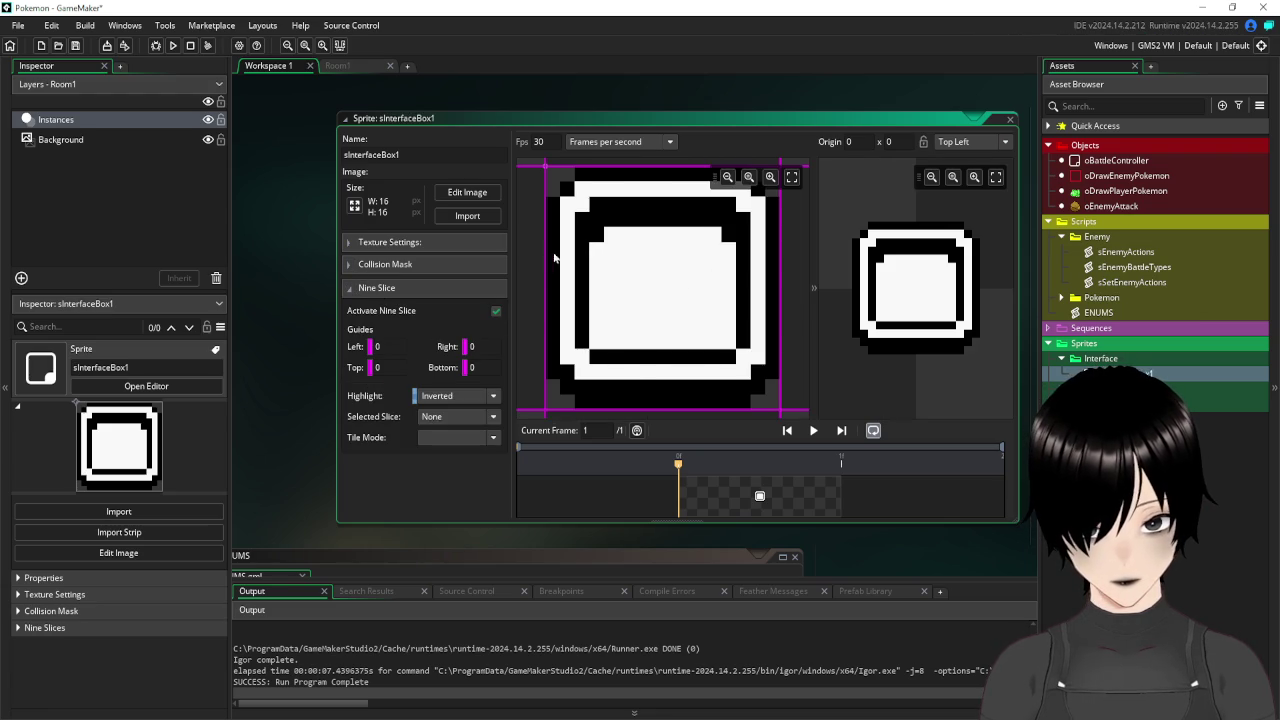
# Set the left, top, right and bottom nine-slice guides to 4 and test shrinking the preview.
pyautogui.moveTo(545, 251); pyautogui.dragTo(604, 255)
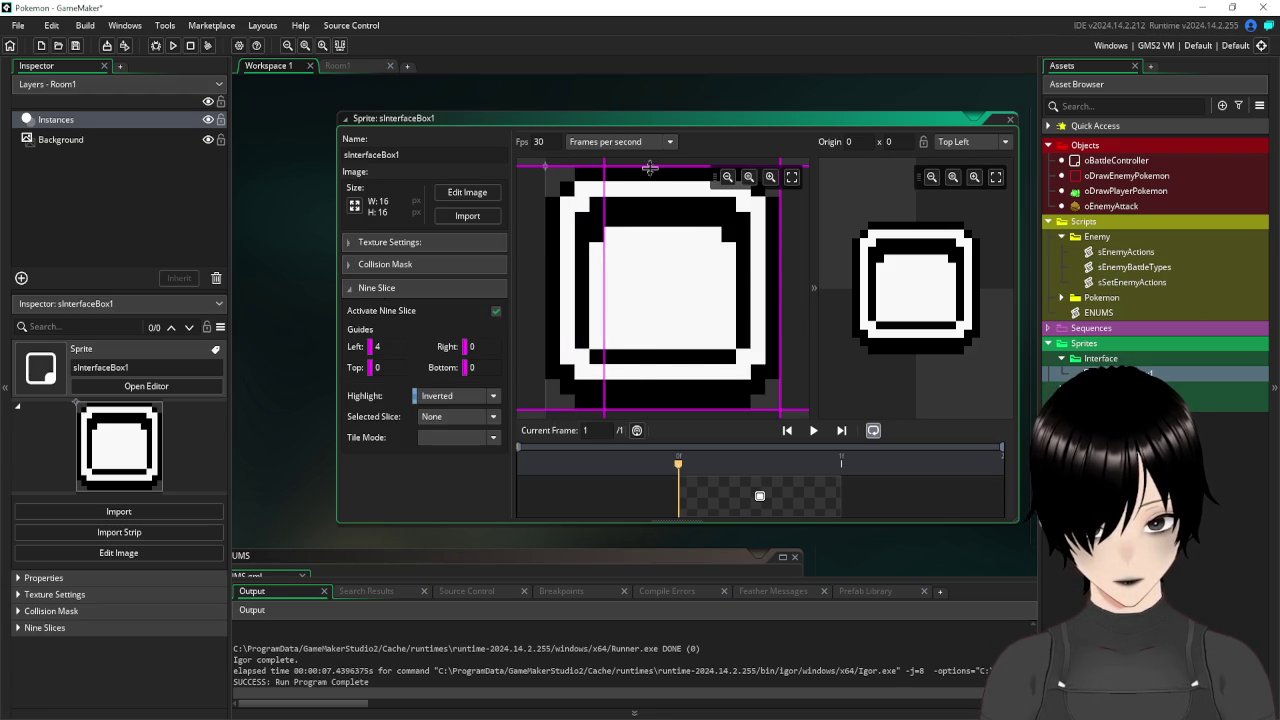
pyautogui.moveTo(649, 167); pyautogui.dragTo(649, 226)
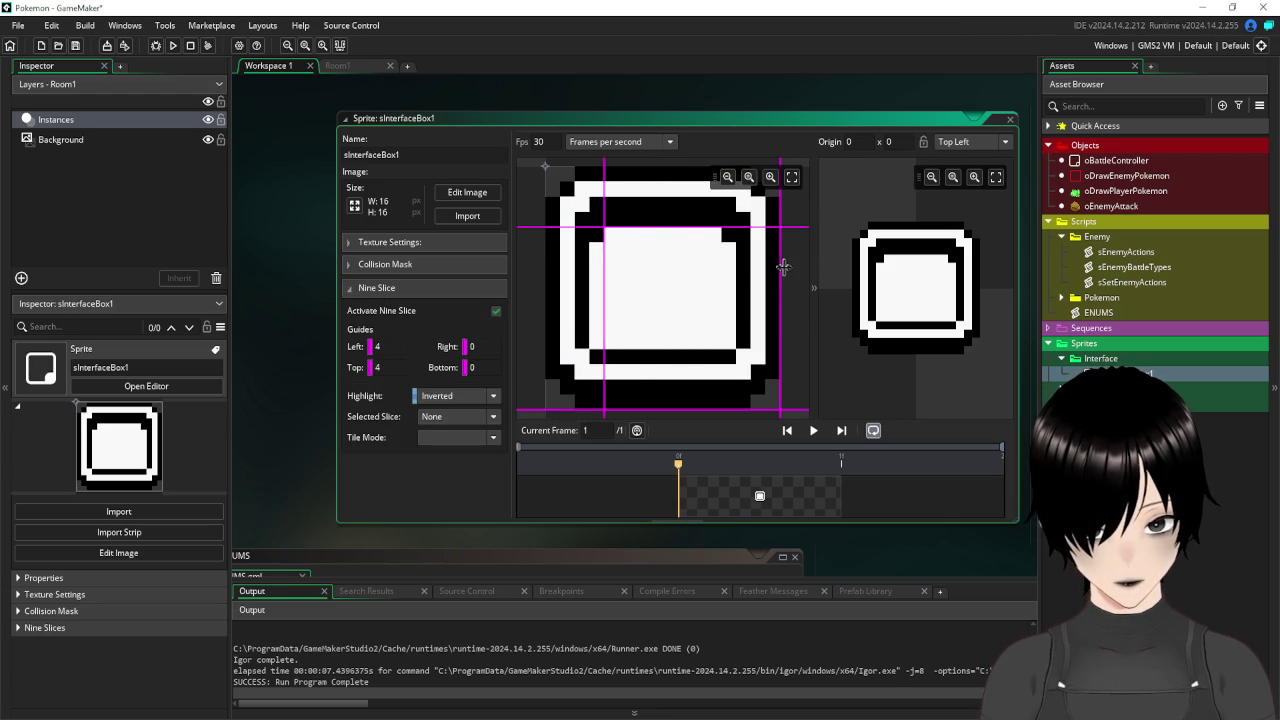
pyautogui.moveTo(779, 265); pyautogui.dragTo(716, 271)
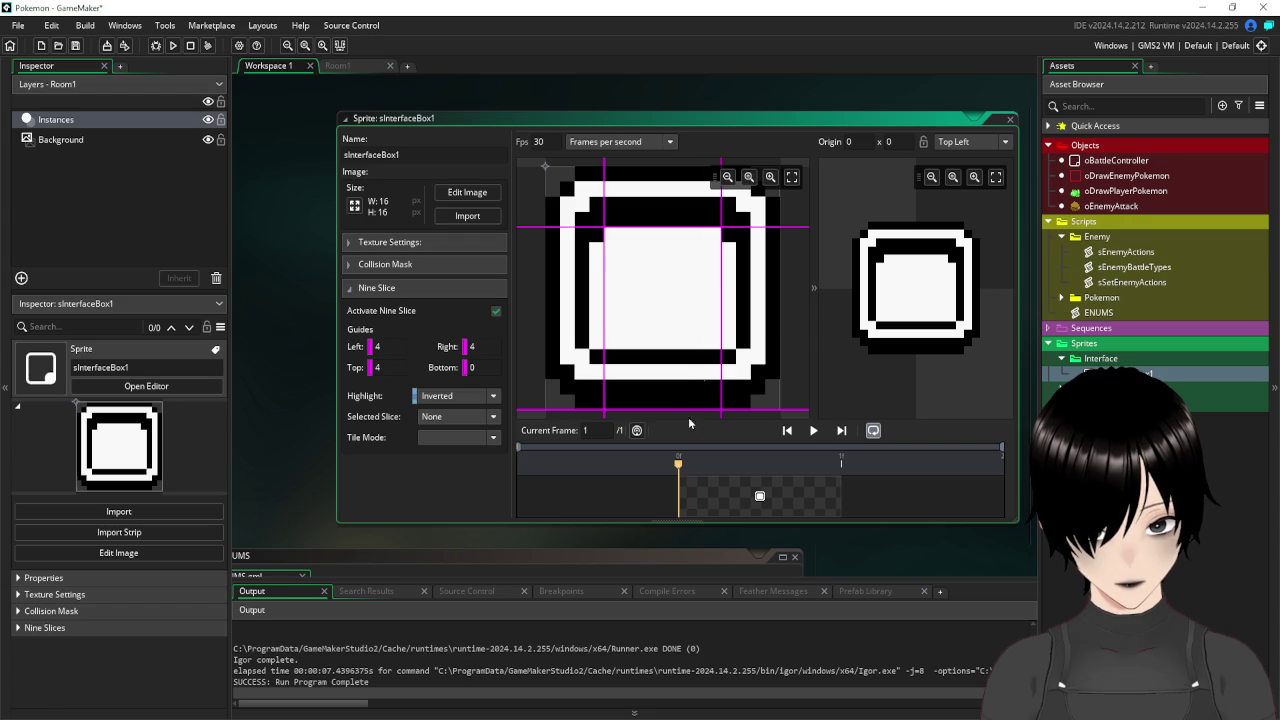
pyautogui.moveTo(663, 410); pyautogui.dragTo(663, 348)
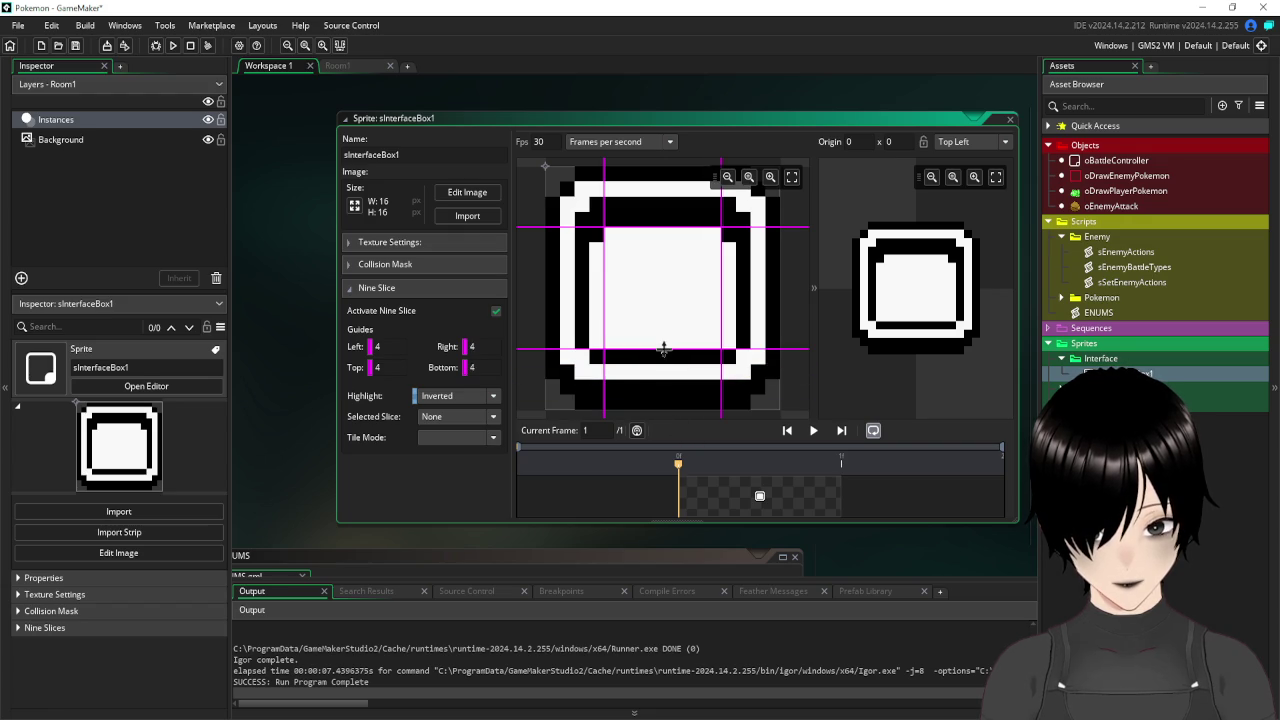
pyautogui.moveTo(960, 314)
pyautogui.moveTo(945, 284)
pyautogui.mouseDown()
pyautogui.moveTo(938, 372)
pyautogui.moveTo(938, 344)
pyautogui.mouseUp()
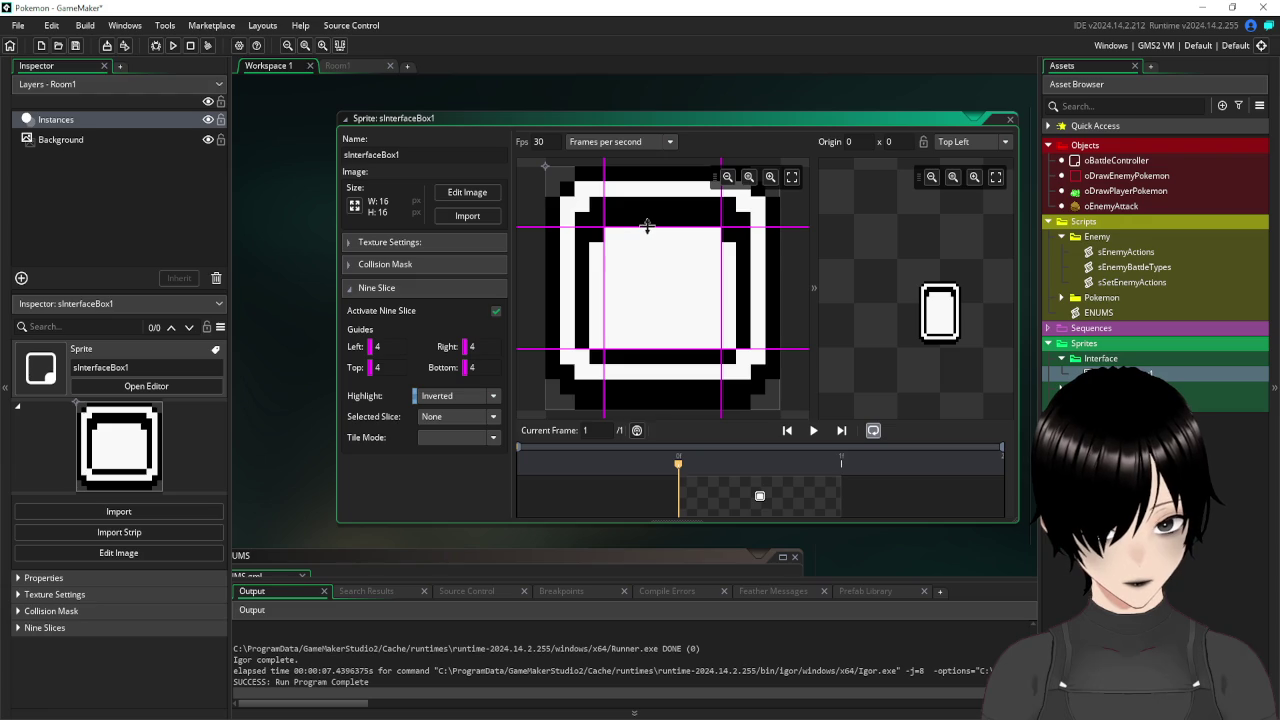
# Move the top guide to 5, test stretching the preview, and close the sprite properties.
pyautogui.moveTo(647, 231); pyautogui.dragTo(647, 244)
pyautogui.moveTo(920, 338)
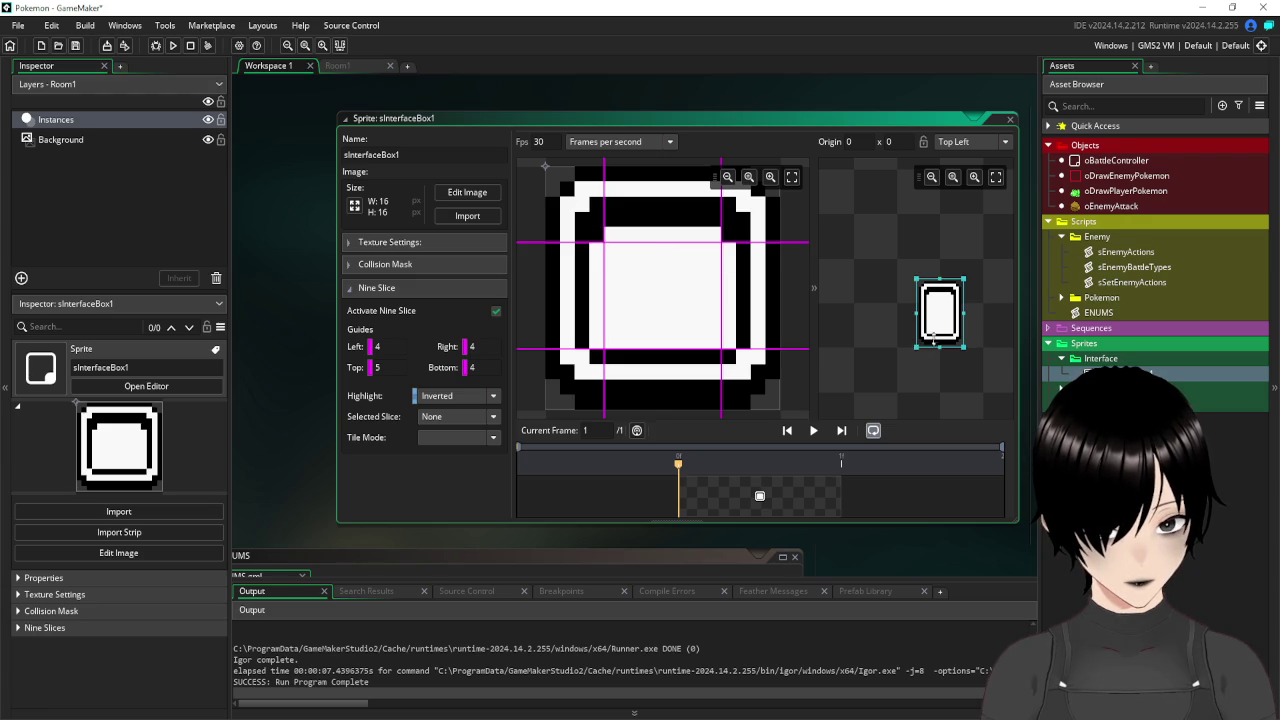
pyautogui.moveTo(913, 313)
pyautogui.mouseDown()
pyautogui.moveTo(852, 313)
pyautogui.moveTo(936, 333)
pyautogui.moveTo(915, 352)
pyautogui.moveTo(882, 334)
pyautogui.moveTo(824, 334)
pyautogui.moveTo(876, 334)
pyautogui.moveTo(858, 334)
pyautogui.mouseUp()
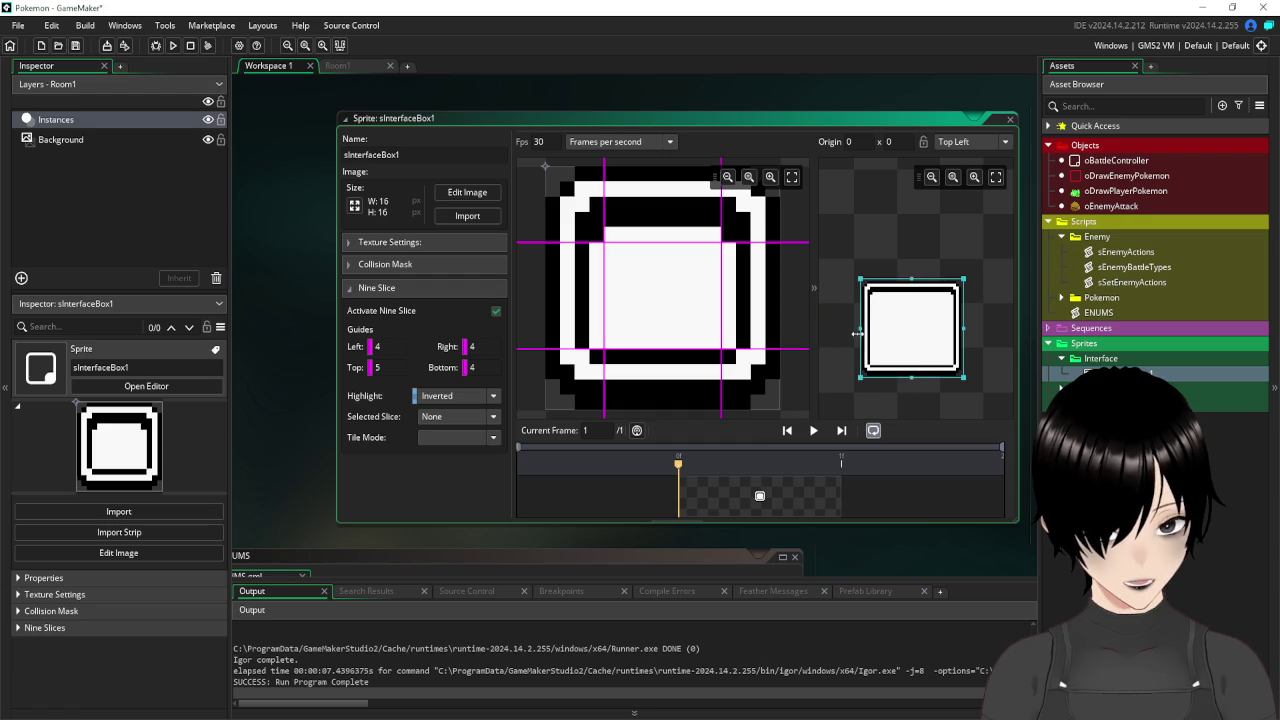
pyautogui.moveTo(928, 278)
pyautogui.mouseDown()
pyautogui.moveTo(928, 233)
pyautogui.moveTo(930, 294)
pyautogui.moveTo(1002, 186)
pyautogui.moveTo(950, 262)
pyautogui.moveTo(1008, 340)
pyautogui.moveTo(942, 263)
pyautogui.moveTo(975, 355)
pyautogui.moveTo(1004, 212)
pyautogui.moveTo(992, 261)
pyautogui.moveTo(953, 182)
pyautogui.moveTo(993, 275)
pyautogui.moveTo(1008, 268)
pyautogui.mouseUp()
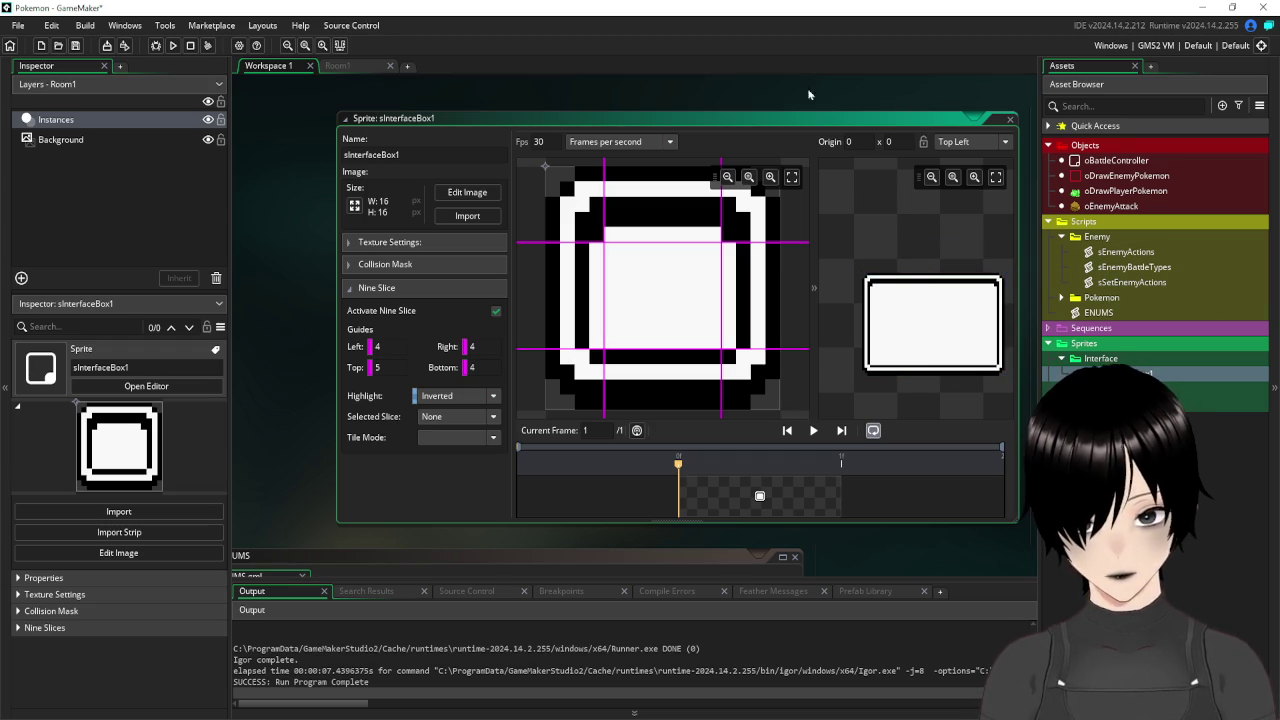
pyautogui.click(1010, 120)
pyautogui.click(357, 68)
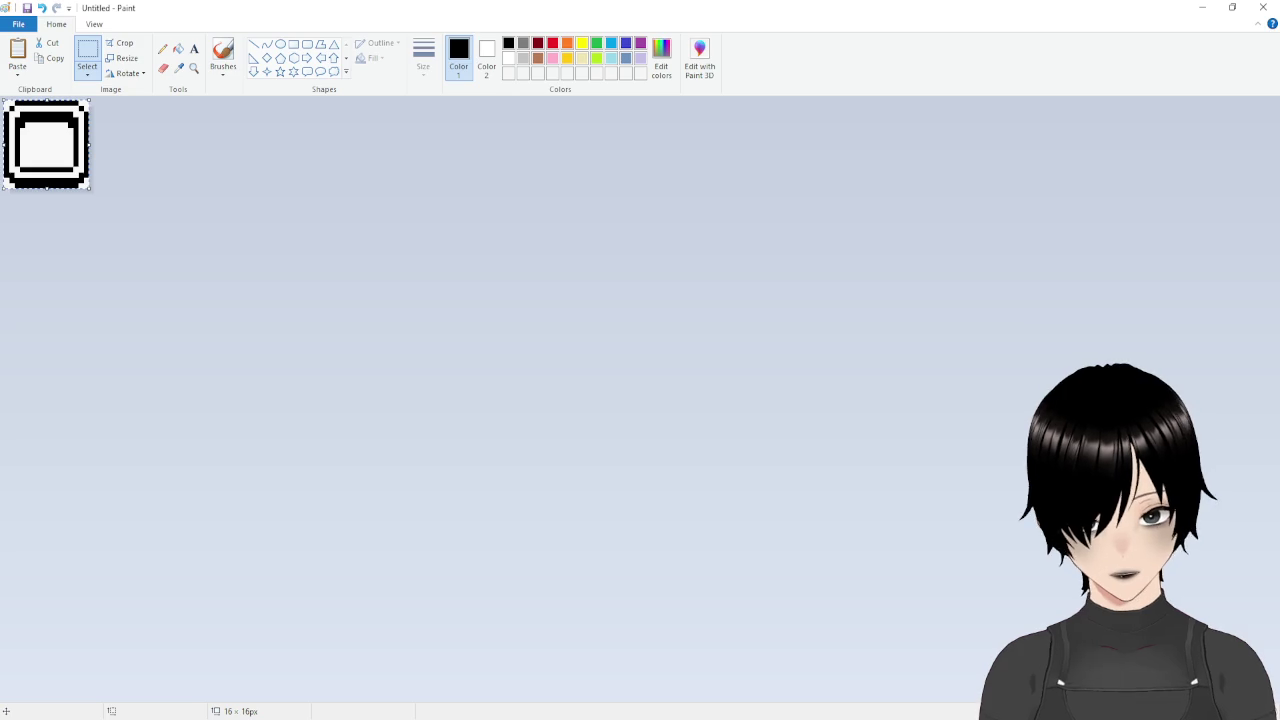
# Select the enemy HP frame at the sprite sheet's top left, clear the selection, and return to GameMaker.
pyautogui.scroll(3, 599, 297)
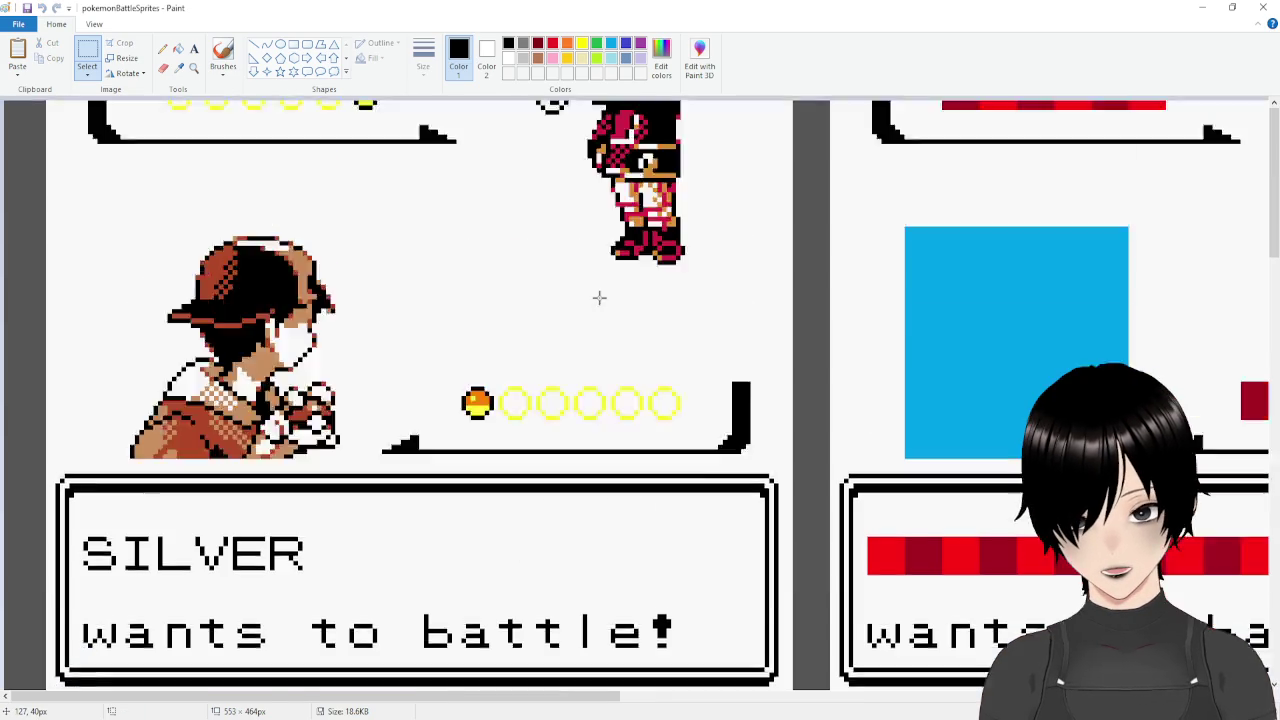
pyautogui.scroll(3, 599, 297)
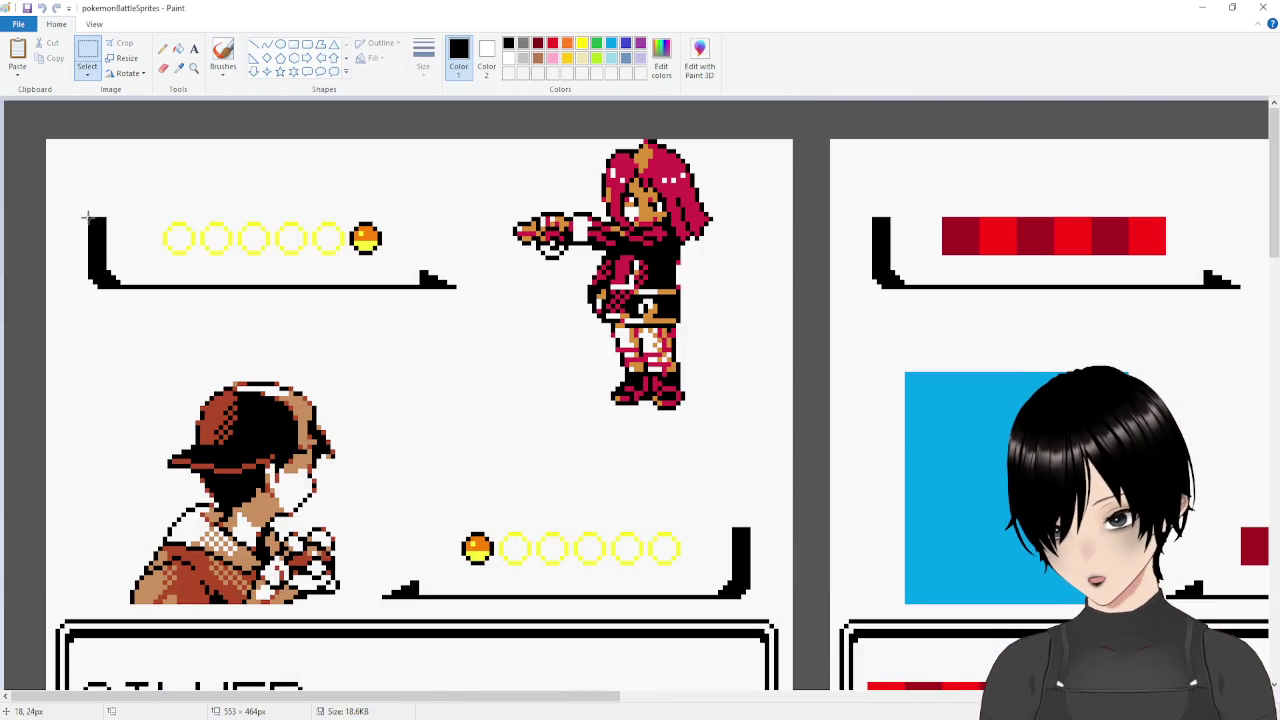
pyautogui.moveTo(89, 217); pyautogui.dragTo(456, 286)
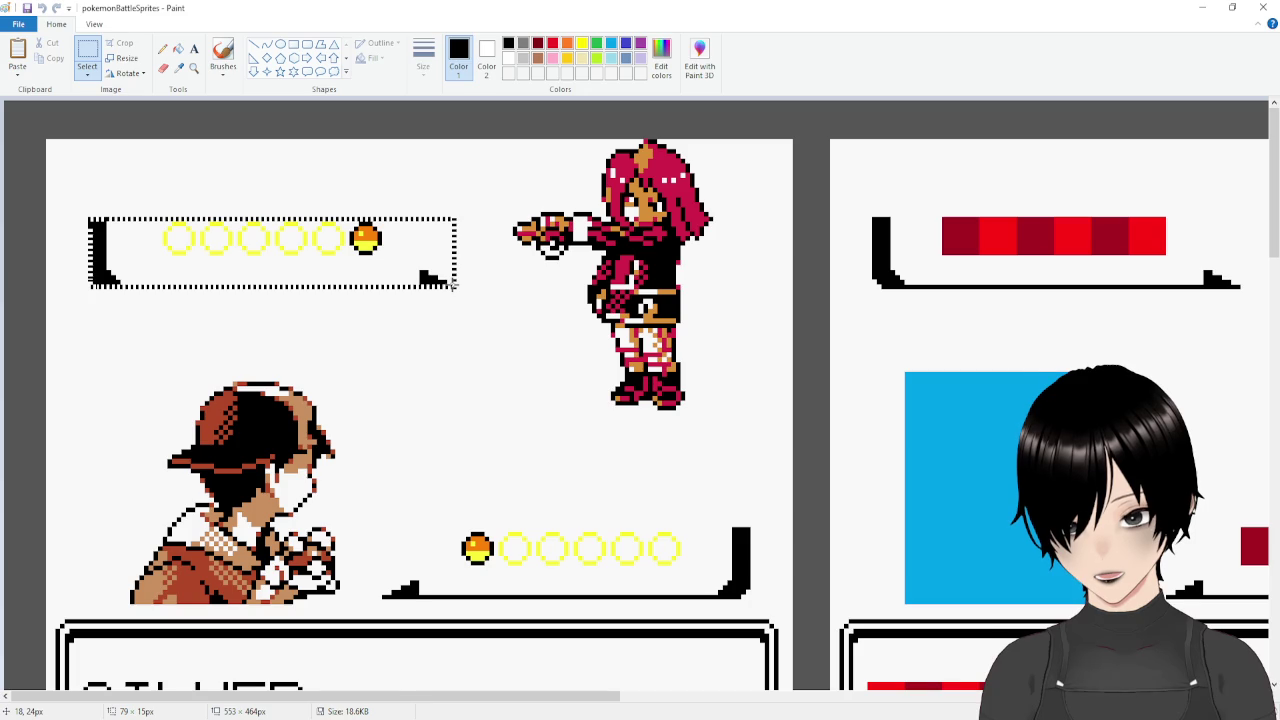
pyautogui.scroll(-9, 491, 386)
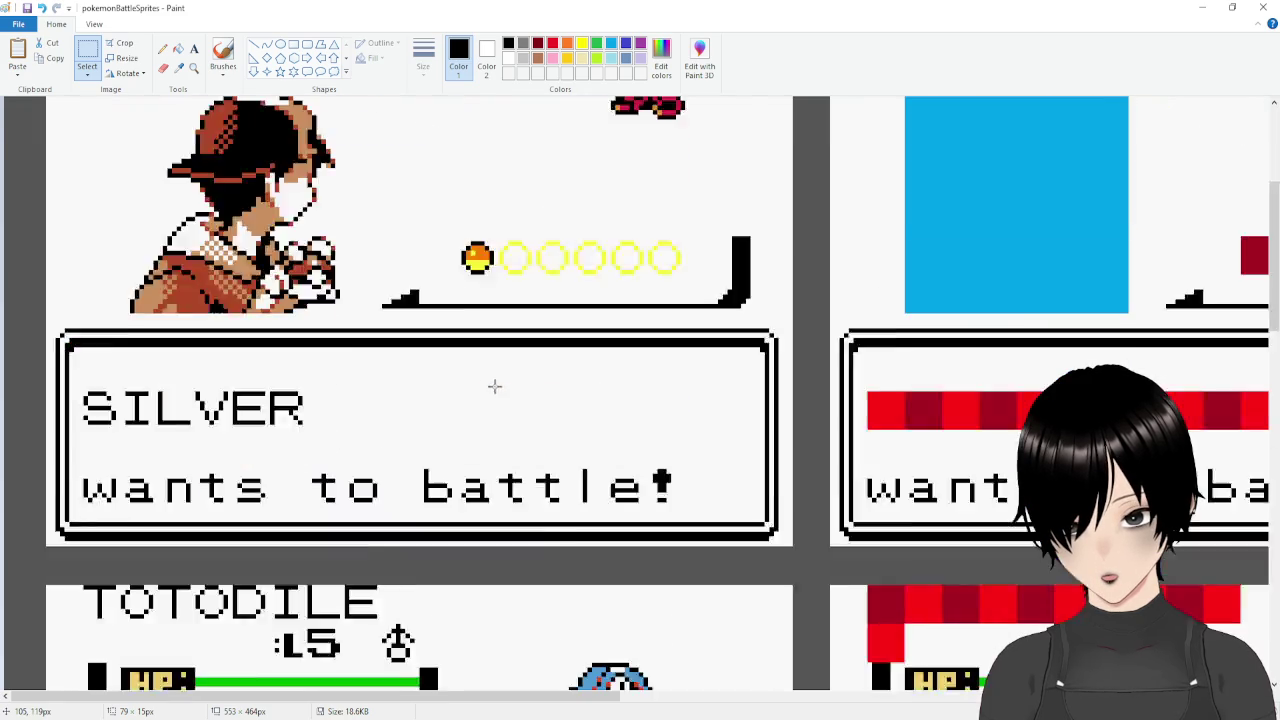
pyautogui.scroll(6, 494, 384)
pyautogui.scroll(3, 494, 384)
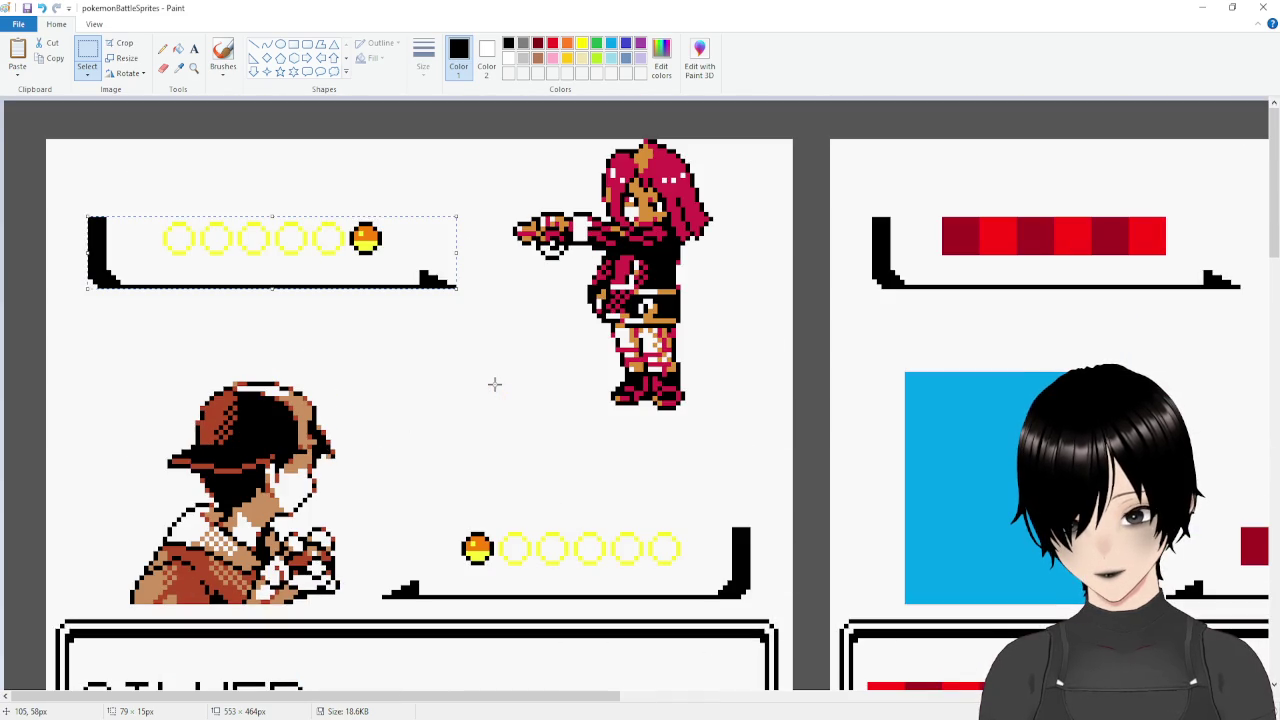
pyautogui.click(831, 450)
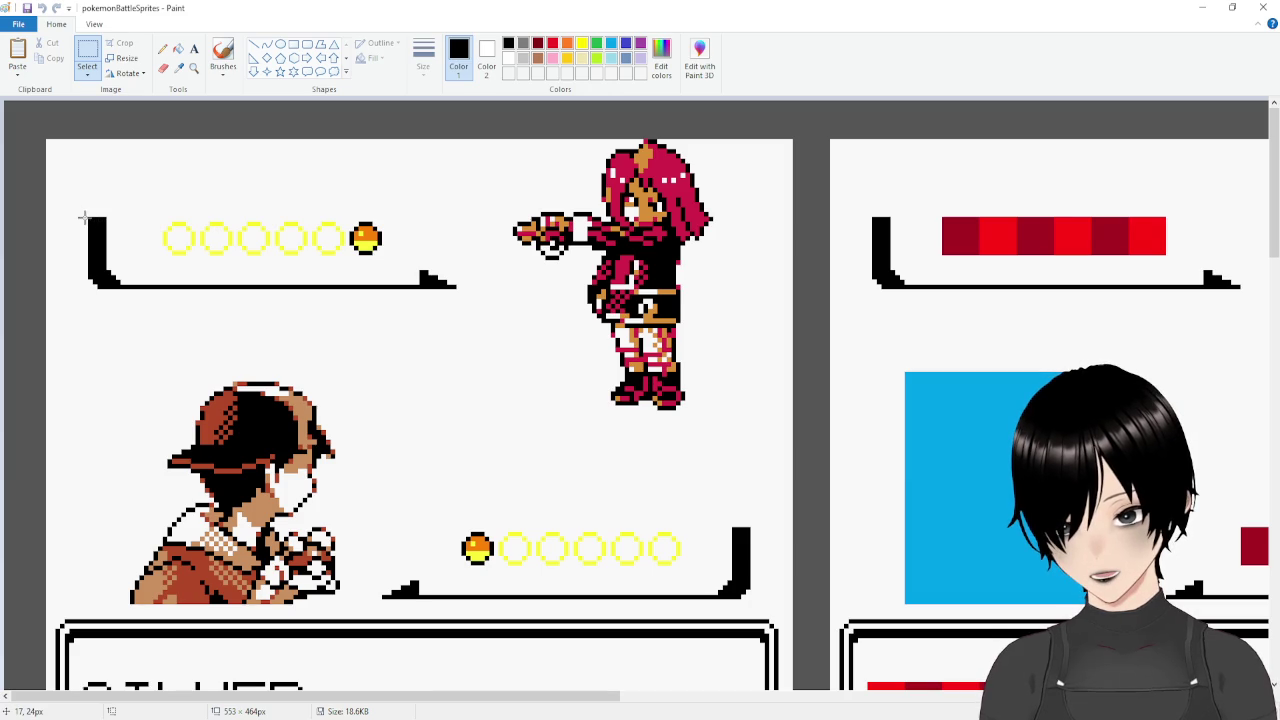
pyautogui.moveTo(88, 217); pyautogui.dragTo(456, 286)
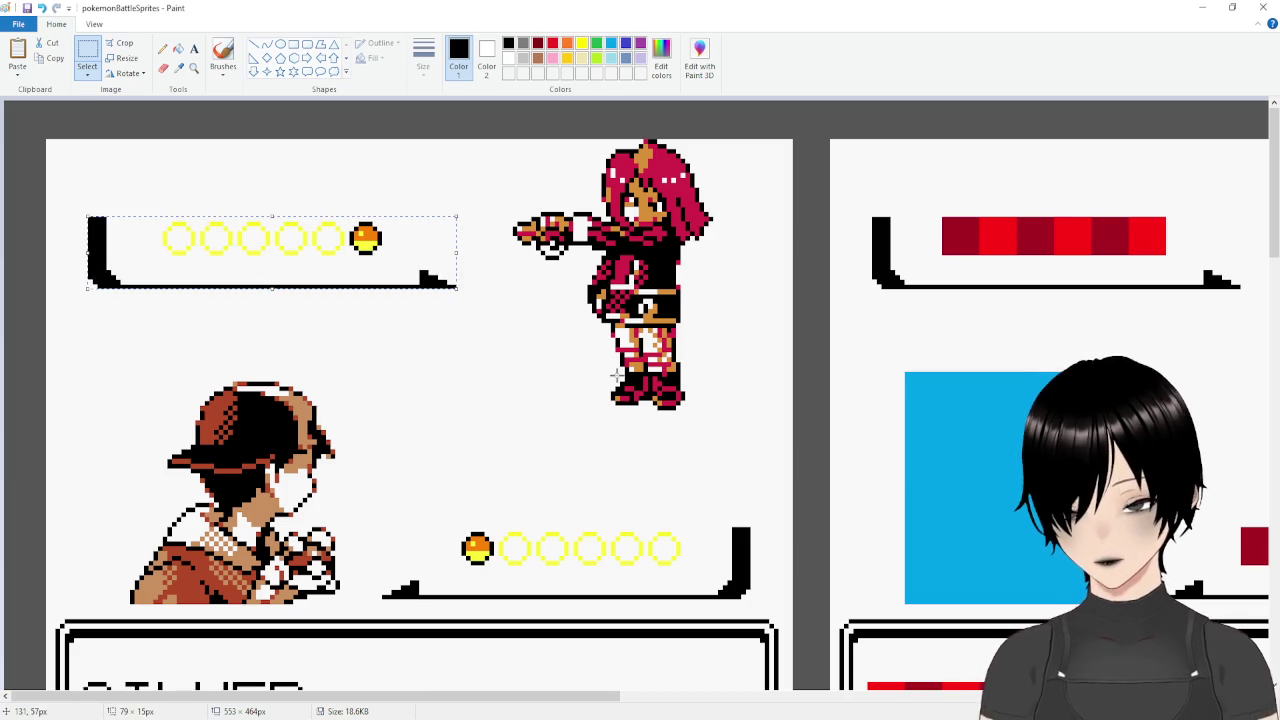
pyautogui.click(700, 351)
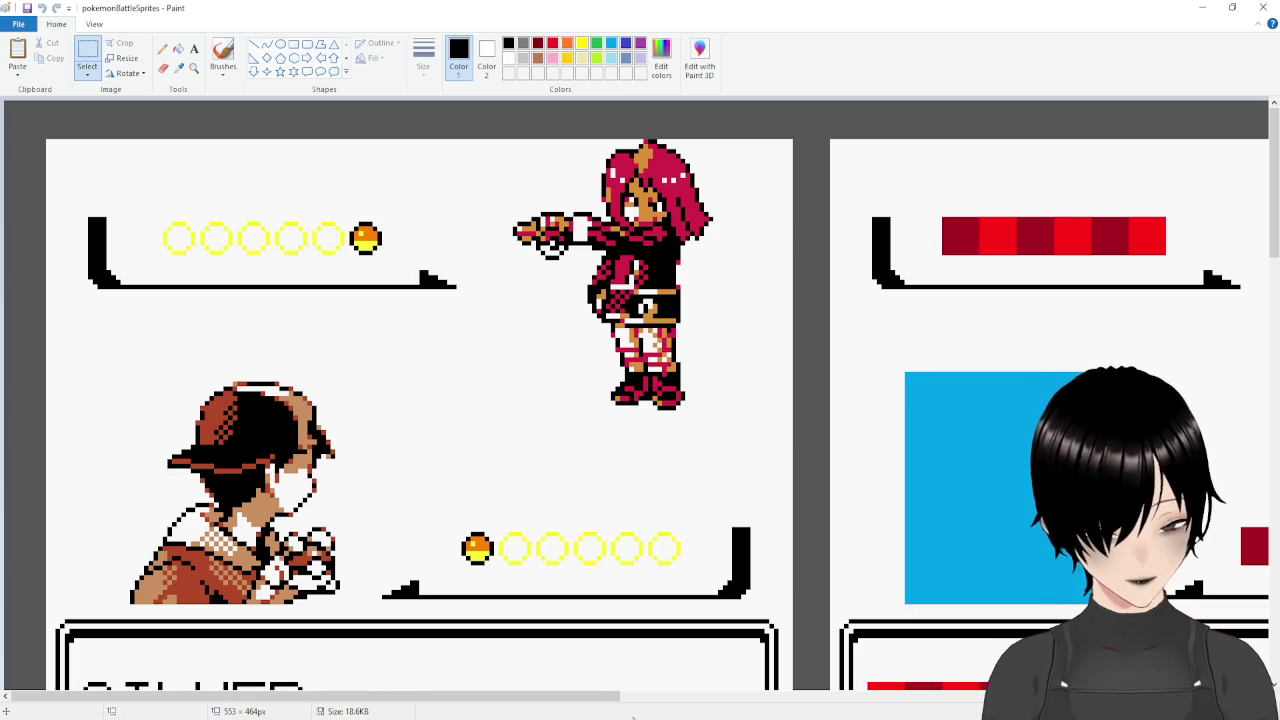
pyautogui.hotkey('alt', 'Tab')
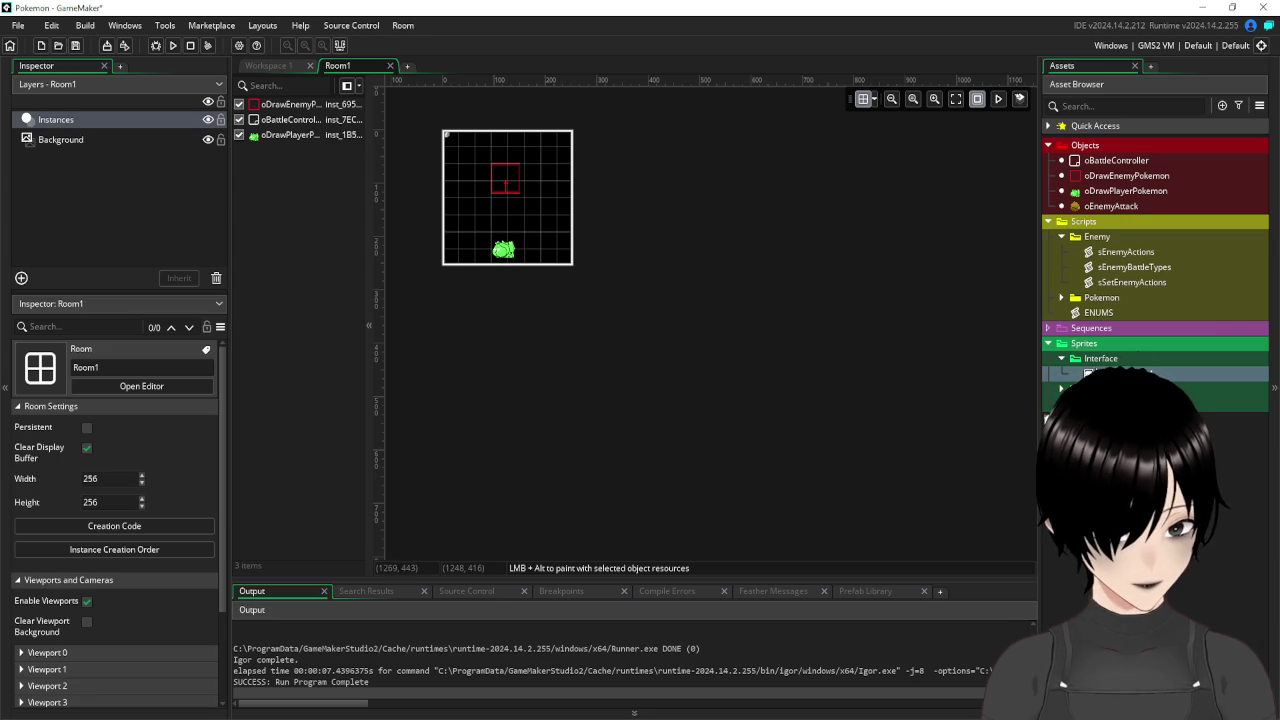
# Add a new sprite named sInterfaceHealthbars to the Interface folder.
pyautogui.rightClick(1090, 356)
pyautogui.moveTo(1113, 365)
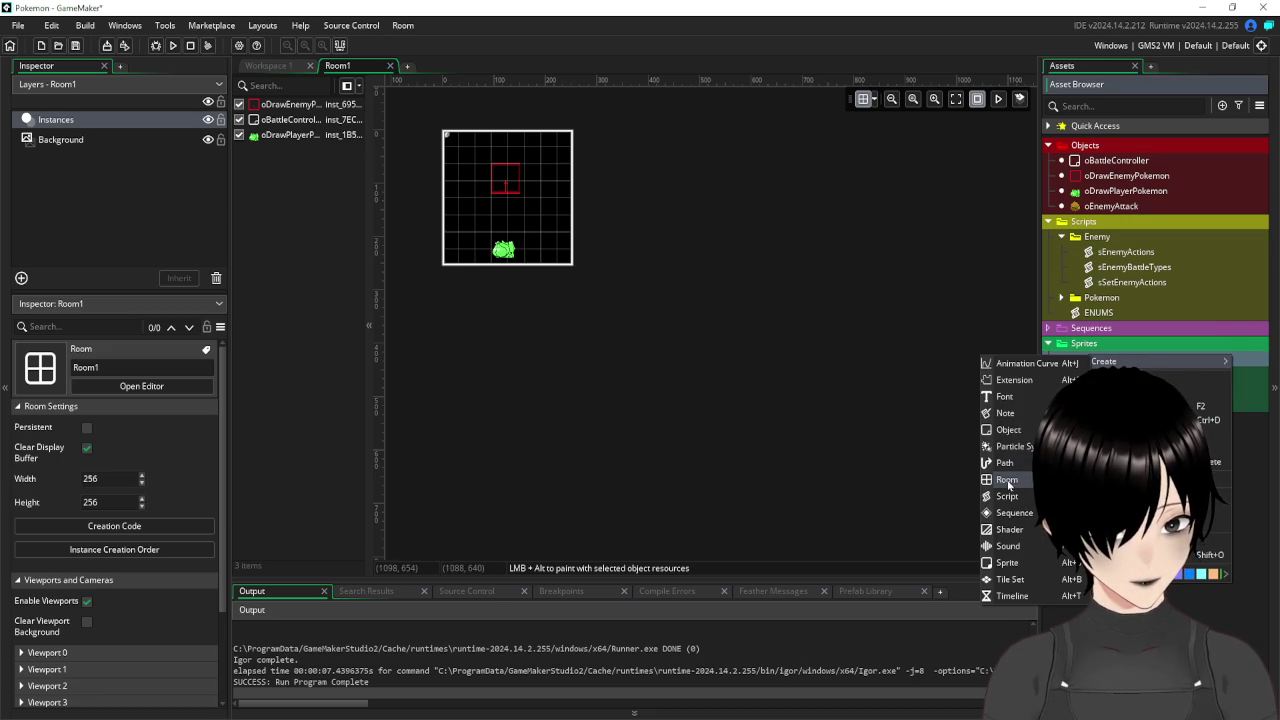
pyautogui.click(1007, 563)
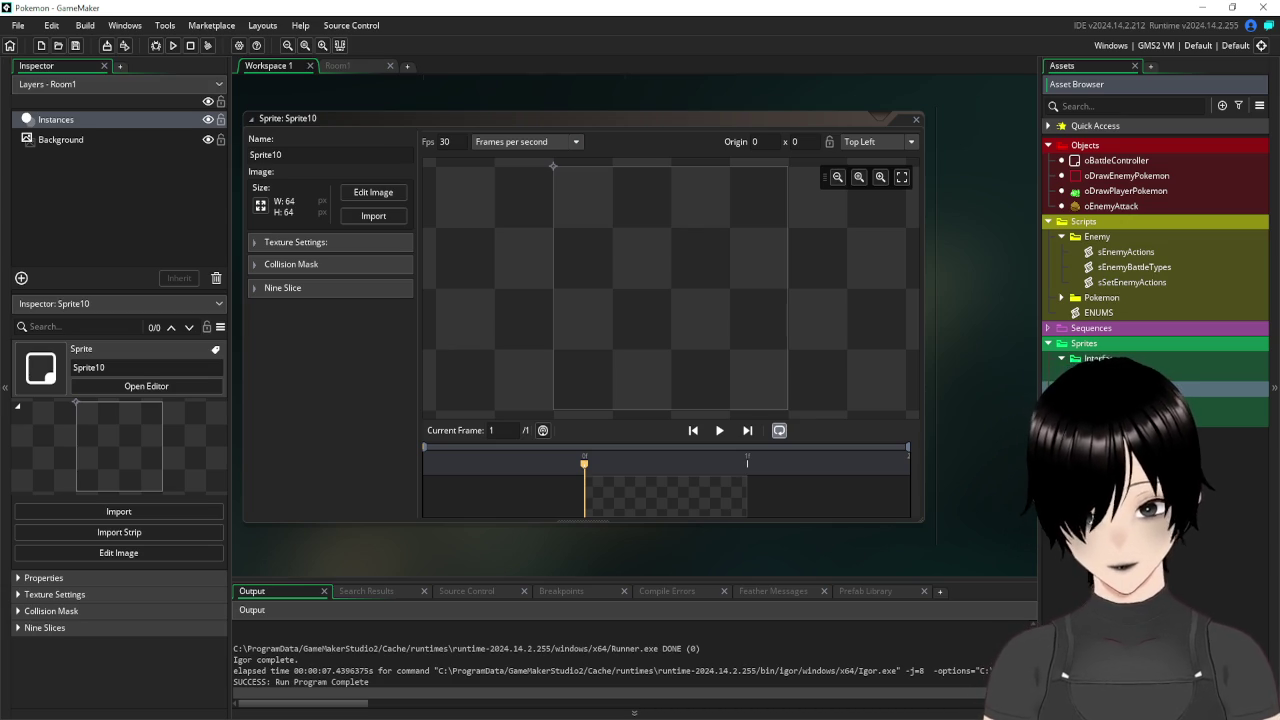
pyautogui.press('Return')
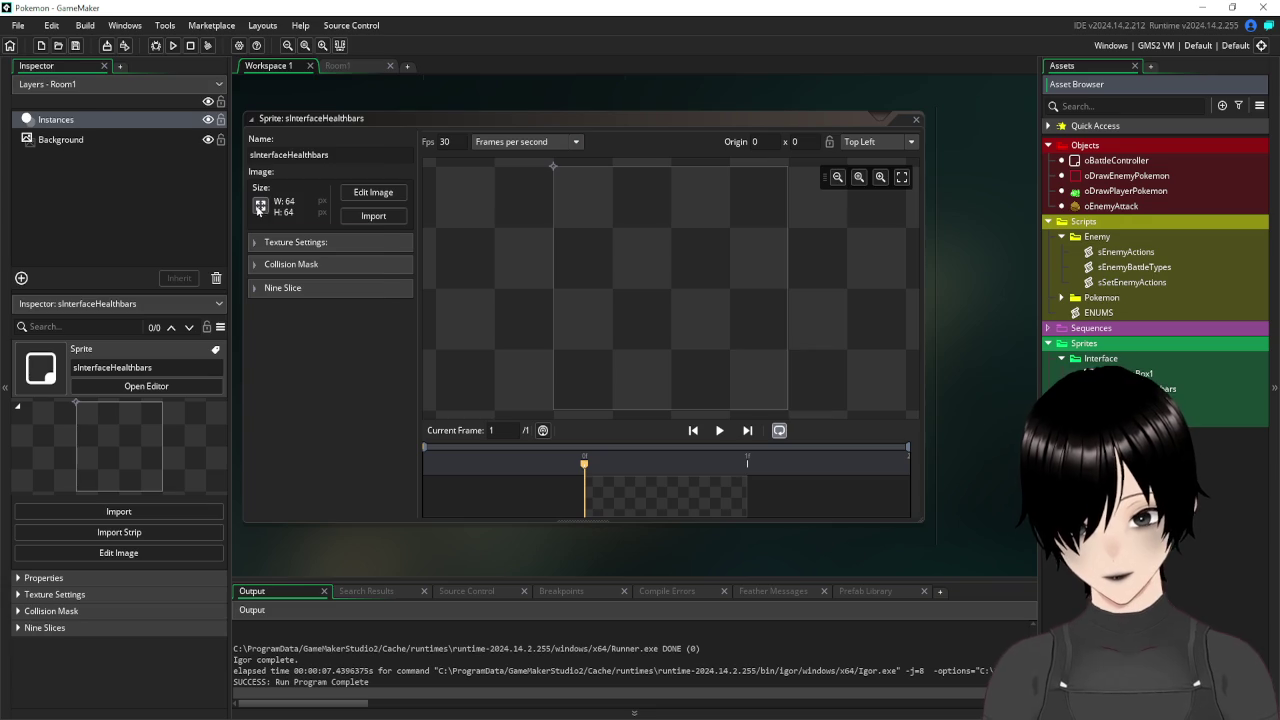
pyautogui.click(262, 205)
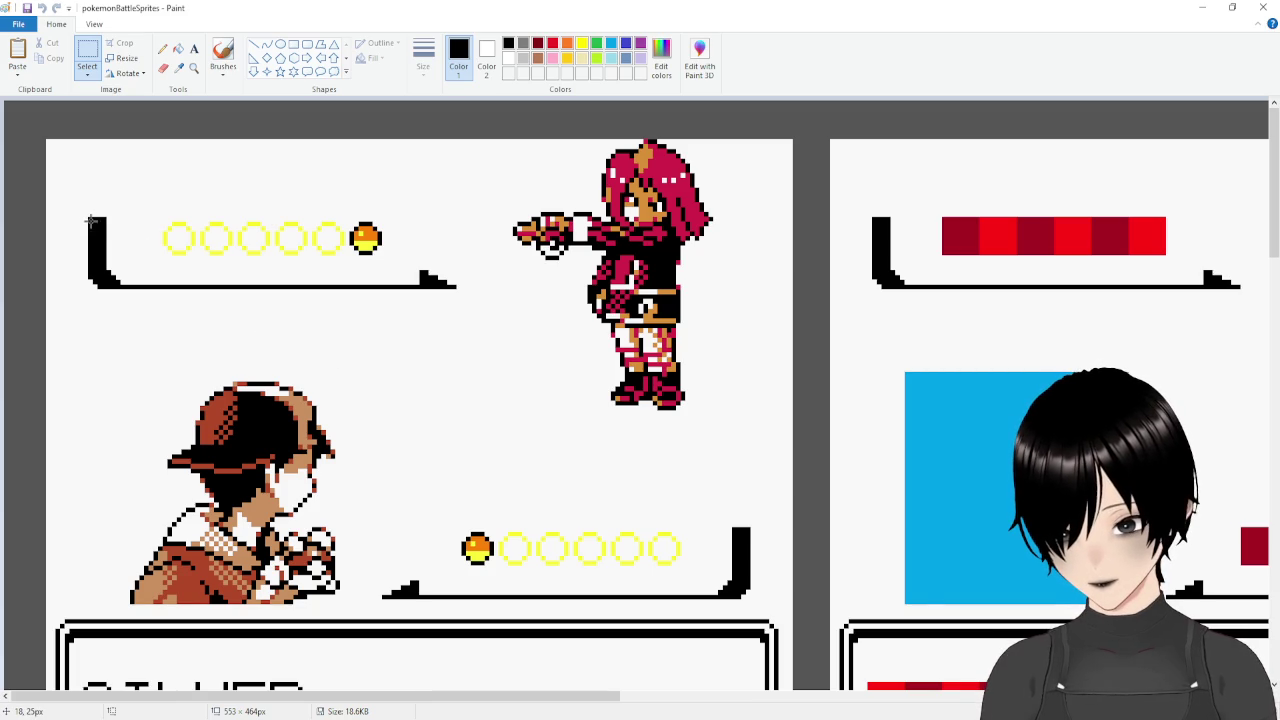
# Mark out the upper HP frame as a 79×16 pixel area in Paint and return to GameMaker.
pyautogui.moveTo(240, 258); pyautogui.dragTo(454, 285)
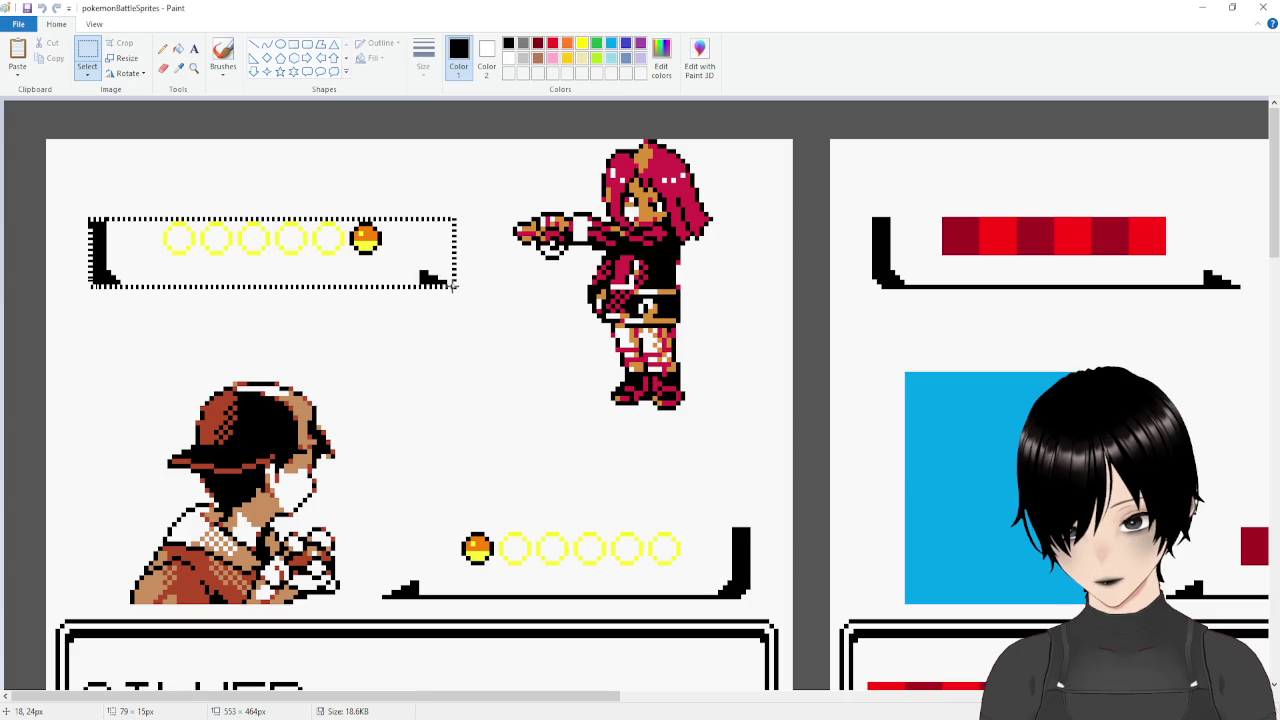
pyautogui.moveTo(452, 287); pyautogui.dragTo(453, 290)
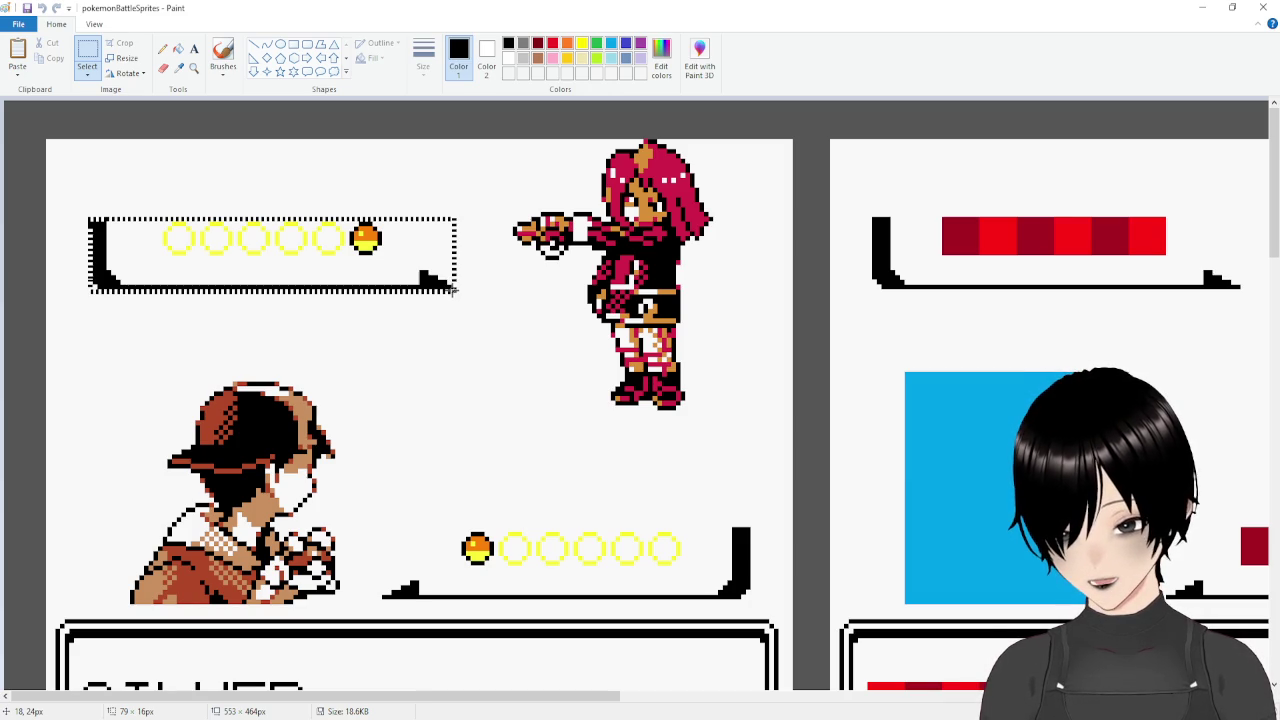
pyautogui.moveTo(452, 289); pyautogui.dragTo(452, 290)
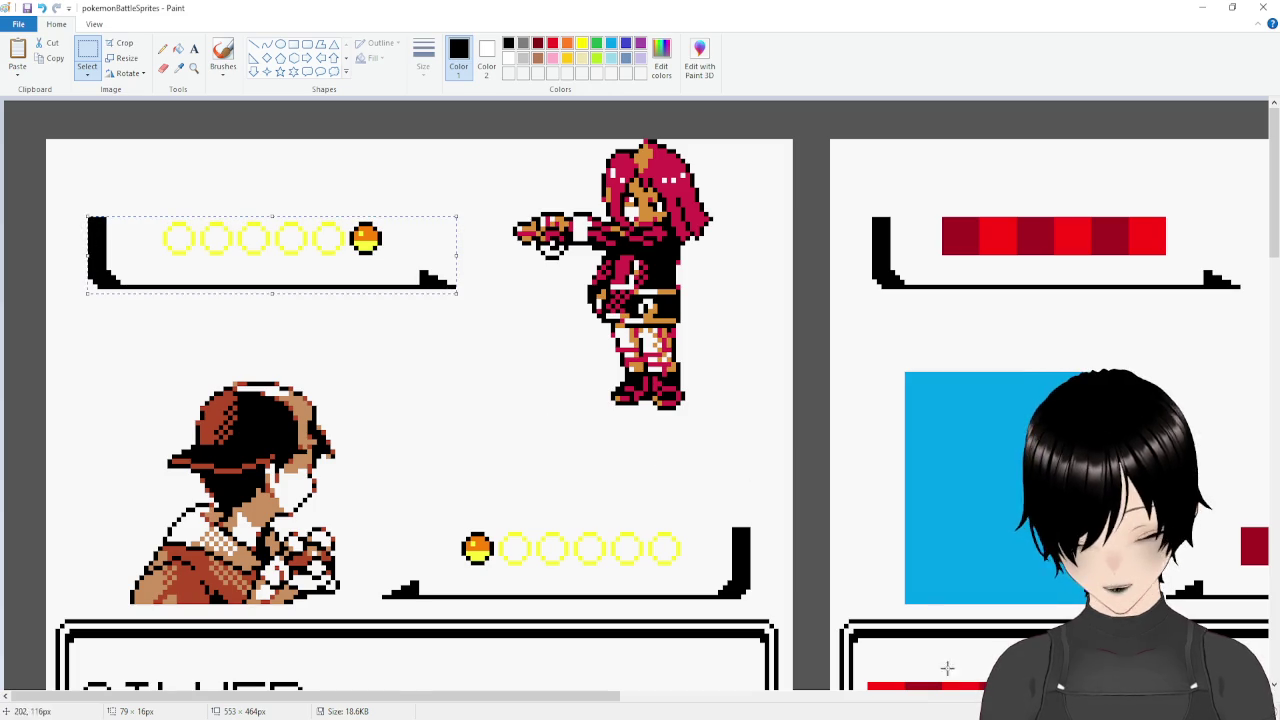
pyautogui.hotkey('alt', 'Tab')
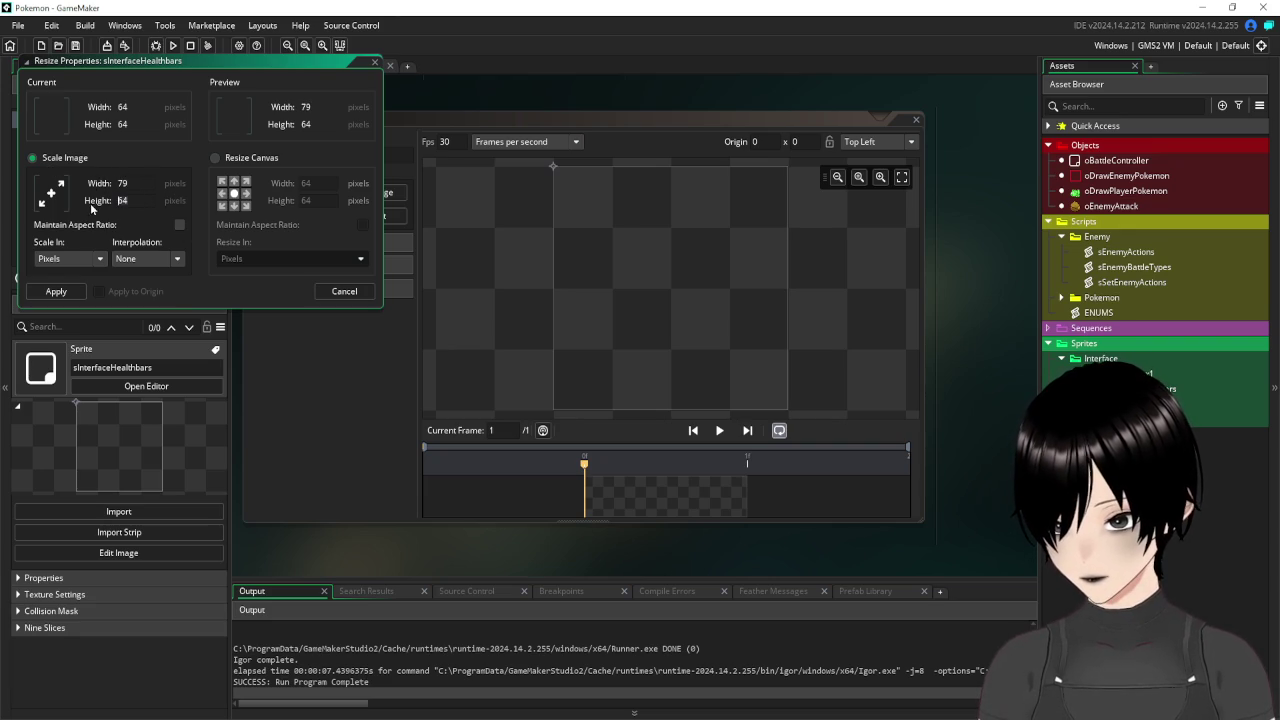
# Resize the sprite to 79 × 16 and paste the HP frame aligned onto its canvas.
pyautogui.press('BackSpace')
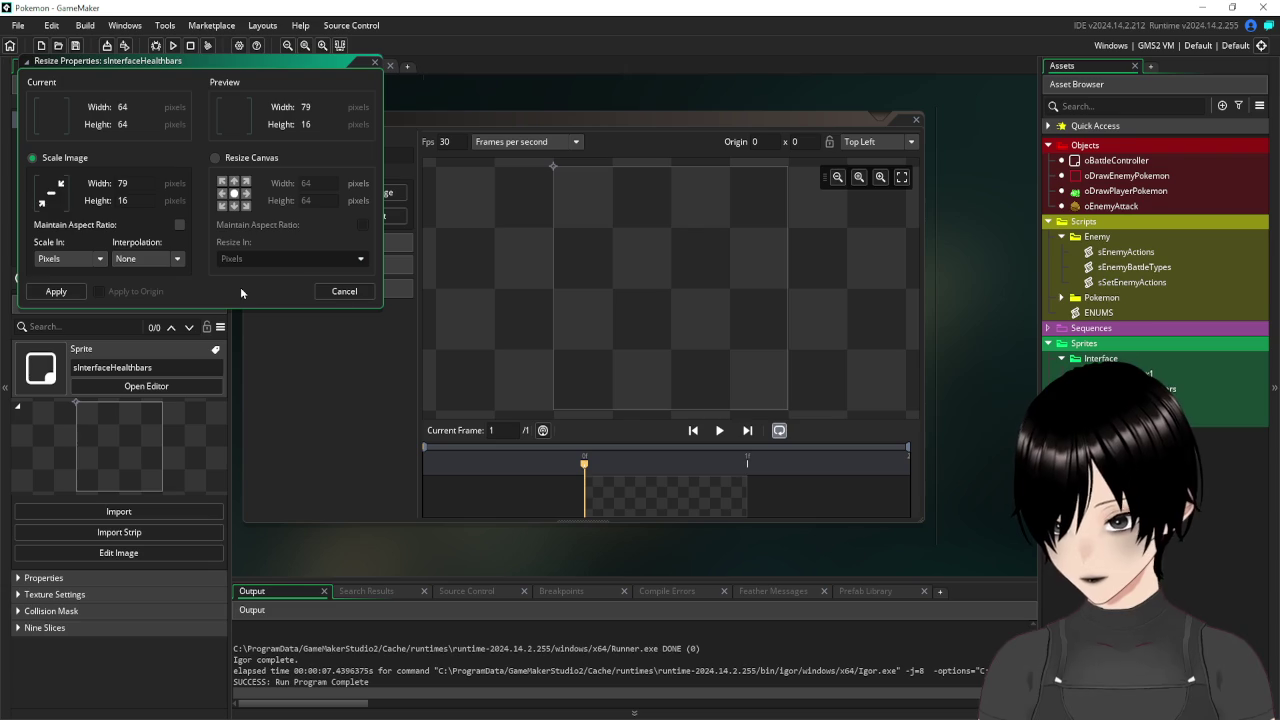
pyautogui.click(56, 291)
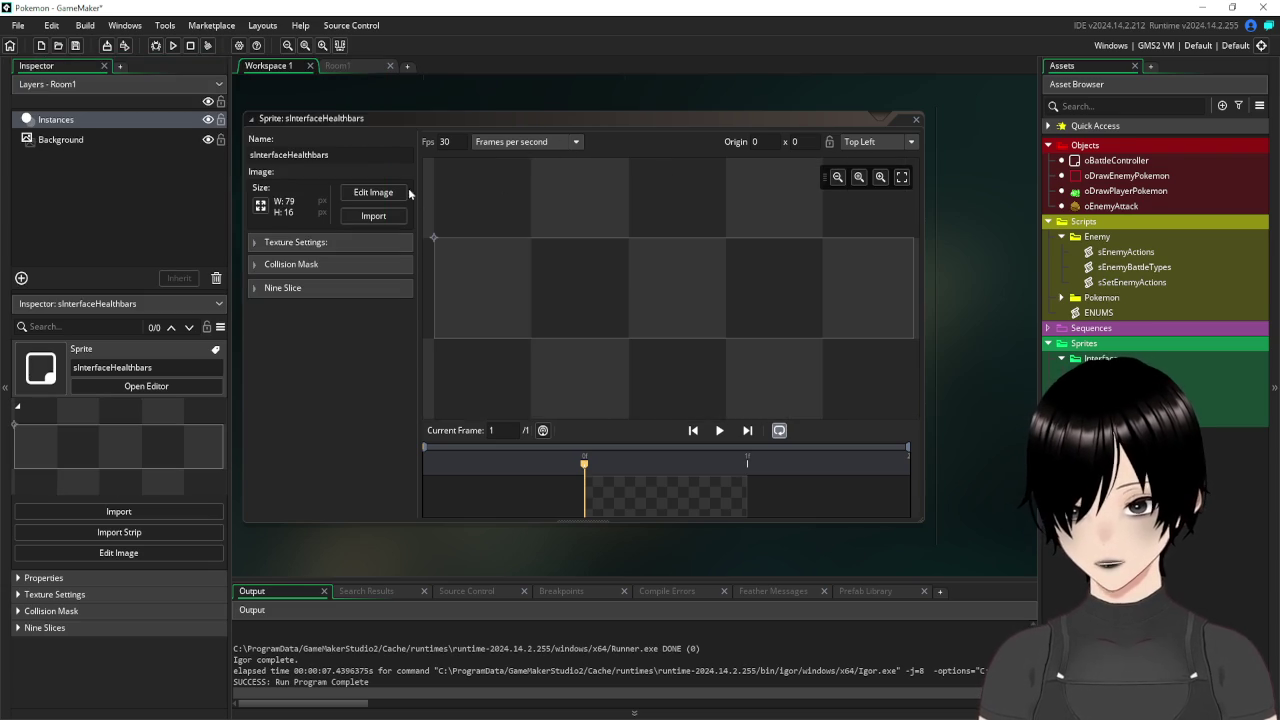
pyautogui.click(374, 192)
pyautogui.hotkey('ctrl', 'v')
pyautogui.moveTo(574, 340); pyautogui.dragTo(557, 341)
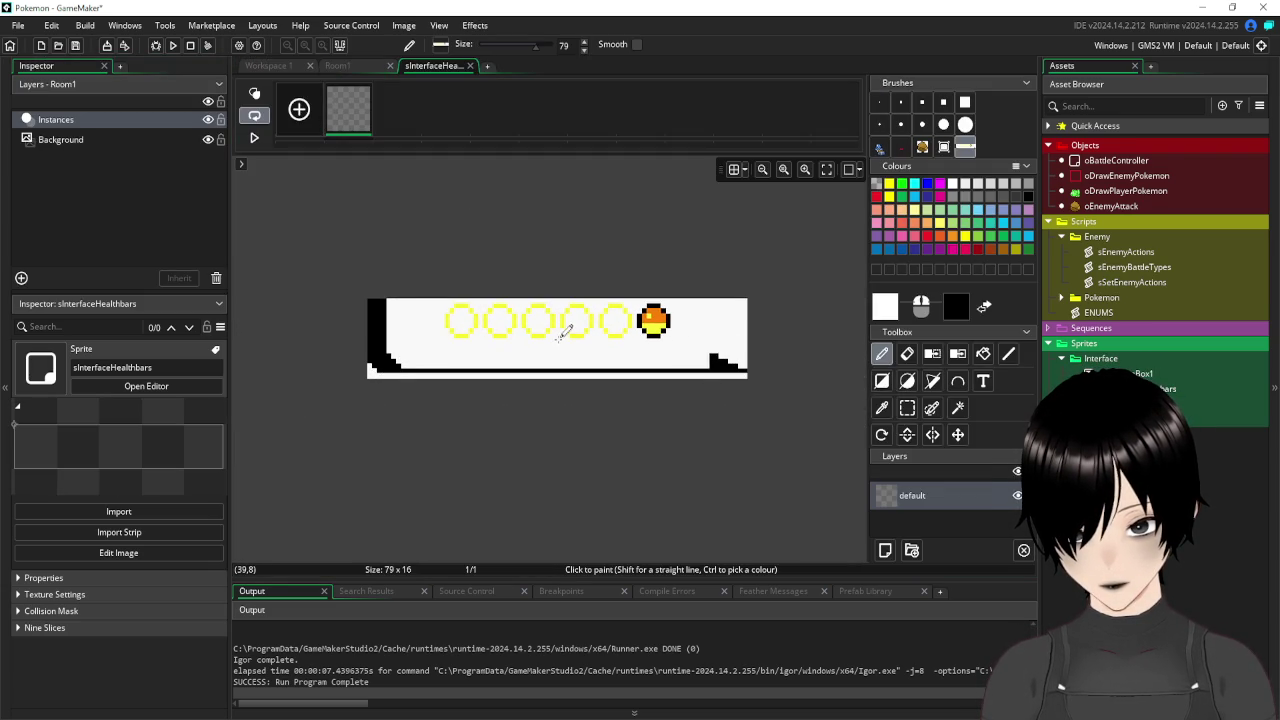
# Magic-wand delete the frame's white background and ring fills, then add a second frame.
pyautogui.click(956, 408)
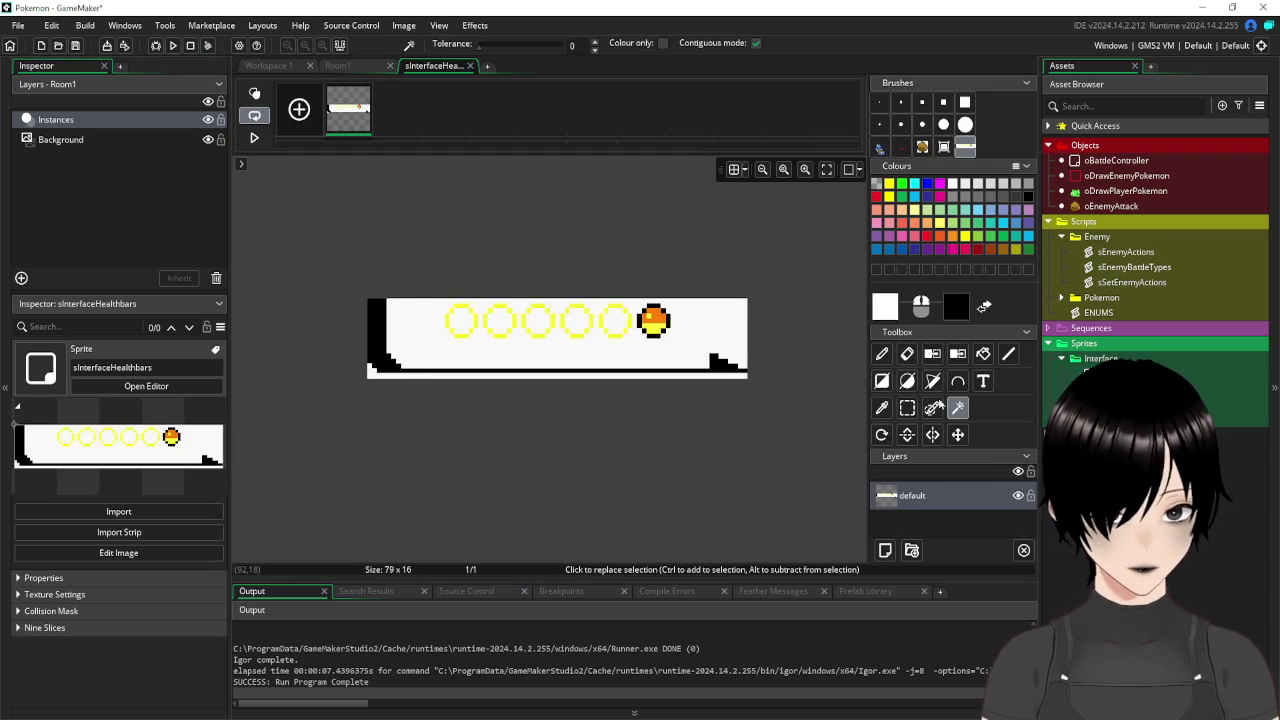
pyautogui.click(723, 331)
pyautogui.press('Delete')
pyautogui.click(617, 325)
pyautogui.press('Delete')
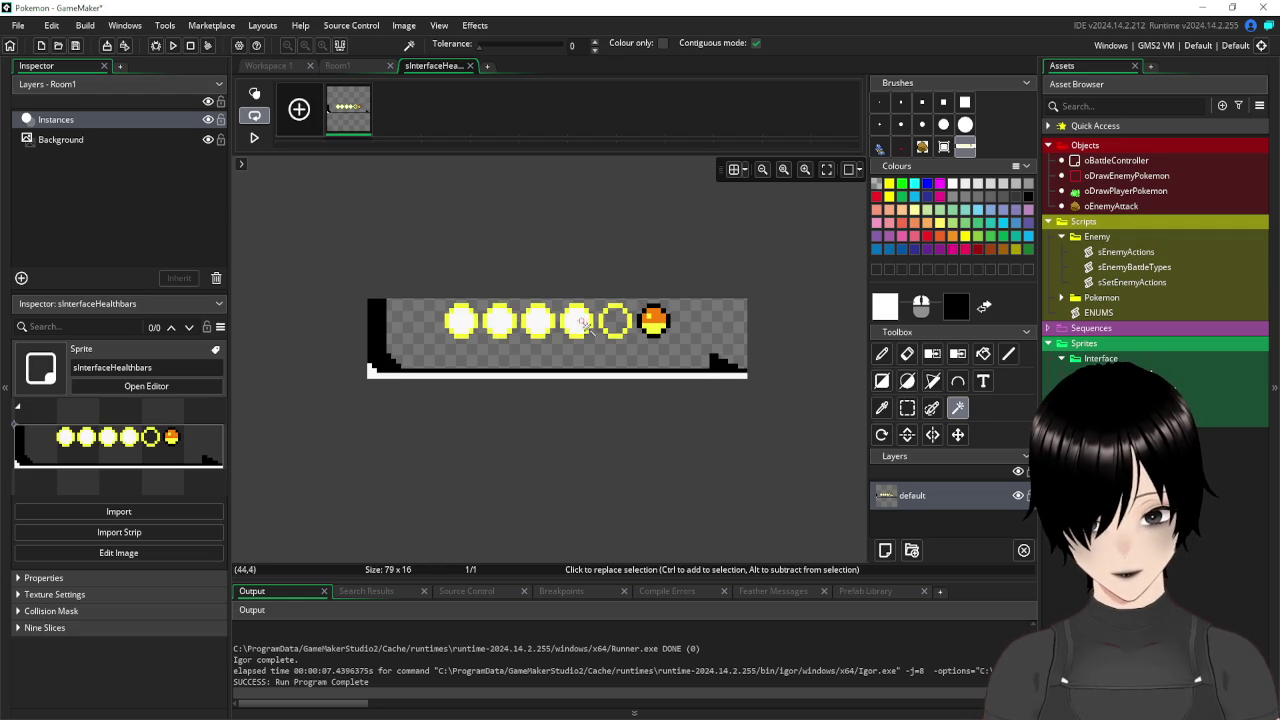
pyautogui.click(580, 326)
pyautogui.press('Delete')
pyautogui.press('Delete')
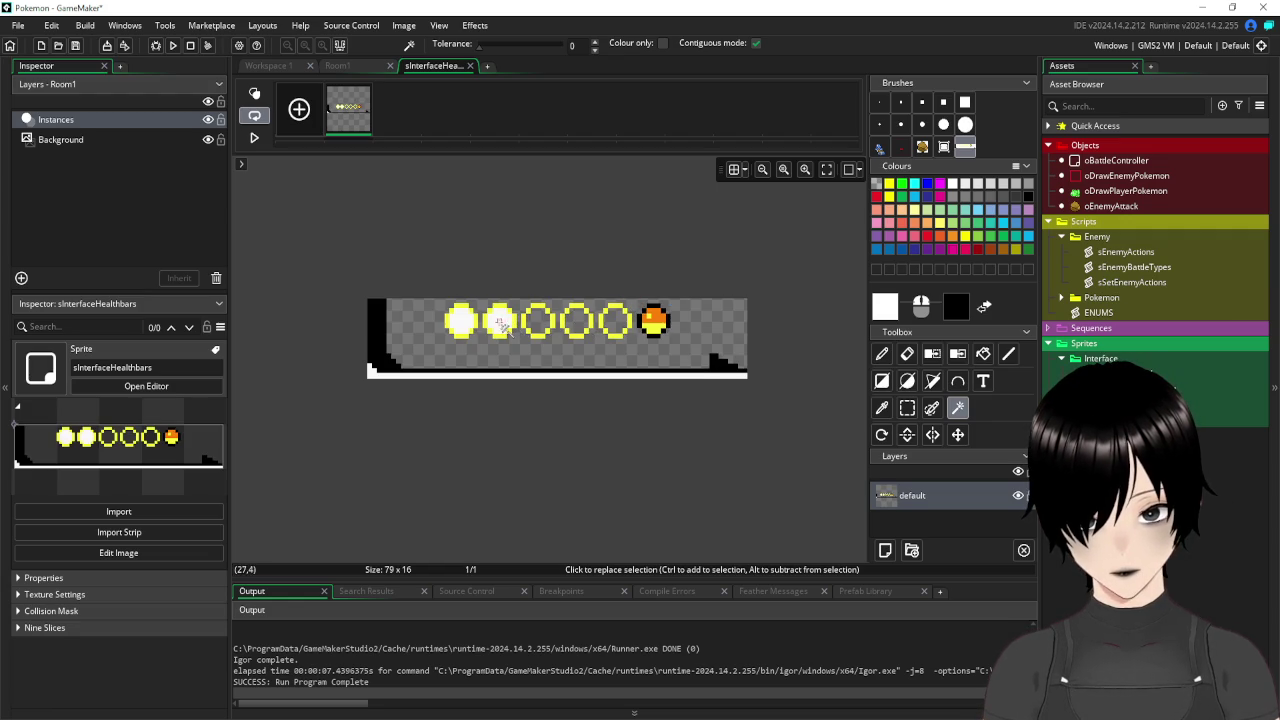
pyautogui.click(498, 322)
pyautogui.press('Delete')
pyautogui.click(460, 322)
pyautogui.press('Delete')
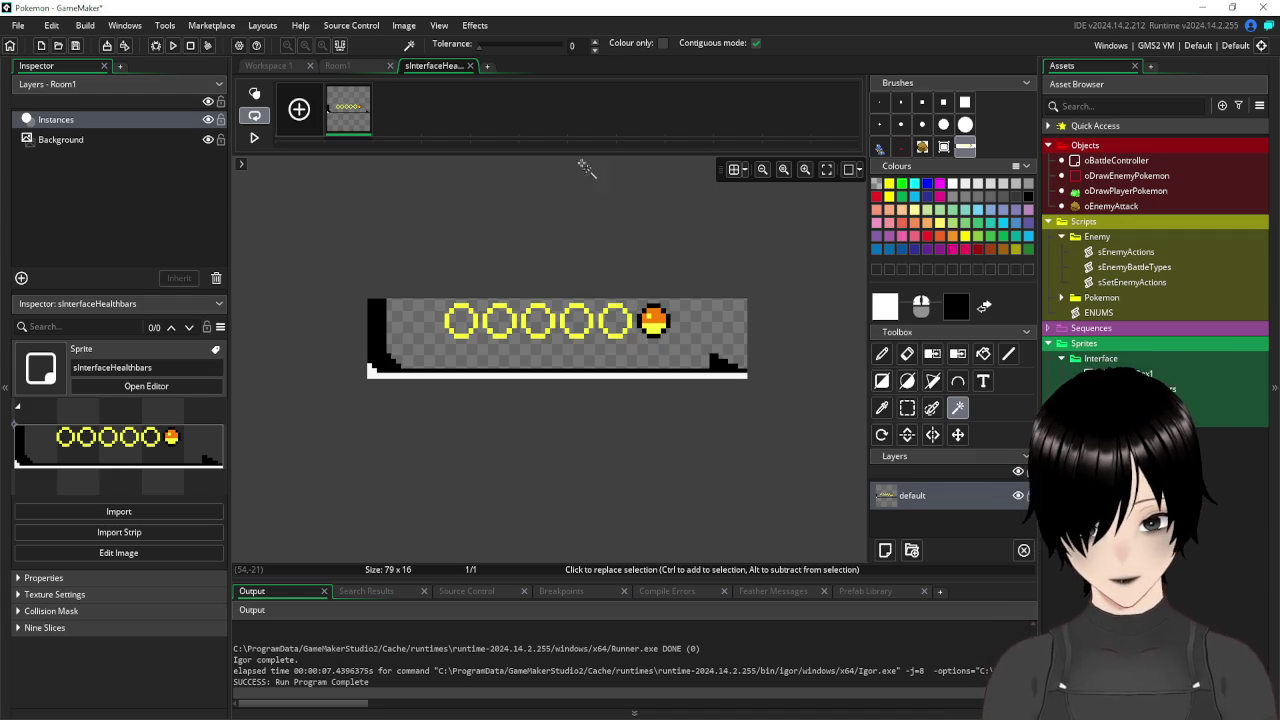
pyautogui.click(299, 110)
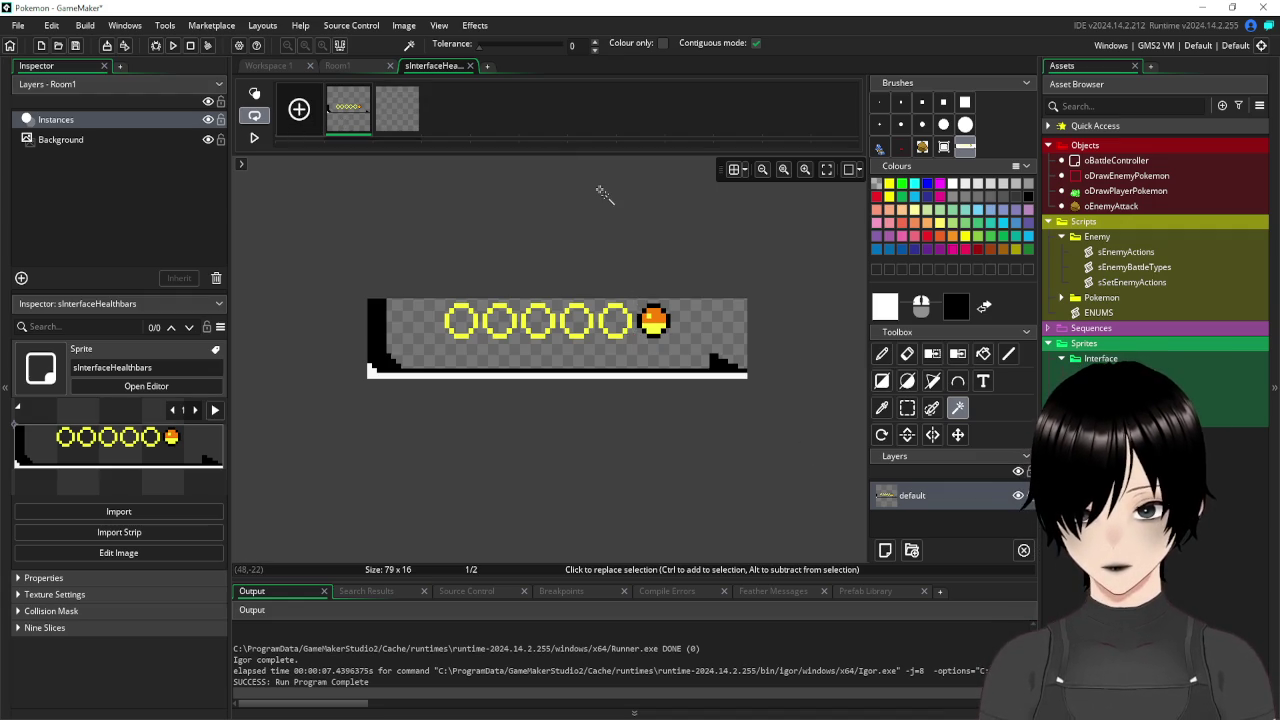
# Paste the HP frame into frame 2, mirror it horizontally, and close the image editor.
pyautogui.press('d')
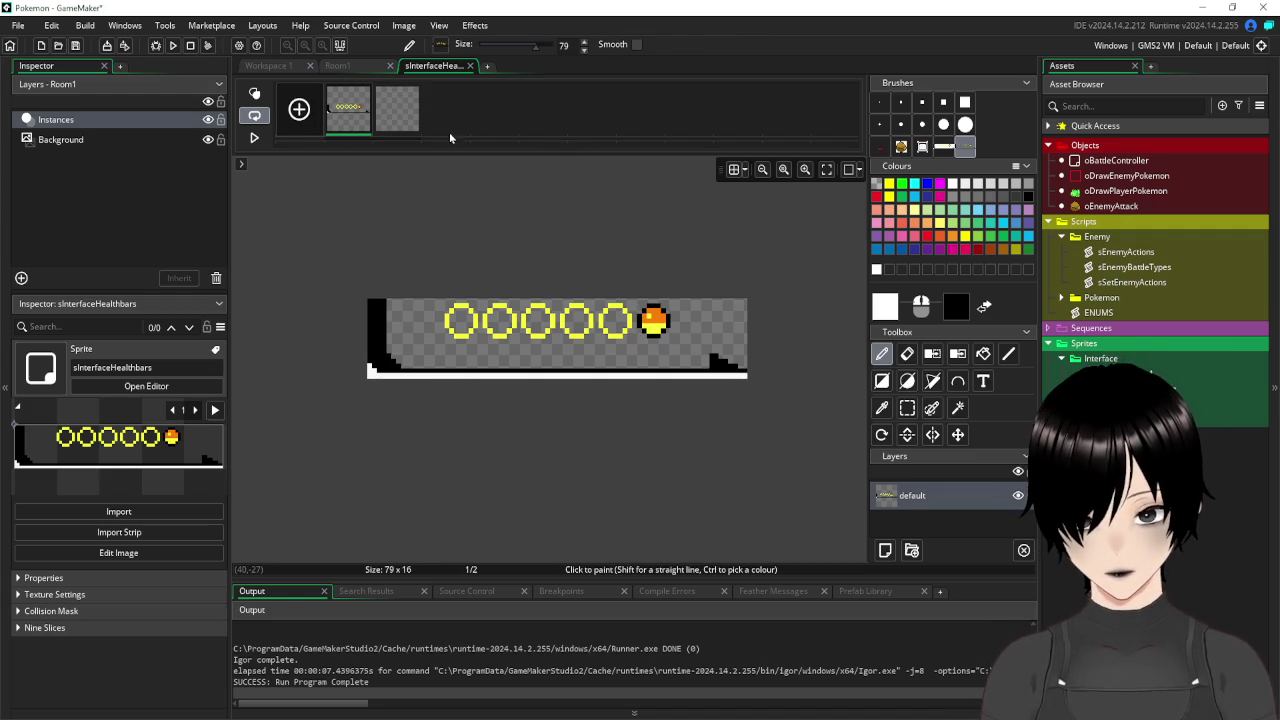
pyautogui.click(388, 121)
pyautogui.hotkey('ctrl', 'v')
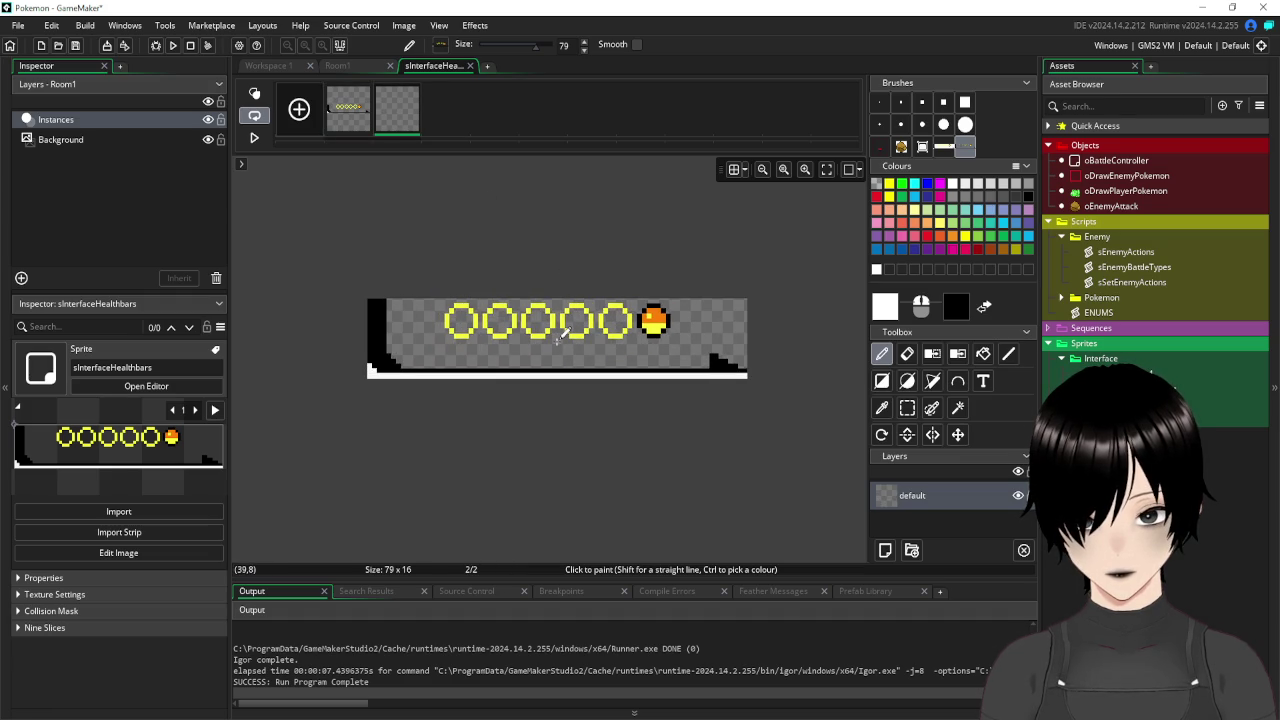
pyautogui.click(403, 25)
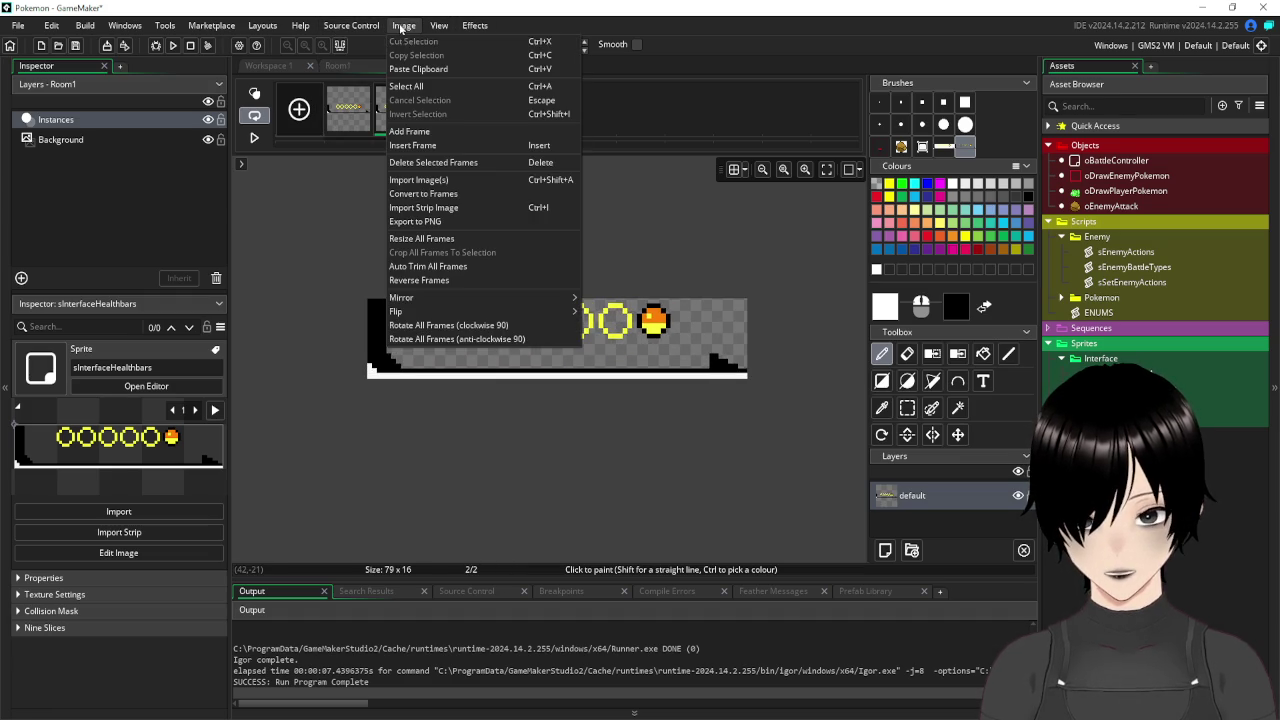
pyautogui.moveTo(511, 299)
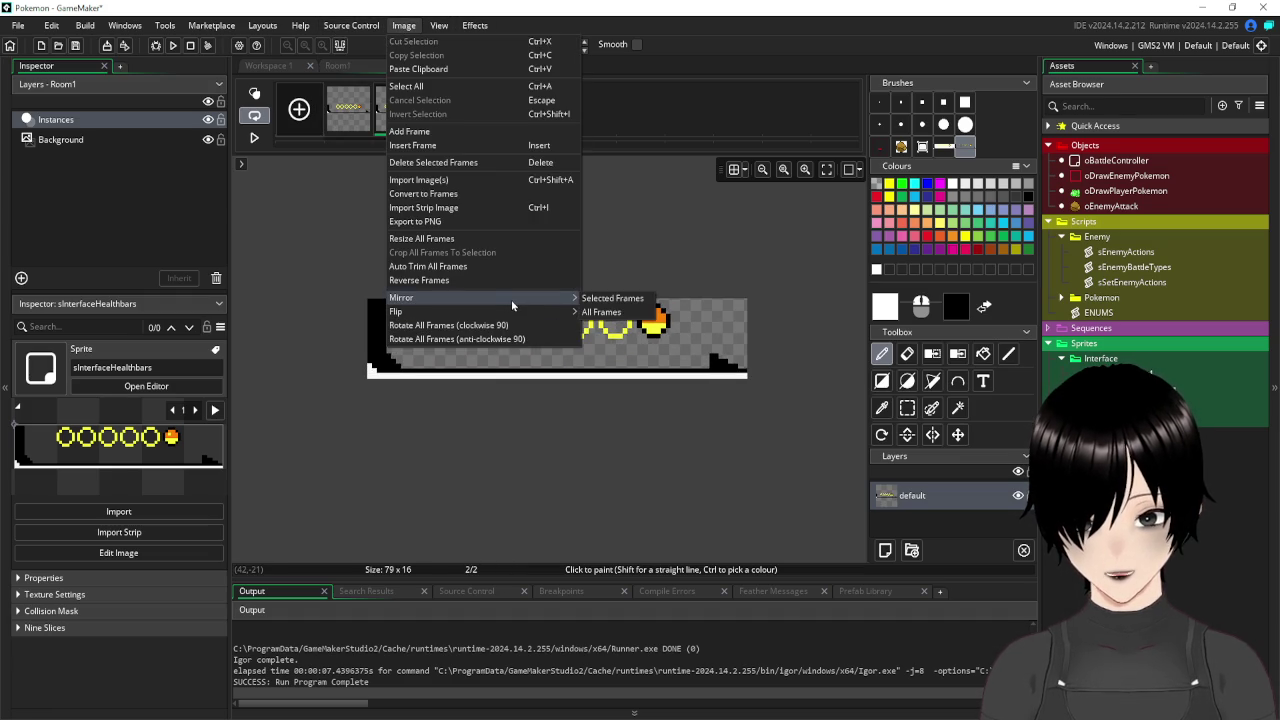
pyautogui.click(605, 300)
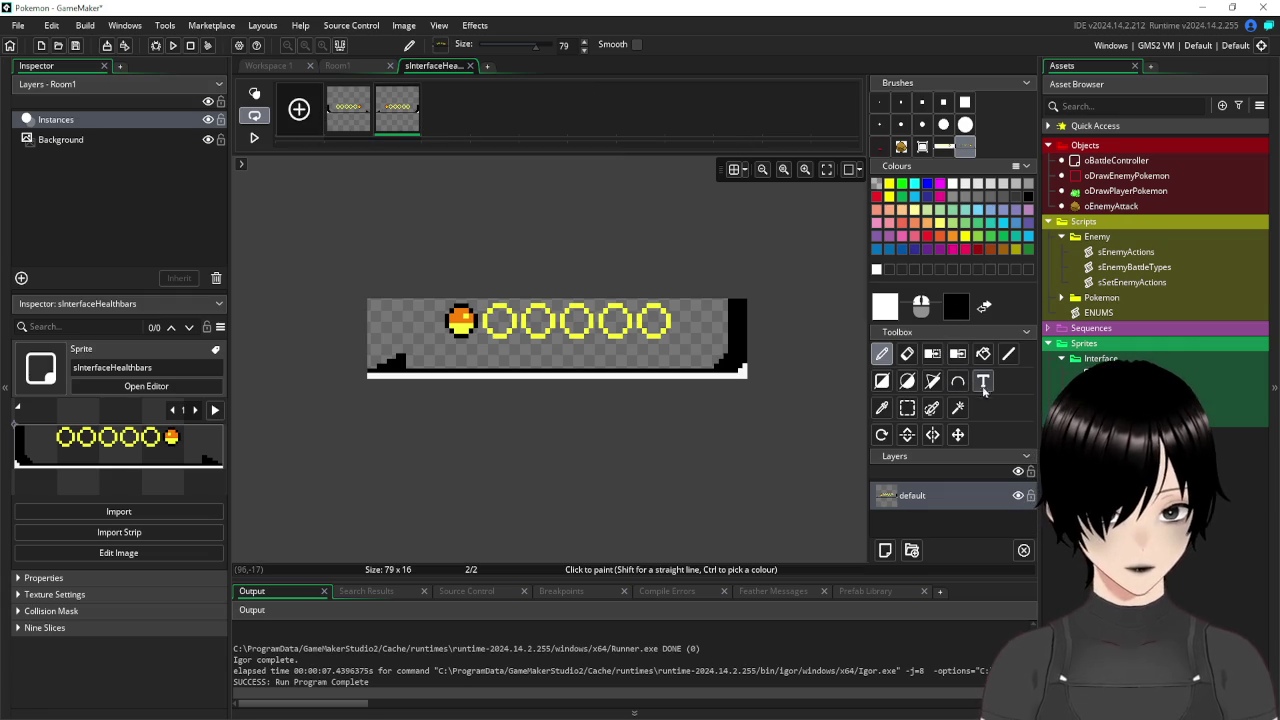
pyautogui.click(957, 408)
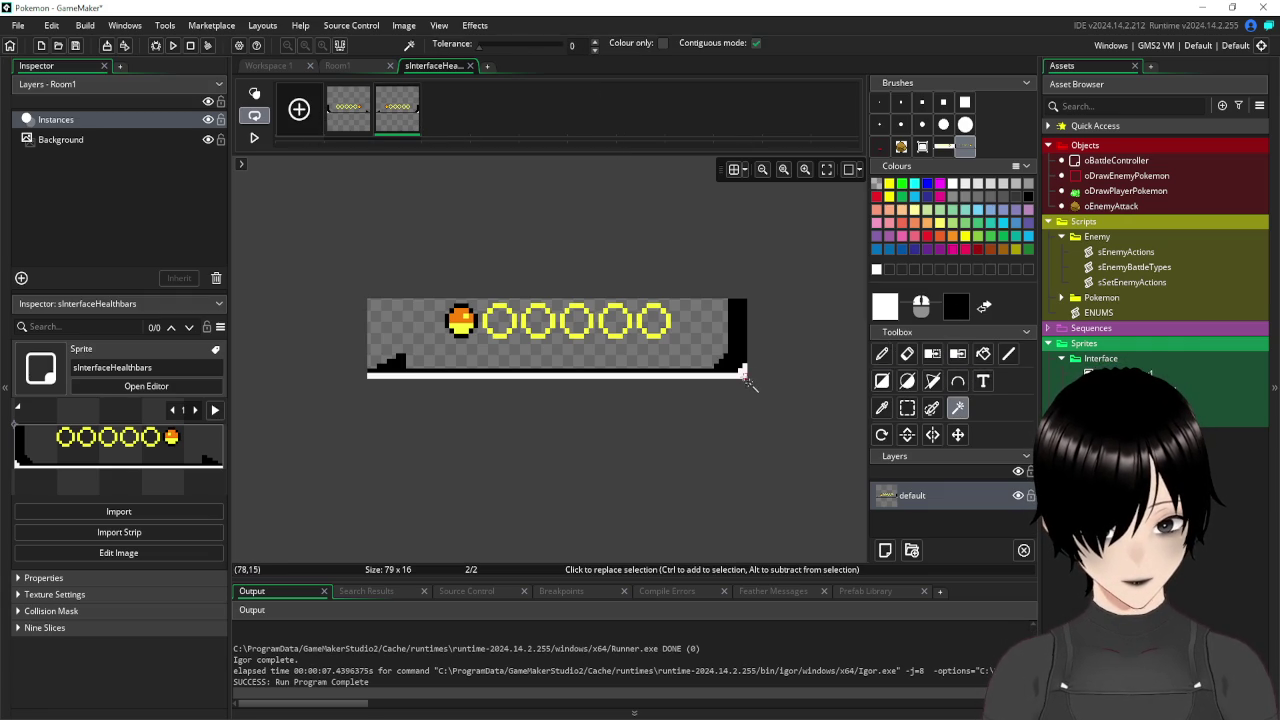
pyautogui.click(352, 112)
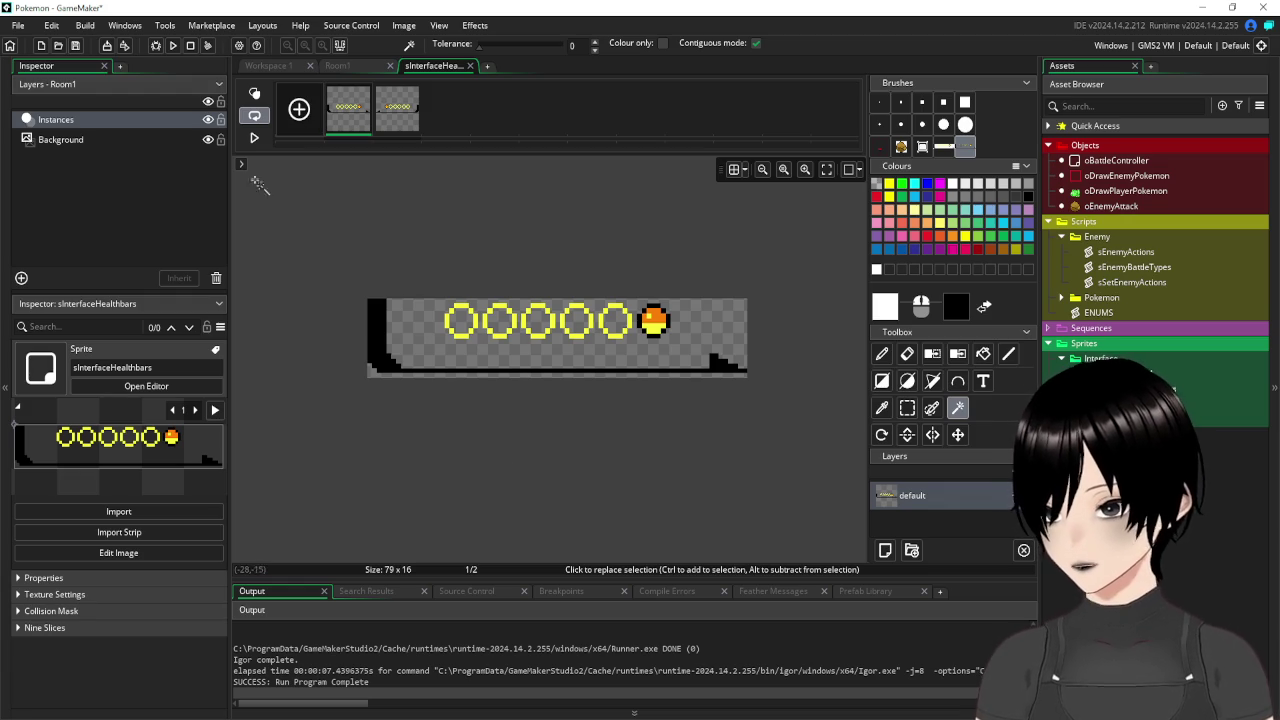
pyautogui.click(468, 66)
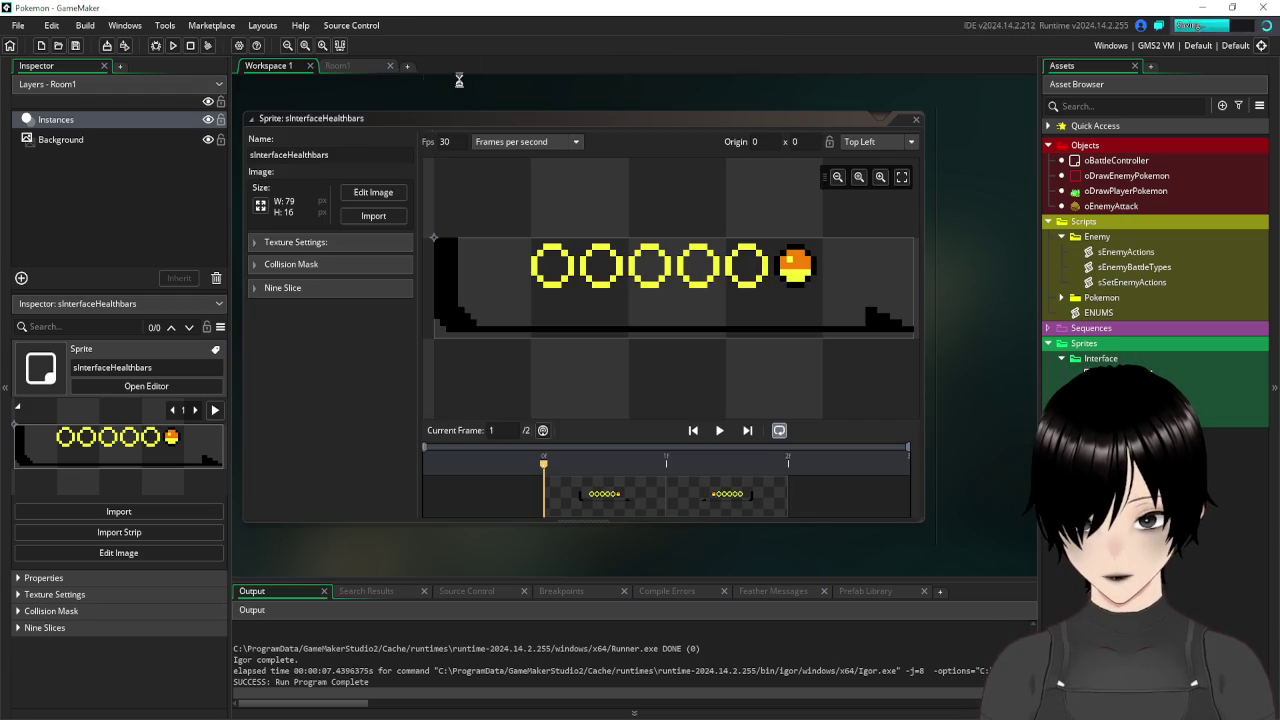
# On the healthbar sprite's first frame, clear the last circle's orange fill and make it a plain yellow ring.
pyautogui.click(328, 394)
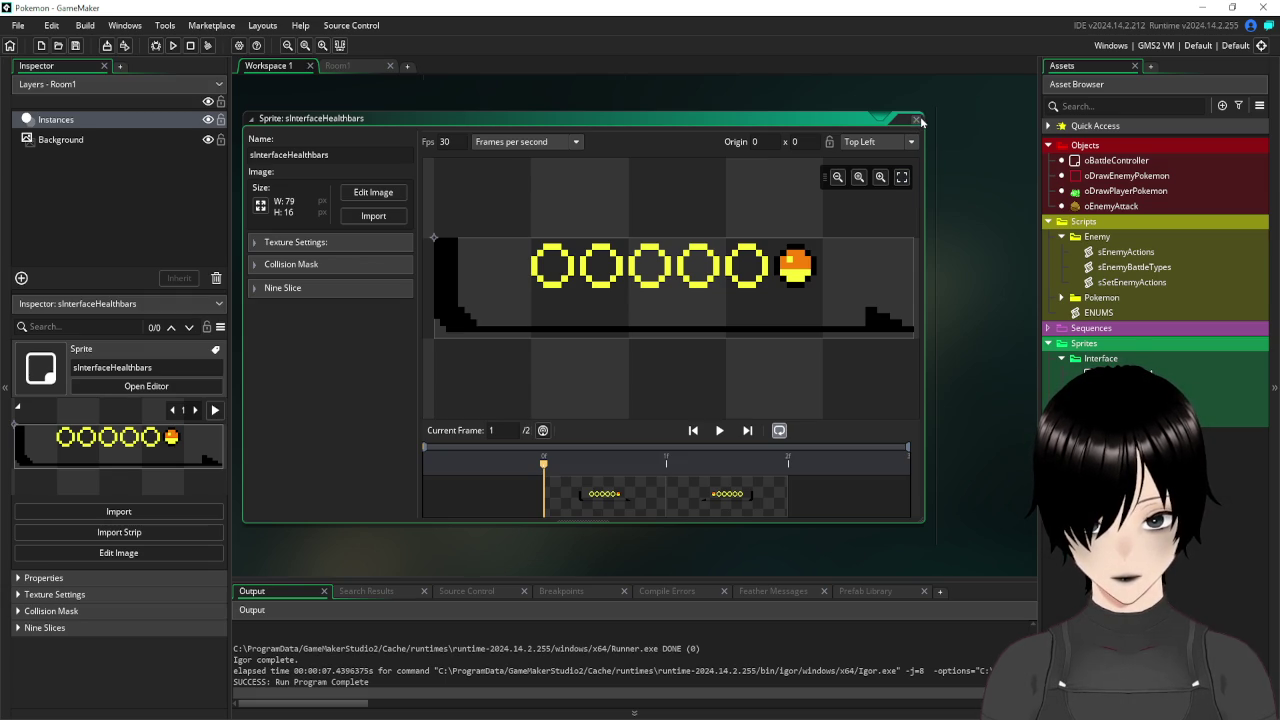
pyautogui.click(373, 192)
pyautogui.click(907, 408)
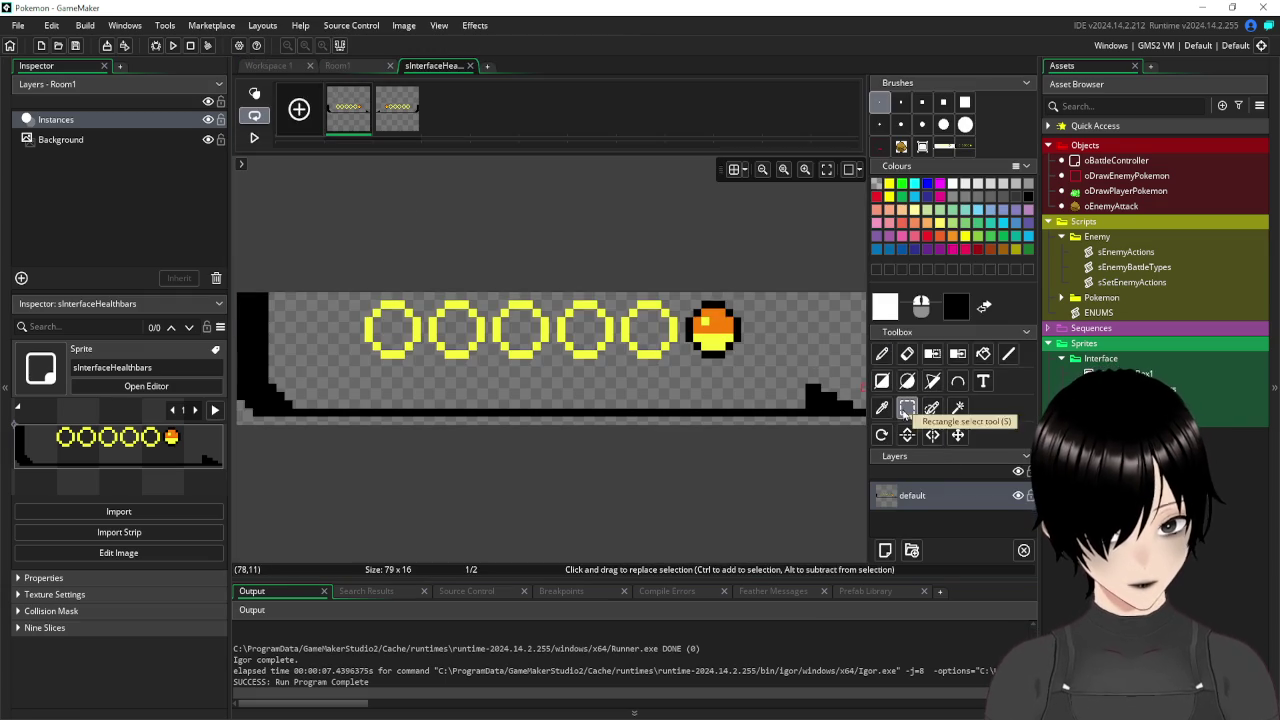
pyautogui.moveTo(622, 301)
pyautogui.mouseDown()
pyautogui.moveTo(670, 318)
pyautogui.moveTo(678, 359)
pyautogui.mouseUp()
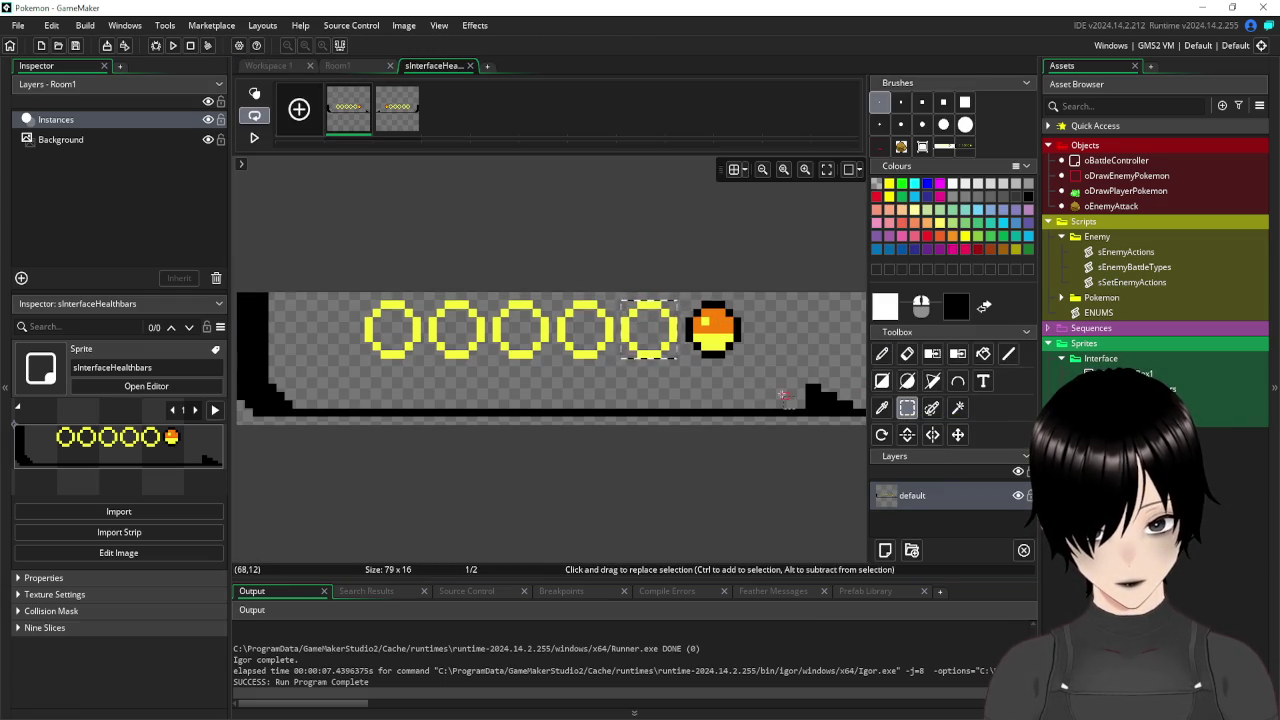
pyautogui.hotkey('ctrl', 'b')
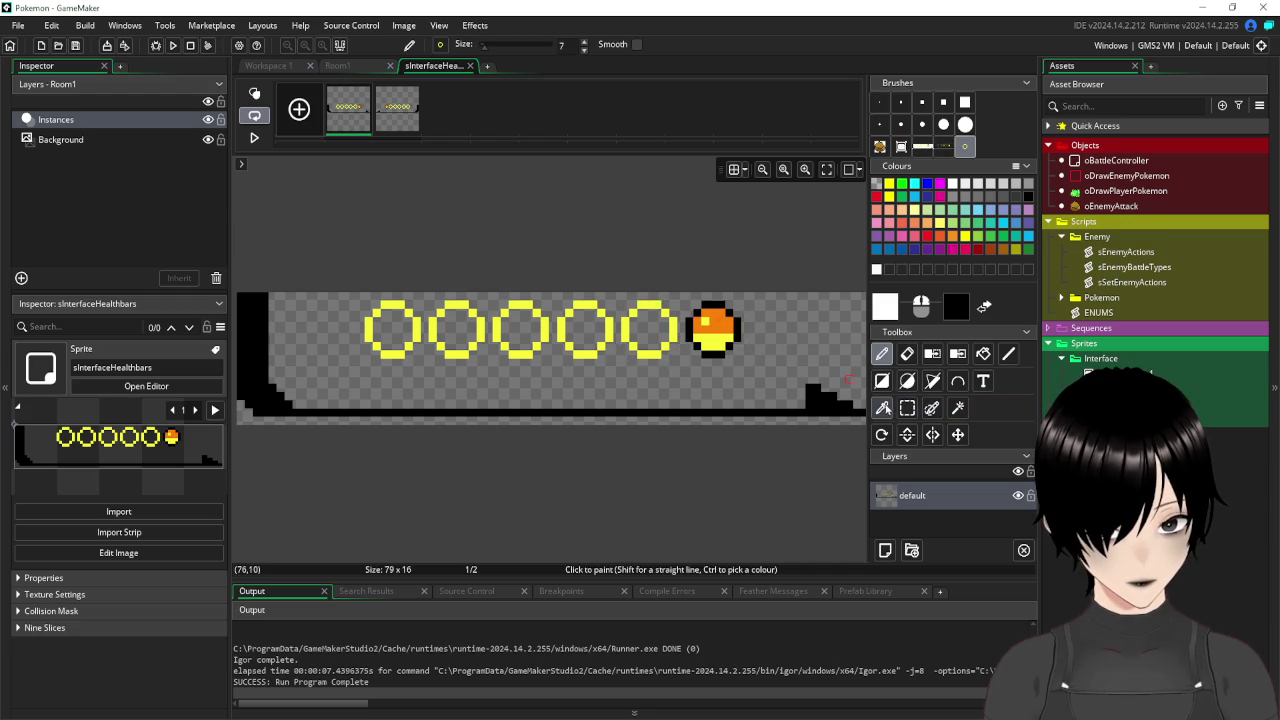
pyautogui.click(957, 408)
pyautogui.click(715, 336)
pyautogui.press('Delete')
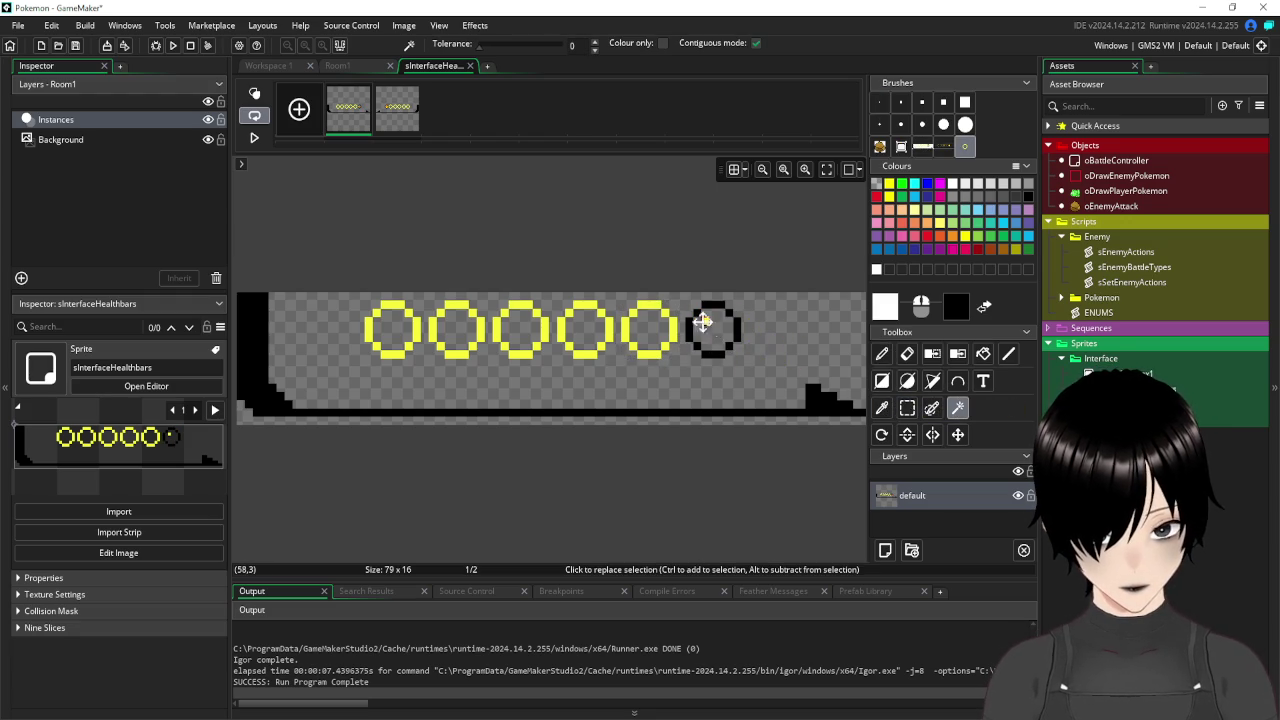
pyautogui.click(842, 344)
pyautogui.click(708, 329)
pyautogui.click(780, 372)
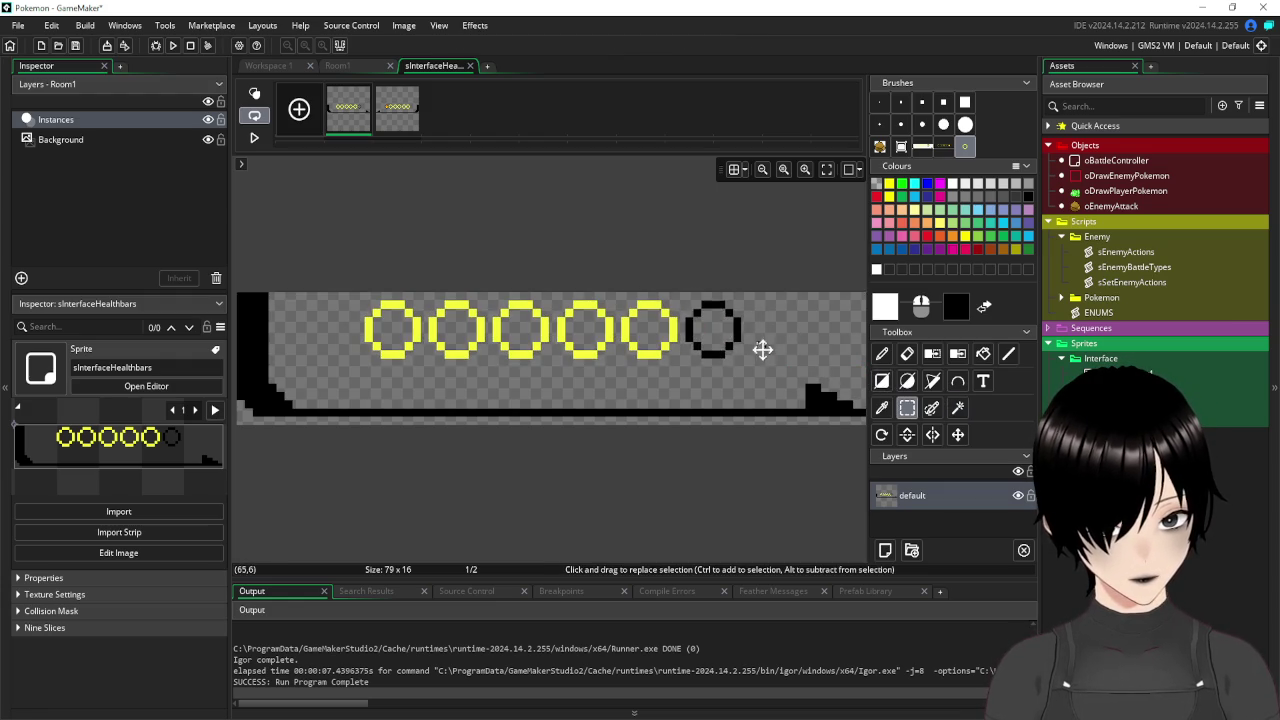
pyautogui.hotkey('ctrl', 'z')
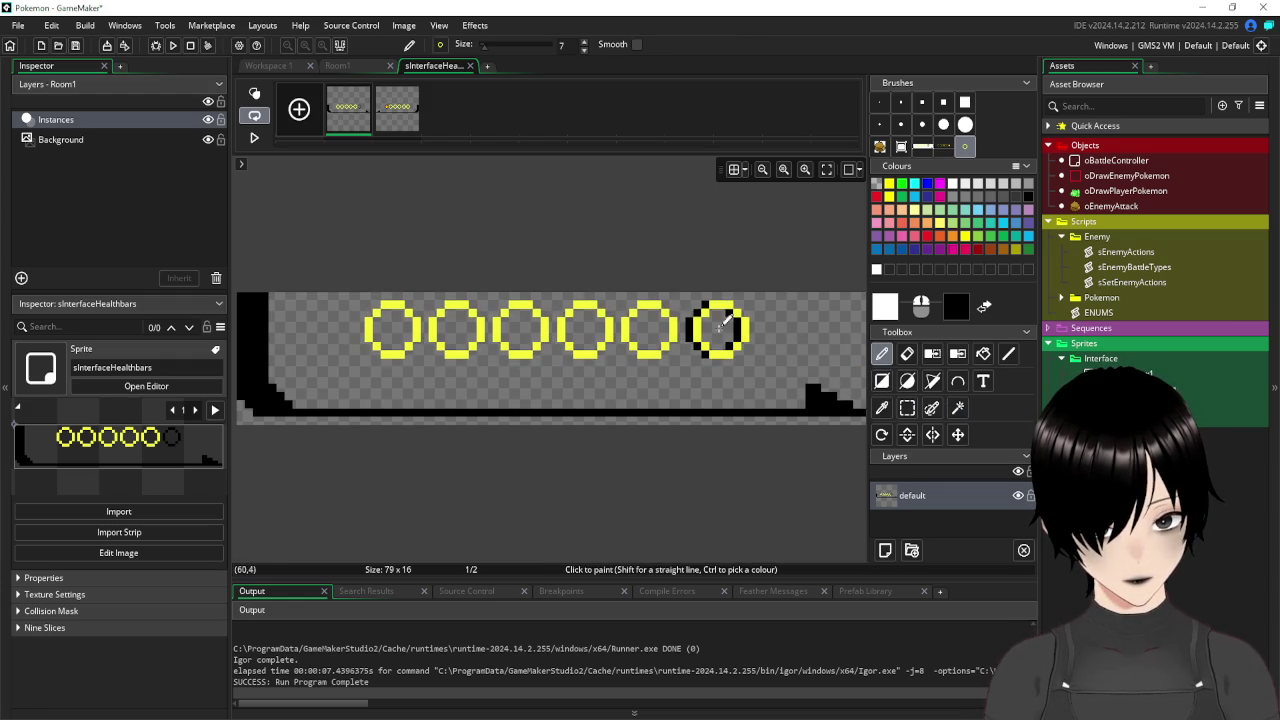
pyautogui.hotkey('ctrl', 'z')
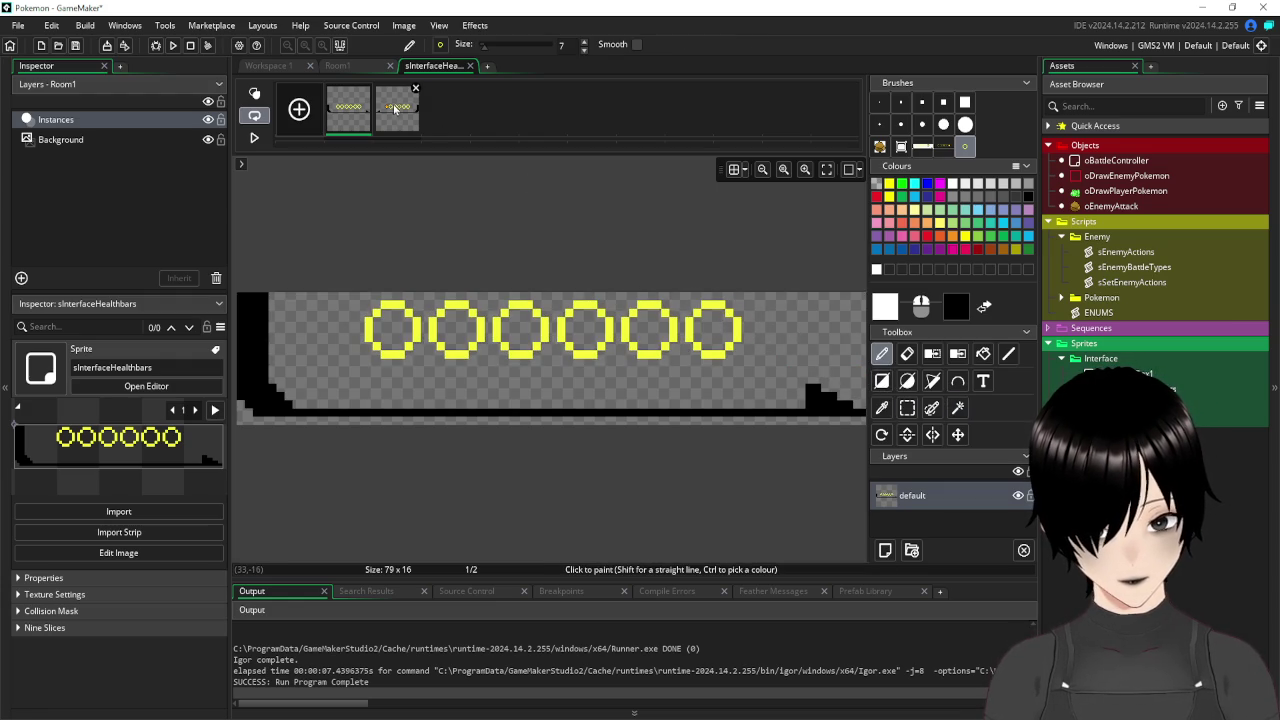
# On the second frame, delete the orange fill, repaint the rings yellow, and save the project.
pyautogui.click(395, 108)
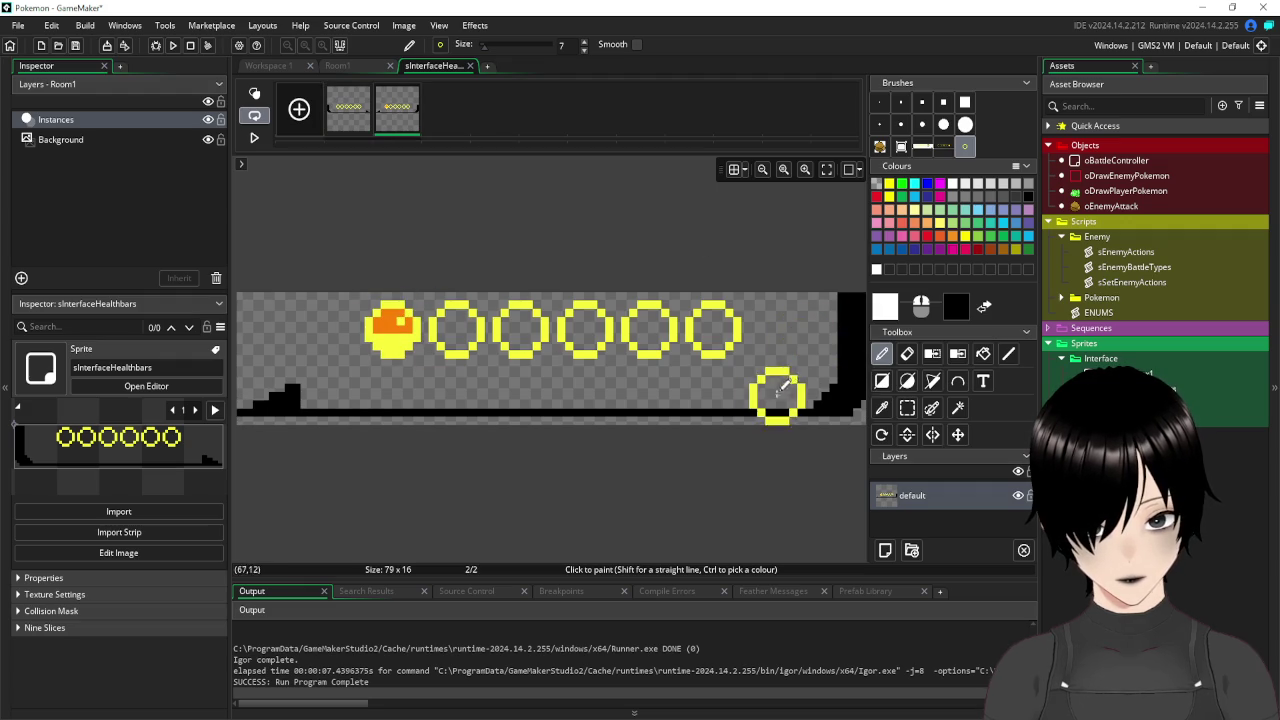
pyautogui.click(957, 407)
pyautogui.click(400, 324)
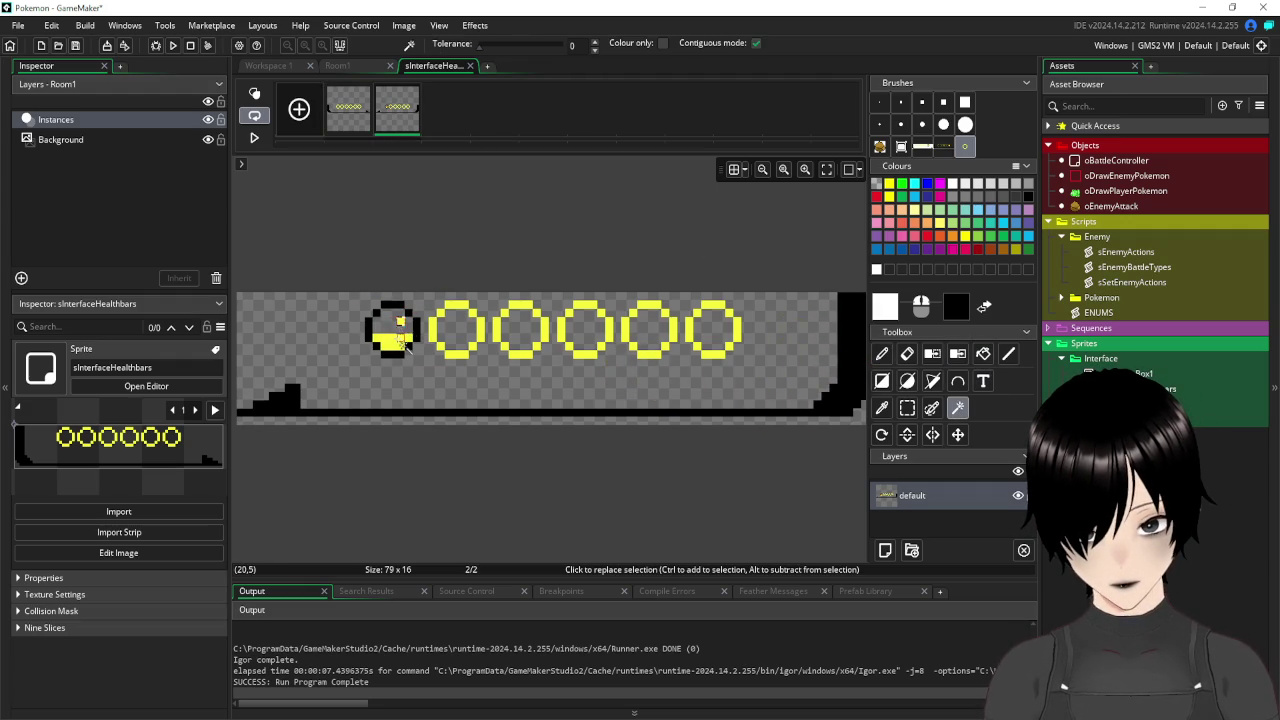
pyautogui.press('Delete')
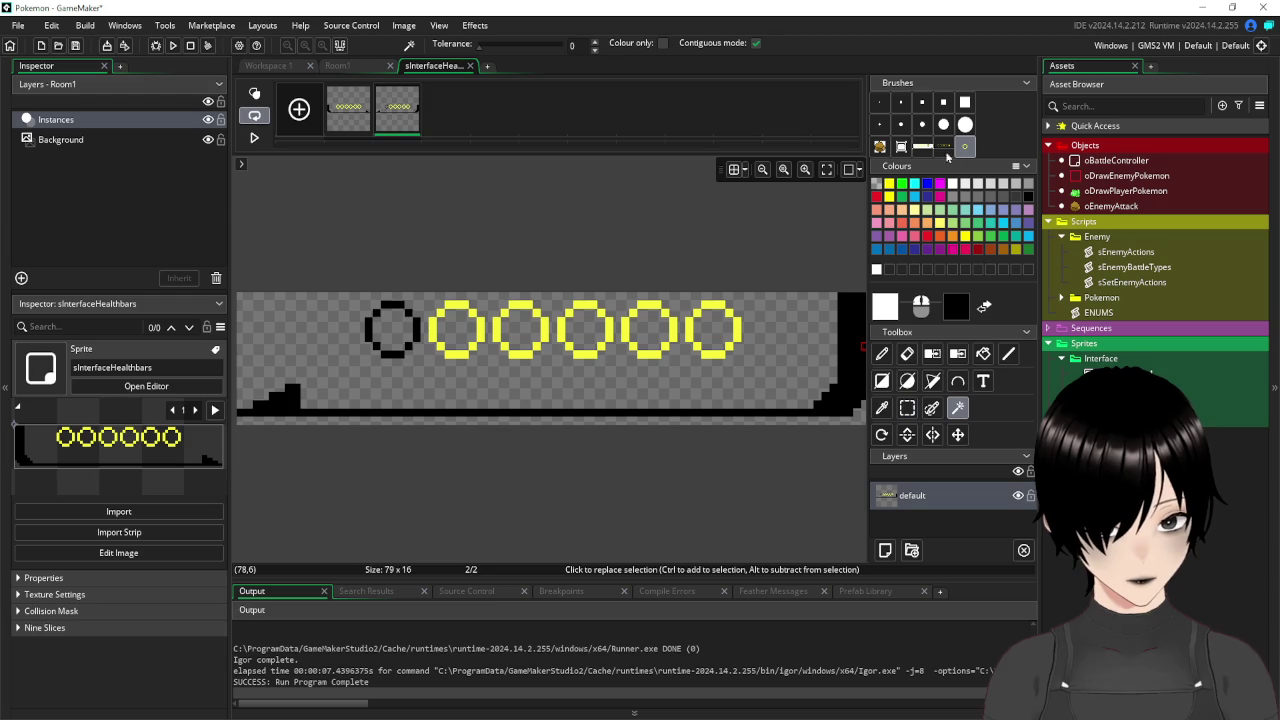
pyautogui.click(964, 146)
pyautogui.click(388, 324)
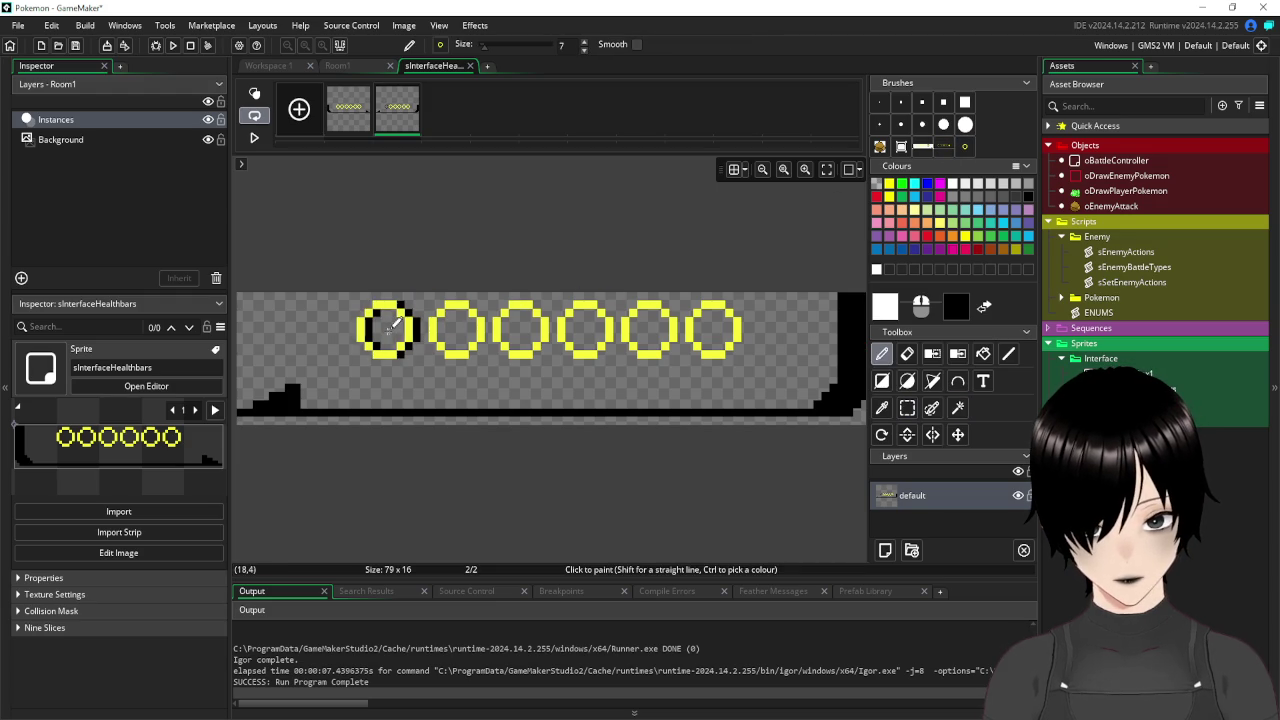
pyautogui.hotkey('ctrl', 'z')
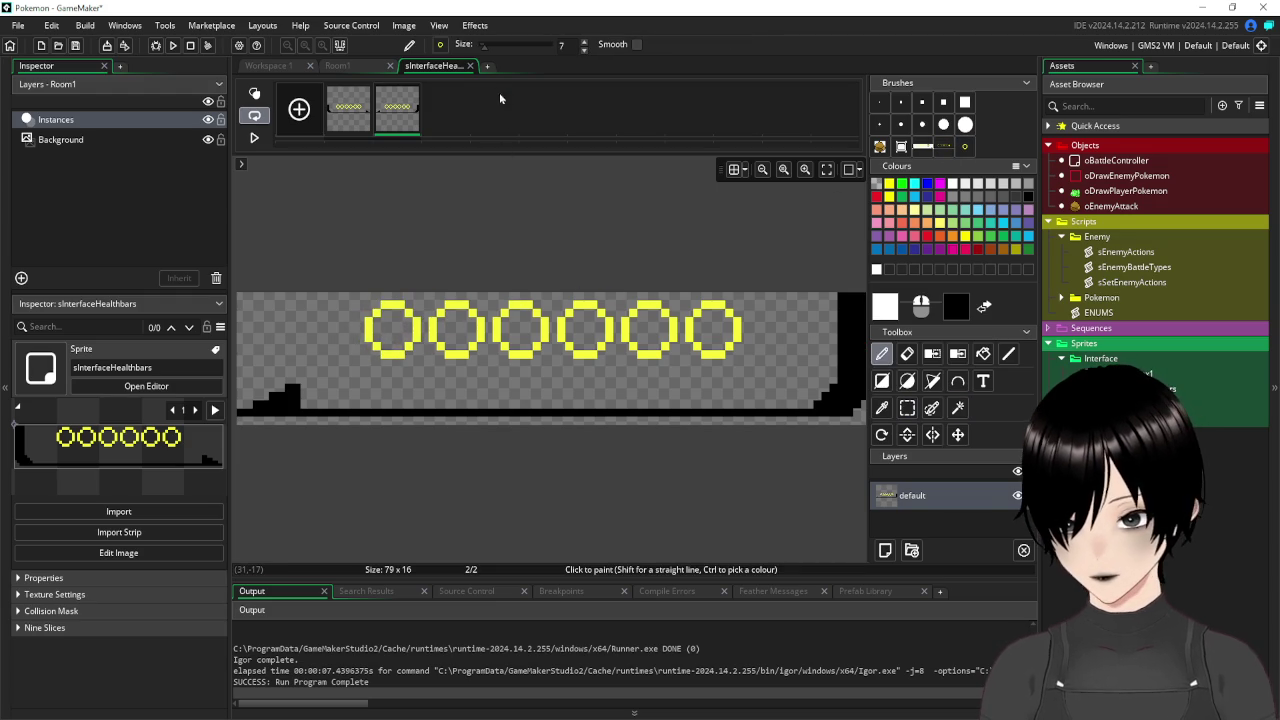
pyautogui.click(75, 46)
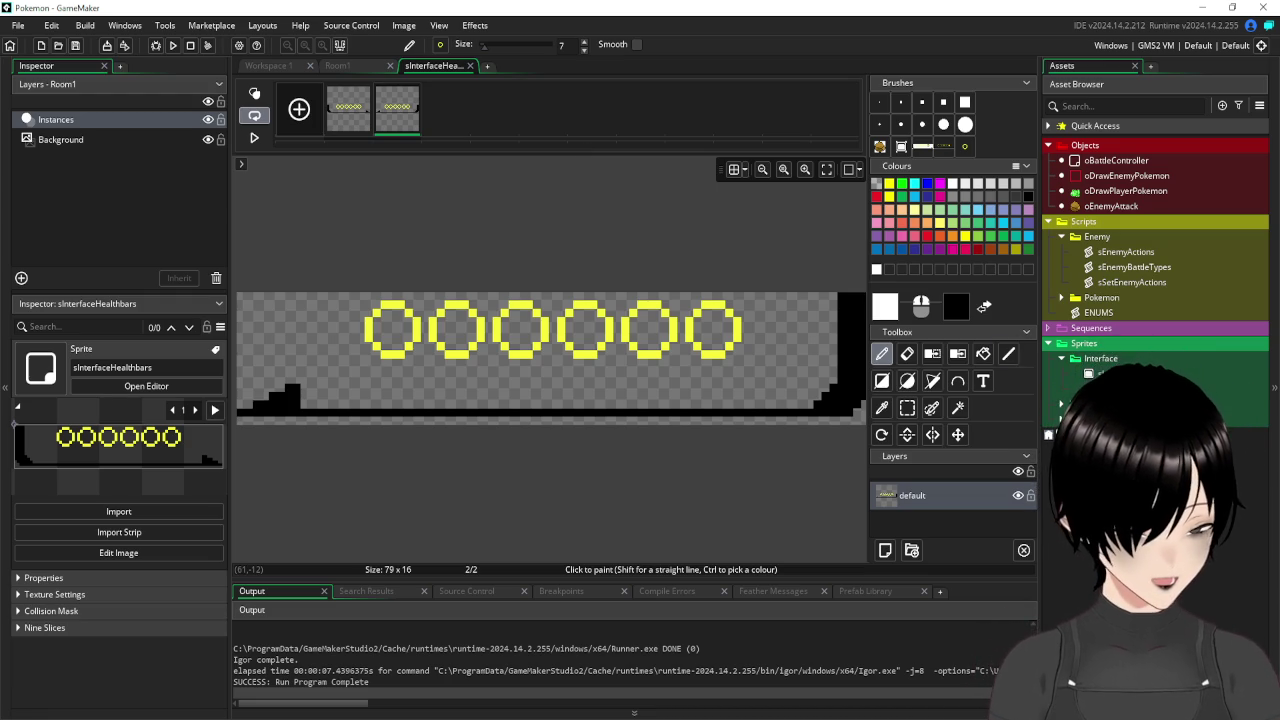
pyautogui.moveTo(634, 716)
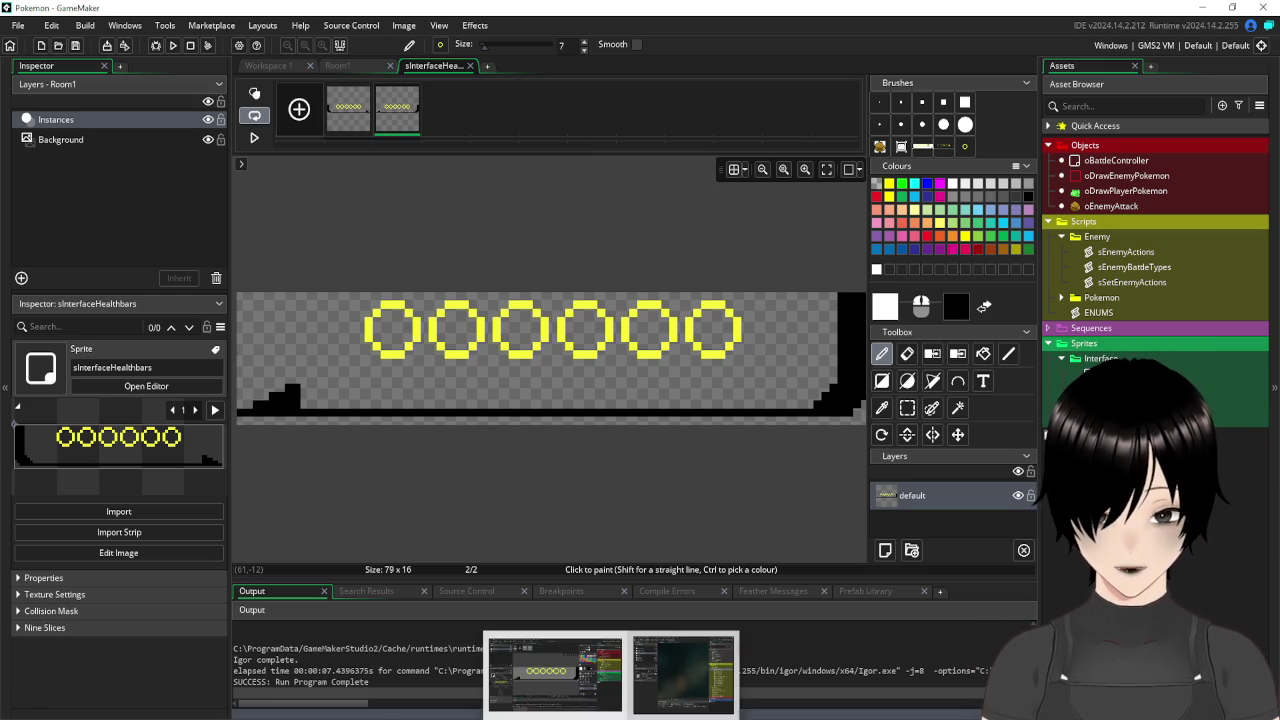
pyautogui.click(740, 680)
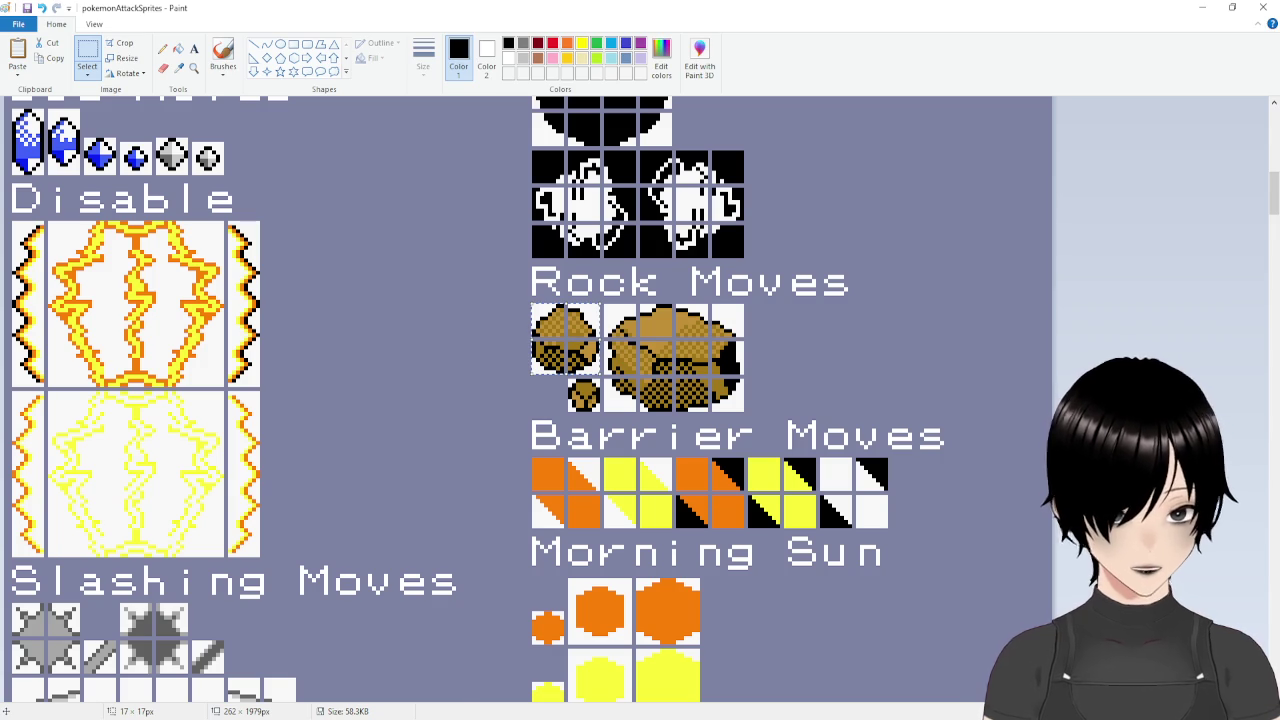
pyautogui.scroll(-3, 725, 408)
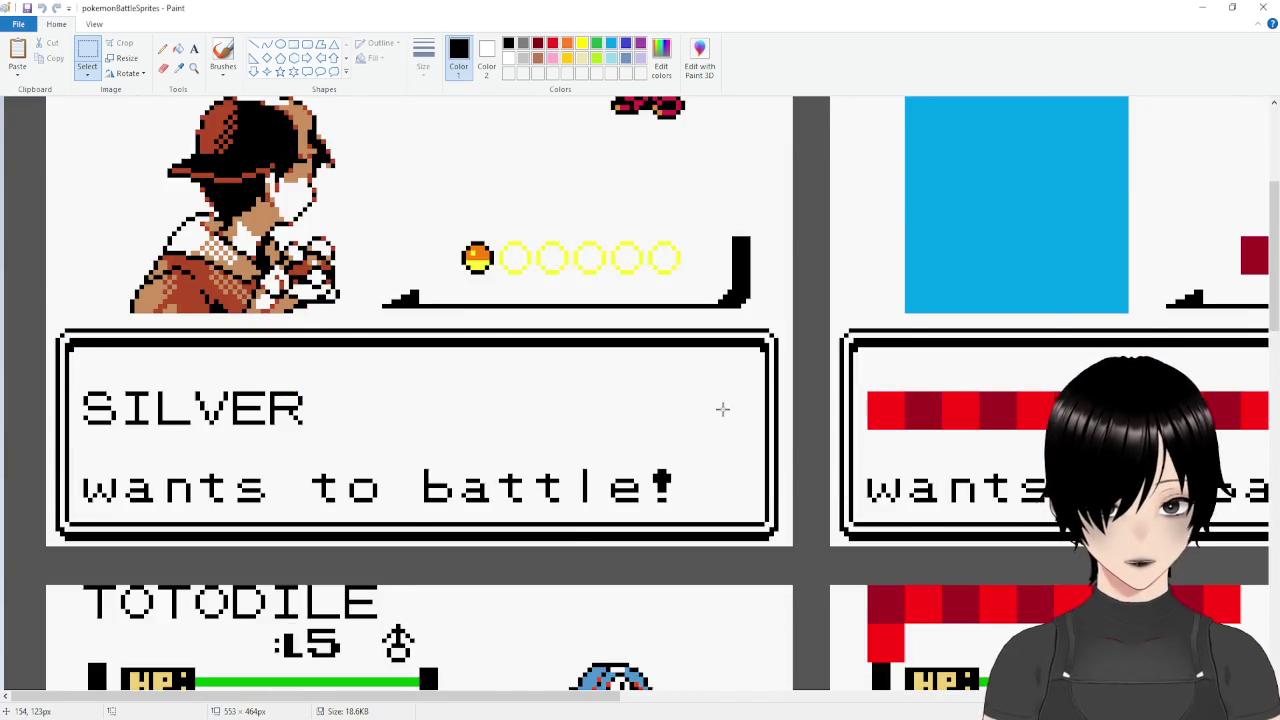
pyautogui.scroll(-3, 722, 408)
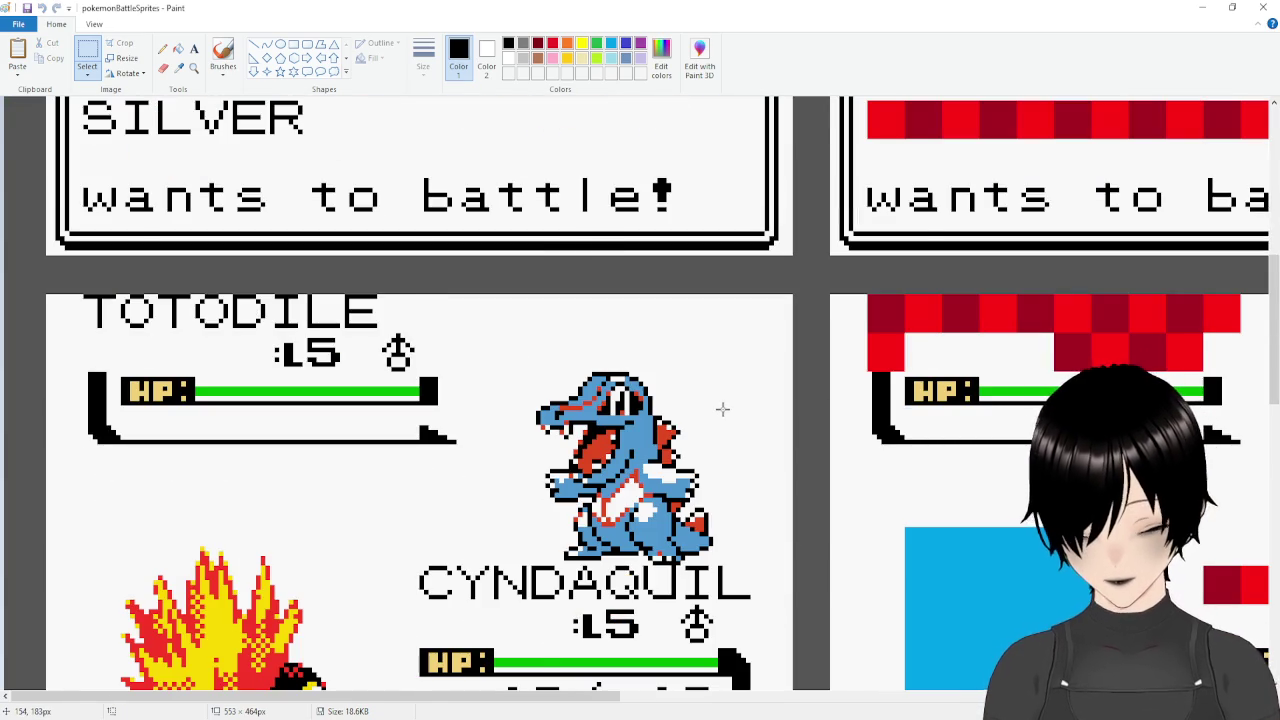
pyautogui.scroll(-2, 722, 408)
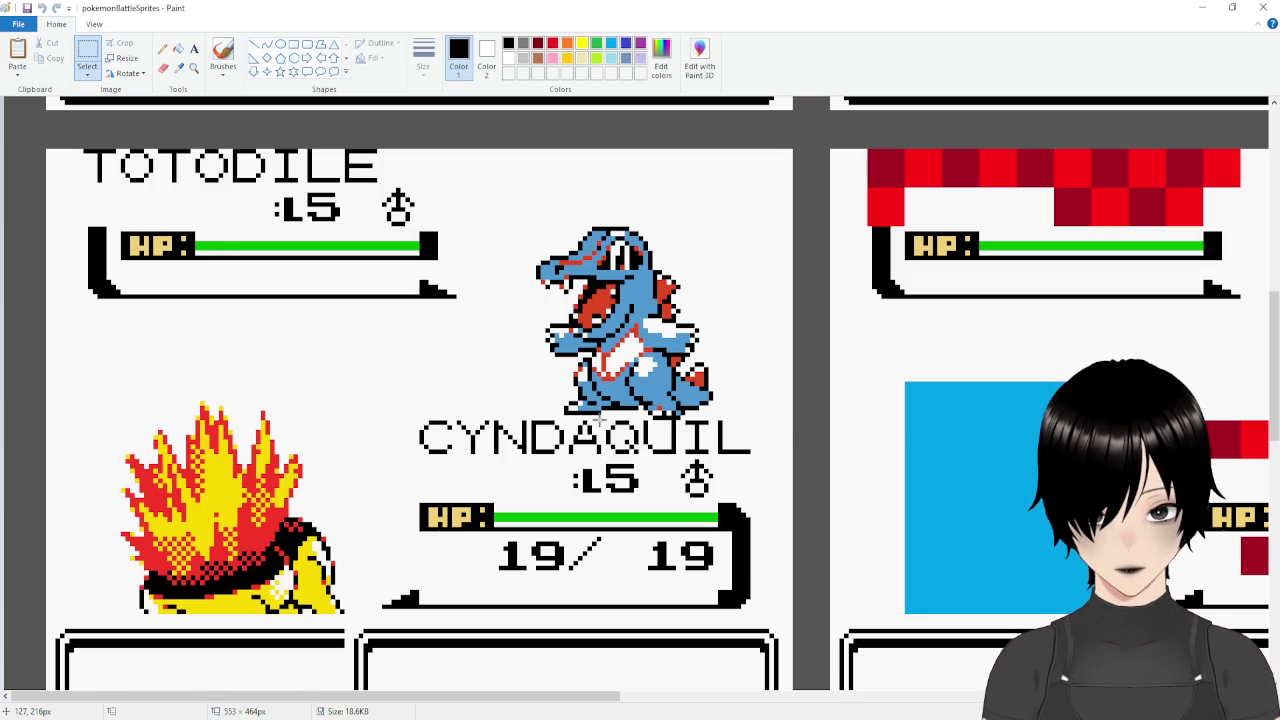
pyautogui.scroll(-3, 596, 414)
pyautogui.scroll(3, 596, 414)
pyautogui.scroll(2, 137, 340)
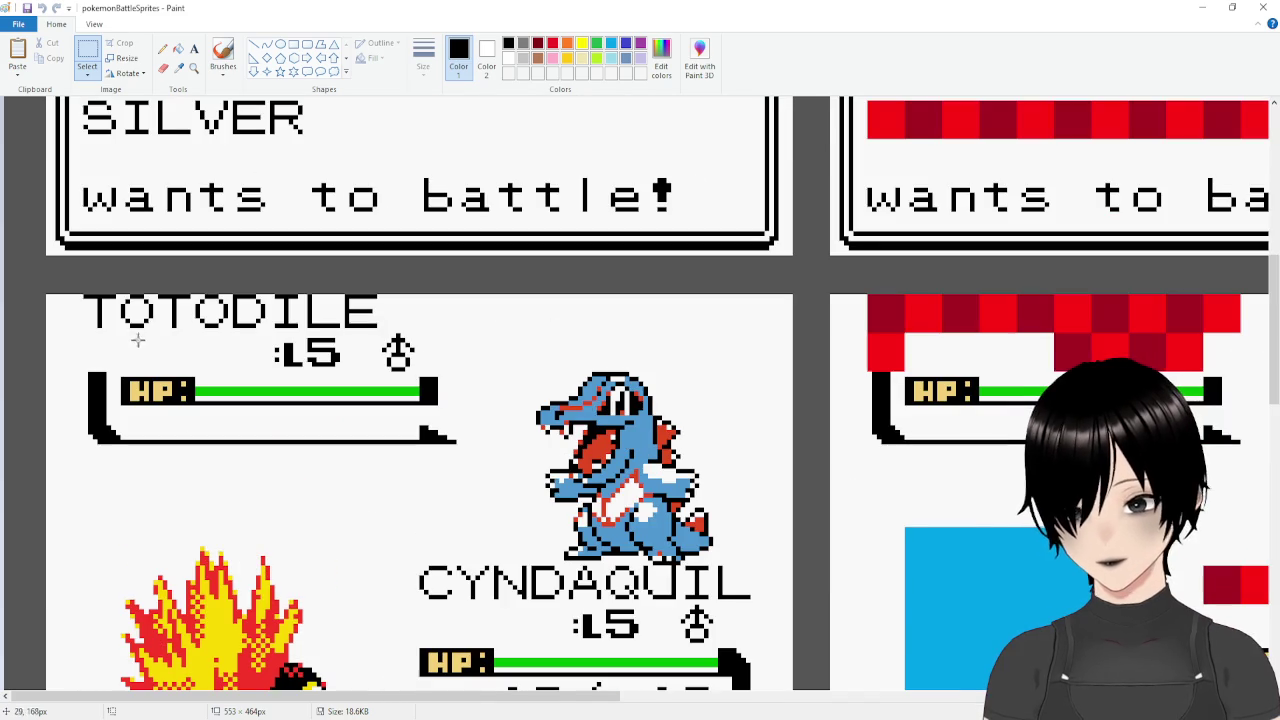
pyautogui.moveTo(120, 376)
pyautogui.mouseDown()
pyautogui.moveTo(250, 404)
pyautogui.moveTo(437, 403)
pyautogui.mouseUp()
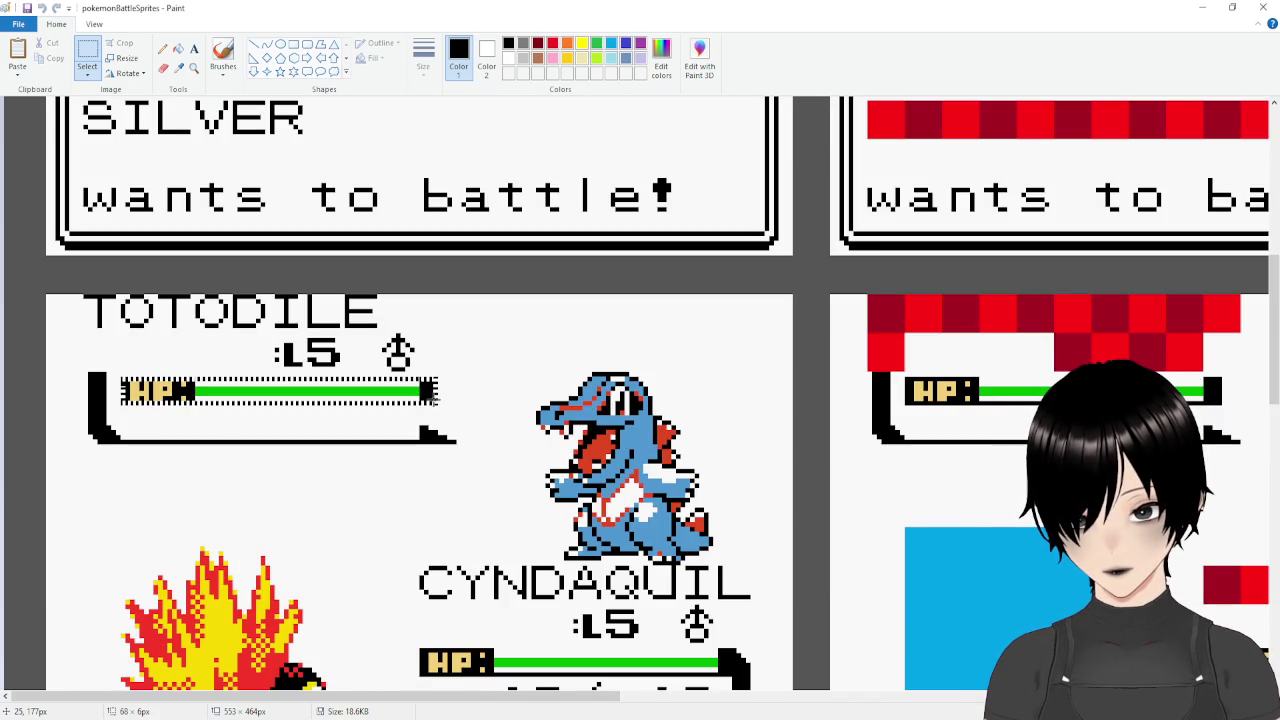
pyautogui.click(520, 377)
pyautogui.moveTo(118, 372)
pyautogui.mouseDown()
pyautogui.moveTo(140, 400)
pyautogui.moveTo(441, 406)
pyautogui.mouseUp()
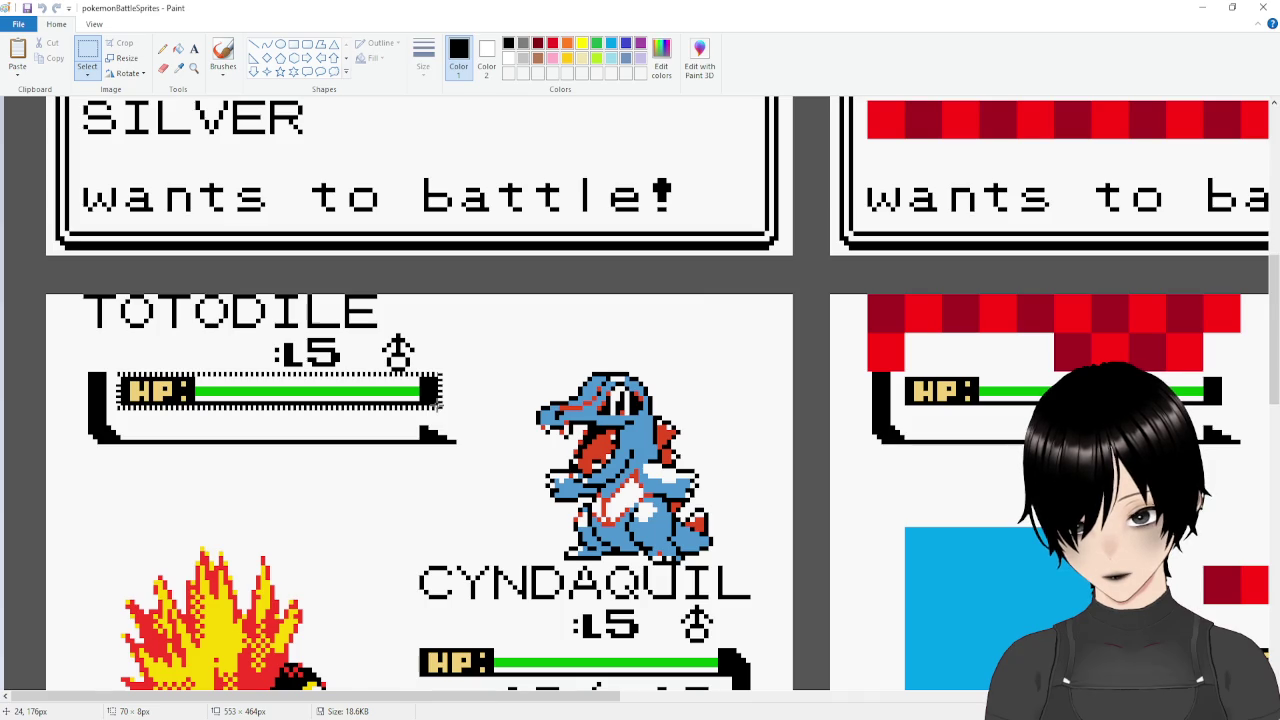
pyautogui.moveTo(441, 405); pyautogui.dragTo(441, 405)
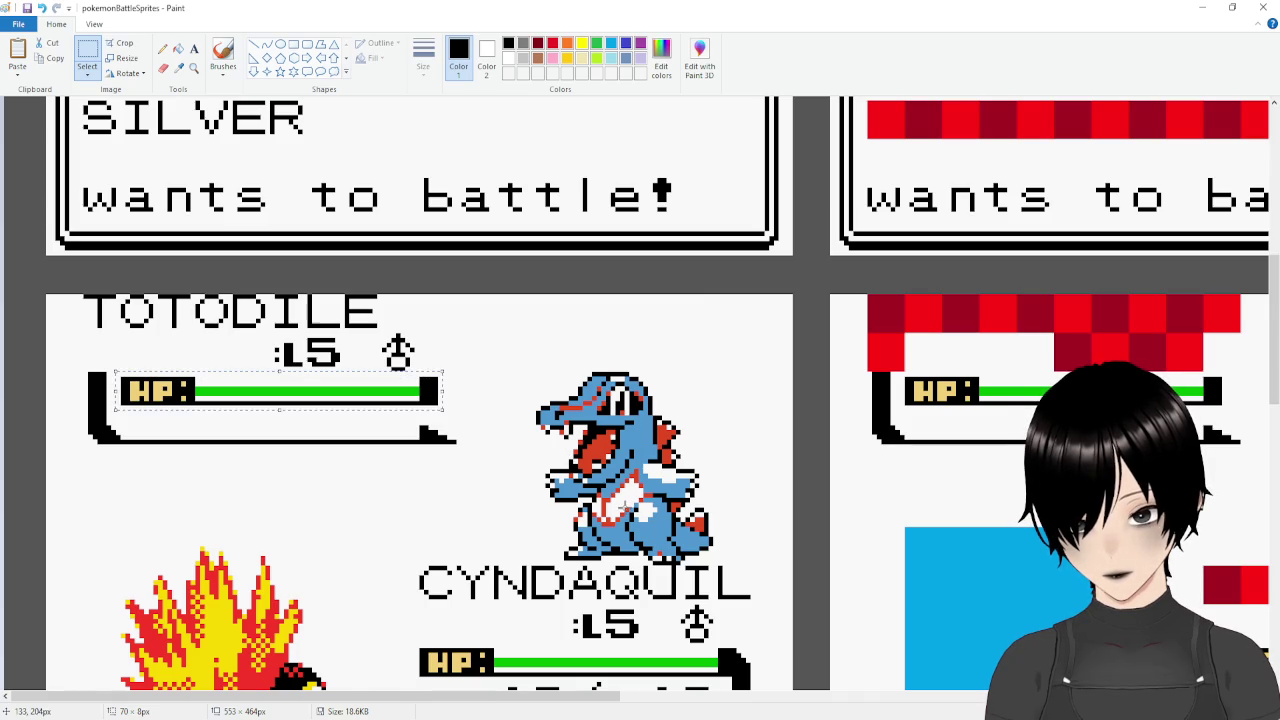
pyautogui.click(701, 355)
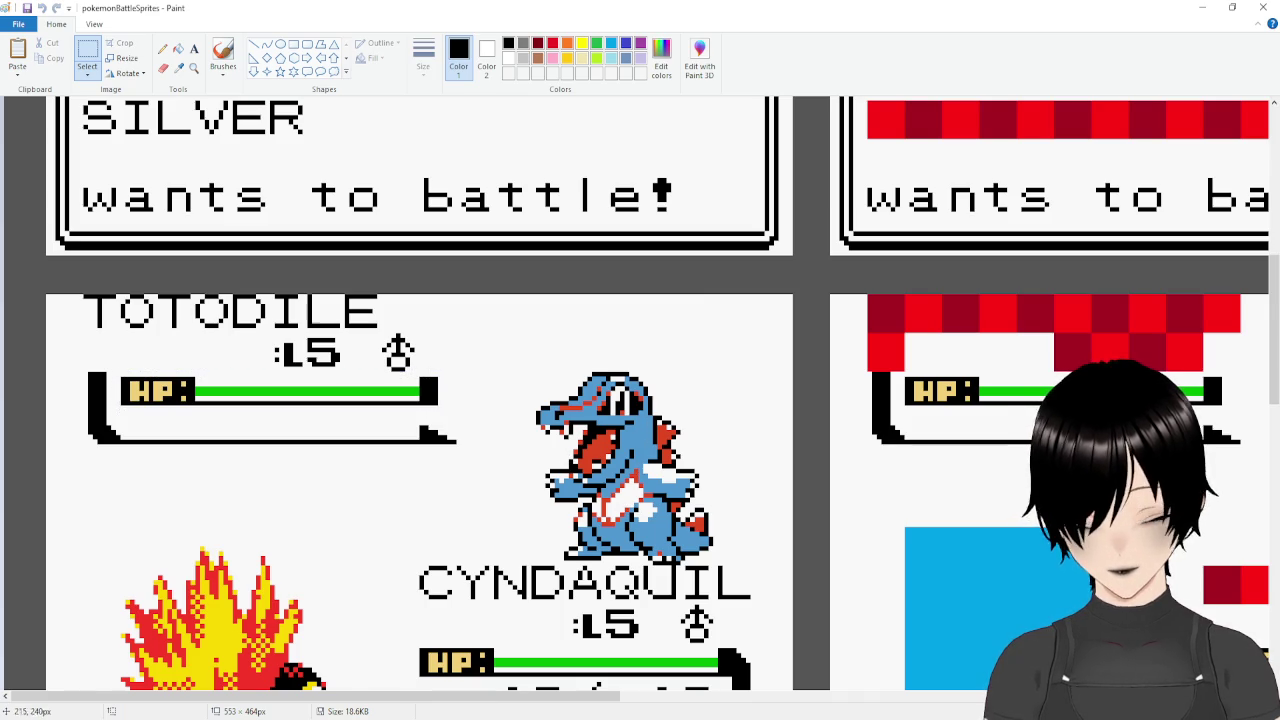
pyautogui.hotkey('alt', 'Tab')
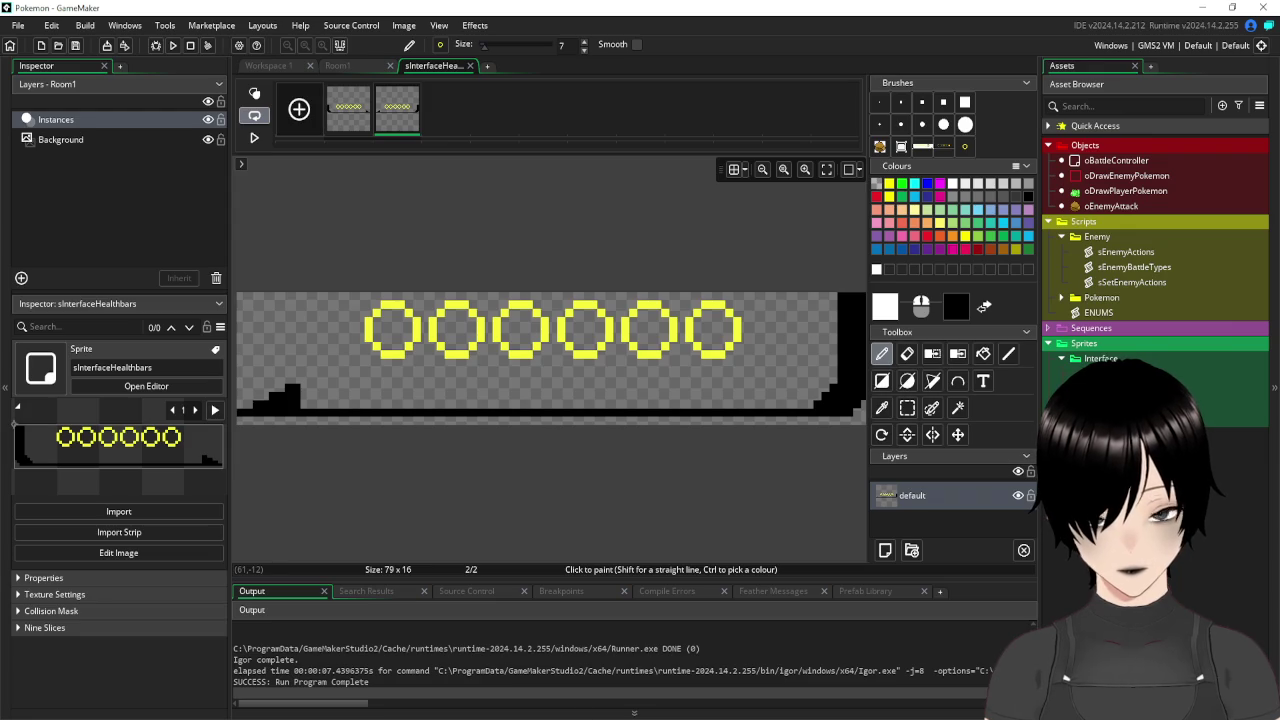
# Rename sInterfaceHealthbars to sInterfacePokemon and close both its image editor and sprite window.
pyautogui.click(469, 66)
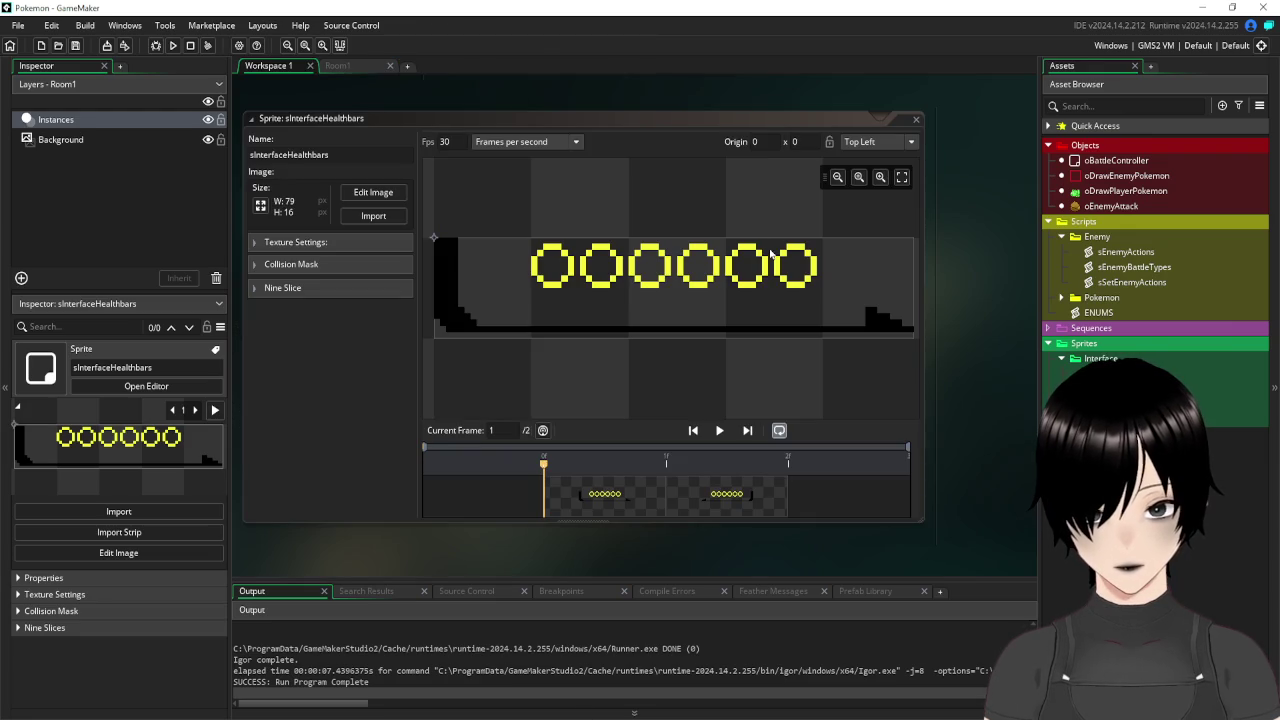
pyautogui.click(291, 155)
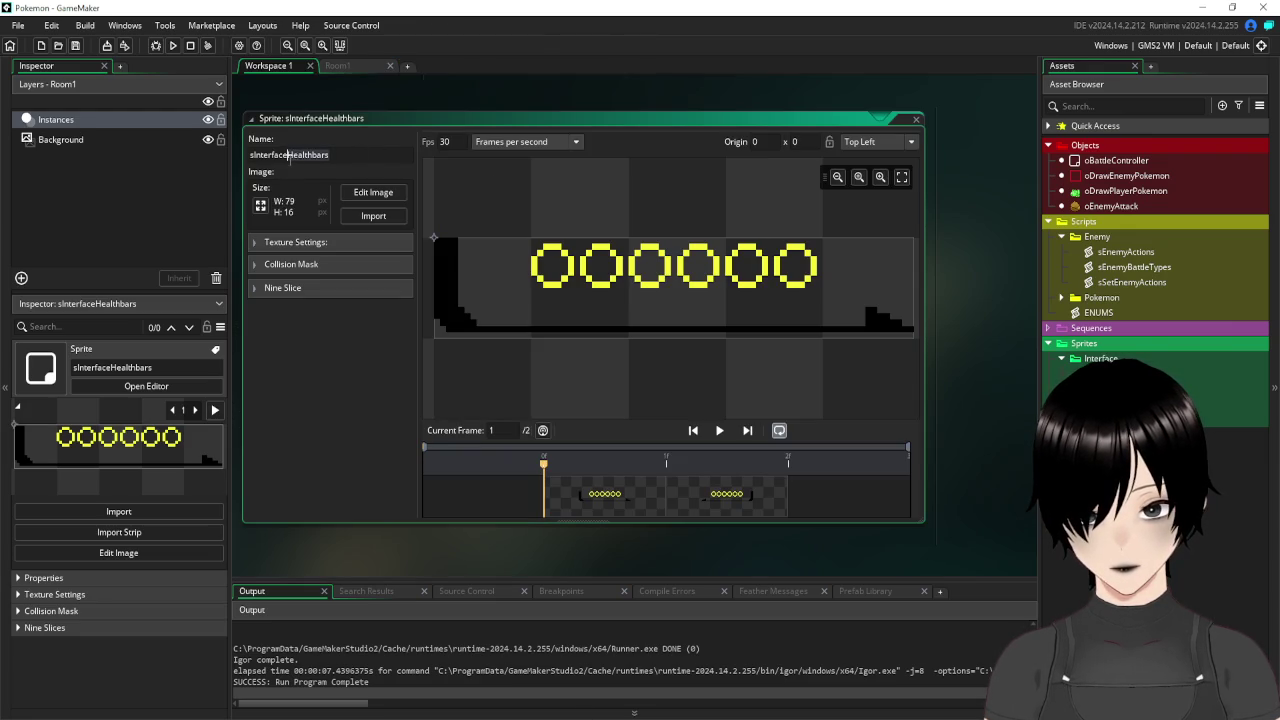
pyautogui.hotkey('shift', 'End')
pyautogui.write('Po')
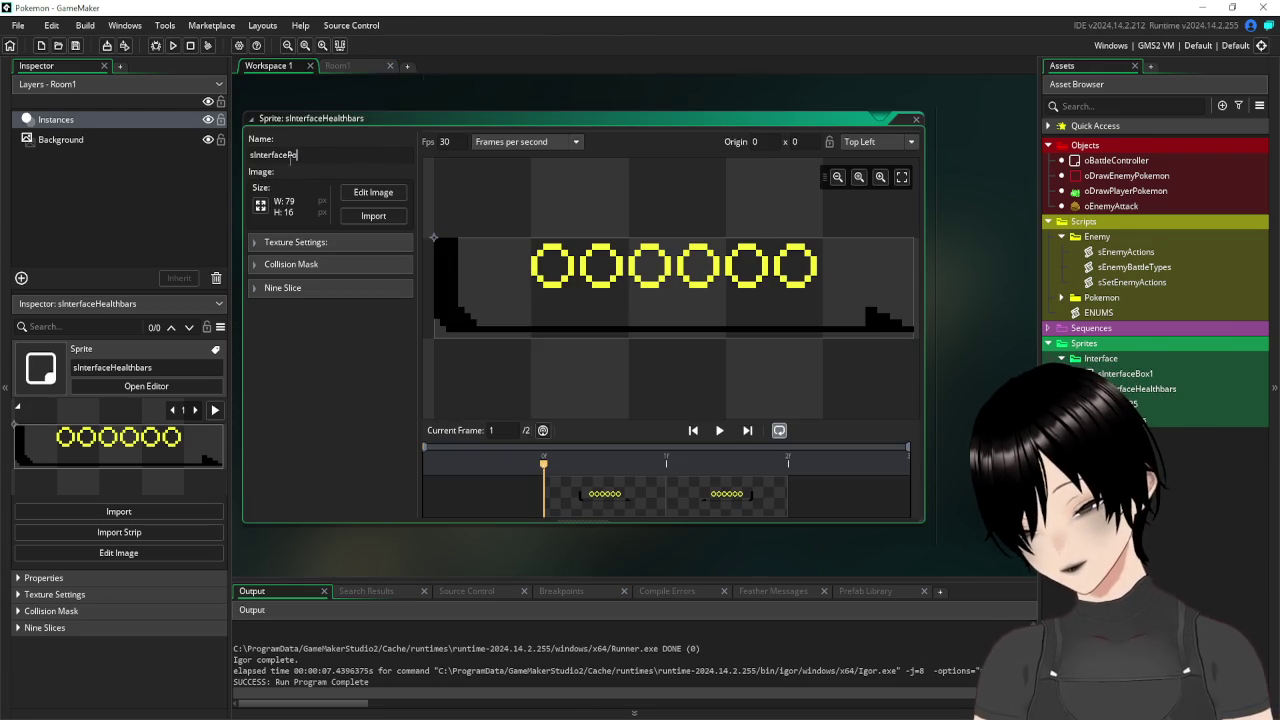
pyautogui.write('kemon')
pyautogui.press('Return')
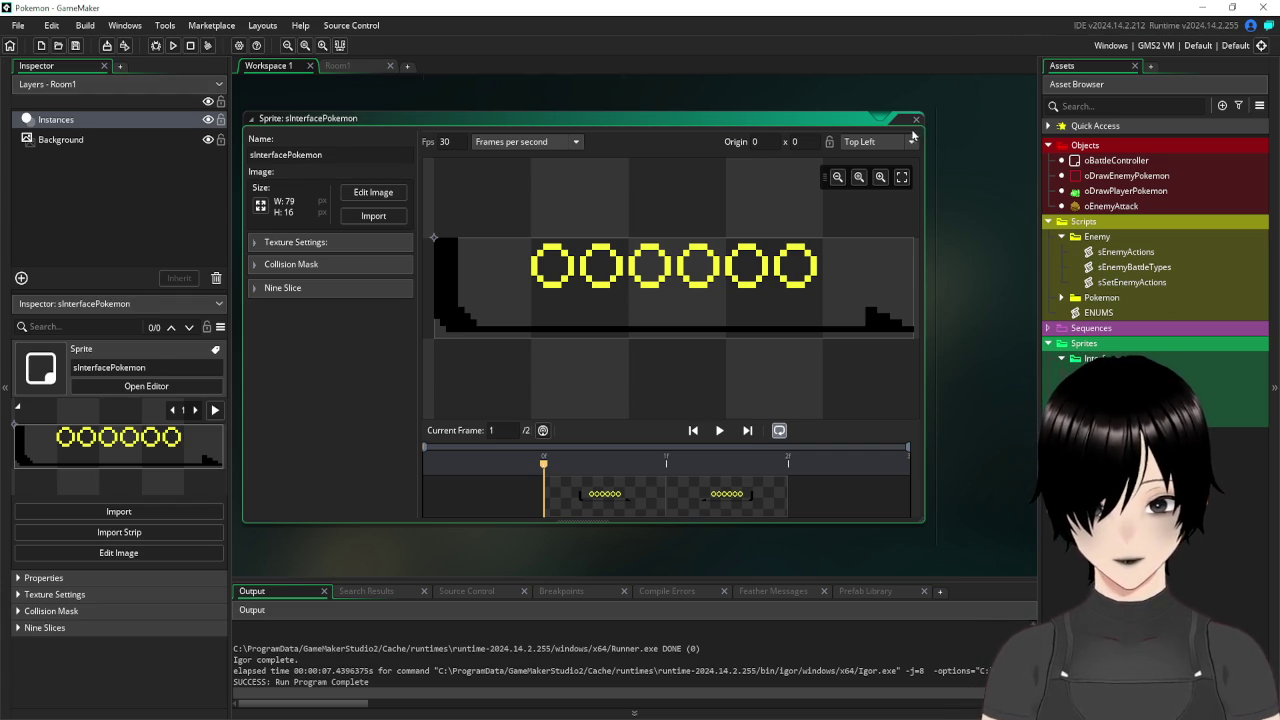
pyautogui.click(916, 120)
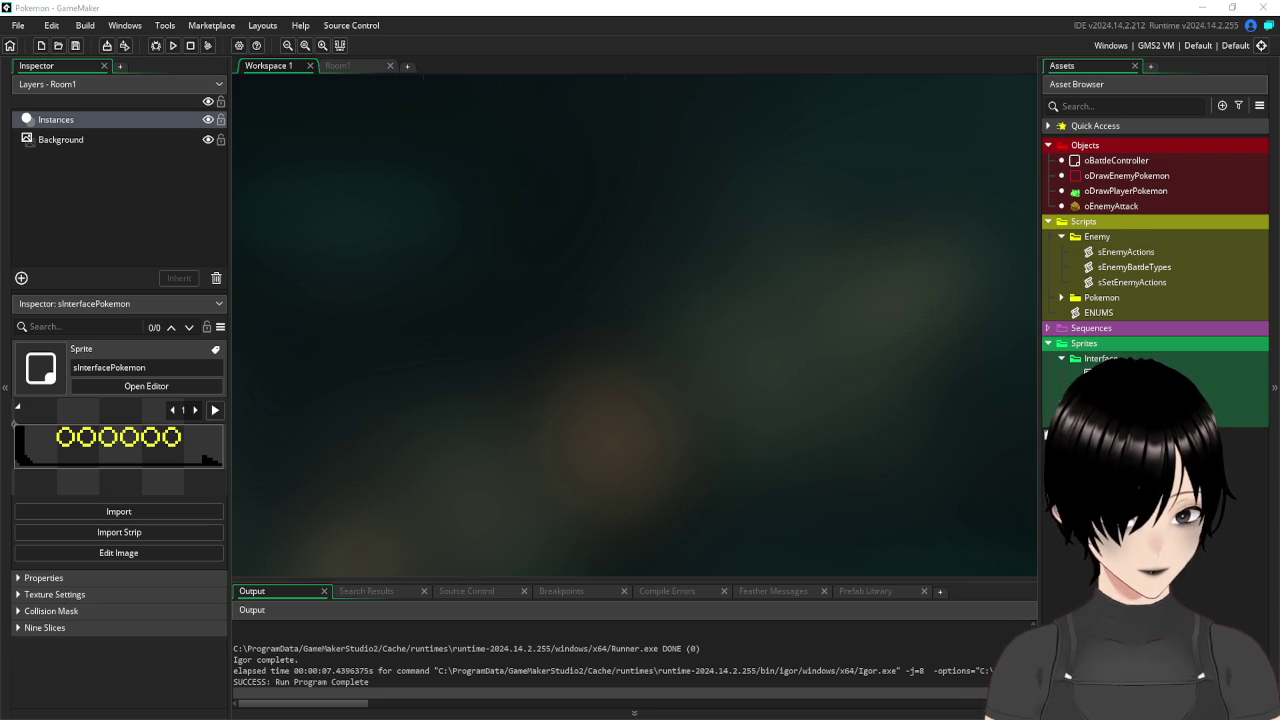
pyautogui.hotkey('alt', 'Tab')
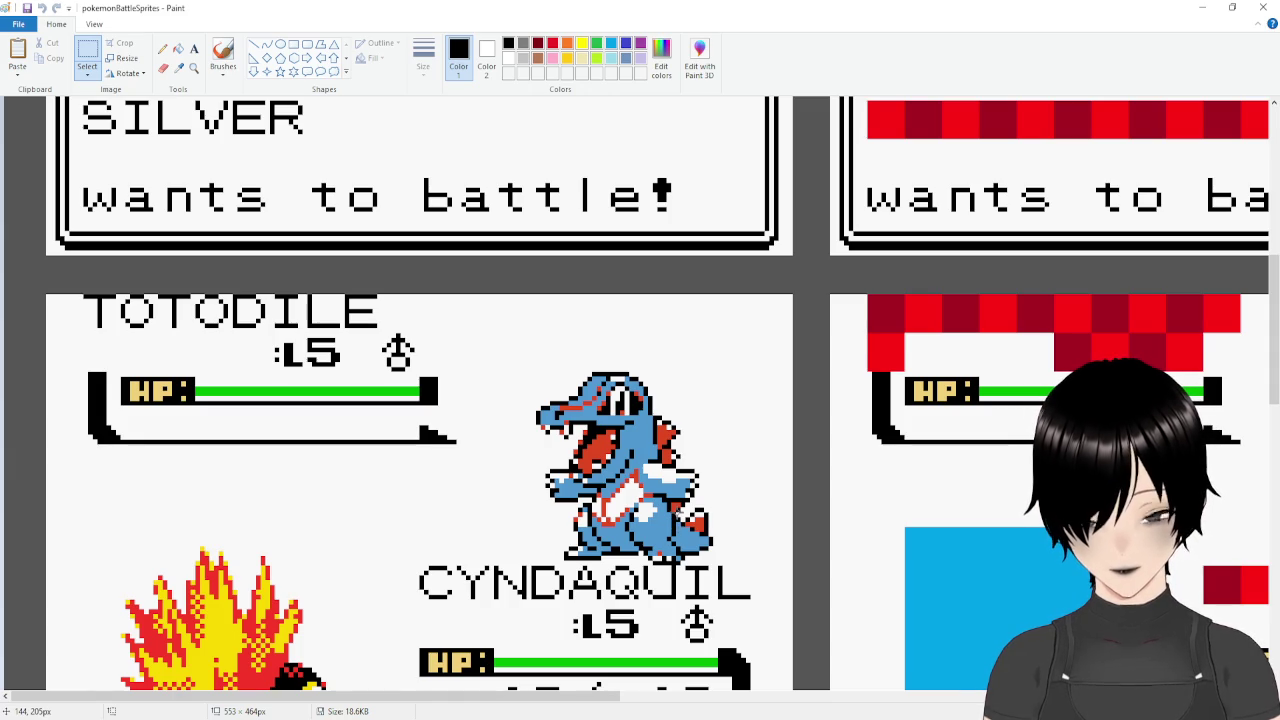
pyautogui.scroll(-4, 658, 459)
pyautogui.scroll(10, 658, 459)
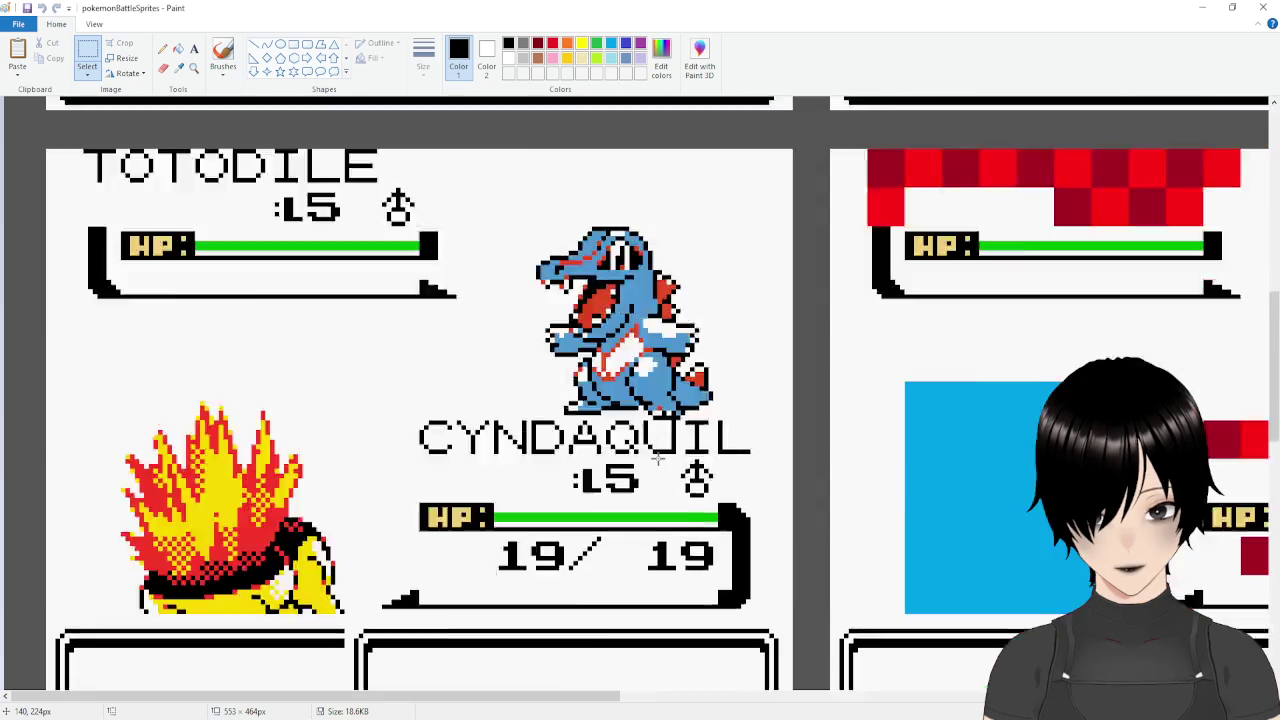
pyautogui.scroll(-5, 658, 459)
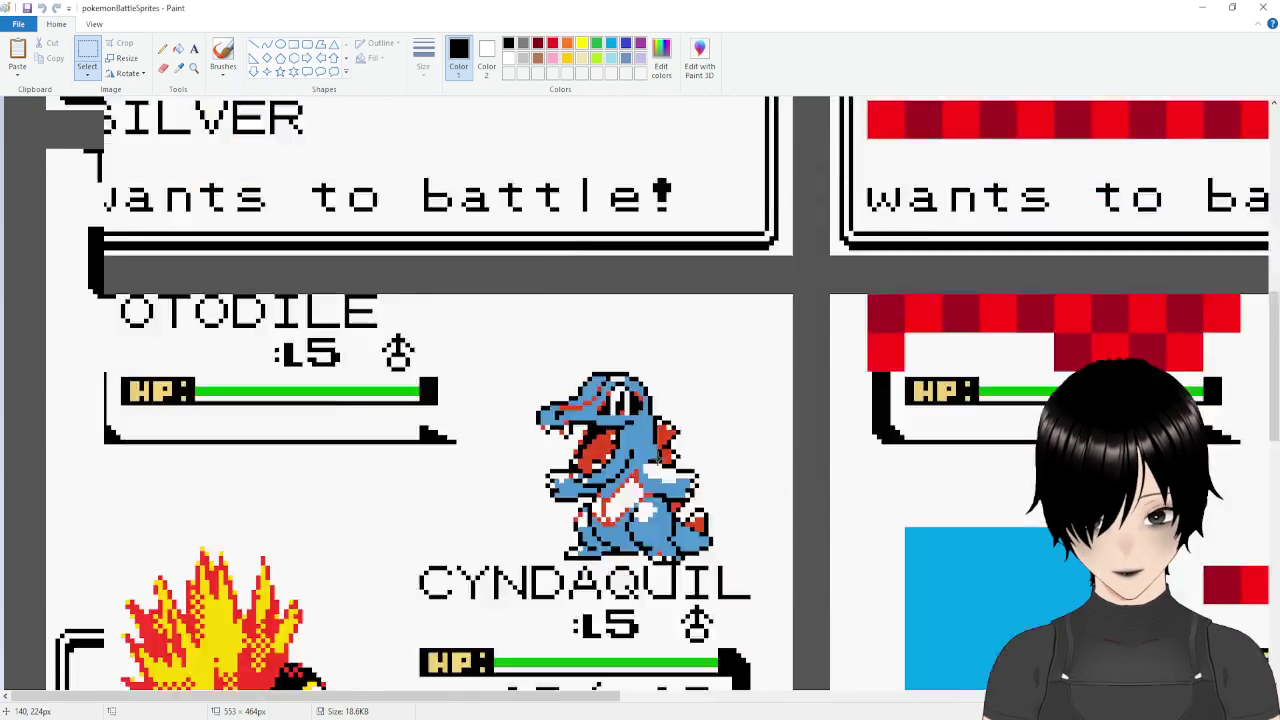
pyautogui.scroll(3, 457, 316)
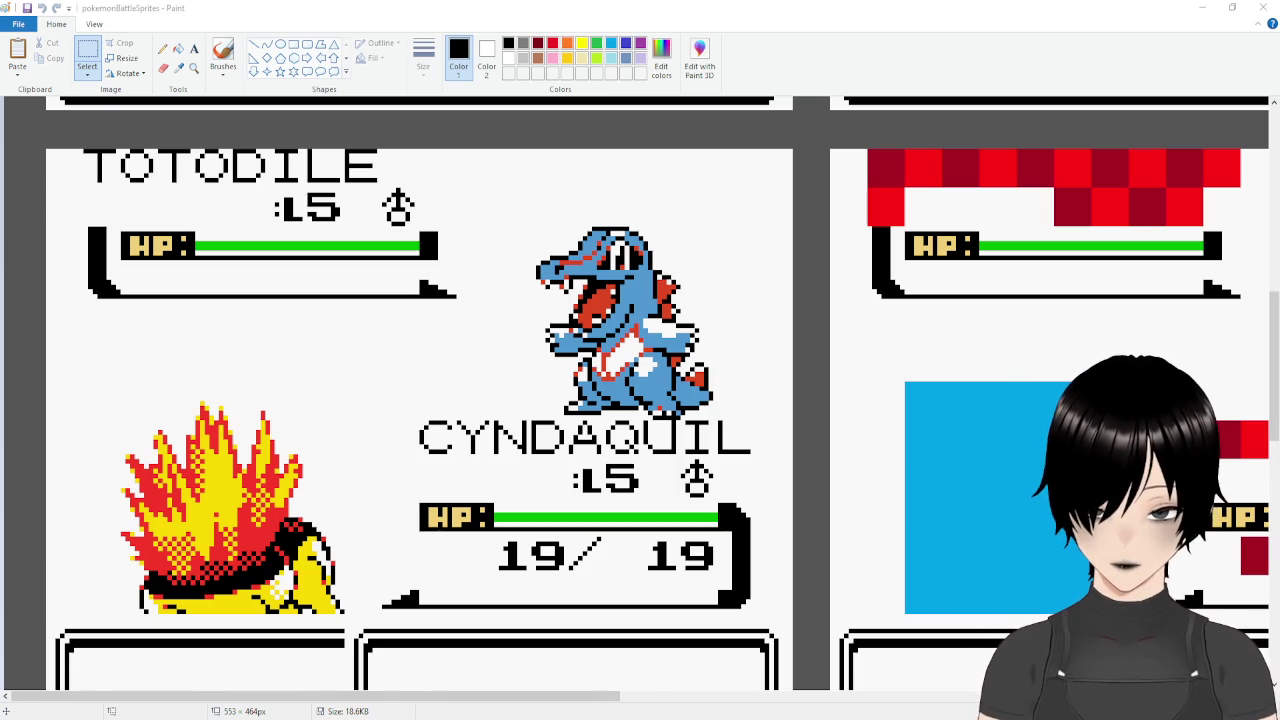
pyautogui.hotkey('alt', 'Tab')
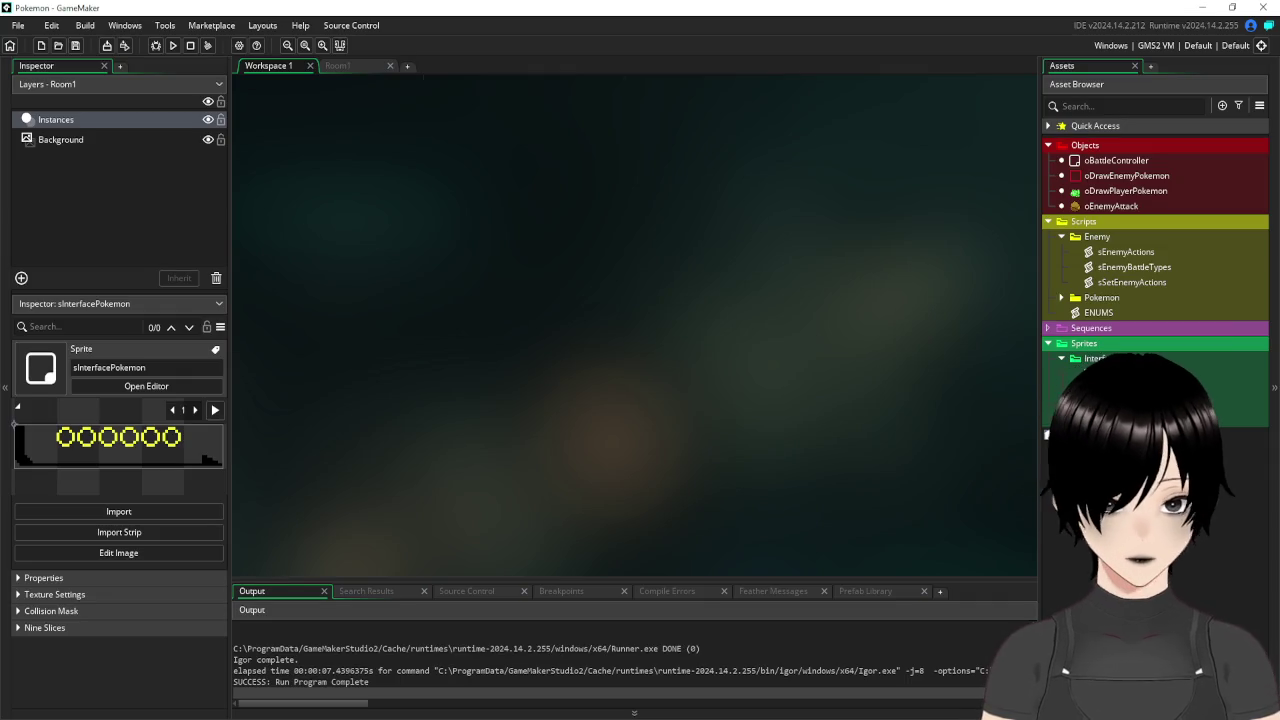
# Create a new sprite in the Interface folder named sInterfaceBattleHealthbars.
pyautogui.rightClick(1105, 358)
pyautogui.moveTo(1100, 365)
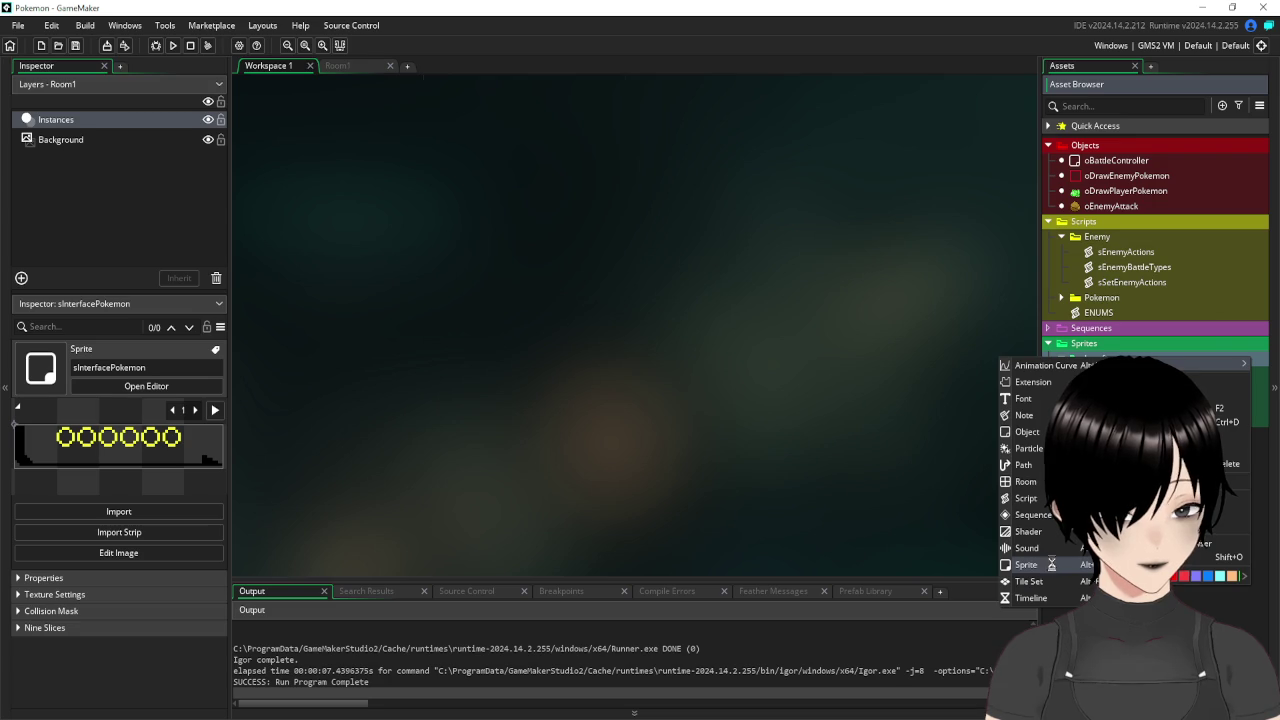
pyautogui.click(1053, 566)
pyautogui.doubleClick(350, 155)
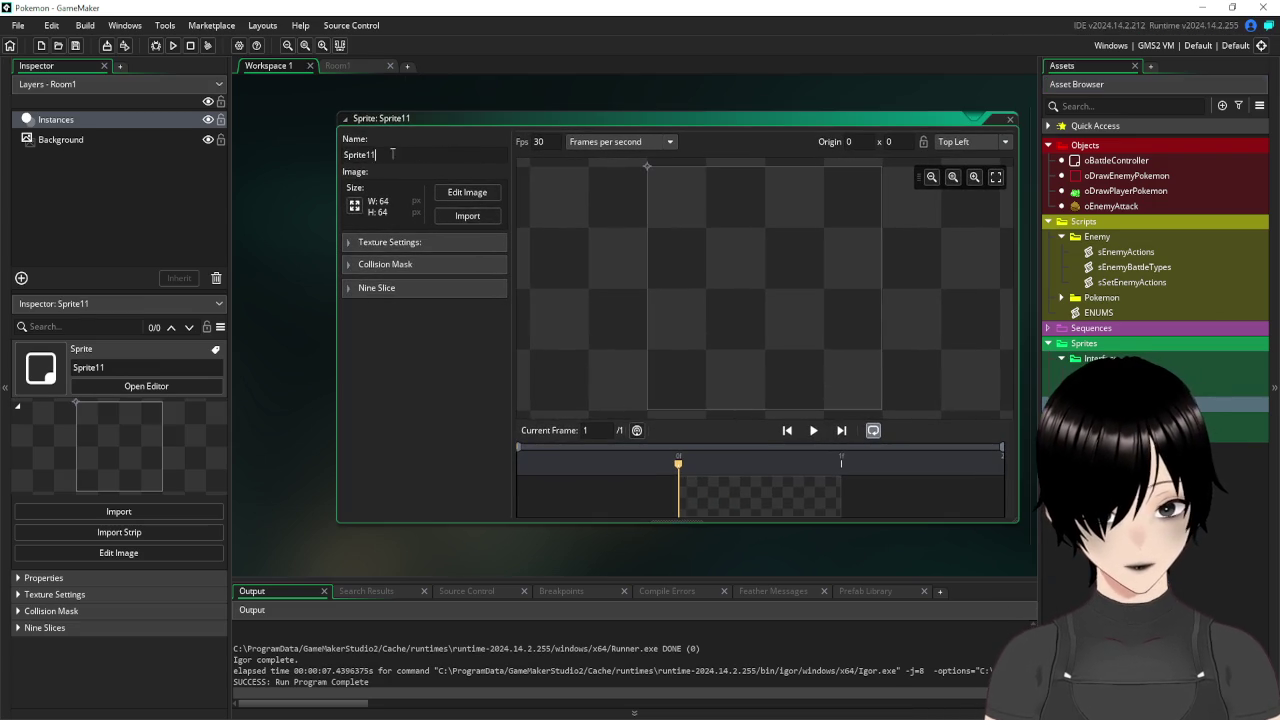
pyautogui.write('sInt')
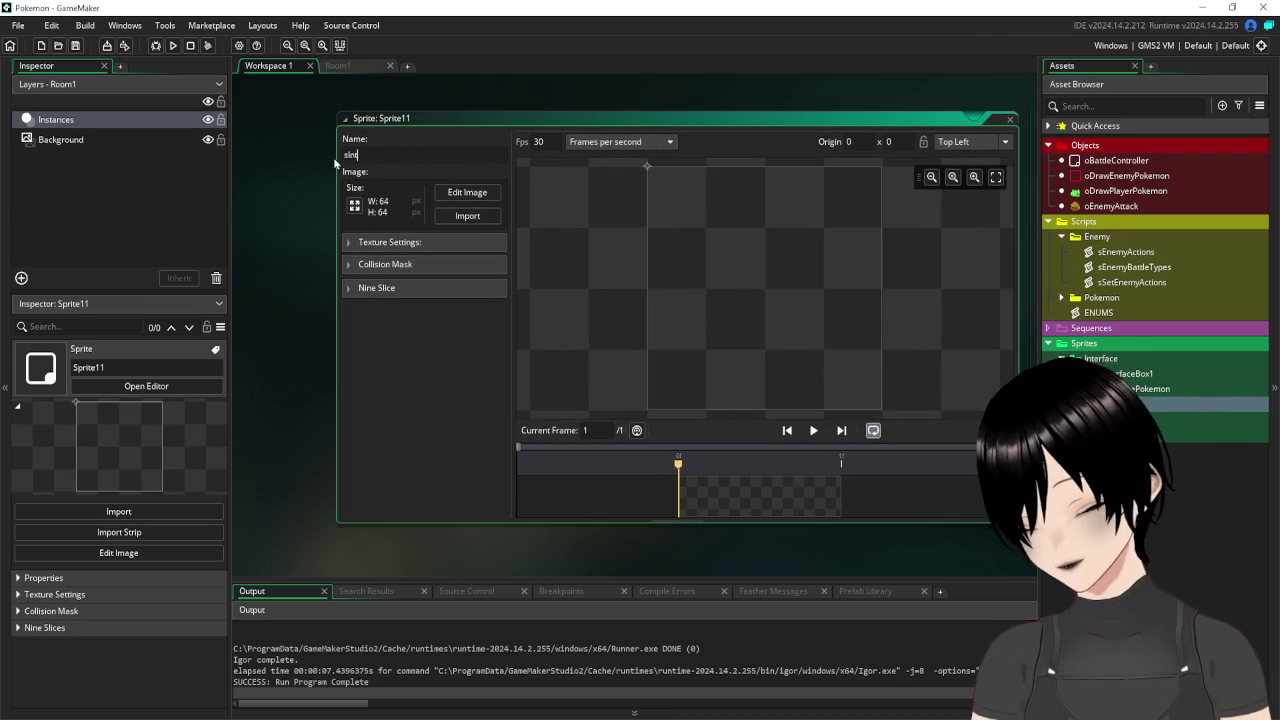
pyautogui.write('erface')
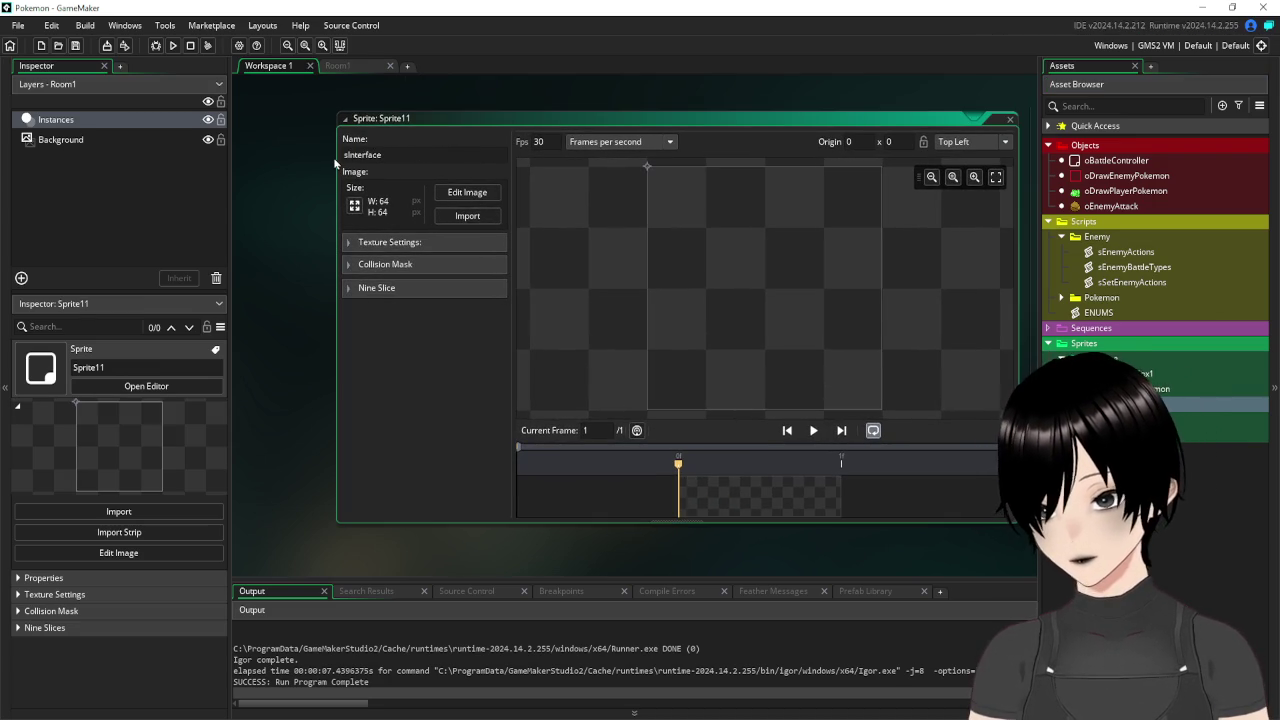
pyautogui.write('Batt')
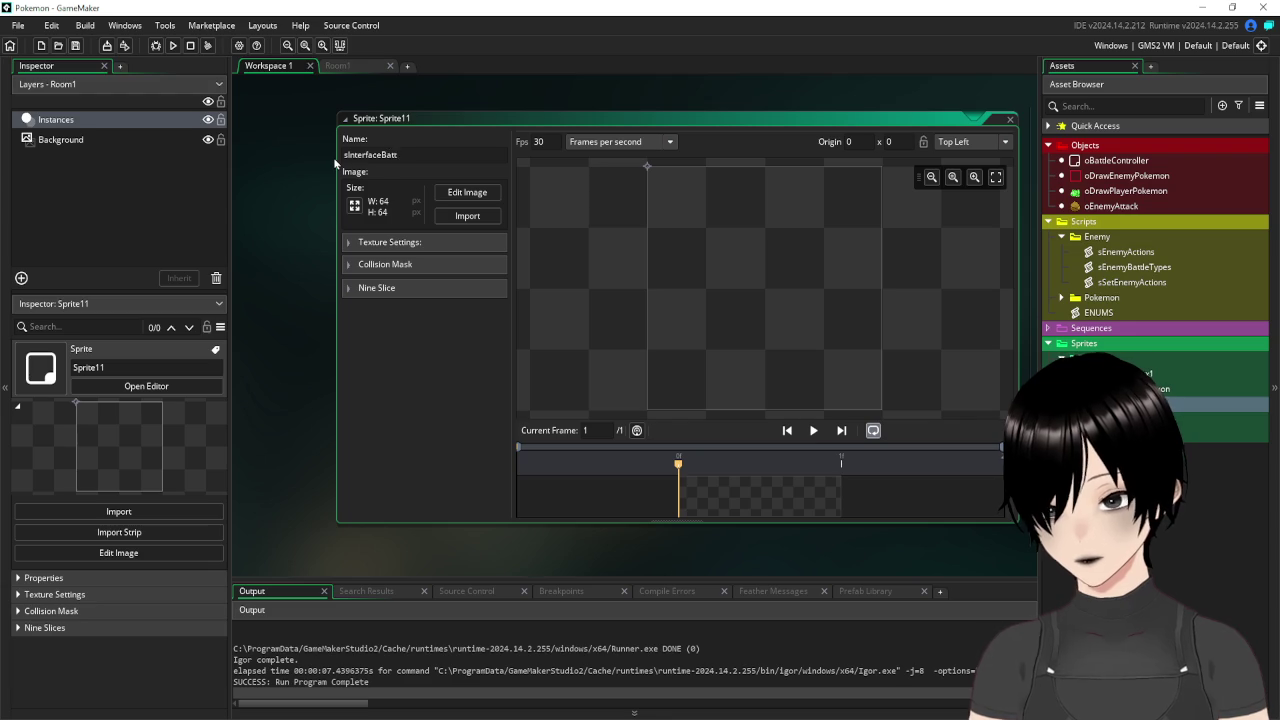
pyautogui.write('leHealthbars')
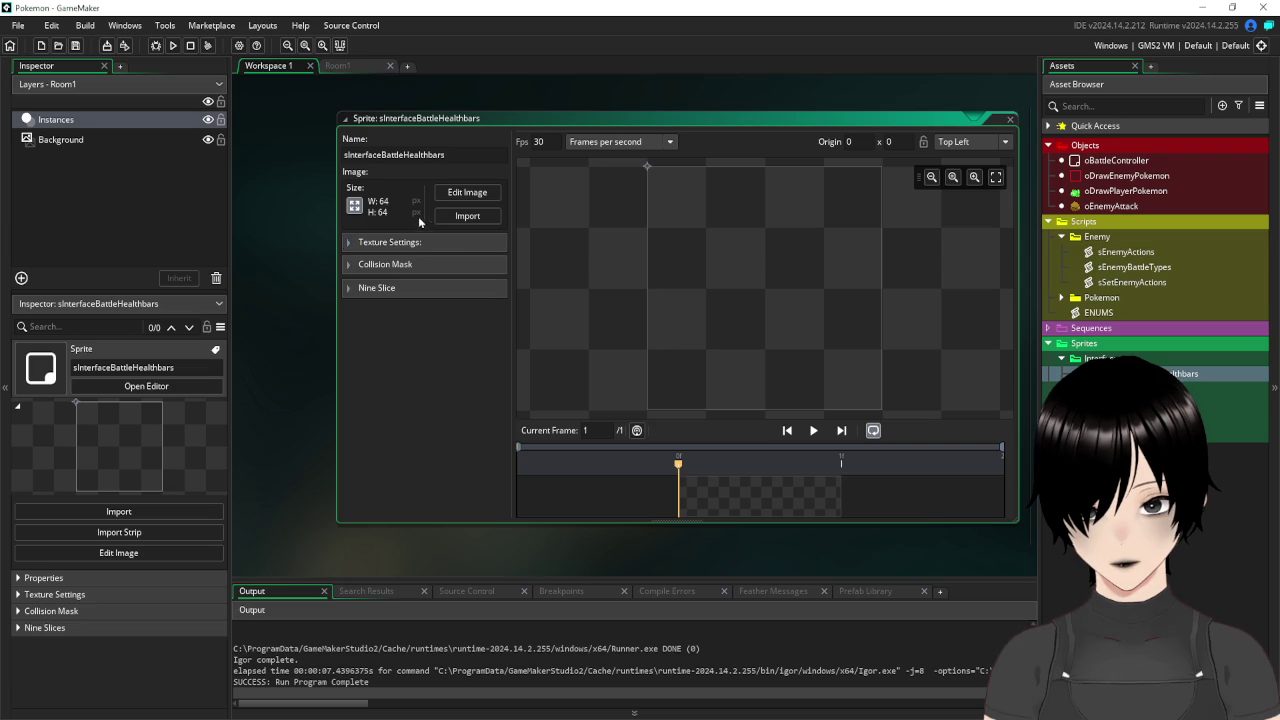
# Resize the sprite to 70×8 pixels and open its image for editing.
pyautogui.click(354, 205)
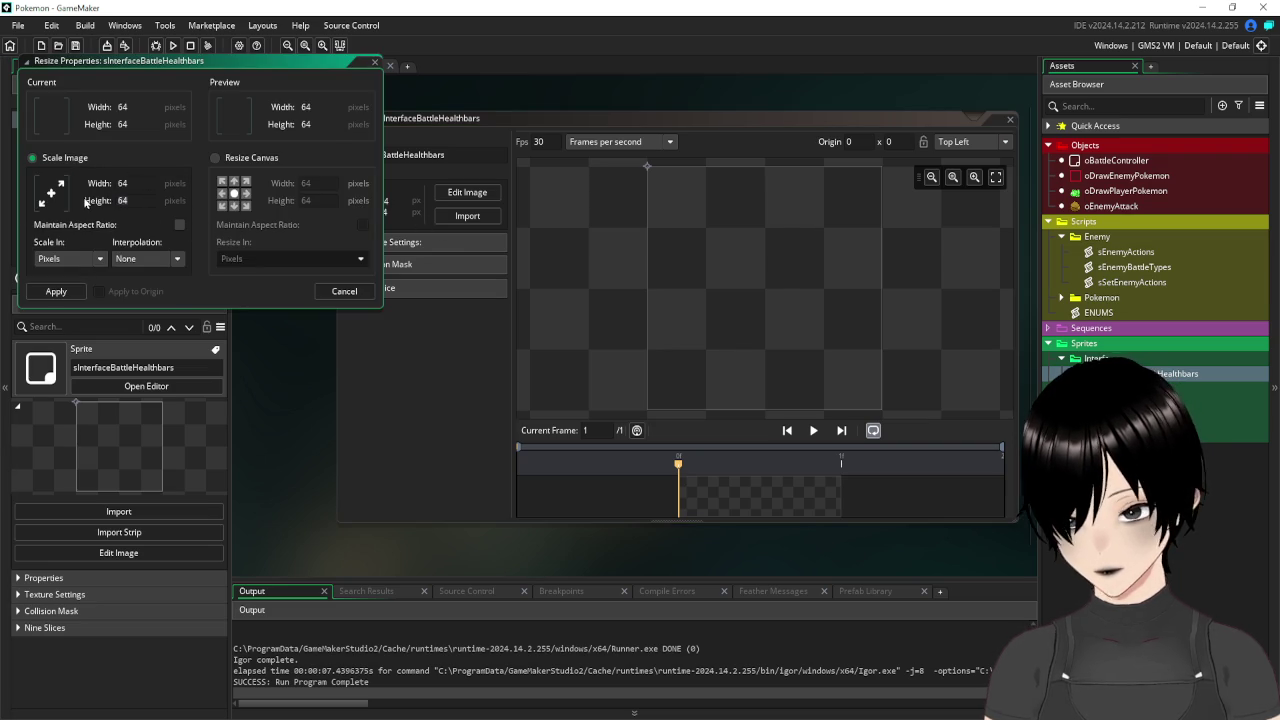
pyautogui.write('8')
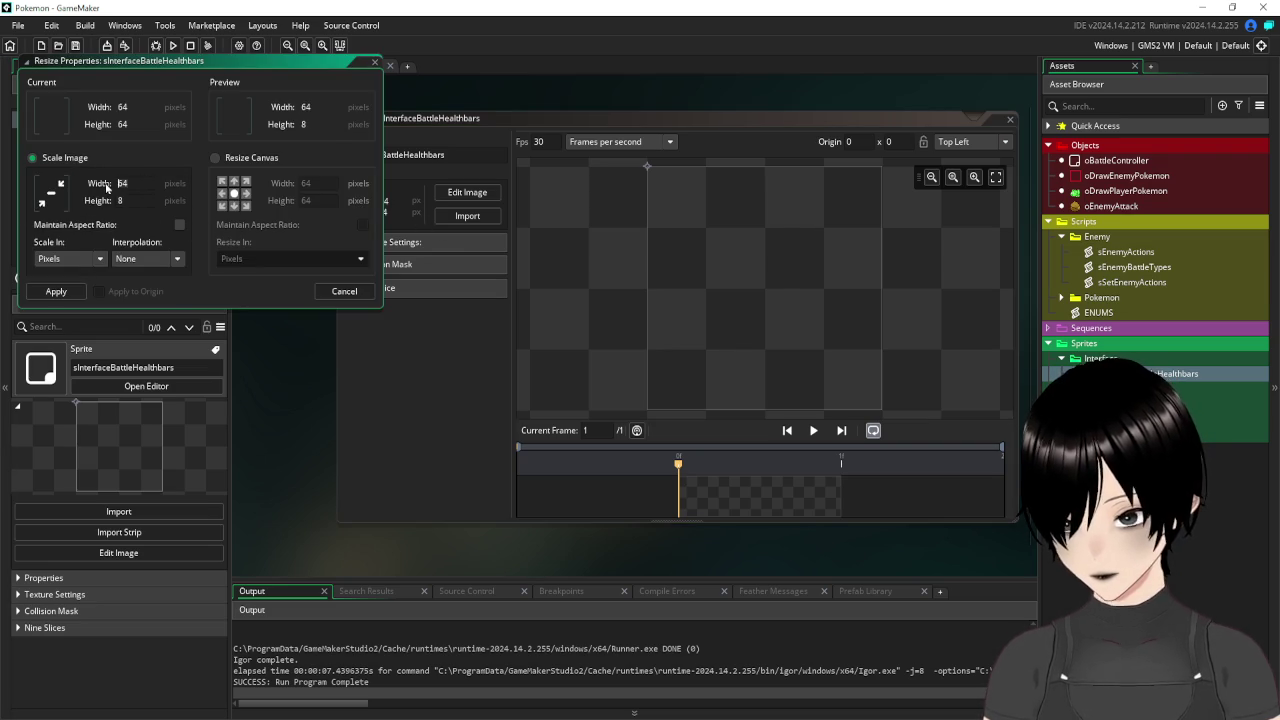
pyautogui.write('70')
pyautogui.press('Return')
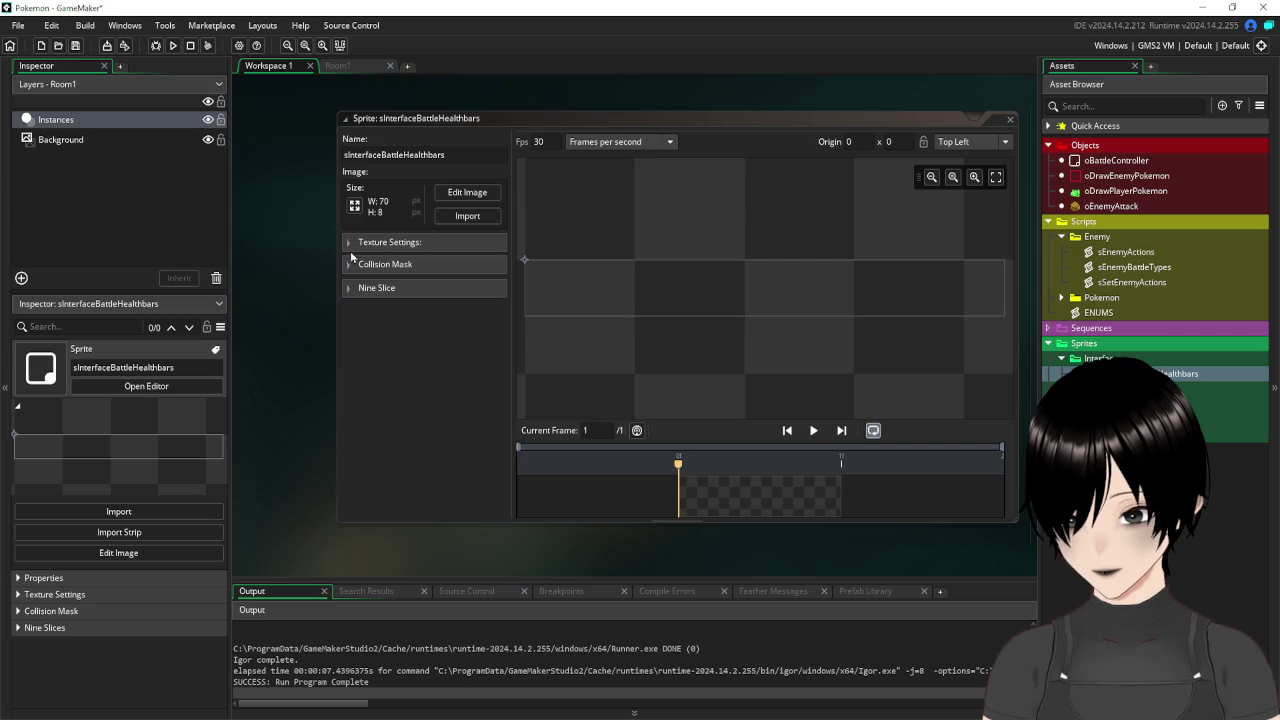
pyautogui.click(495, 192)
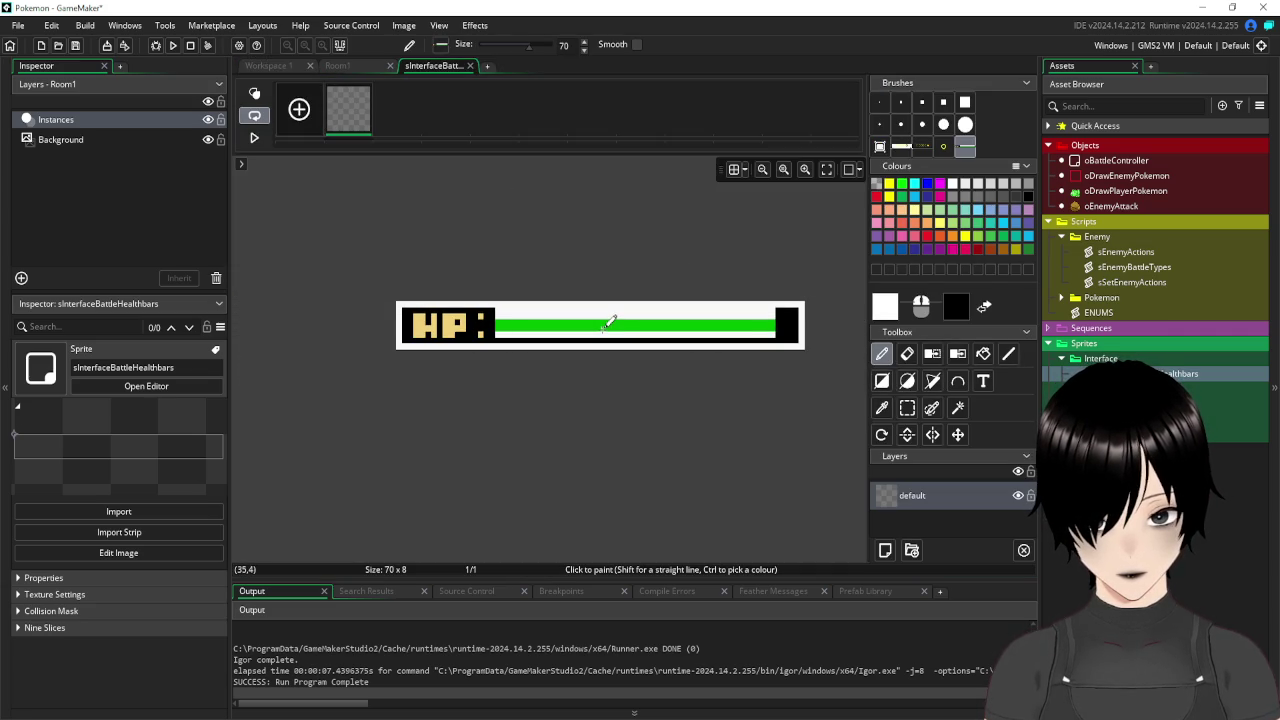
# Magic-wand and delete the HP bar's white border and light bottom strip, leaving transparency.
pyautogui.click(957, 408)
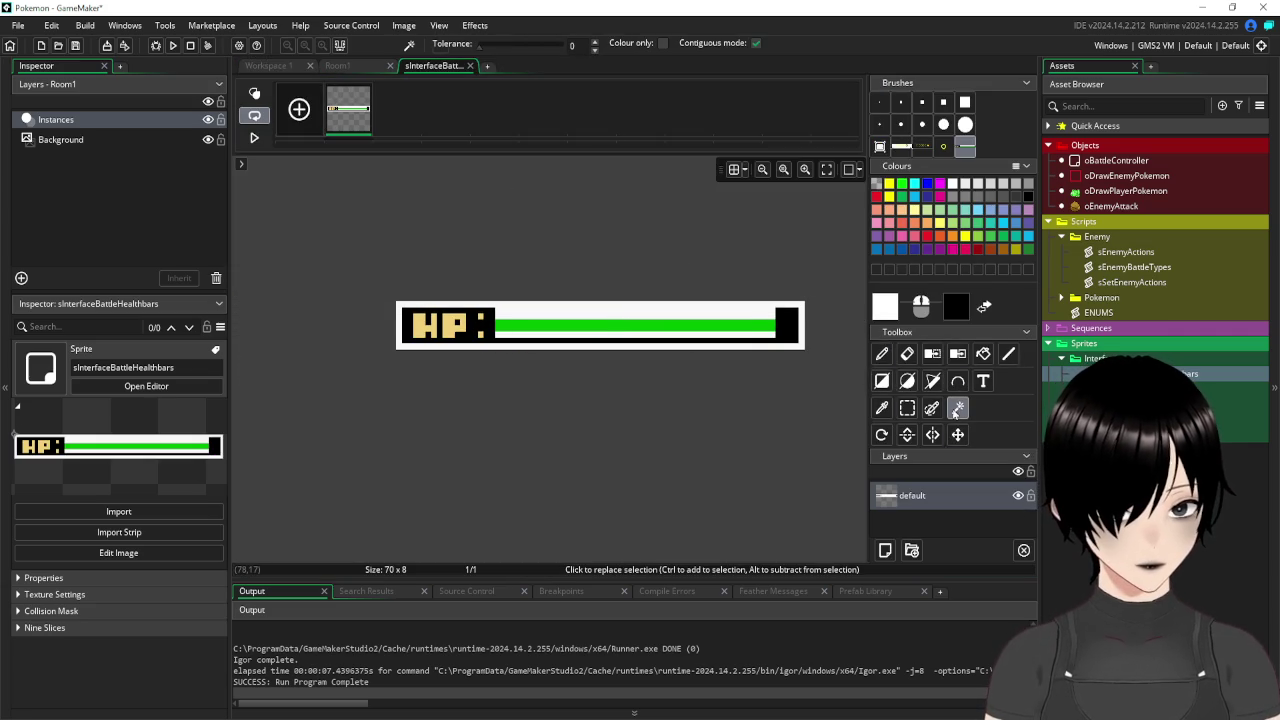
pyautogui.click(697, 313)
pyautogui.press('Delete')
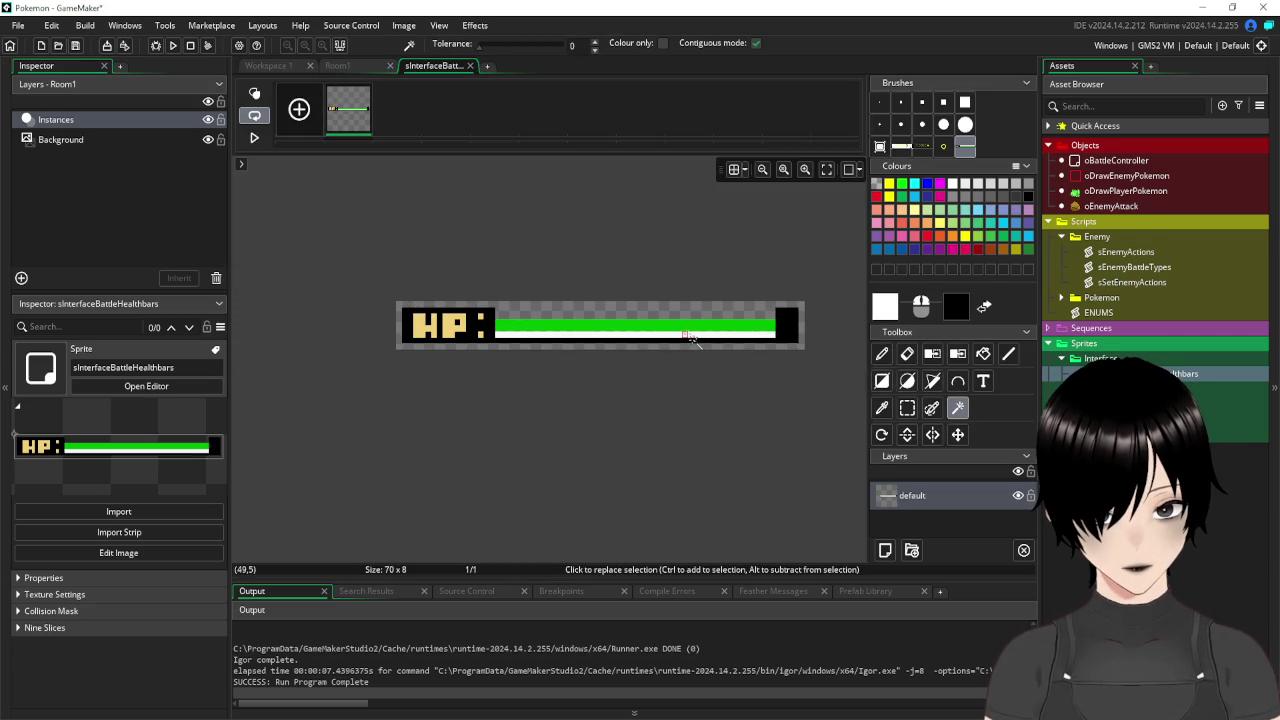
pyautogui.press('Delete')
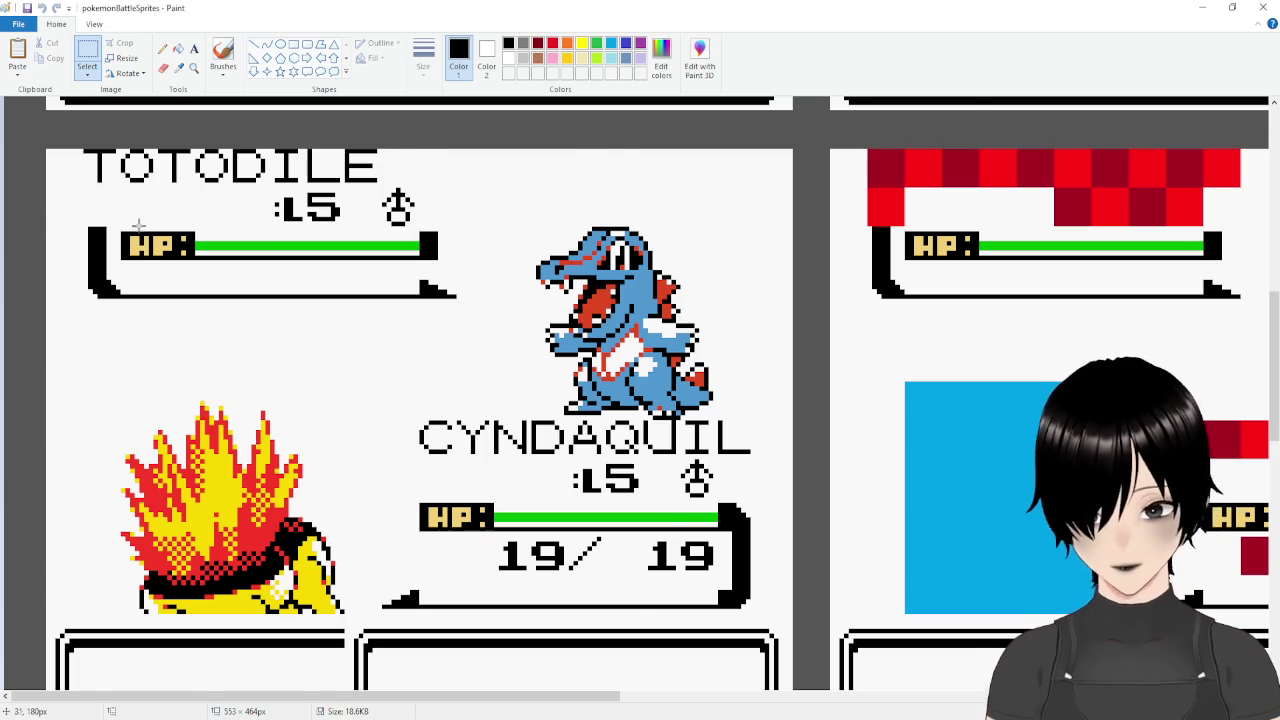
pyautogui.scroll(-3, 134, 216)
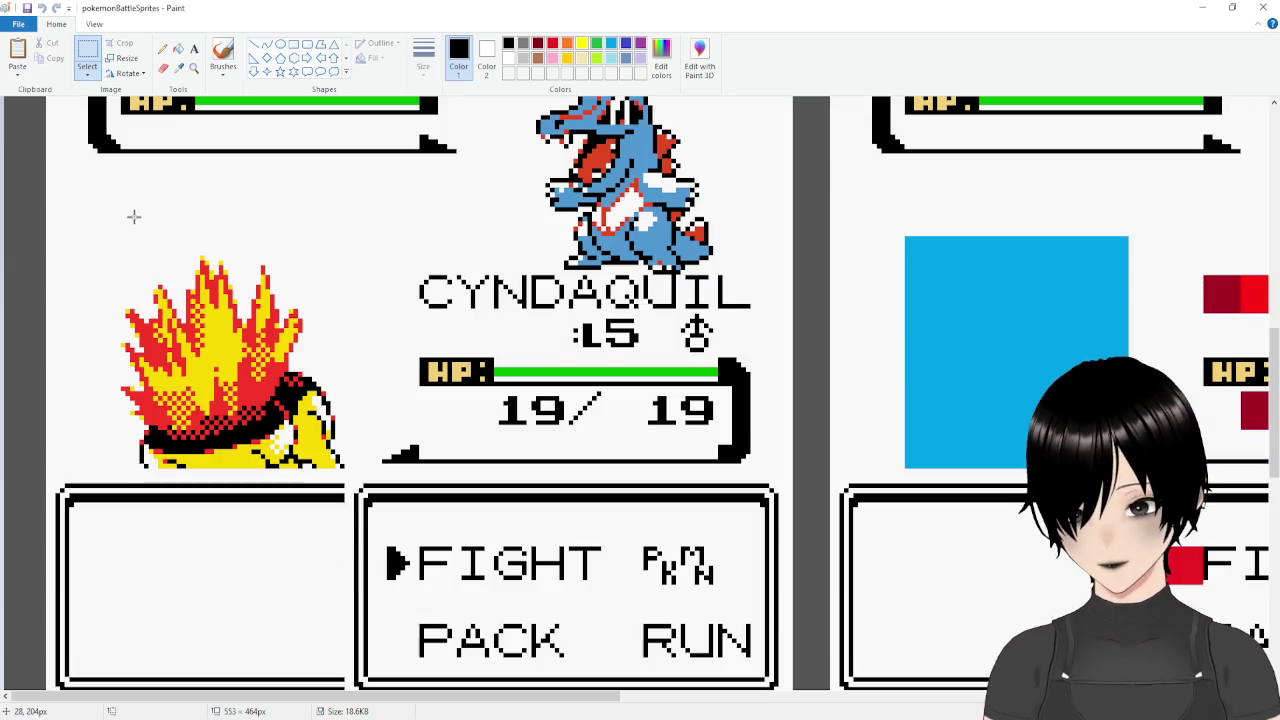
# Select the right-hand battle screen mockup in the Paint sprite sheet as a 160×144 region.
pyautogui.scroll(-1, 163, 206)
pyautogui.scroll(-5, 163, 208)
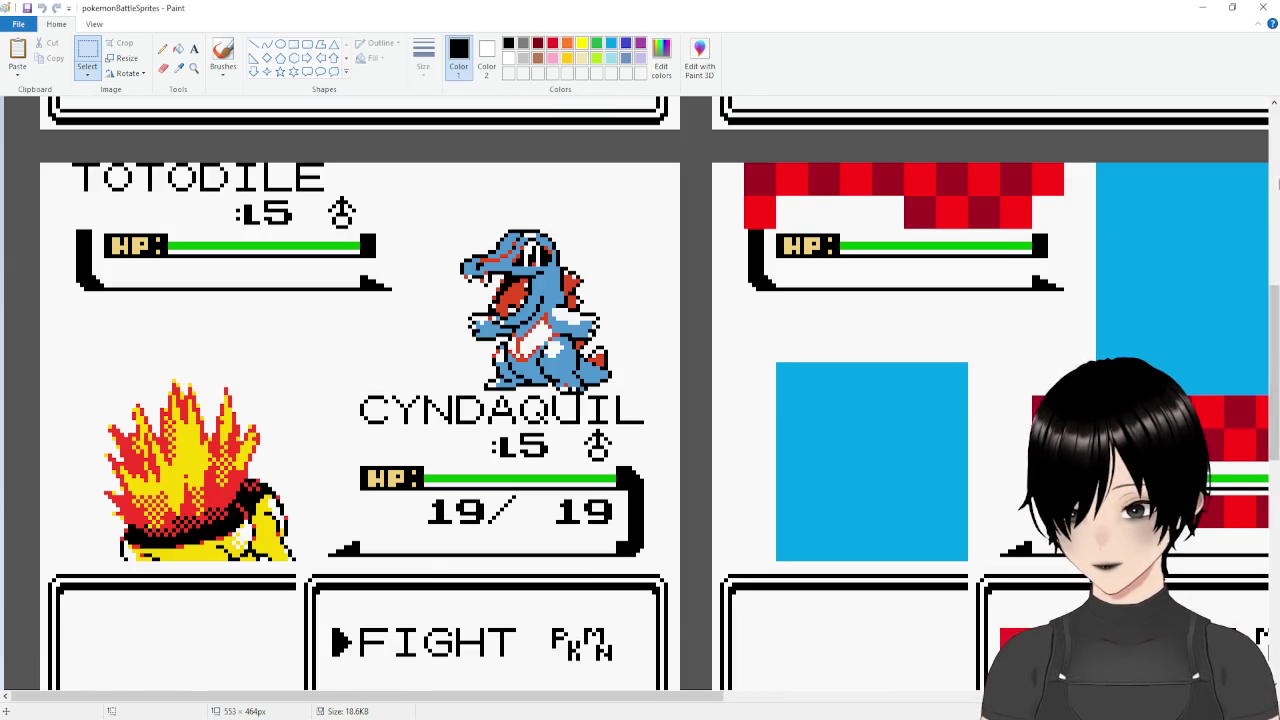
pyautogui.moveTo(1271, 314); pyautogui.dragTo(1271, 333)
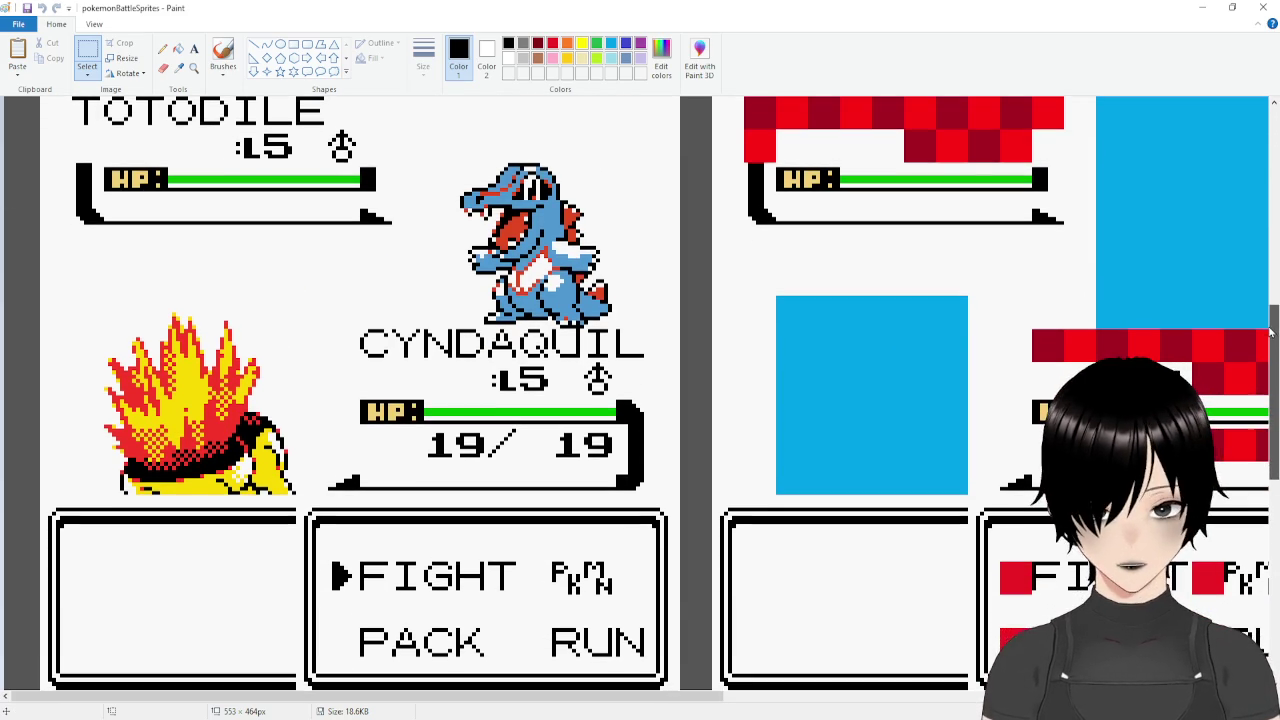
pyautogui.scroll(-1, 833, 318)
pyautogui.scroll(-1, 448, 251)
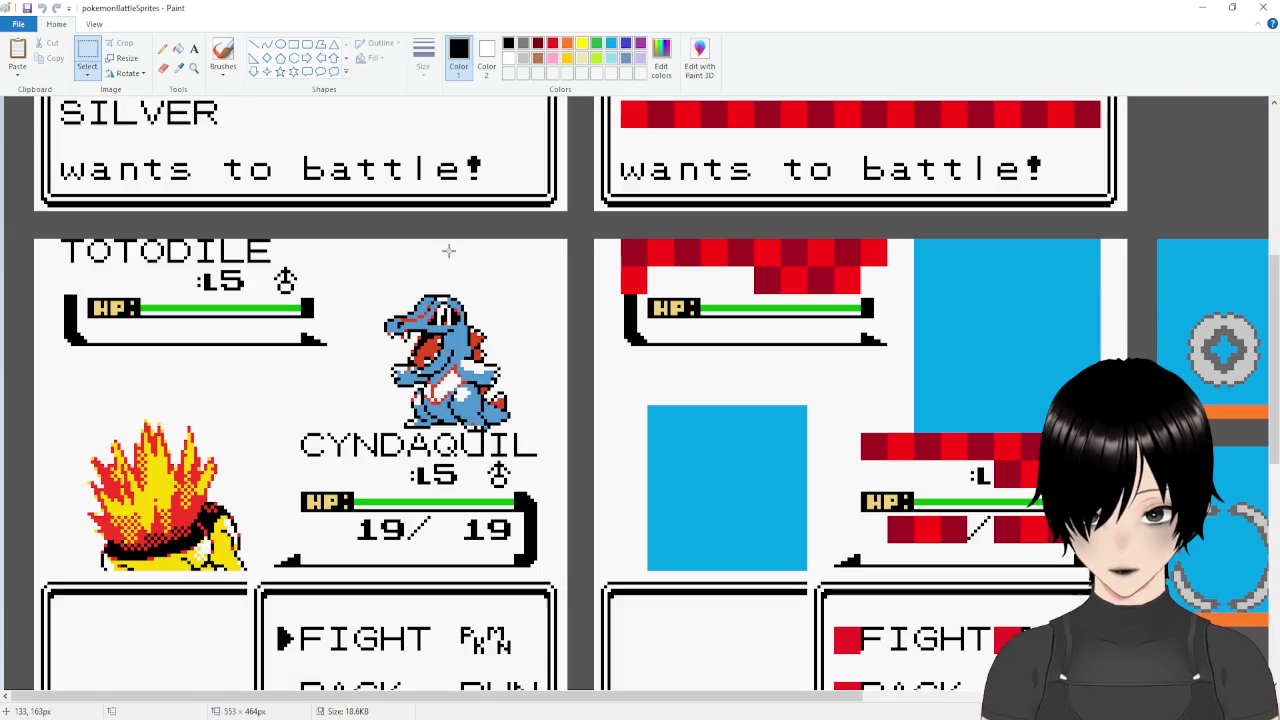
pyautogui.moveTo(1275, 281); pyautogui.dragTo(1275, 314)
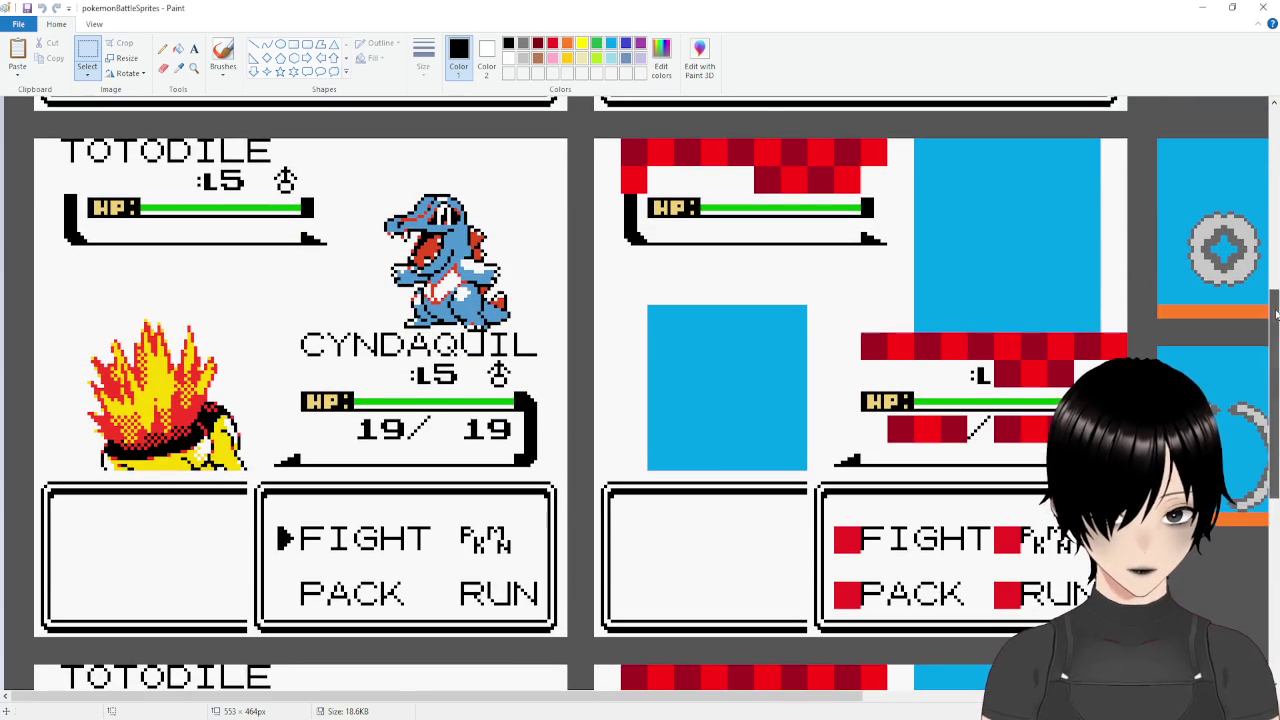
pyautogui.moveTo(595, 140)
pyautogui.mouseDown()
pyautogui.moveTo(830, 290)
pyautogui.moveTo(920, 632)
pyautogui.moveTo(1127, 634)
pyautogui.mouseUp()
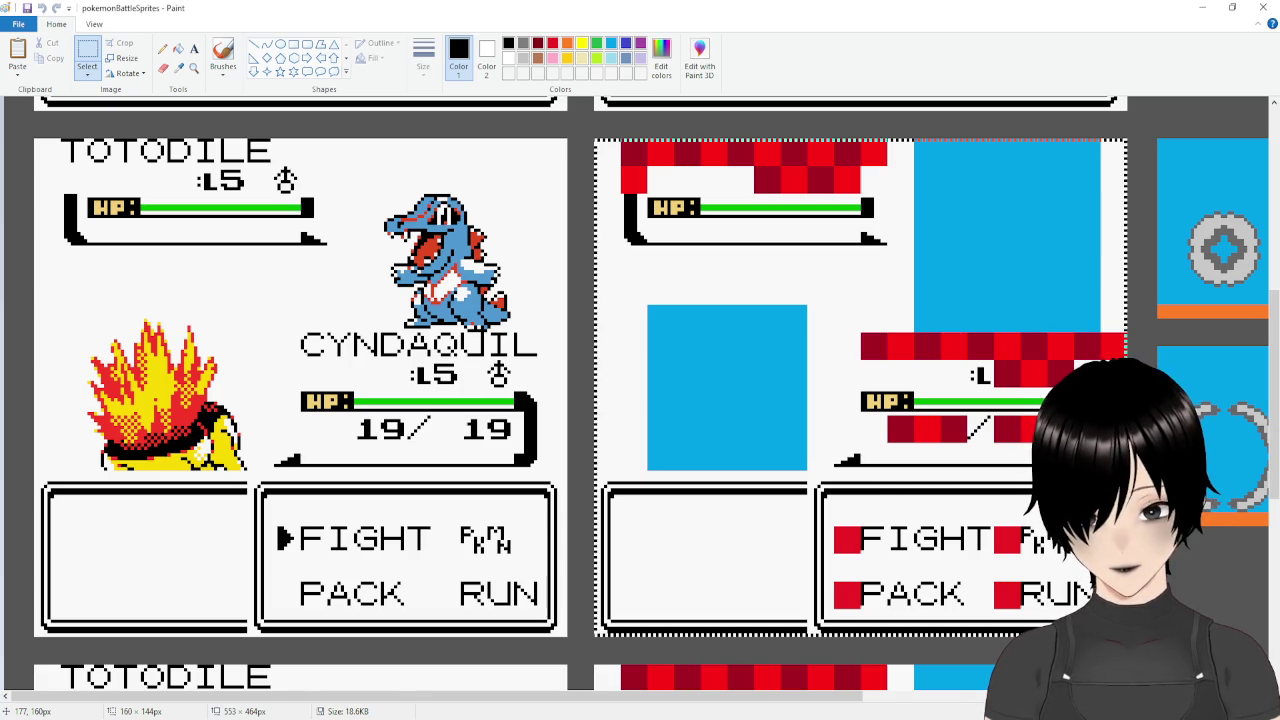
pyautogui.moveTo(1127, 635); pyautogui.dragTo(1127, 636)
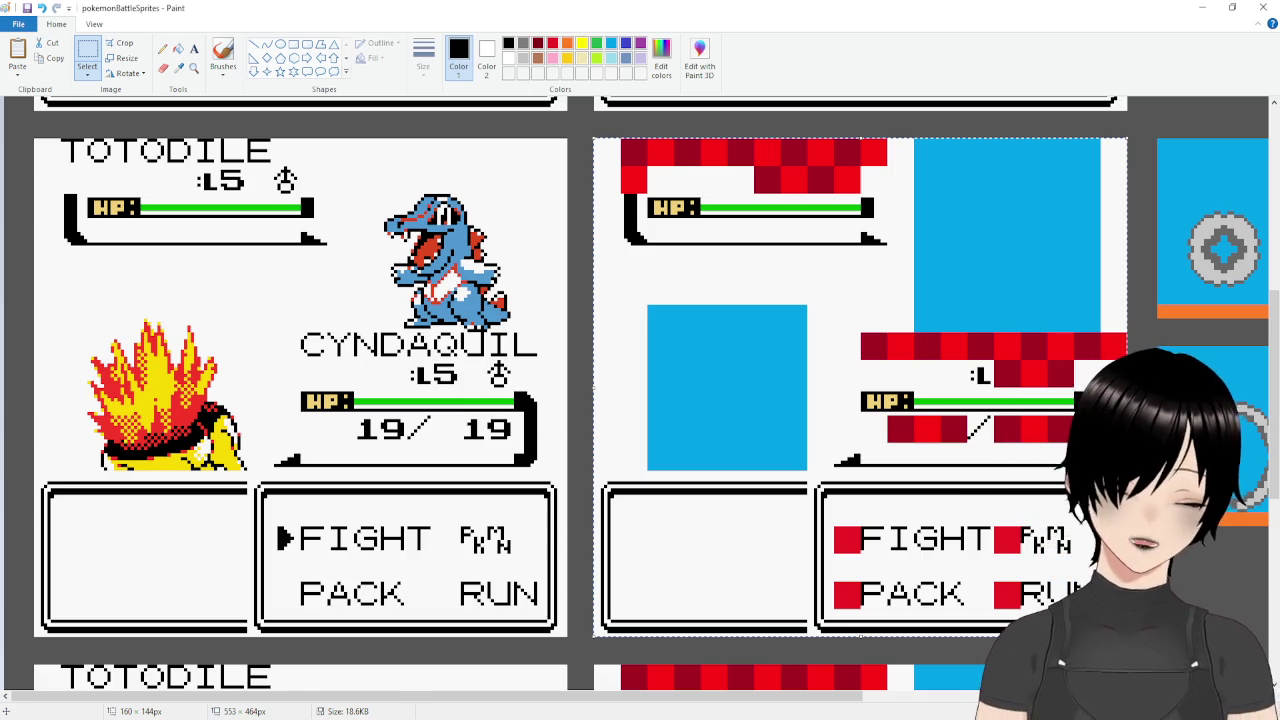
pyautogui.click(786, 668)
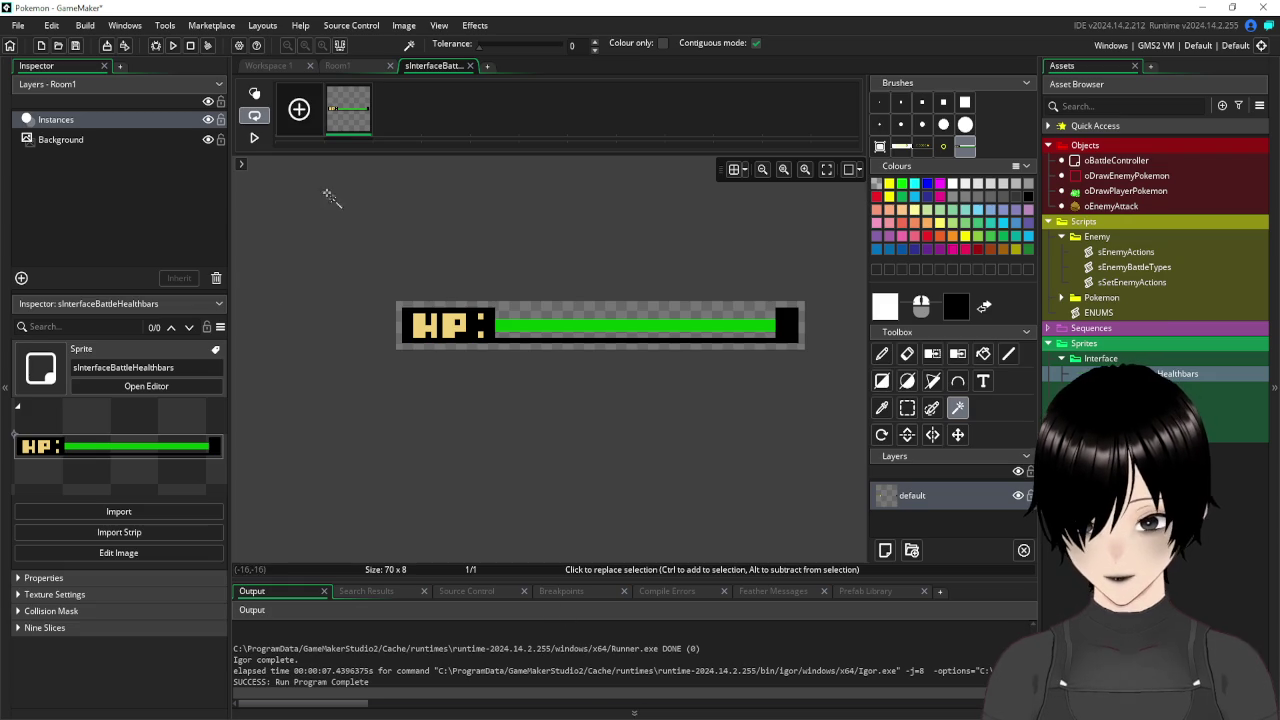
# Change Room1's height to 144 pixels in Room Settings.
pyautogui.click(342, 68)
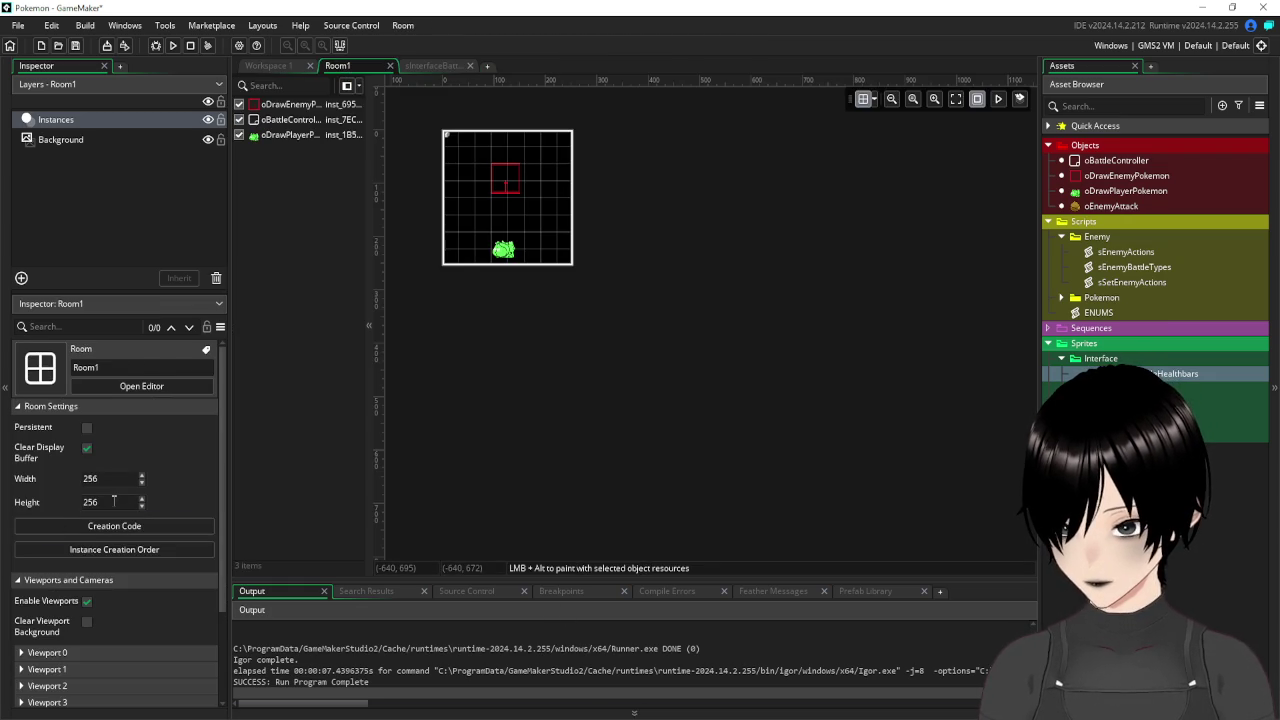
pyautogui.click(84, 502)
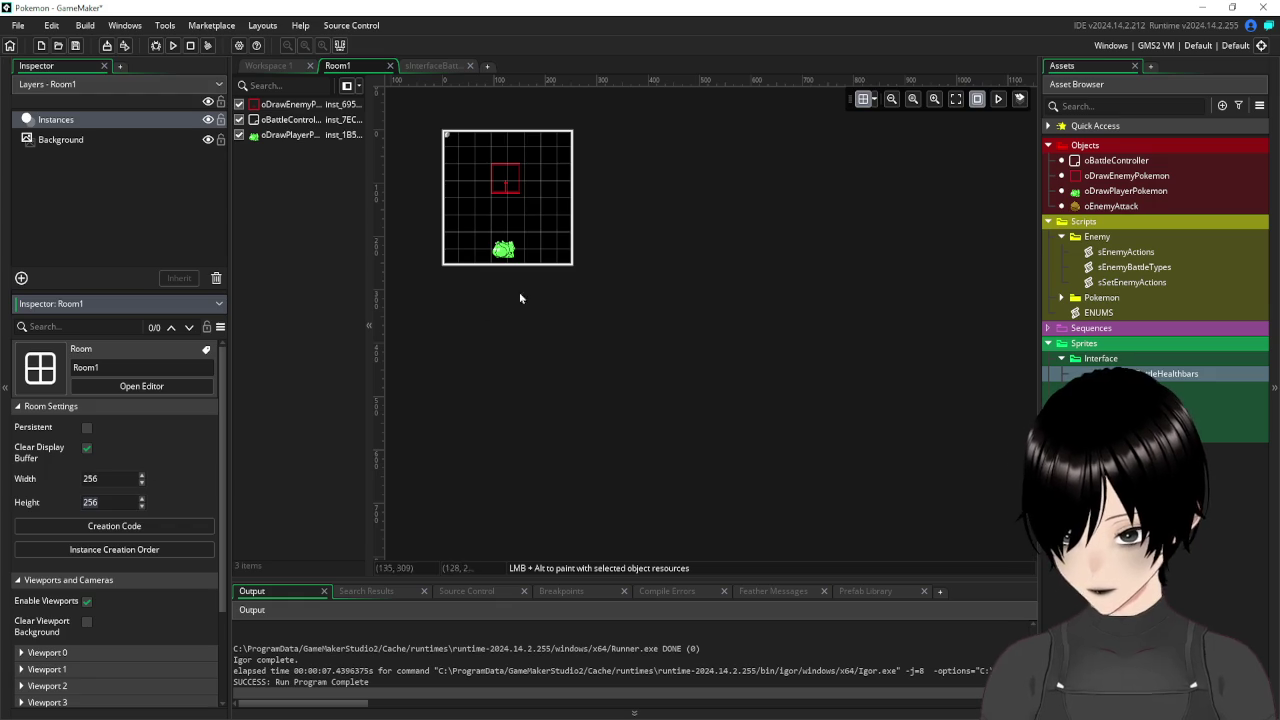
pyautogui.moveTo(503, 251); pyautogui.dragTo(498, 212)
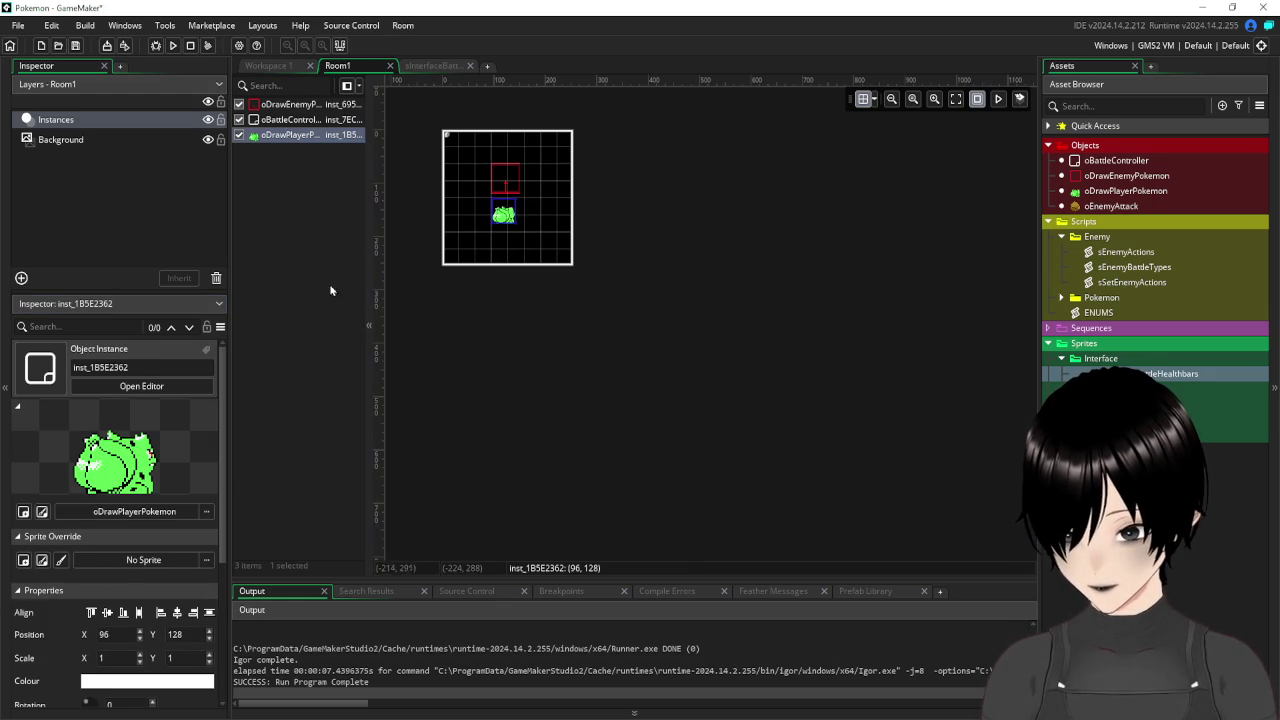
pyautogui.click(282, 158)
pyautogui.click(371, 66)
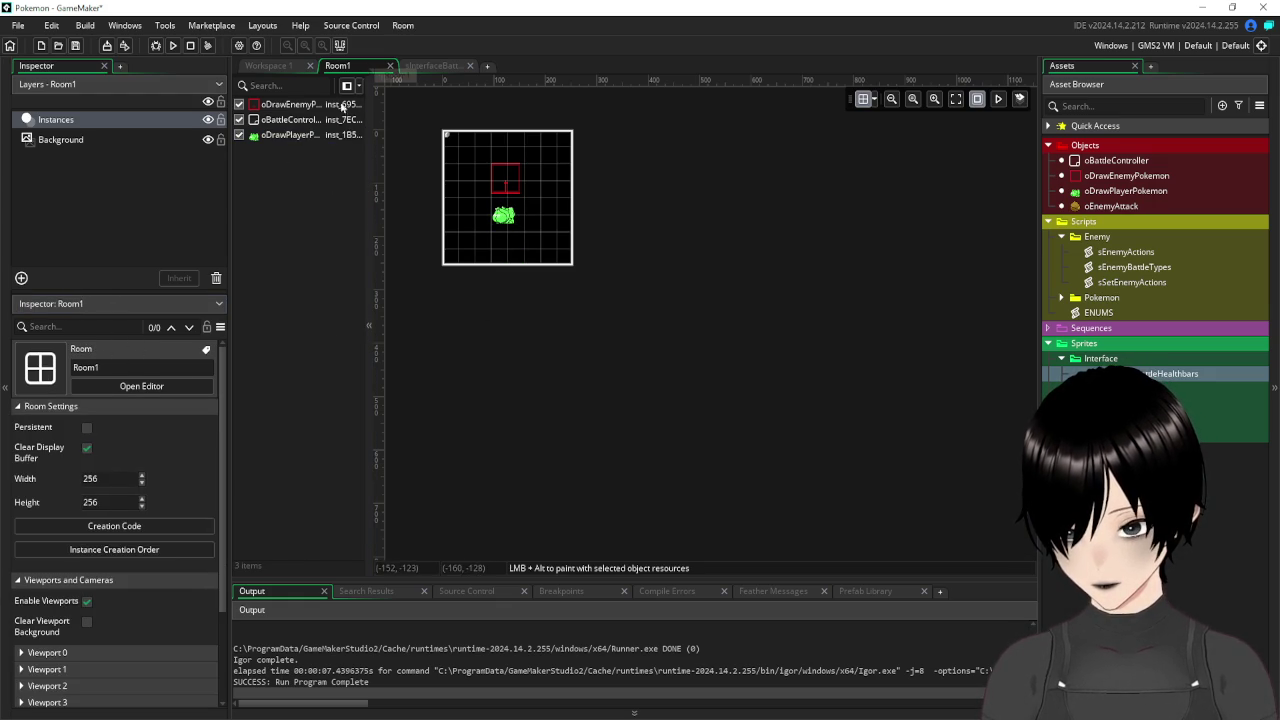
pyautogui.doubleClick(97, 502)
pyautogui.write('144')
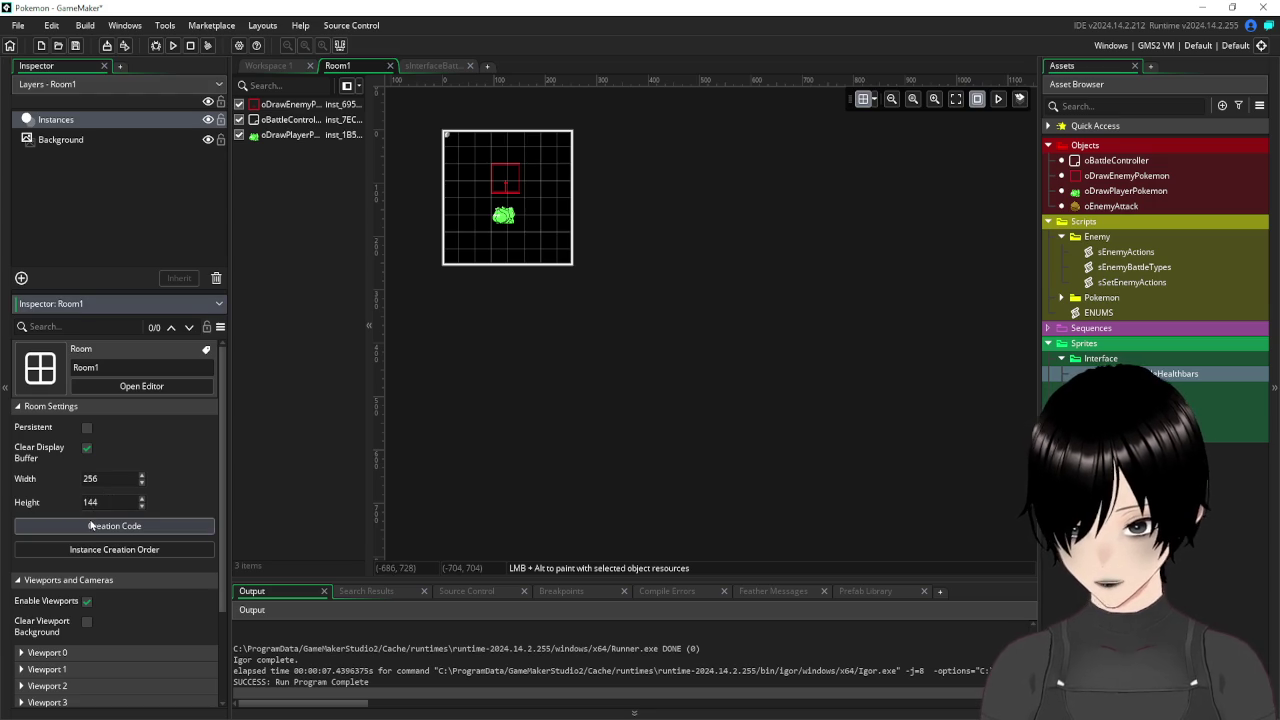
pyautogui.press('Return')
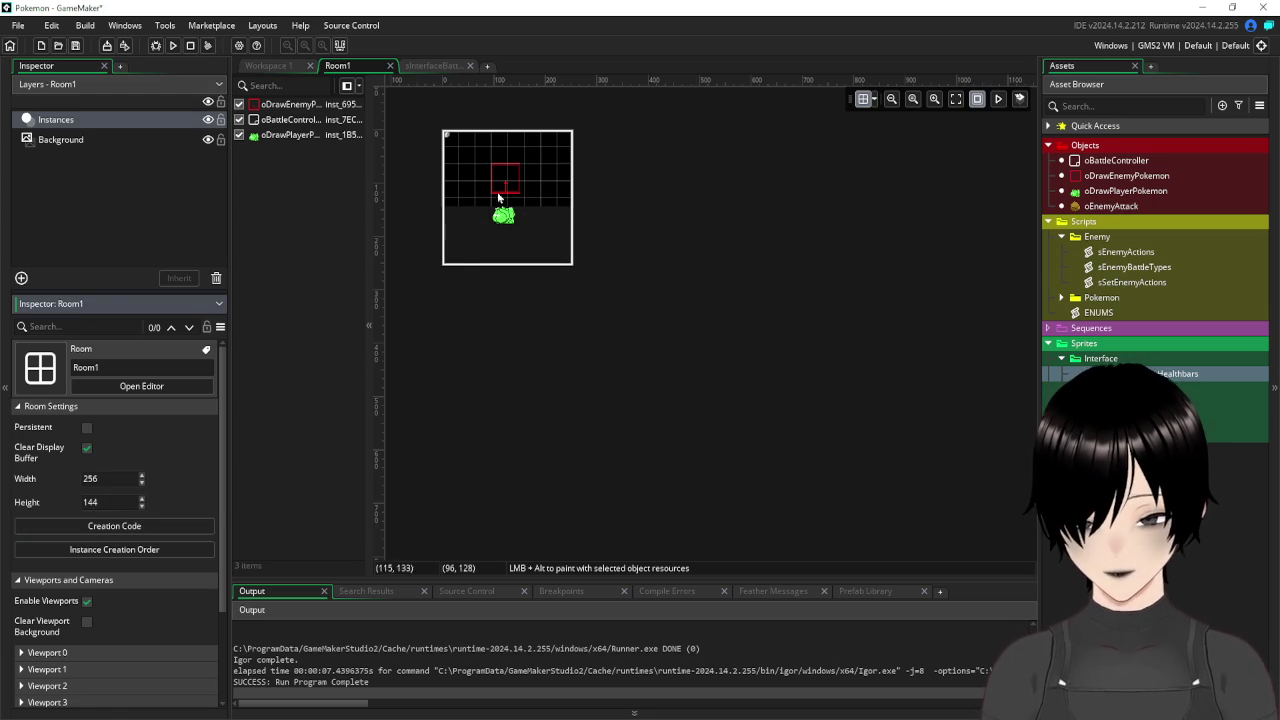
# Move the enemy Pokémon instance to y=0 and the player Pokémon to y=96.
pyautogui.click(505, 178)
pyautogui.moveTo(508, 184); pyautogui.dragTo(505, 150)
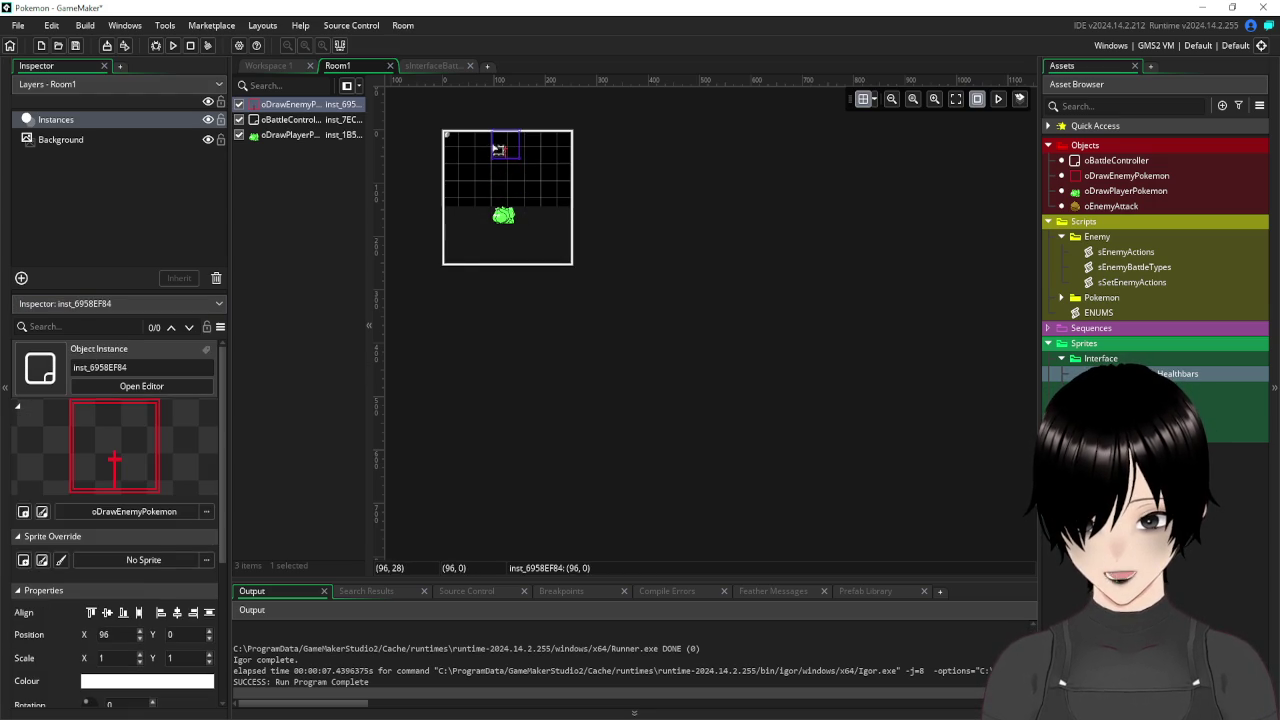
pyautogui.click(512, 217)
pyautogui.moveTo(512, 217); pyautogui.dragTo(512, 201)
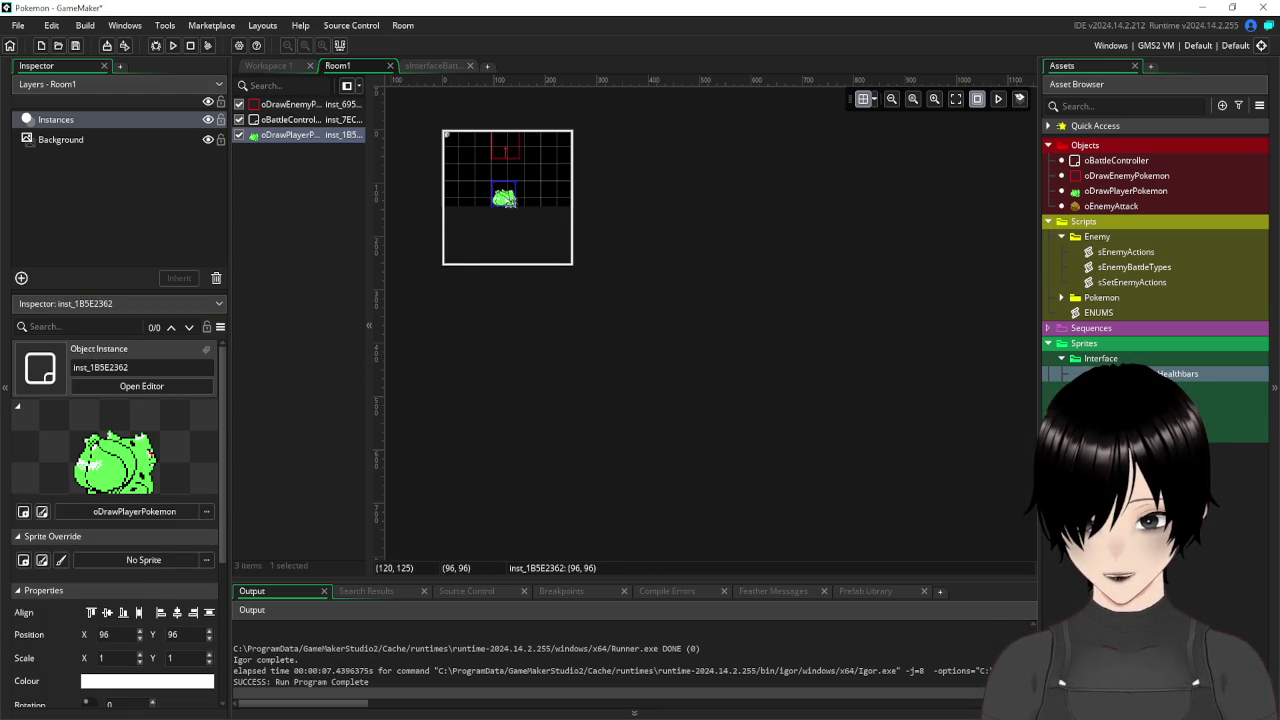
pyautogui.click(512, 239)
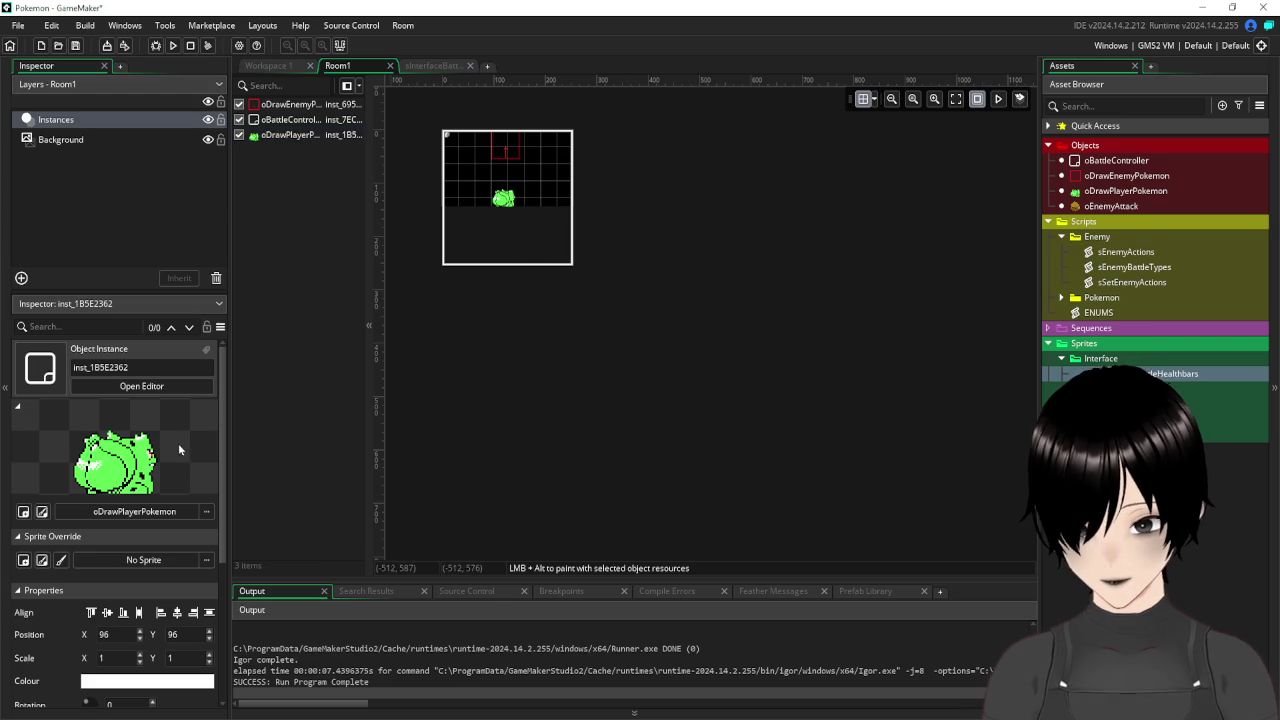
pyautogui.scroll(-3, 124, 572)
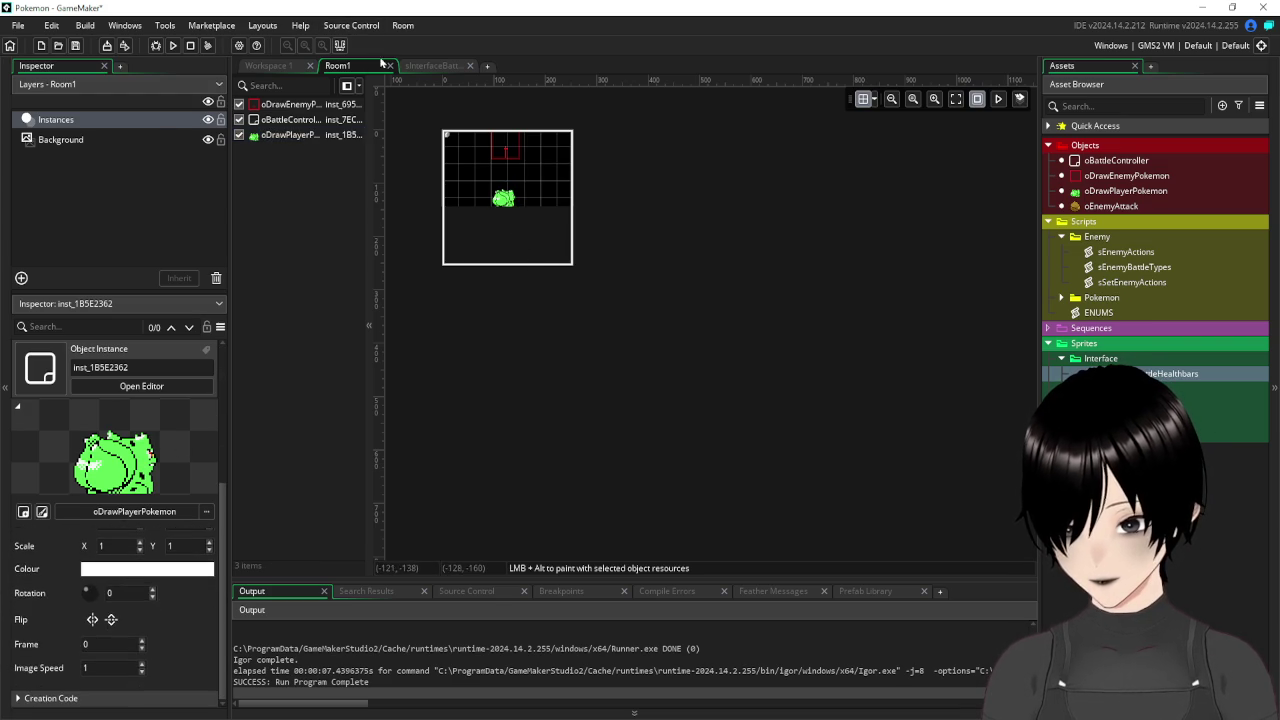
# Set Viewport 0's camera height to 144 and its viewport size to 512×288.
pyautogui.click(358, 68)
pyautogui.click(22, 554)
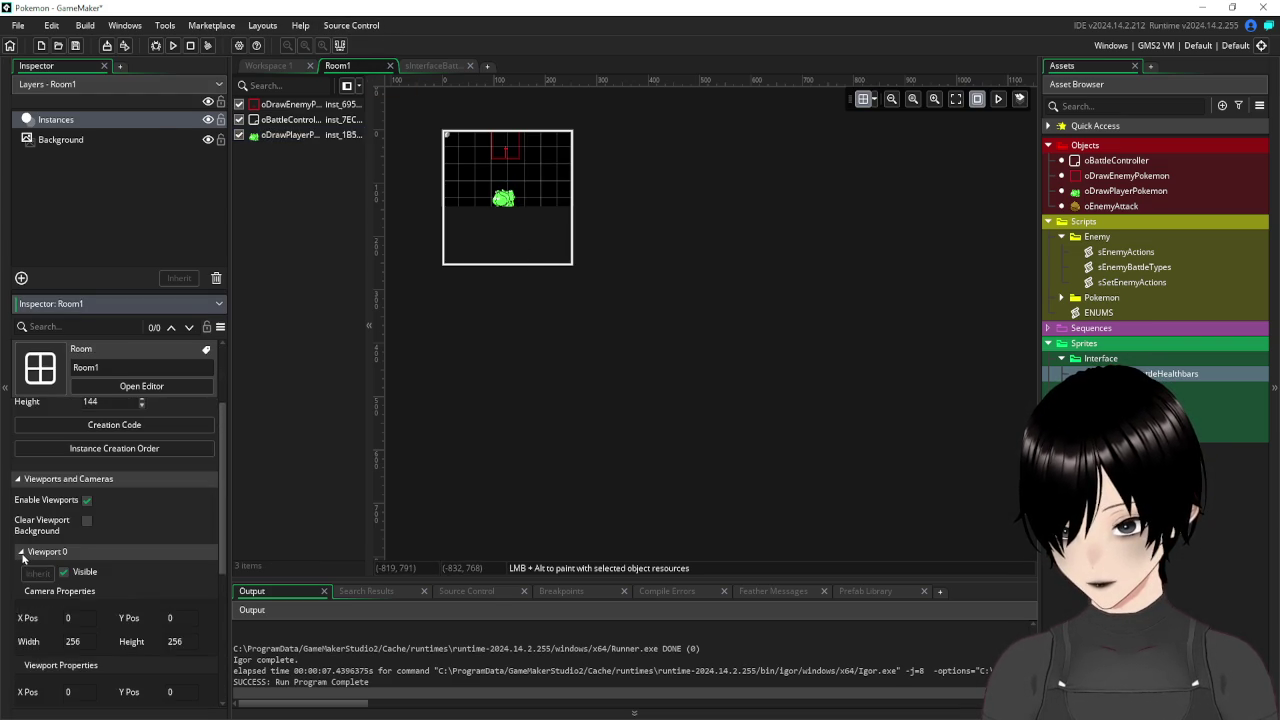
pyautogui.scroll(-2, 113, 597)
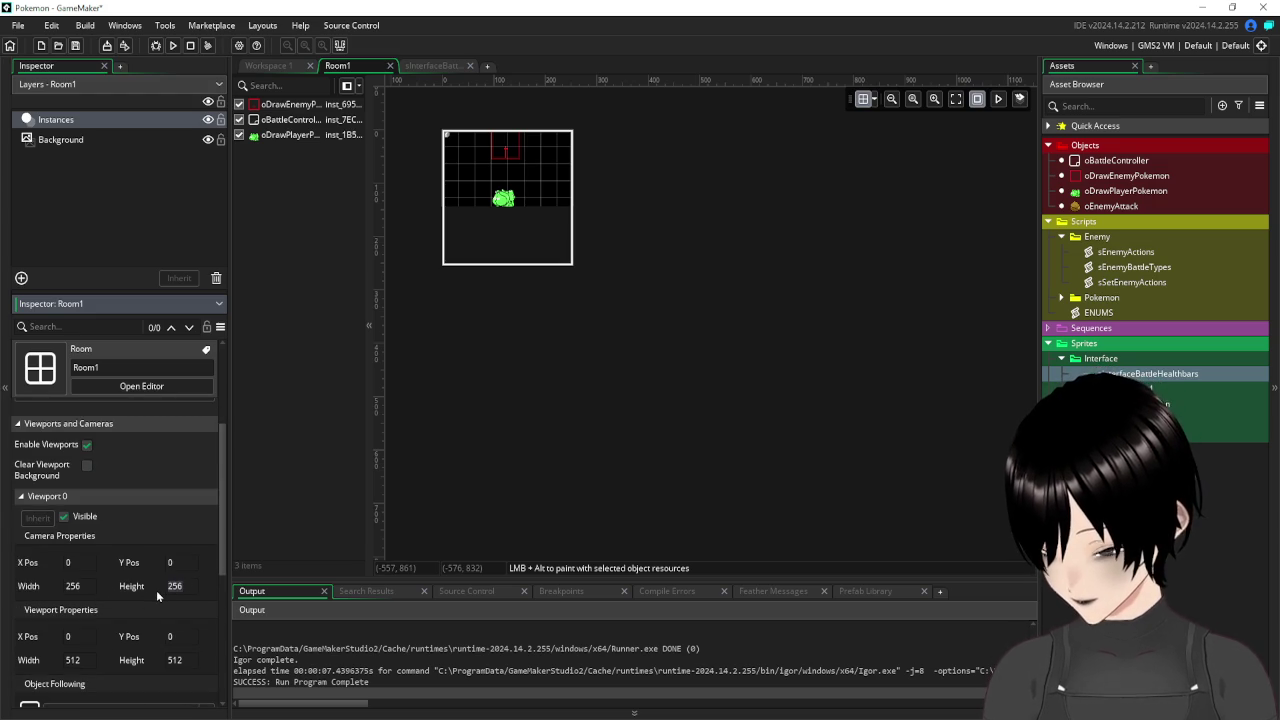
pyautogui.write('144')
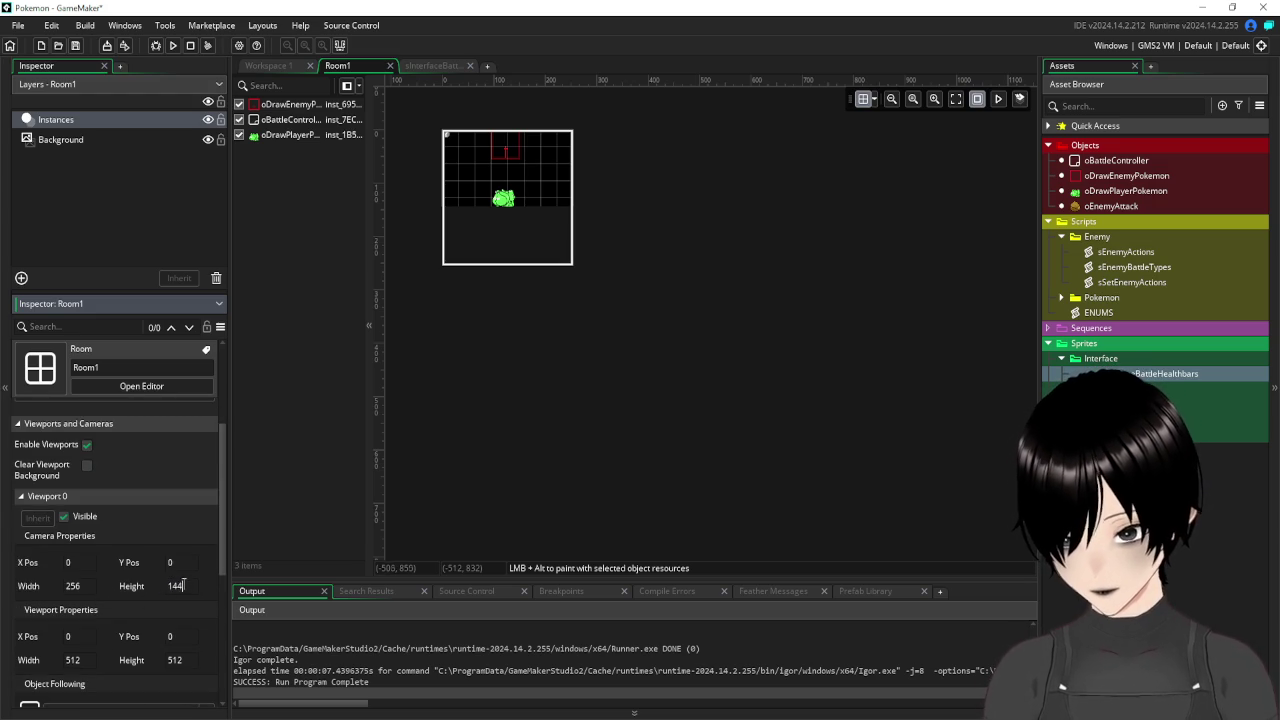
pyautogui.click(188, 633)
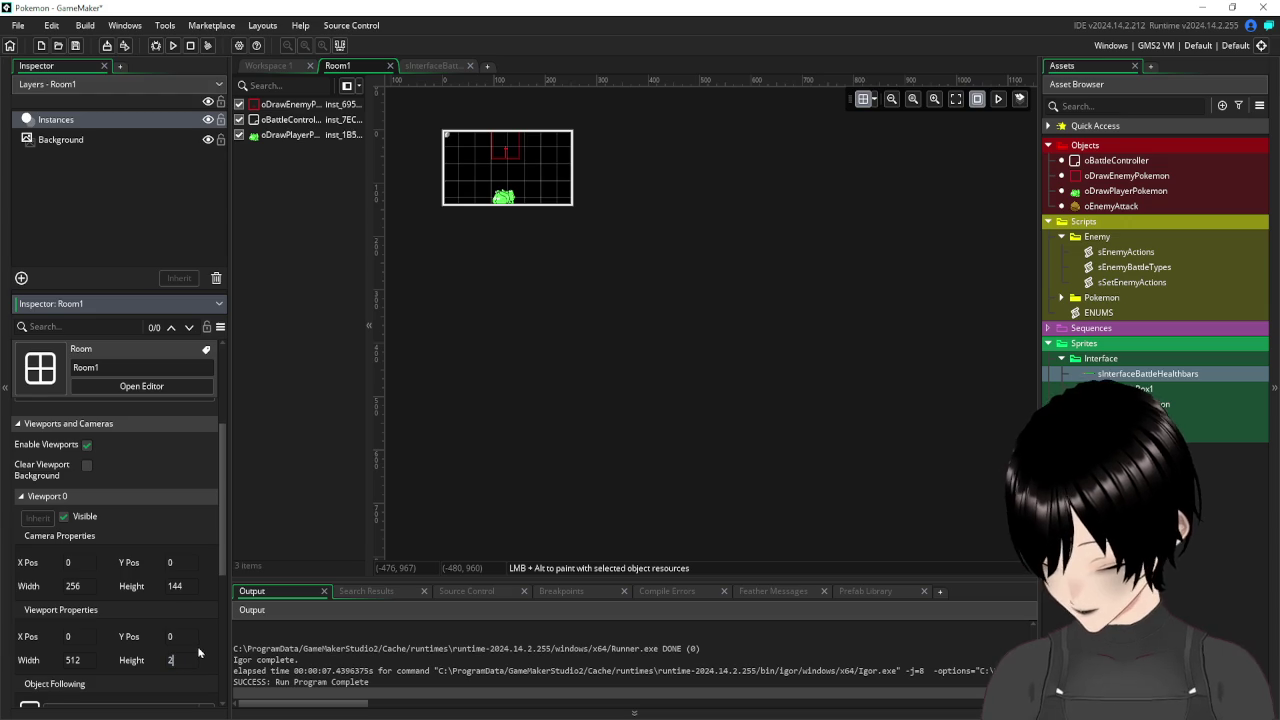
pyautogui.write('88')
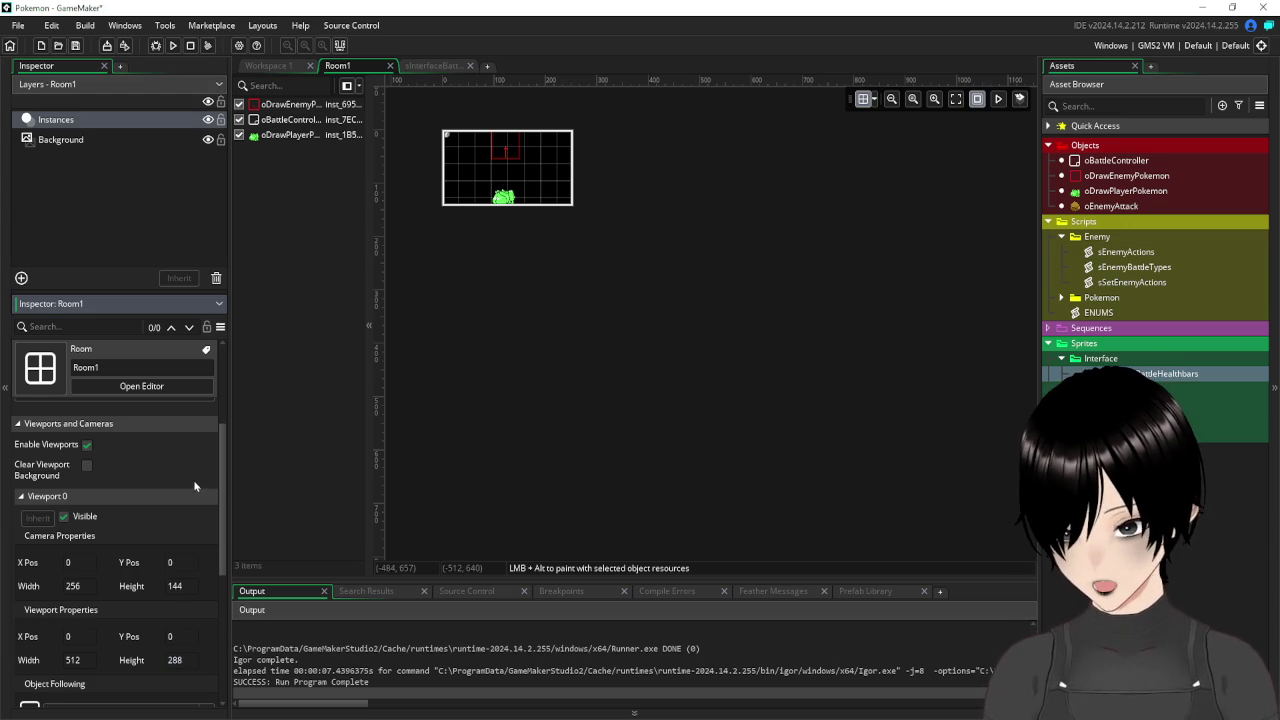
pyautogui.click(173, 45)
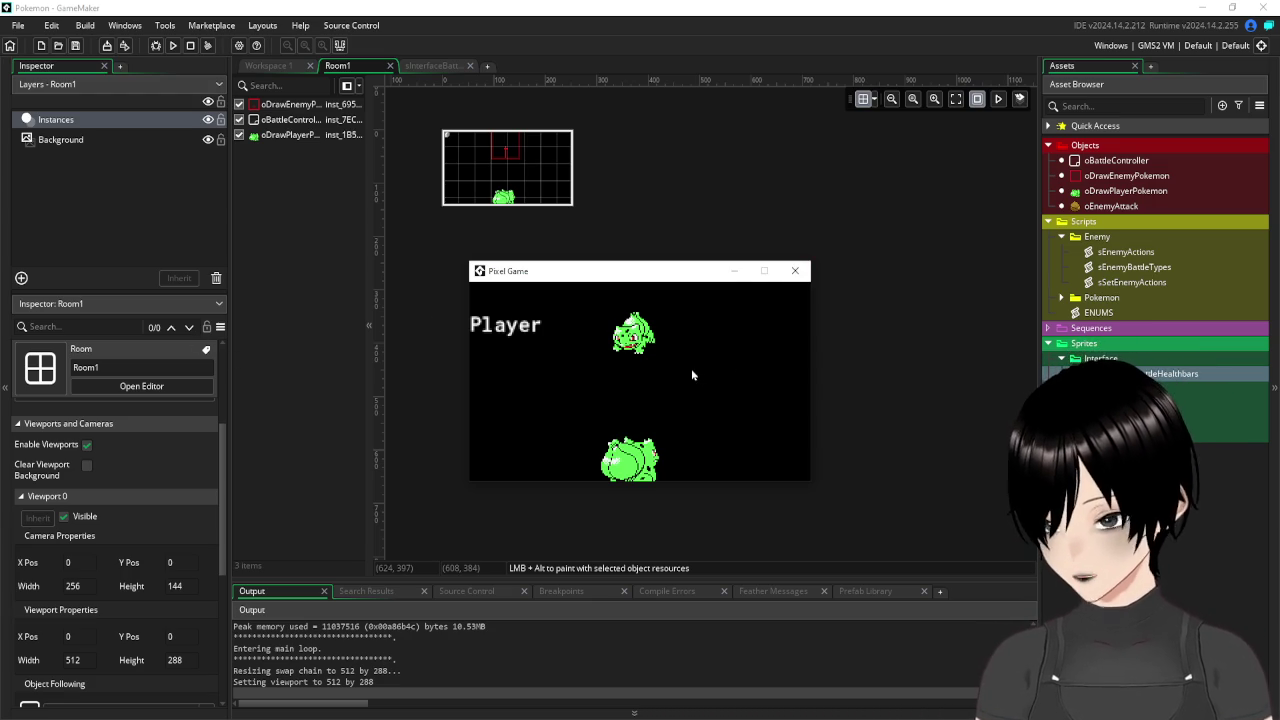
pyautogui.click(795, 270)
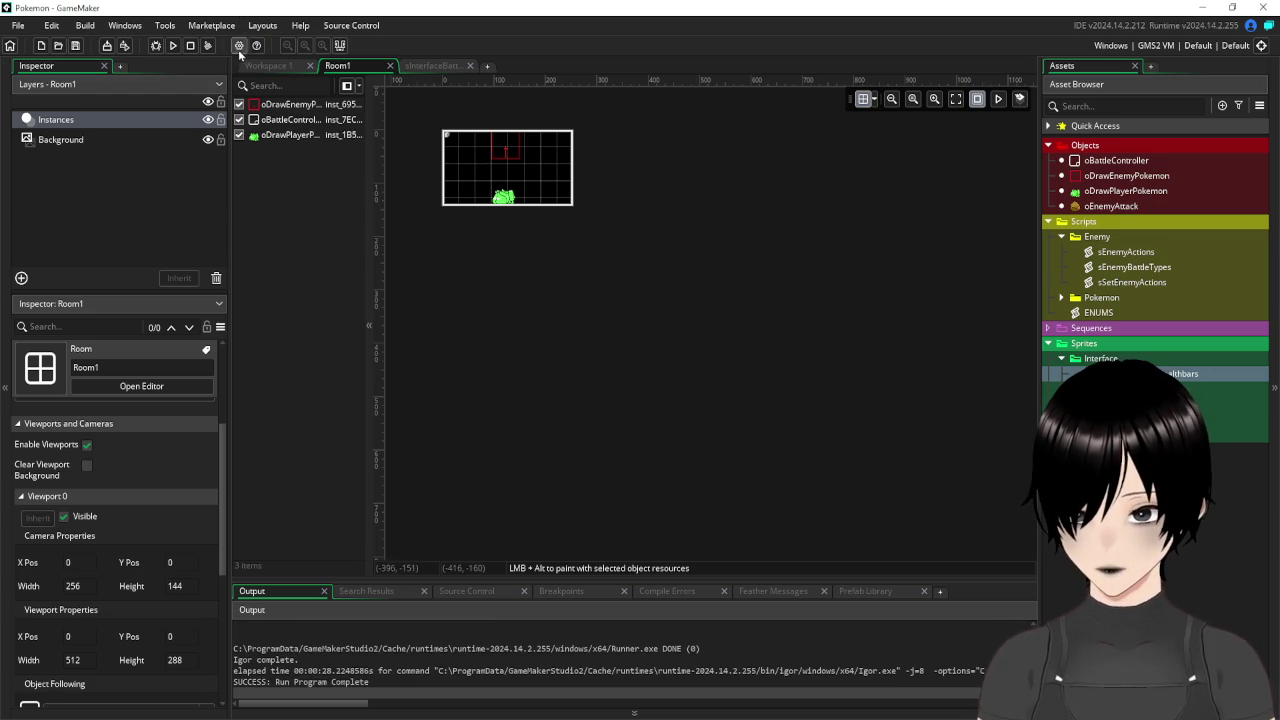
# Enable Allow fullscreen switching in the Windows Graphics game options.
pyautogui.click(239, 45)
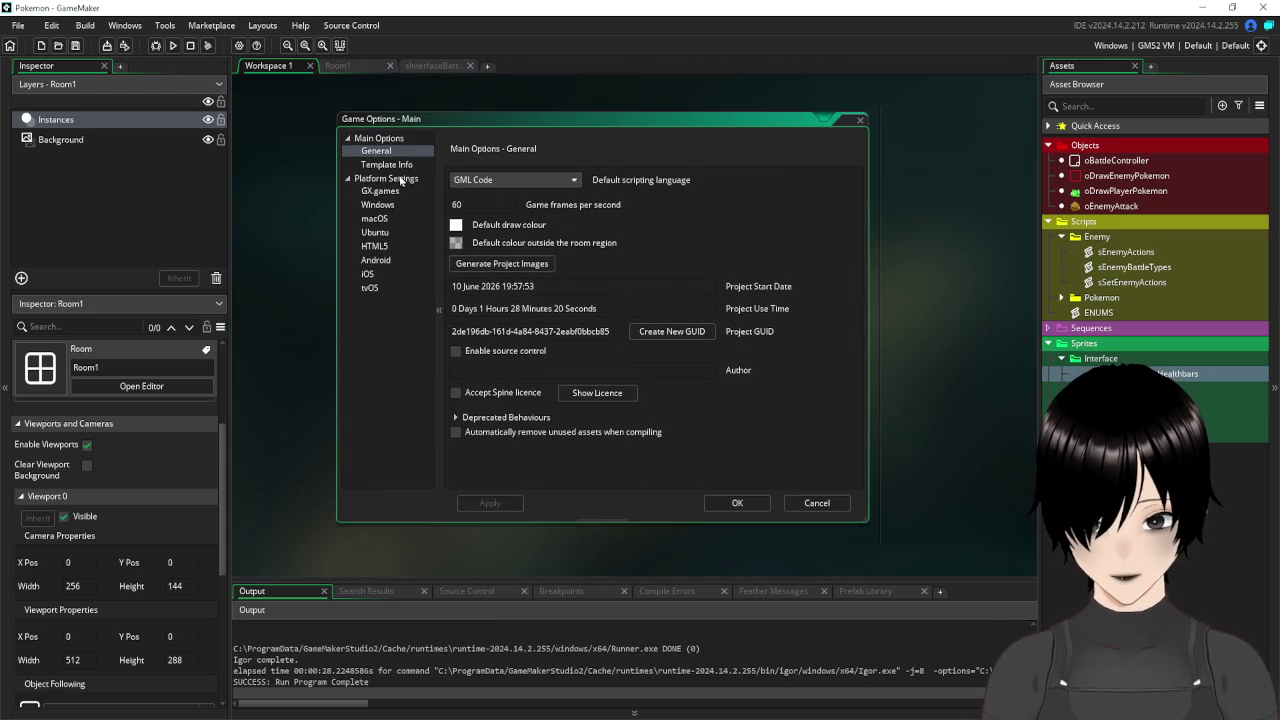
pyautogui.click(387, 206)
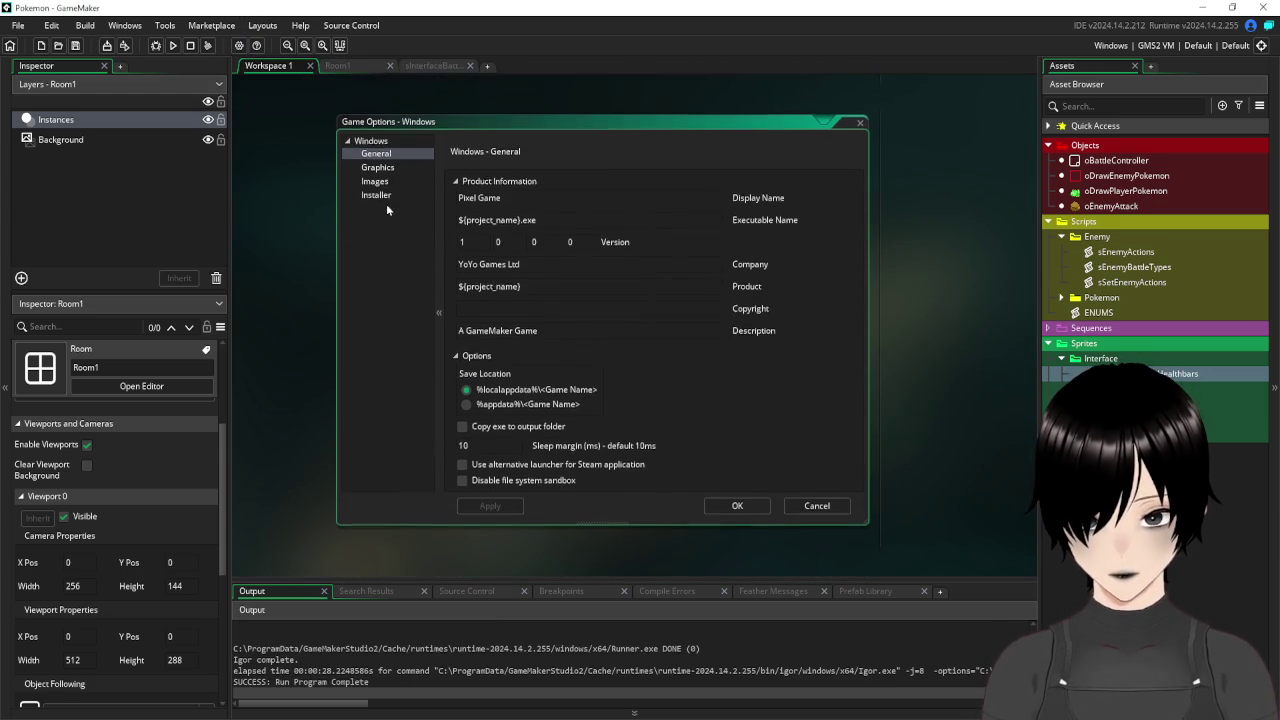
pyautogui.click(391, 166)
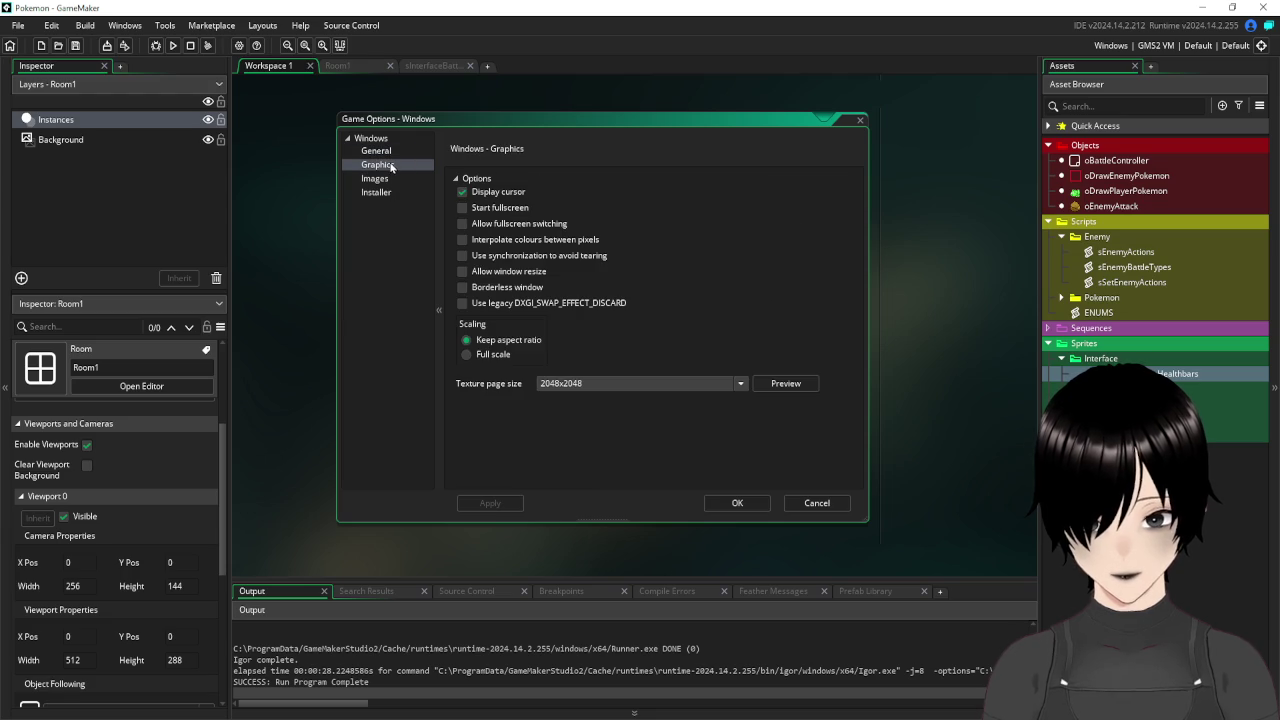
pyautogui.click(465, 223)
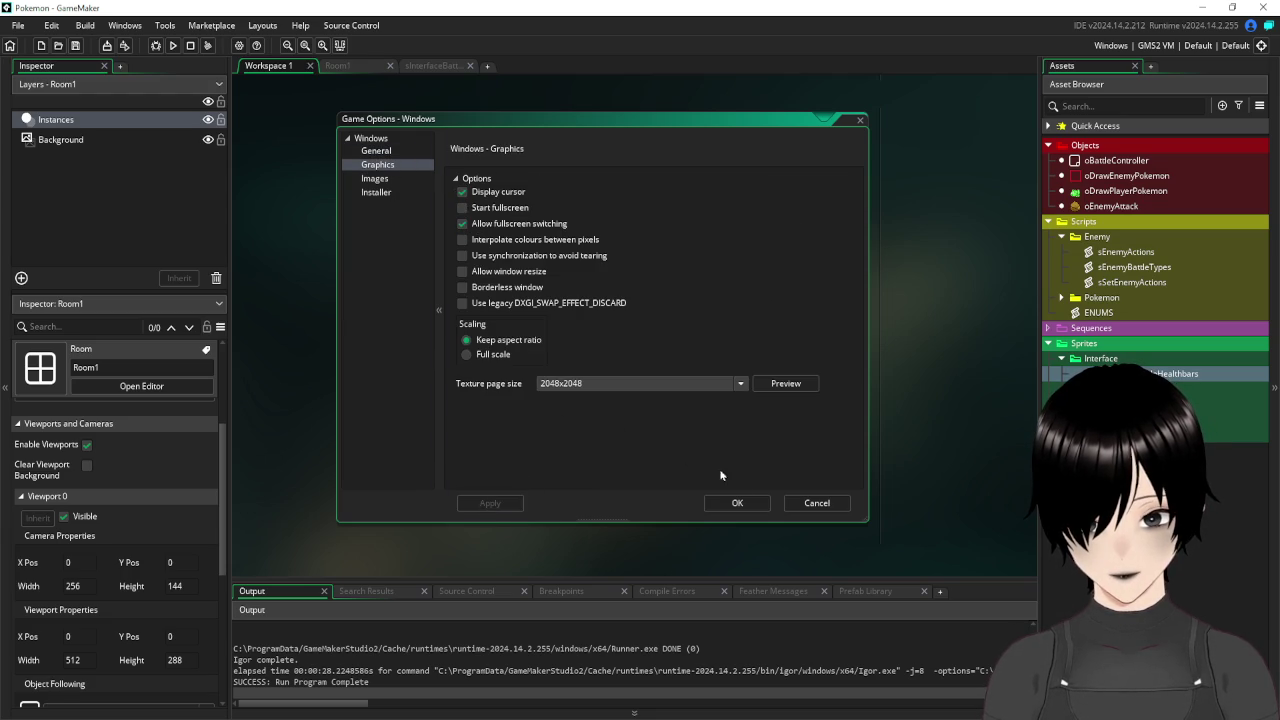
pyautogui.click(735, 503)
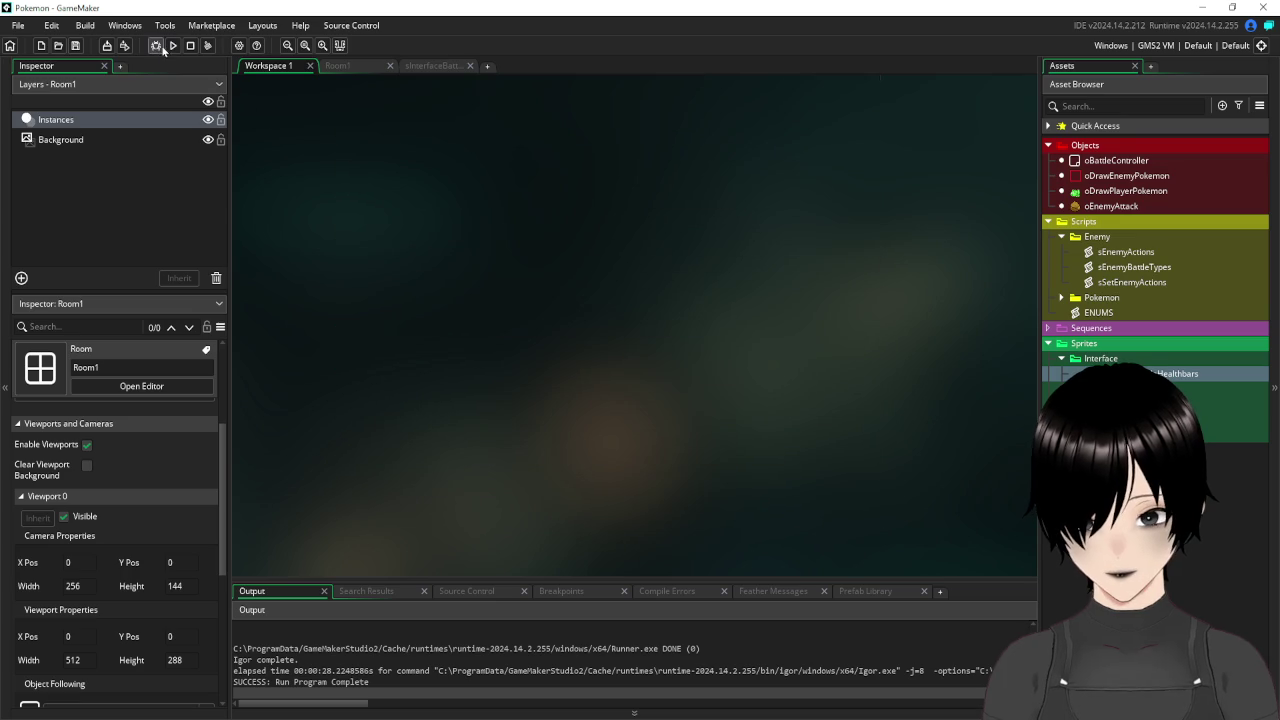
# Test-run the game, close it, and bring Game Options back up.
pyautogui.click(174, 48)
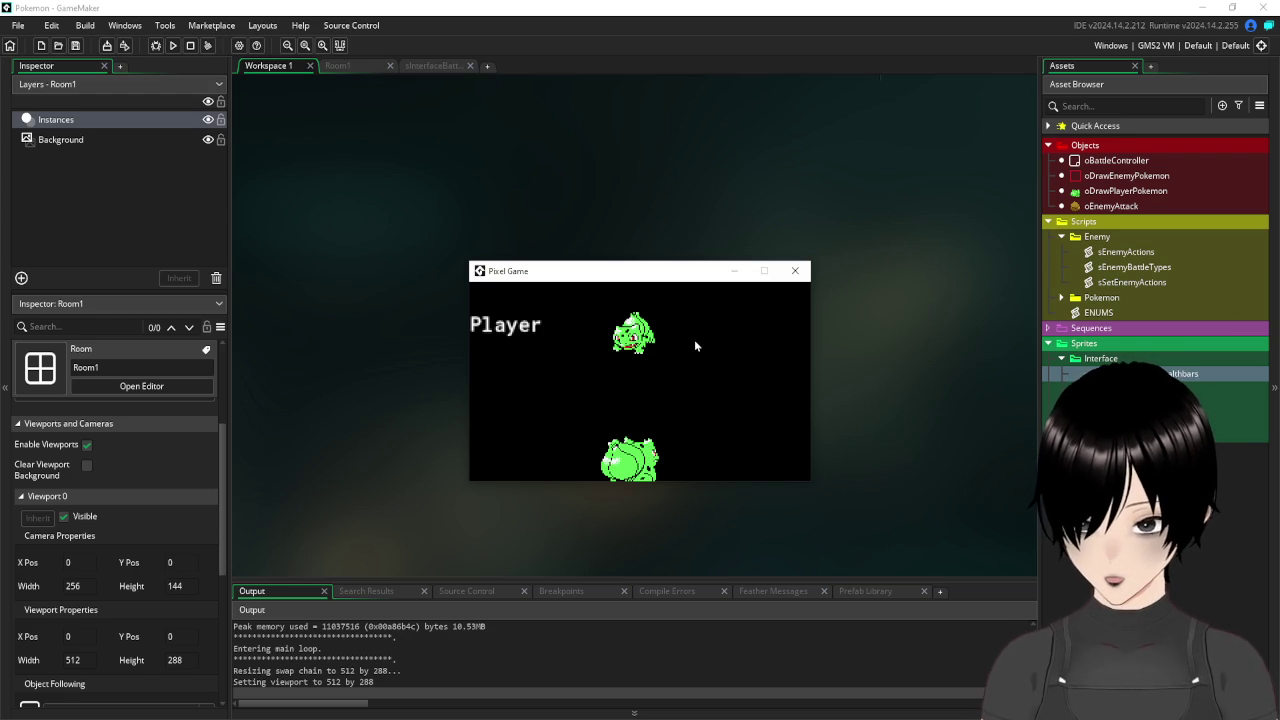
pyautogui.click(795, 270)
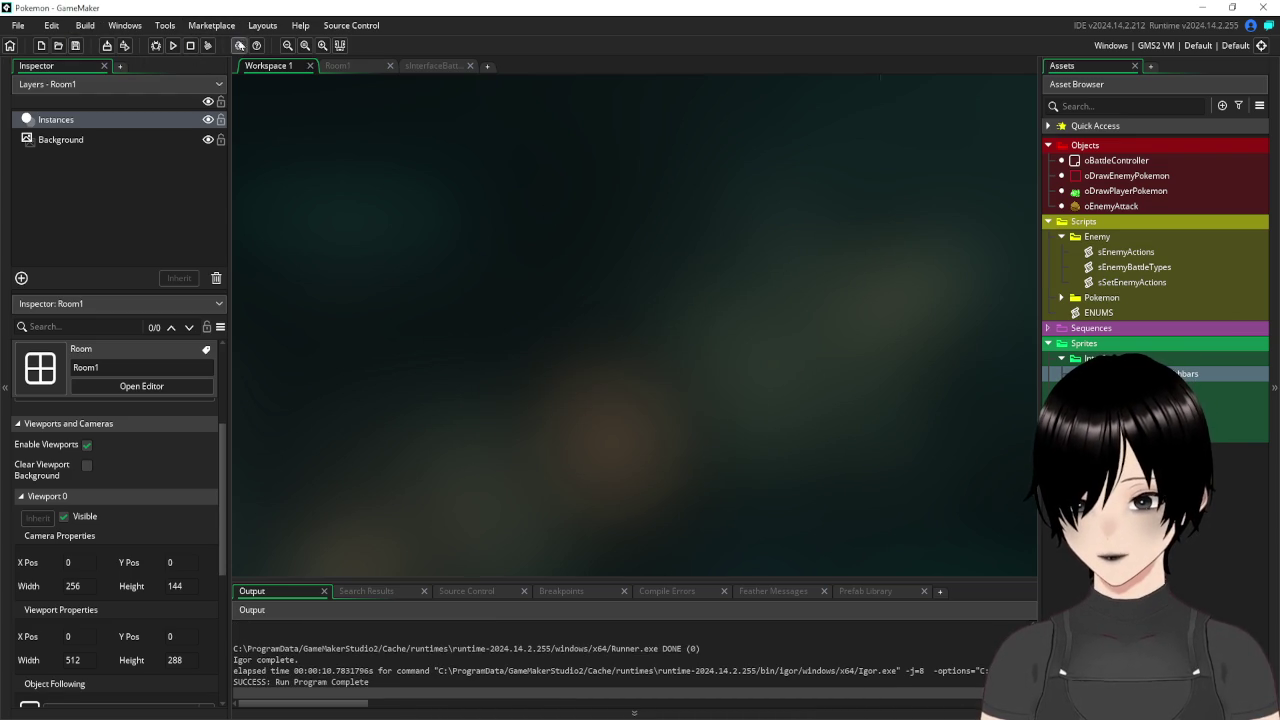
pyautogui.click(239, 45)
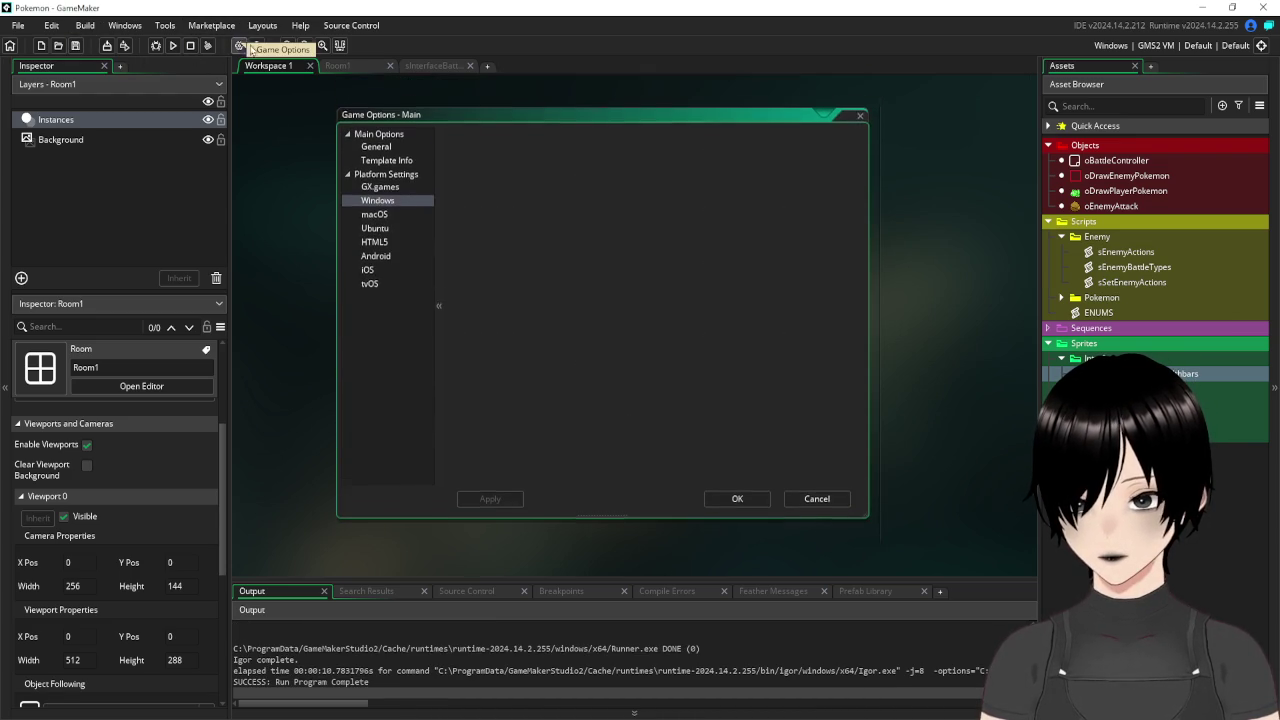
# Add a Key Up Escape event to the oBattleController object.
pyautogui.click(860, 121)
pyautogui.doubleClick(1100, 160)
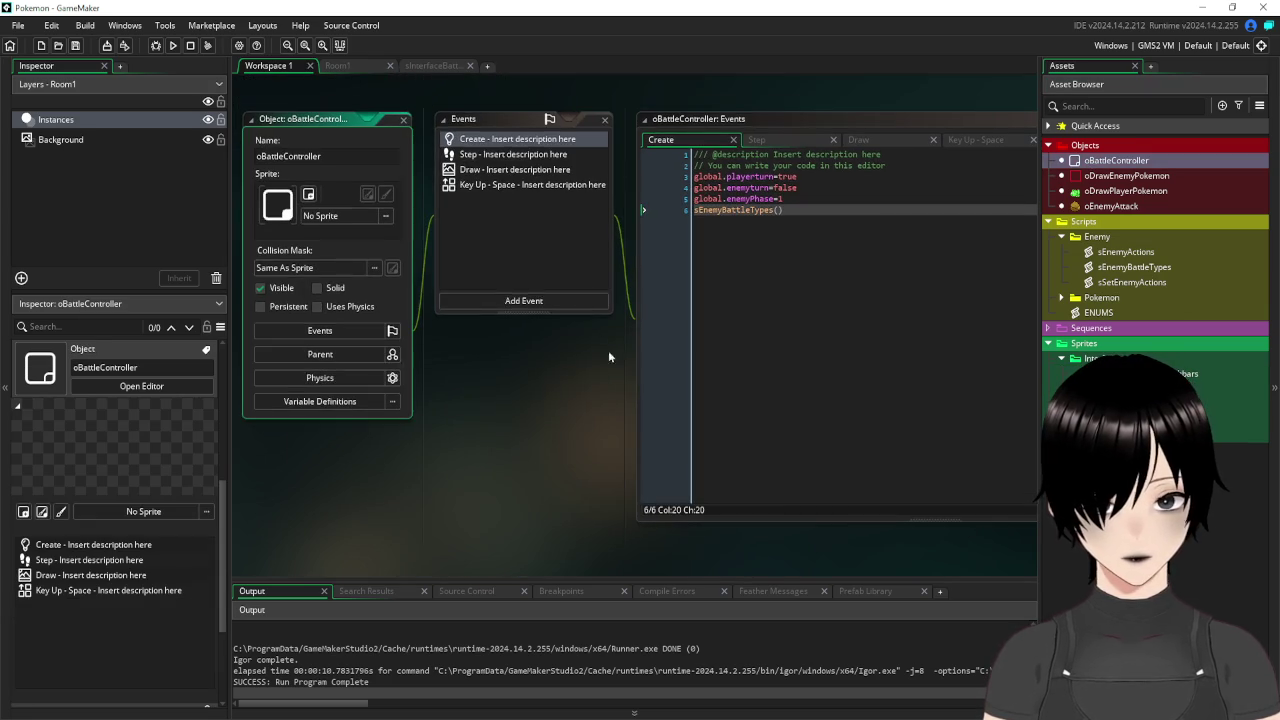
pyautogui.click(522, 302)
pyautogui.moveTo(578, 449)
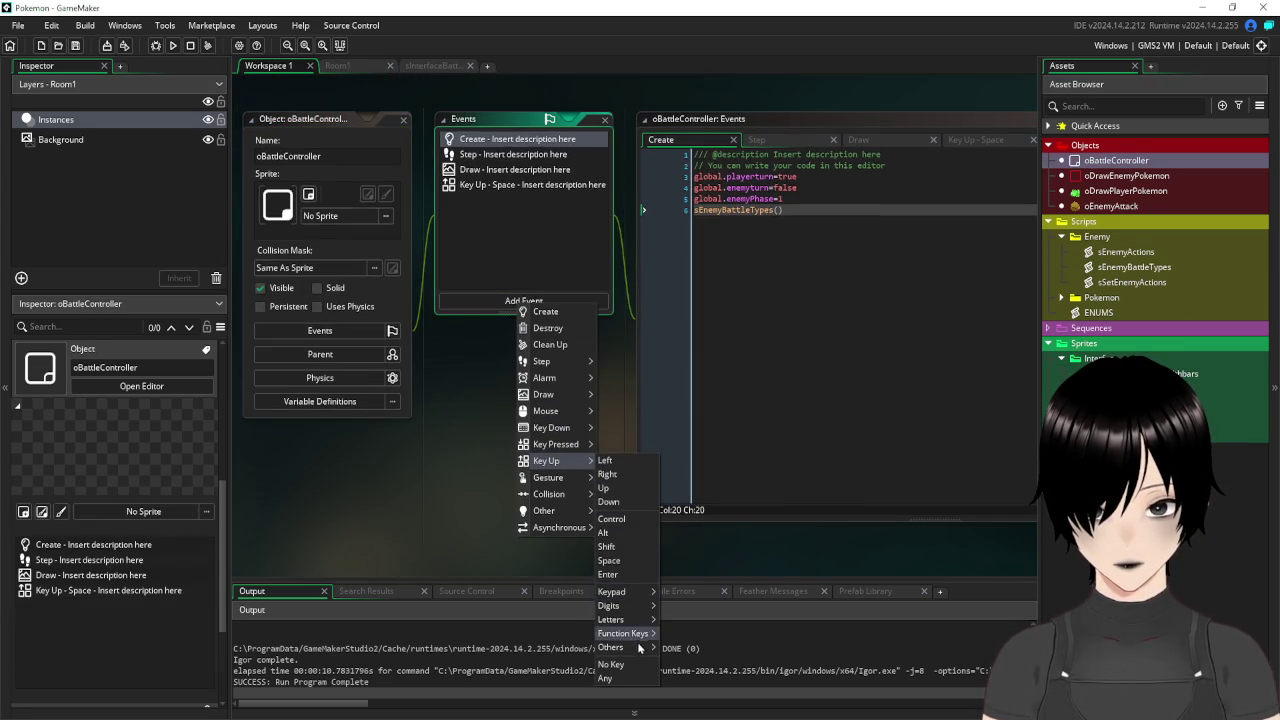
pyautogui.moveTo(640, 648)
pyautogui.click(696, 627)
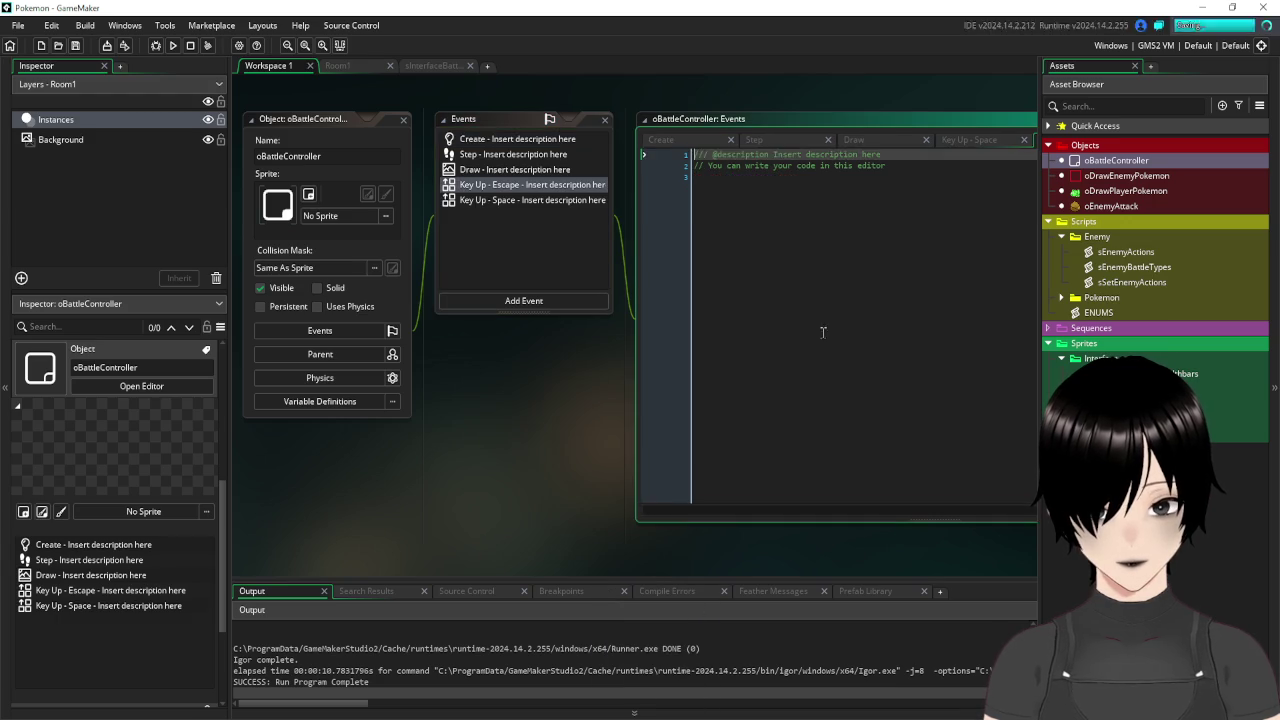
# Write game_end() in the Escape event, then test-run and close the game.
pyautogui.write('cleanup')
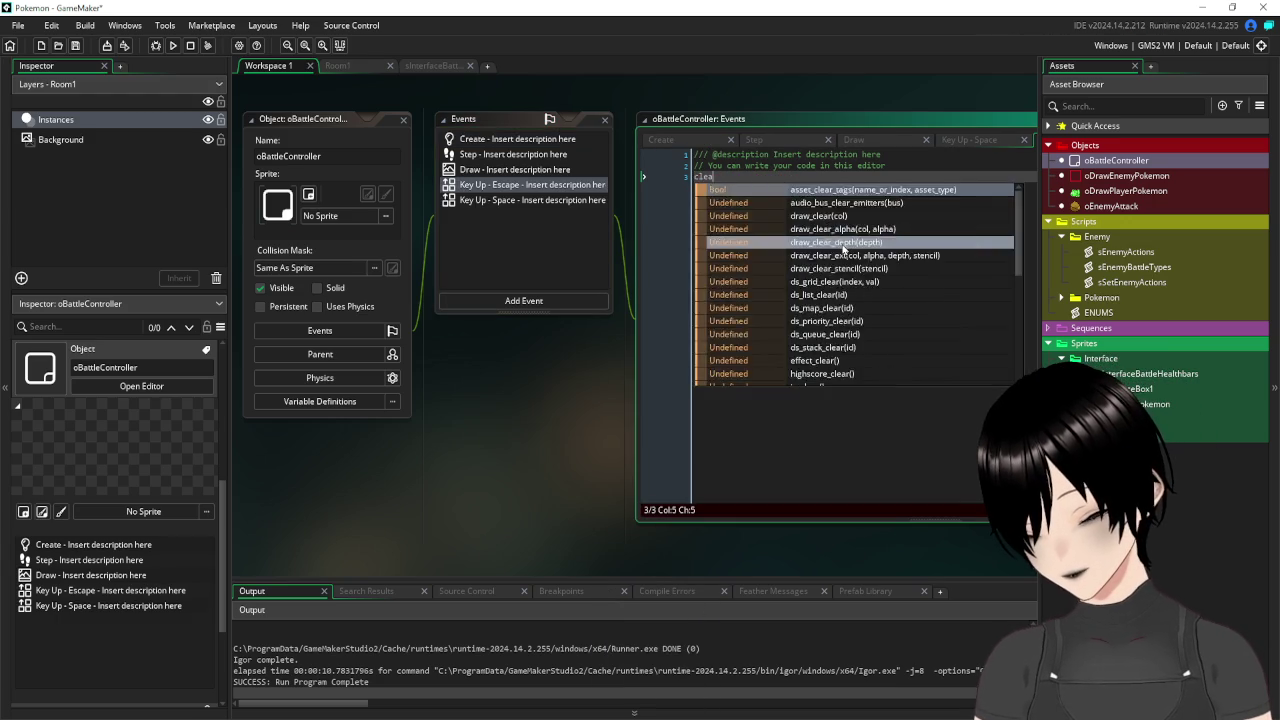
pyautogui.press('BackSpace')
pyautogui.press('BackSpace')
pyautogui.press('BackSpace')
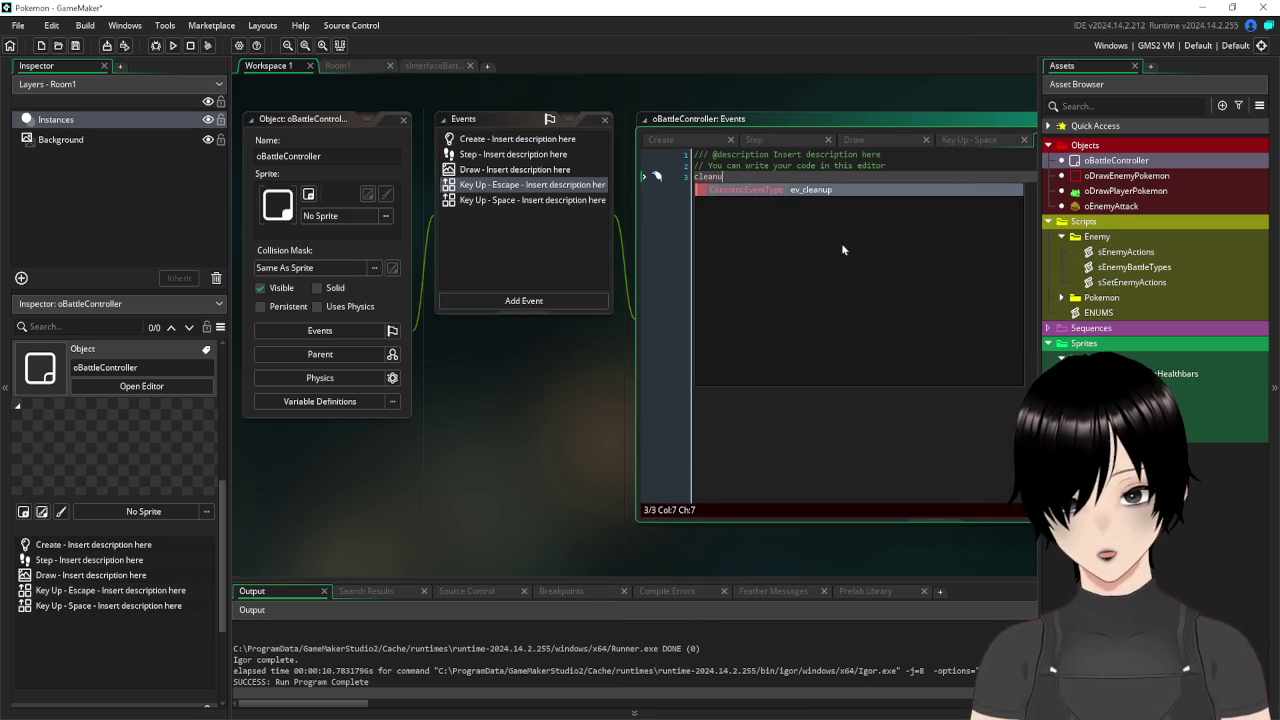
pyautogui.press('Escape')
pyautogui.press('BackSpace')
pyautogui.write('game_end')
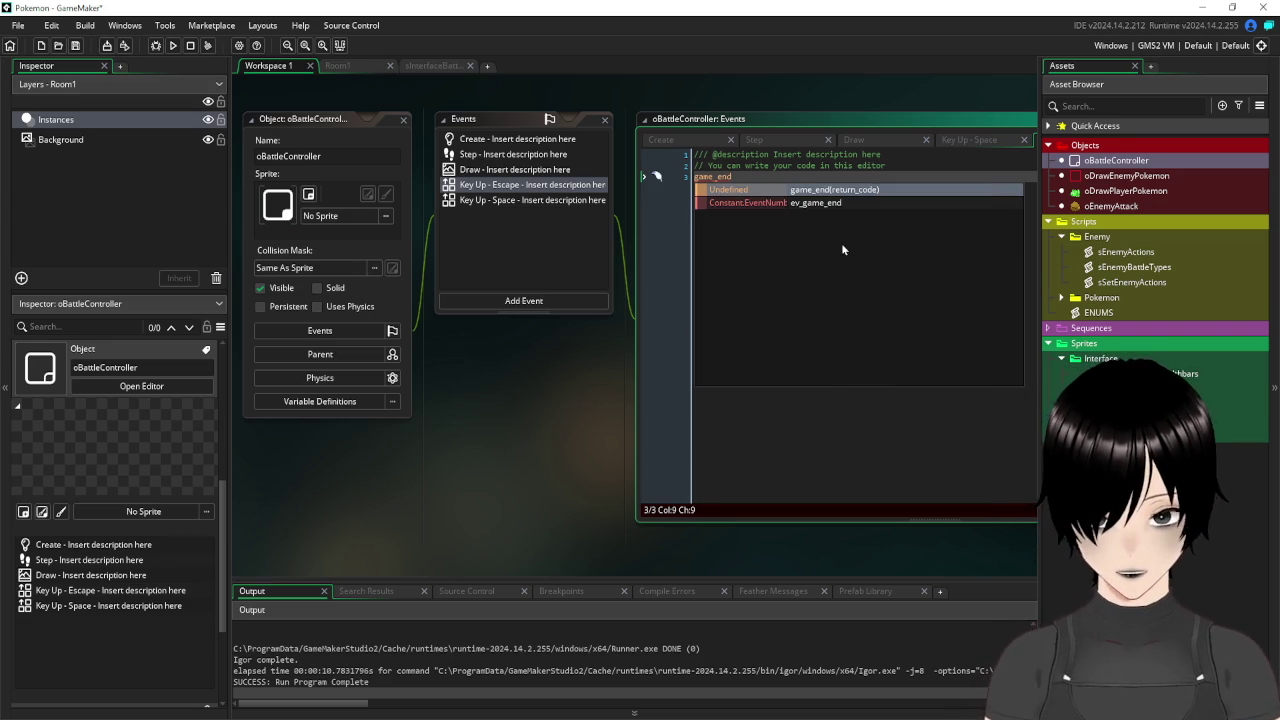
pyautogui.press('Return')
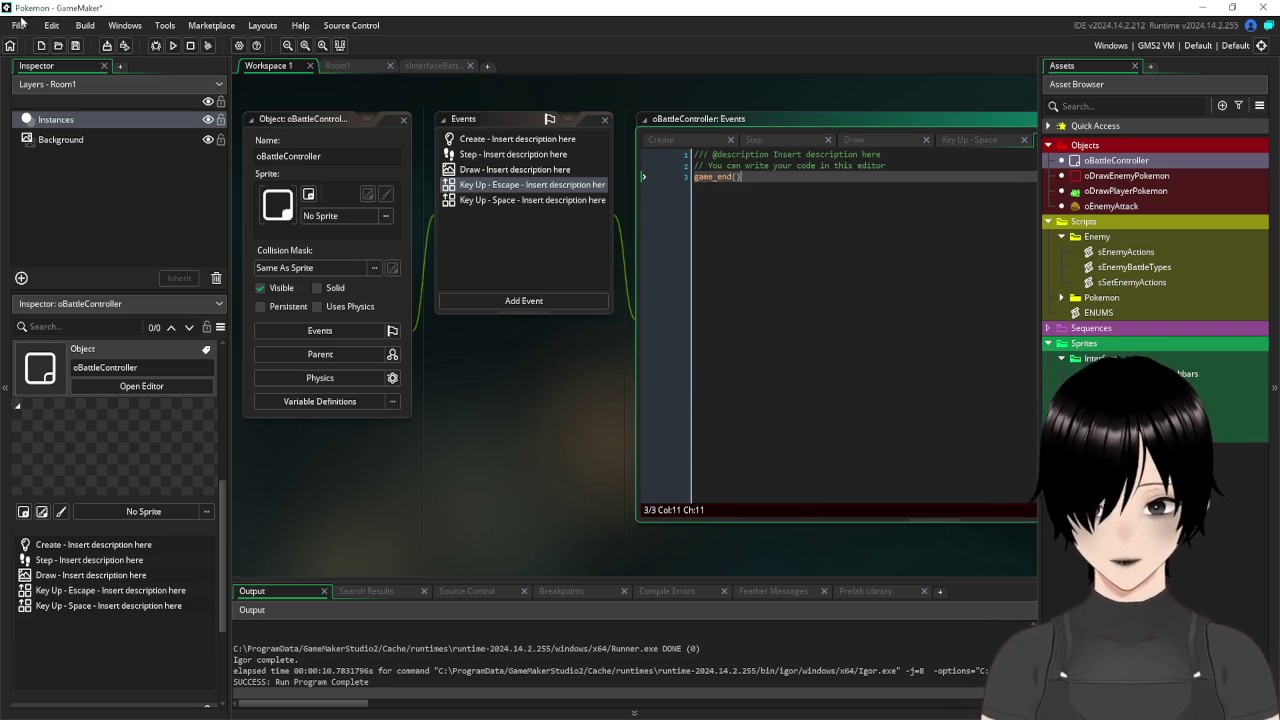
pyautogui.click(173, 46)
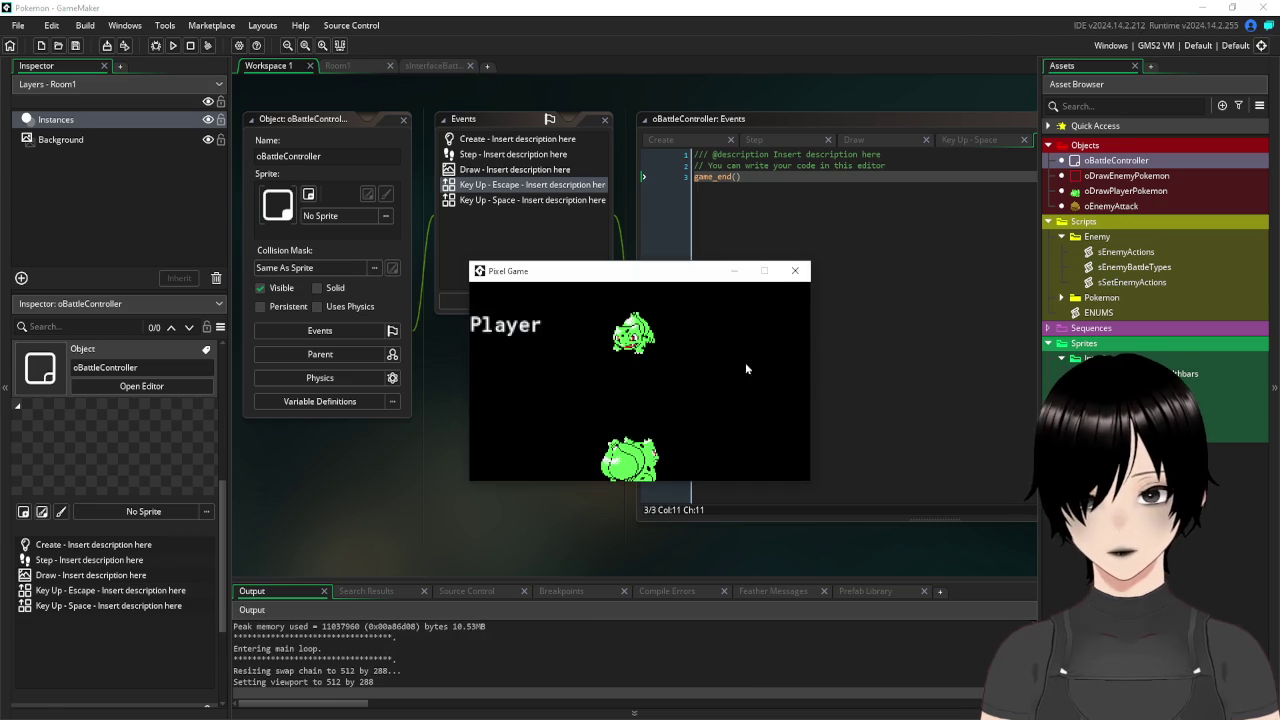
pyautogui.click(793, 271)
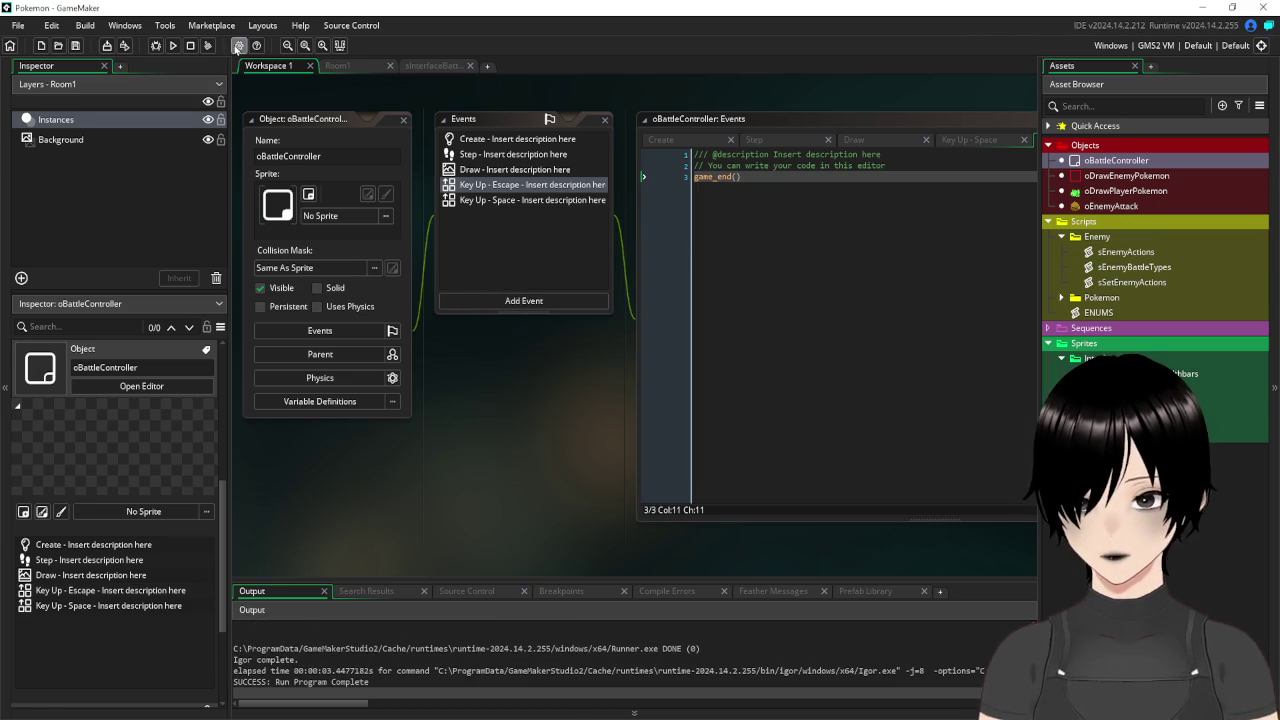
# In Windows Graphics options, turn off fullscreen switching and turn on Start fullscreen.
pyautogui.click(238, 46)
pyautogui.click(290, 205)
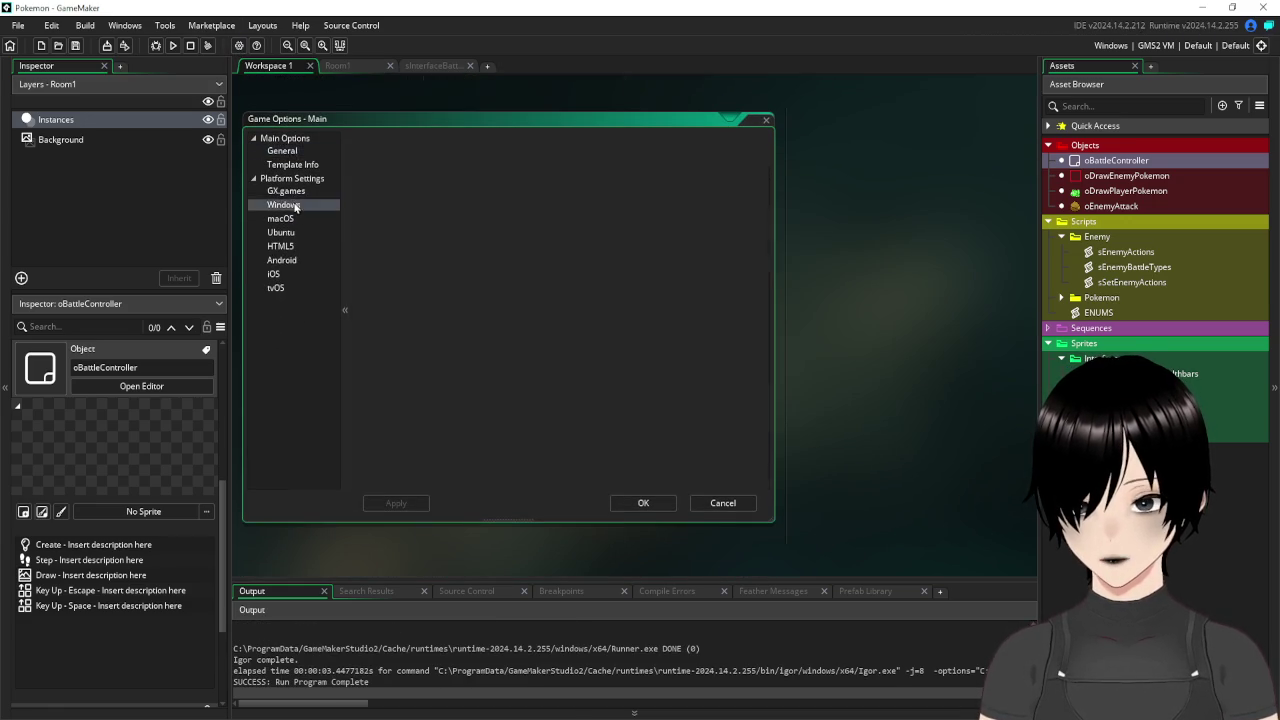
pyautogui.click(288, 165)
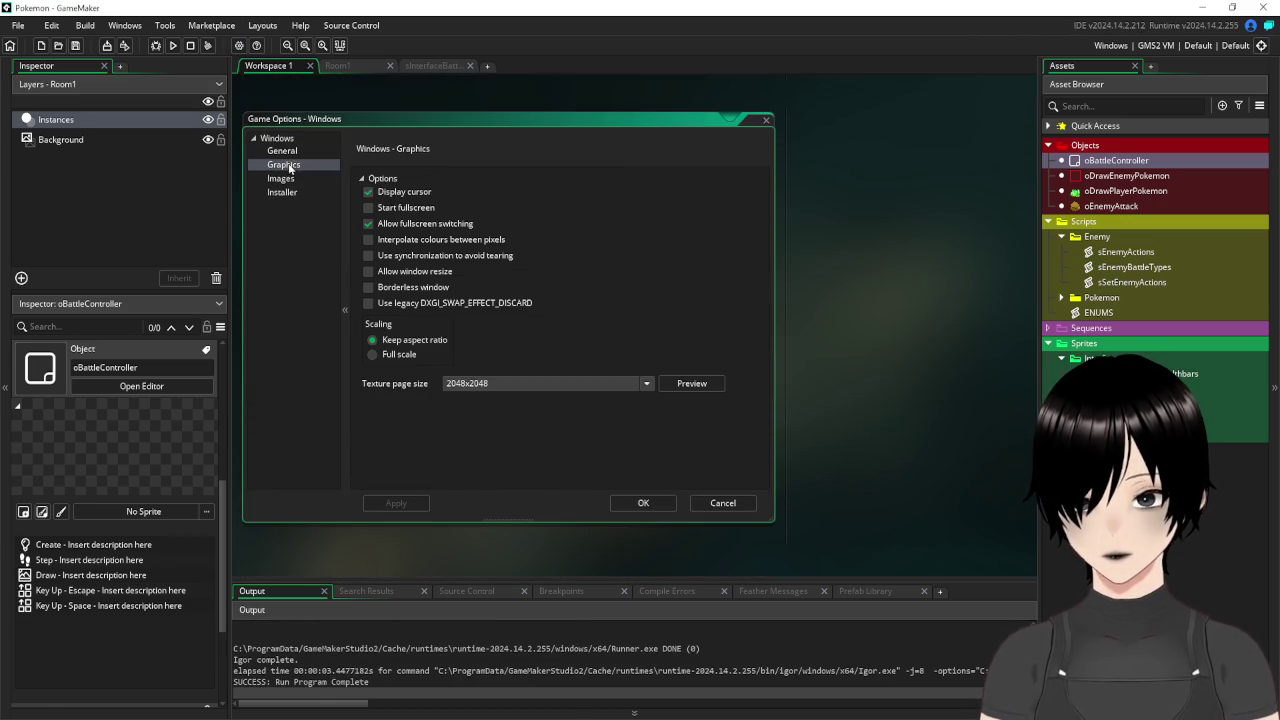
pyautogui.click(367, 225)
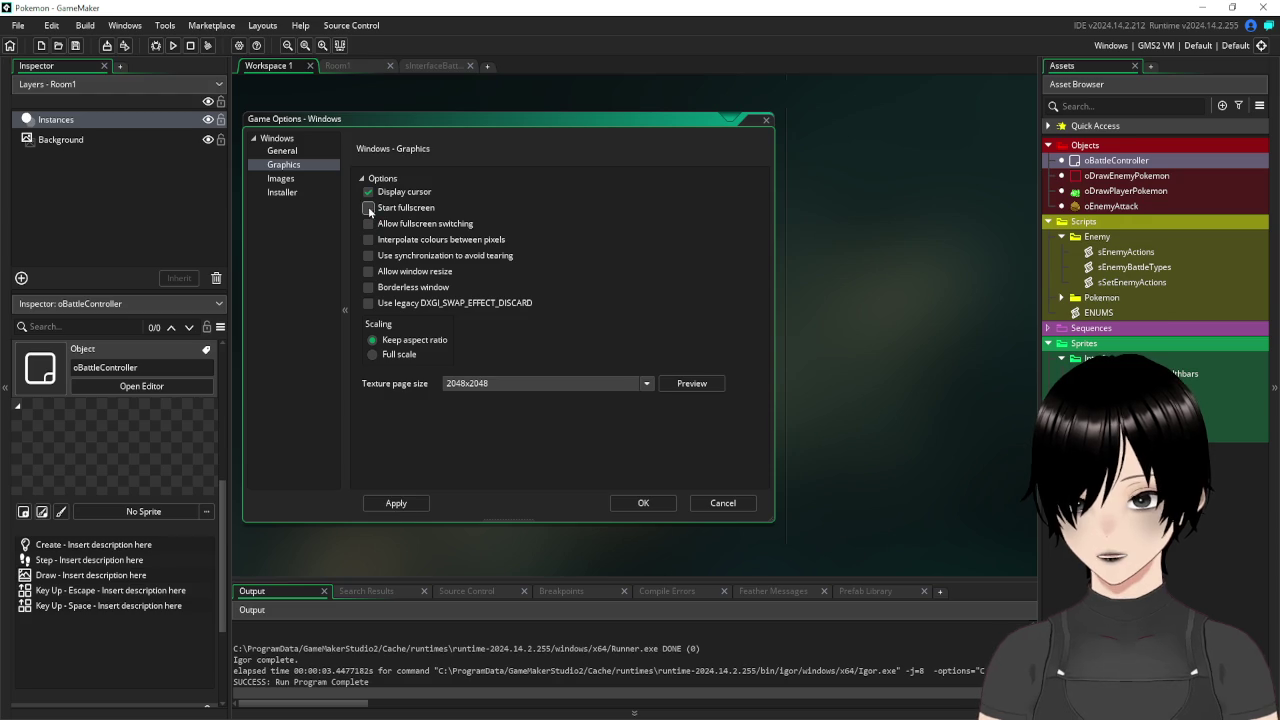
pyautogui.click(390, 505)
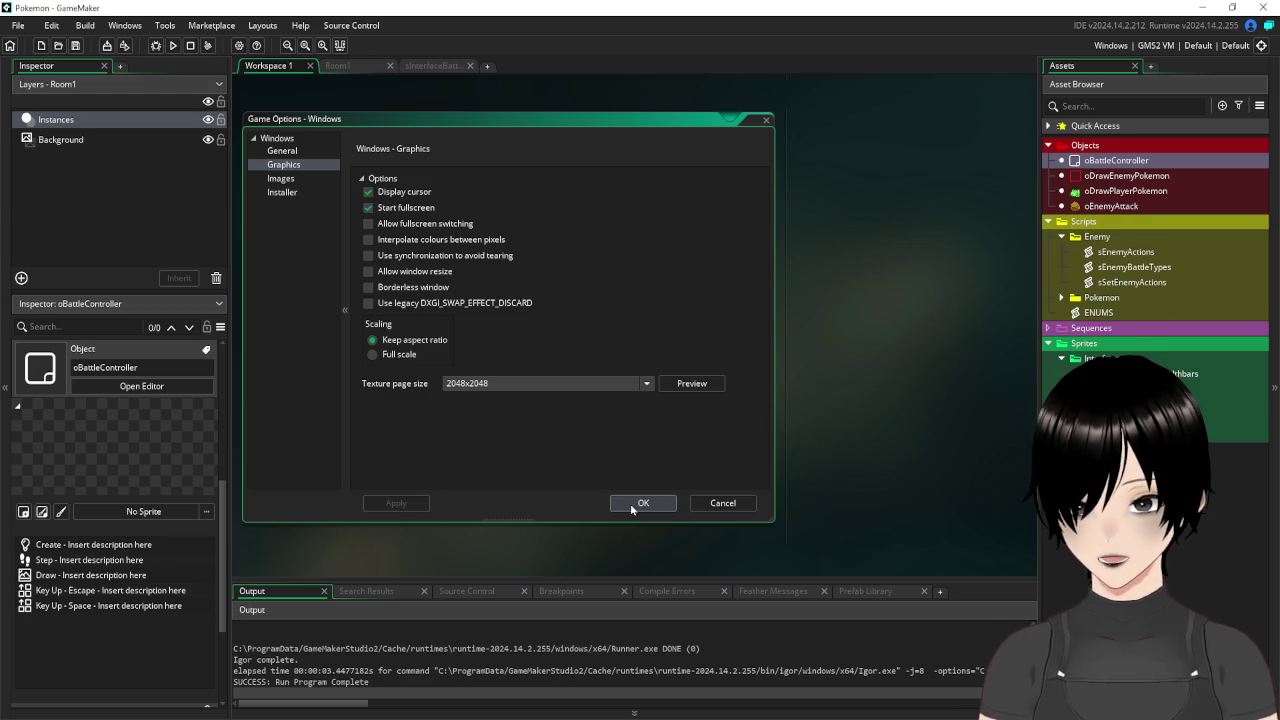
pyautogui.click(632, 503)
# Run the fullscreen game, quit it with Escape, and return to the Room1 editor.
pyautogui.click(173, 45)
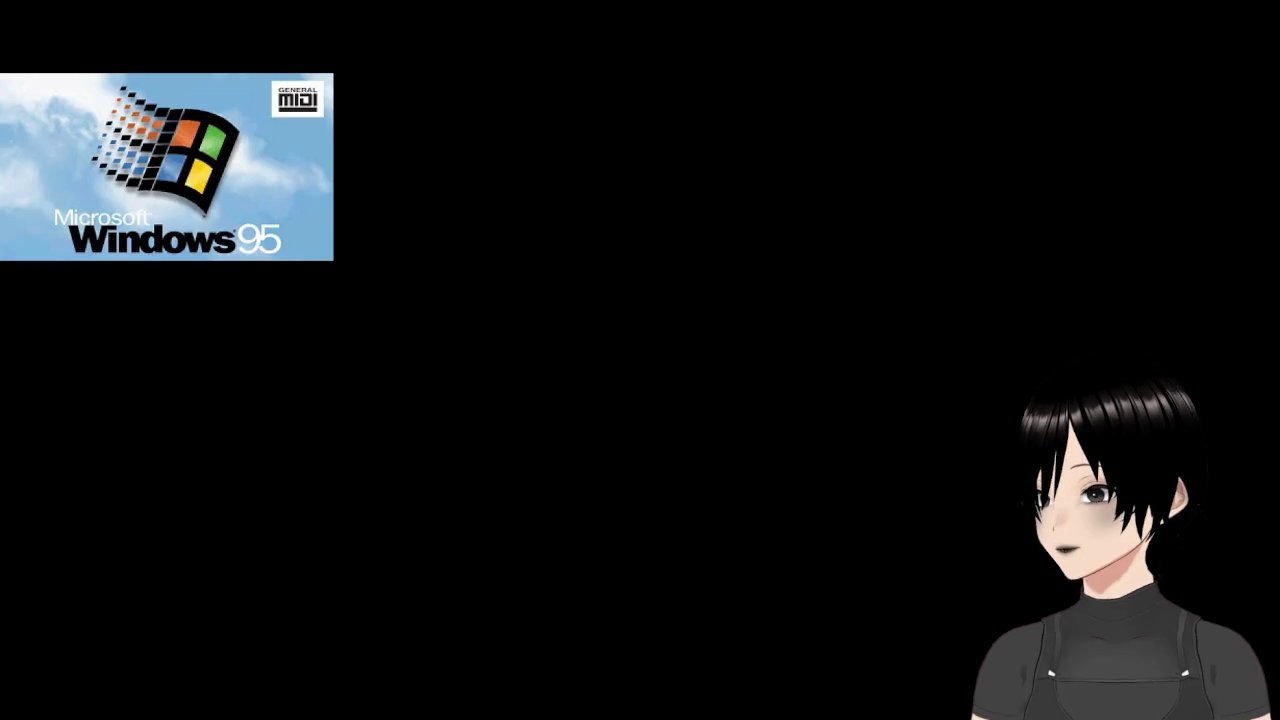
pyautogui.press('Escape')
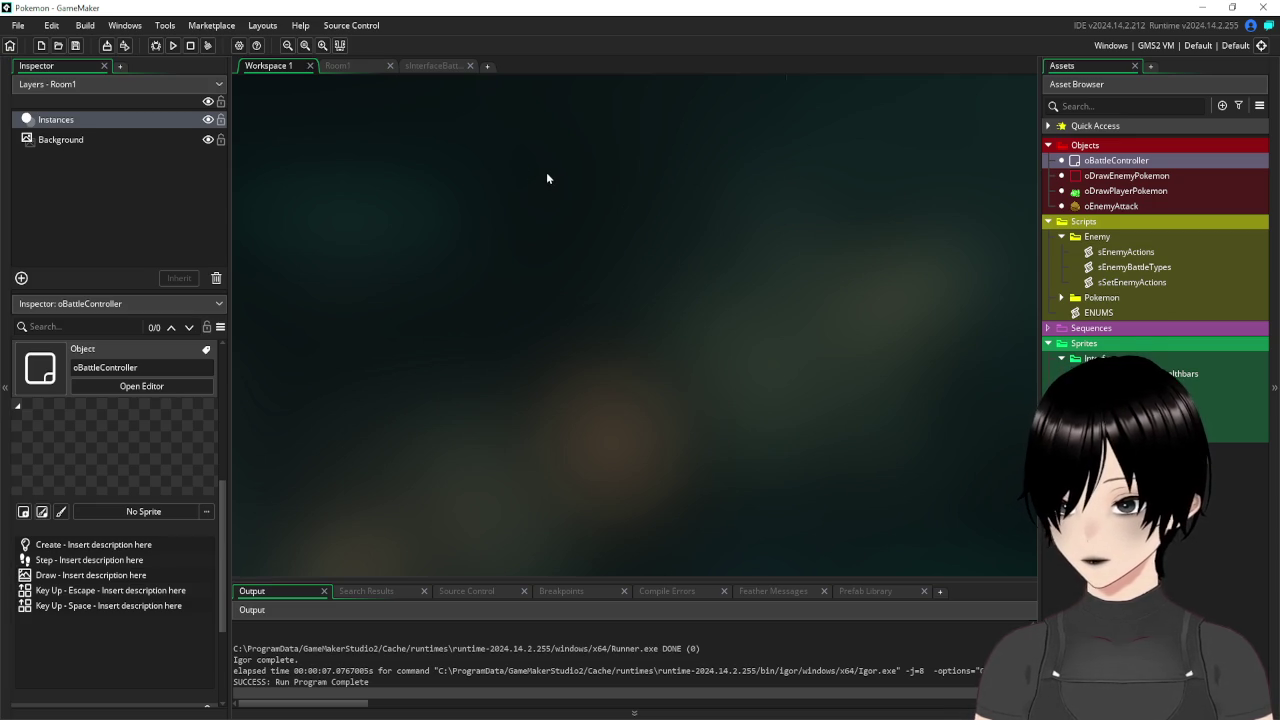
pyautogui.click(349, 66)
pyautogui.click(434, 68)
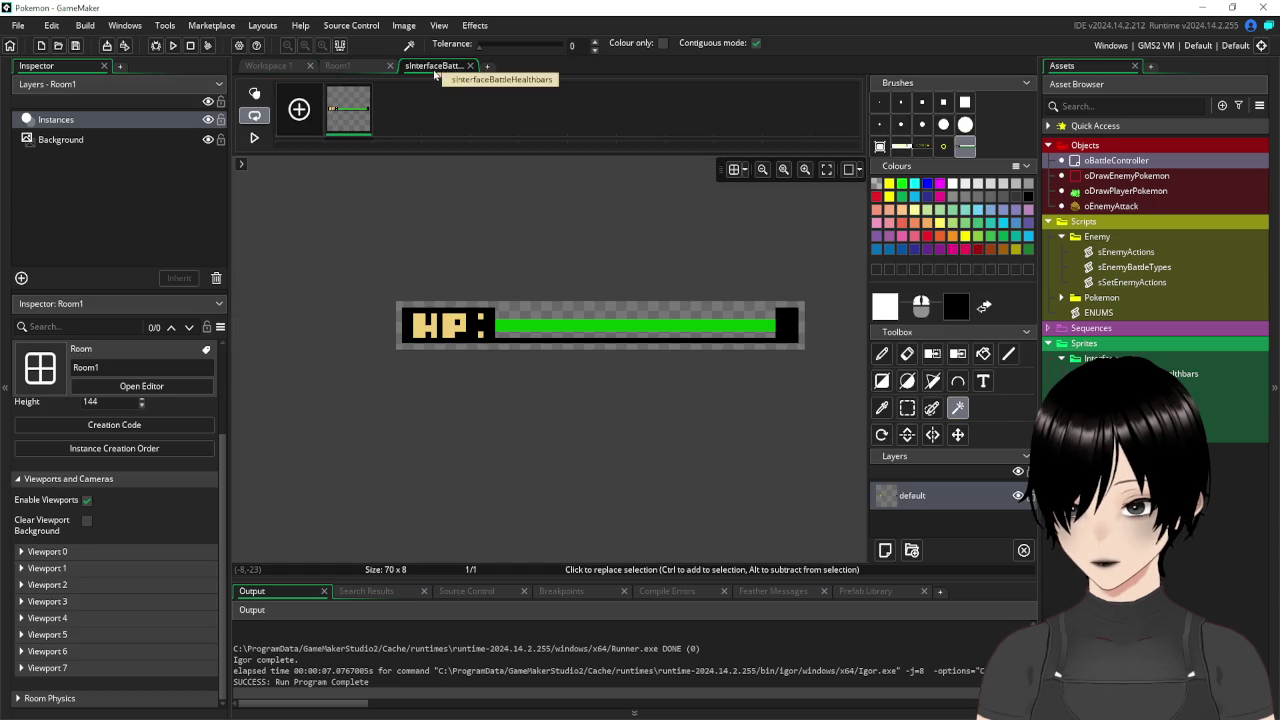
pyautogui.click(471, 66)
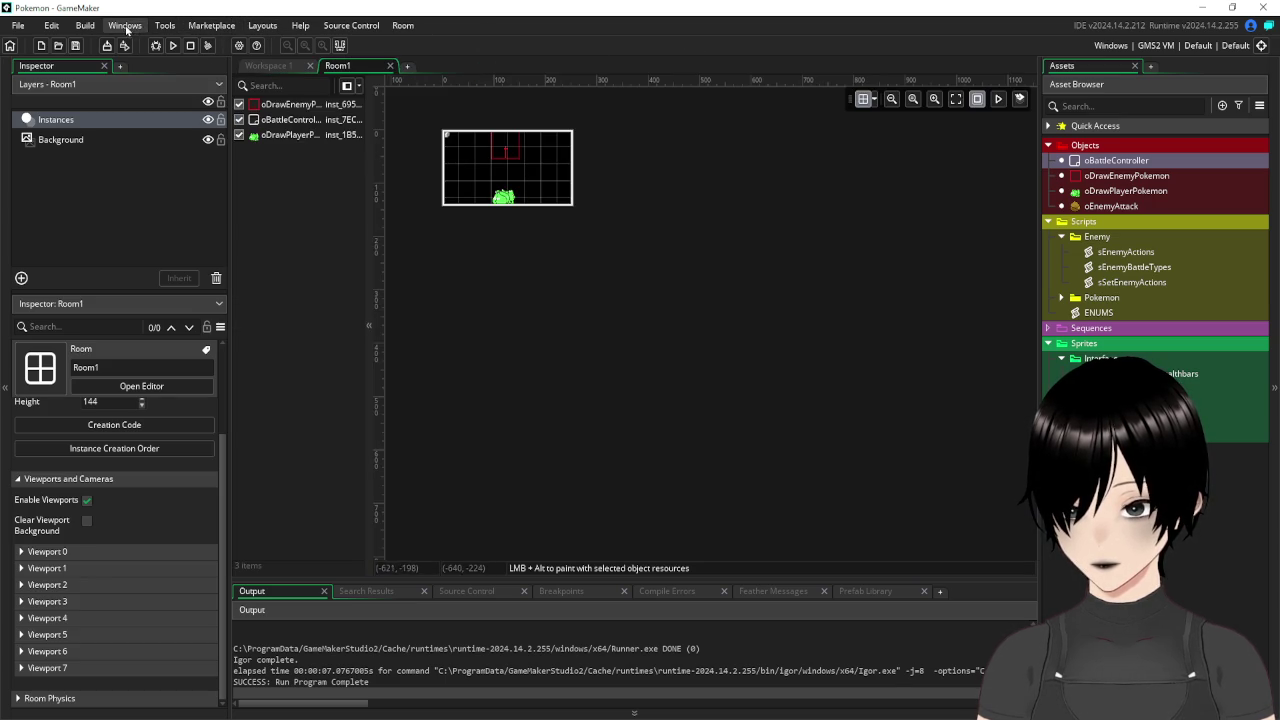
# Turn off Start fullscreen in the Windows graphics game options, apply it, and test-run the game.
pyautogui.click(158, 26)
pyautogui.click(156, 27)
pyautogui.click(256, 45)
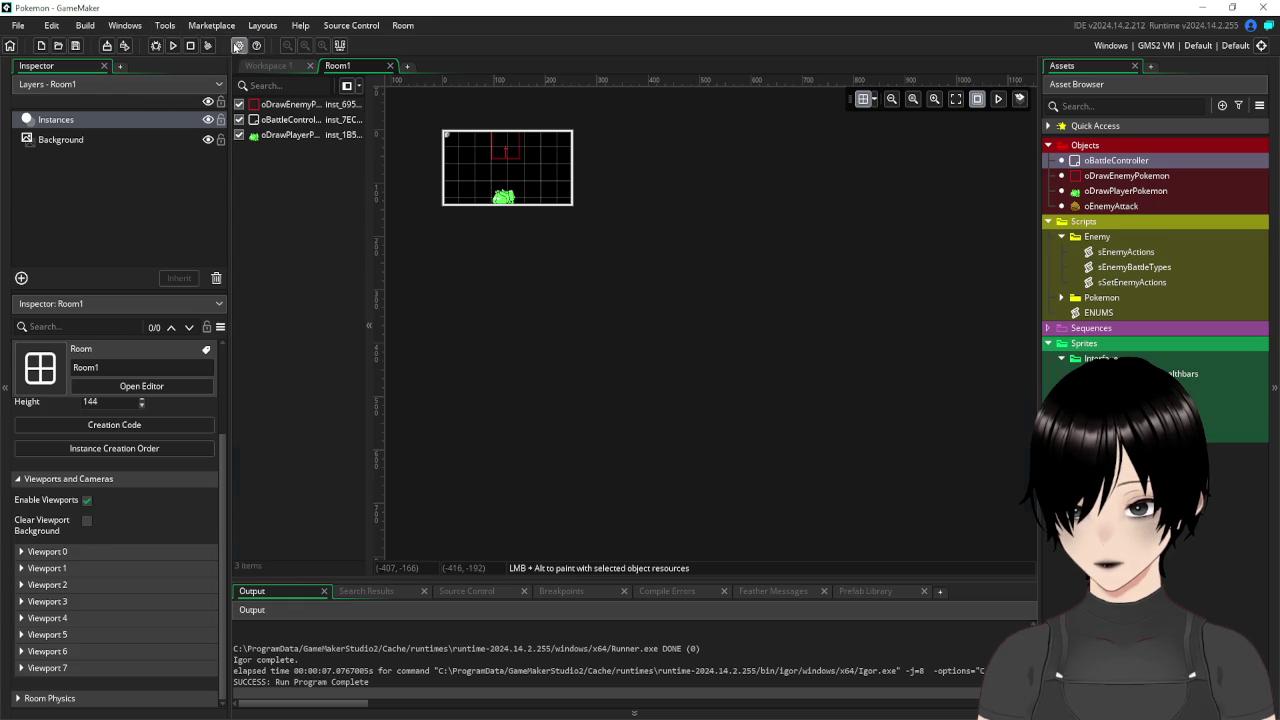
pyautogui.doubleClick(282, 232)
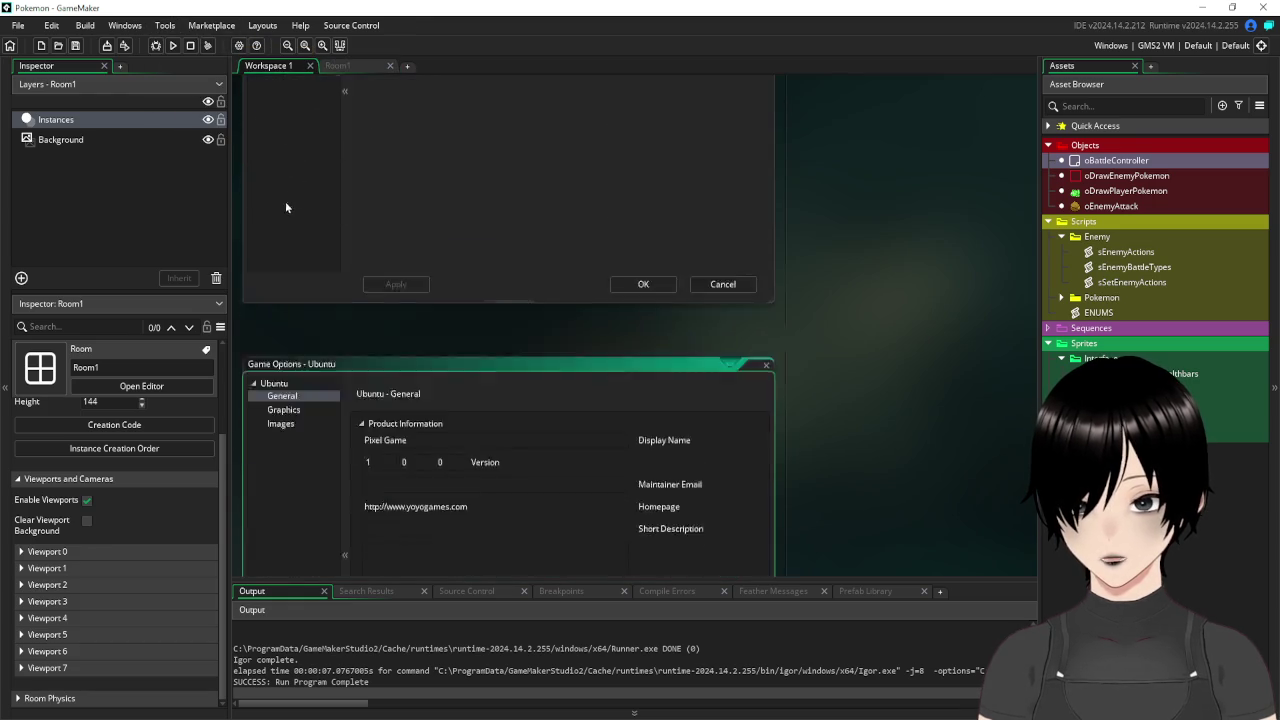
pyautogui.click(284, 165)
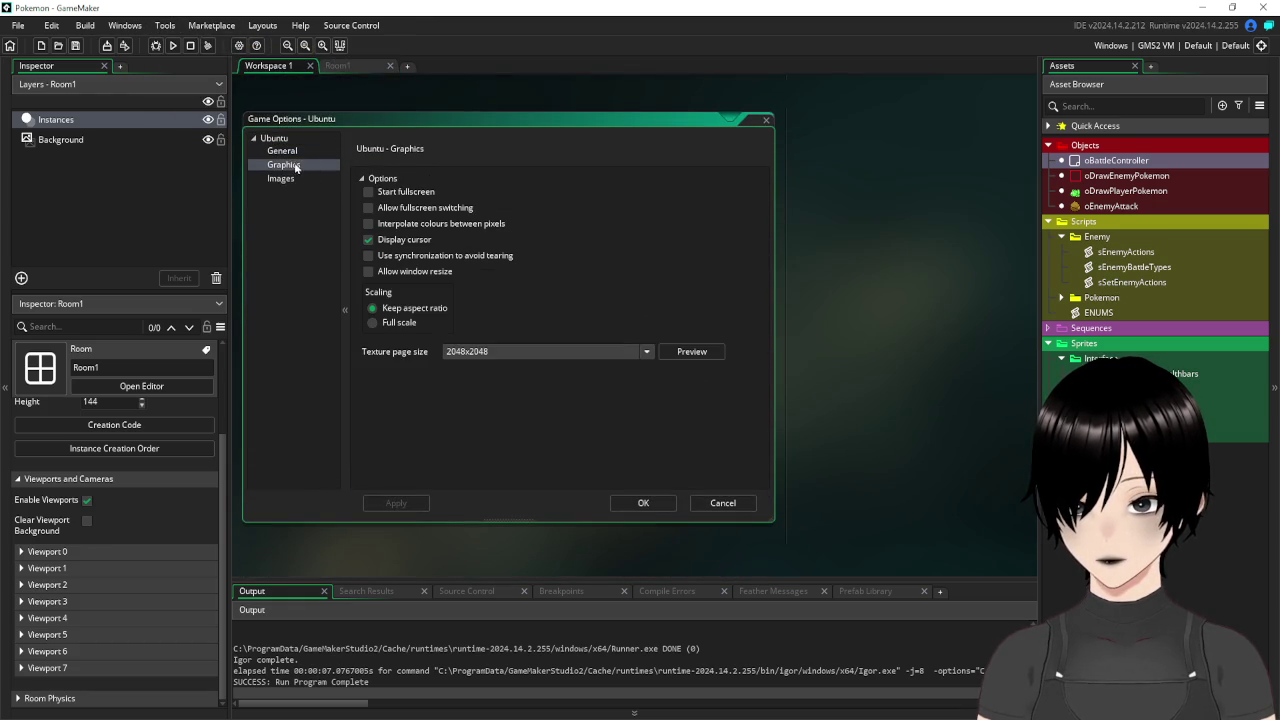
pyautogui.click(766, 120)
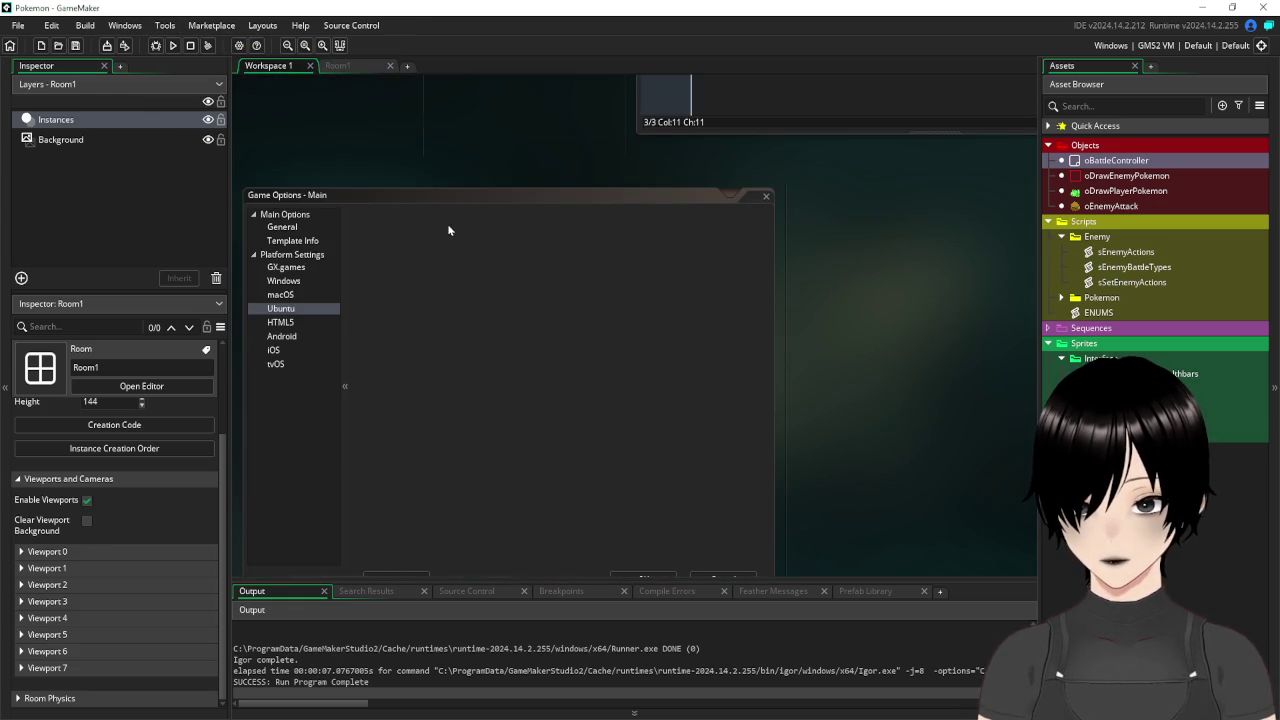
pyautogui.click(297, 283)
pyautogui.click(292, 168)
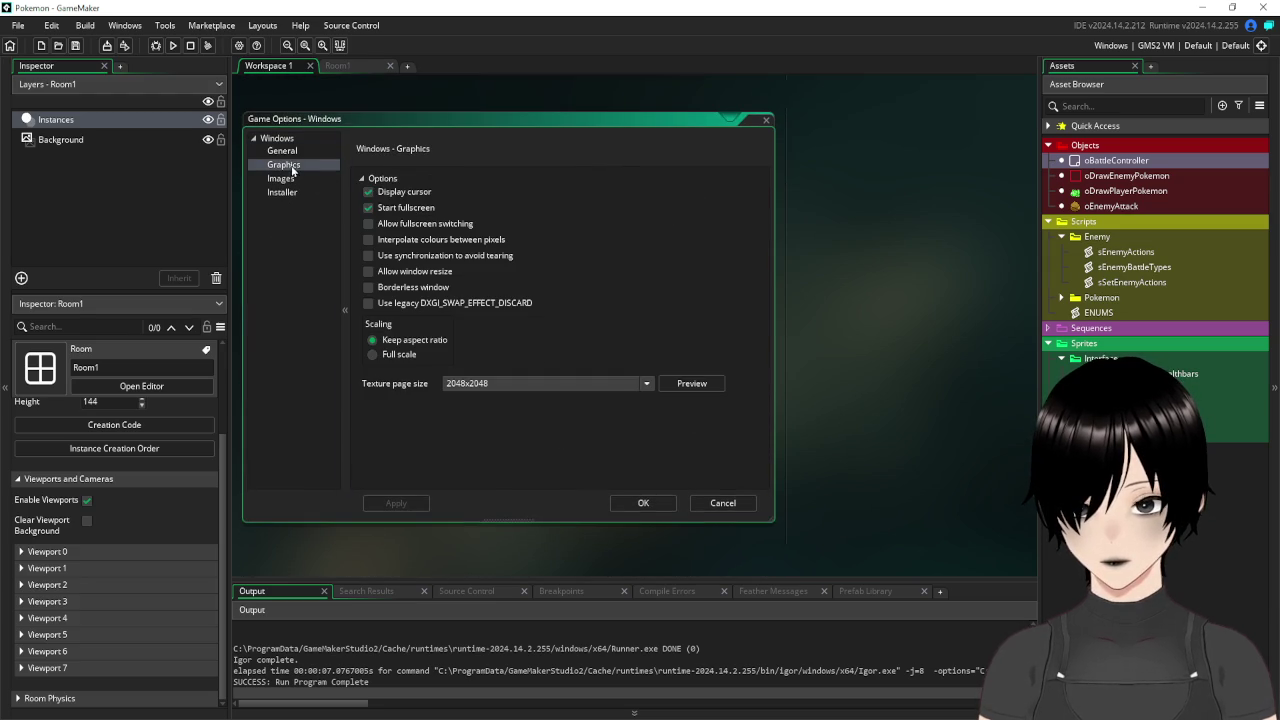
pyautogui.click(369, 207)
pyautogui.click(395, 503)
pyautogui.click(643, 503)
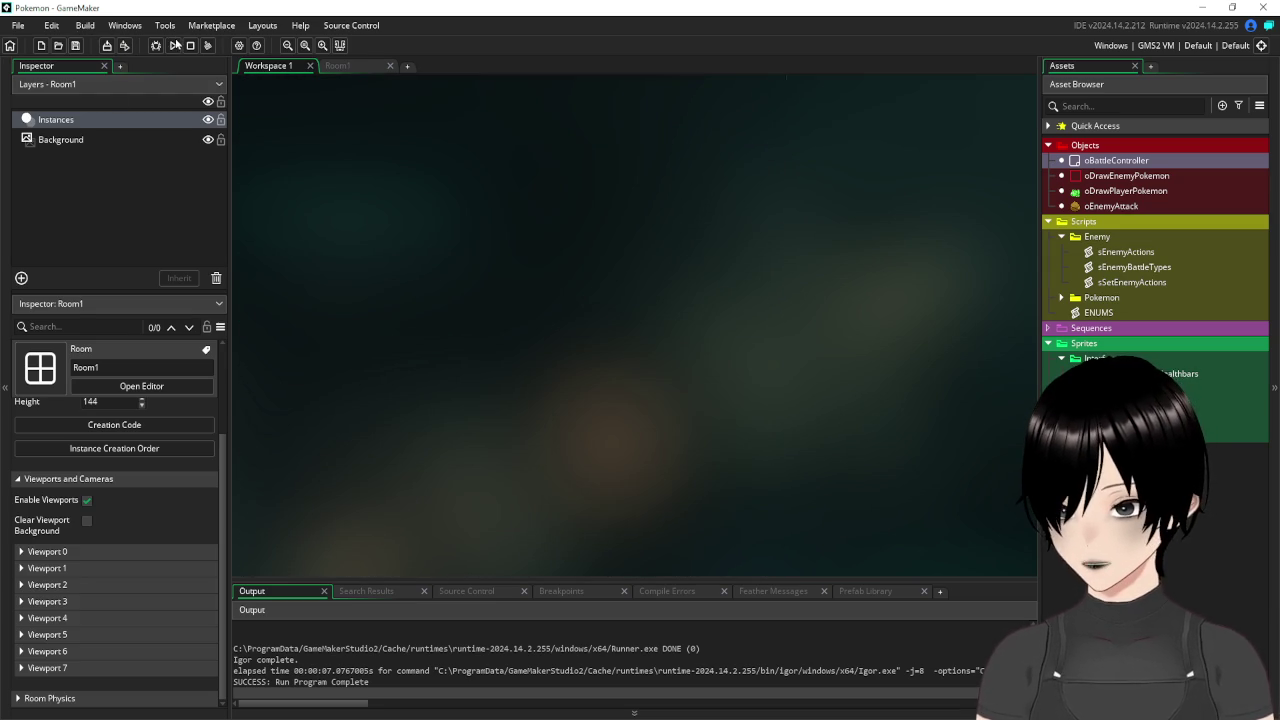
pyautogui.click(175, 45)
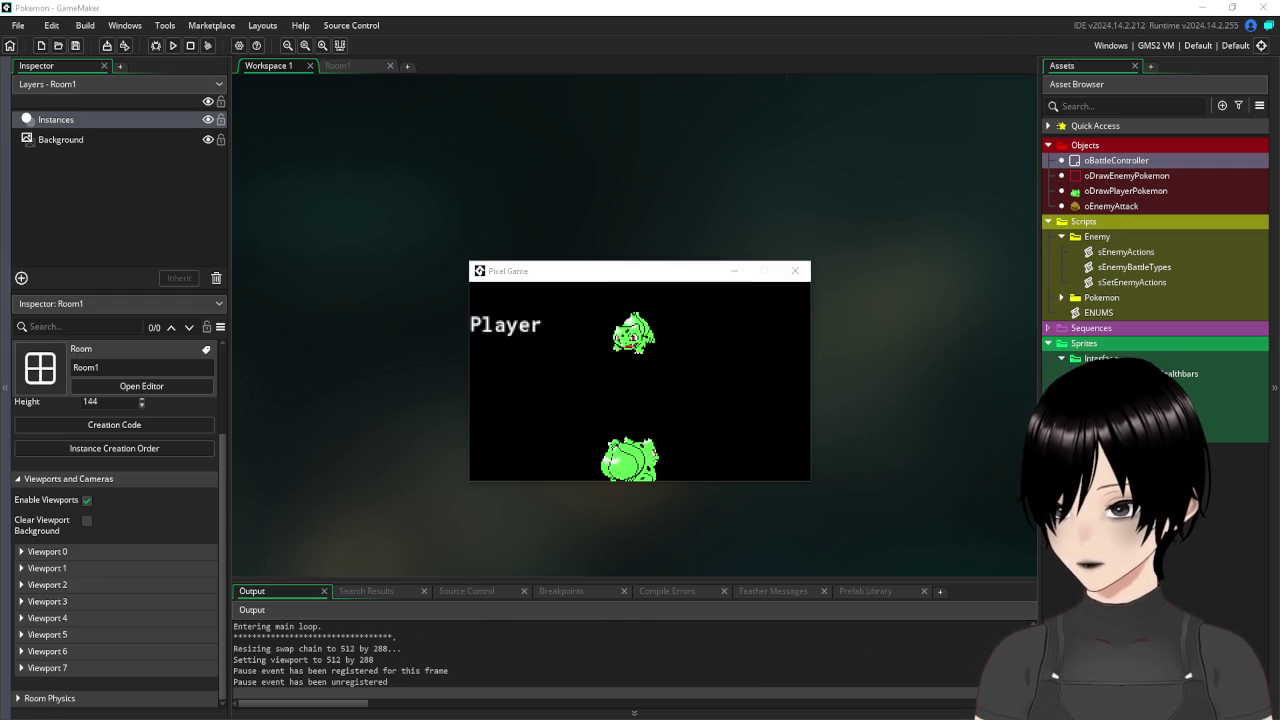
pyautogui.click(693, 333)
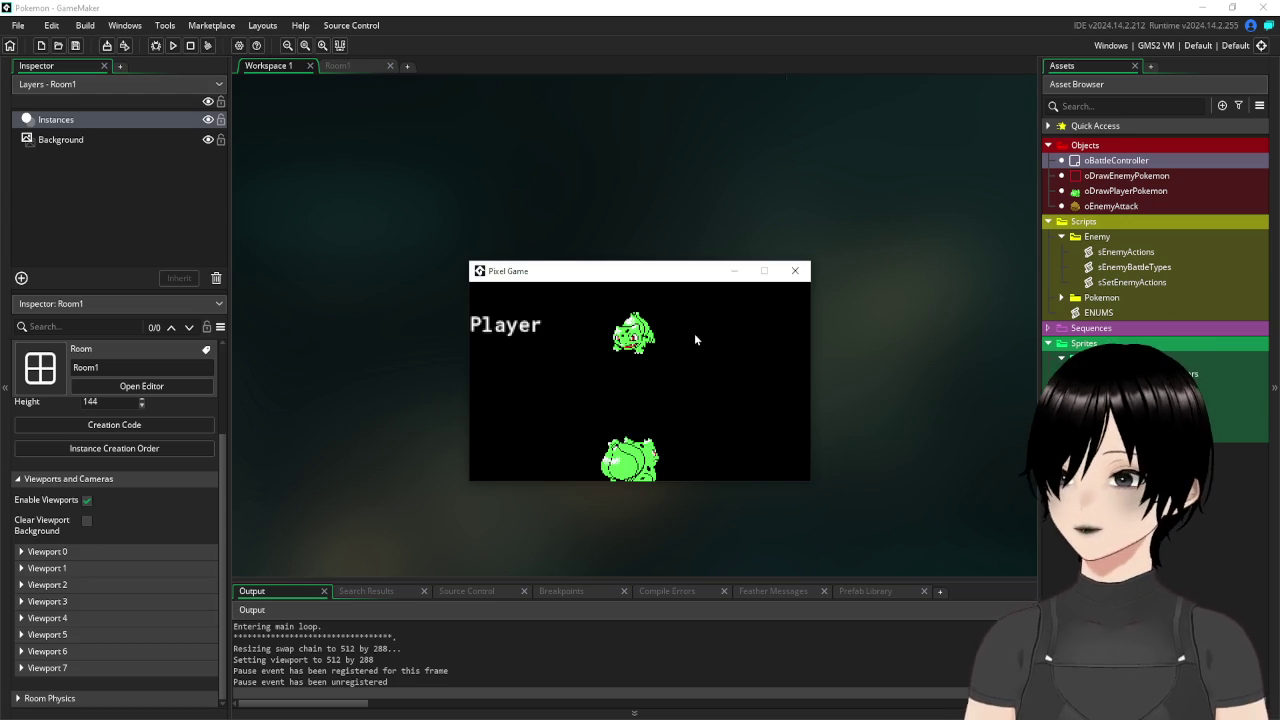
pyautogui.click(795, 270)
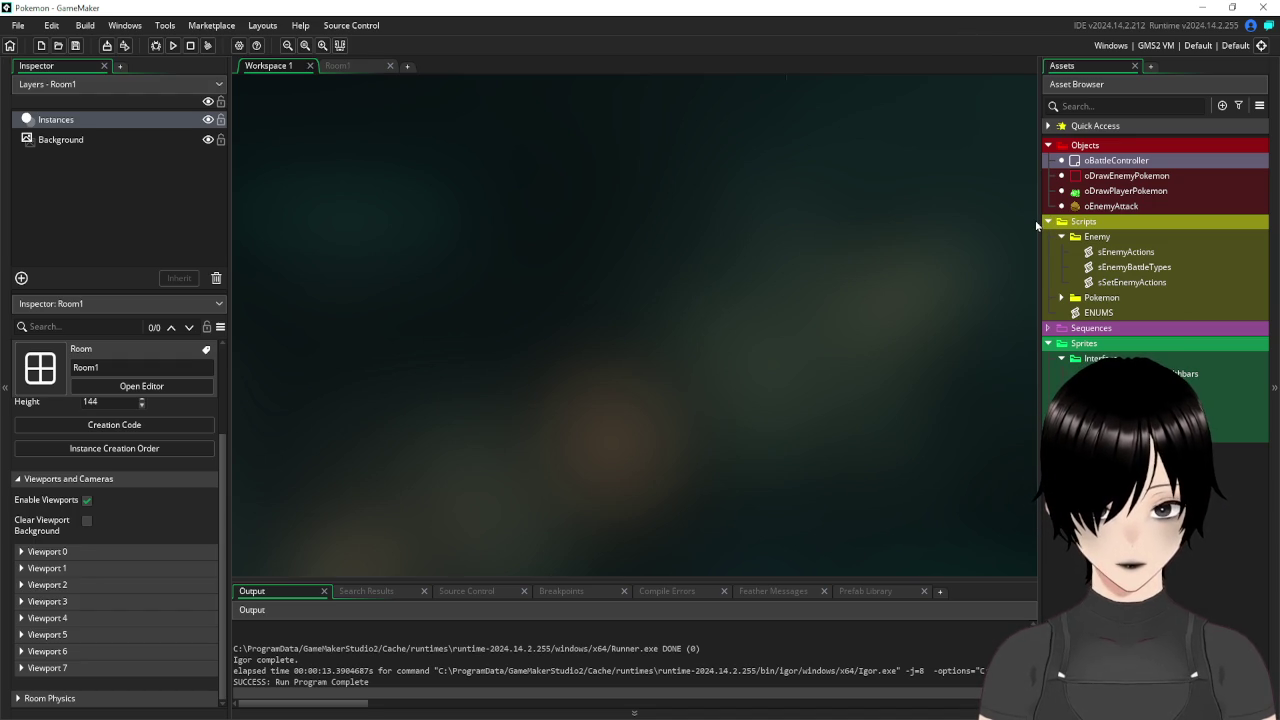
# Open the Room1 editor and centre the room in the view.
pyautogui.moveTo(1039, 218)
pyautogui.mouseDown()
pyautogui.moveTo(1098, 222)
pyautogui.moveTo(984, 224)
pyautogui.mouseUp()
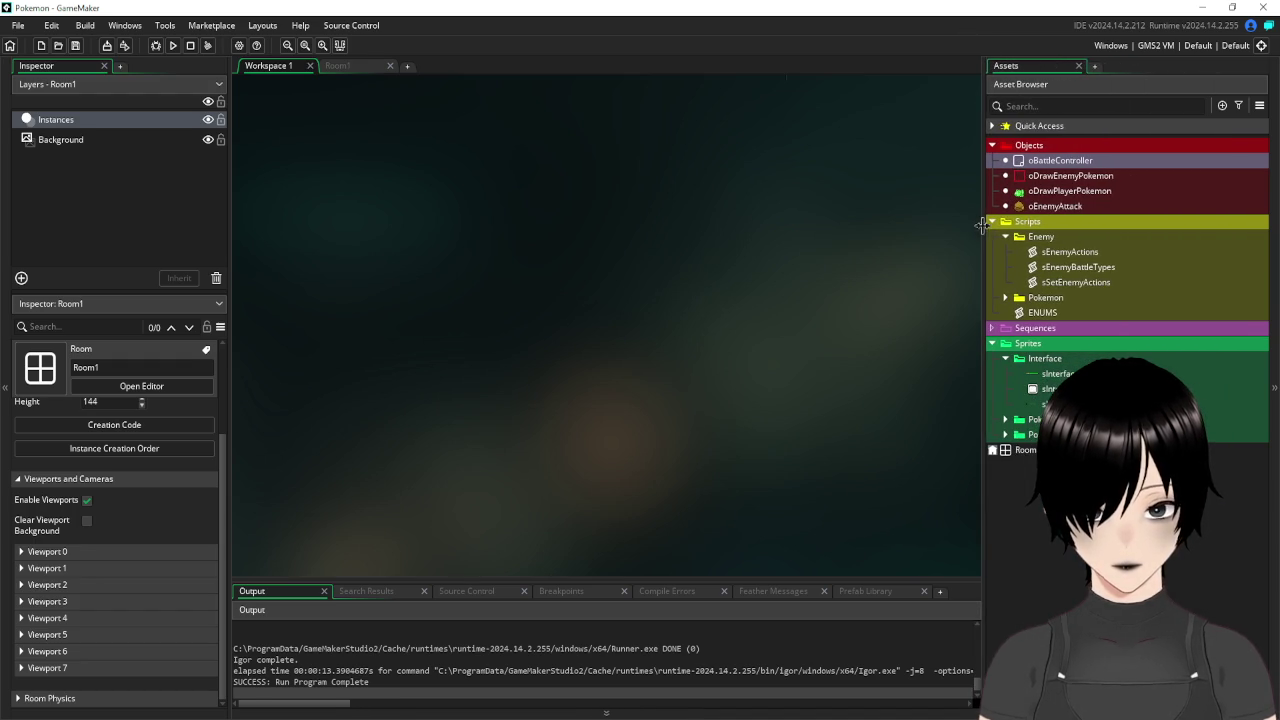
pyautogui.click(341, 66)
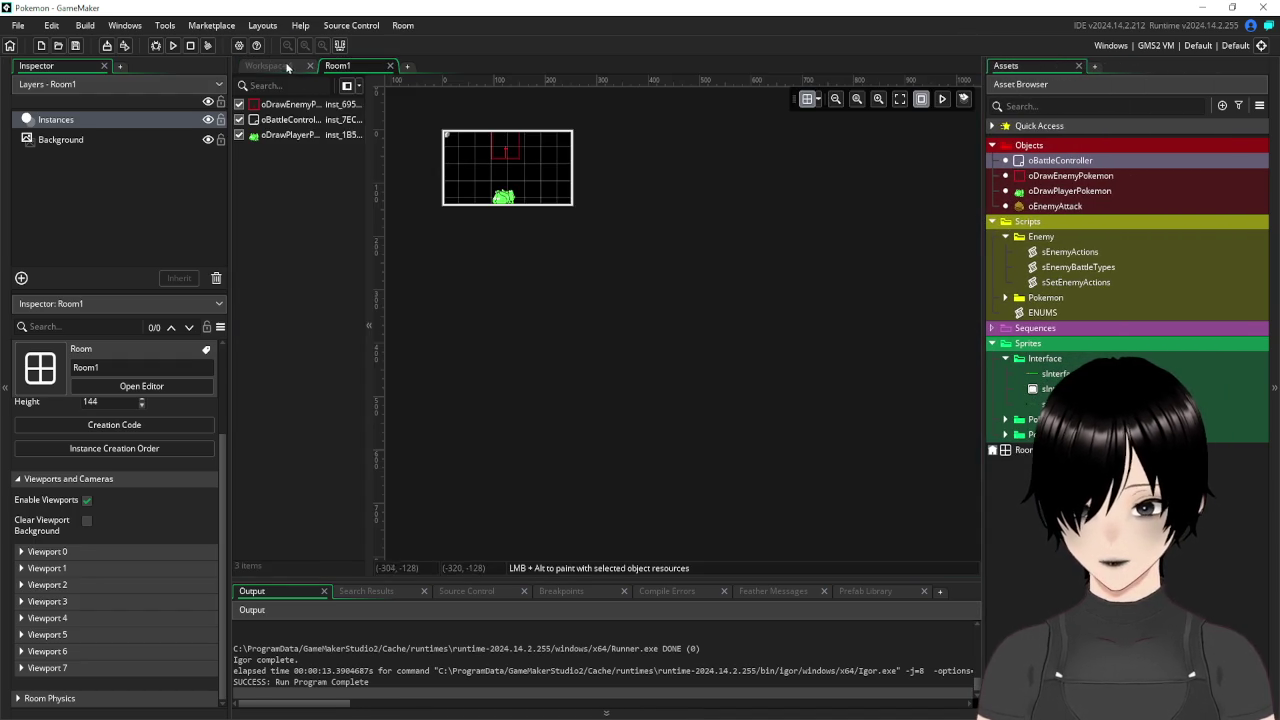
pyautogui.click(294, 68)
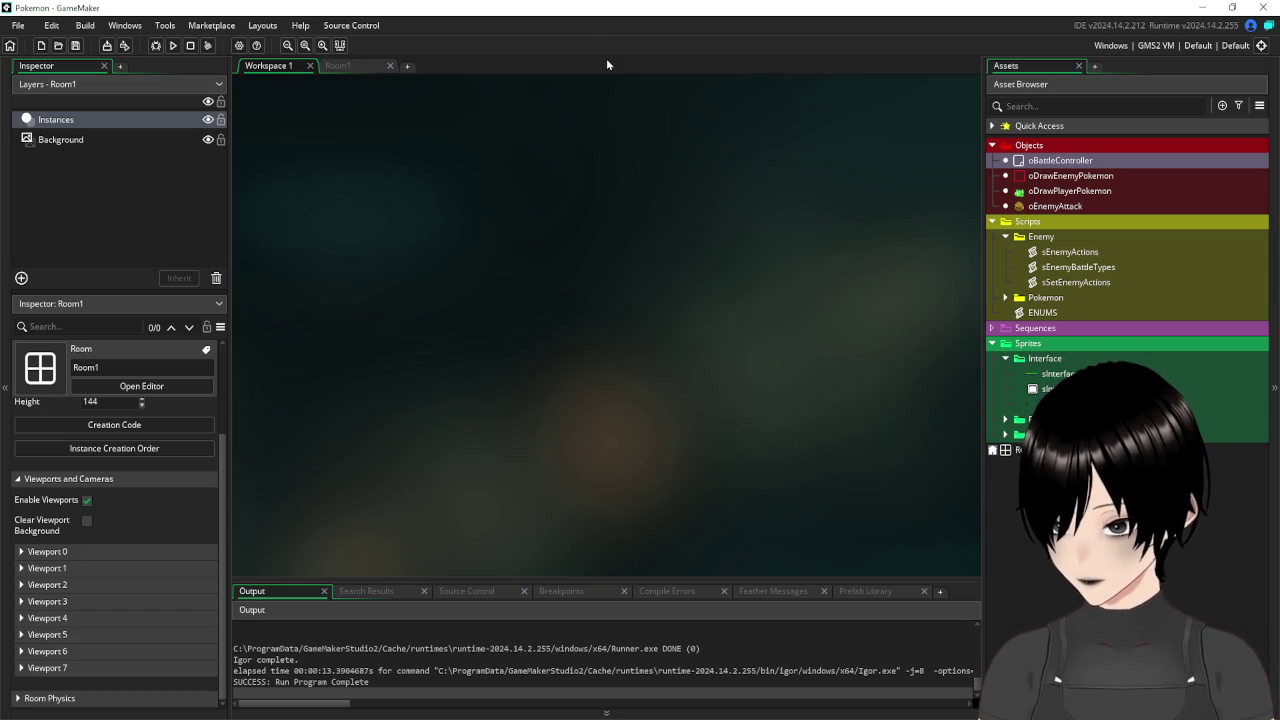
pyautogui.click(338, 66)
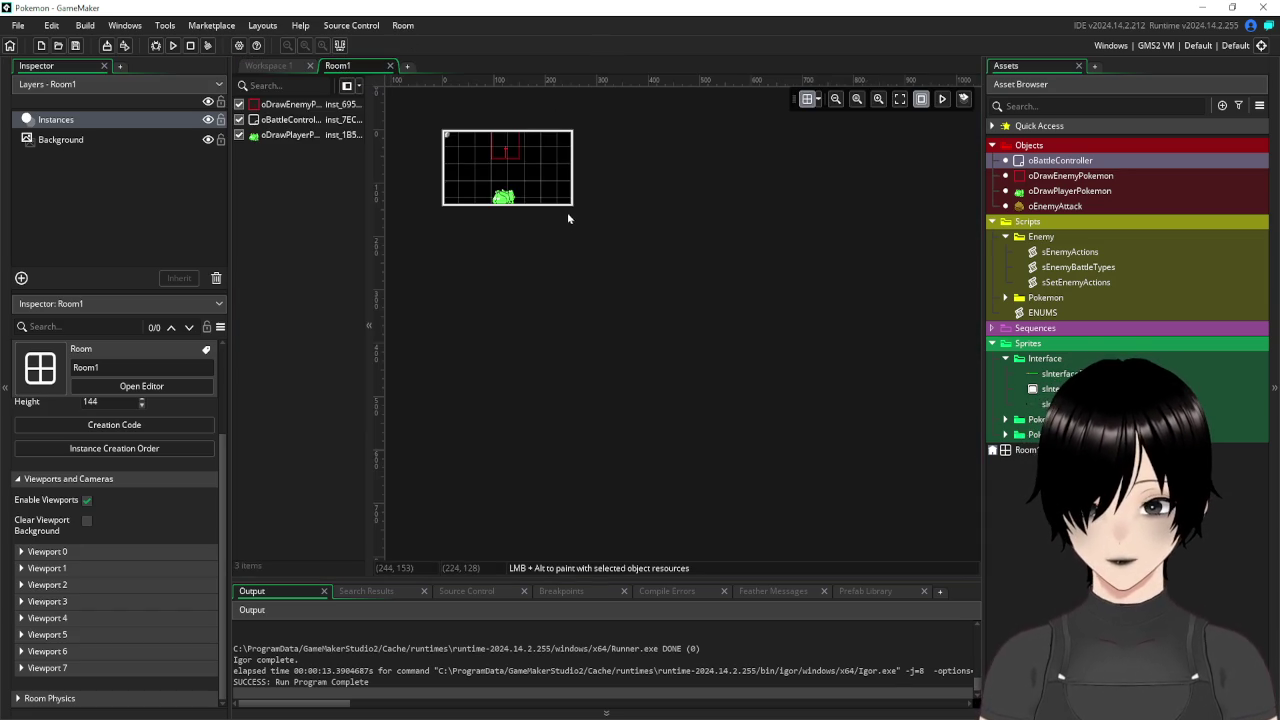
pyautogui.scroll(2, 567, 212)
pyautogui.scroll(3, 450, 143)
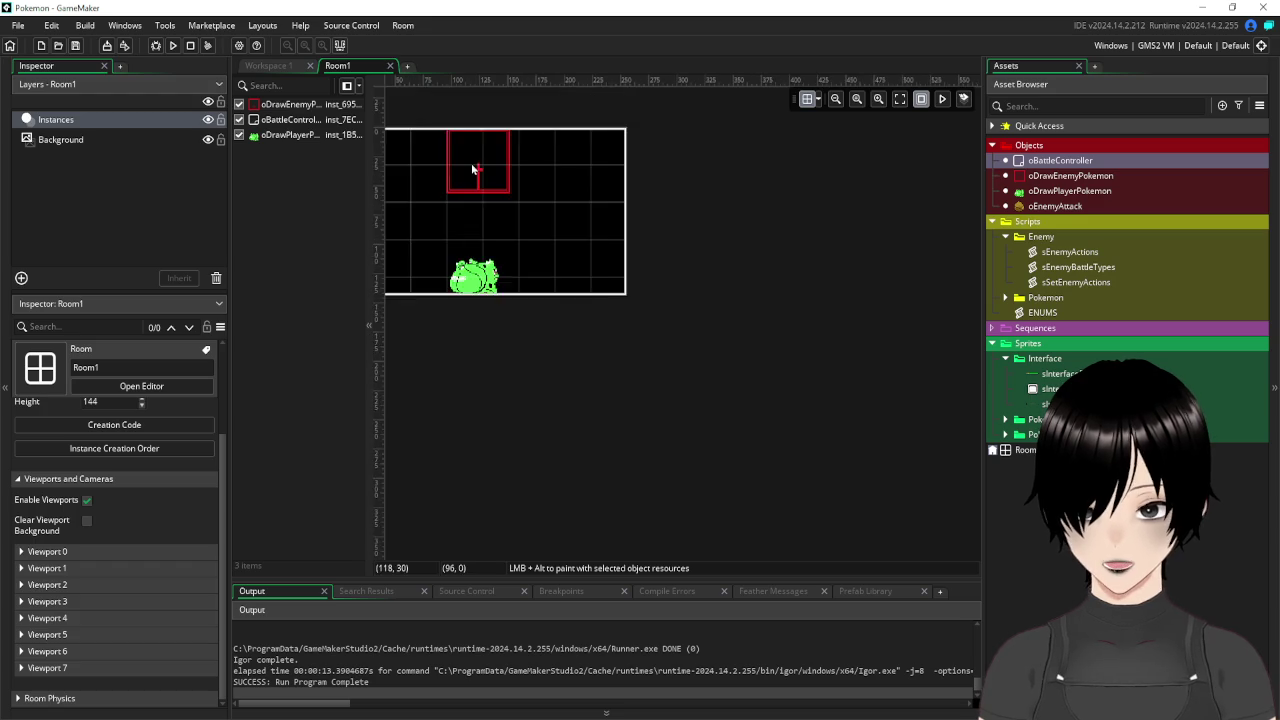
pyautogui.moveTo(588, 242); pyautogui.dragTo(660, 235)
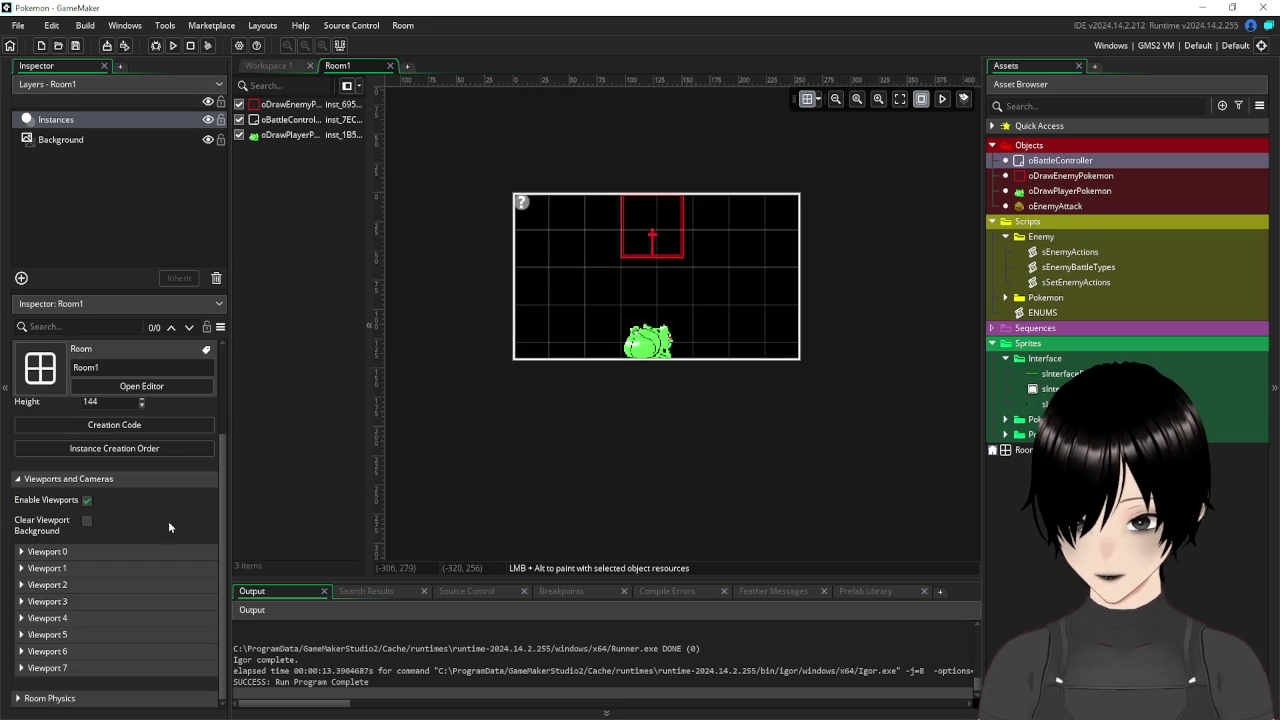
# Set the Background layer colour to mid grey 999999 (Val 60).
pyautogui.click(63, 140)
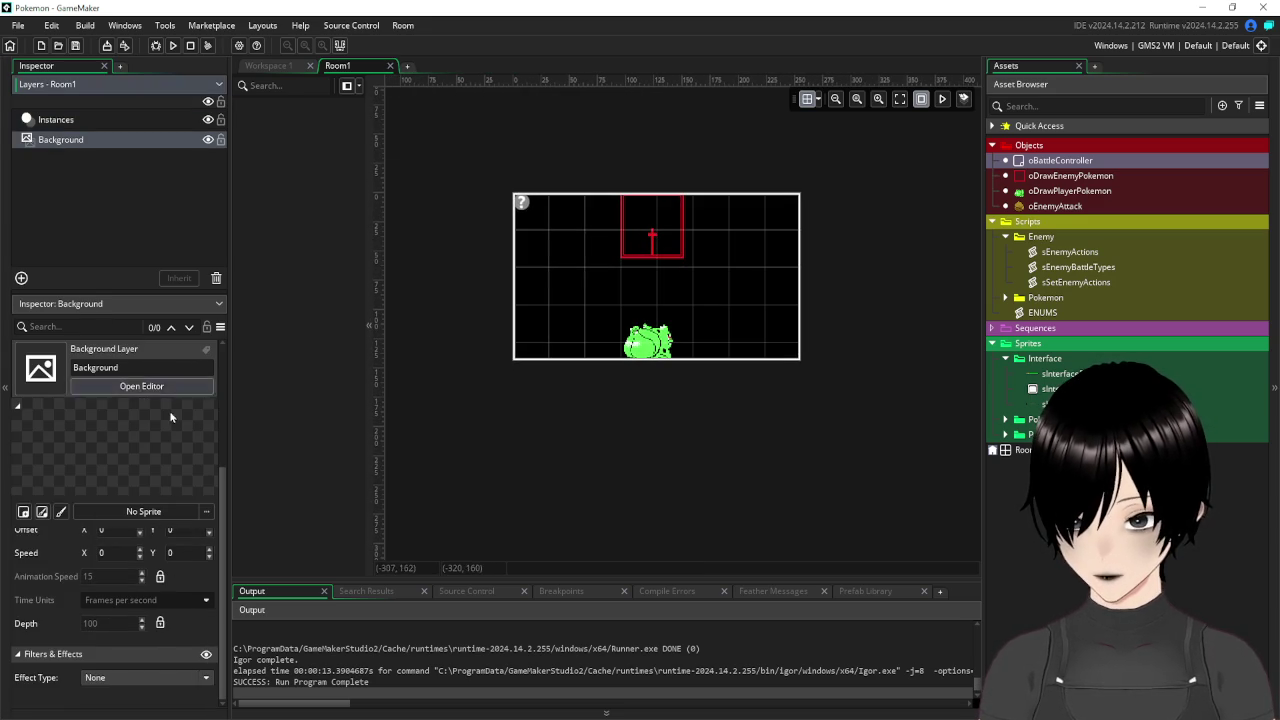
pyautogui.scroll(2, 177, 578)
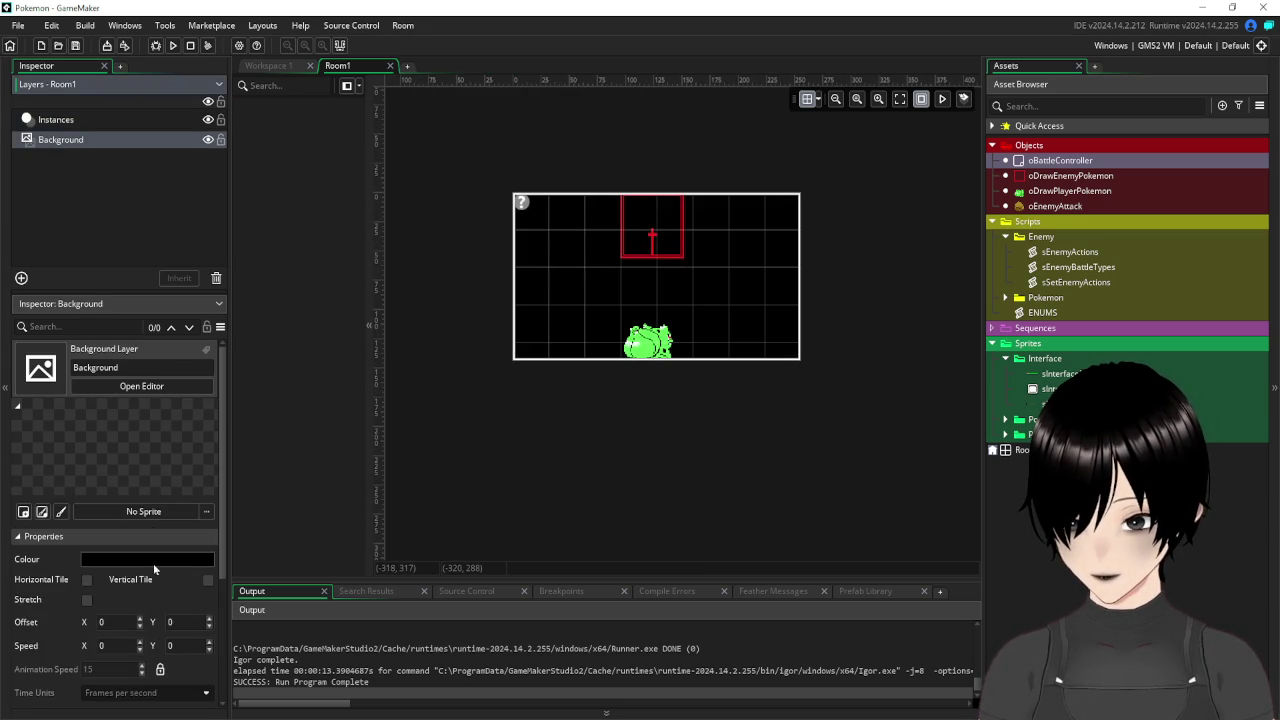
pyautogui.click(153, 561)
pyautogui.moveTo(268, 238)
pyautogui.mouseDown()
pyautogui.moveTo(344, 243)
pyautogui.moveTo(322, 244)
pyautogui.mouseUp()
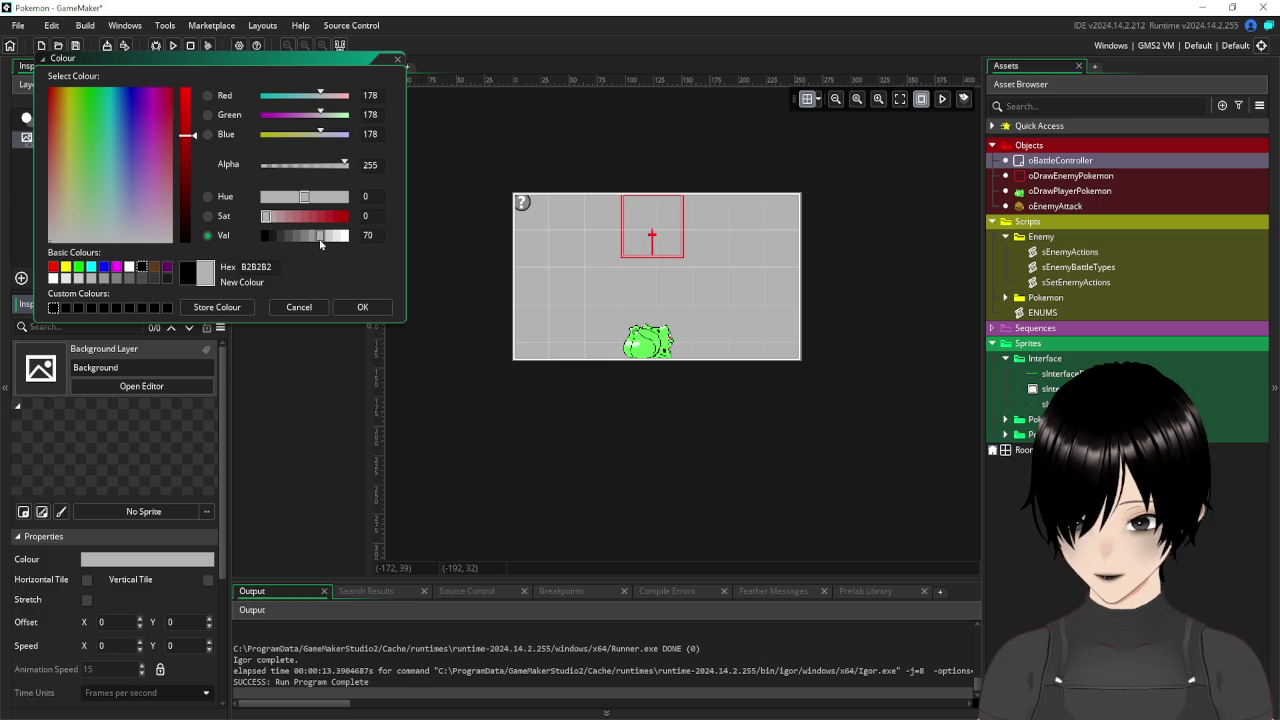
pyautogui.moveTo(320, 243); pyautogui.dragTo(313, 243)
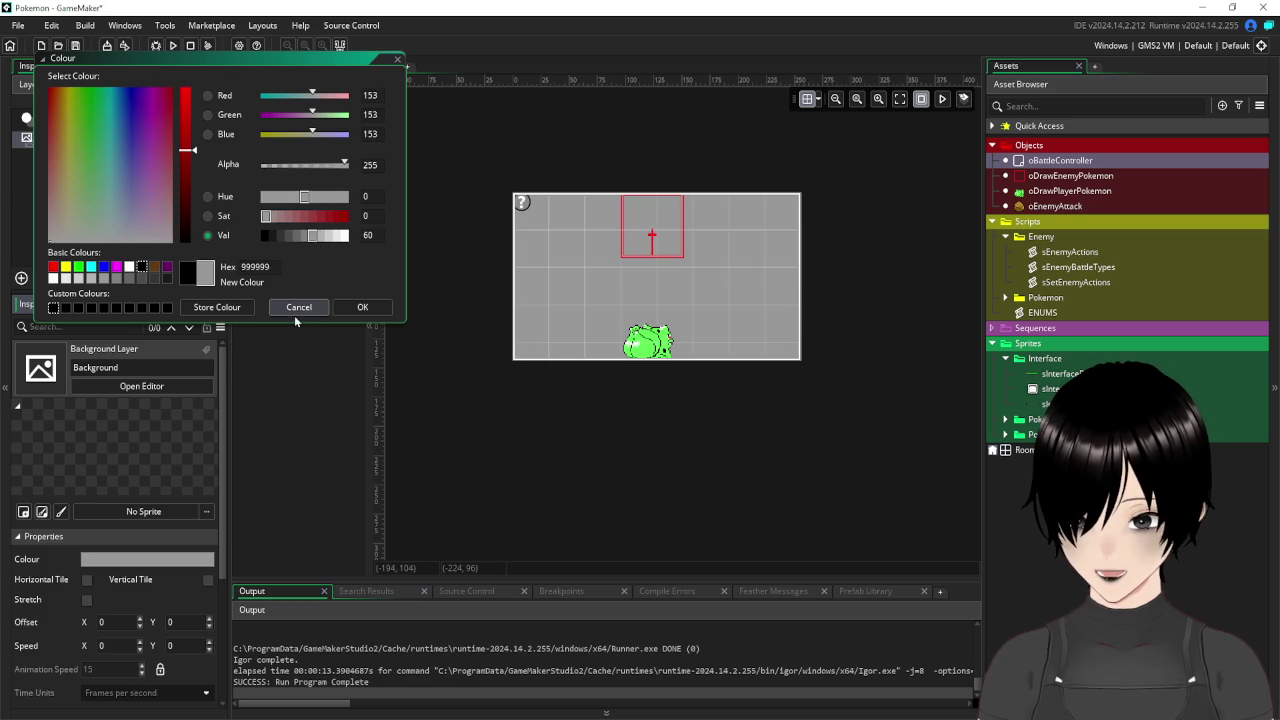
pyautogui.click(362, 307)
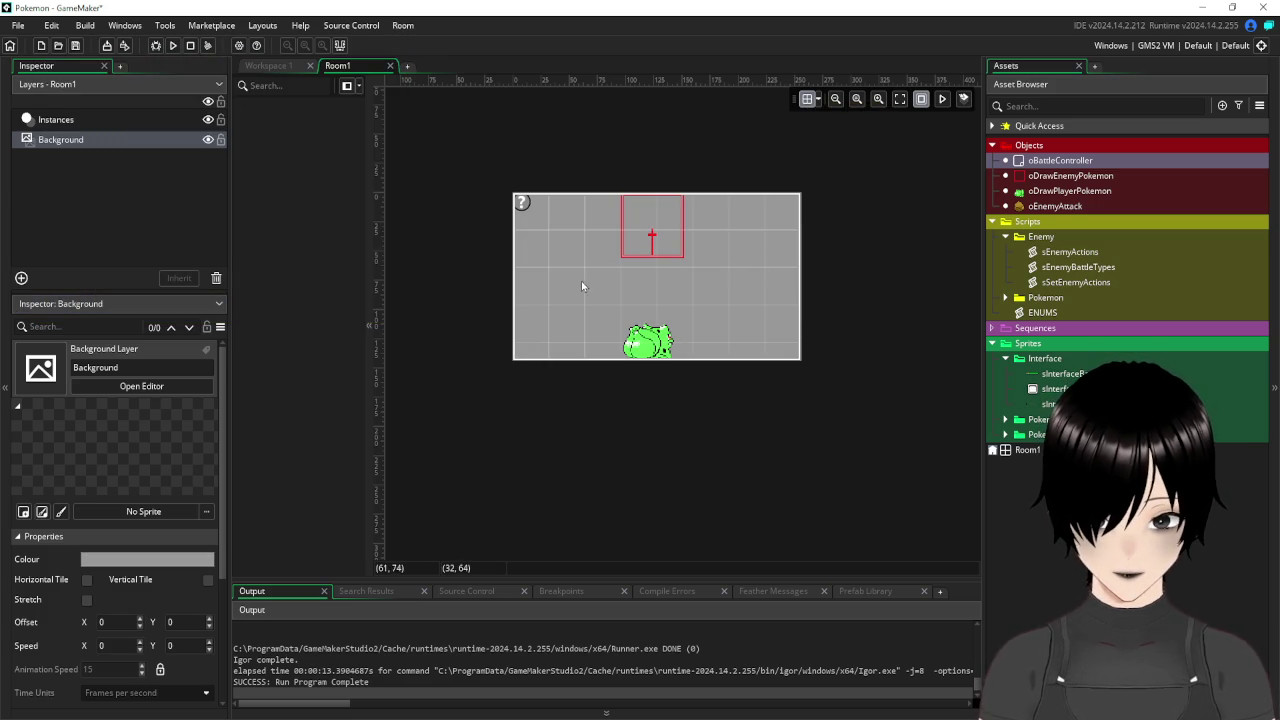
pyautogui.scroll(2, 583, 285)
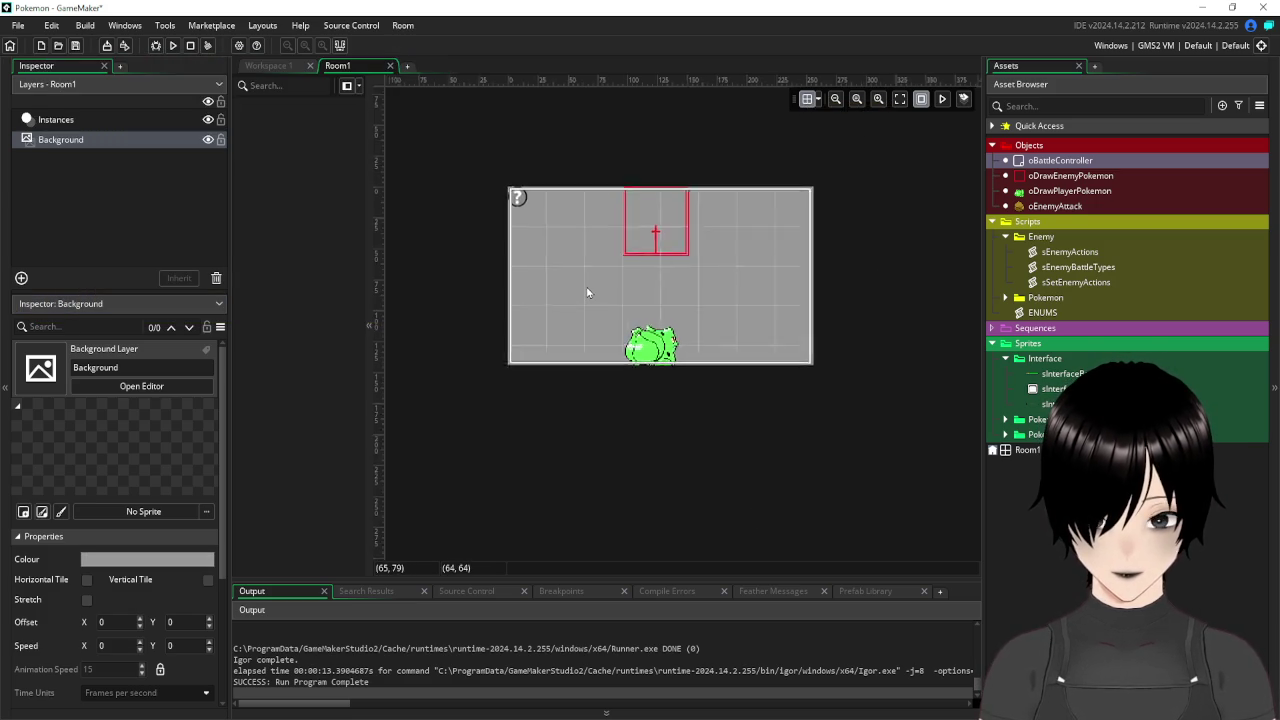
# Add a new Assets_1 asset layer and turn off grid snapping.
pyautogui.click(21, 279)
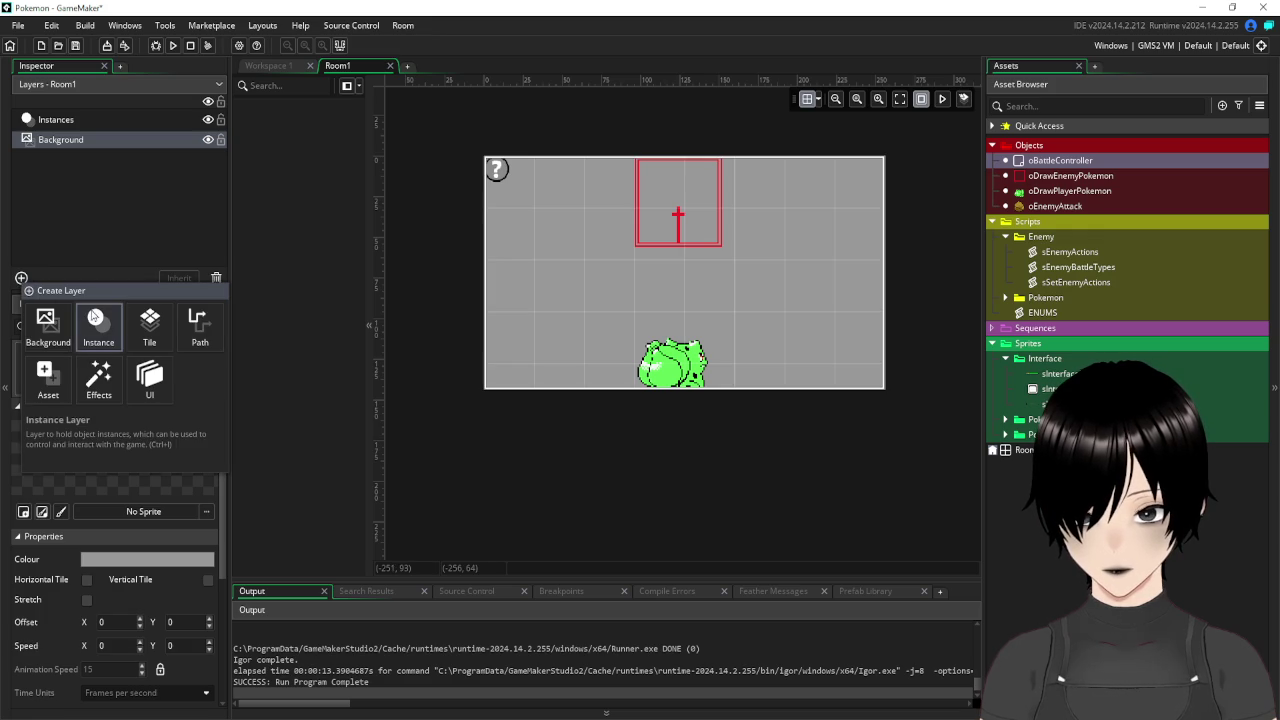
pyautogui.click(49, 380)
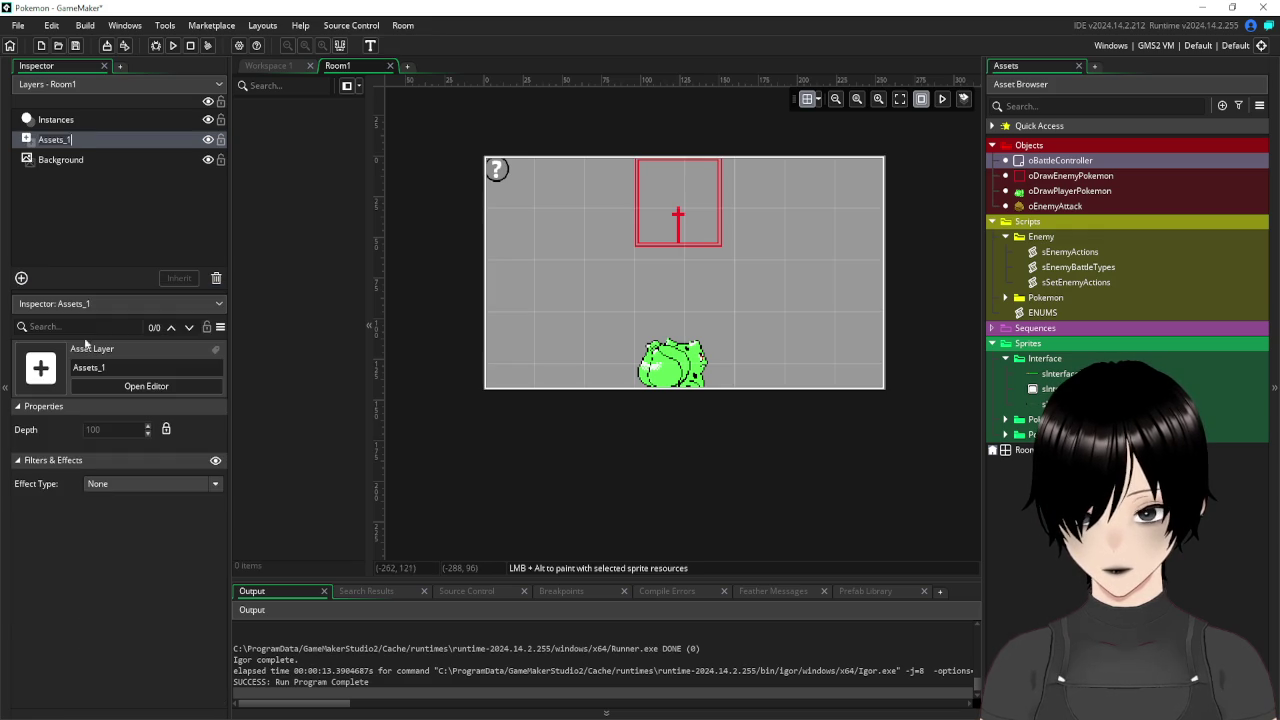
pyautogui.click(125, 218)
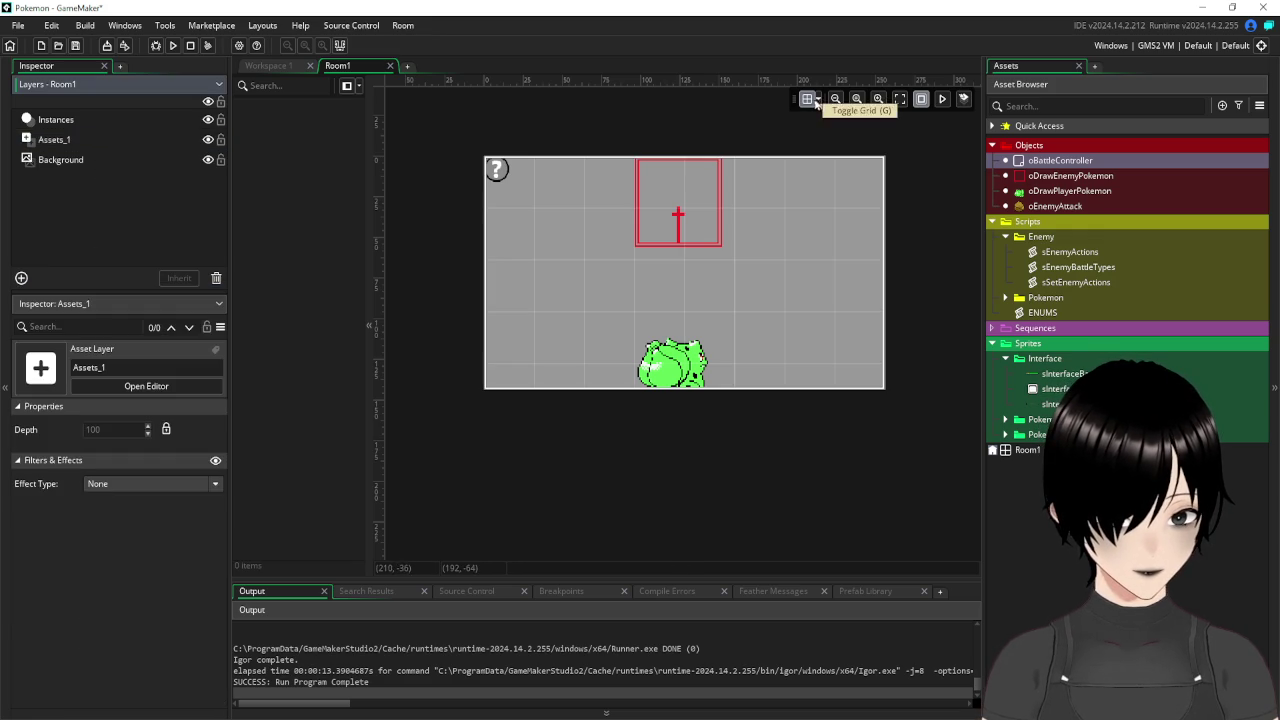
pyautogui.click(817, 100)
pyautogui.click(967, 167)
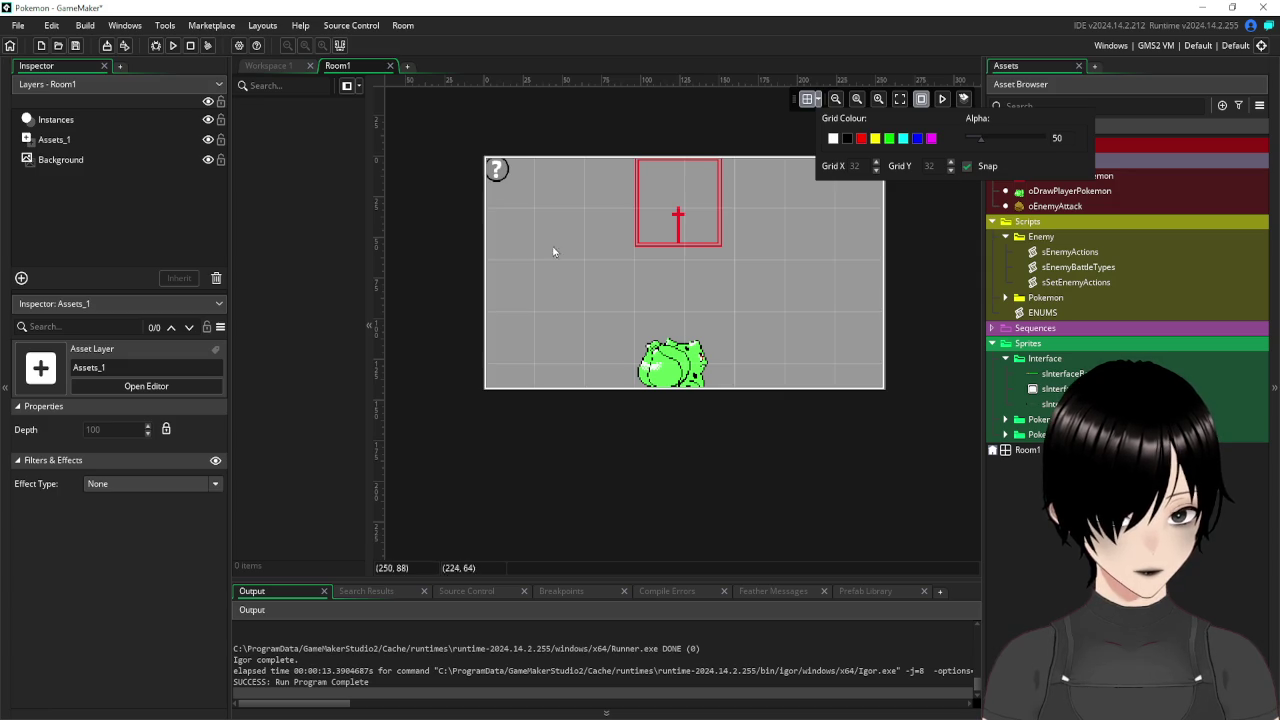
pyautogui.click(57, 140)
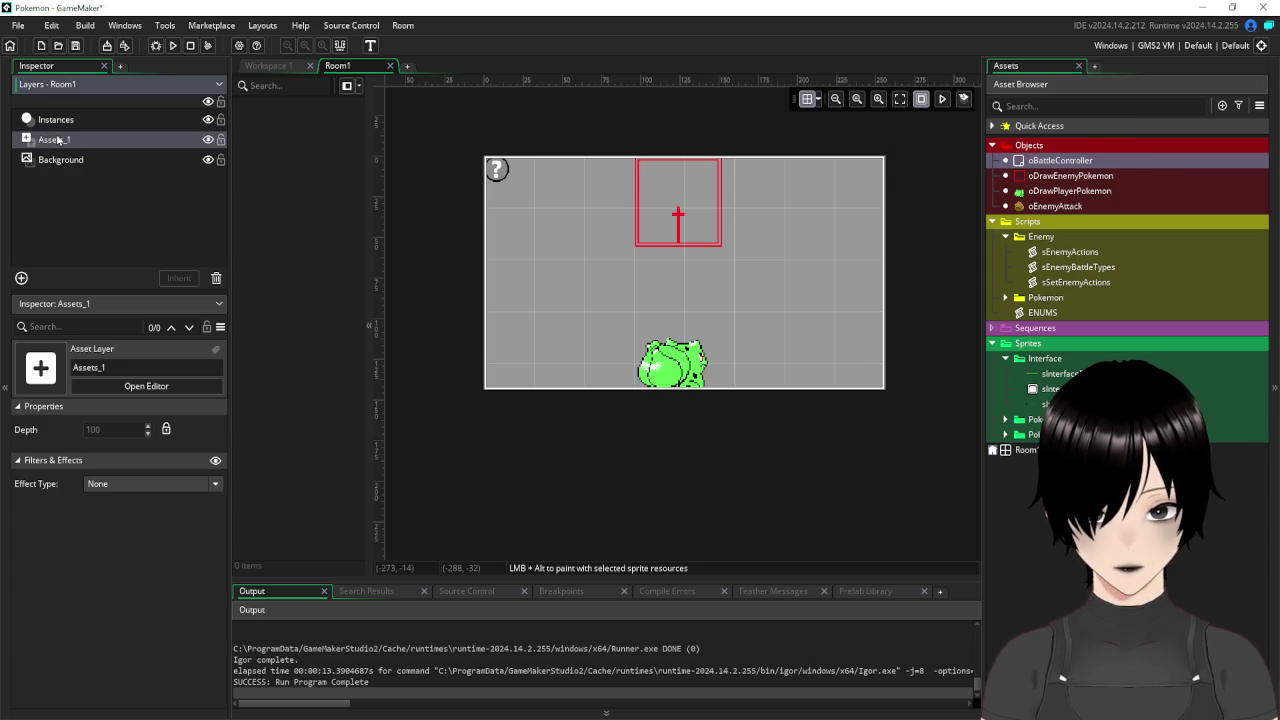
pyautogui.click(817, 100)
pyautogui.click(951, 237)
# Place sInterfaceBox1 at the room's bottom right and stretch it into a wide text box.
pyautogui.scroll(2, 920, 222)
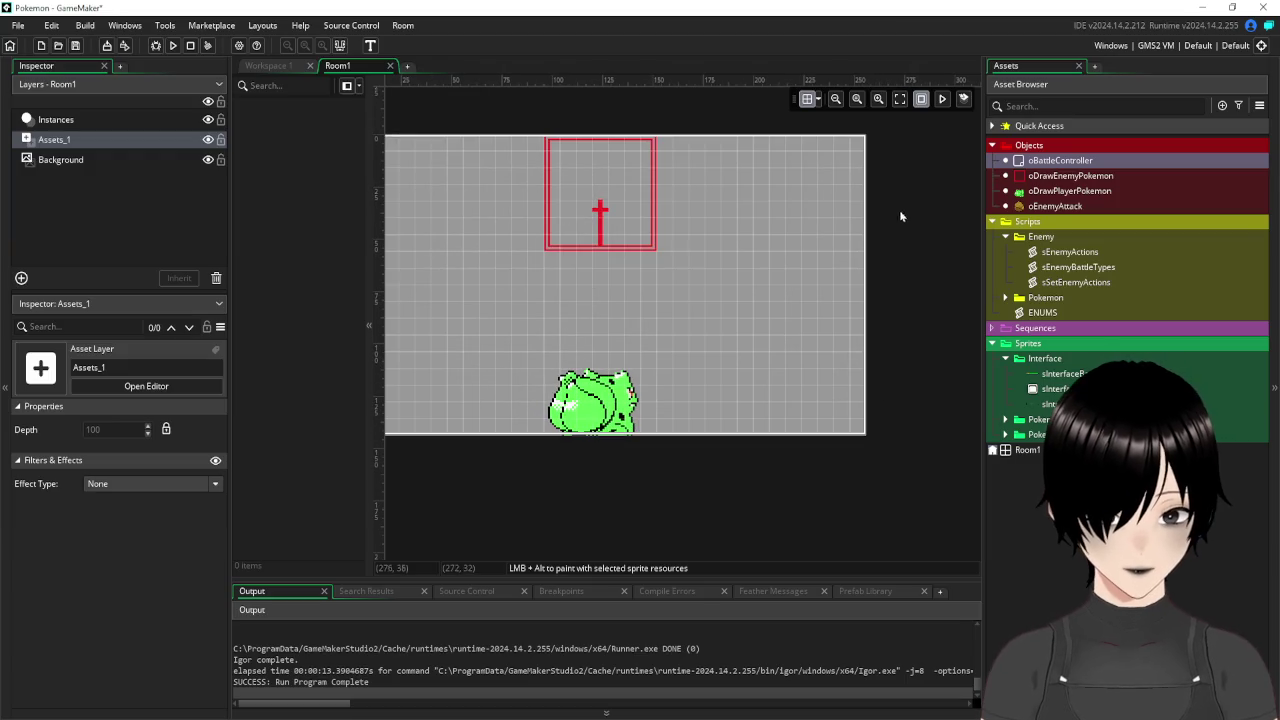
pyautogui.moveTo(694, 220)
pyautogui.mouseDown()
pyautogui.moveTo(791, 214)
pyautogui.moveTo(790, 258)
pyautogui.moveTo(766, 262)
pyautogui.mouseUp()
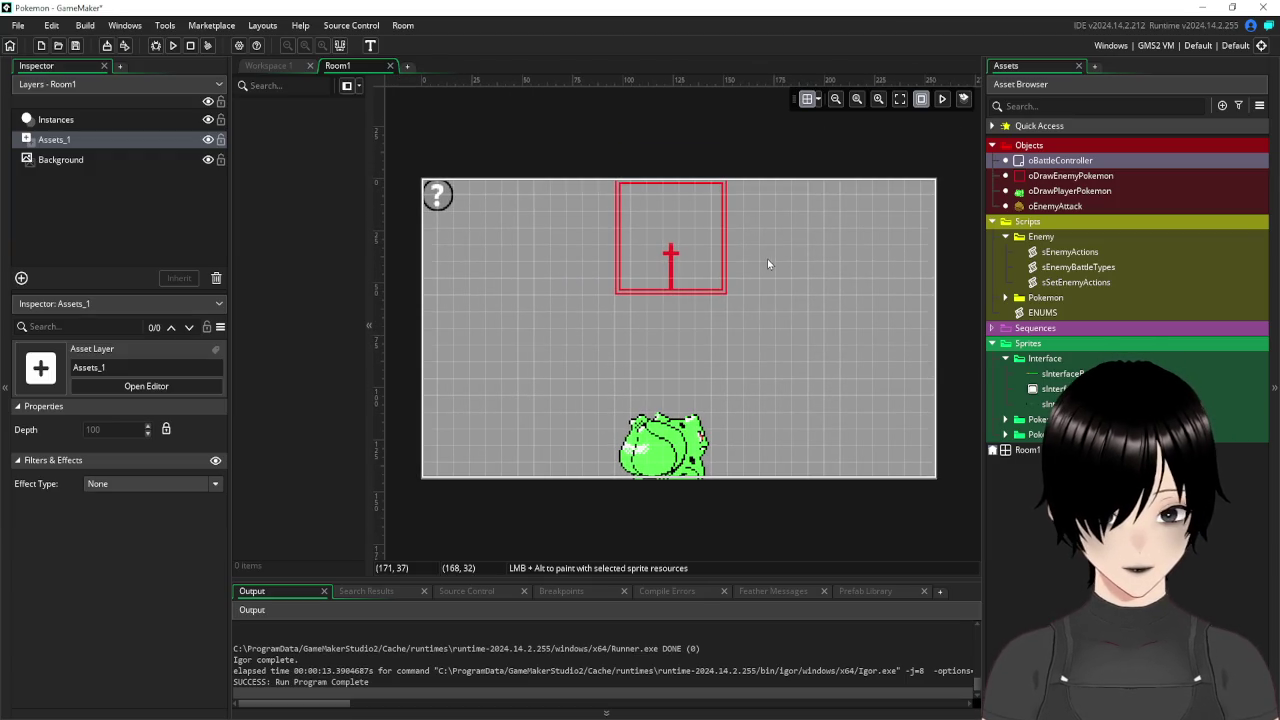
pyautogui.click(1052, 389)
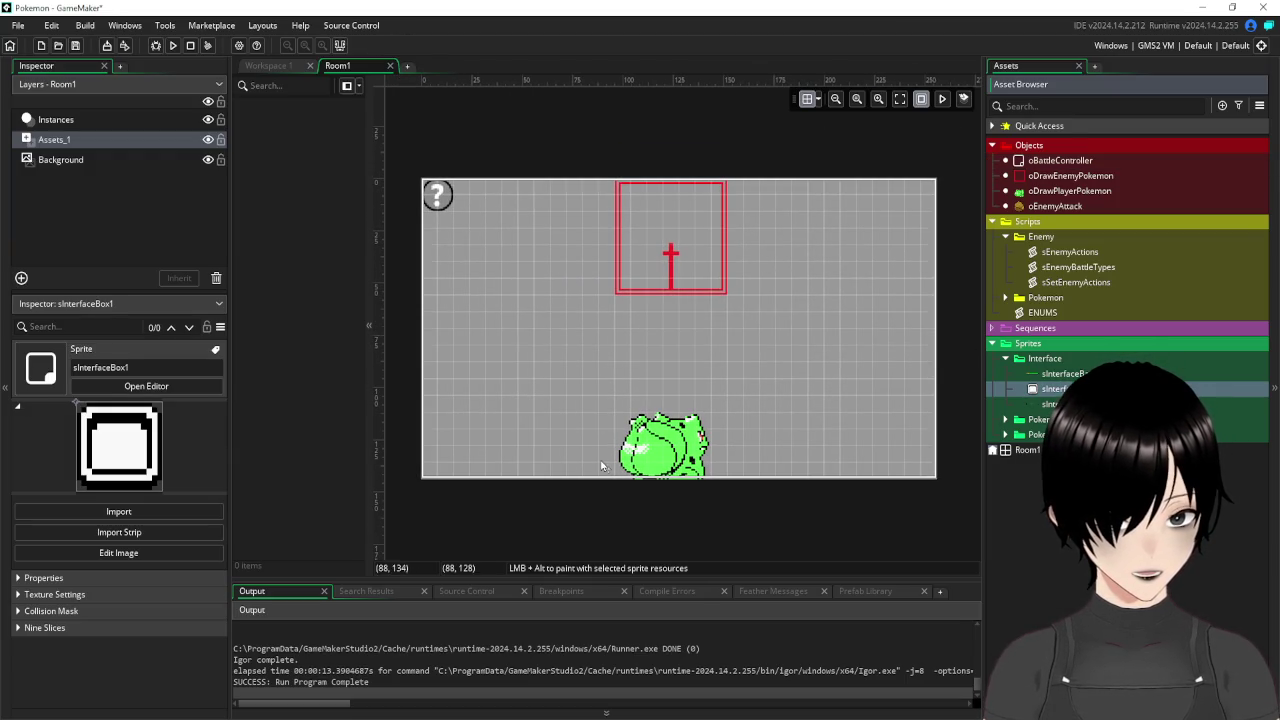
pyautogui.moveTo(1050, 400)
pyautogui.mouseDown()
pyautogui.moveTo(851, 396)
pyautogui.moveTo(750, 412)
pyautogui.moveTo(864, 413)
pyautogui.mouseUp()
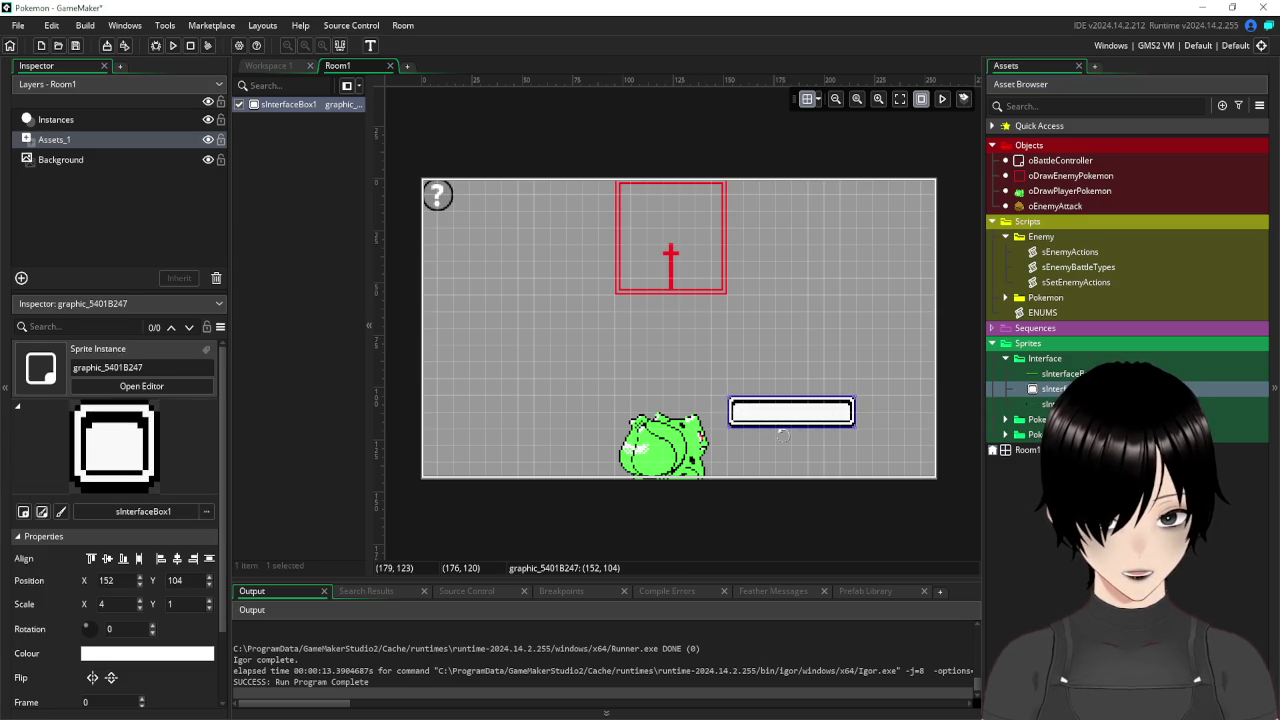
pyautogui.moveTo(785, 432)
pyautogui.mouseDown()
pyautogui.moveTo(781, 482)
pyautogui.moveTo(786, 462)
pyautogui.mouseUp()
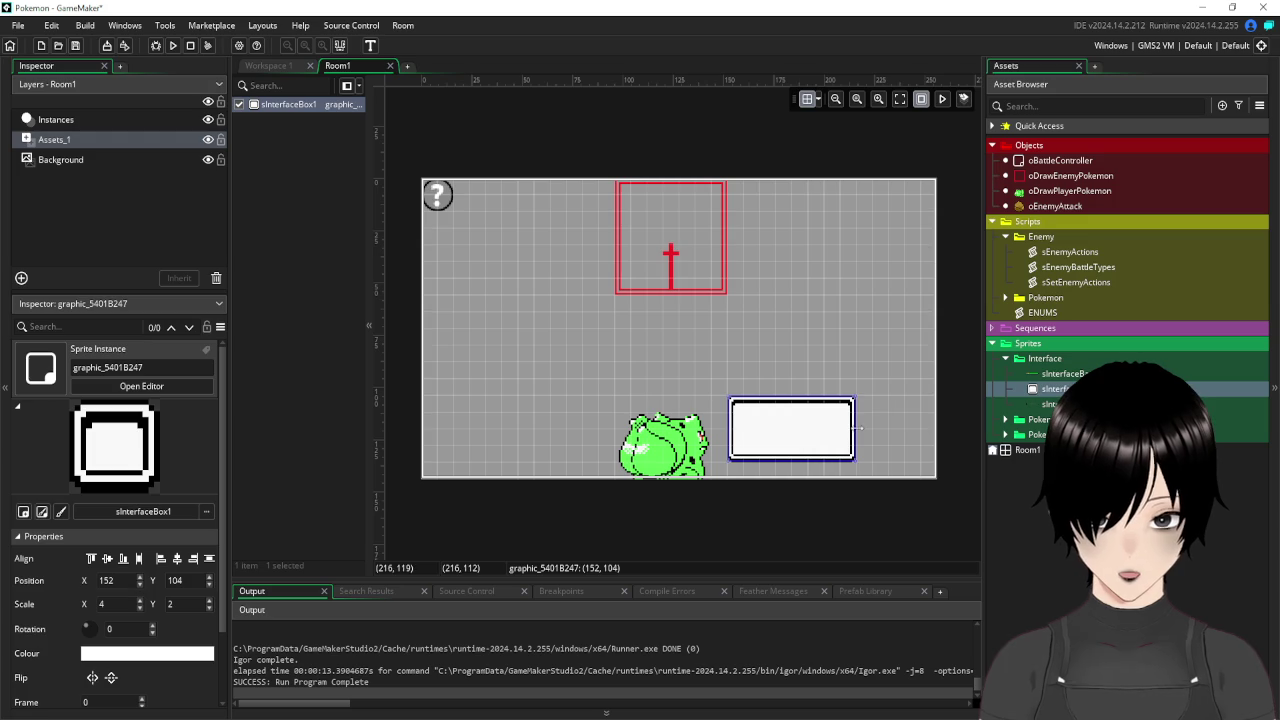
pyautogui.moveTo(858, 429); pyautogui.dragTo(935, 429)
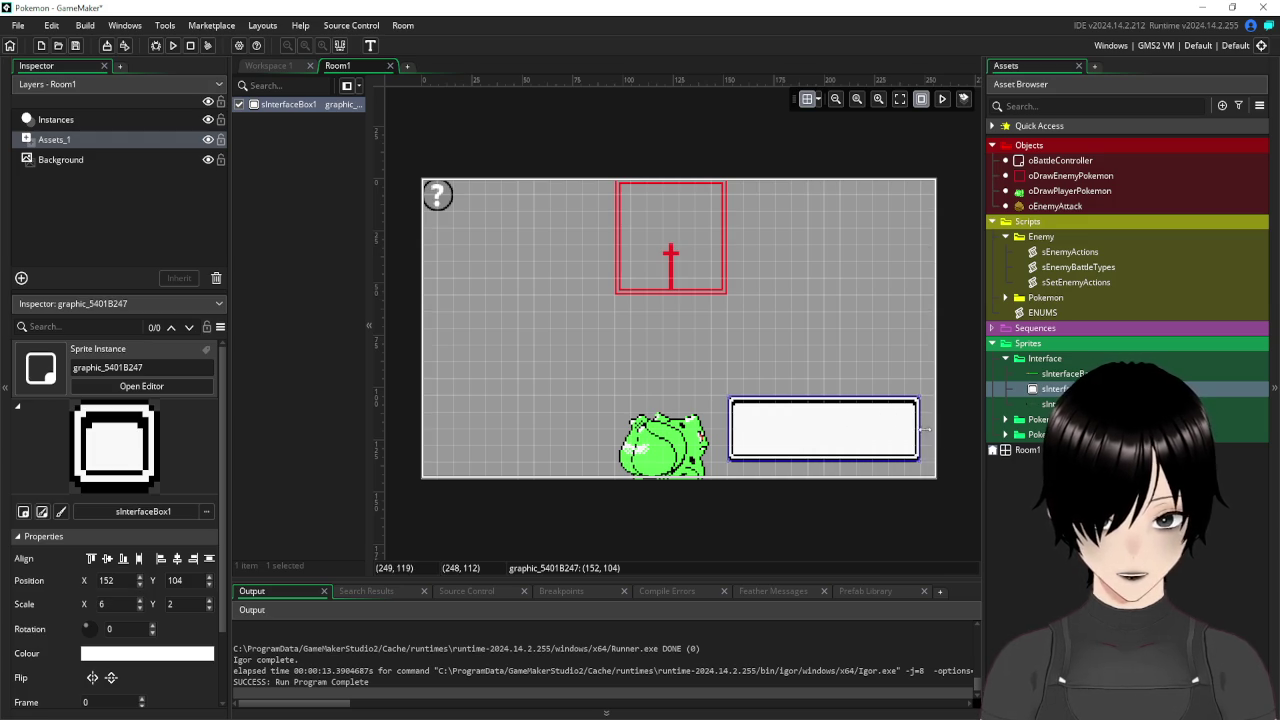
pyautogui.click(807, 292)
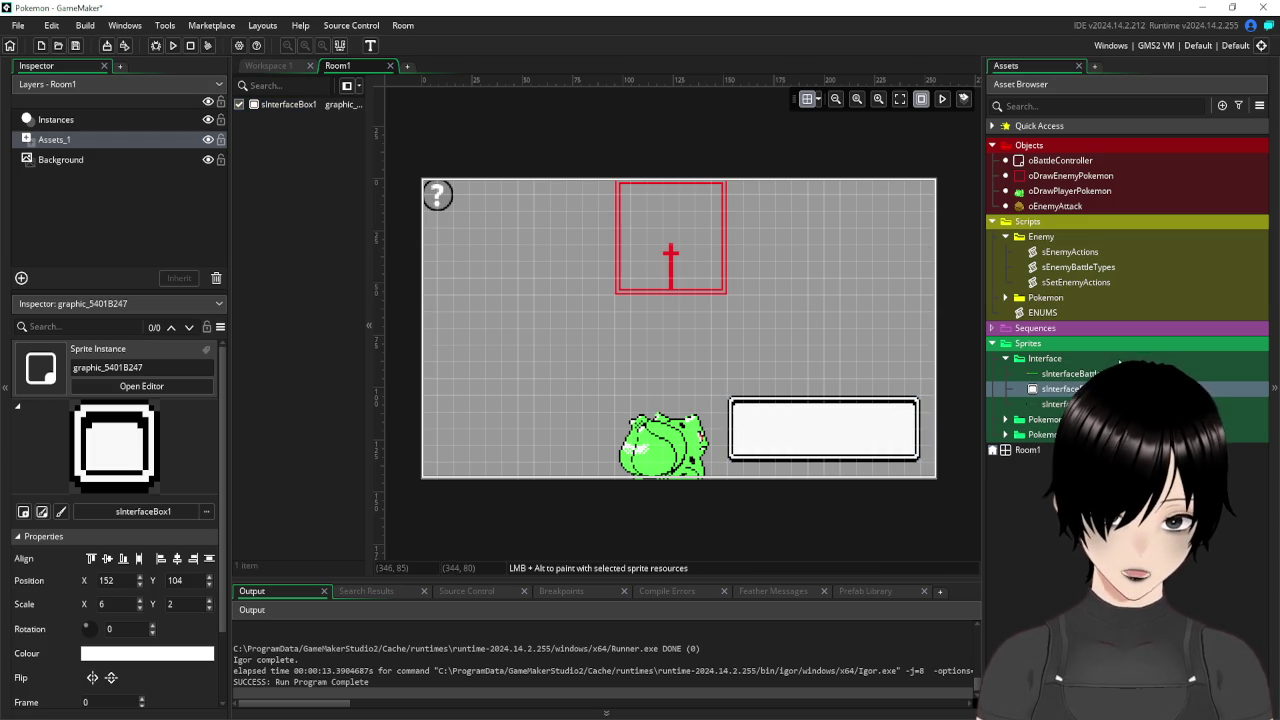
pyautogui.click(1095, 373)
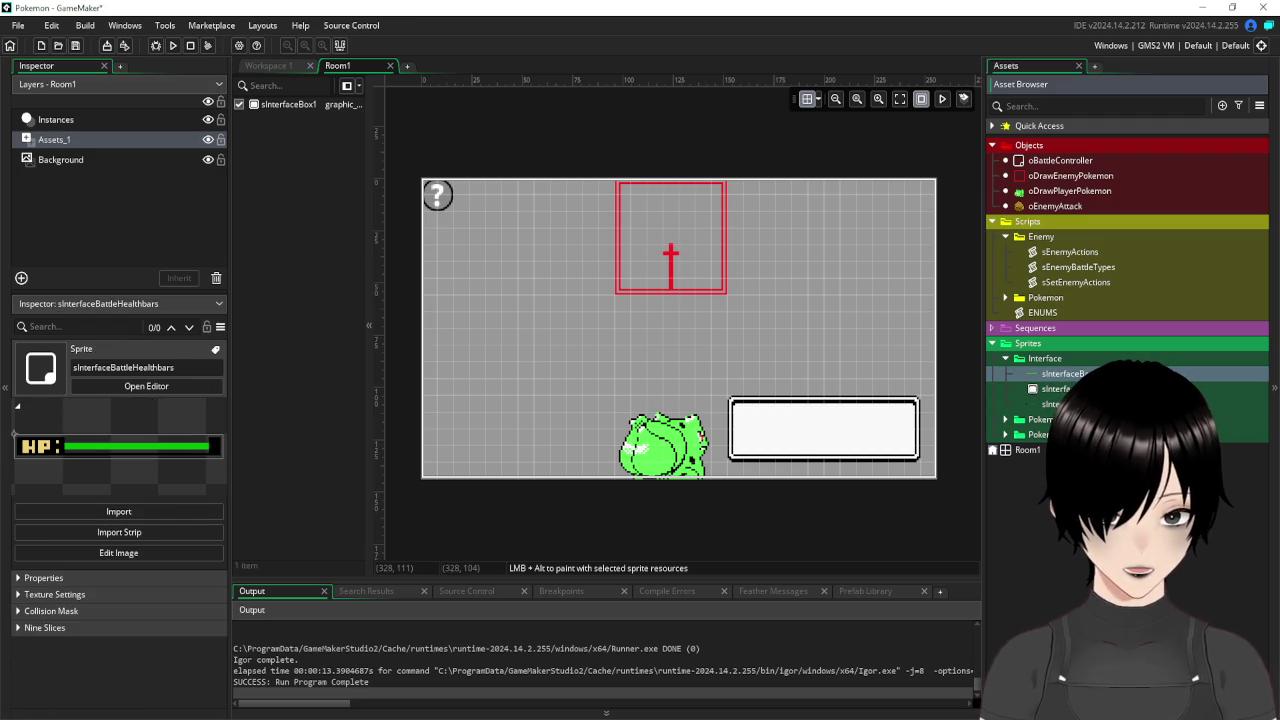
pyautogui.click(1050, 404)
# Place the sInterfacePokemon frame at top left and settle an HP bar over it at 16,16.
pyautogui.moveTo(1050, 404)
pyautogui.mouseDown()
pyautogui.moveTo(697, 322)
pyautogui.moveTo(440, 224)
pyautogui.moveTo(463, 228)
pyautogui.mouseUp()
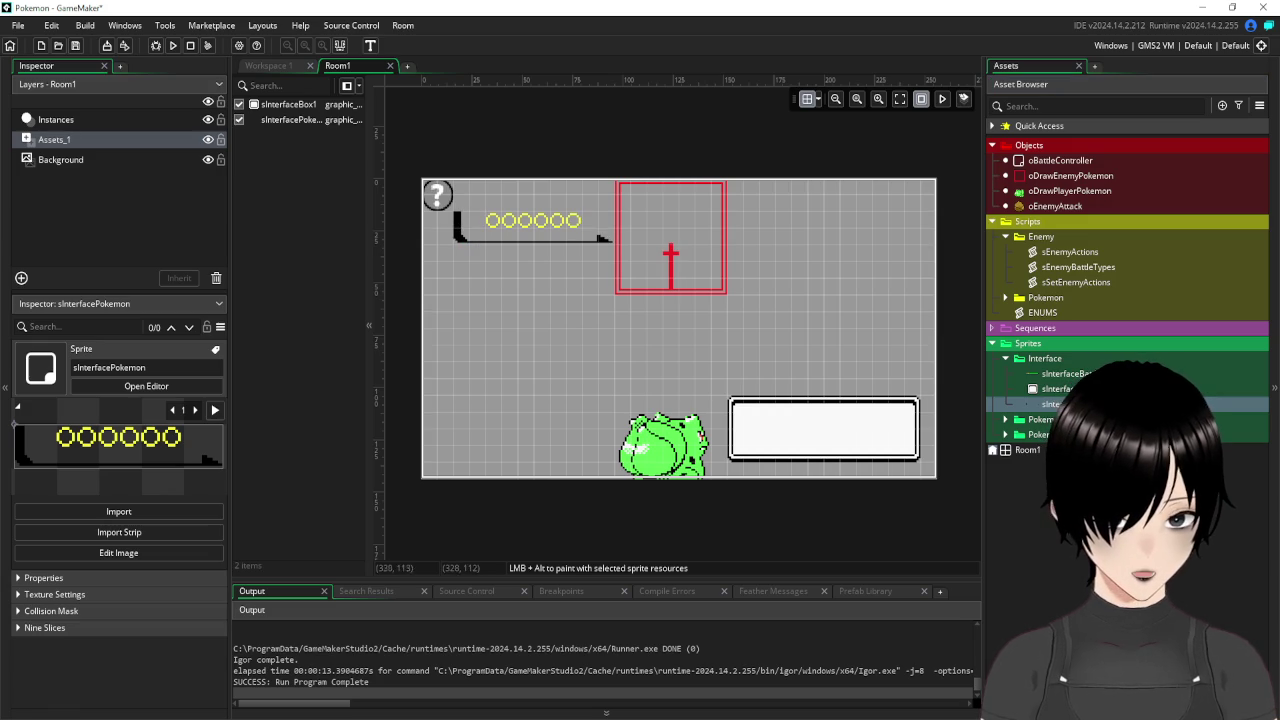
pyautogui.moveTo(1060, 373)
pyautogui.mouseDown()
pyautogui.moveTo(850, 268)
pyautogui.moveTo(480, 202)
pyautogui.moveTo(483, 229)
pyautogui.moveTo(466, 230)
pyautogui.mouseUp()
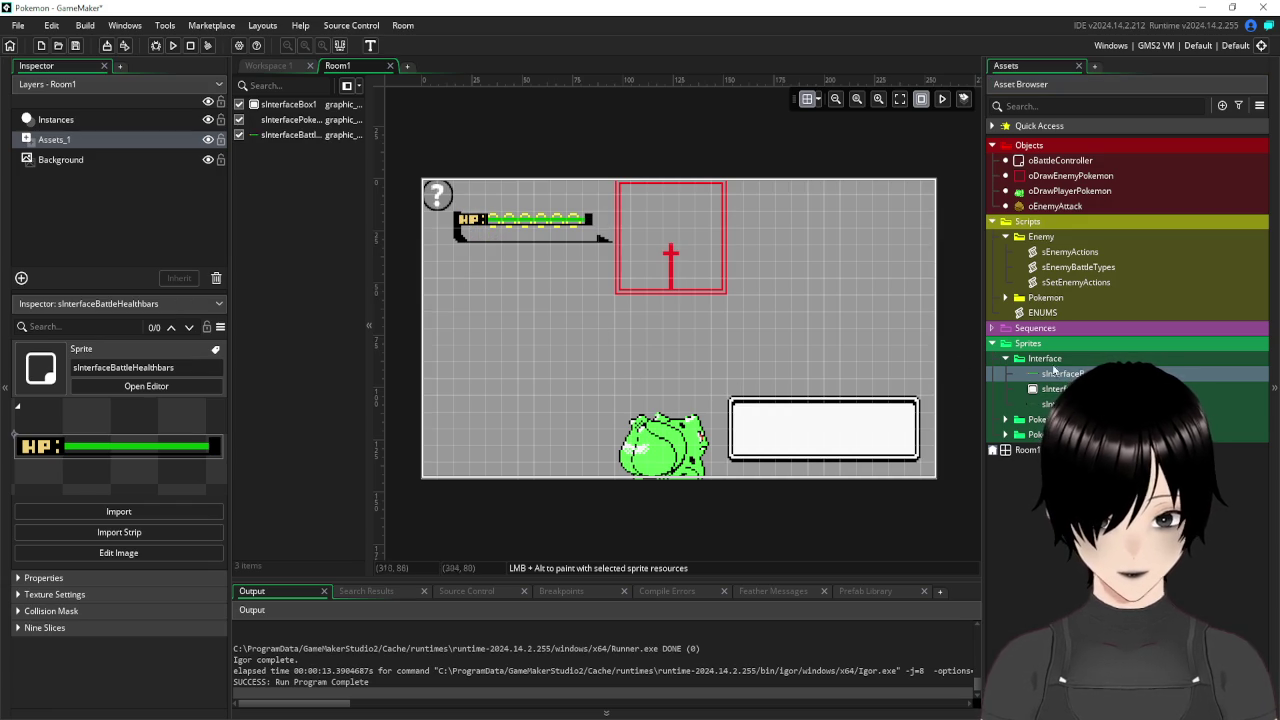
pyautogui.click(531, 248)
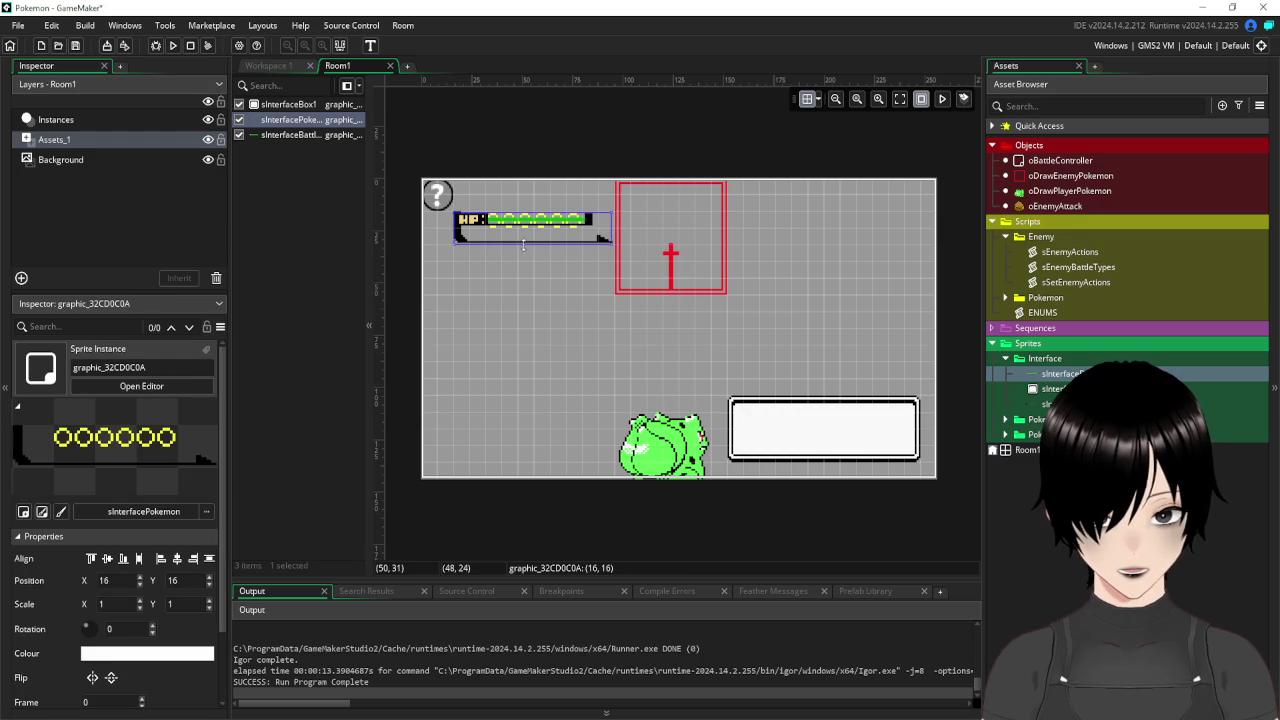
pyautogui.click(467, 220)
pyautogui.moveTo(469, 223)
pyautogui.mouseDown()
pyautogui.moveTo(492, 224)
pyautogui.moveTo(483, 205)
pyautogui.mouseUp()
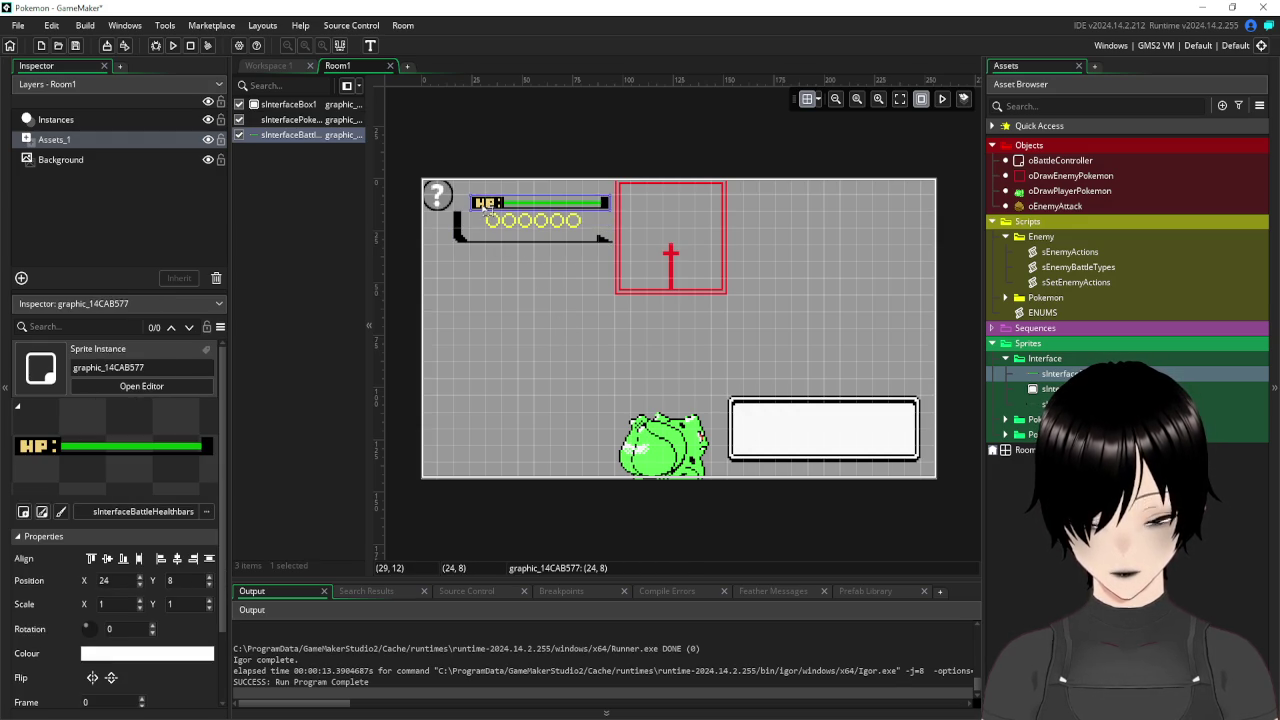
pyautogui.moveTo(485, 204); pyautogui.dragTo(466, 205)
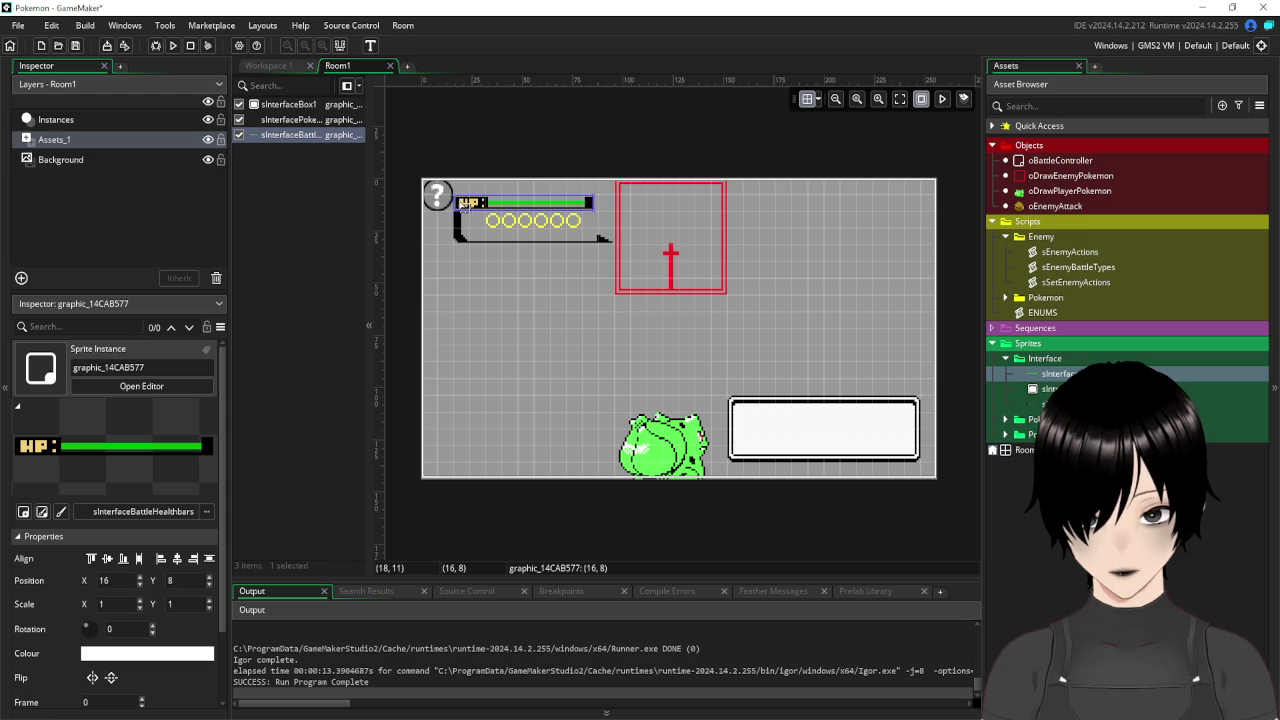
pyautogui.click(563, 323)
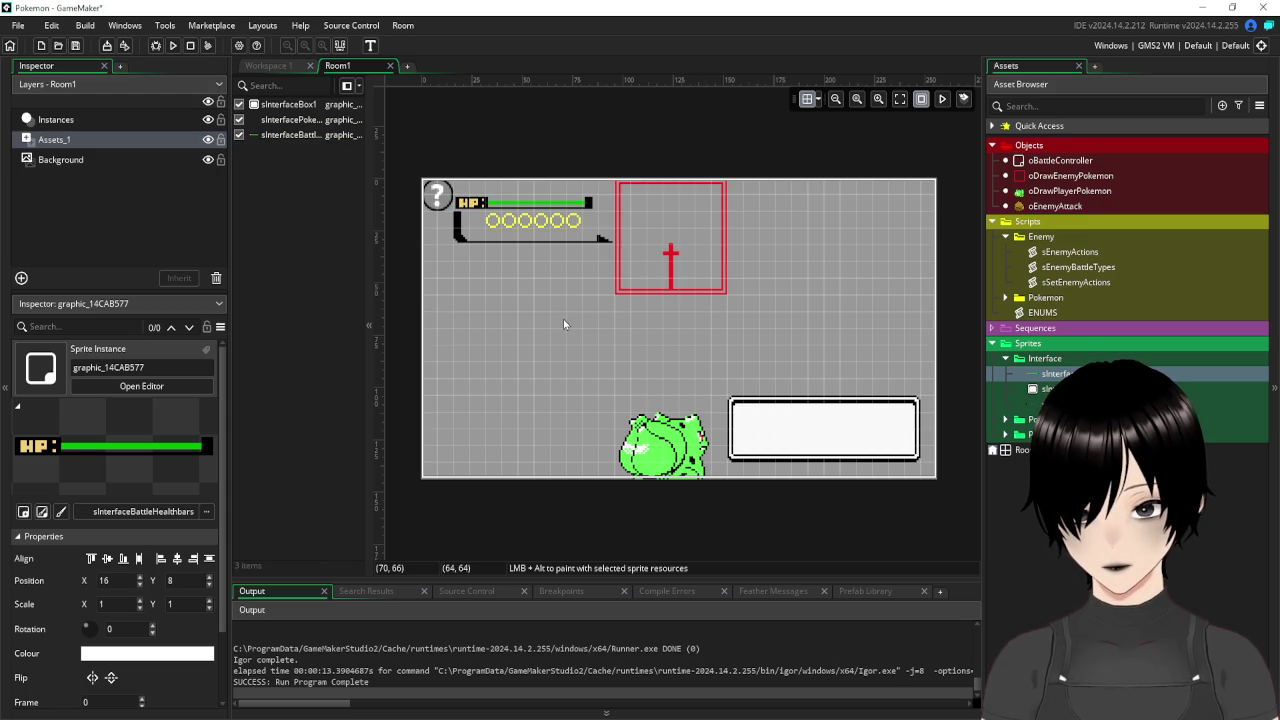
pyautogui.click(518, 243)
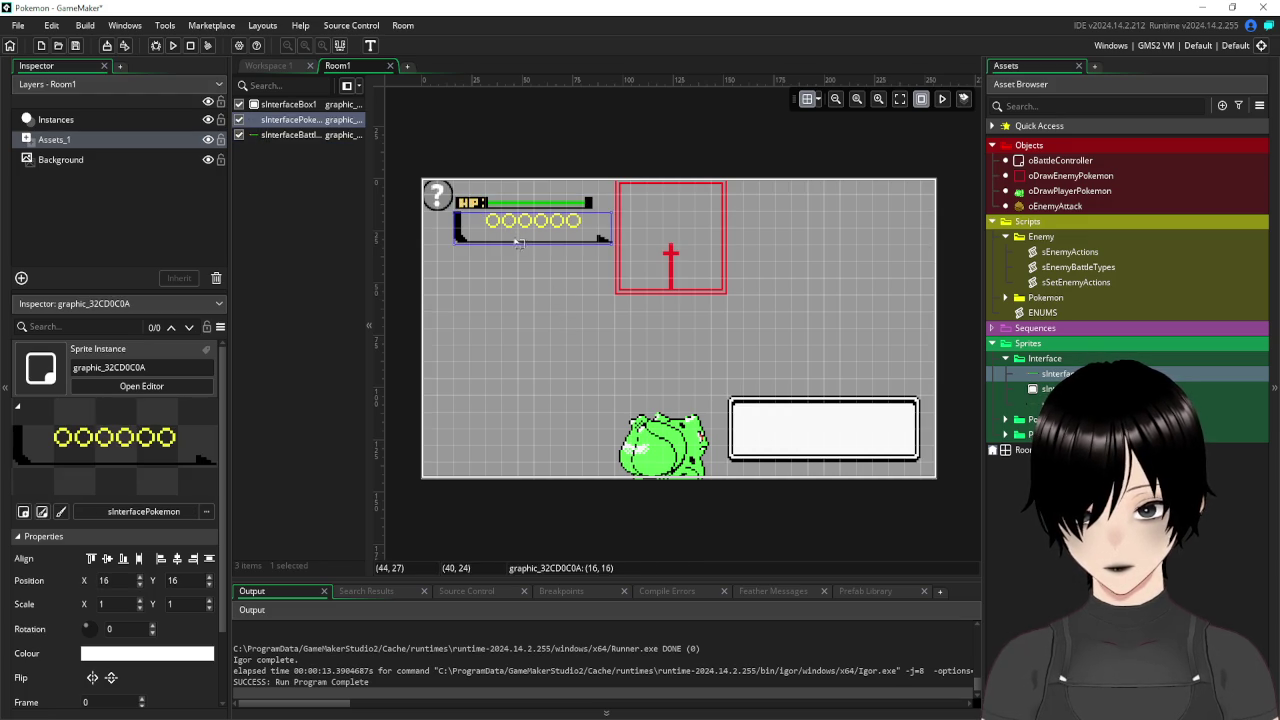
pyautogui.click(471, 203)
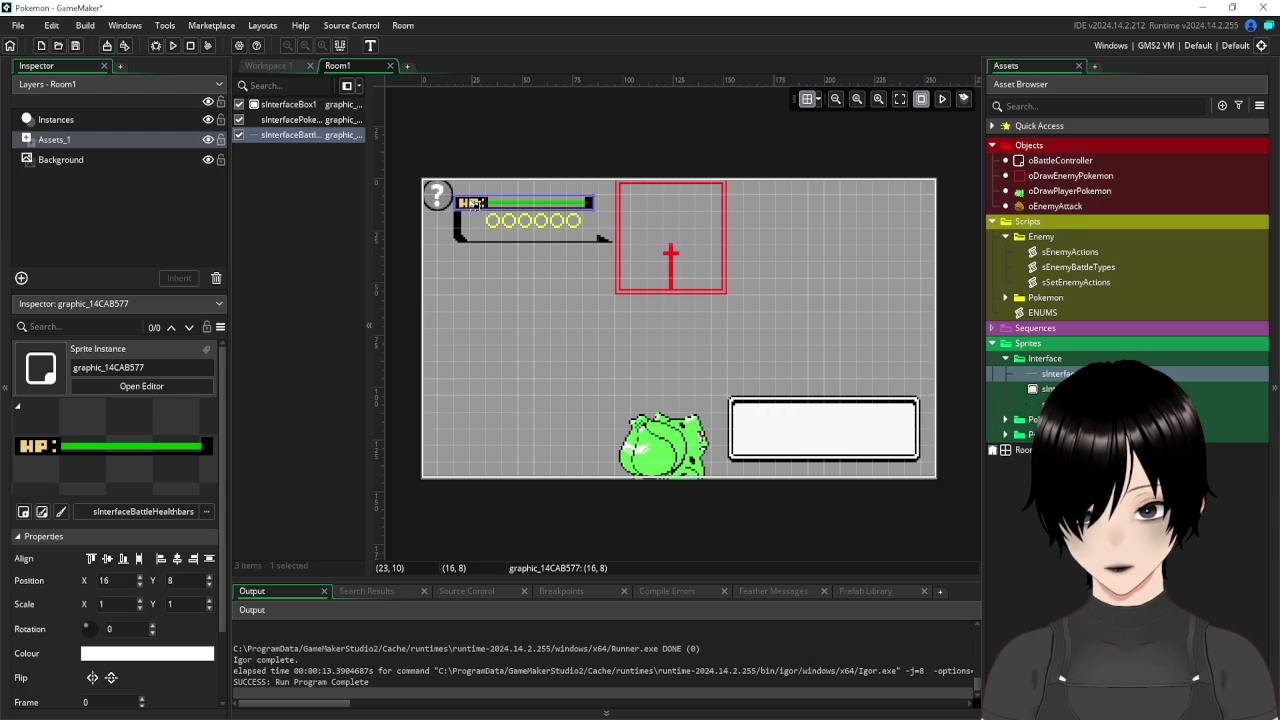
pyautogui.moveTo(471, 203); pyautogui.dragTo(471, 220)
pyautogui.click(525, 322)
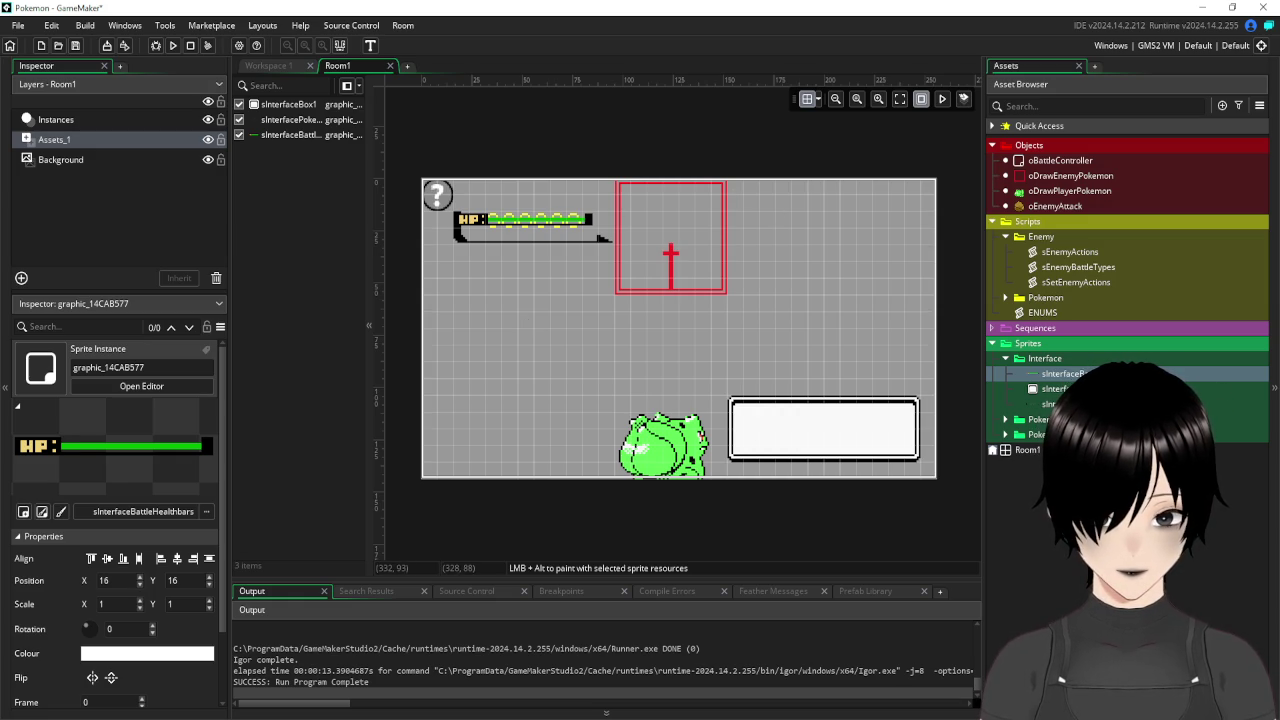
# Preview the health bar, text box and pokeball row sprites in the sprite editor.
pyautogui.doubleClick(1050, 373)
pyautogui.click(1050, 389)
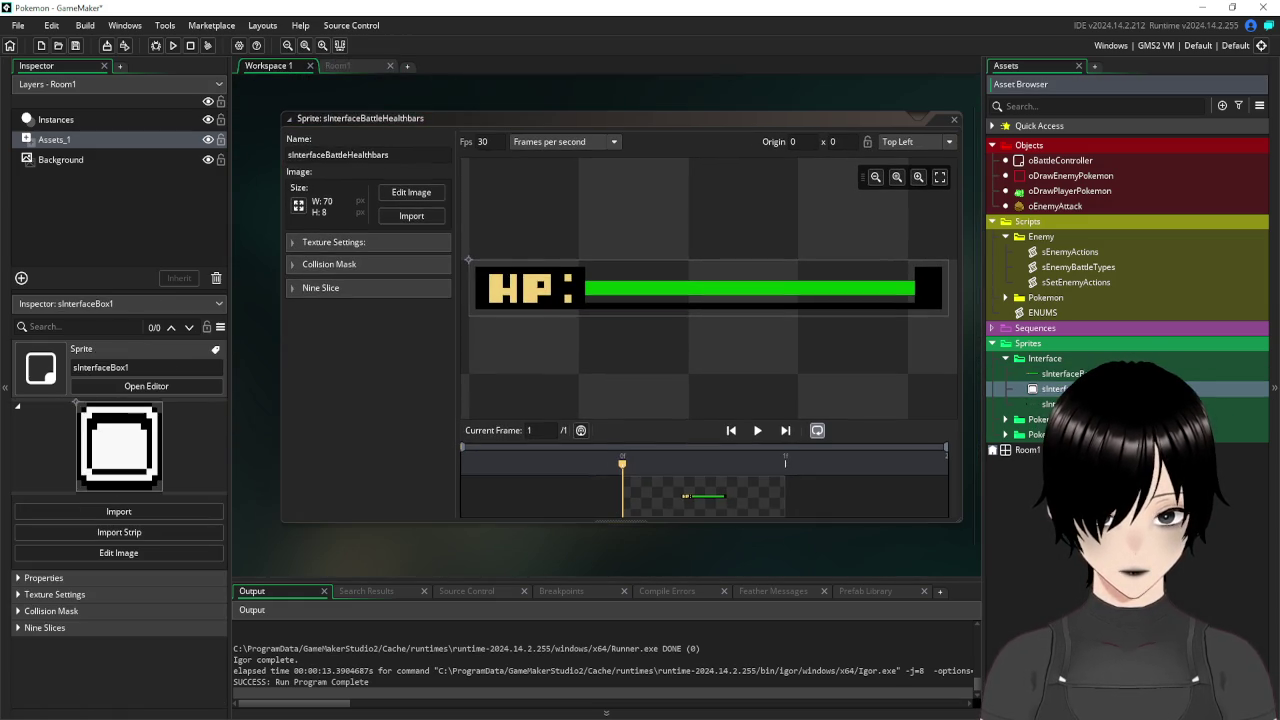
pyautogui.doubleClick(1050, 404)
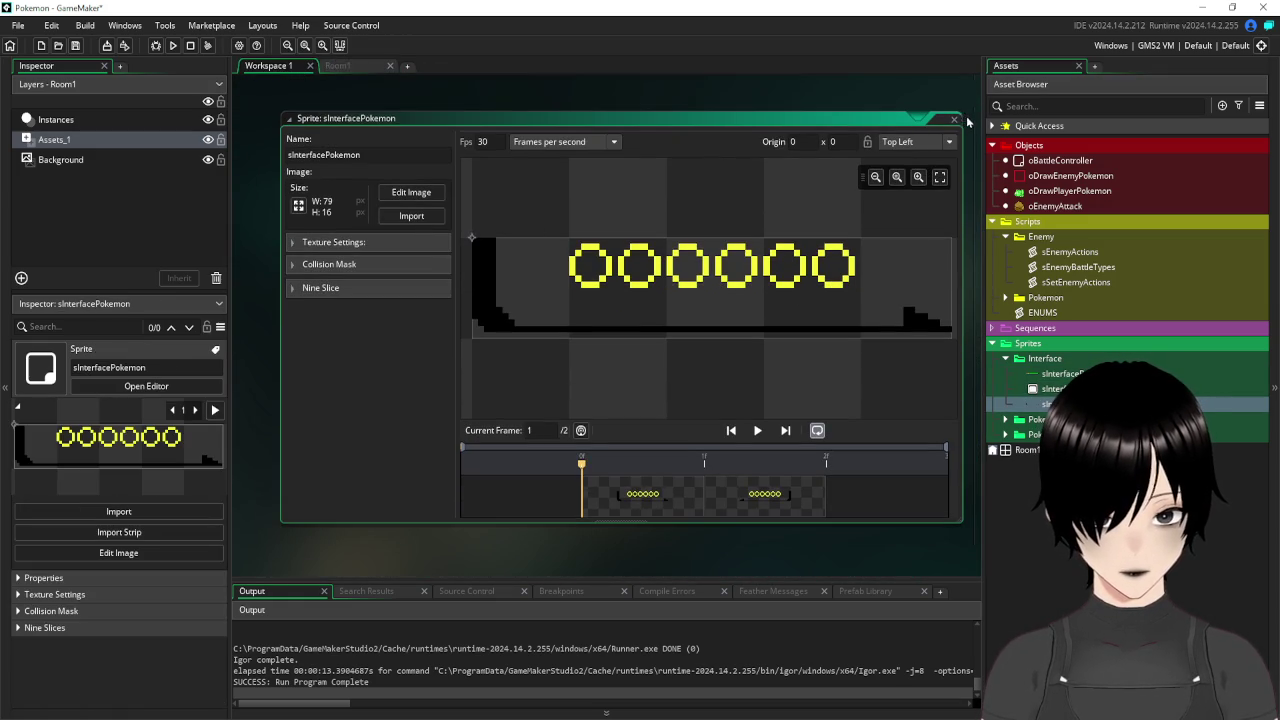
pyautogui.click(951, 124)
pyautogui.click(366, 62)
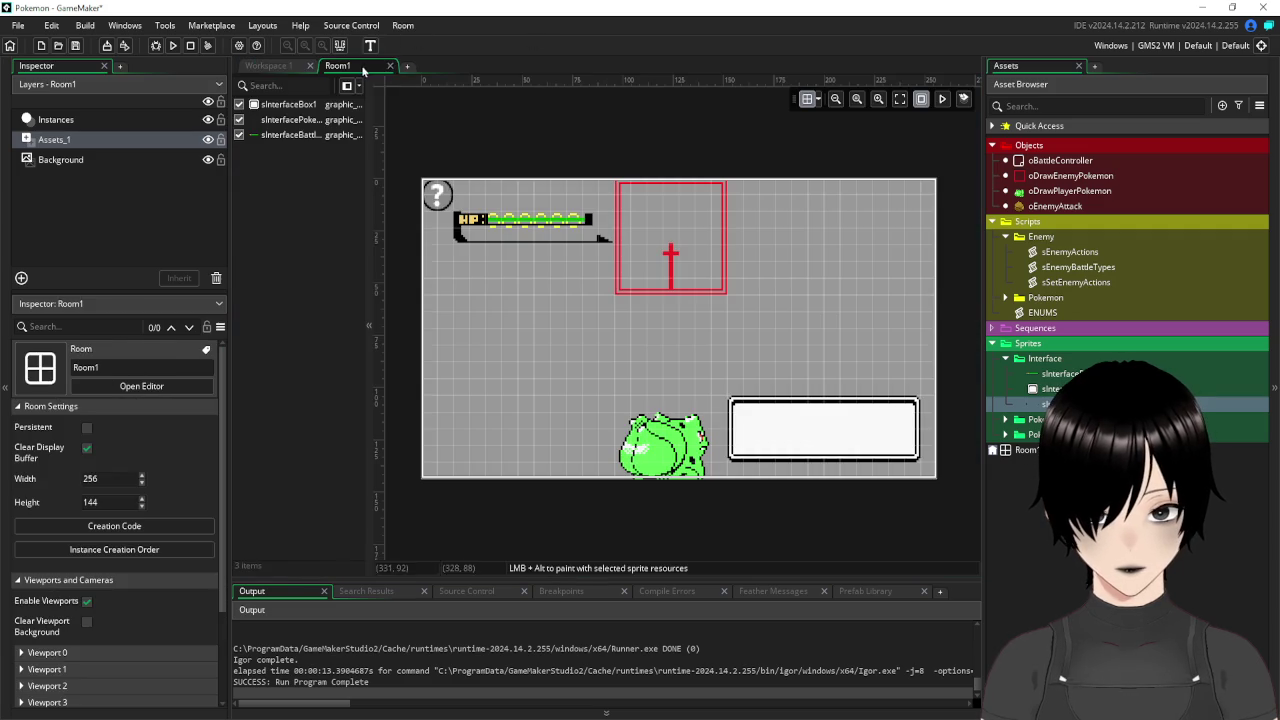
# Add a second pokeball row above the text box with animation speed 0 and frame 1.
pyautogui.click(469, 240)
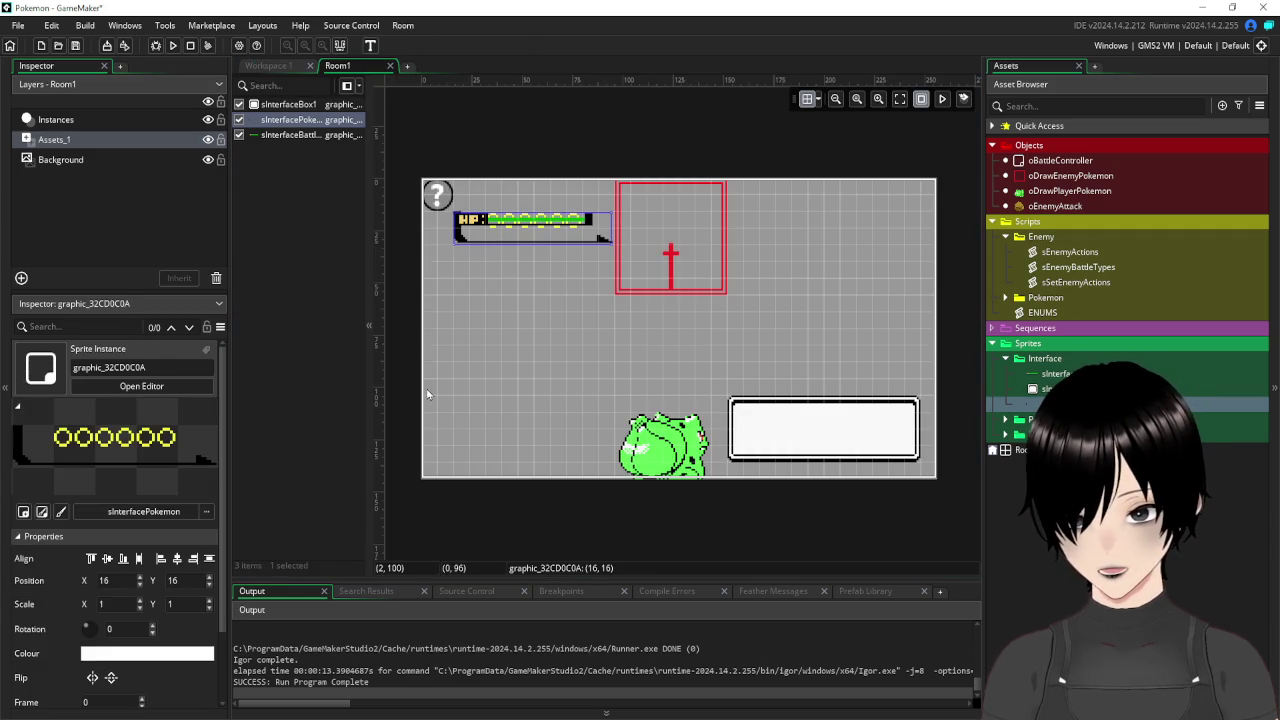
pyautogui.scroll(-1, 143, 606)
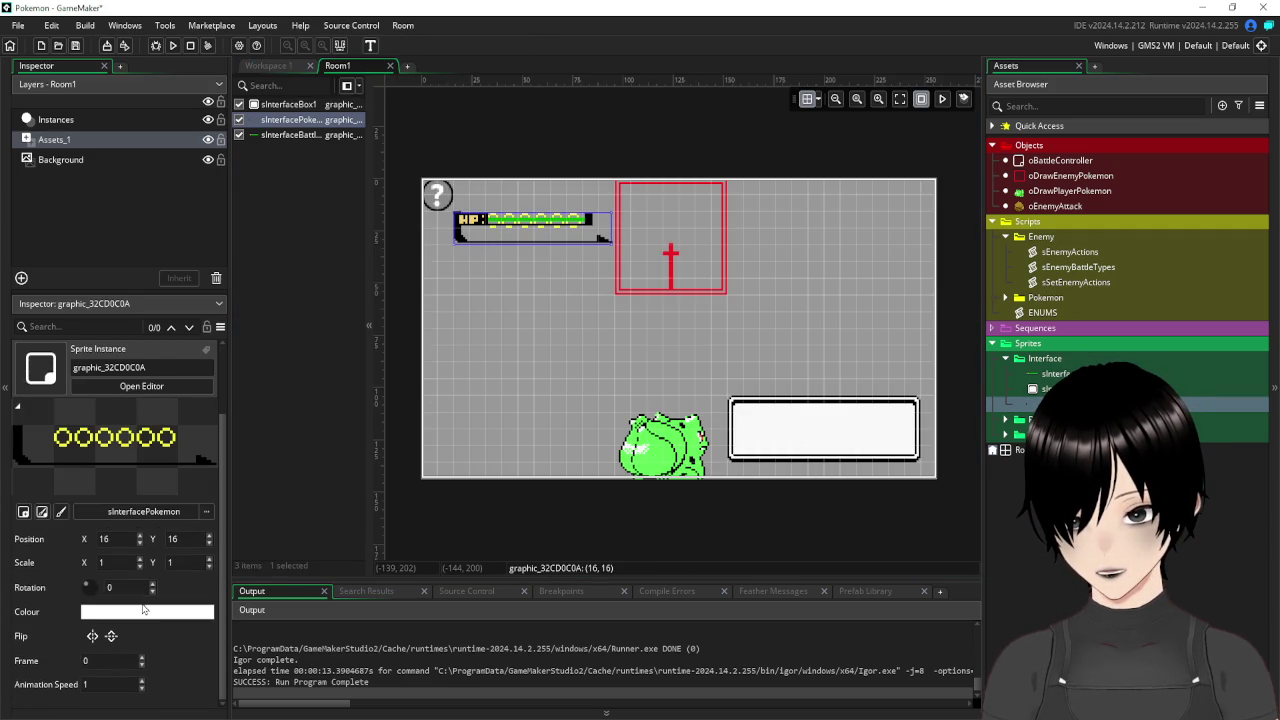
pyautogui.click(98, 688)
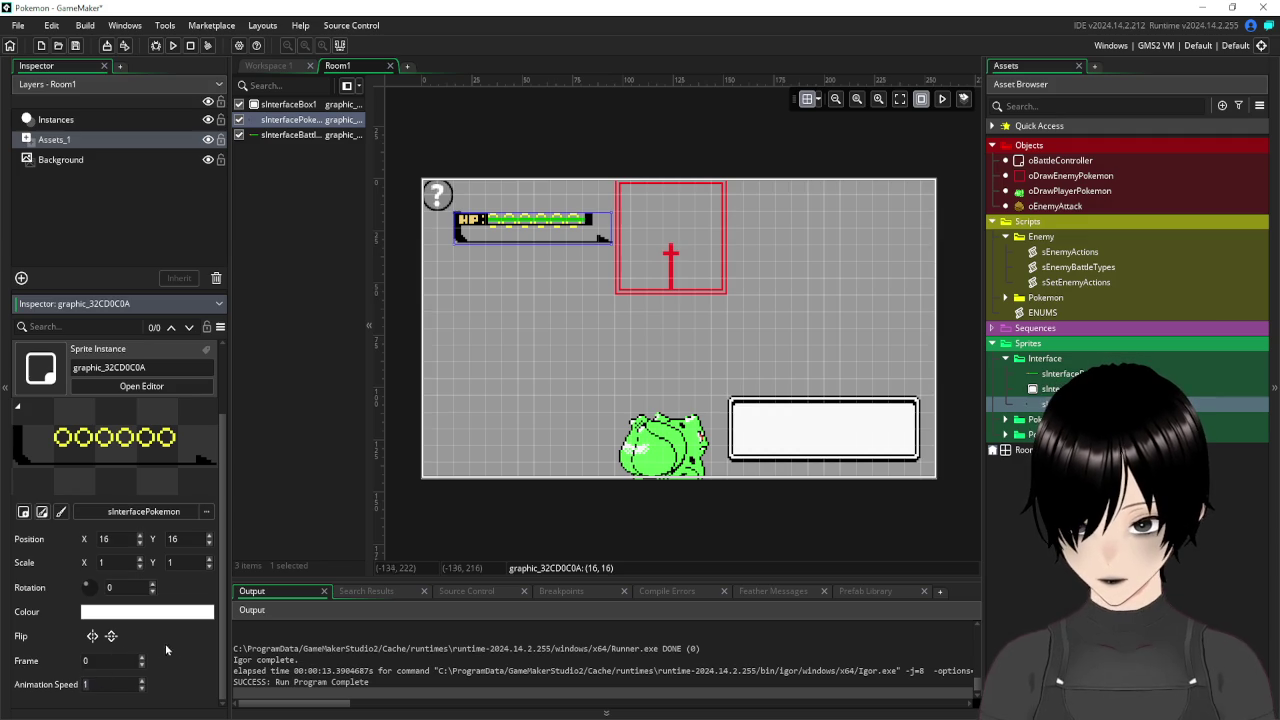
pyautogui.click(500, 335)
pyautogui.moveTo(1050, 403); pyautogui.dragTo(765, 372)
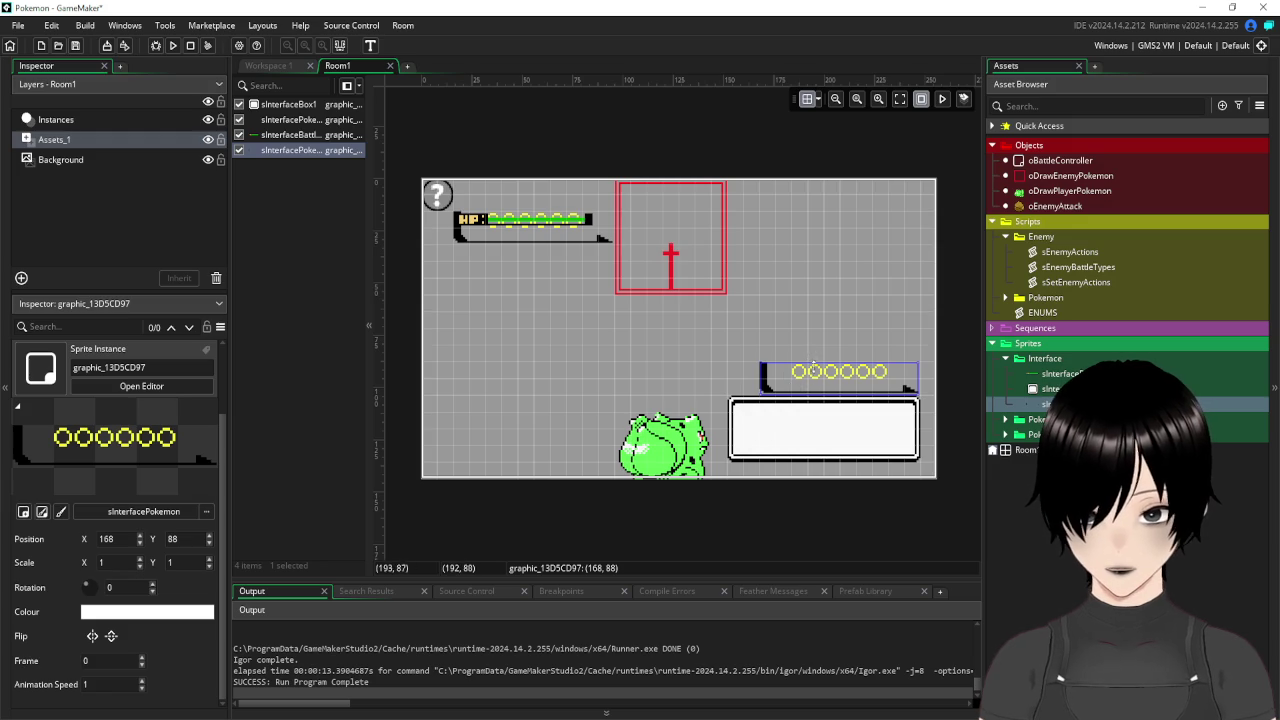
pyautogui.click(72, 694)
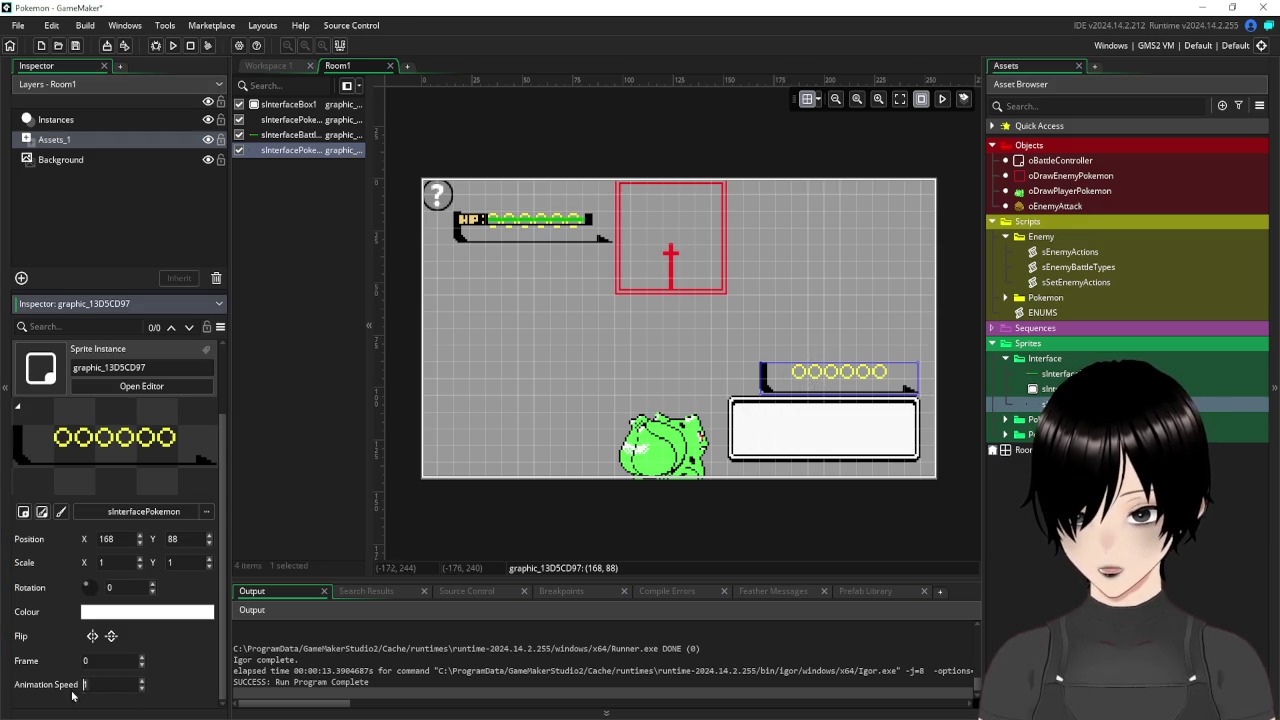
pyautogui.write('0')
pyautogui.click(97, 656)
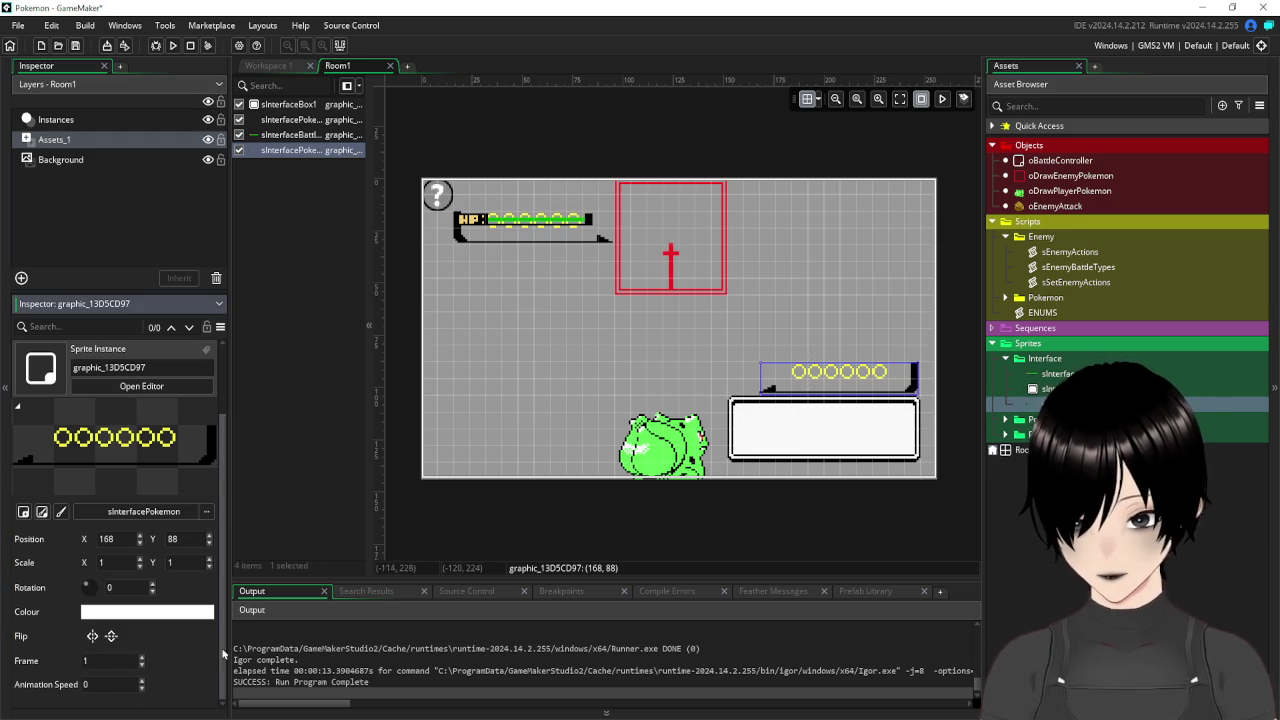
pyautogui.click(456, 511)
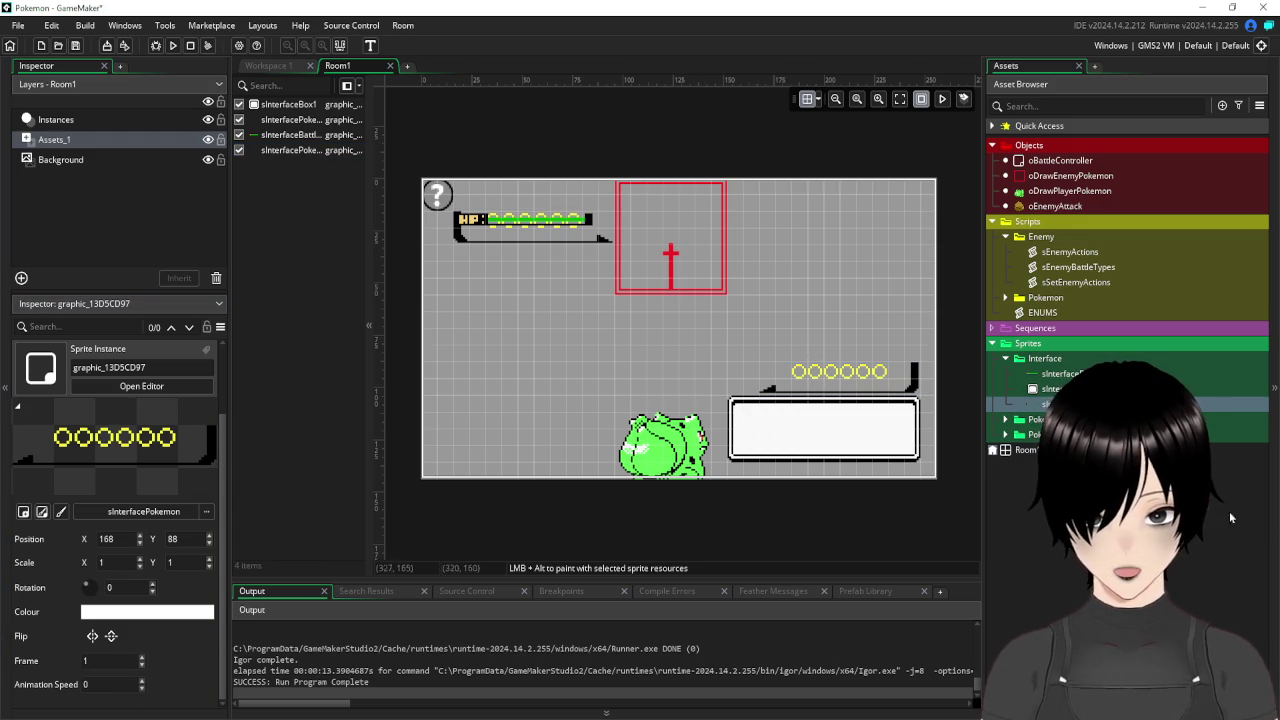
# Place an sInterfaceBattleHealthbars HP bar on the player's pokeball row and test-run the game.
pyautogui.click(1062, 373)
pyautogui.moveTo(1062, 373); pyautogui.dragTo(792, 376)
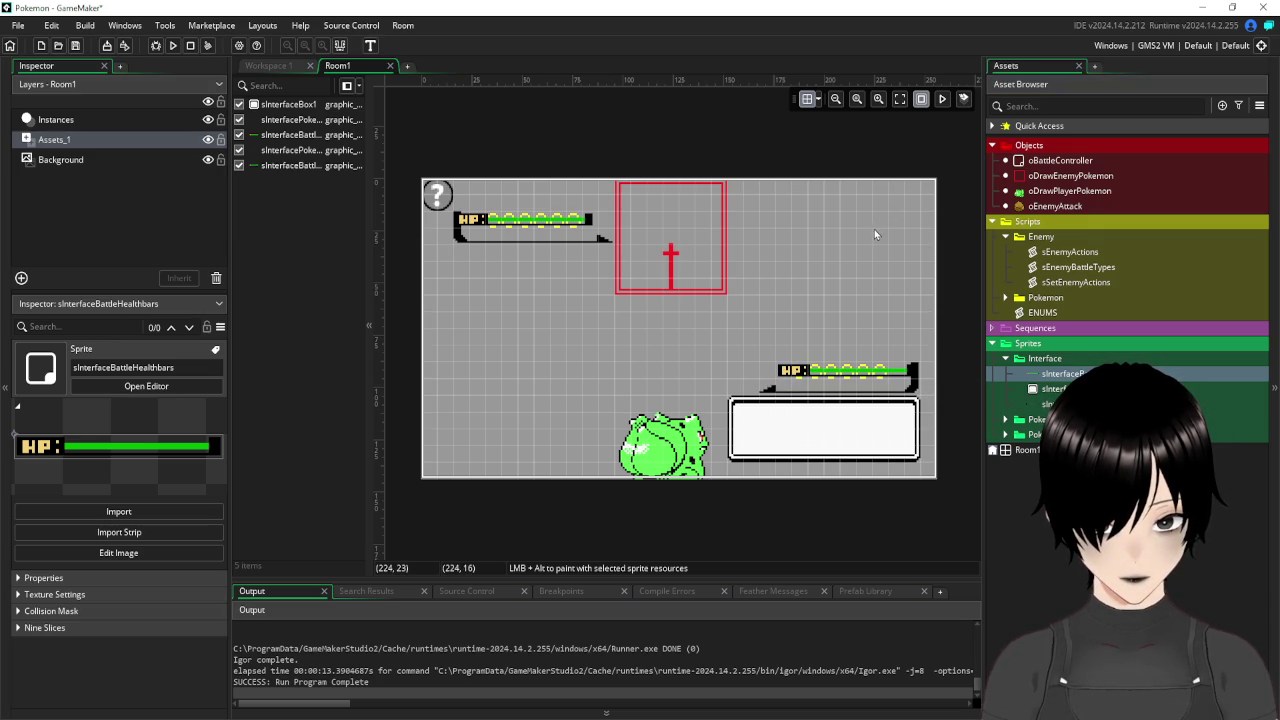
pyautogui.click(789, 396)
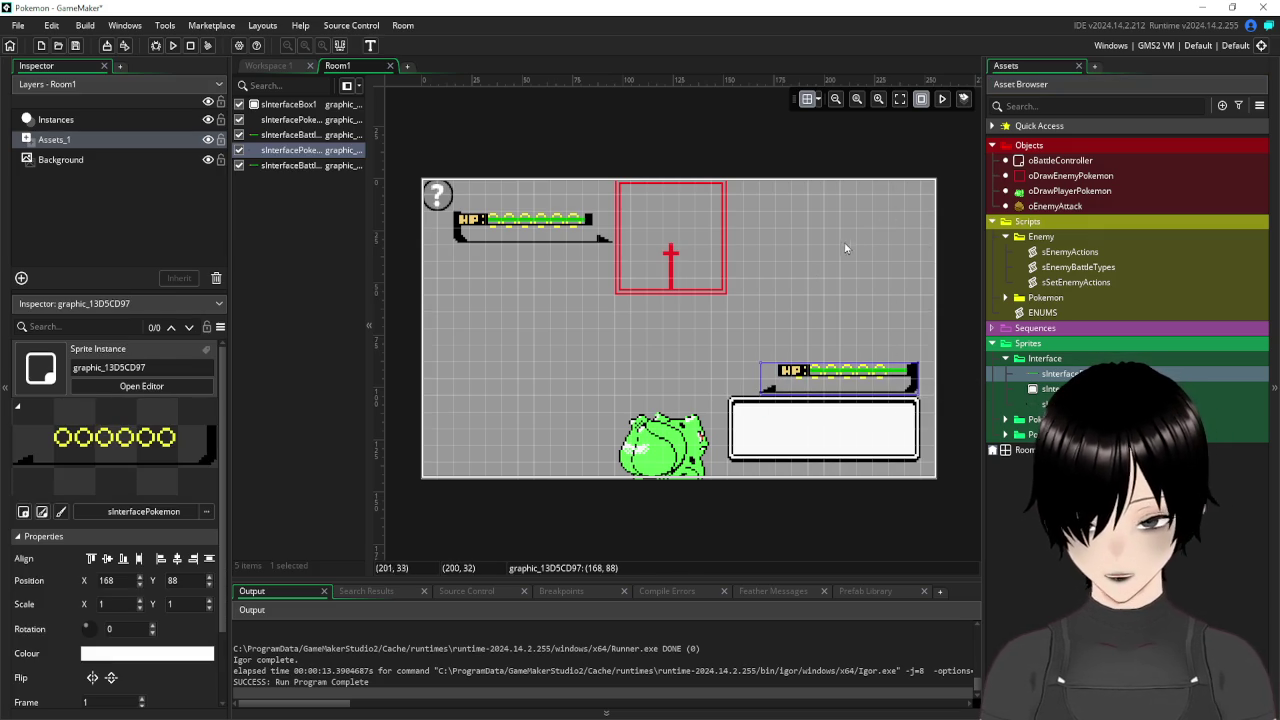
pyautogui.click(172, 45)
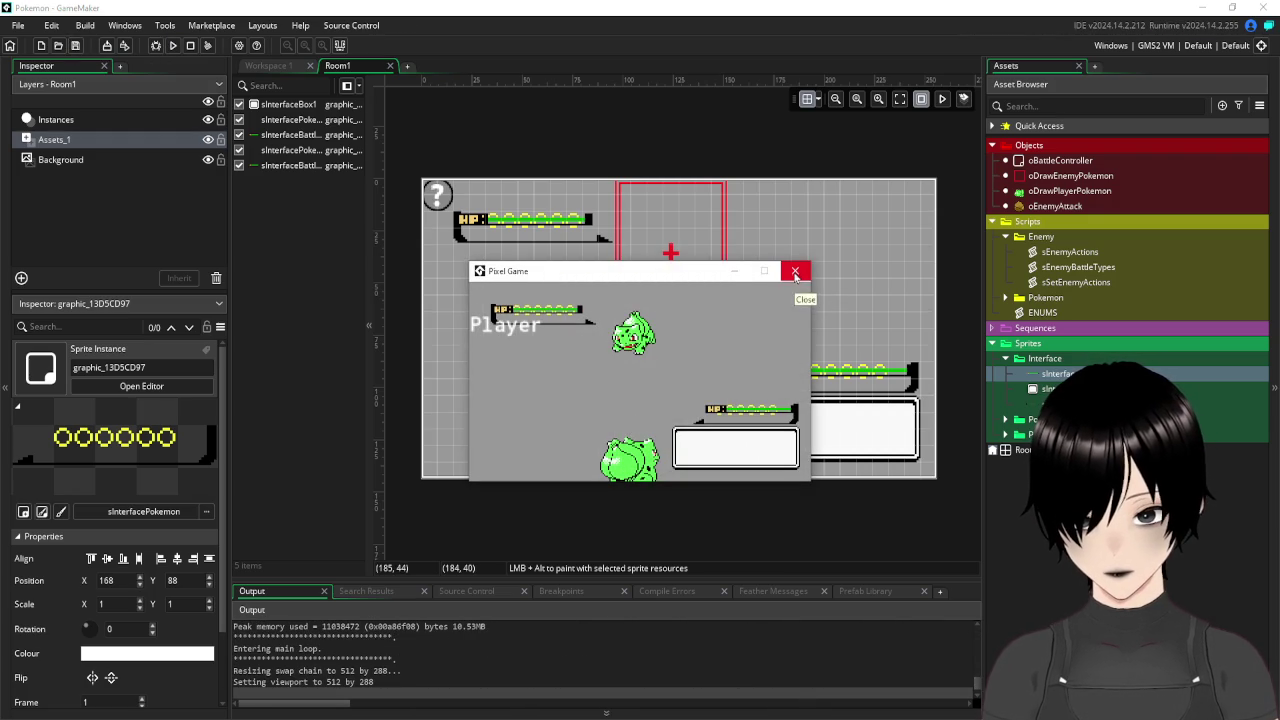
# Close the running Pixel Game window after checking the battle layout.
pyautogui.click(795, 270)
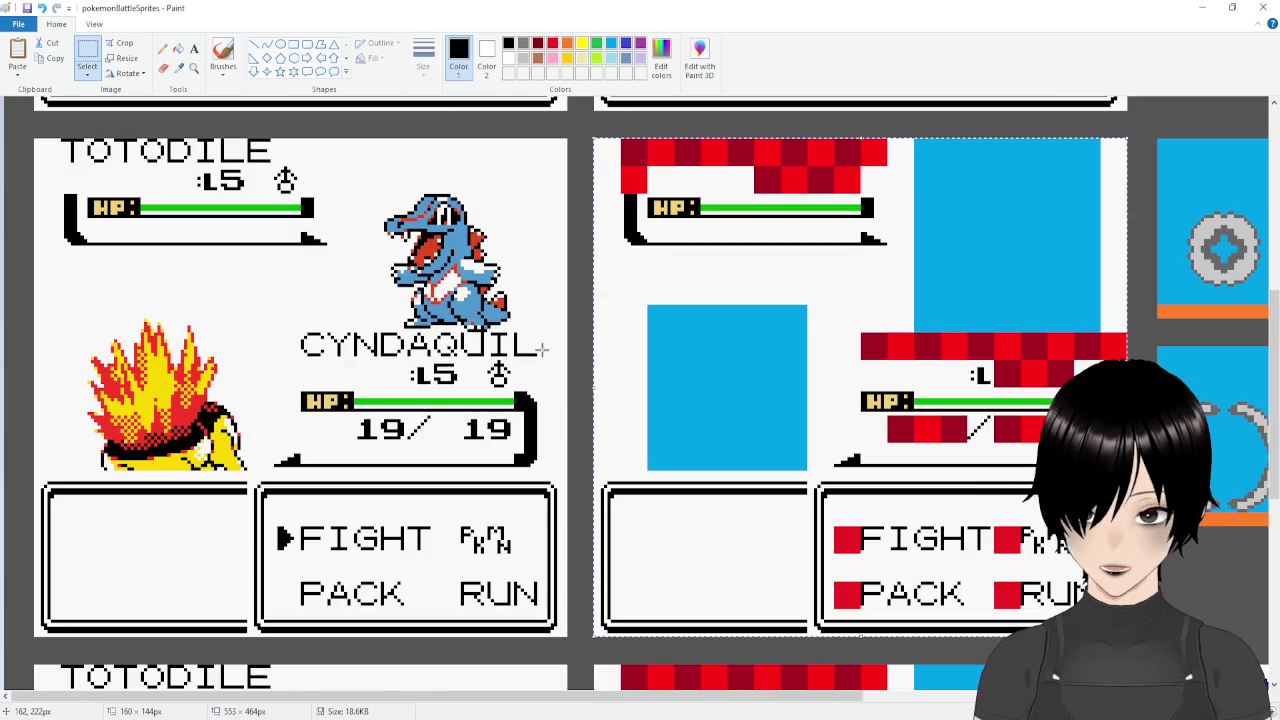
# Scroll through the pokemonBattleSprites reference sheet to compare HP frame and text box placement.
pyautogui.scroll(-5, 665, 390)
pyautogui.scroll(-1, 665, 390)
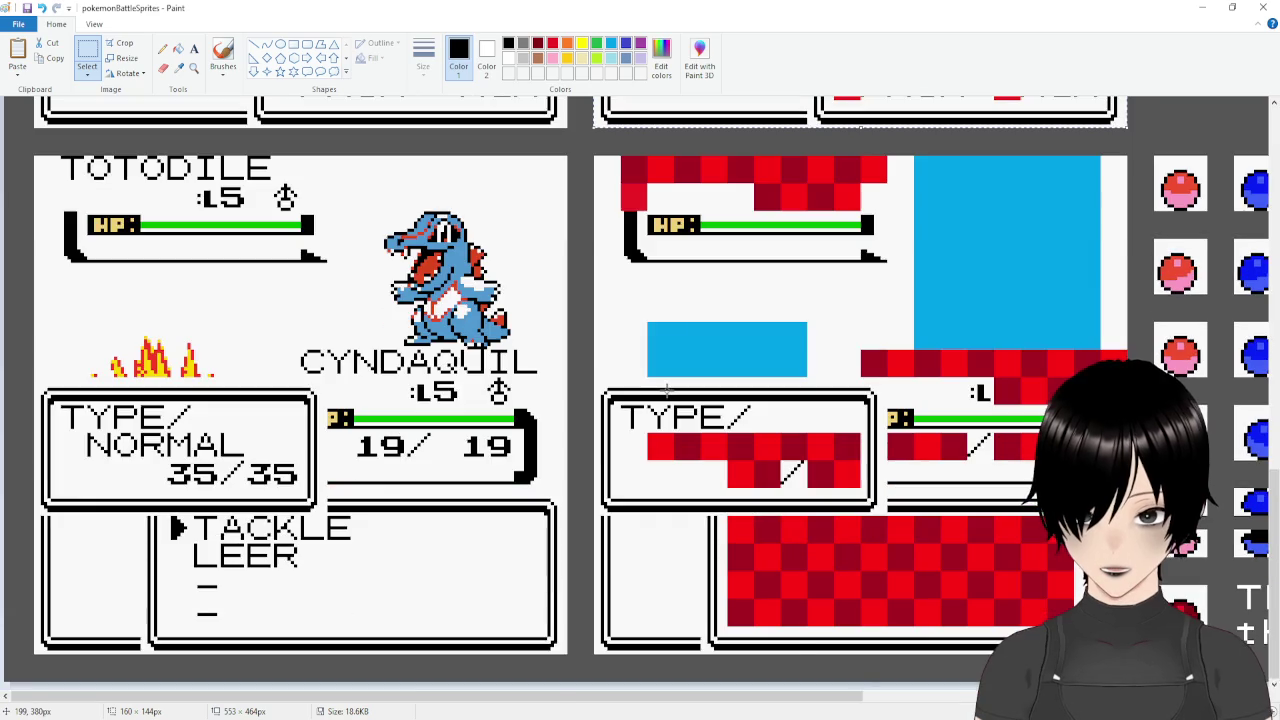
pyautogui.scroll(8, 665, 390)
pyautogui.scroll(3, 665, 390)
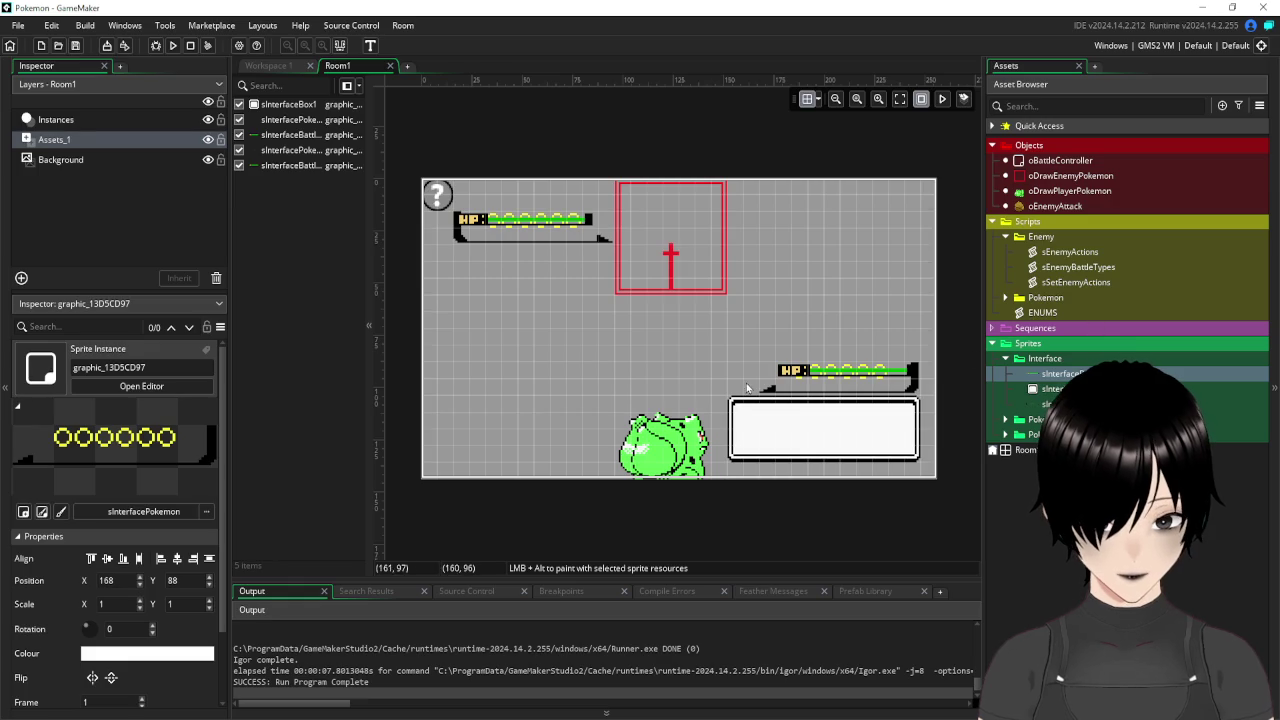
# Move the Bulbasaur instance up to Y 64 and the text box to 80,112.
pyautogui.click(117, 122)
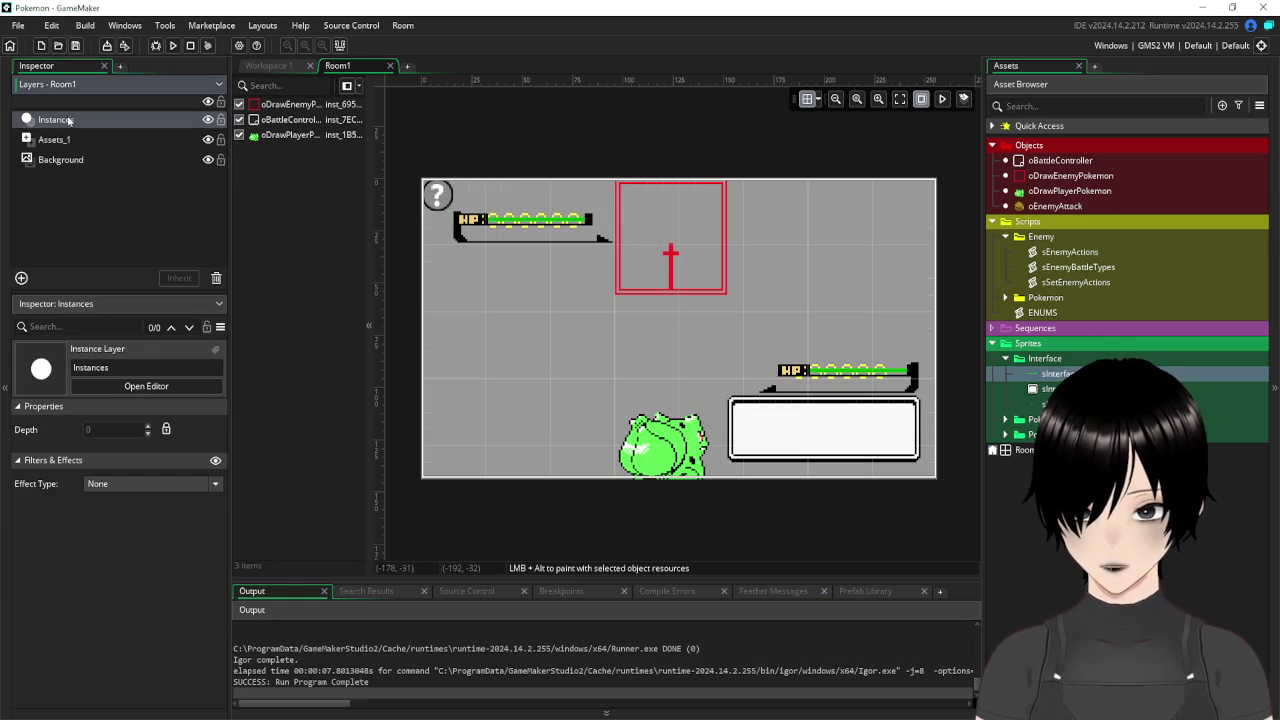
pyautogui.click(671, 440)
pyautogui.moveTo(671, 444); pyautogui.dragTo(671, 405)
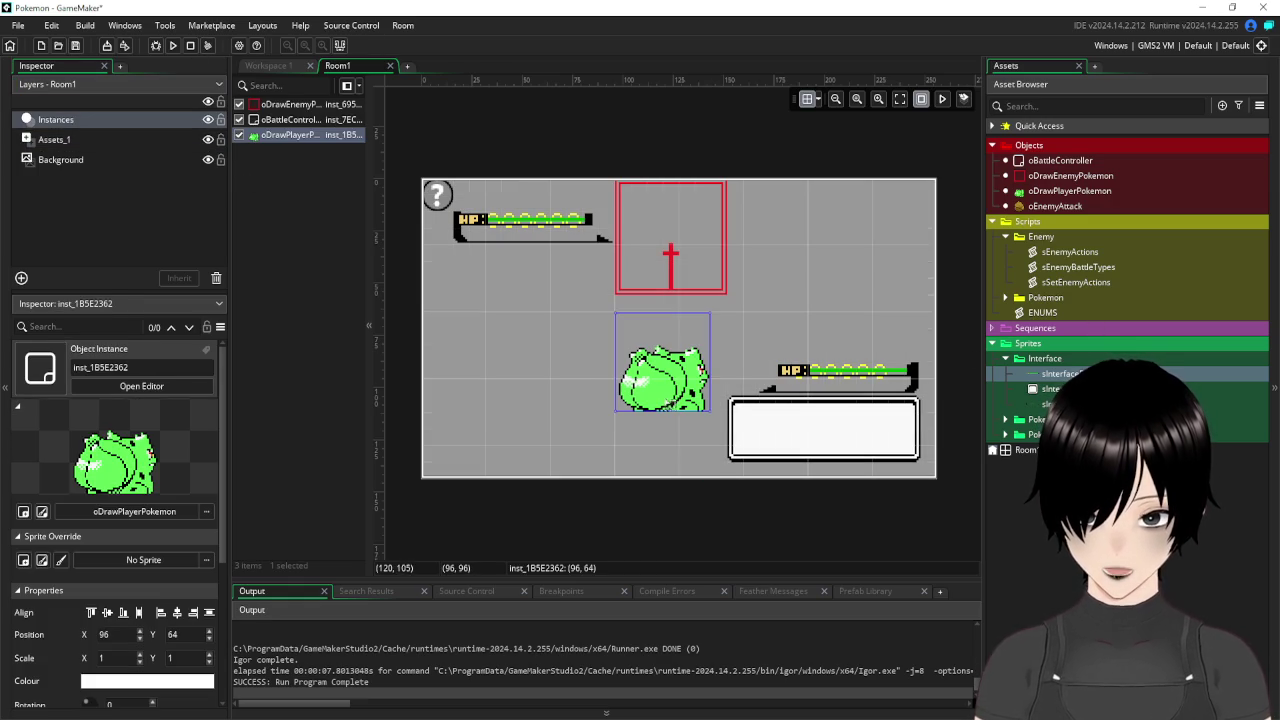
pyautogui.click(762, 428)
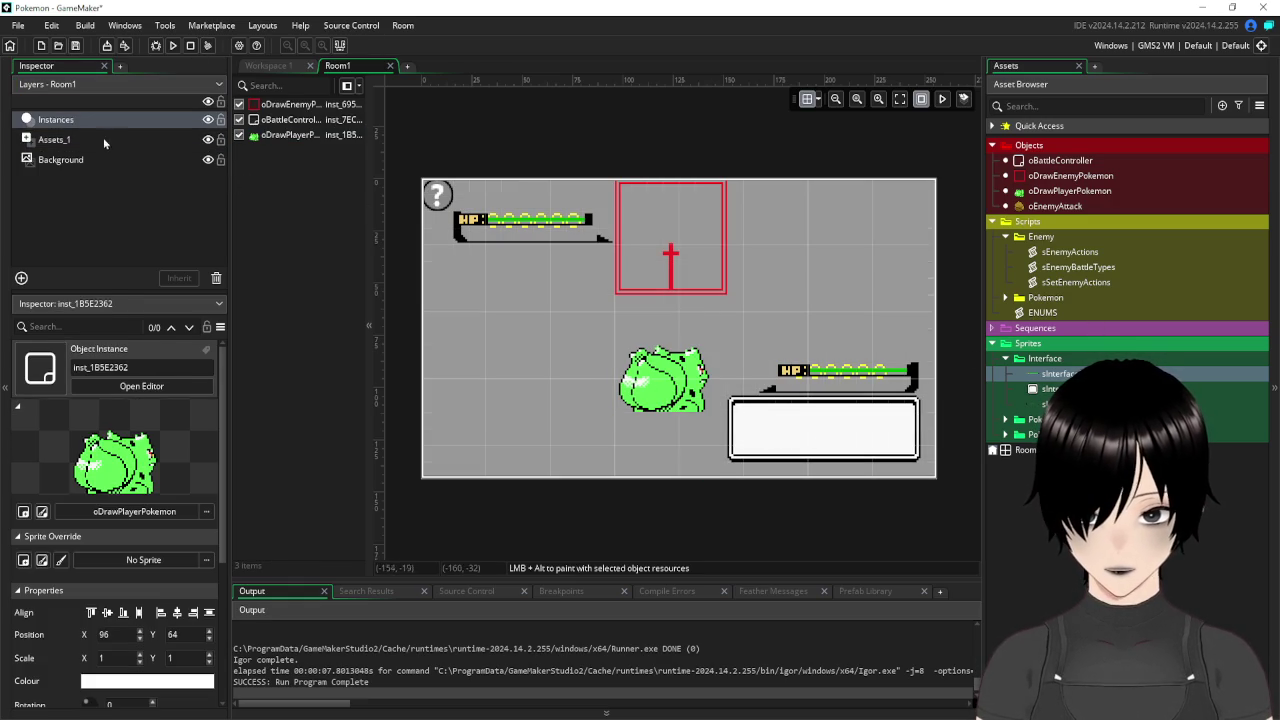
pyautogui.click(90, 138)
pyautogui.click(826, 428)
pyautogui.moveTo(806, 432); pyautogui.dragTo(660, 445)
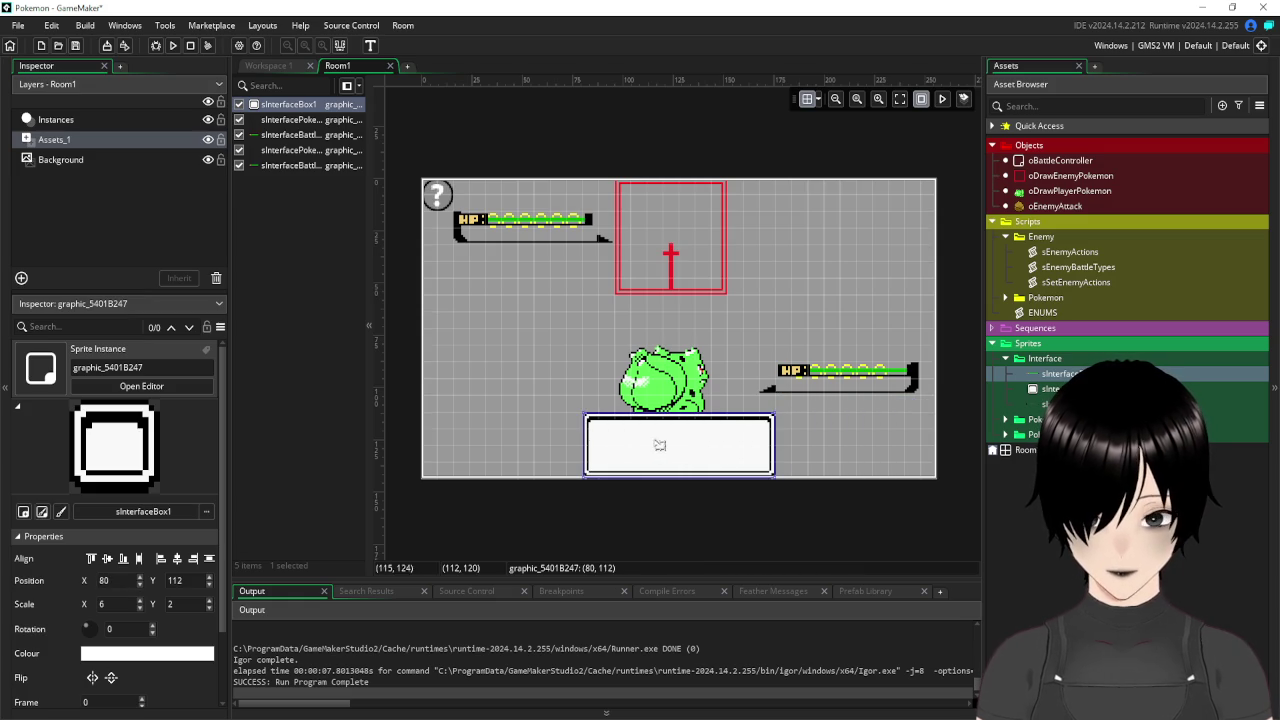
pyautogui.click(856, 446)
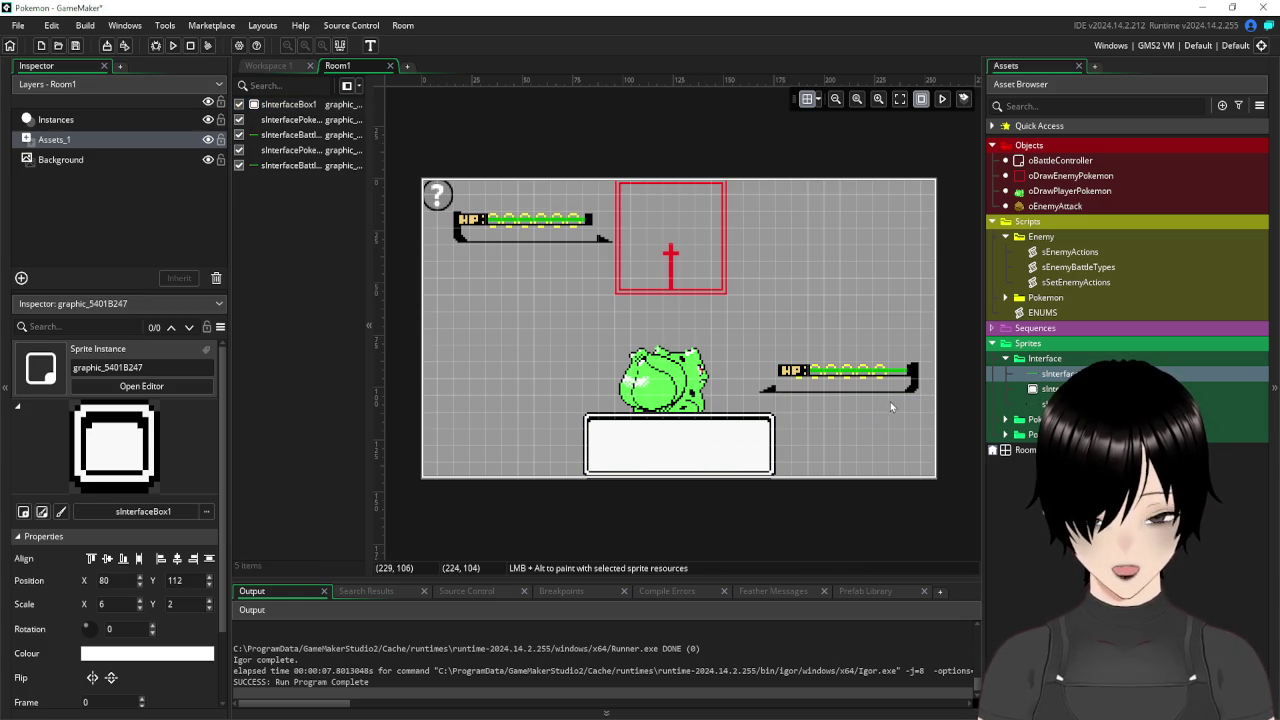
# Move the player pokeball row down to Y 120 and its HP bar to 184,112.
pyautogui.click(890, 404)
pyautogui.moveTo(888, 400)
pyautogui.mouseDown()
pyautogui.moveTo(901, 474)
pyautogui.moveTo(903, 462)
pyautogui.mouseUp()
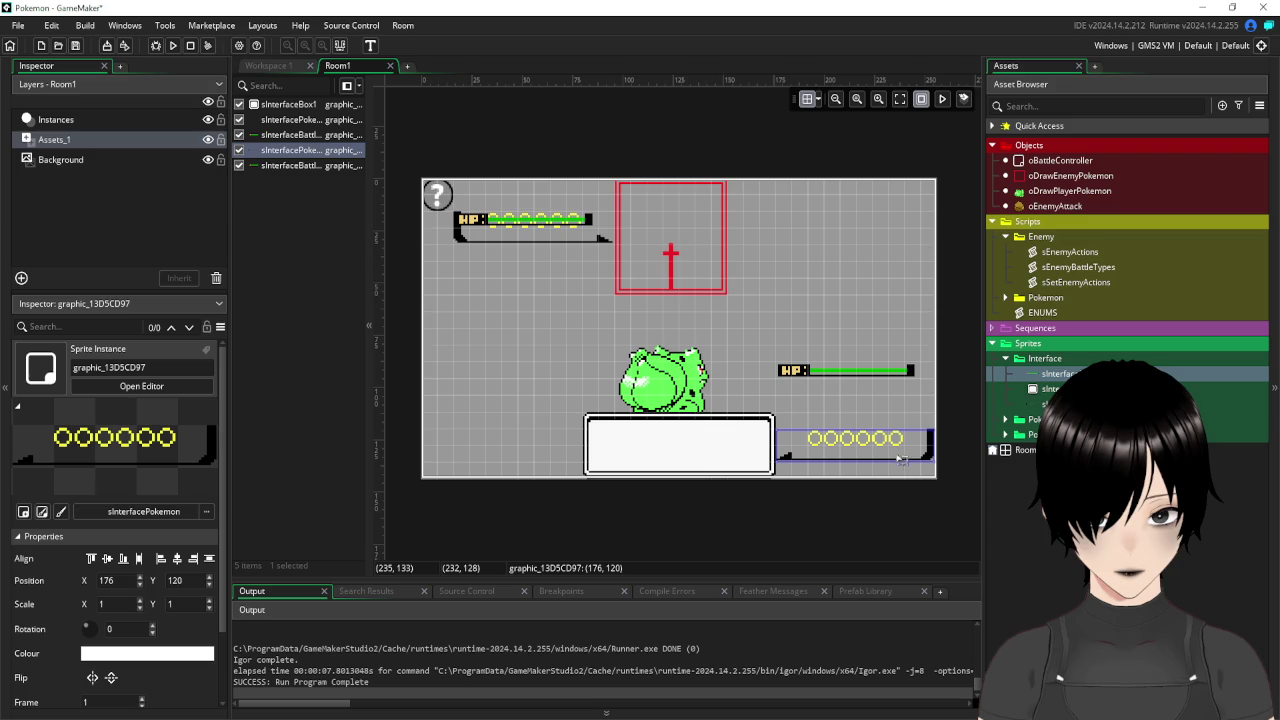
pyautogui.click(818, 372)
pyautogui.moveTo(833, 375); pyautogui.dragTo(843, 430)
pyautogui.click(856, 354)
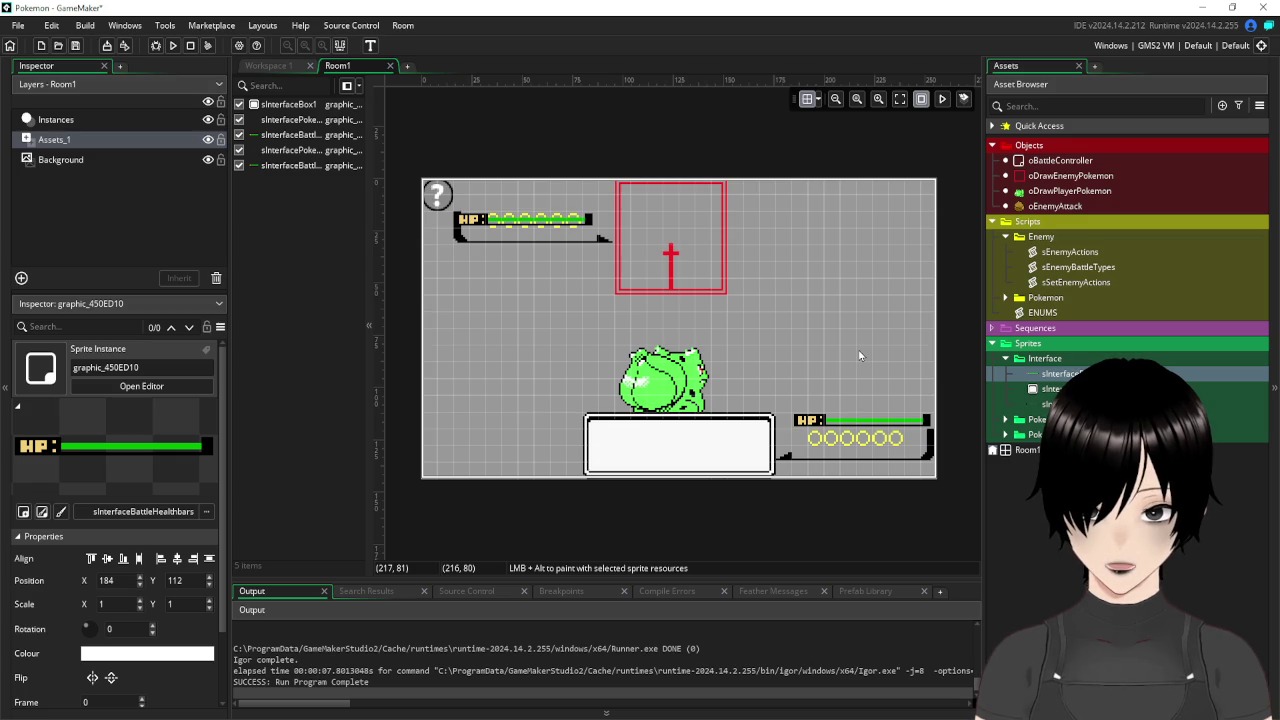
# Raise the enemy HP bar from Y 16 to Y 8, above the placeholder digits.
pyautogui.click(469, 243)
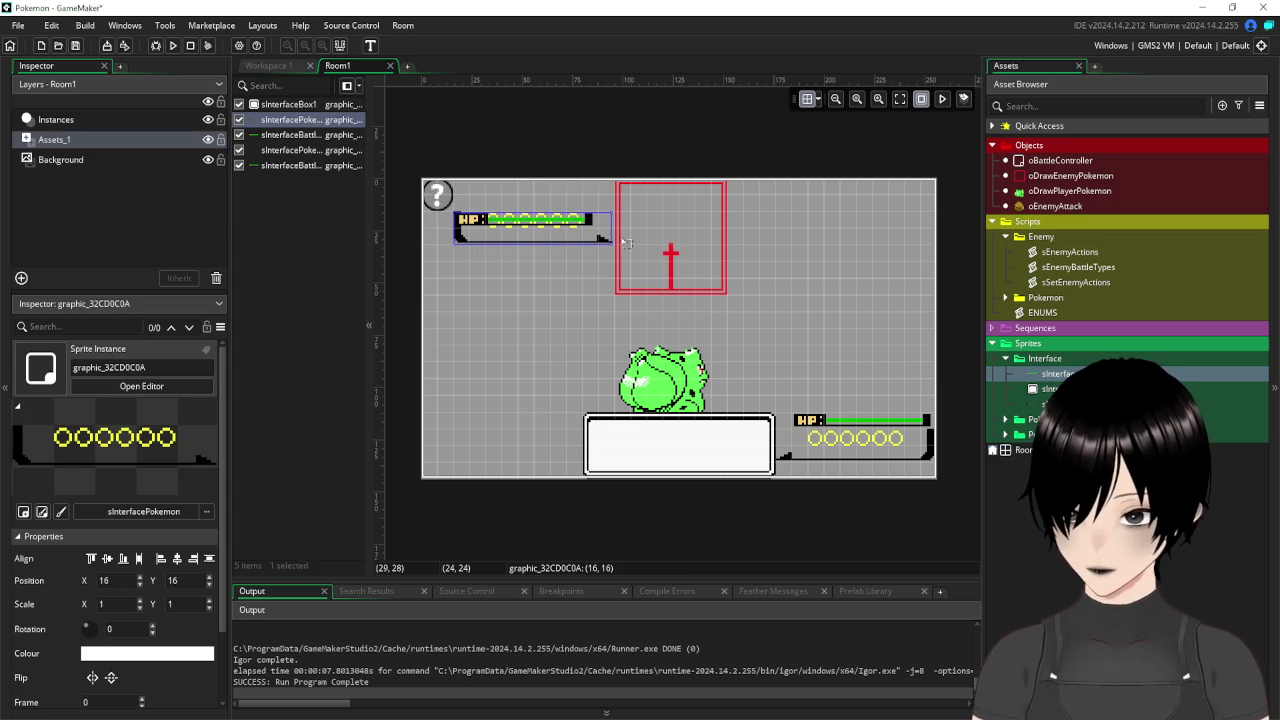
pyautogui.click(693, 235)
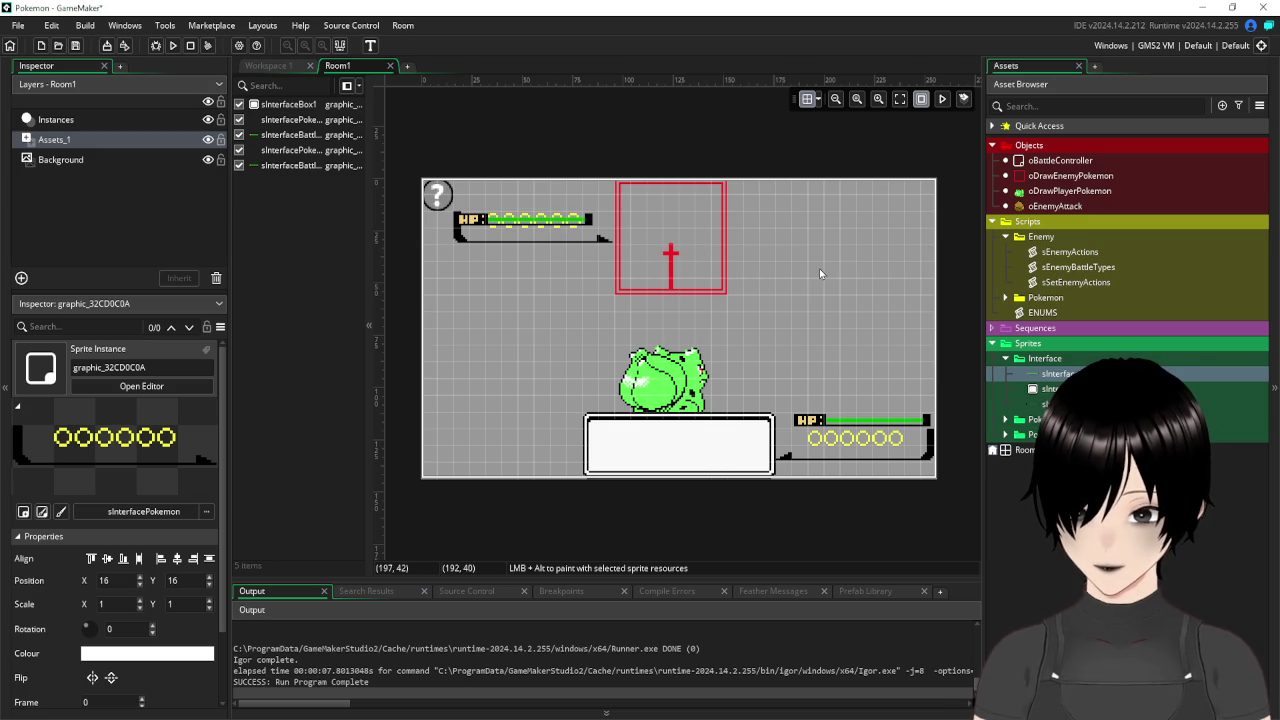
pyautogui.click(480, 221)
pyautogui.moveTo(483, 222); pyautogui.dragTo(483, 206)
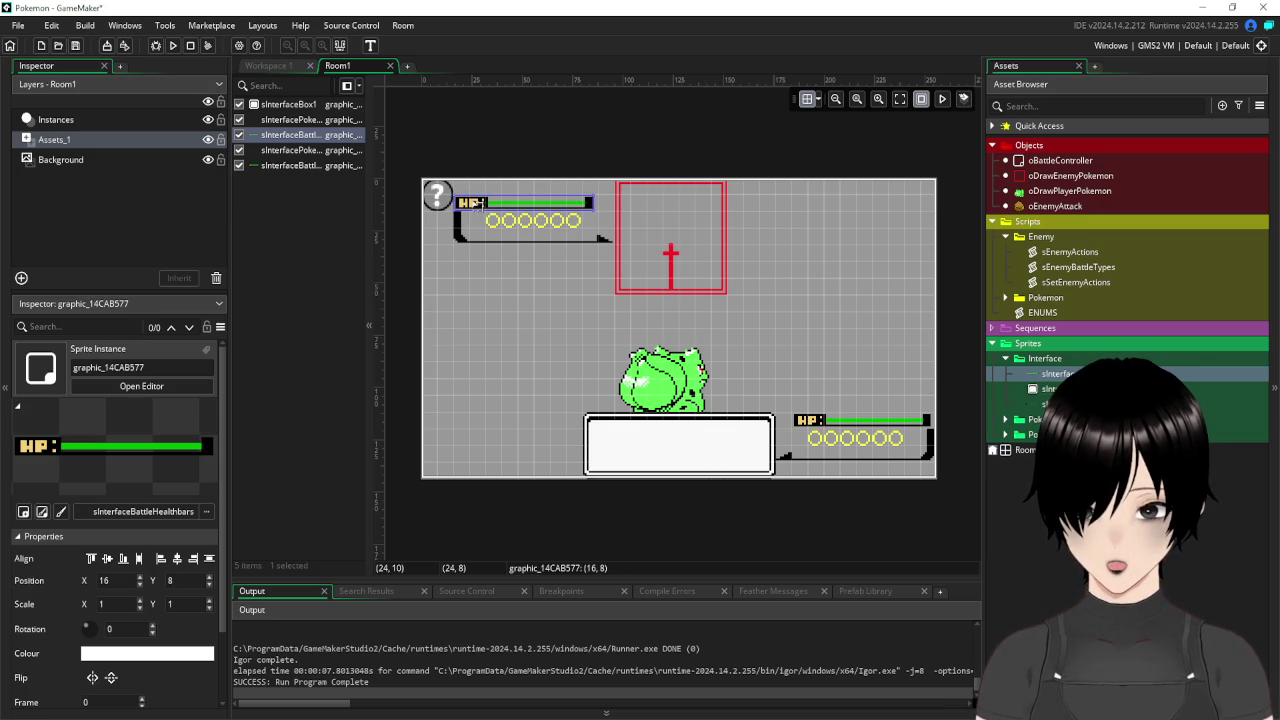
pyautogui.click(529, 294)
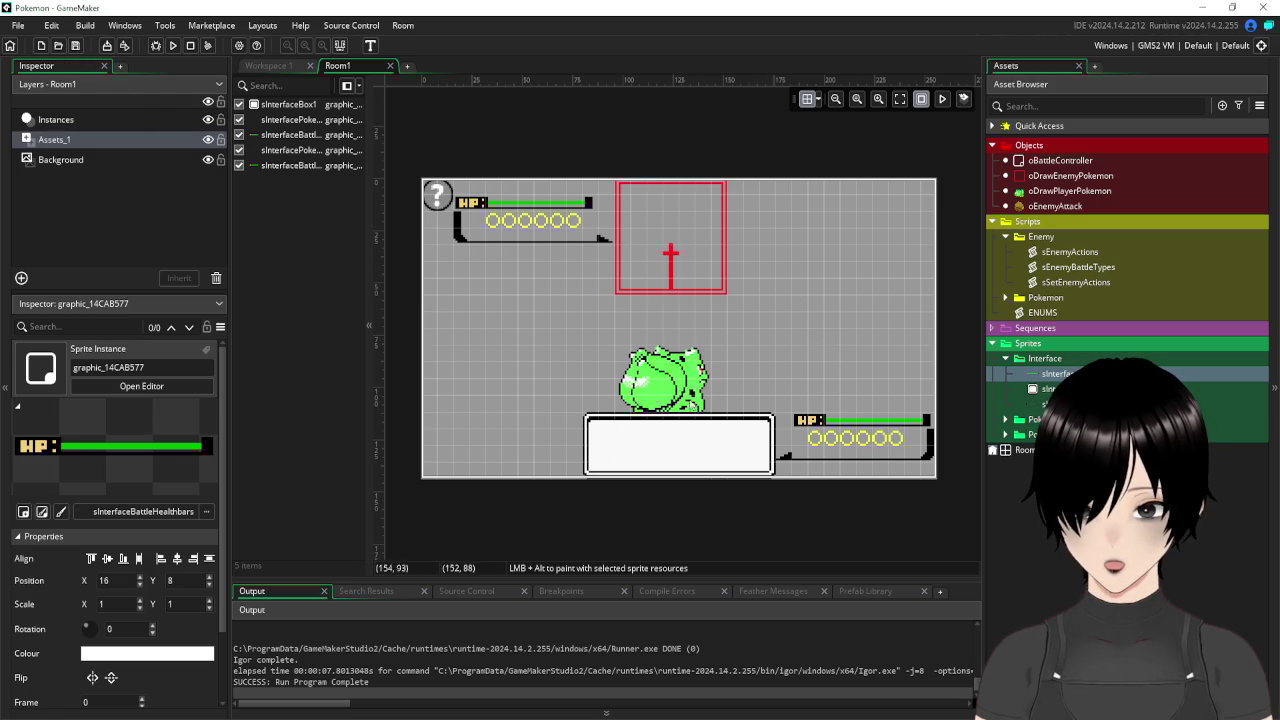
pyautogui.click(606, 448)
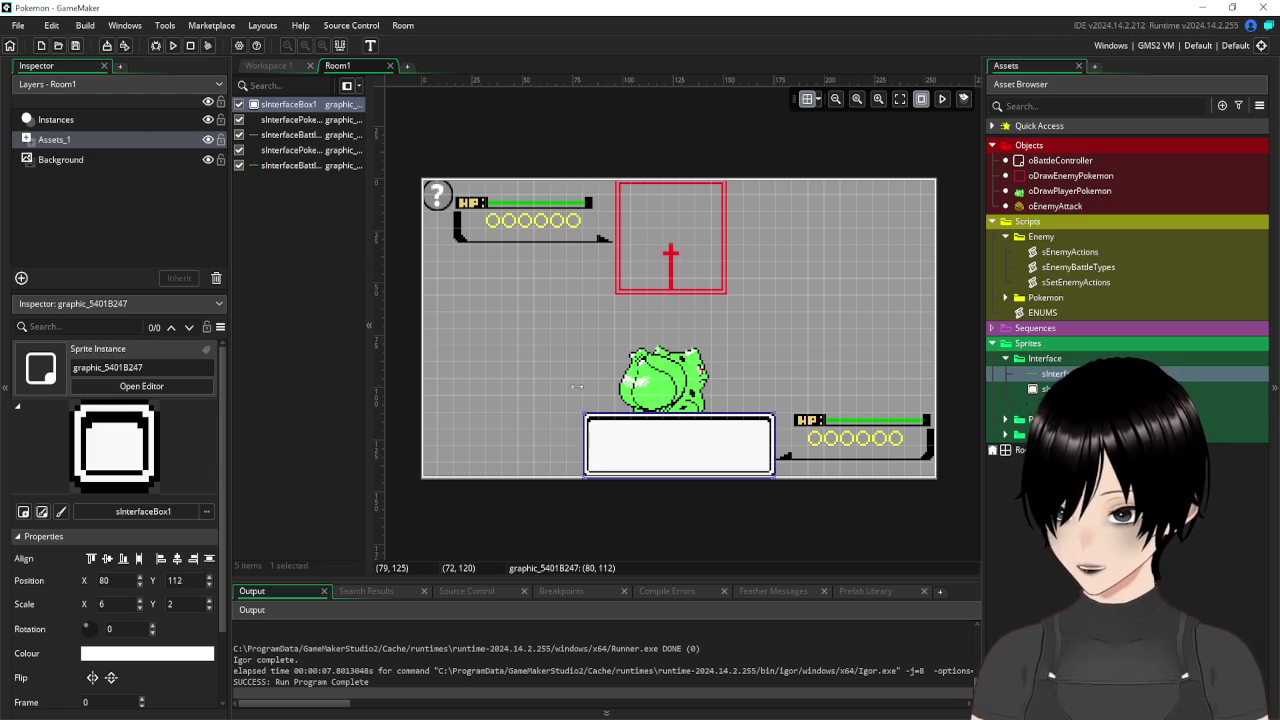
pyautogui.click(559, 347)
pyautogui.click(67, 207)
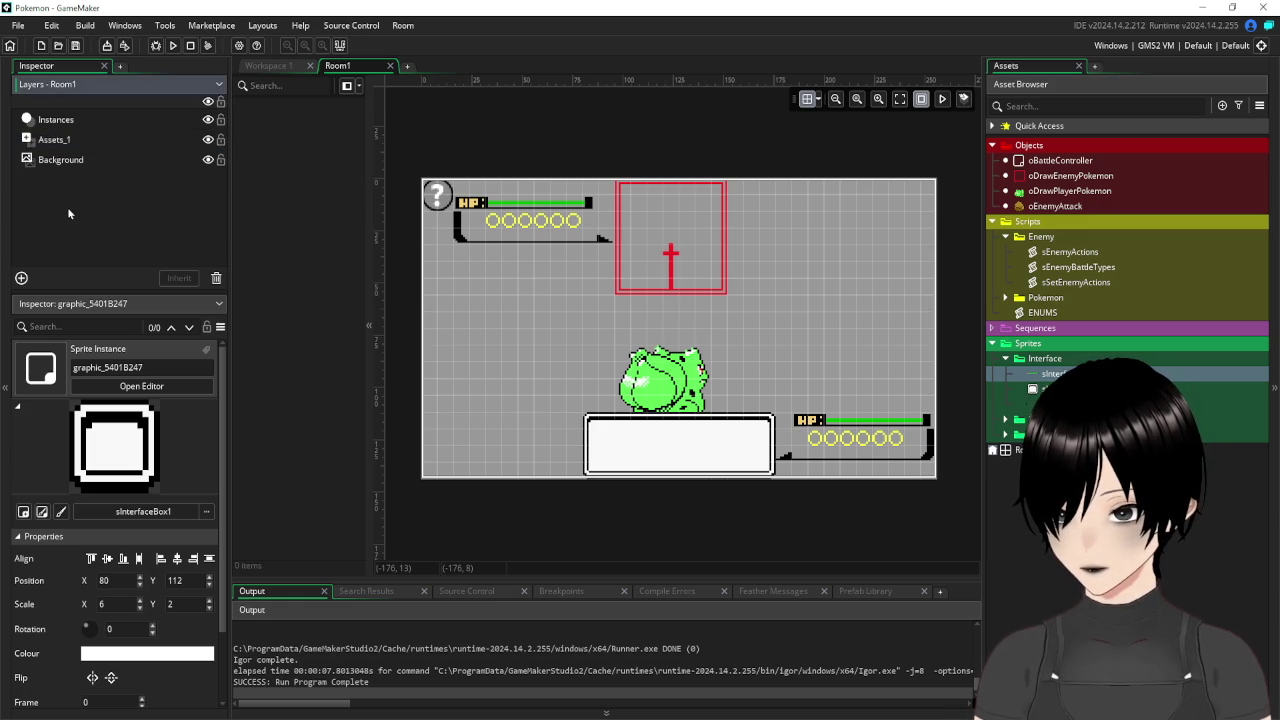
pyautogui.click(585, 340)
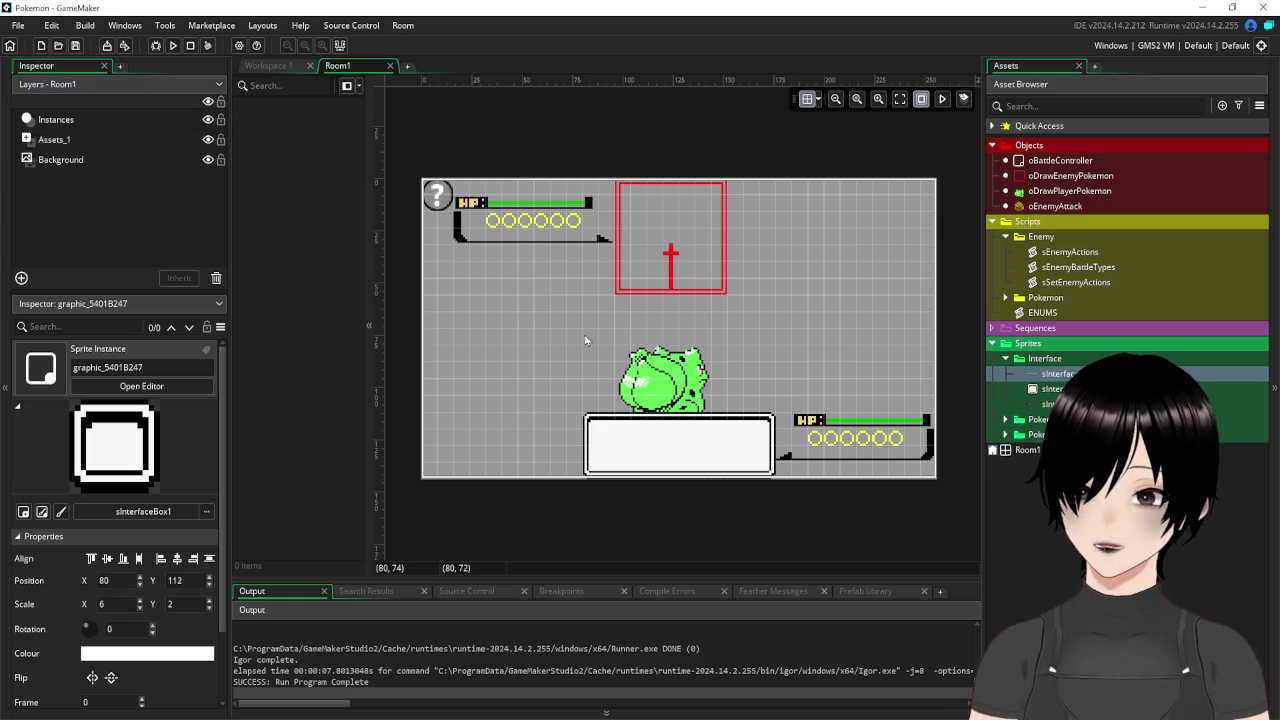
# Add global.battleMessage = "" to oBattleController's Create event, then open sEnemyActions.
pyautogui.click(270, 66)
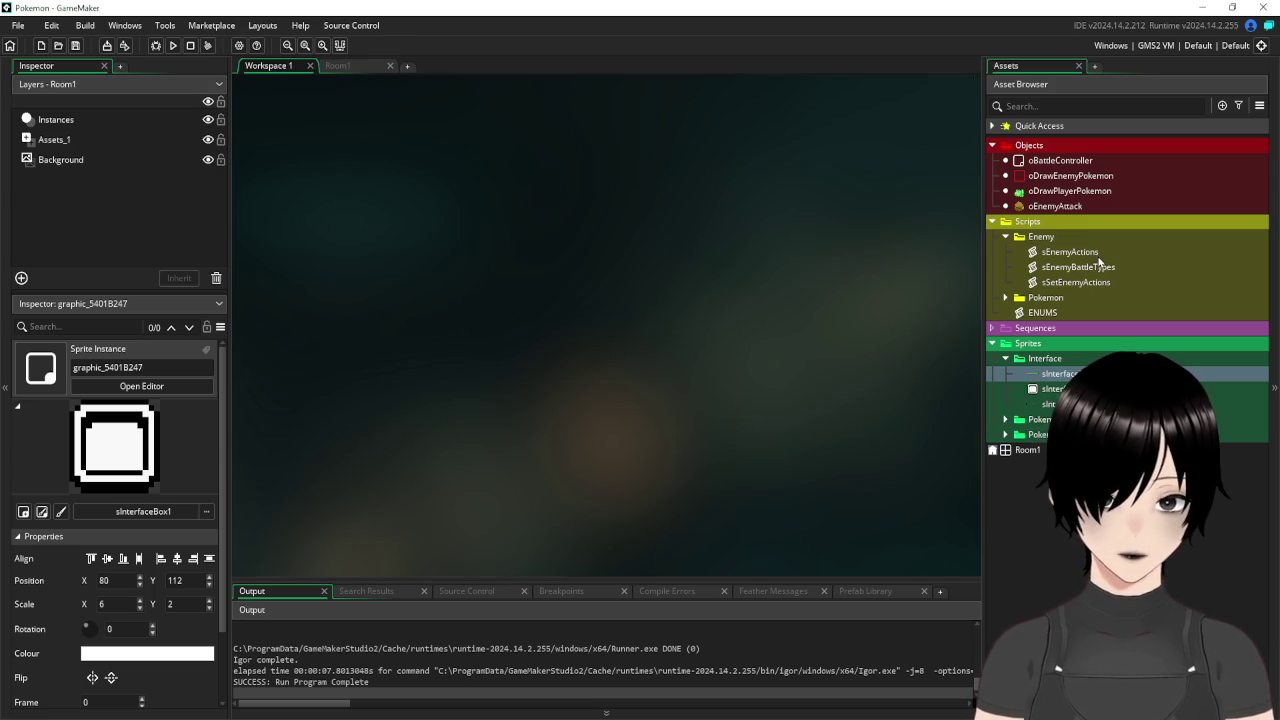
pyautogui.doubleClick(1040, 161)
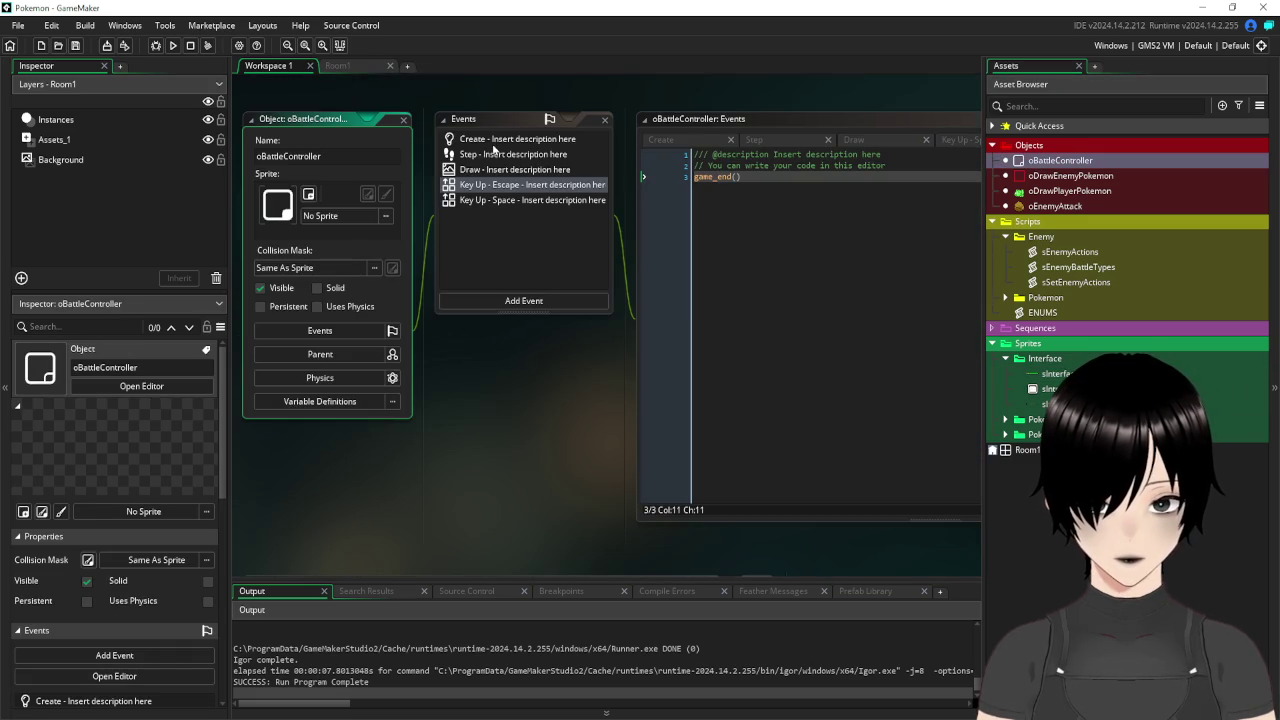
pyautogui.click(491, 144)
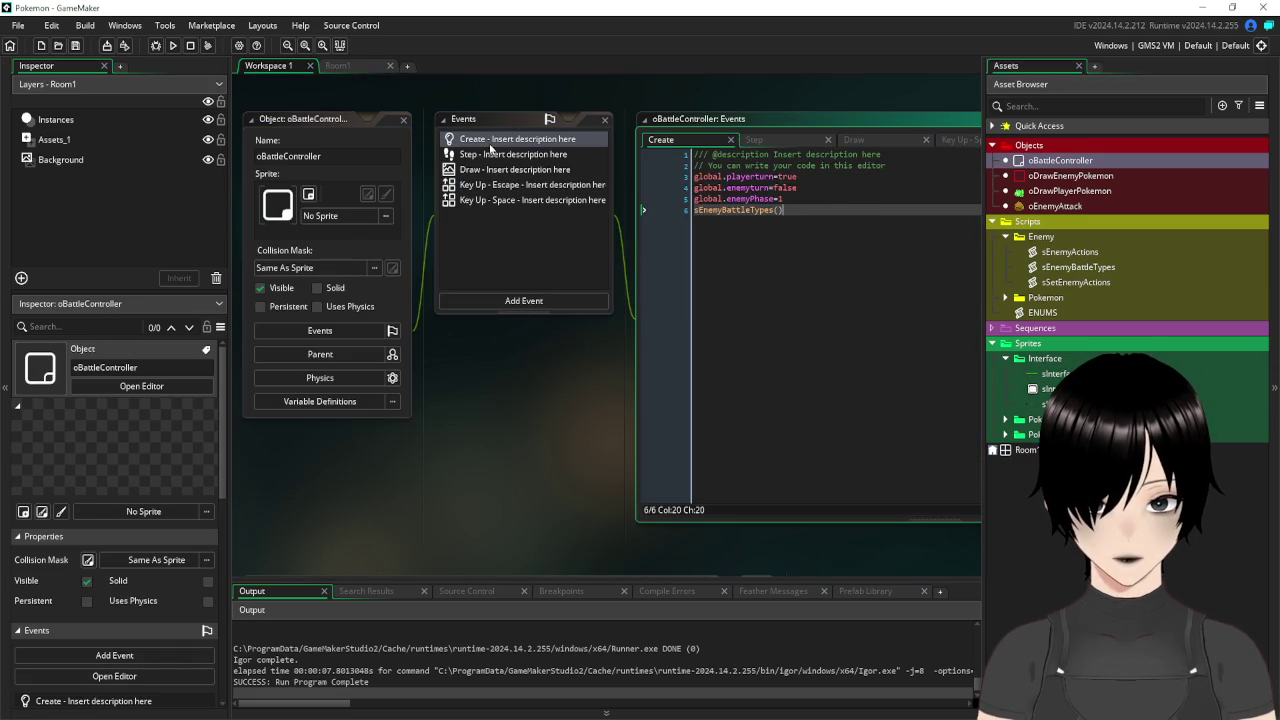
pyautogui.click(825, 199)
pyautogui.press('Return')
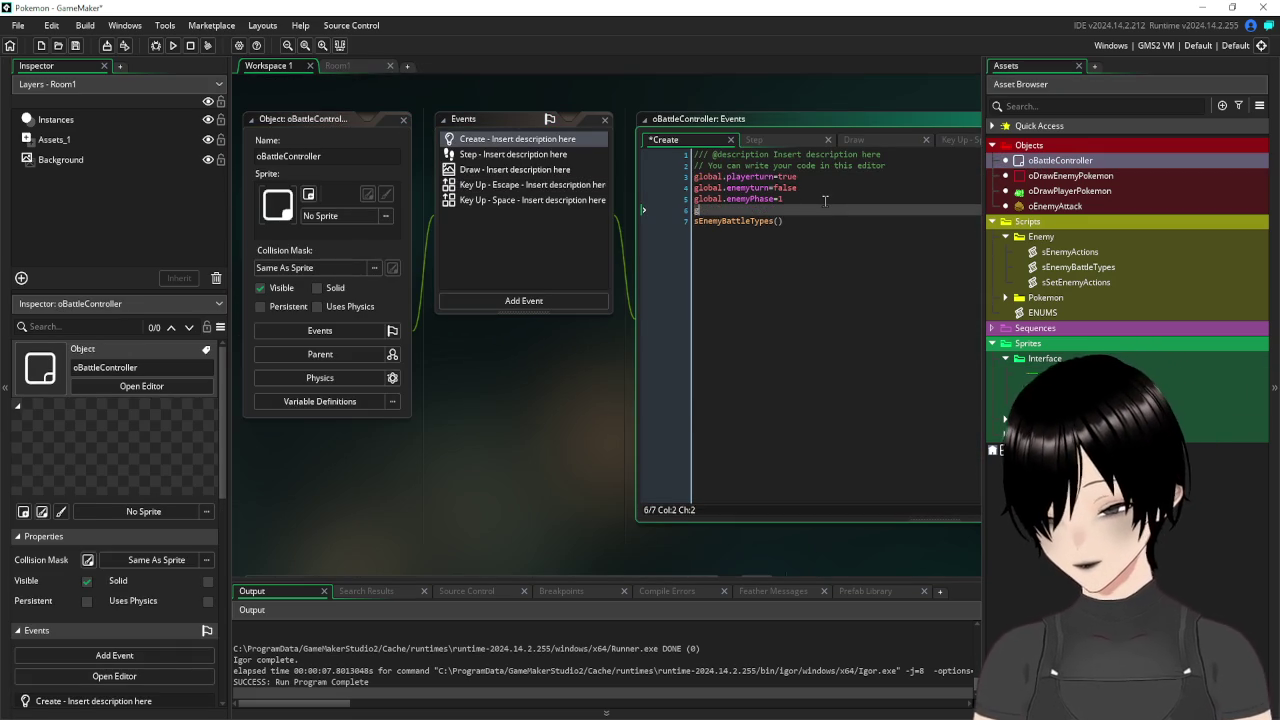
pyautogui.write('global.battle')
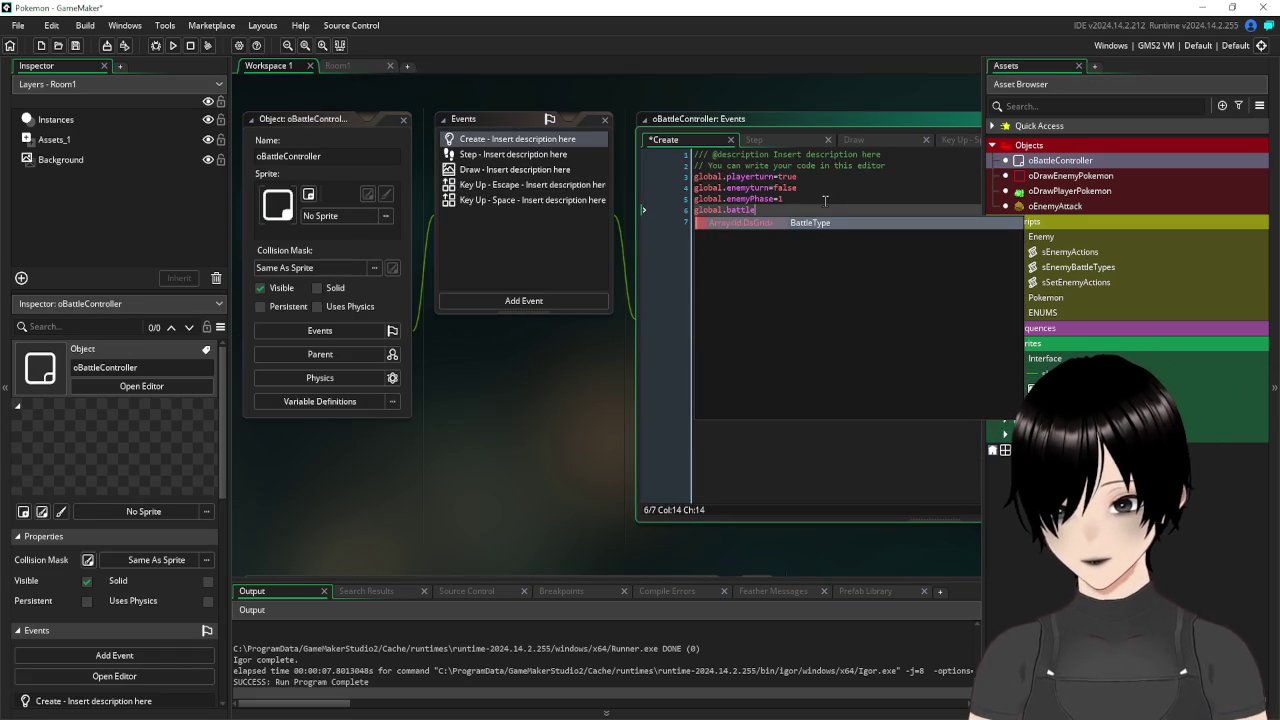
pyautogui.write(' =')
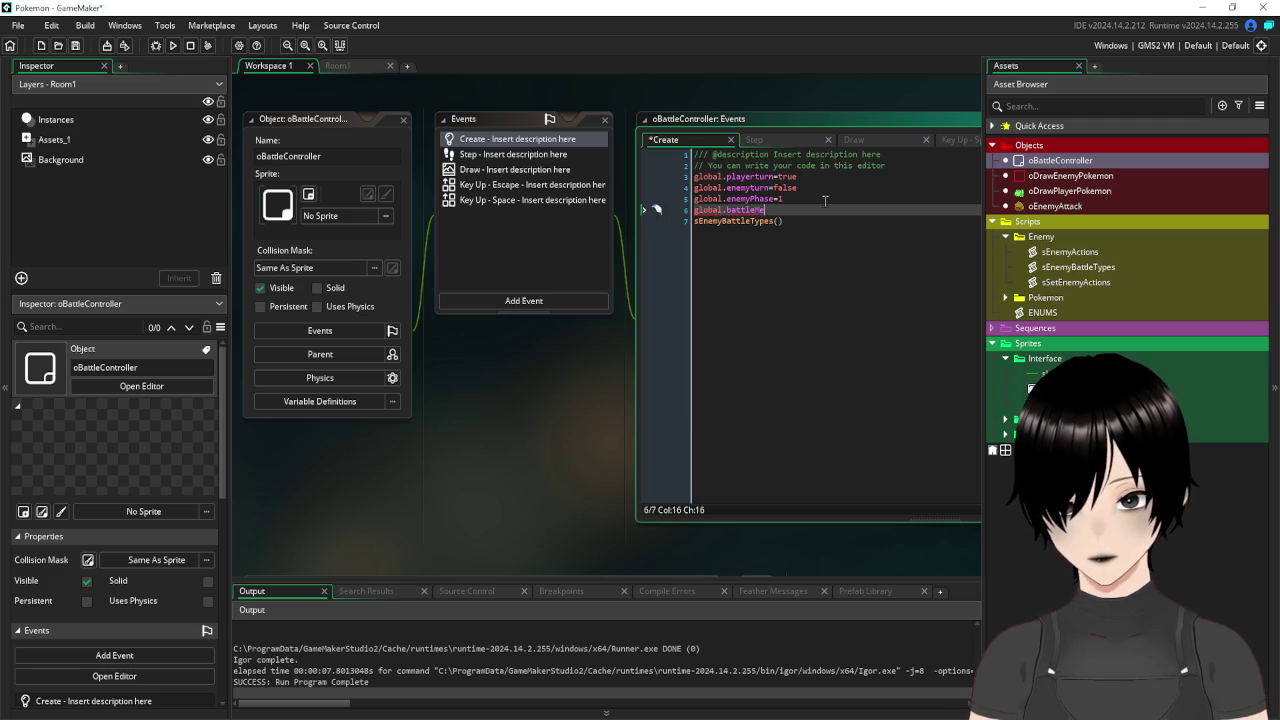
pyautogui.write('e=')
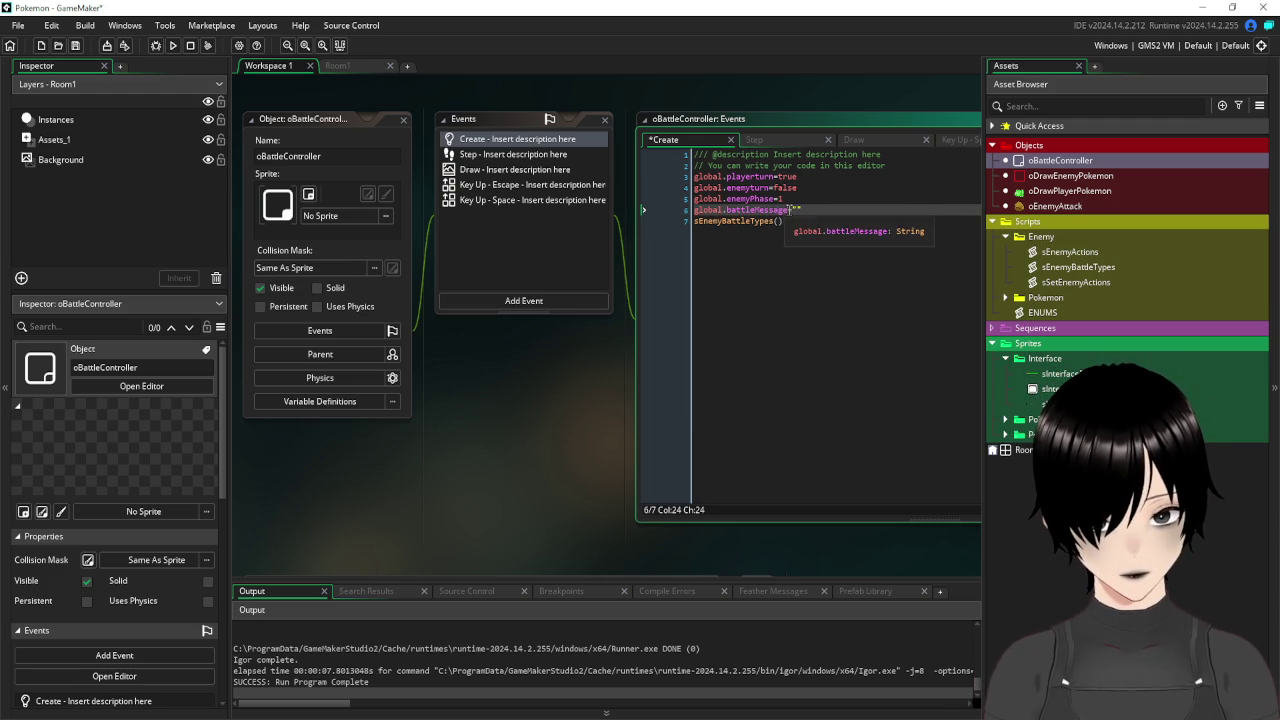
pyautogui.moveTo(790, 209); pyautogui.dragTo(670, 213)
pyautogui.hotkey('ctrl', 'c')
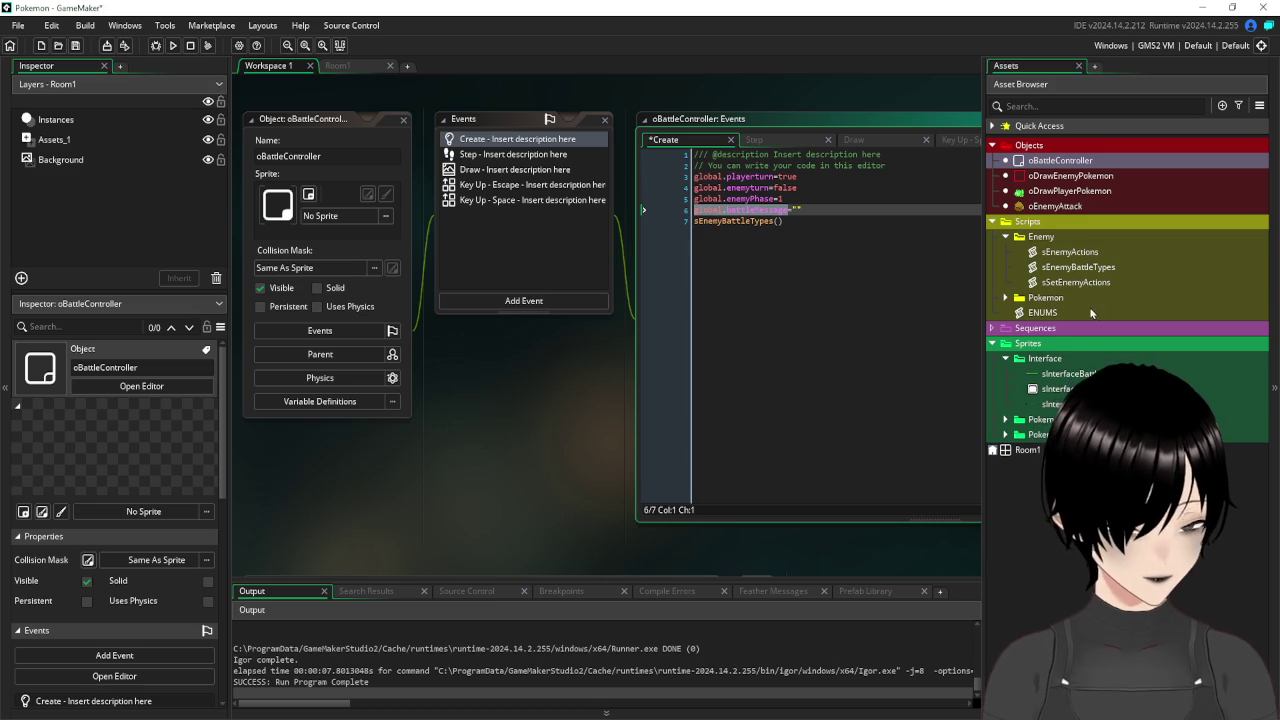
pyautogui.doubleClick(1081, 253)
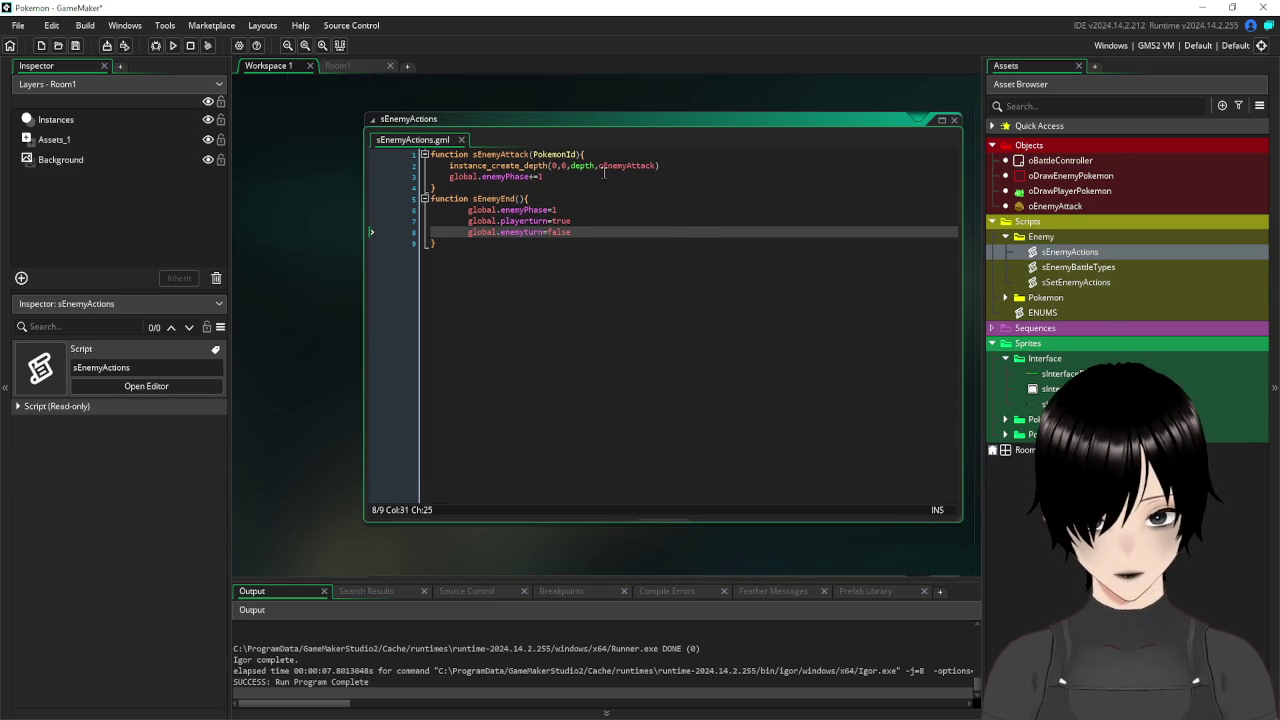
# Add global.battleMessage = "Enemy used rock smash" to sEnemyAttack and save the script.
pyautogui.click(690, 167)
pyautogui.press('Return')
pyautogui.hotkey('ctrl', 'v')
pyautogui.write('=')
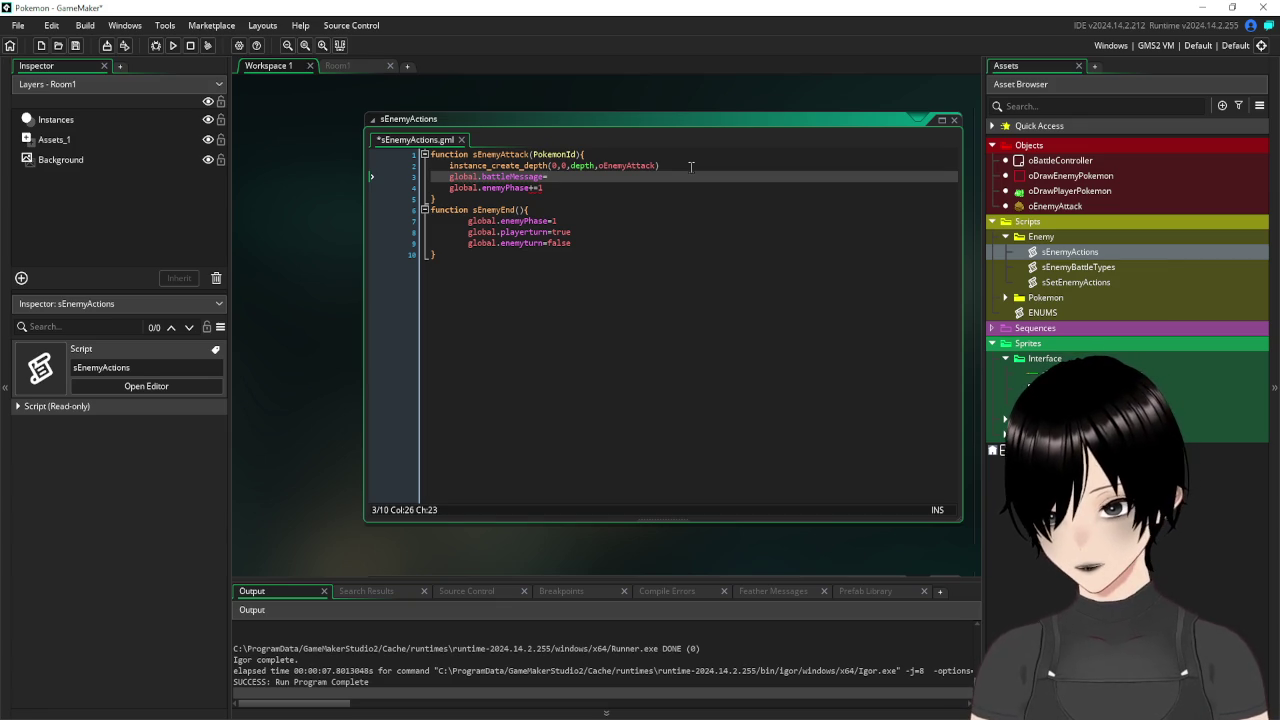
pyautogui.write('Enemey')
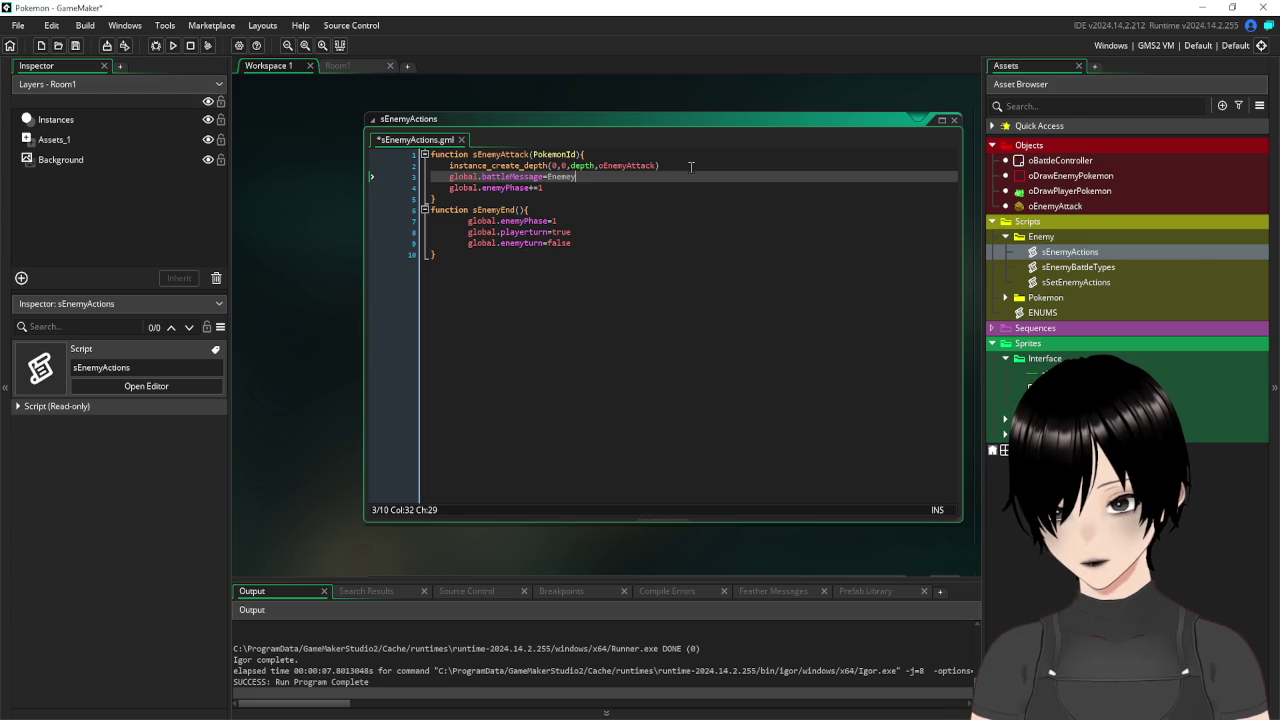
pyautogui.press('BackSpace')
pyautogui.press('BackSpace')
pyautogui.press('BackSpace')
pyautogui.write('""')
pyautogui.write('En')
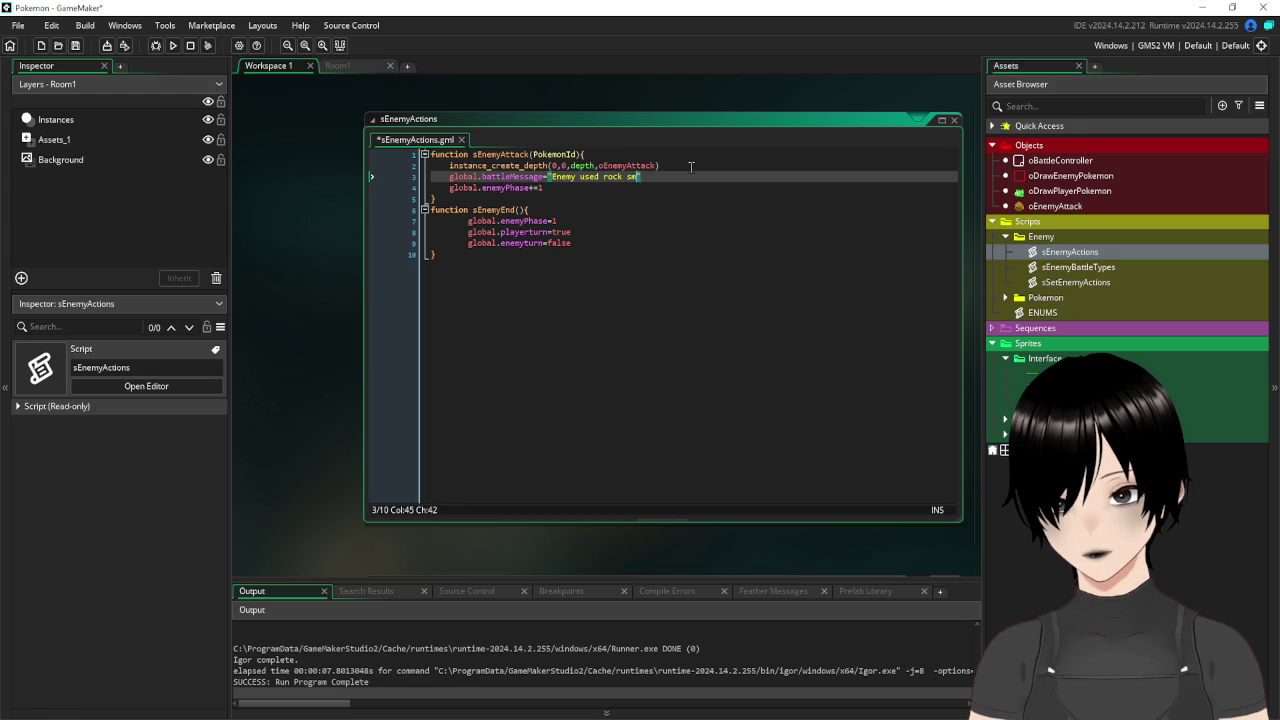
pyautogui.write('ash')
pyautogui.click(737, 340)
pyautogui.click(190, 46)
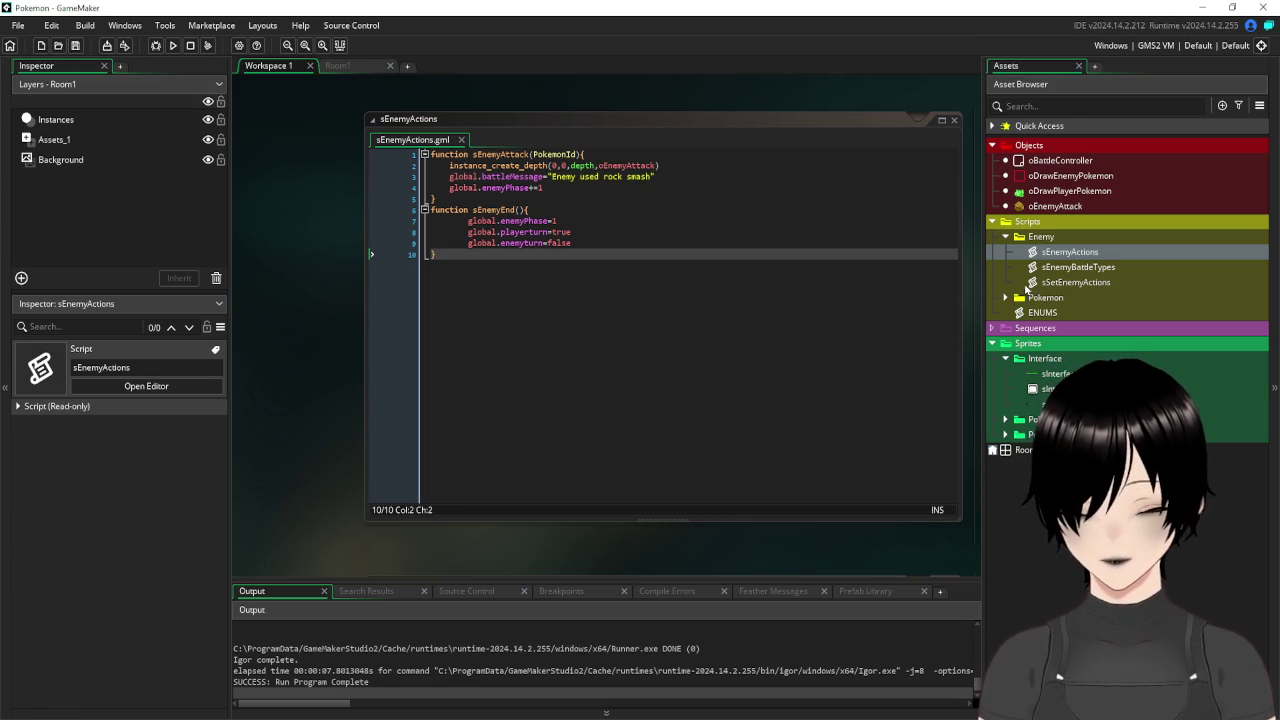
# Return to the Room1 layout, widen the asset browser, and switch to Paint.
pyautogui.click(360, 68)
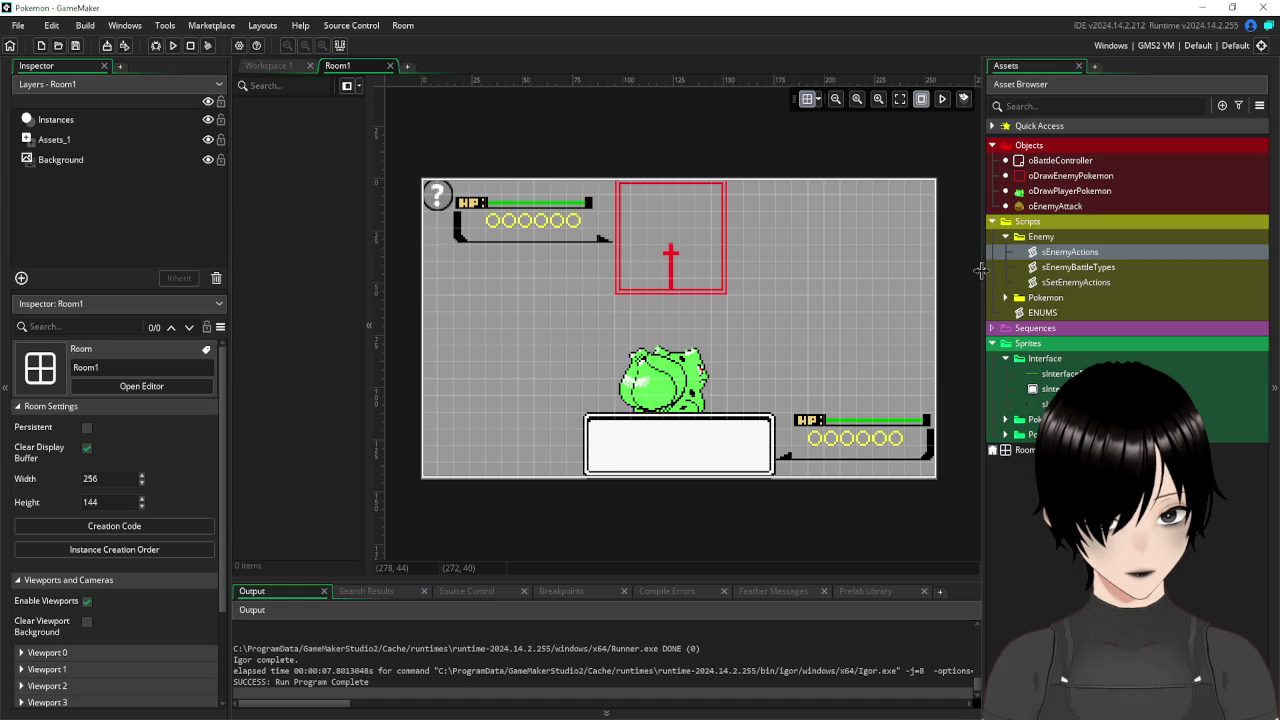
pyautogui.moveTo(983, 270)
pyautogui.mouseDown()
pyautogui.moveTo(1003, 270)
pyautogui.moveTo(967, 272)
pyautogui.mouseUp()
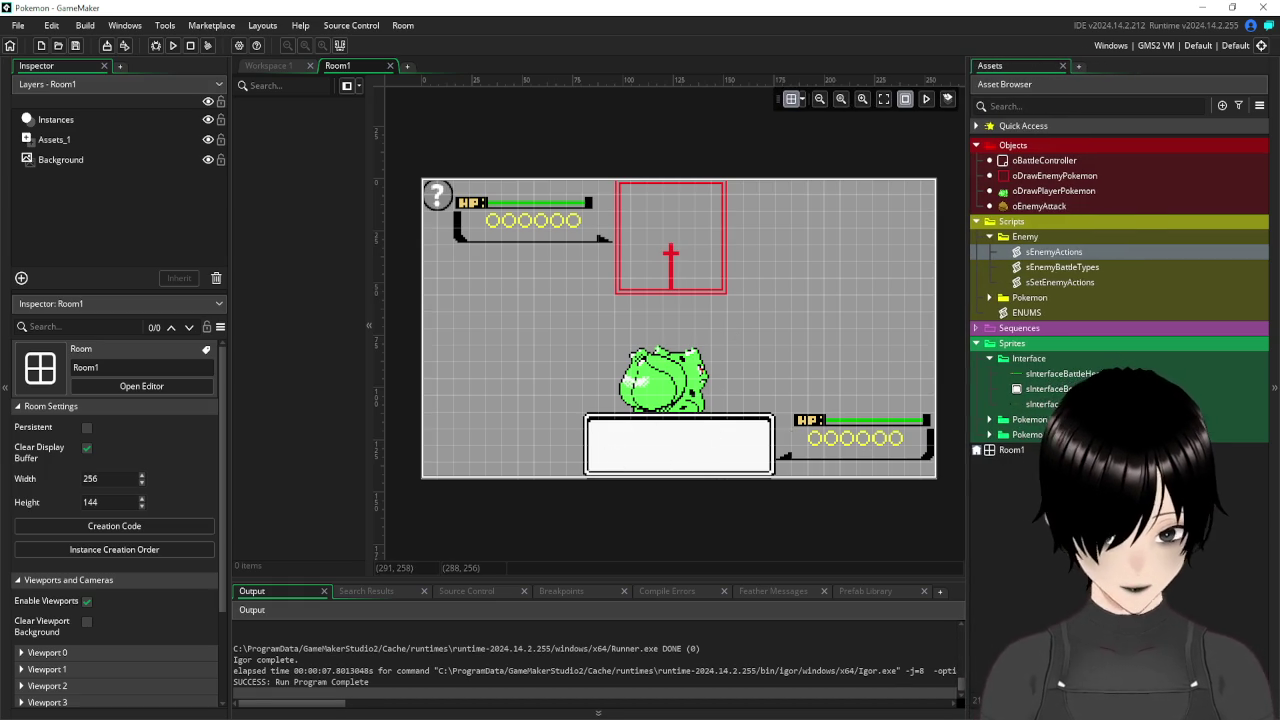
pyautogui.hotkey('alt', 'Tab')
# Bring the full pokemonBattleSprites sheet into view in Paint and close the pokemon_interface.png Photos window.
pyautogui.scroll(-5, 640, 378)
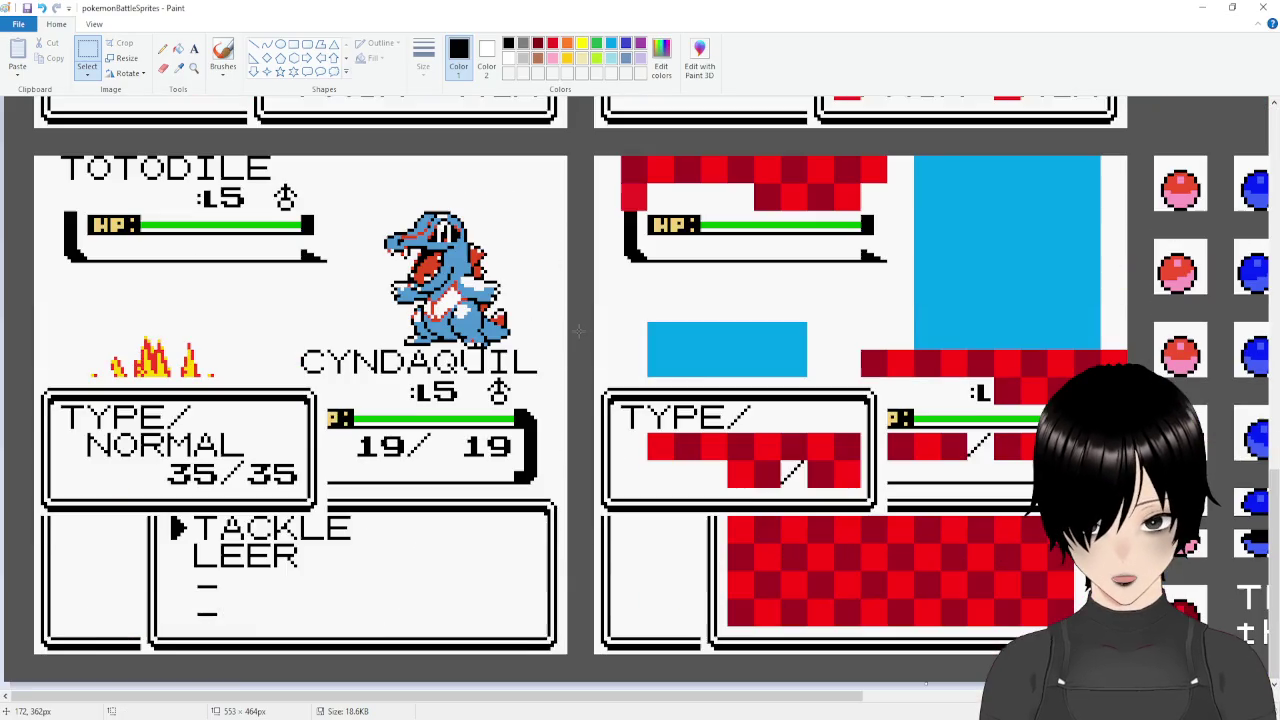
pyautogui.scroll(2, 640, 378)
pyautogui.keyDown('ctrl'); pyautogui.scroll(-2, 930, 284); pyautogui.keyUp('ctrl')
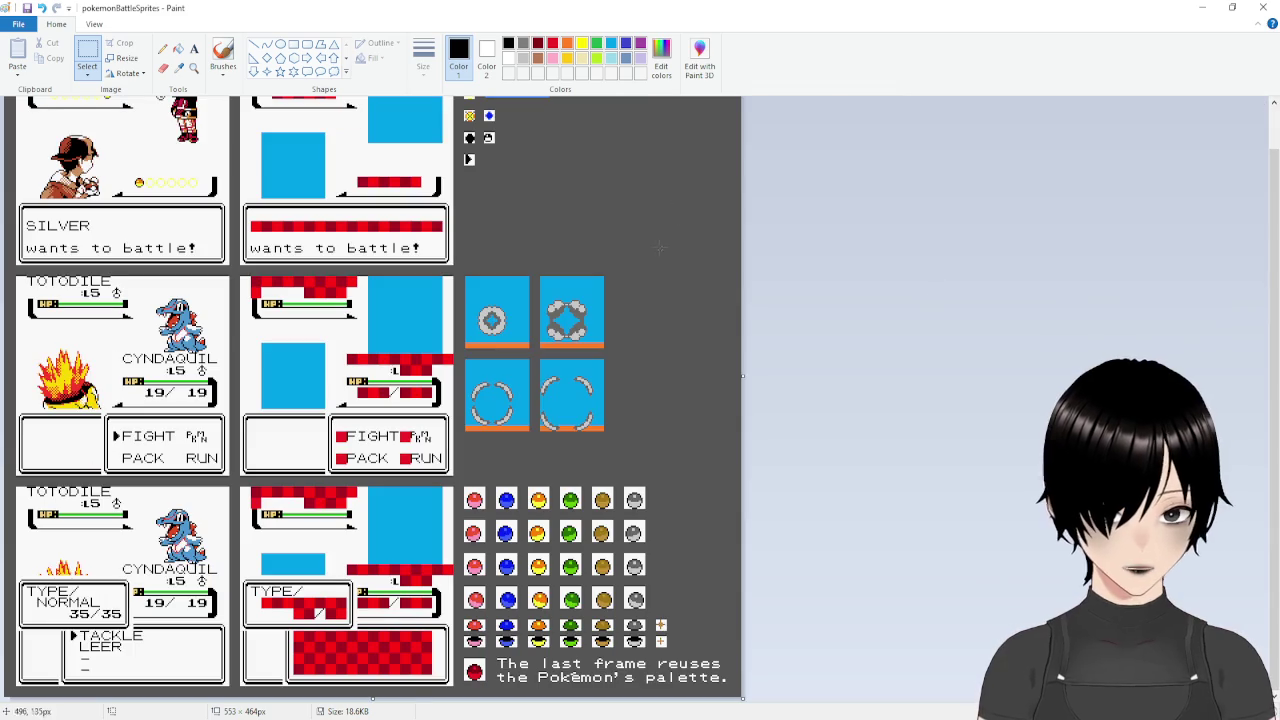
pyautogui.scroll(1, 631, 280)
pyautogui.scroll(-1, 631, 280)
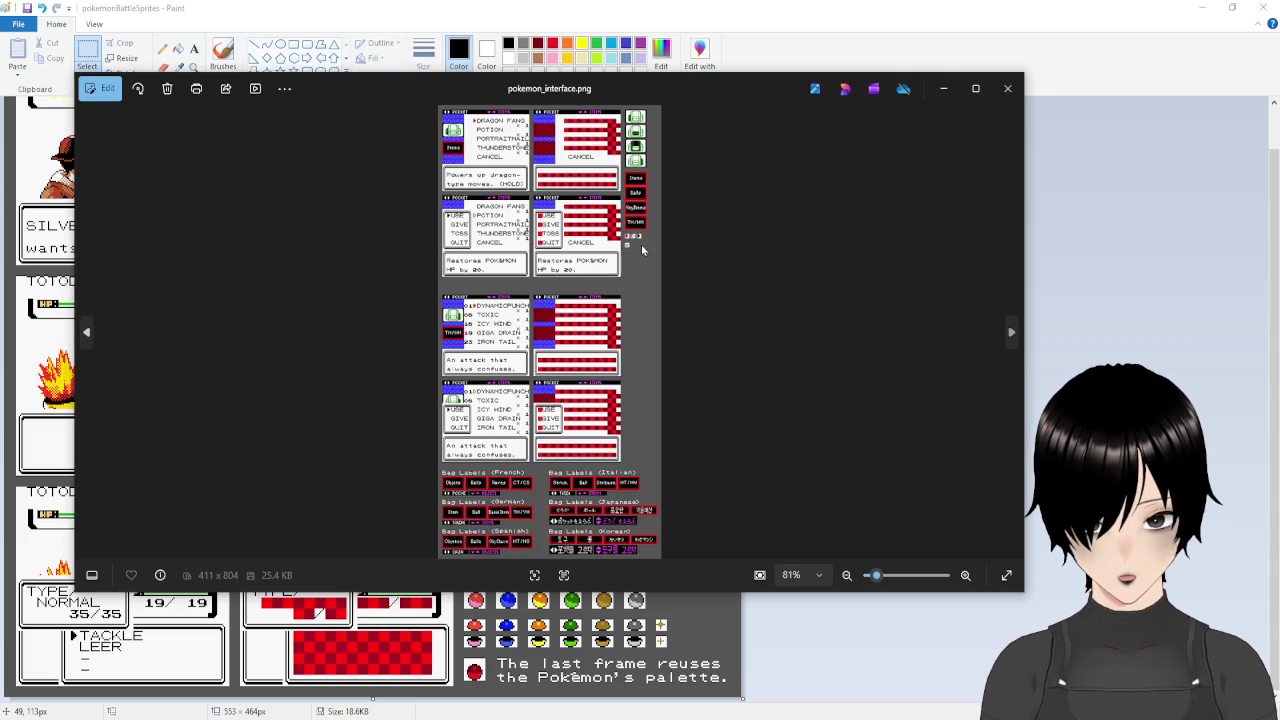
pyautogui.click(1007, 88)
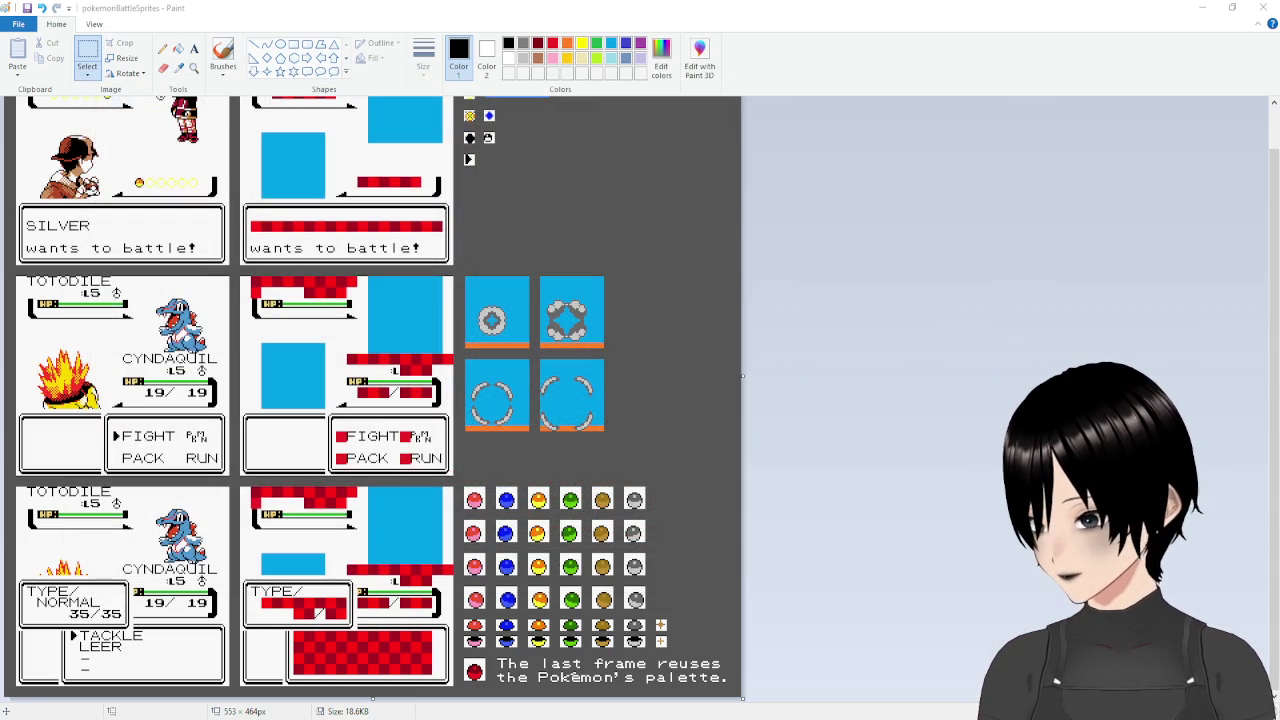
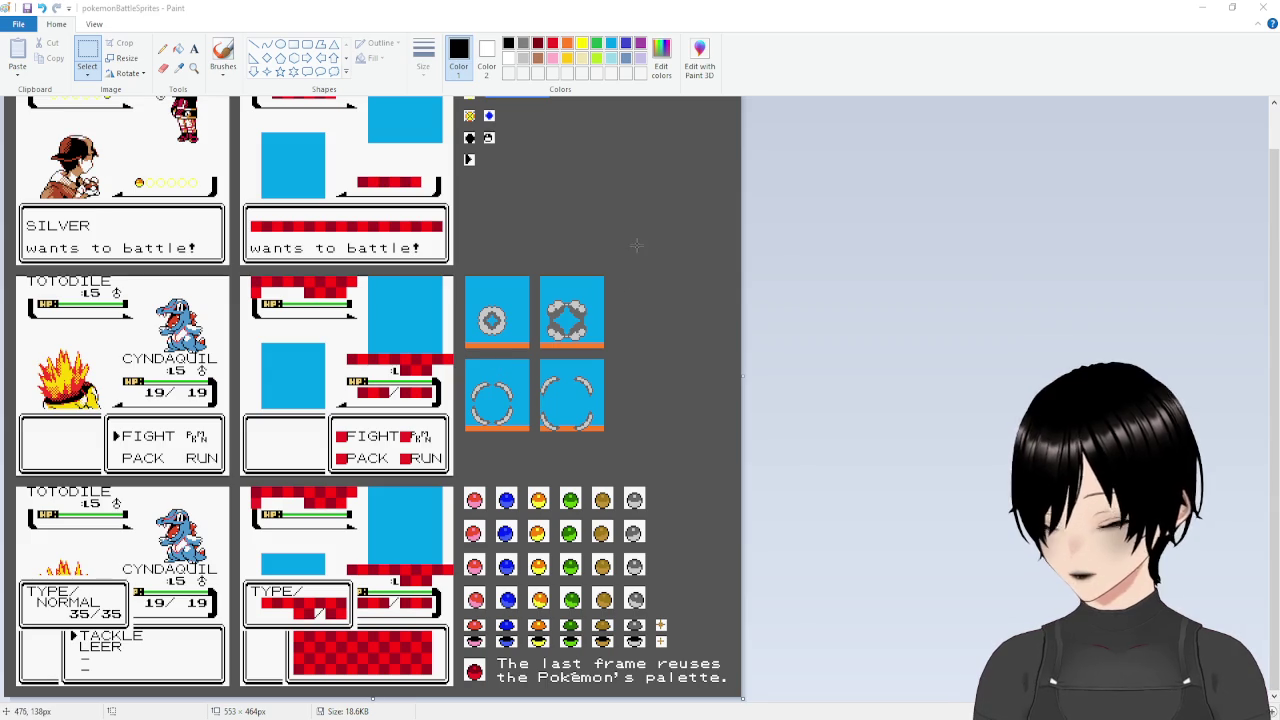
# Close the battle sprite sheet without saving, then zoom in on the Font glyph sheet.
pyautogui.scroll(2, 249, 228)
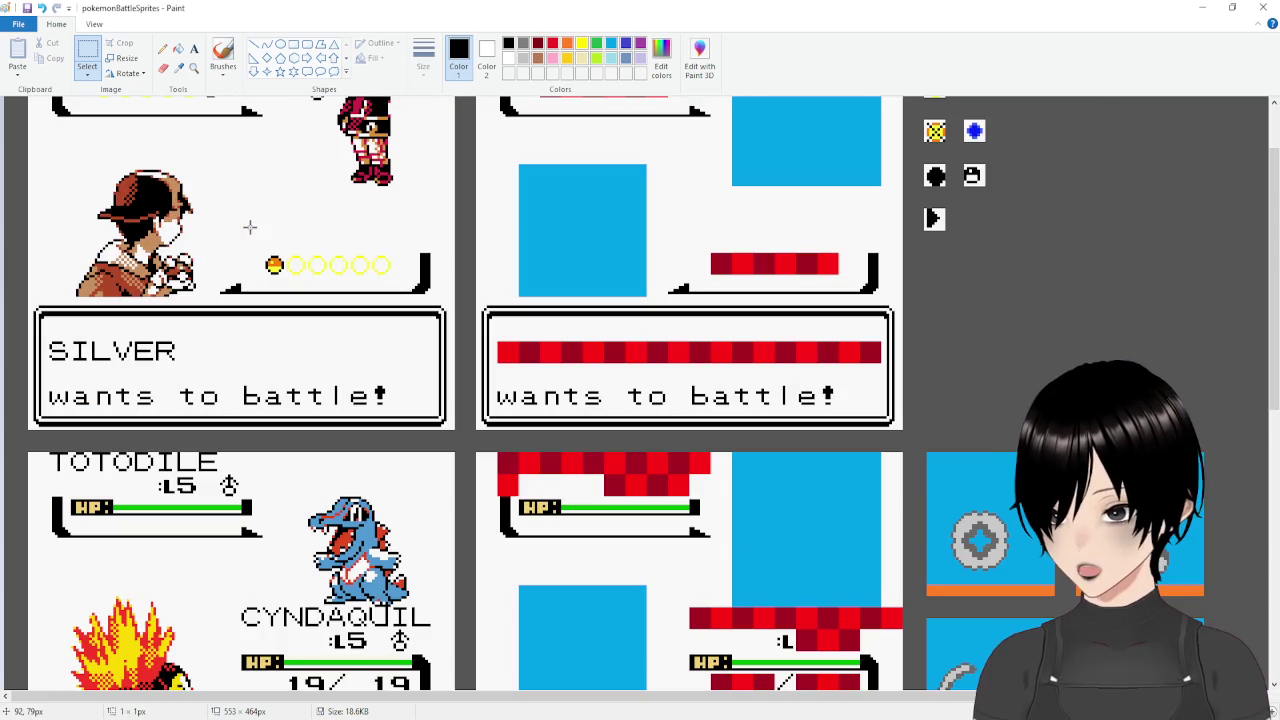
pyautogui.click(1263, 8)
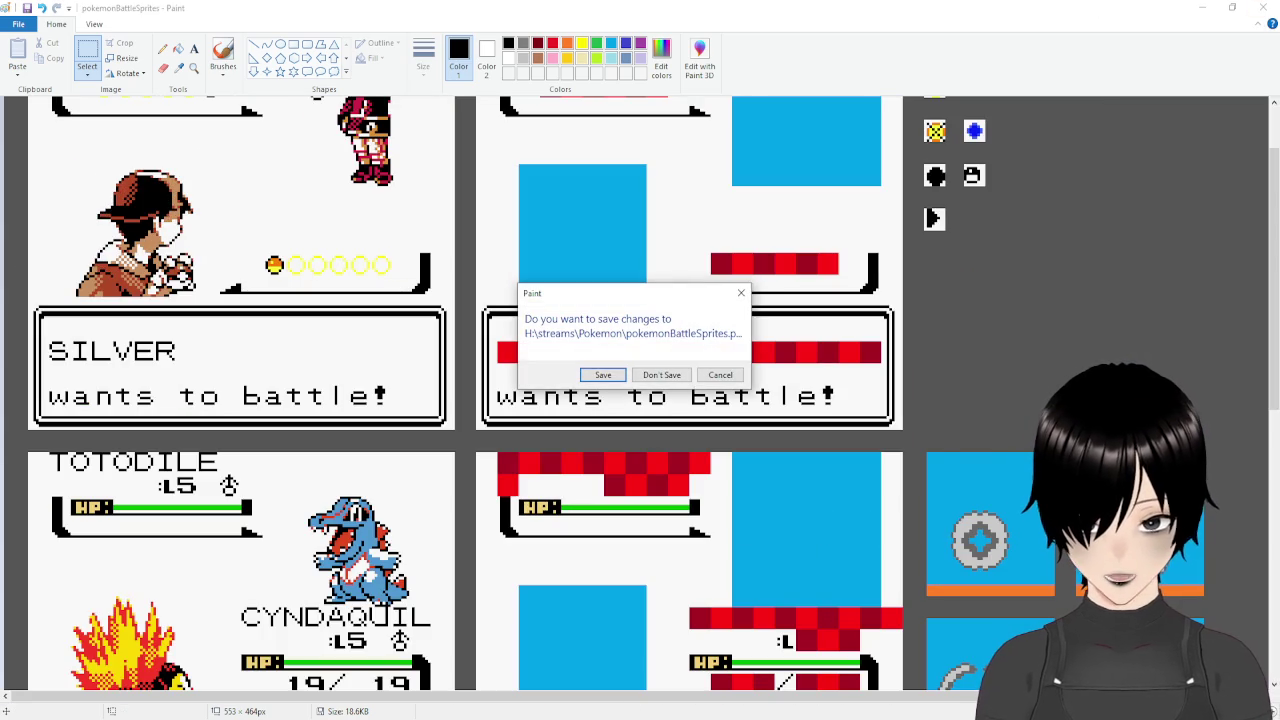
pyautogui.click(661, 375)
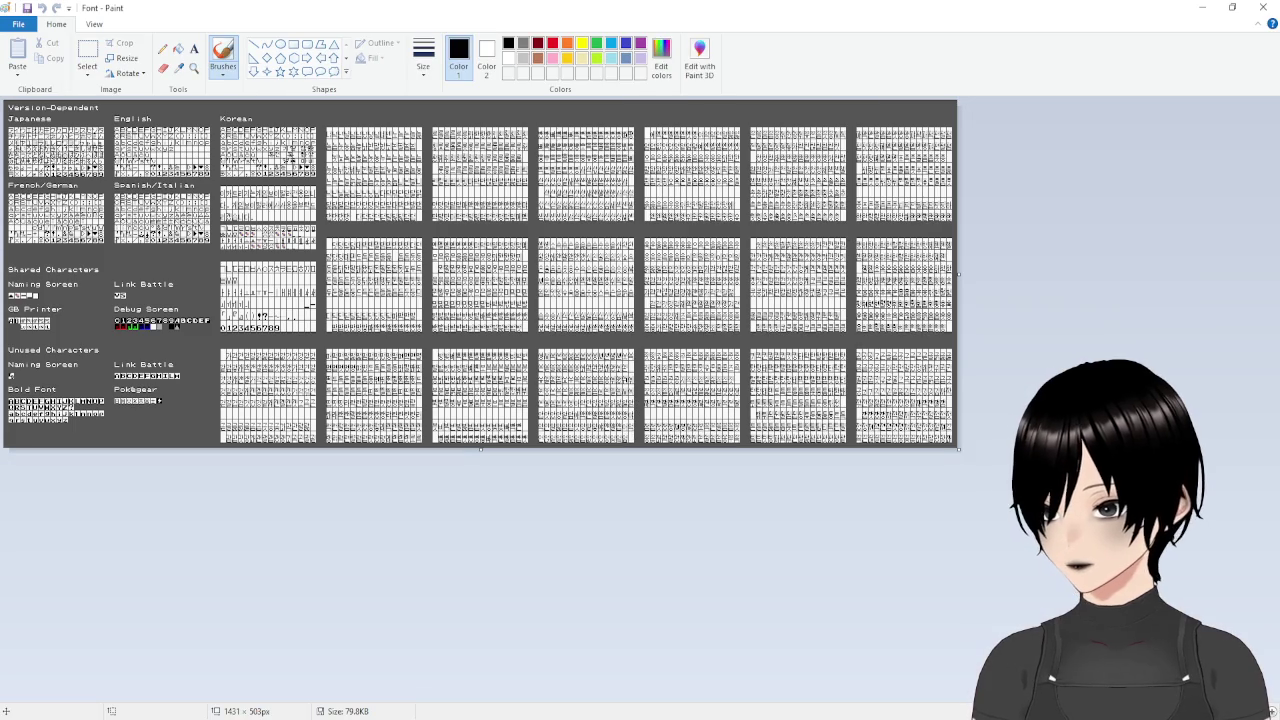
pyautogui.scroll(2, 543, 179)
pyautogui.scroll(2, 543, 179)
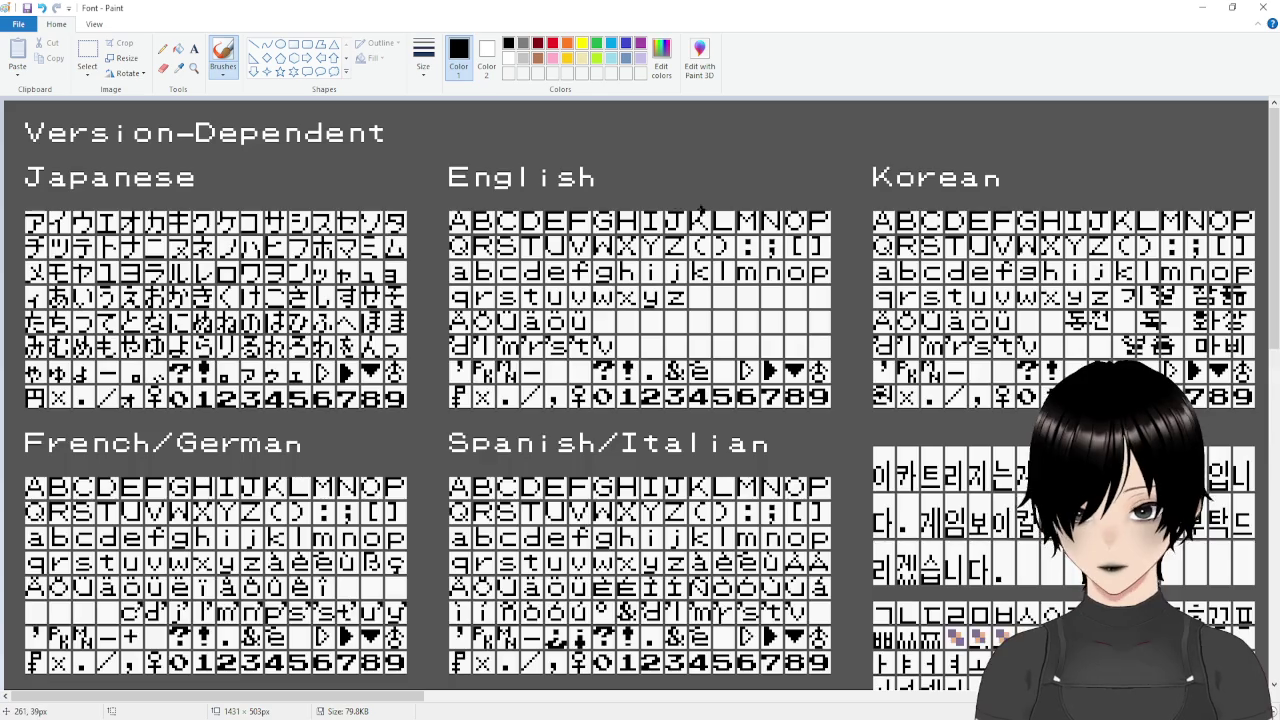
# Select and copy the English A–z glyph rows on the Font sheet.
pyautogui.click(87, 52)
pyautogui.moveTo(308, 697)
pyautogui.mouseDown()
pyautogui.moveTo(400, 693)
pyautogui.moveTo(378, 688)
pyautogui.mouseUp()
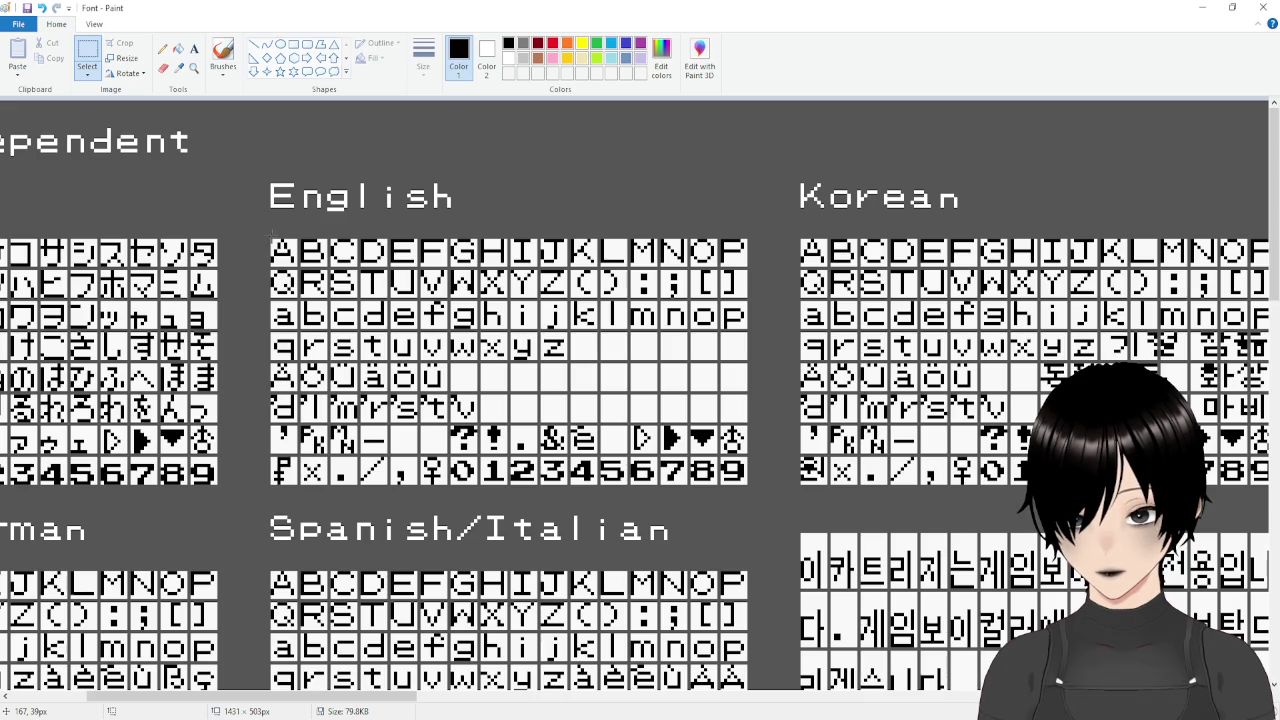
pyautogui.moveTo(271, 239)
pyautogui.mouseDown()
pyautogui.moveTo(386, 261)
pyautogui.moveTo(495, 312)
pyautogui.moveTo(749, 357)
pyautogui.mouseUp()
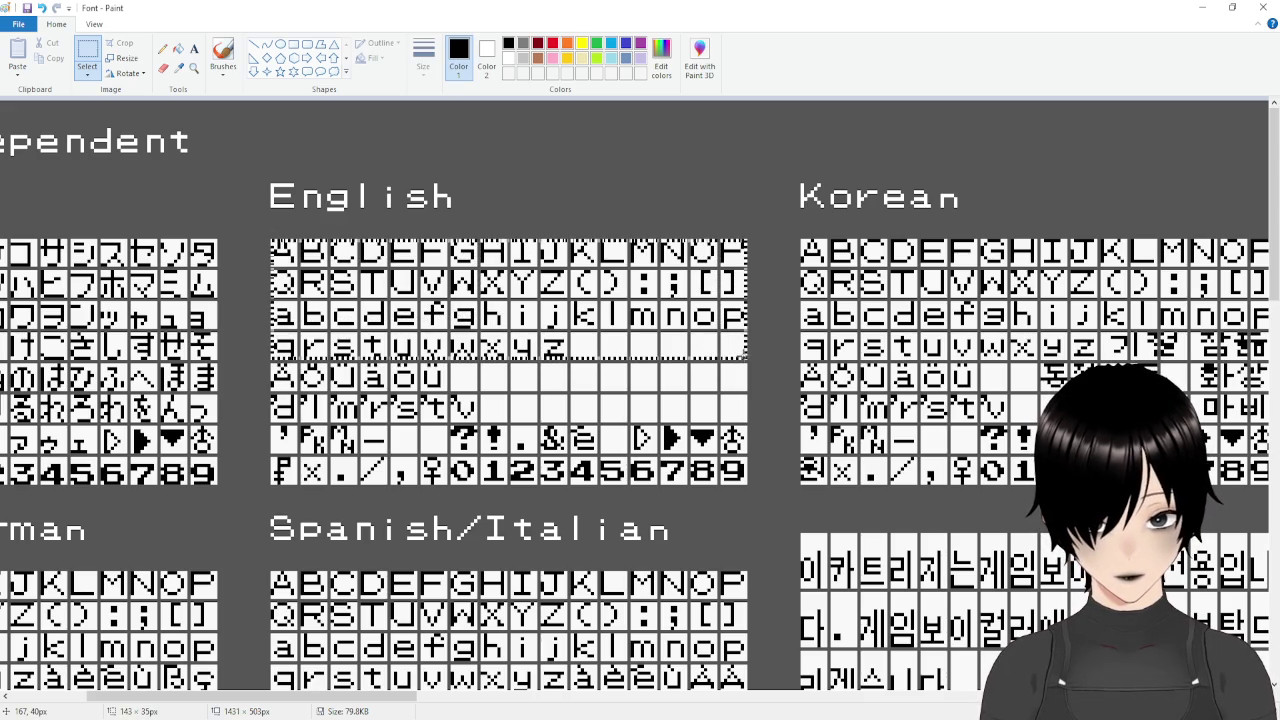
pyautogui.moveTo(749, 357); pyautogui.dragTo(749, 357)
pyautogui.hotkey('ctrl', 'c')
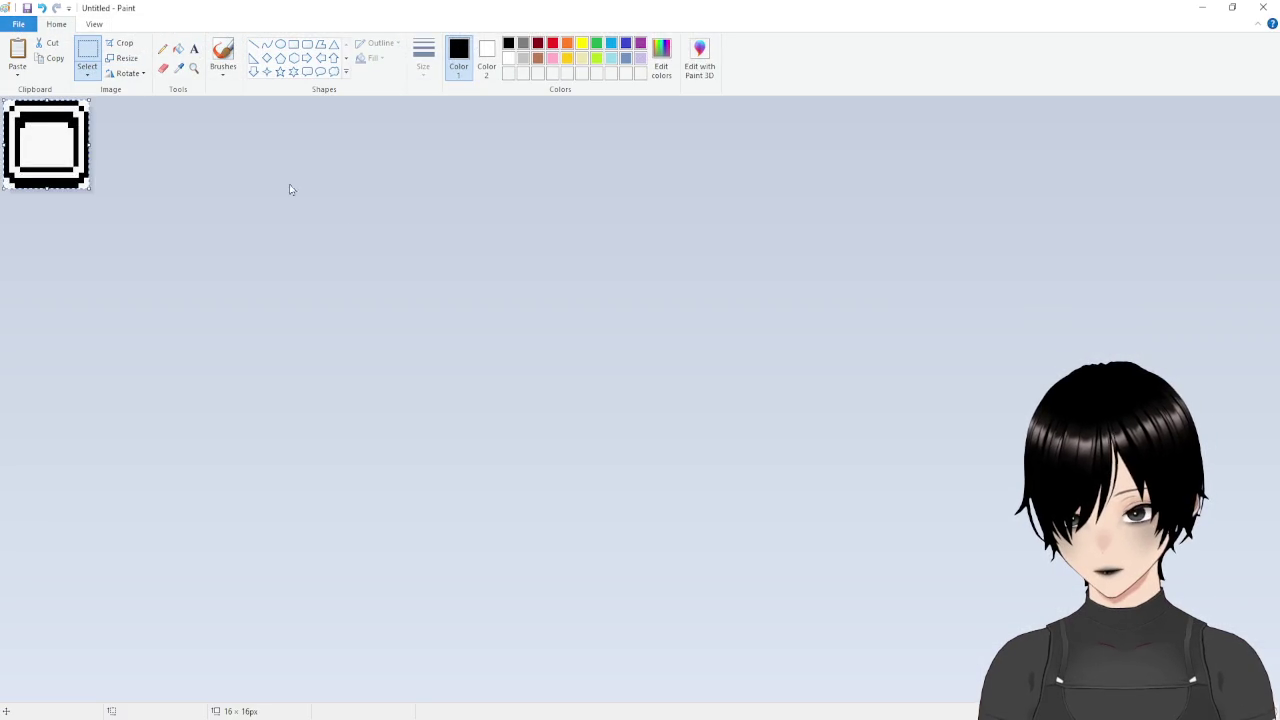
# Paste the glyph rows into the untitled image and extend its canvas to 143 × 46 px.
pyautogui.hotkey('ctrl', 'v')
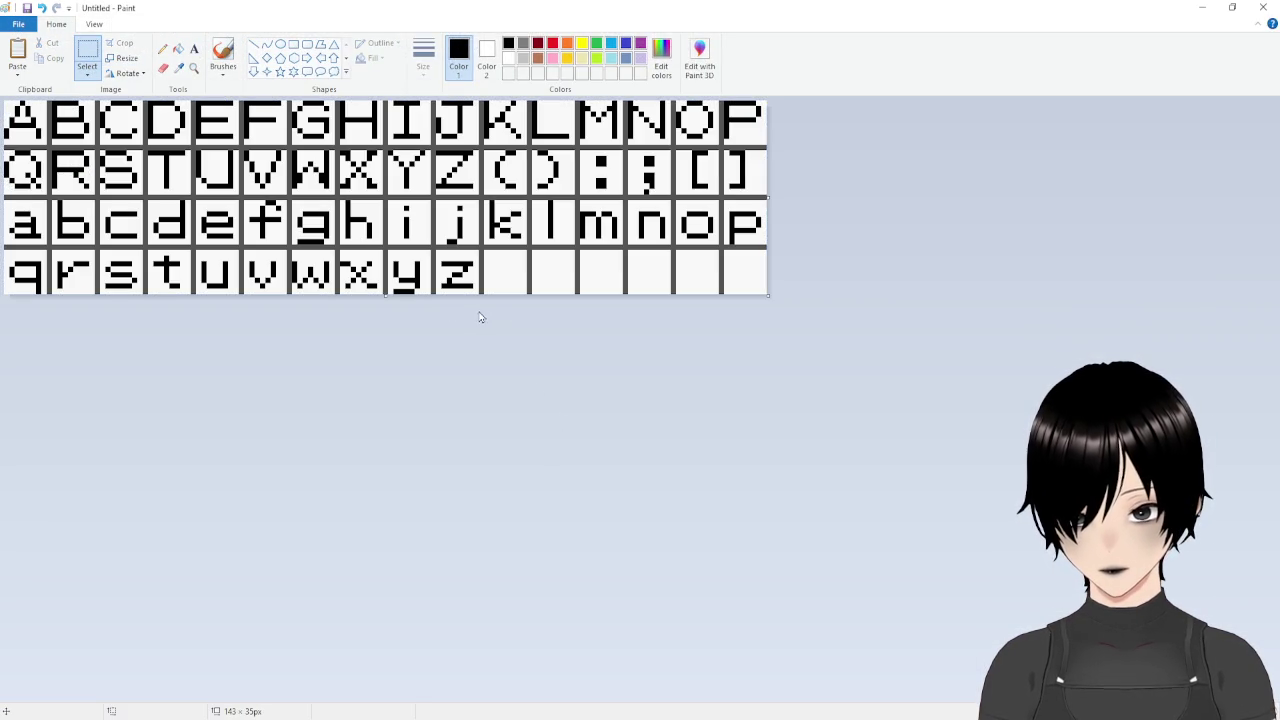
pyautogui.moveTo(385, 296); pyautogui.dragTo(380, 355)
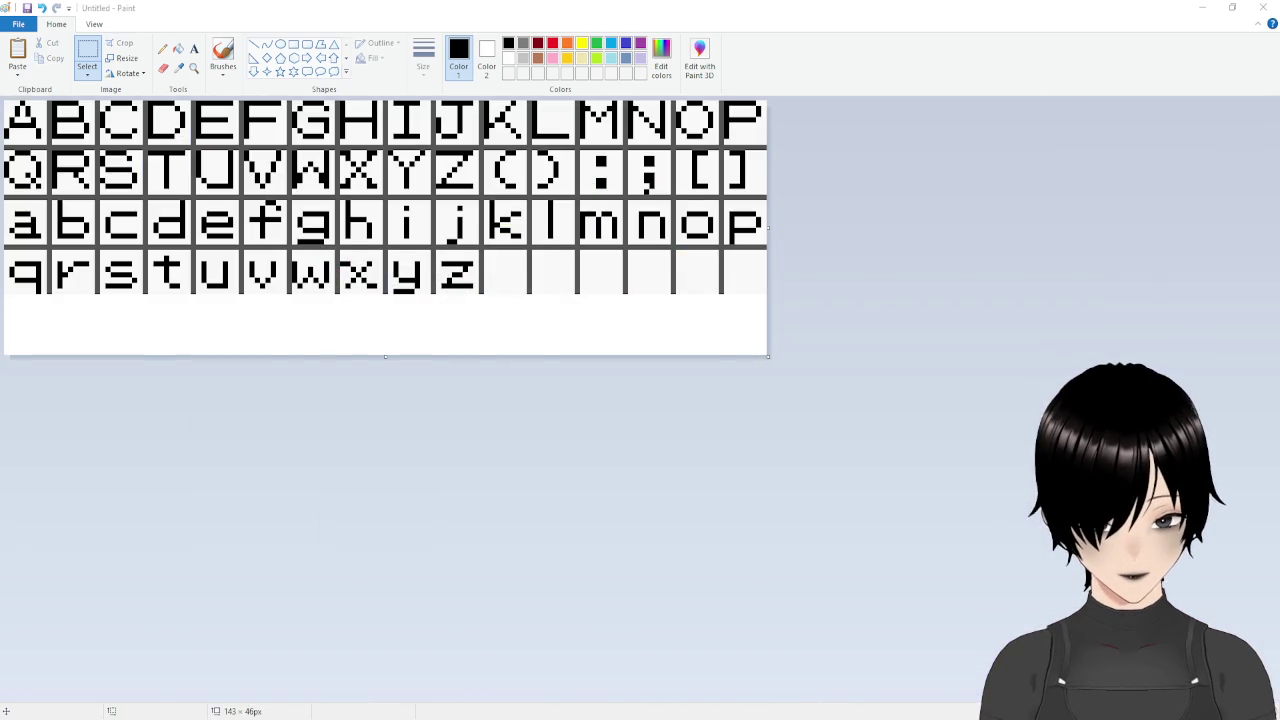
pyautogui.hotkey('alt', 'Tab')
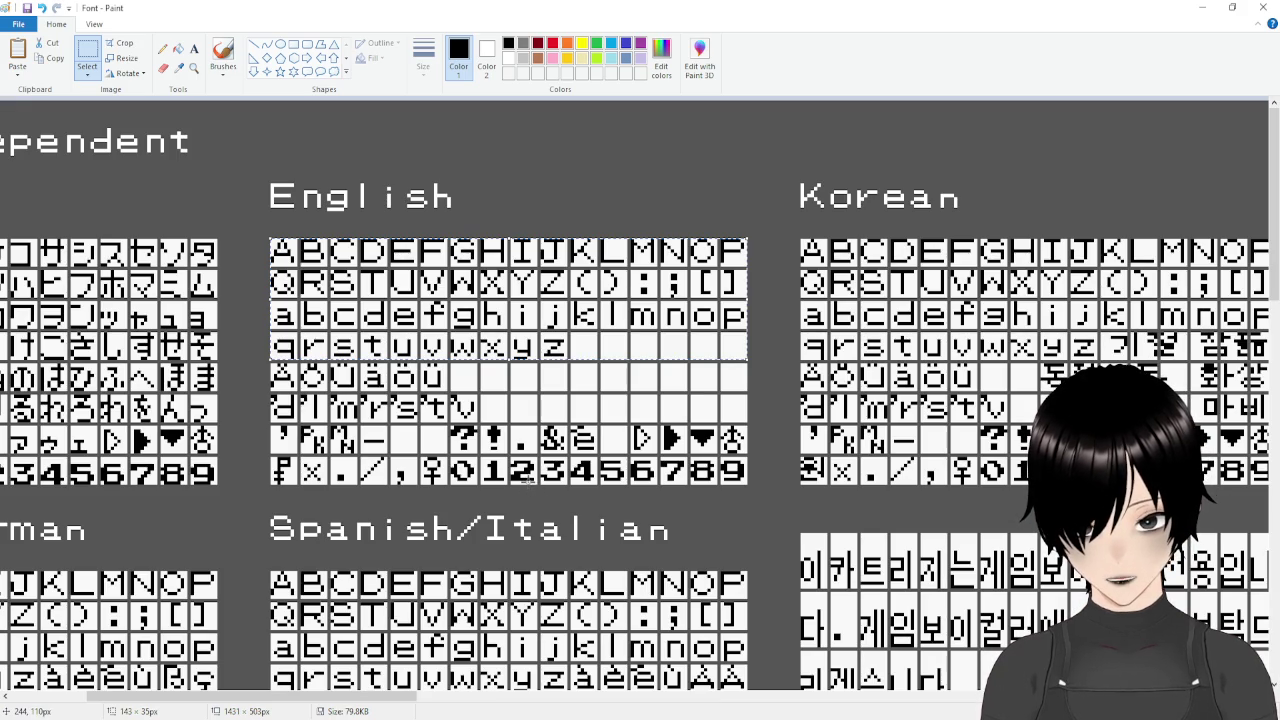
# Paste the ?, ! and . glyphs into the cells right after z.
pyautogui.click(525, 480)
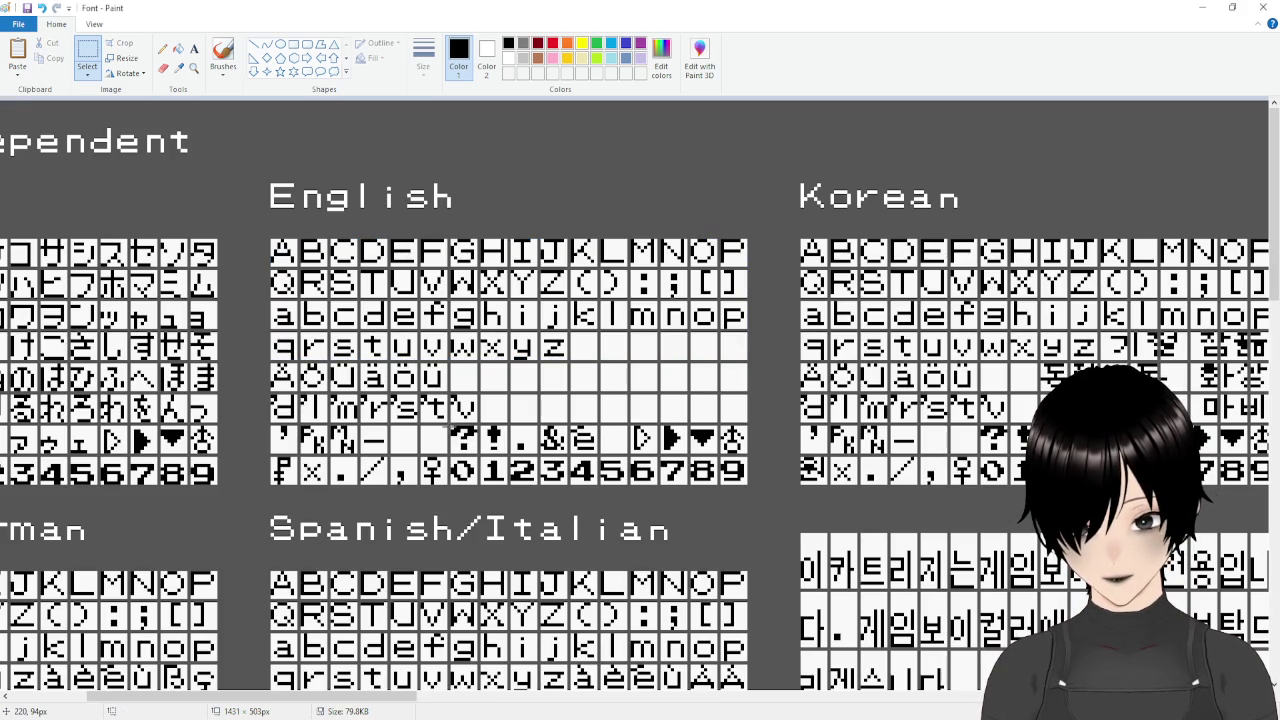
pyautogui.moveTo(450, 426)
pyautogui.mouseDown()
pyautogui.moveTo(506, 460)
pyautogui.moveTo(548, 459)
pyautogui.mouseUp()
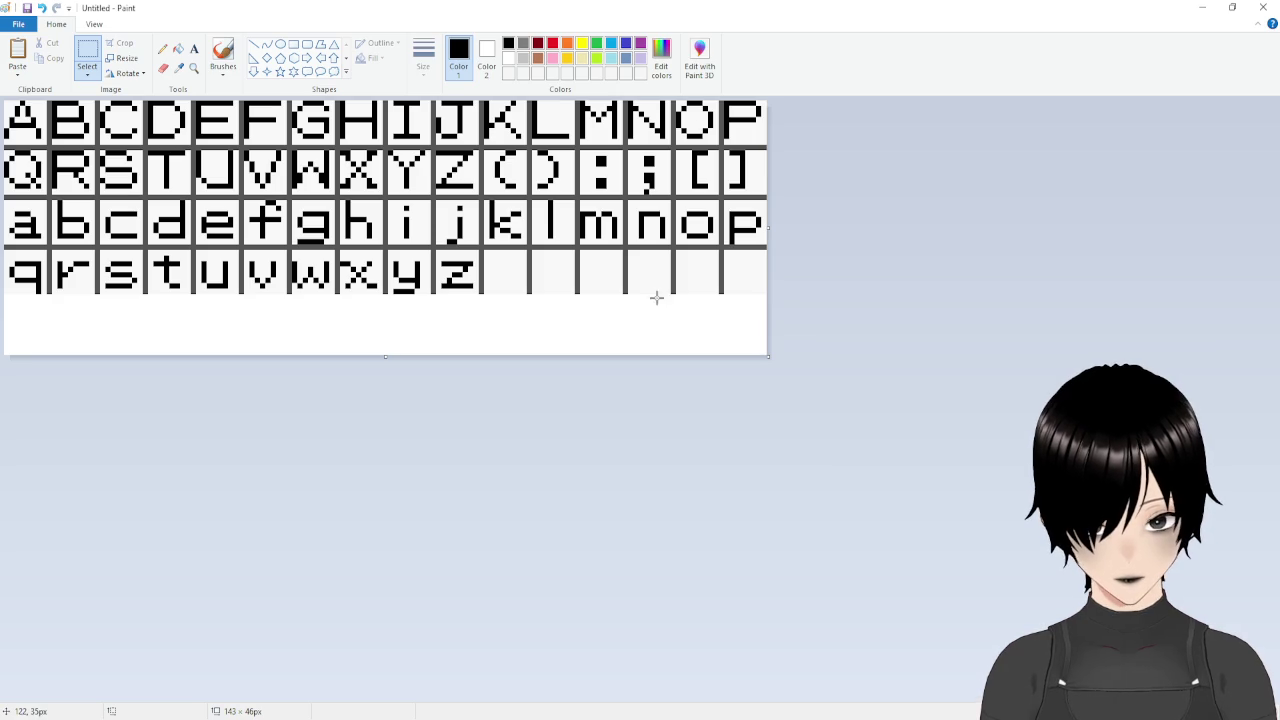
pyautogui.hotkey('ctrl', 'v')
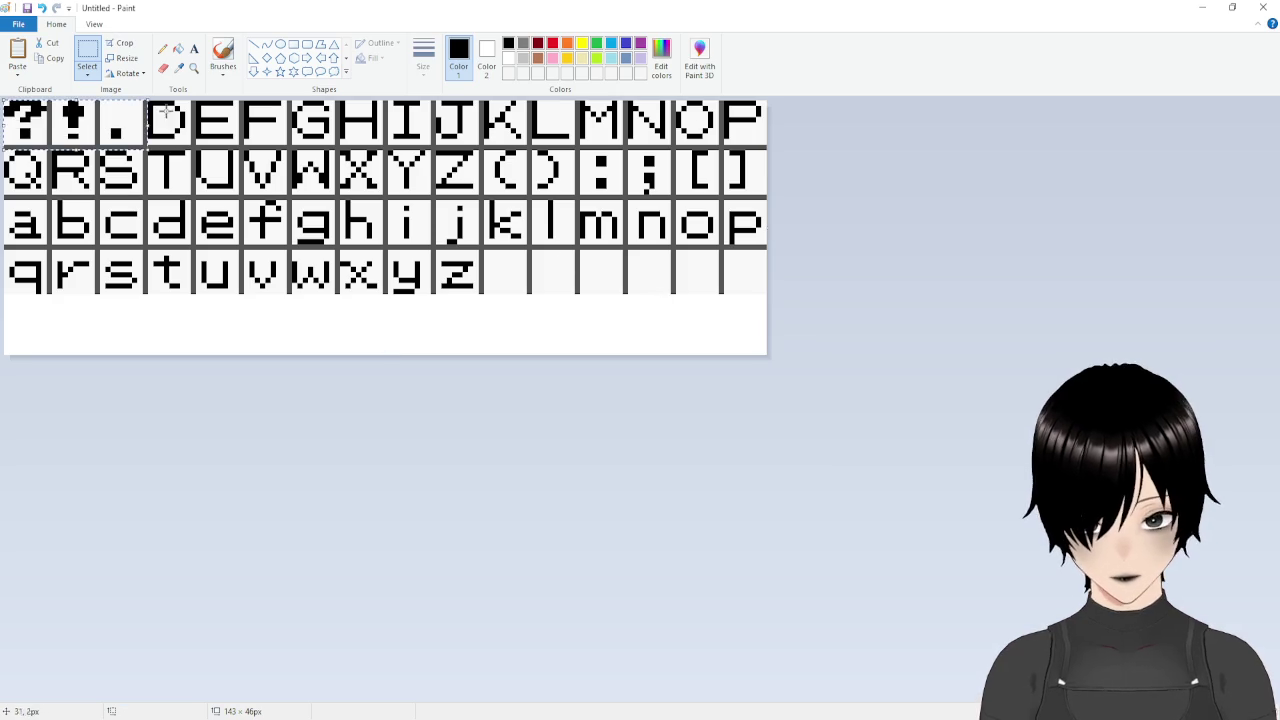
pyautogui.moveTo(62, 120)
pyautogui.mouseDown()
pyautogui.moveTo(494, 268)
pyautogui.moveTo(560, 275)
pyautogui.moveTo(540, 276)
pyautogui.mouseUp()
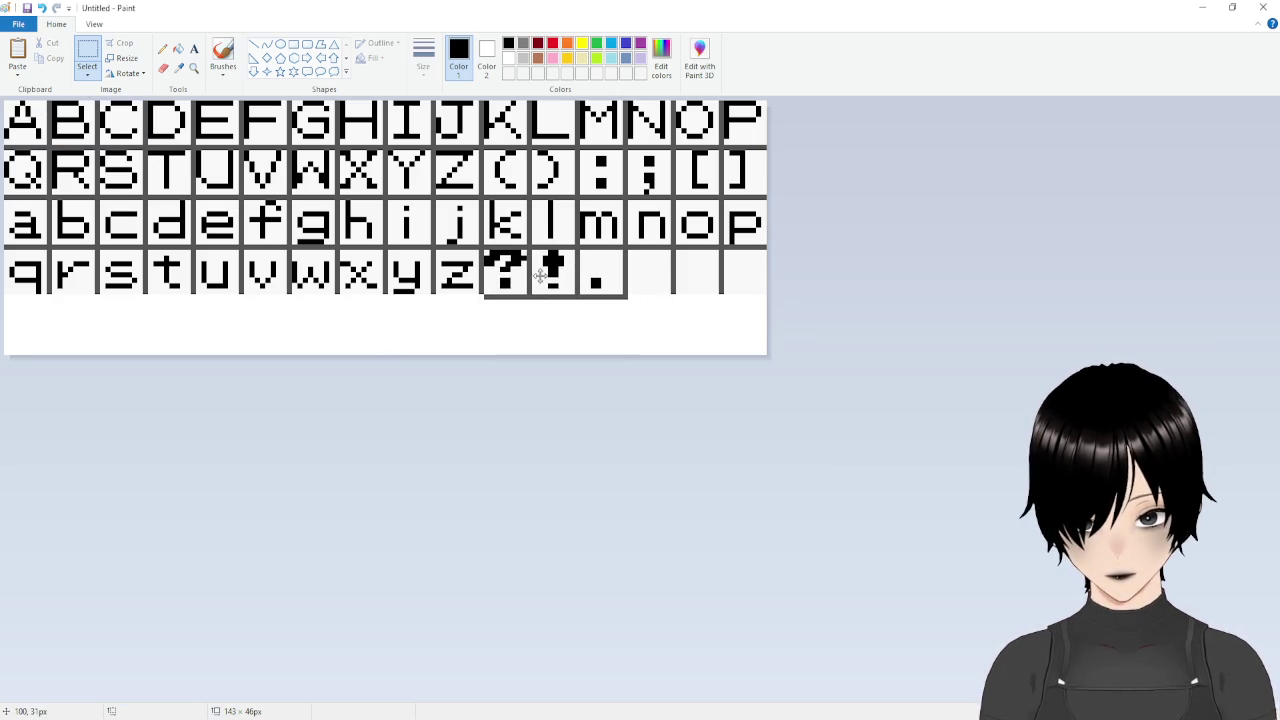
pyautogui.click(683, 334)
pyautogui.hotkey('alt', 'Tab')
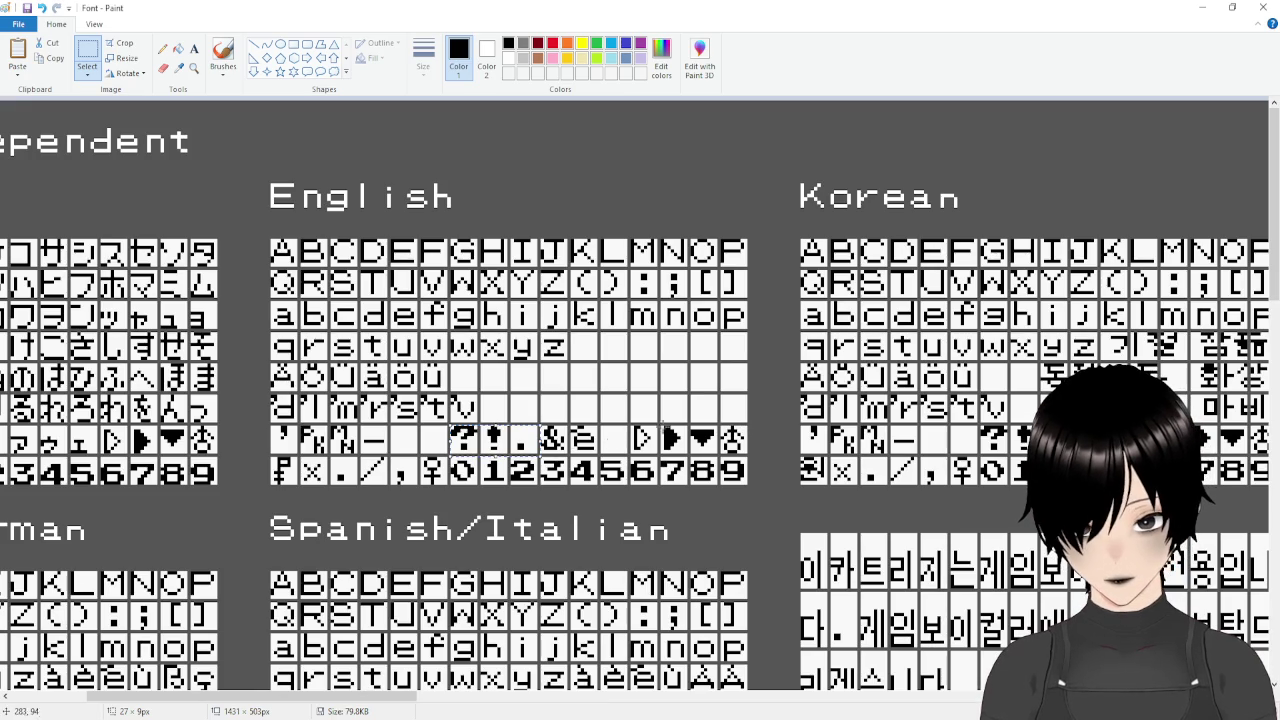
# Paste the two triangle glyphs into the cells after the period.
pyautogui.moveTo(631, 429)
pyautogui.mouseDown()
pyautogui.moveTo(658, 459)
pyautogui.moveTo(690, 457)
pyautogui.mouseUp()
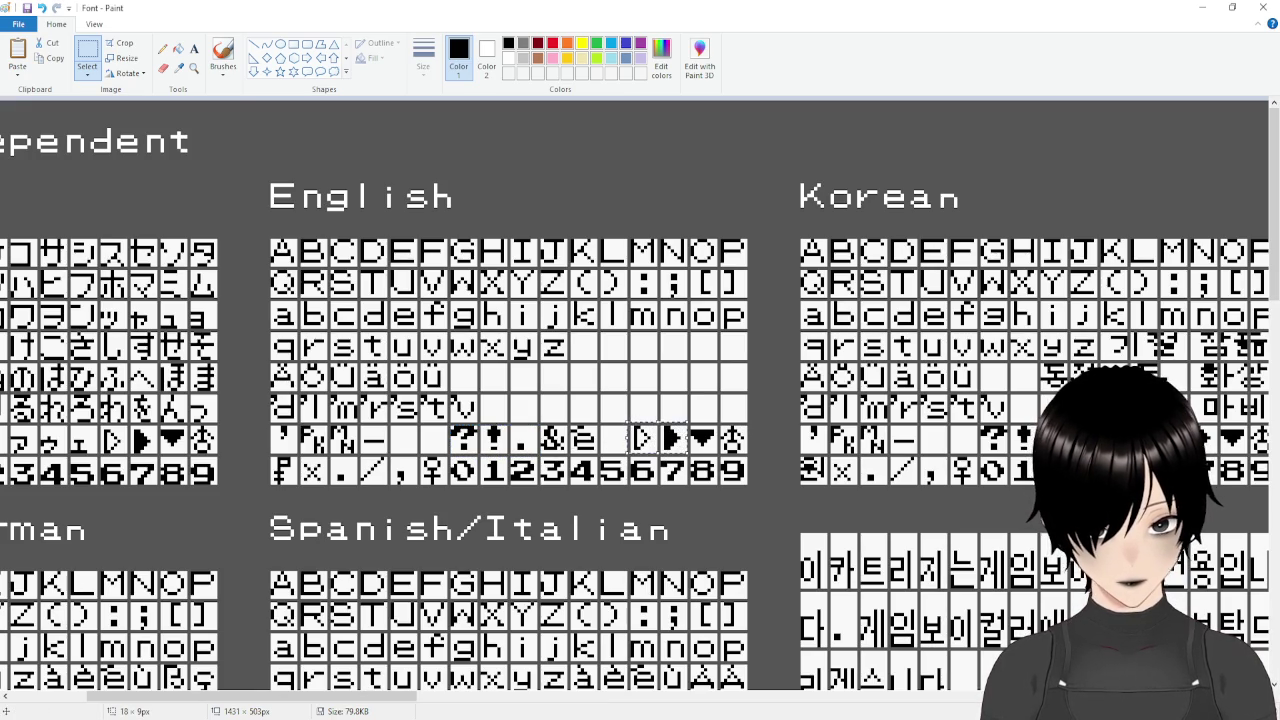
pyautogui.hotkey('alt', 'Tab')
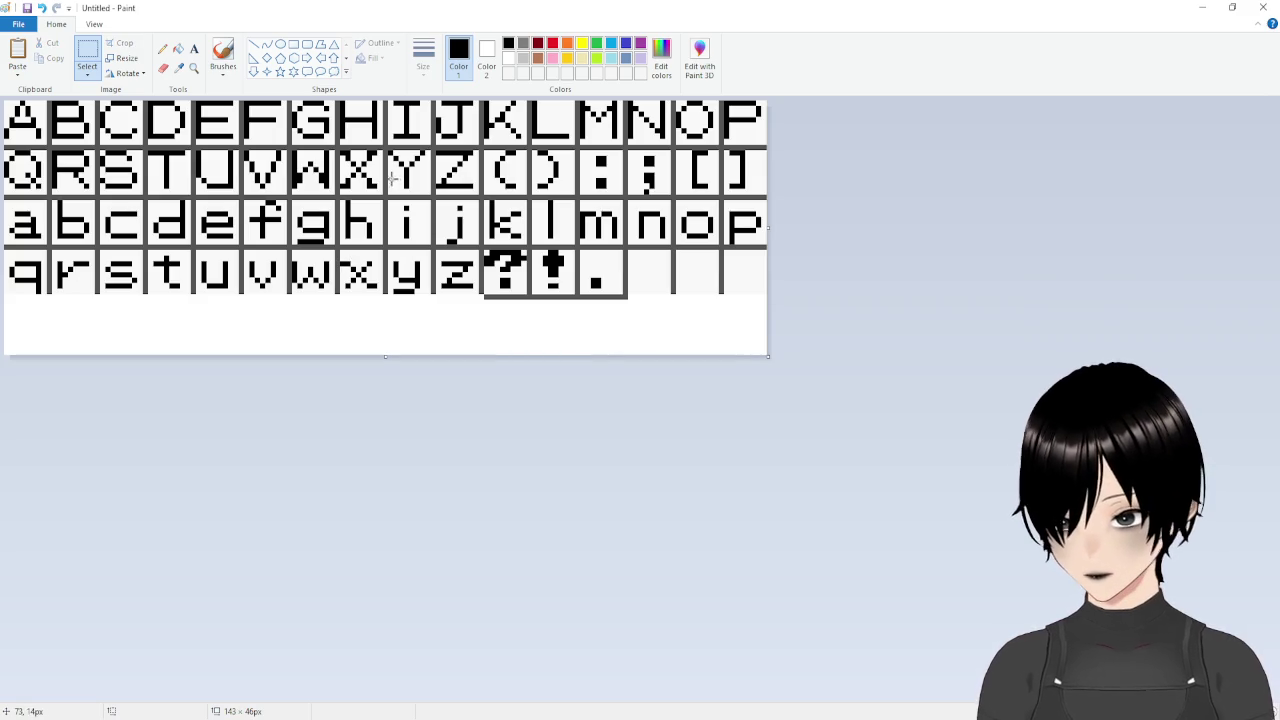
pyautogui.hotkey('ctrl', 'v')
pyautogui.moveTo(48, 130)
pyautogui.mouseDown()
pyautogui.moveTo(750, 330)
pyautogui.moveTo(667, 275)
pyautogui.mouseUp()
pyautogui.click(710, 336)
pyautogui.hotkey('alt', 'Tab')
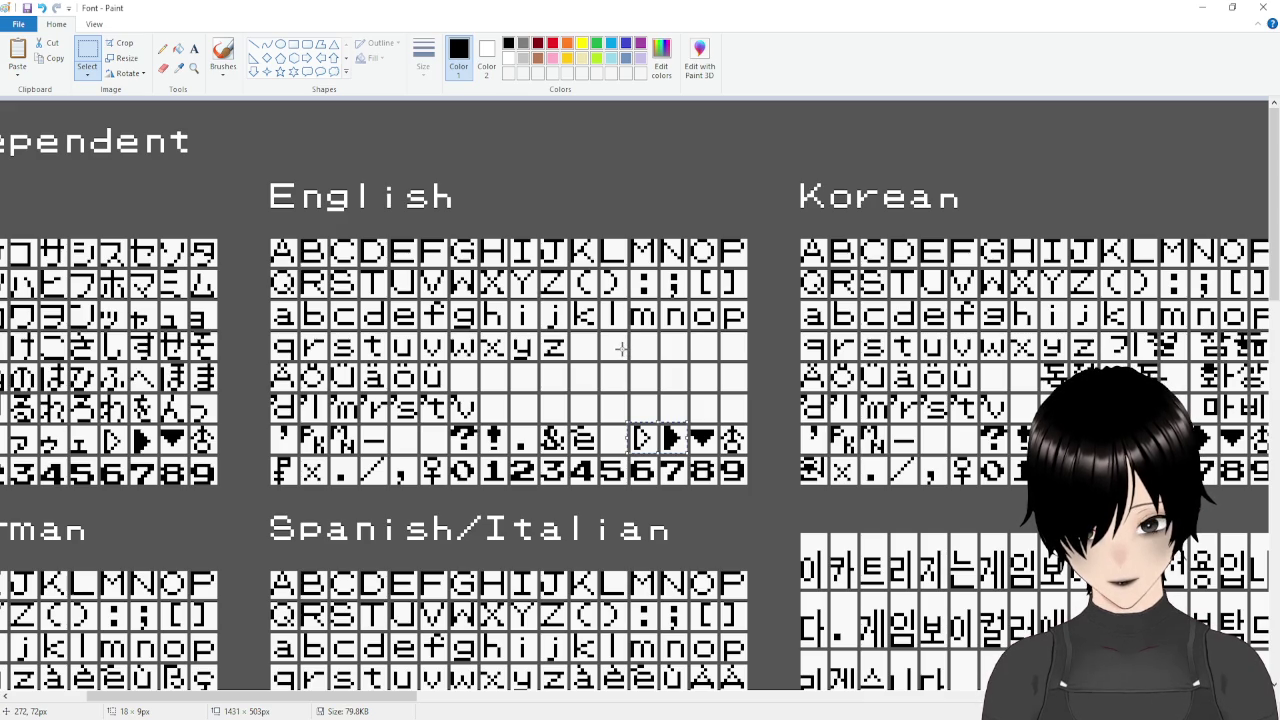
# Select the brackets and punctuation glyphs in the second row.
pyautogui.click(621, 347)
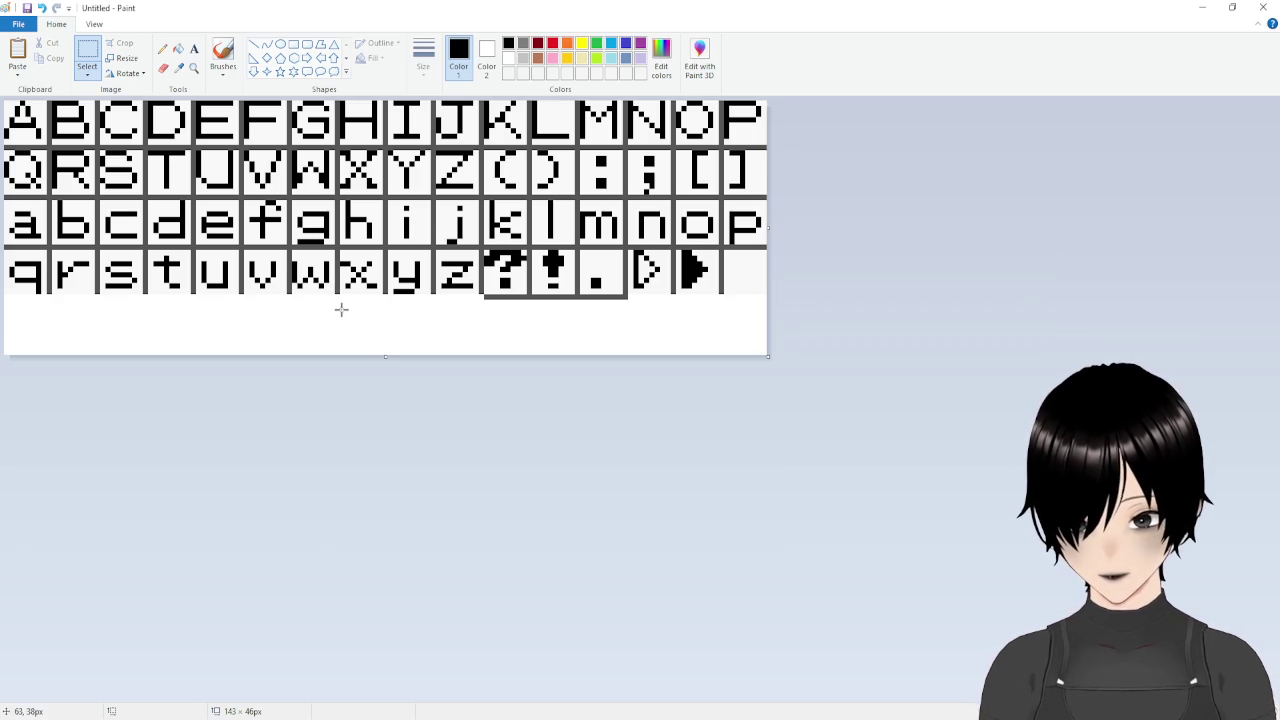
pyautogui.moveTo(431, 321); pyautogui.dragTo(681, 300)
pyautogui.click(474, 366)
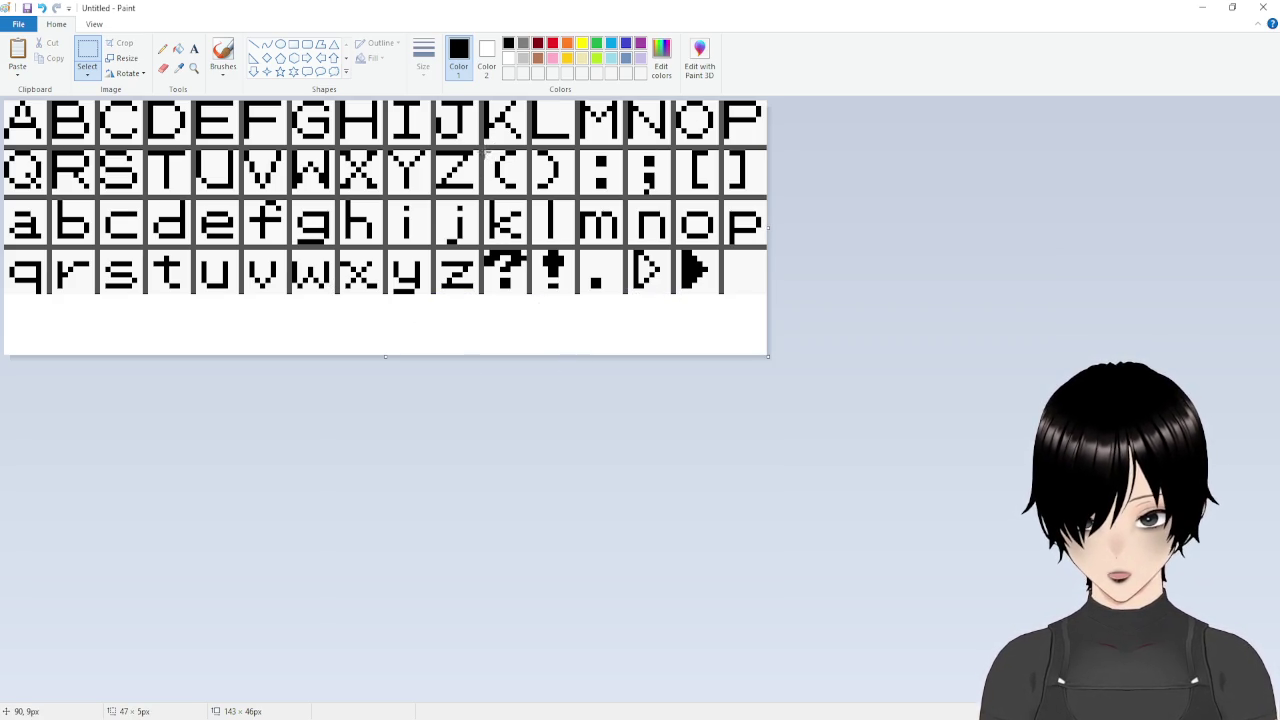
pyautogui.moveTo(486, 151); pyautogui.dragTo(768, 191)
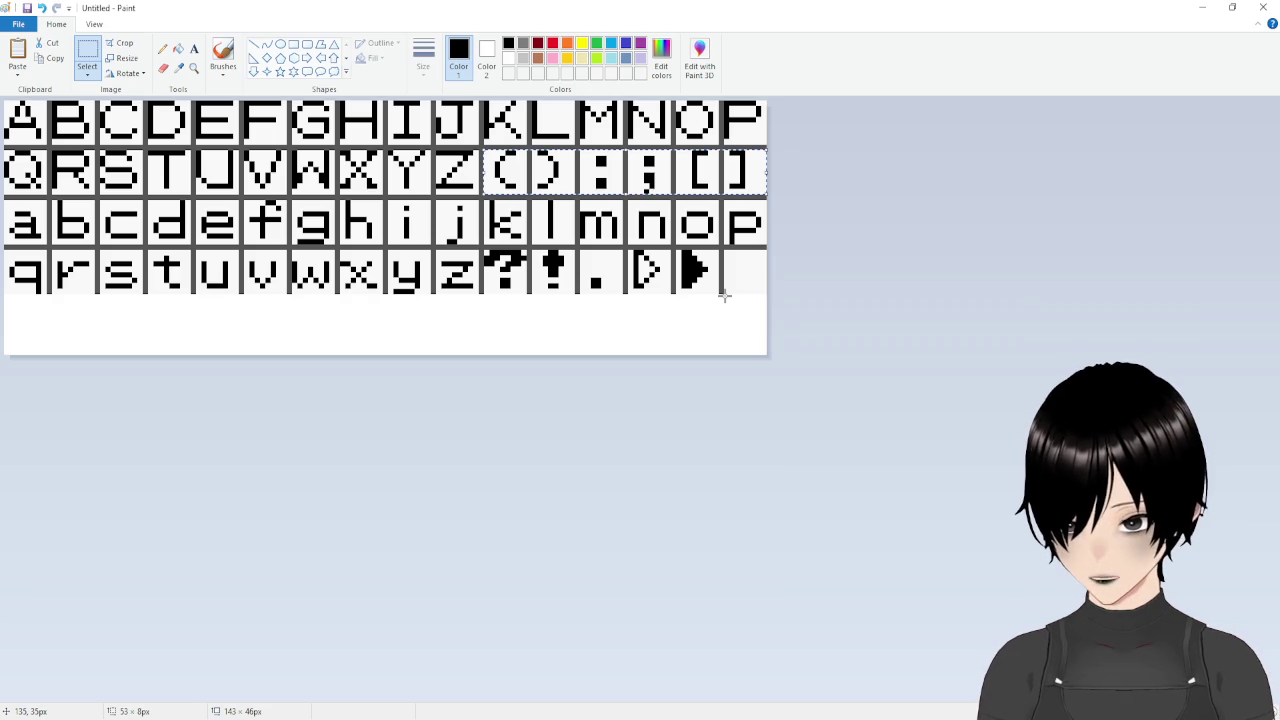
# Delete the bracket and punctuation glyphs and move the ?!.▷▶ strip up into row two.
pyautogui.hotkey('ctrl', 'x')
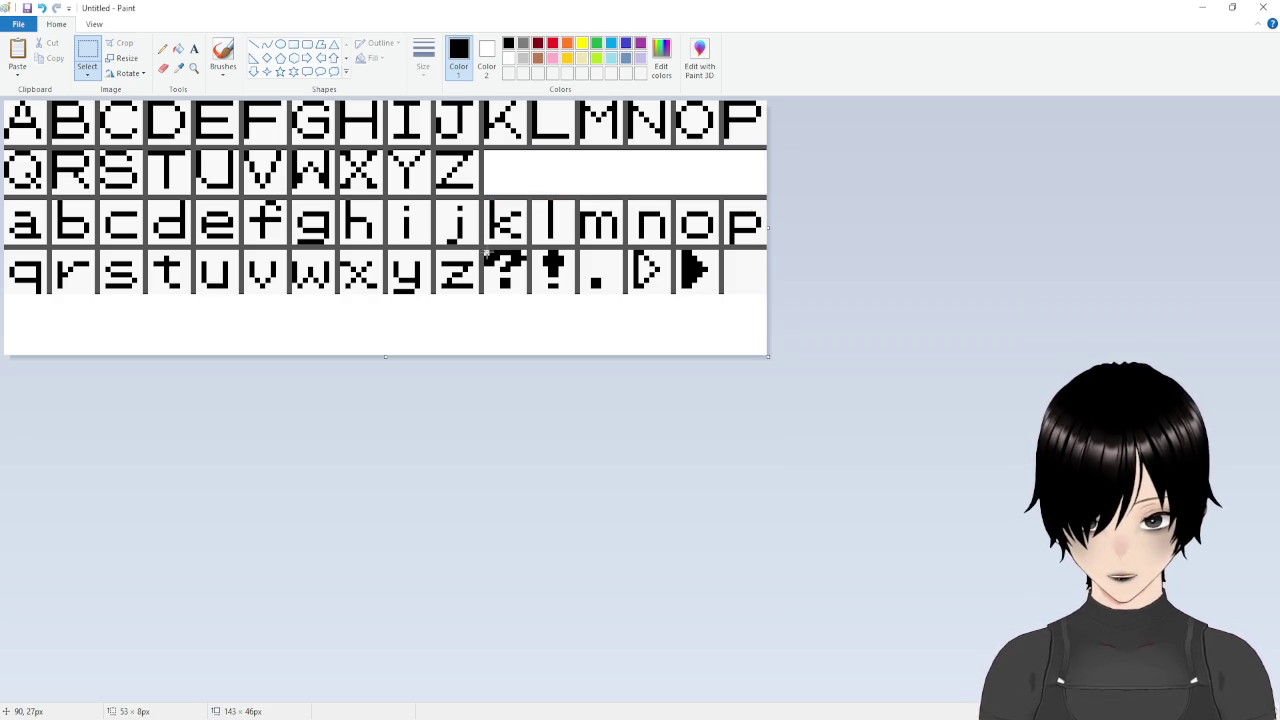
pyautogui.moveTo(485, 252)
pyautogui.mouseDown()
pyautogui.moveTo(505, 290)
pyautogui.moveTo(718, 293)
pyautogui.mouseUp()
pyautogui.moveTo(566, 272); pyautogui.dragTo(560, 172)
pyautogui.click(606, 297)
pyautogui.click(660, 313)
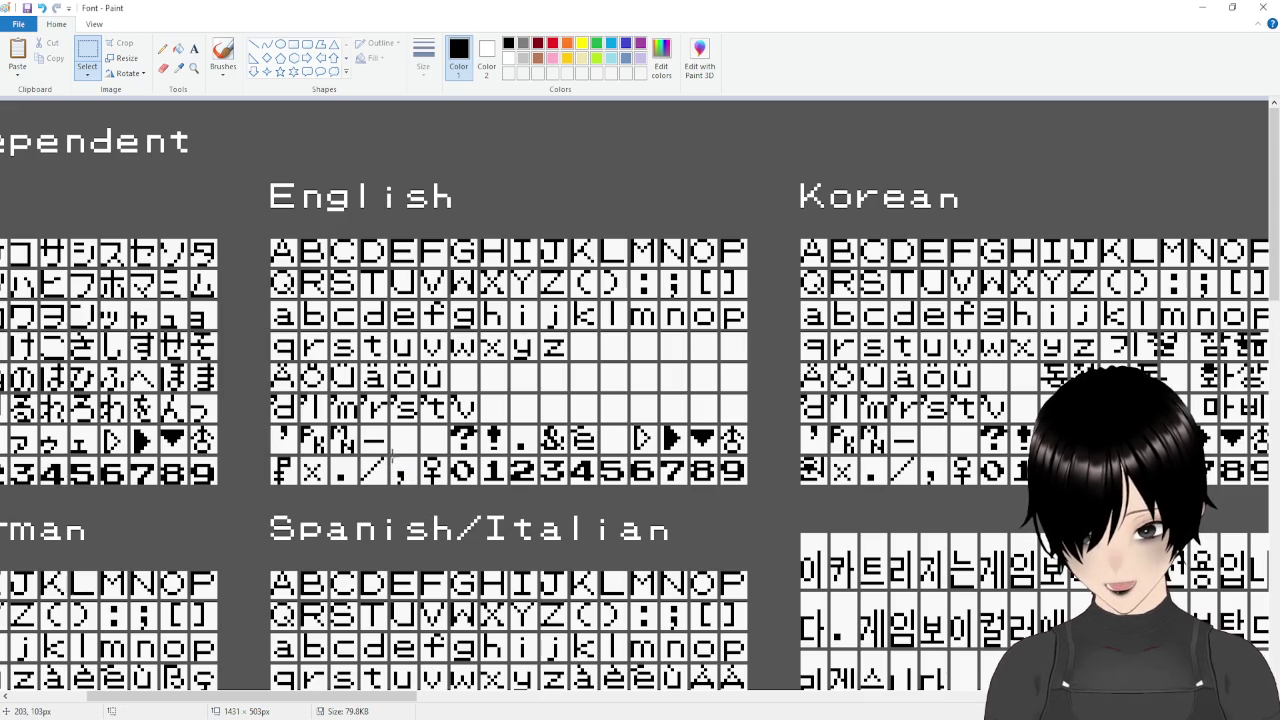
# Copy the comma glyph from the Font sheet into the cell after ▶.
pyautogui.moveTo(392, 460); pyautogui.dragTo(414, 482)
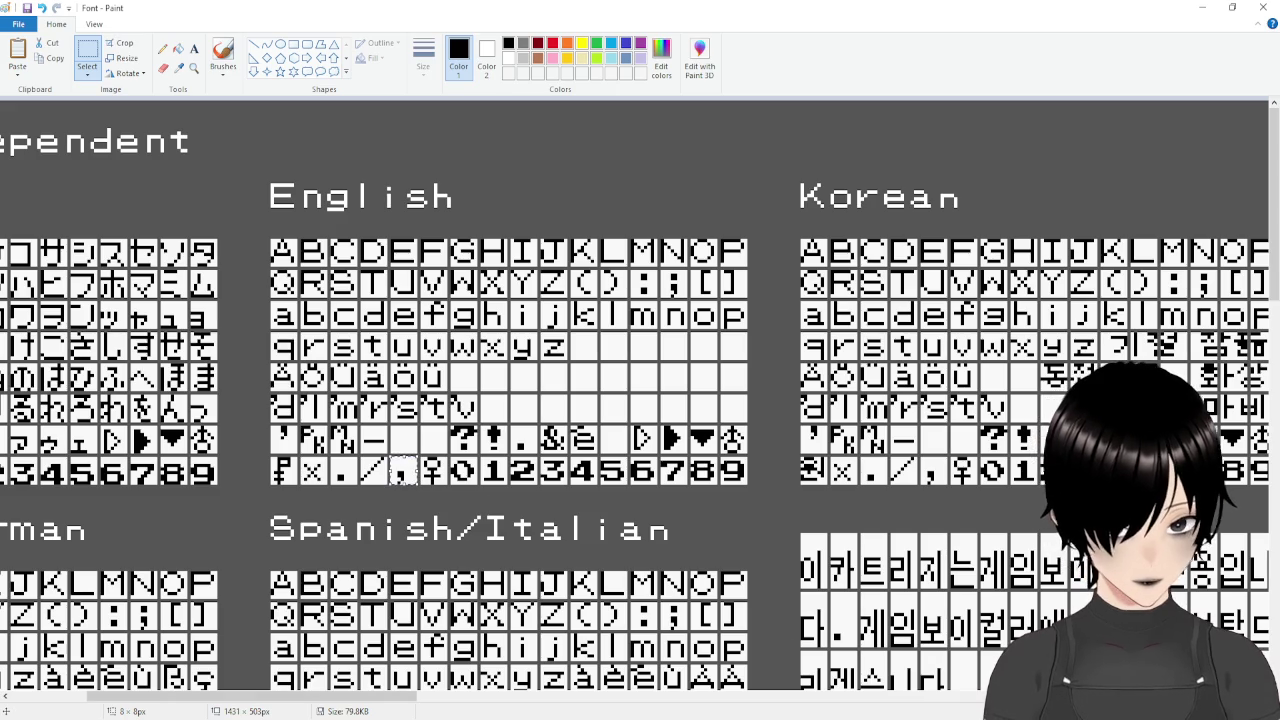
pyautogui.hotkey('alt', 'Tab')
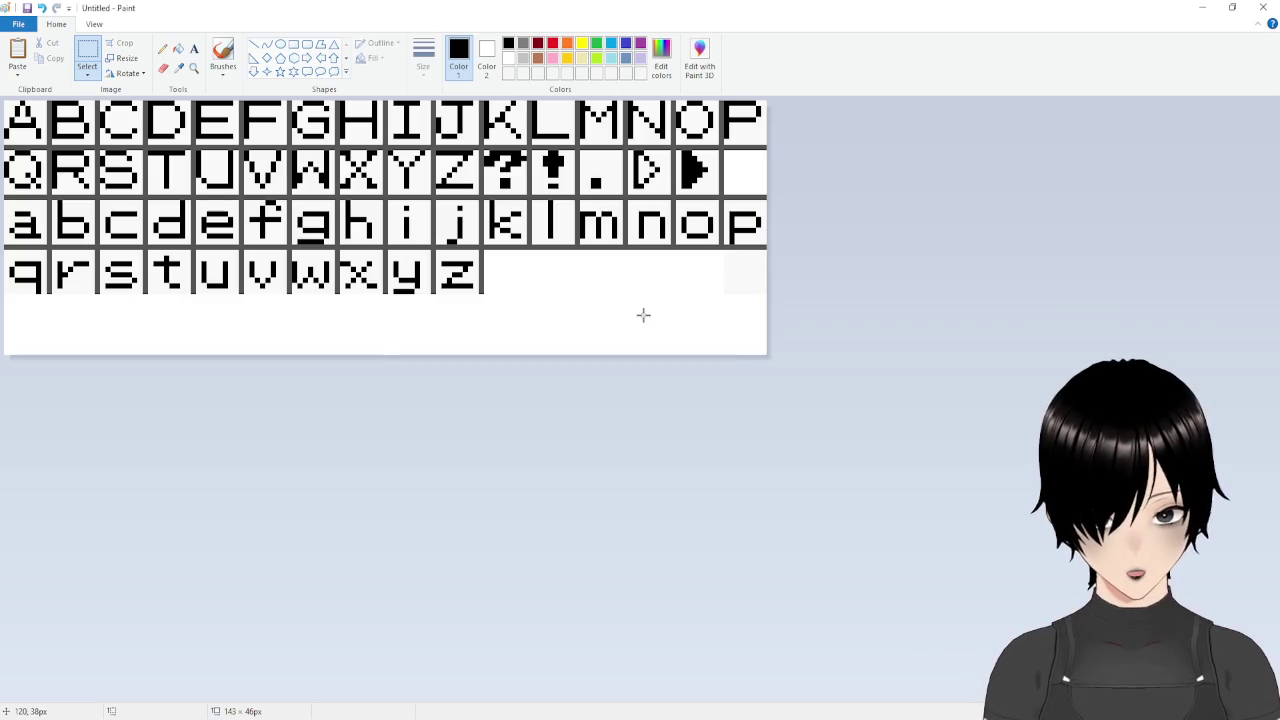
pyautogui.hotkey('ctrl', 'v')
pyautogui.moveTo(18, 130)
pyautogui.mouseDown()
pyautogui.moveTo(18, 118)
pyautogui.moveTo(124, 160)
pyautogui.moveTo(690, 195)
pyautogui.moveTo(741, 167)
pyautogui.mouseUp()
pyautogui.click(703, 277)
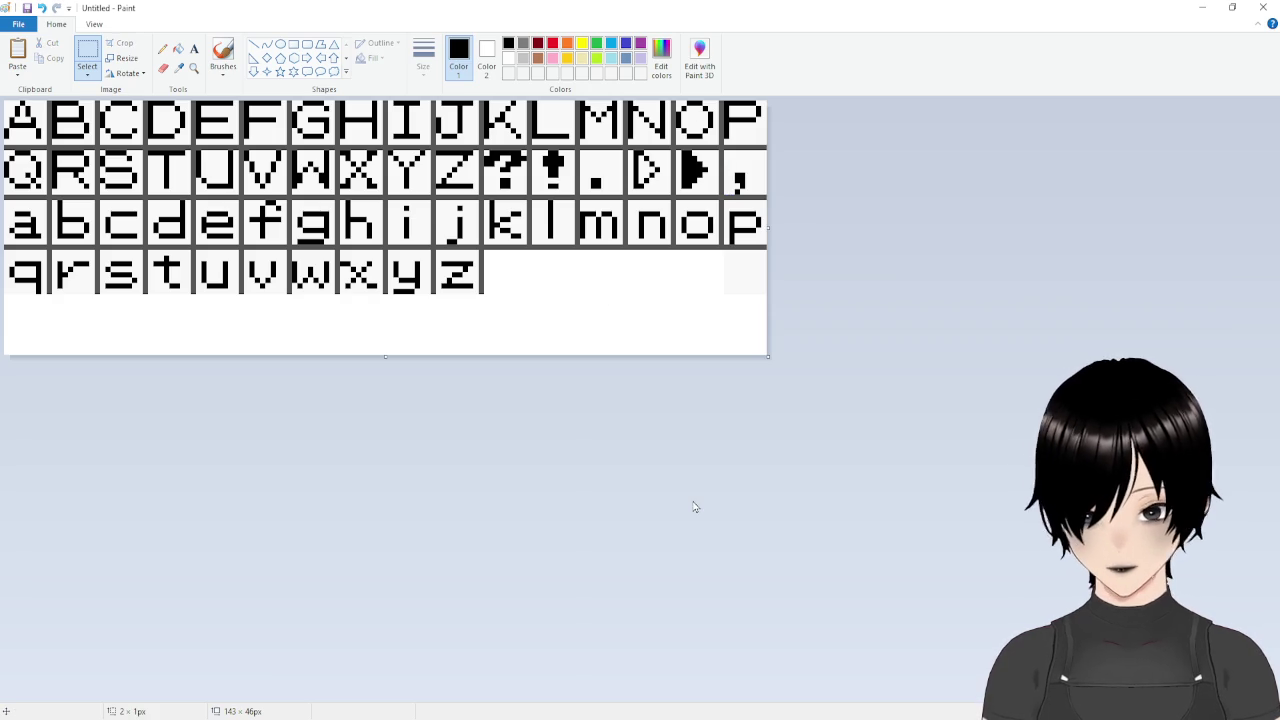
pyautogui.hotkey('alt', 'Tab')
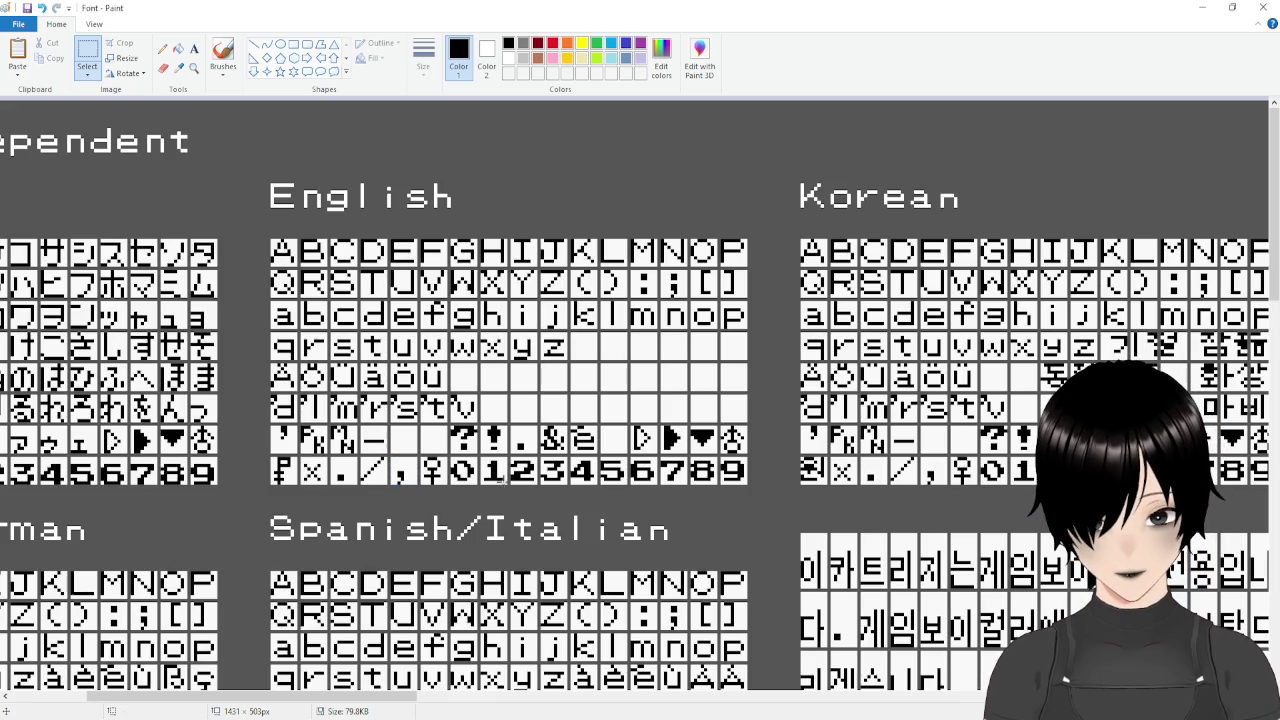
# Paste the digits 0–9 as a row beneath q–z and trim the canvas to 143 × 44 px.
pyautogui.moveTo(449, 457); pyautogui.dragTo(749, 487)
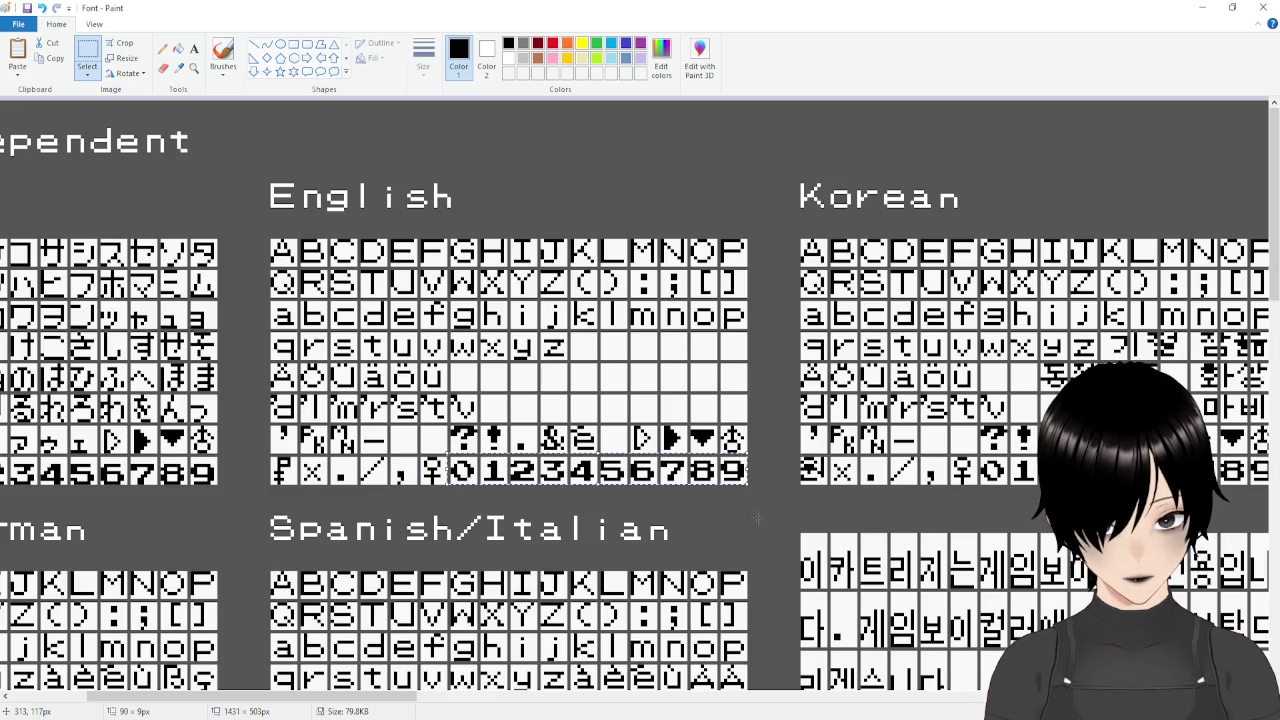
pyautogui.hotkey('ctrl', 'c')
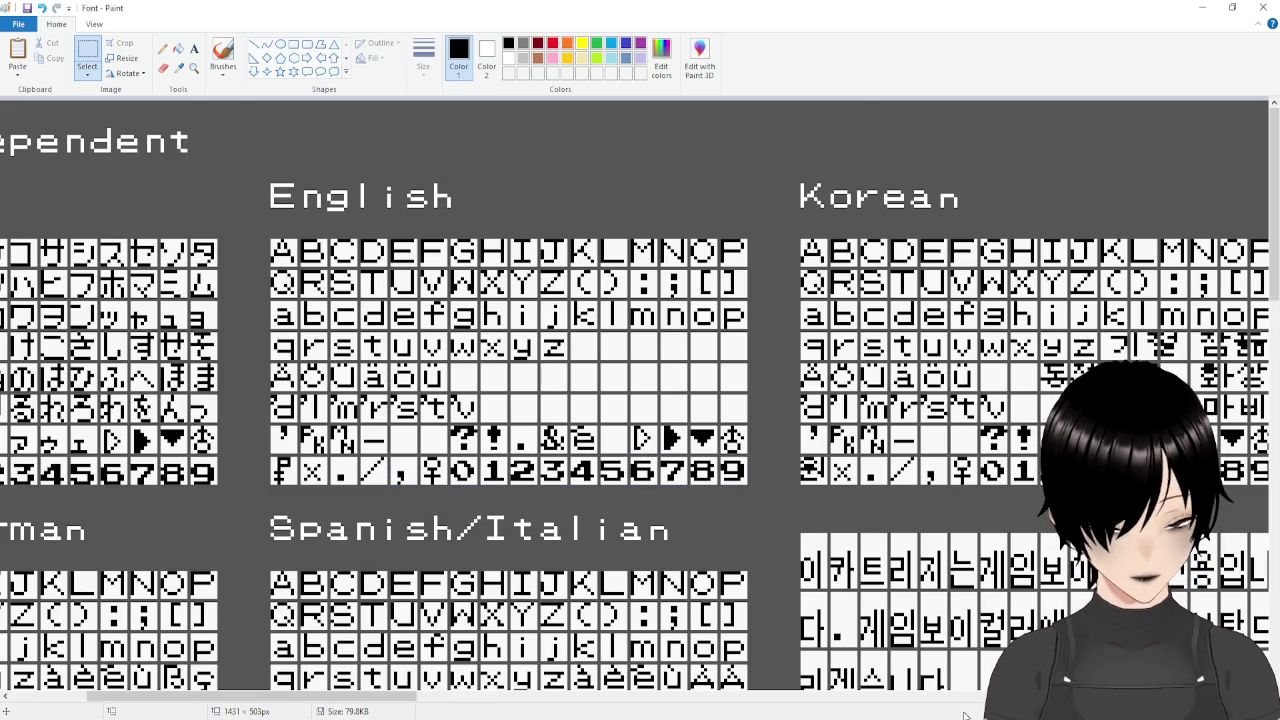
pyautogui.hotkey('alt', 'Tab')
pyautogui.hotkey('ctrl', 'v')
pyautogui.moveTo(88, 117)
pyautogui.mouseDown()
pyautogui.moveTo(126, 267)
pyautogui.moveTo(118, 325)
pyautogui.moveTo(87, 316)
pyautogui.mouseUp()
pyautogui.click(477, 366)
pyautogui.moveTo(385, 357); pyautogui.dragTo(386, 349)
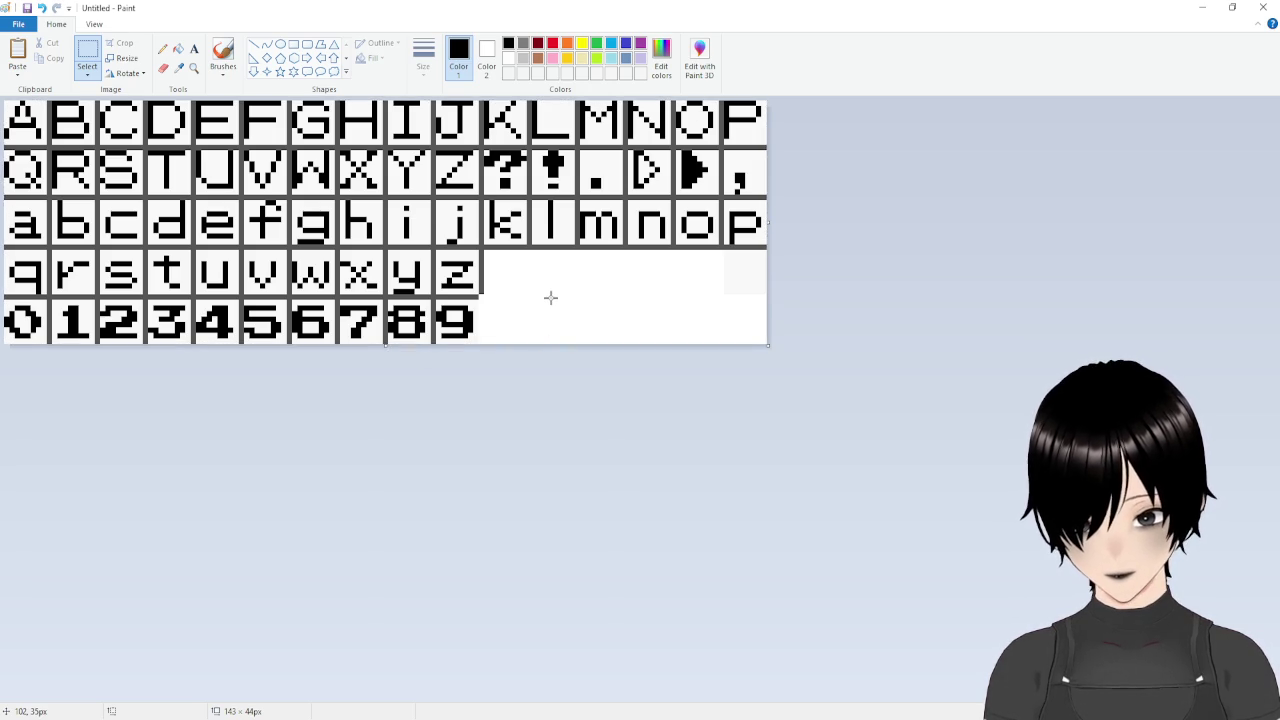
# Draw a thin dark grey vertical divider line beside the z and 9 cells.
pyautogui.click(179, 67)
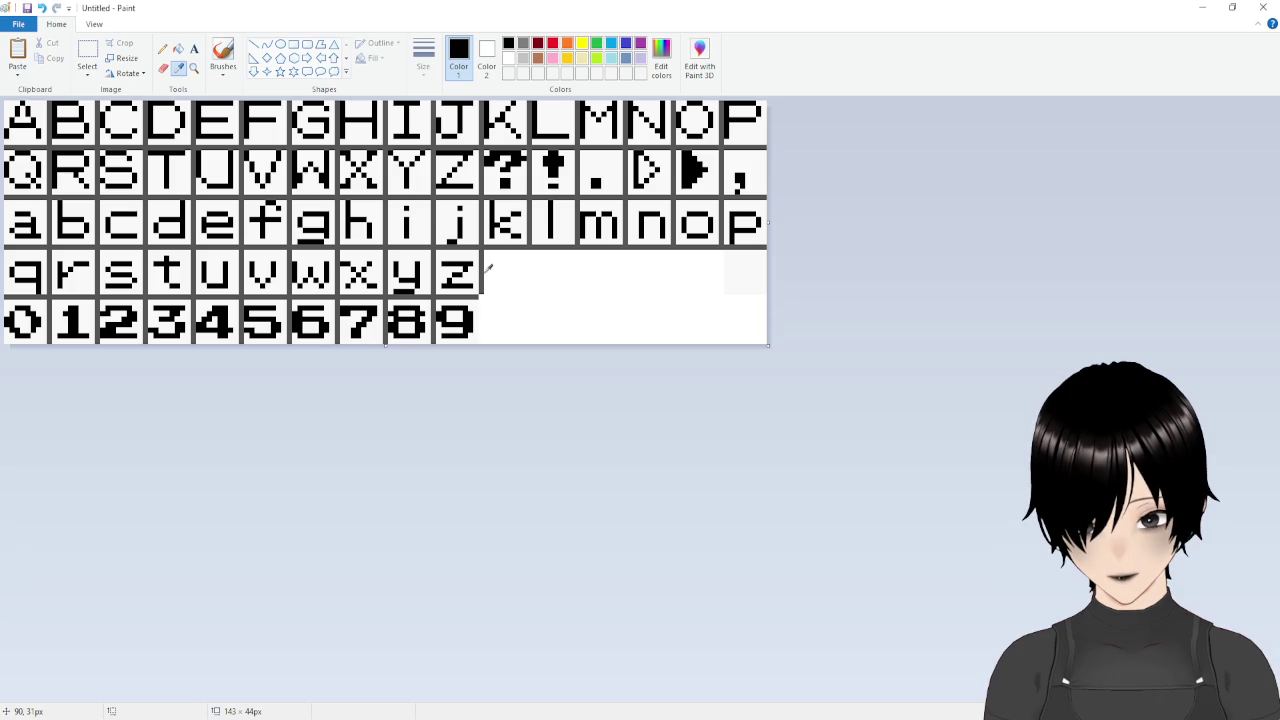
pyautogui.click(481, 266)
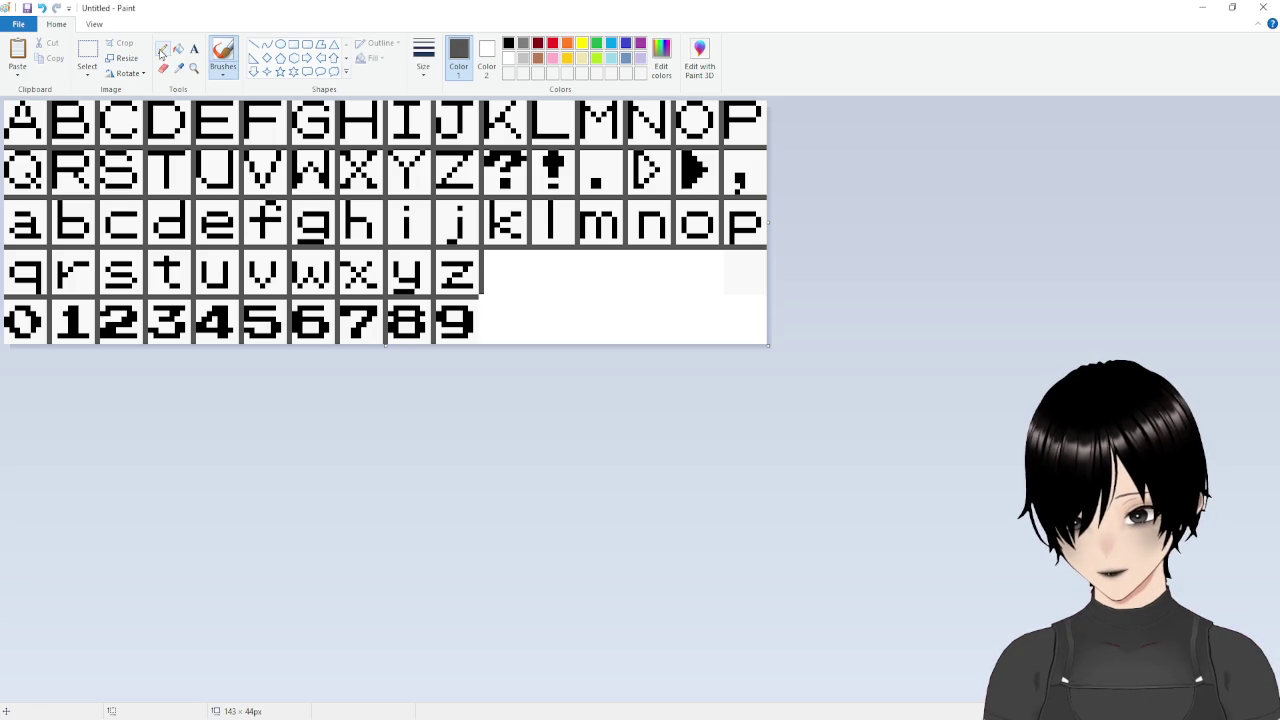
pyautogui.click(253, 44)
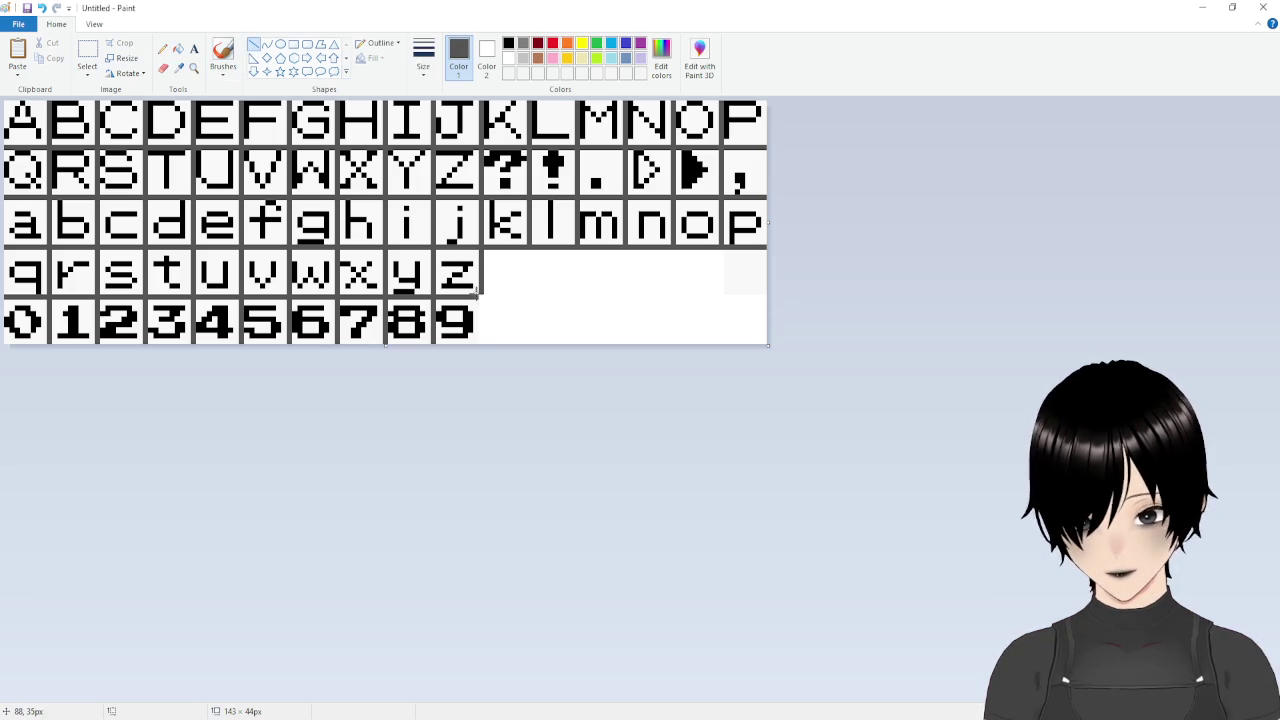
pyautogui.moveTo(480, 284); pyautogui.dragTo(479, 338)
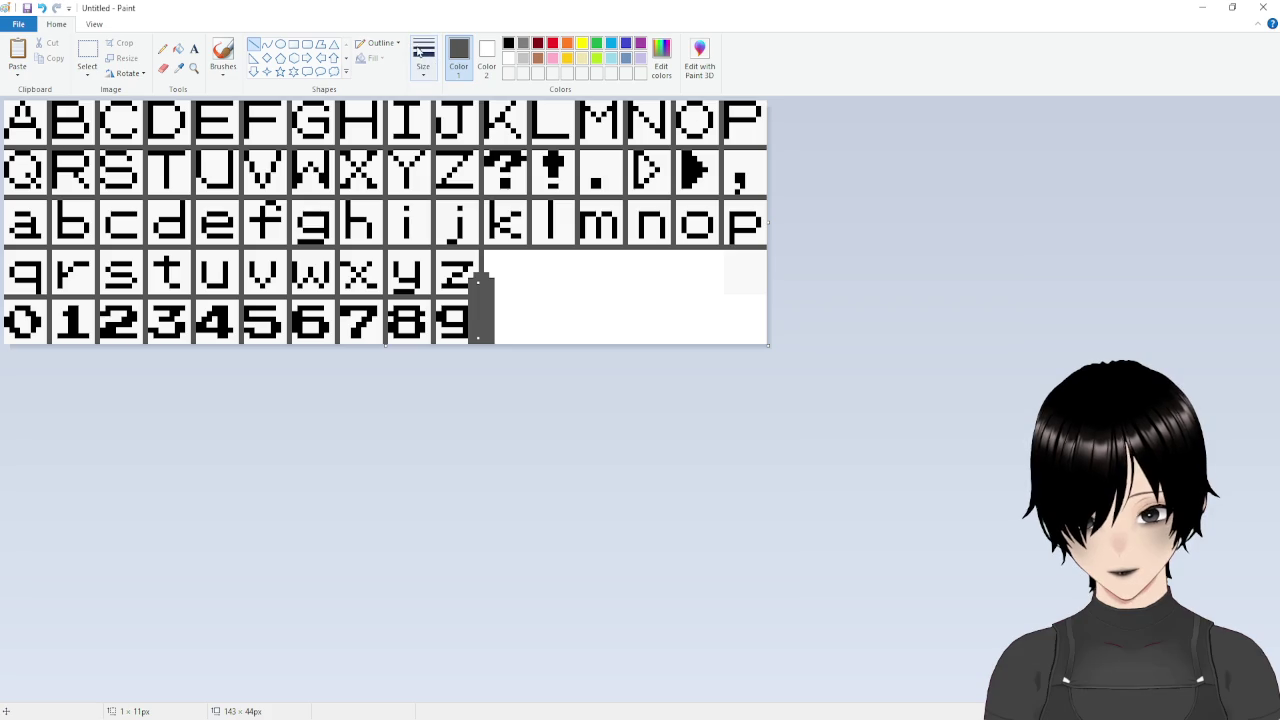
pyautogui.click(424, 60)
pyautogui.click(452, 96)
pyautogui.click(604, 295)
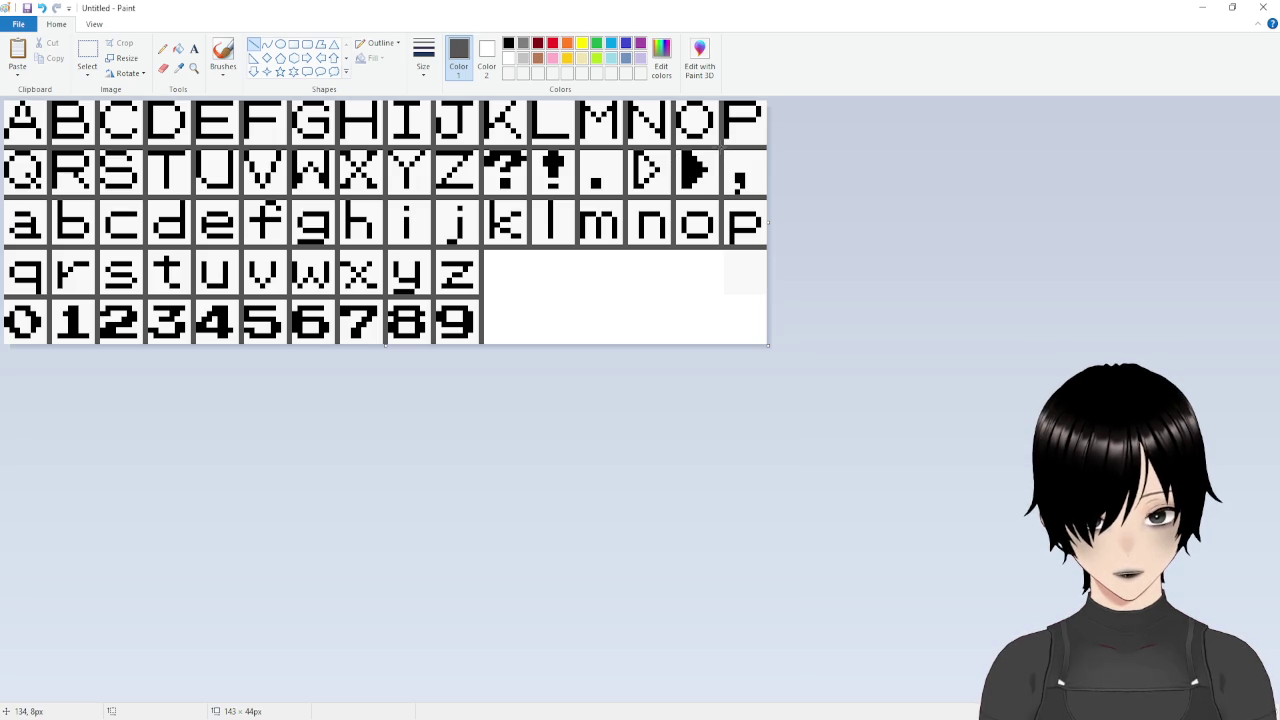
# Undo the stray marks beside the arrow and save the image as sPokemonFont.
pyautogui.moveTo(727, 155); pyautogui.dragTo(765, 190)
pyautogui.hotkey('ctrl', 'z')
pyautogui.click(87, 55)
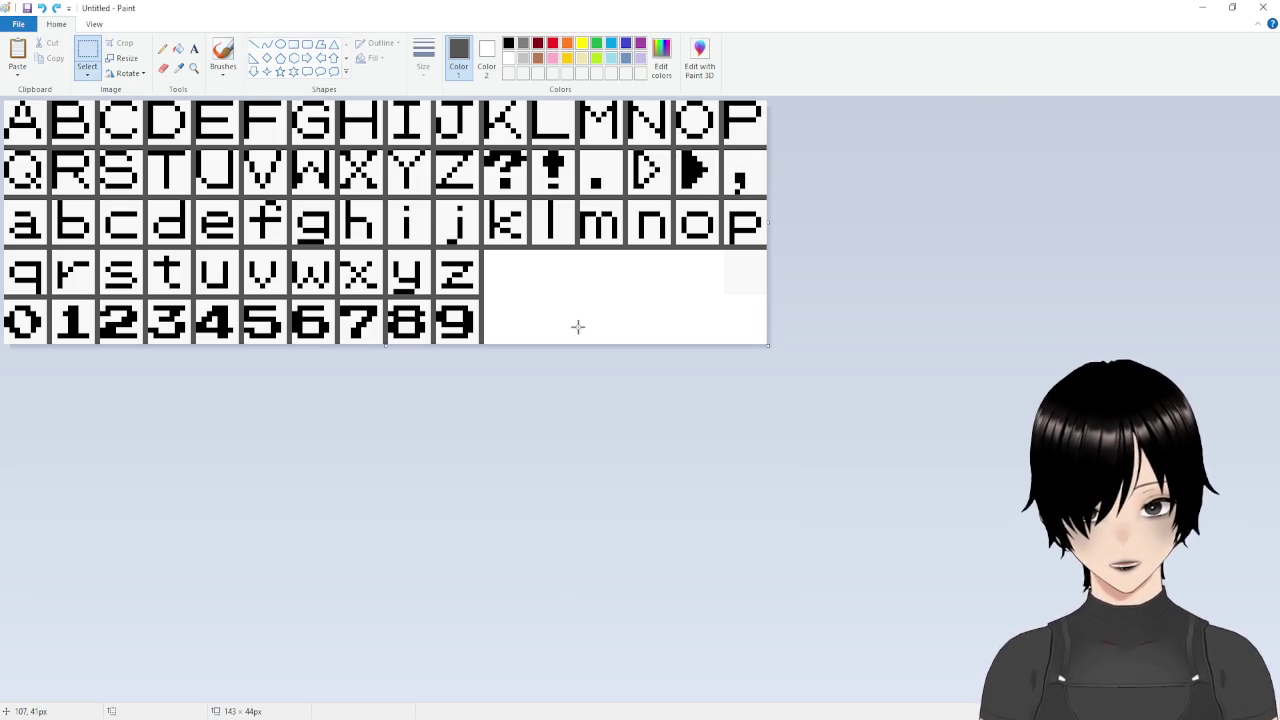
pyautogui.click(18, 24)
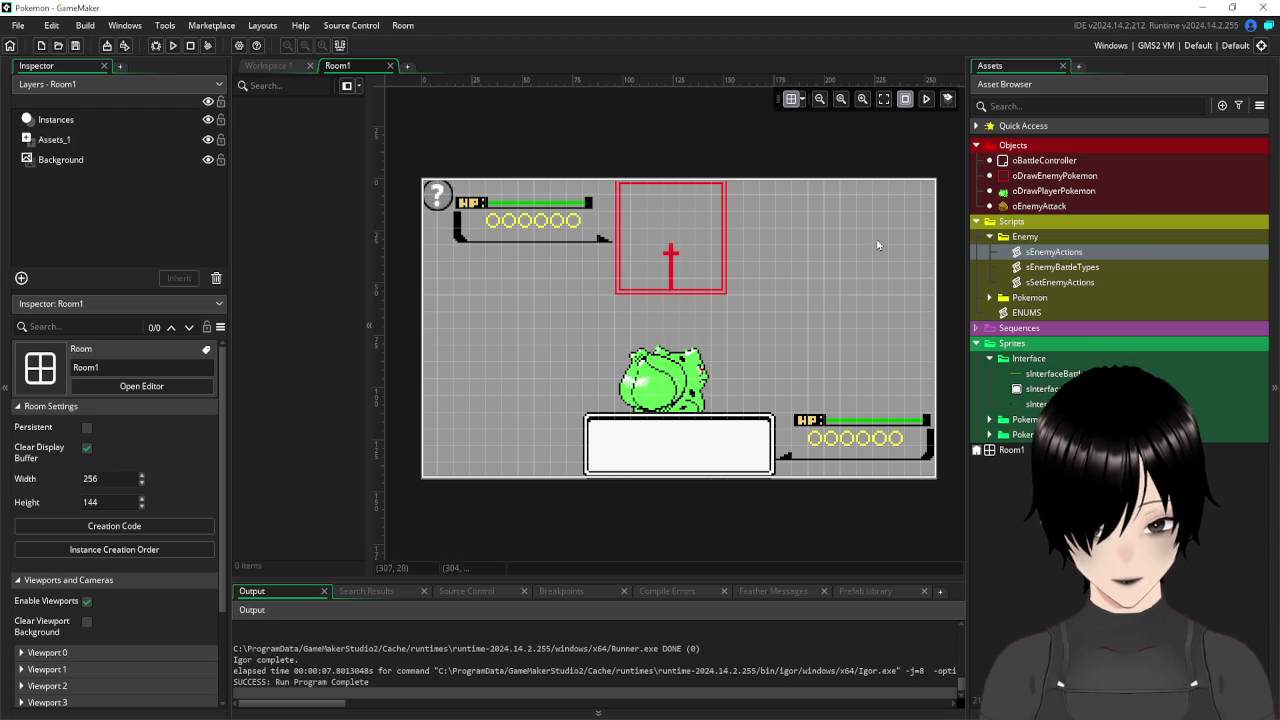
# Create a new sprite named sPokemonFont in the Interface sprite folder.
pyautogui.doubleClick(1145, 250)
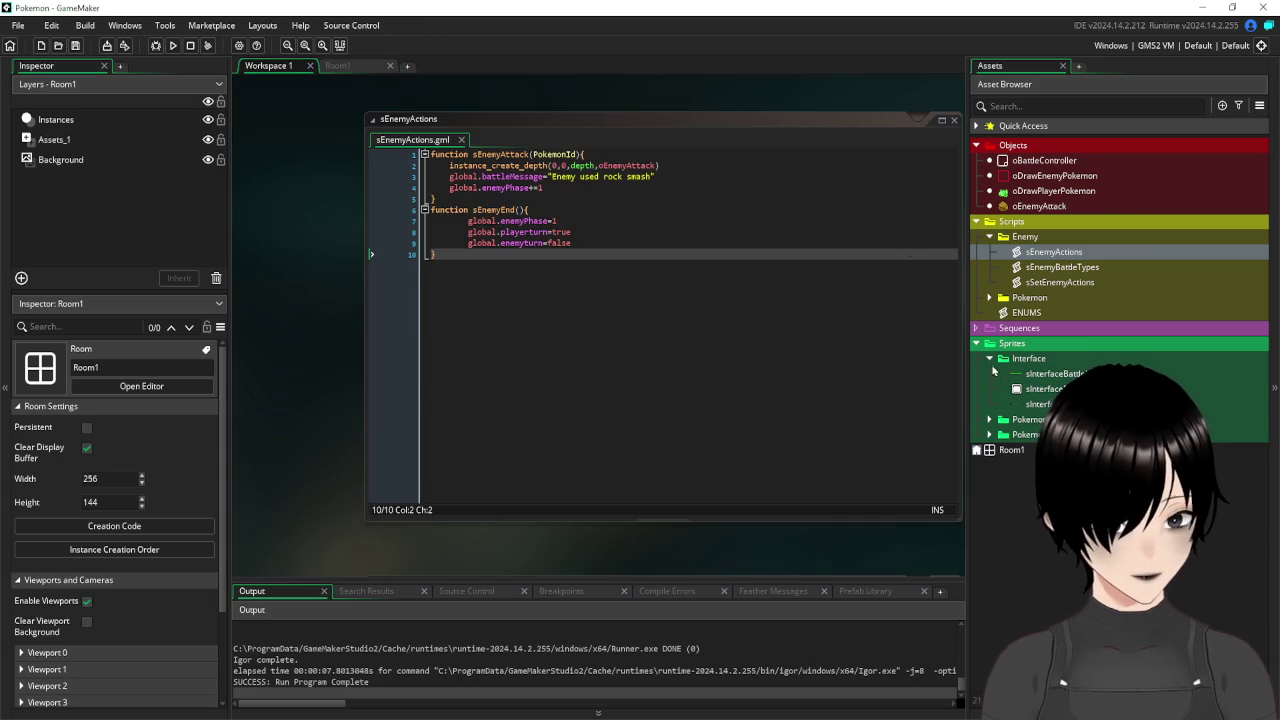
pyautogui.rightClick(1044, 362)
pyautogui.moveTo(1050, 365)
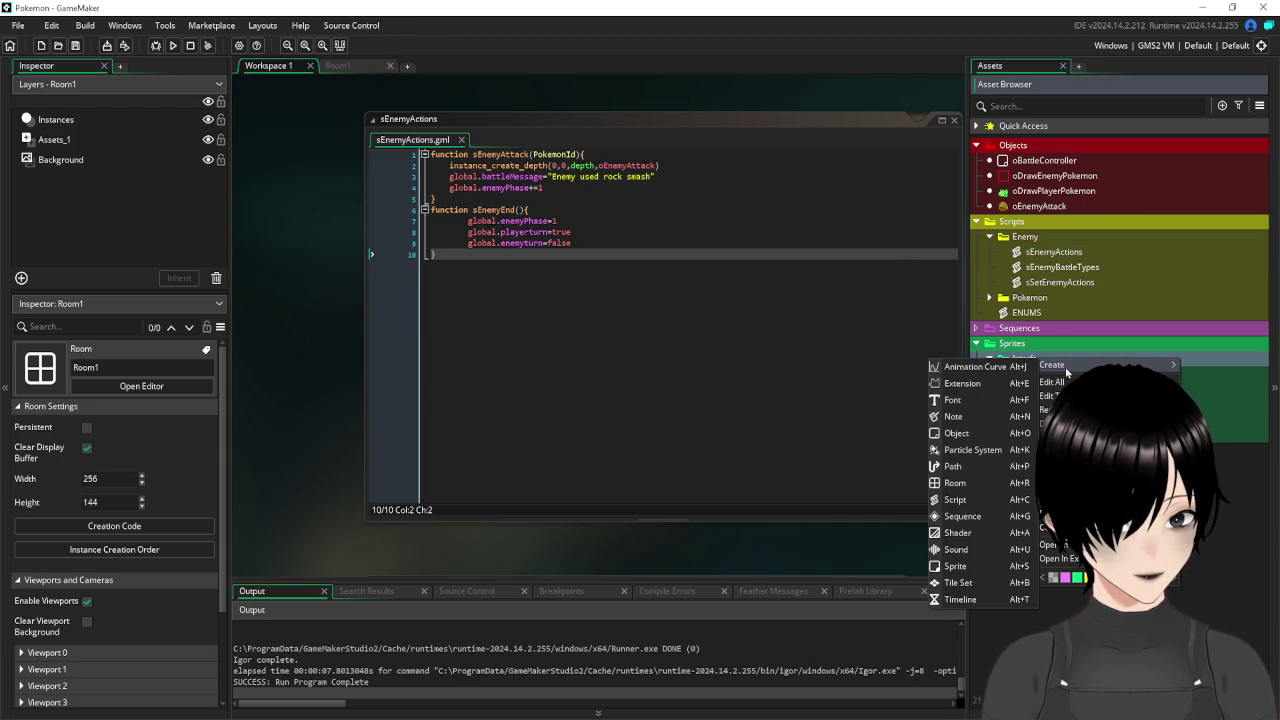
pyautogui.click(976, 567)
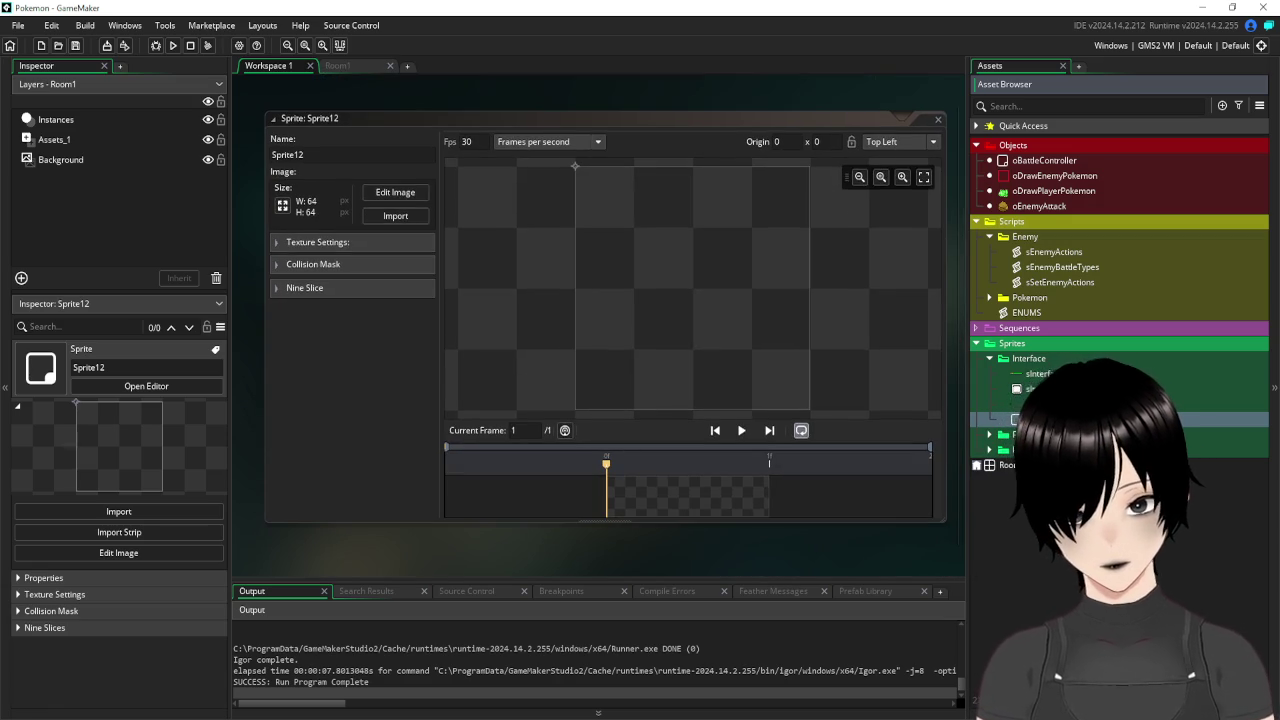
pyautogui.press('Return')
# Import the Font image from H:\streams\Pokemon into the sPokemonFont sprite.
pyautogui.click(373, 219)
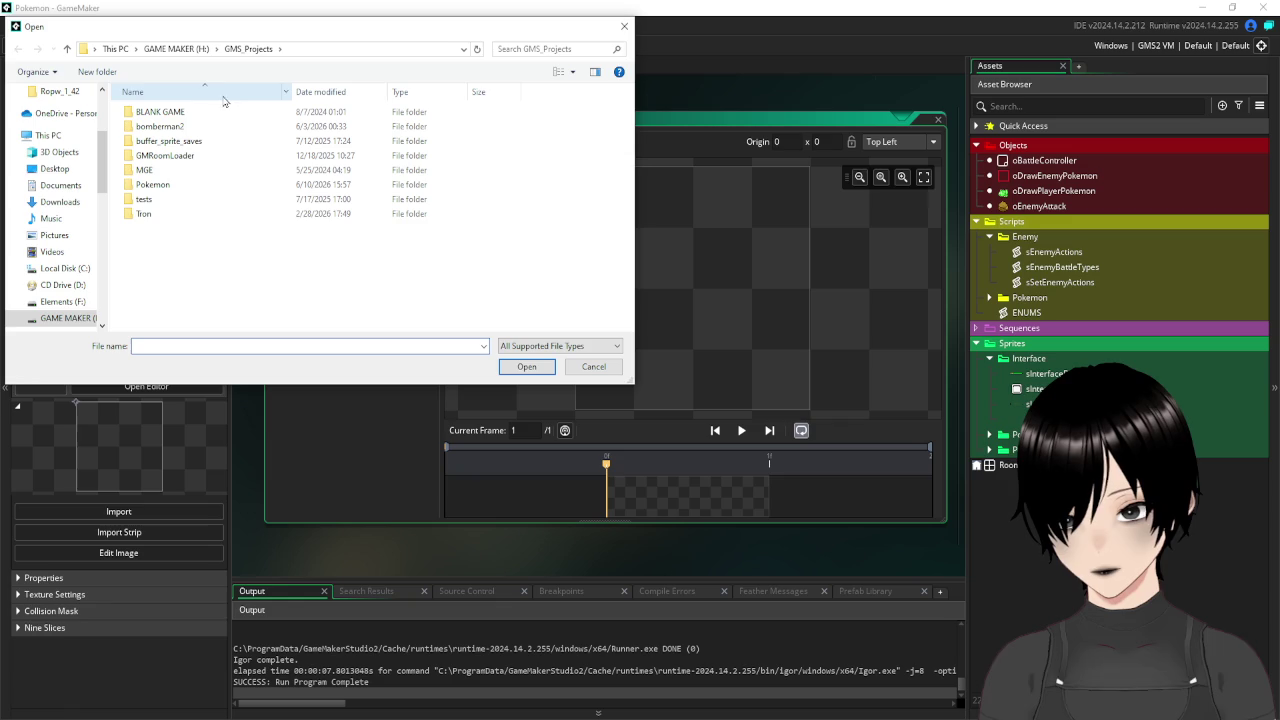
pyautogui.click(176, 48)
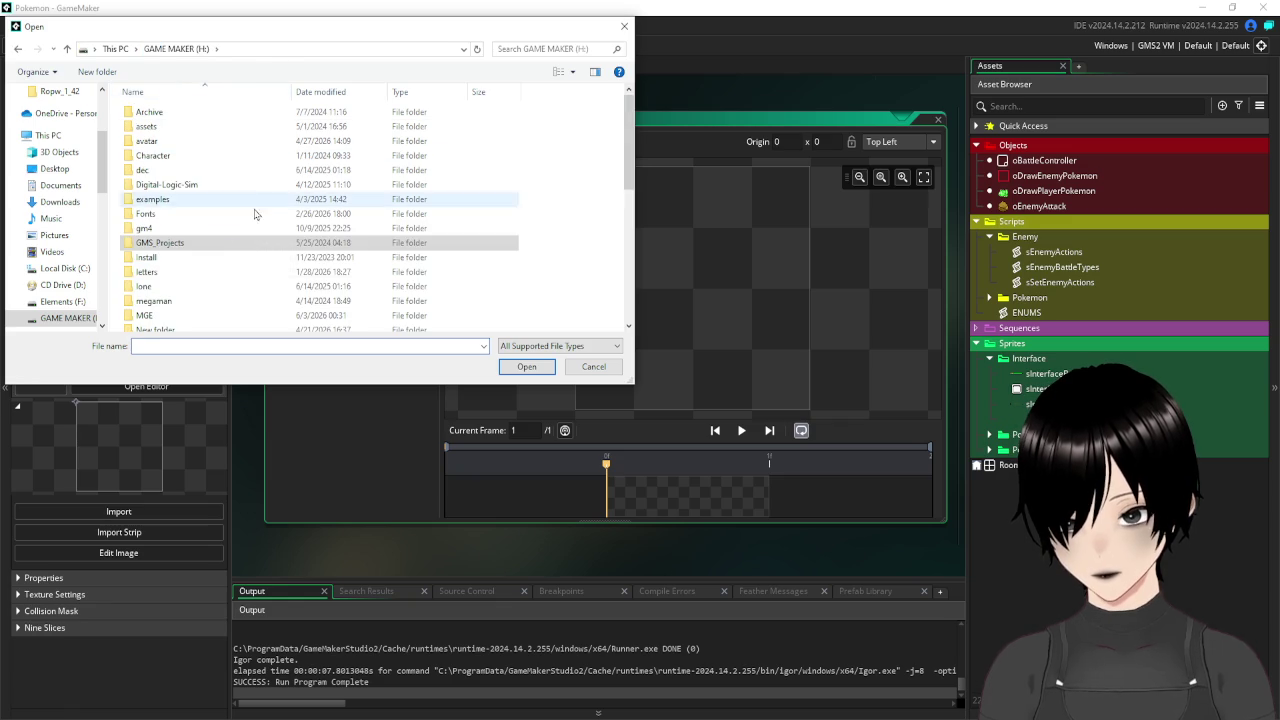
pyautogui.scroll(-3, 220, 245)
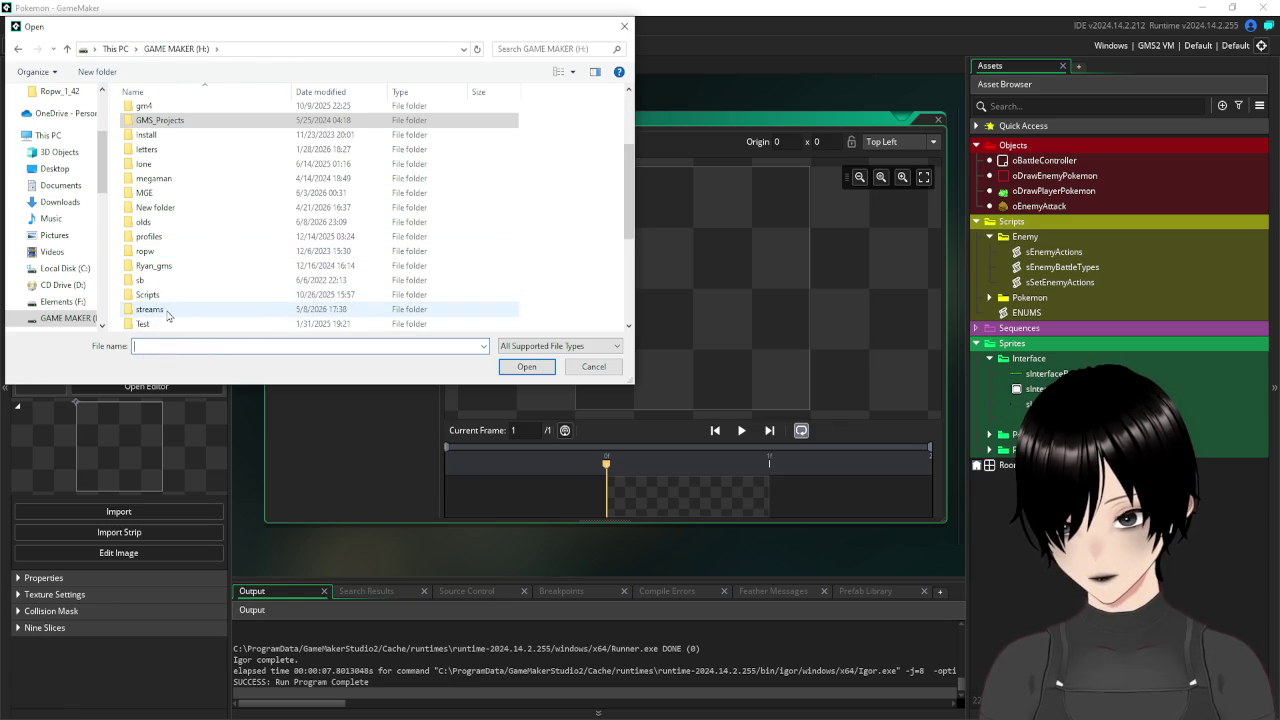
pyautogui.doubleClick(168, 312)
pyautogui.doubleClick(170, 197)
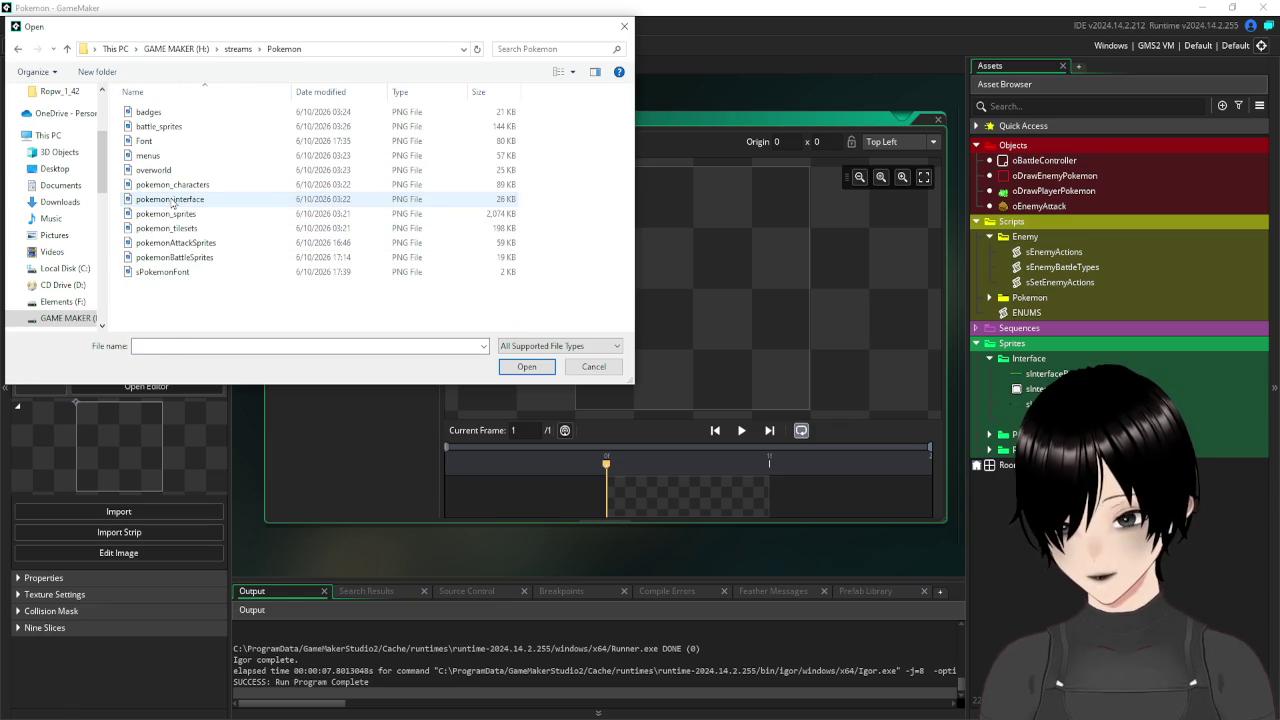
pyautogui.doubleClick(152, 141)
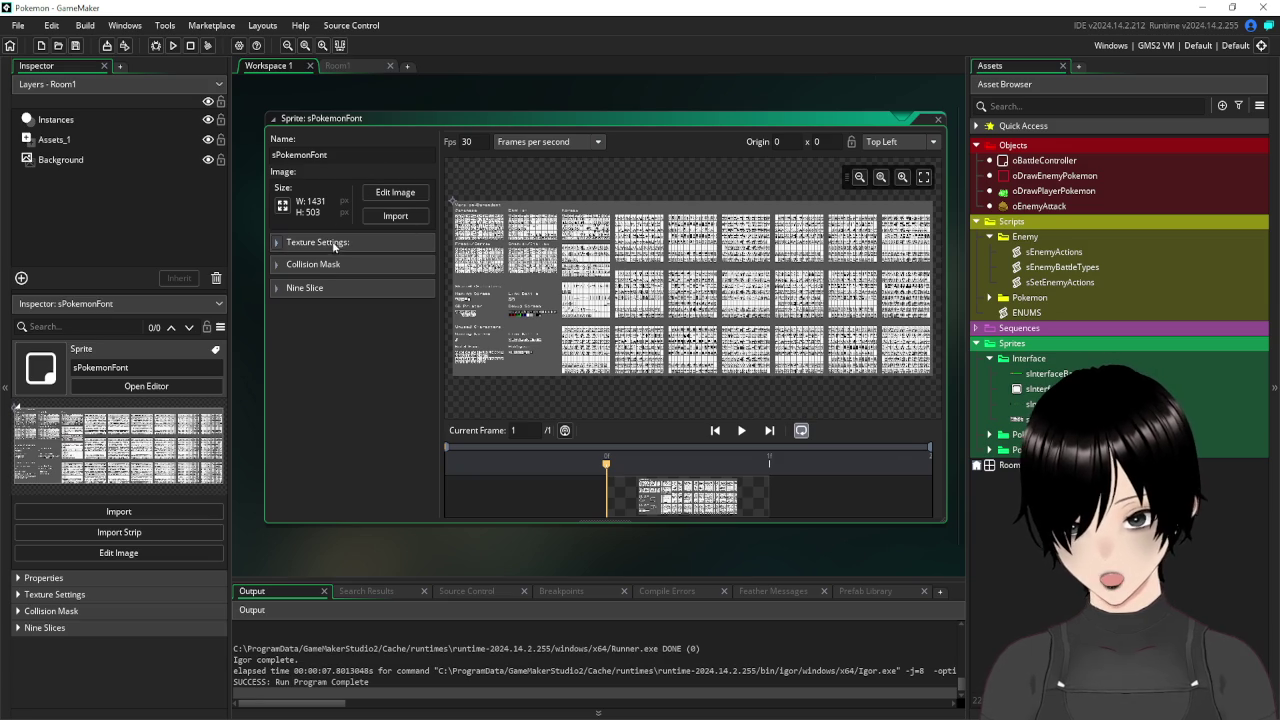
pyautogui.click(410, 194)
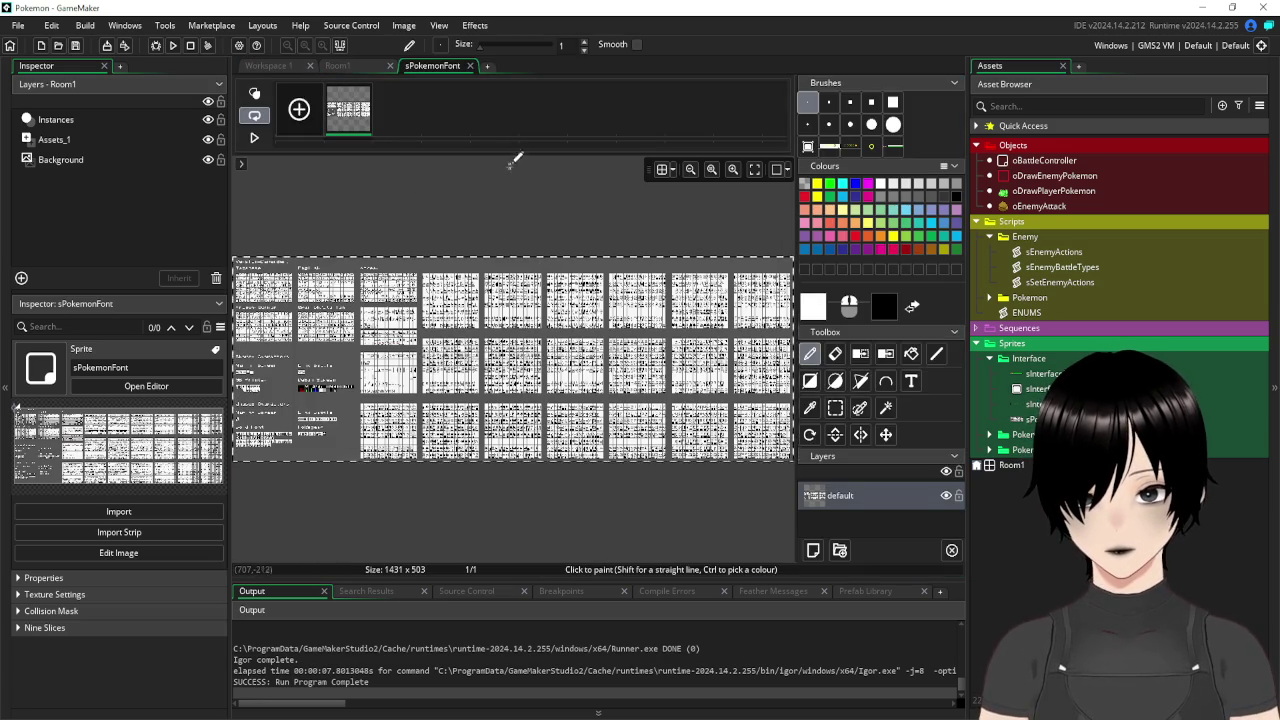
# Erase the sprite's existing pixels and import sPokemonFont.png as a strip image.
pyautogui.press('Delete')
pyautogui.click(403, 25)
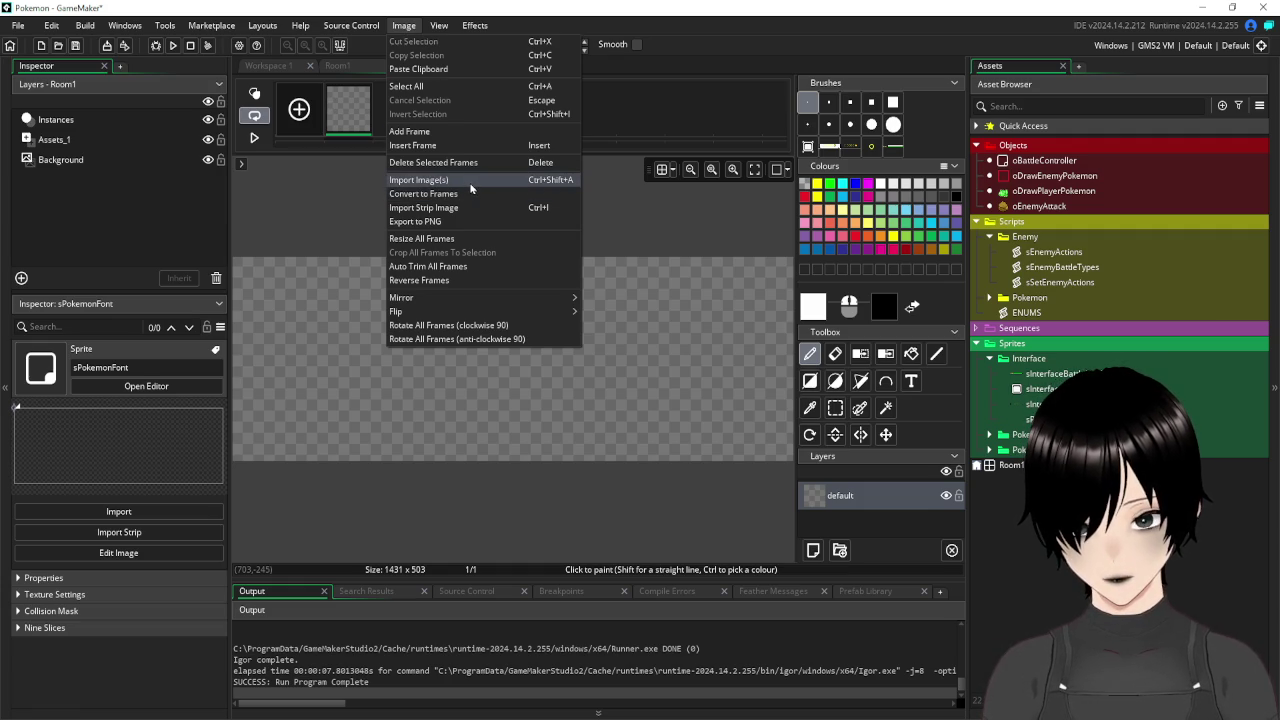
pyautogui.click(460, 209)
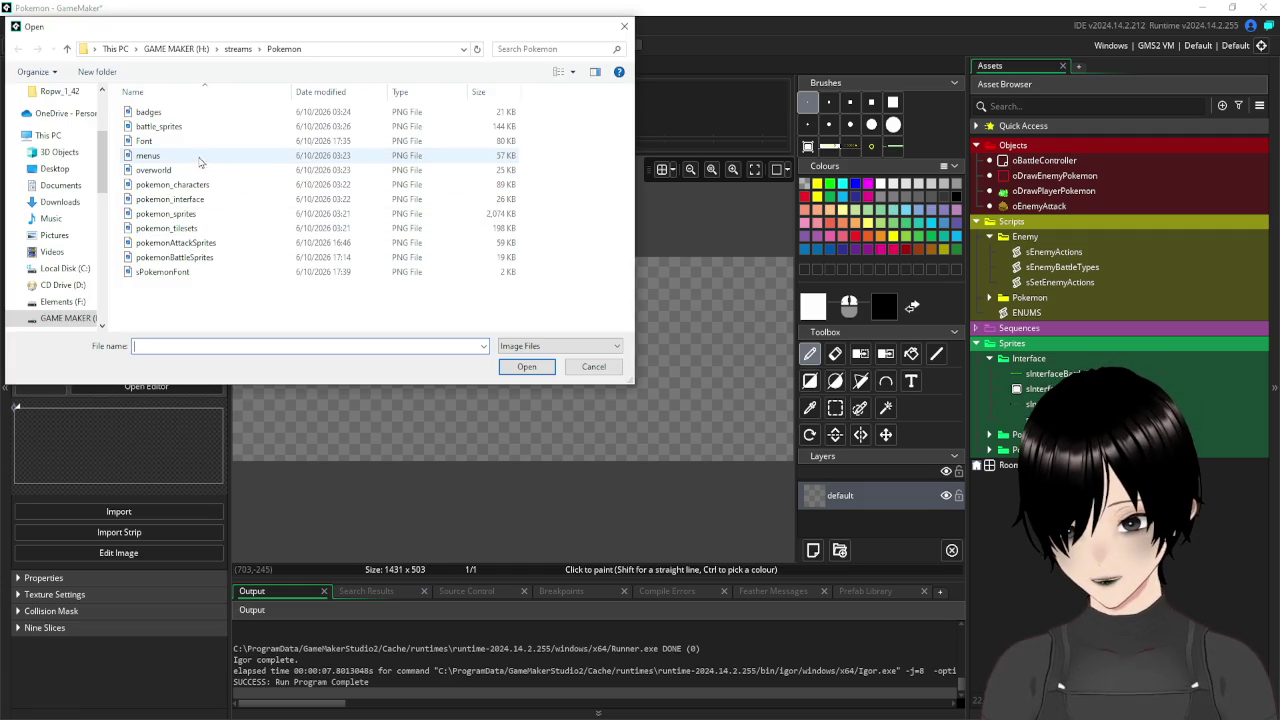
pyautogui.click(186, 274)
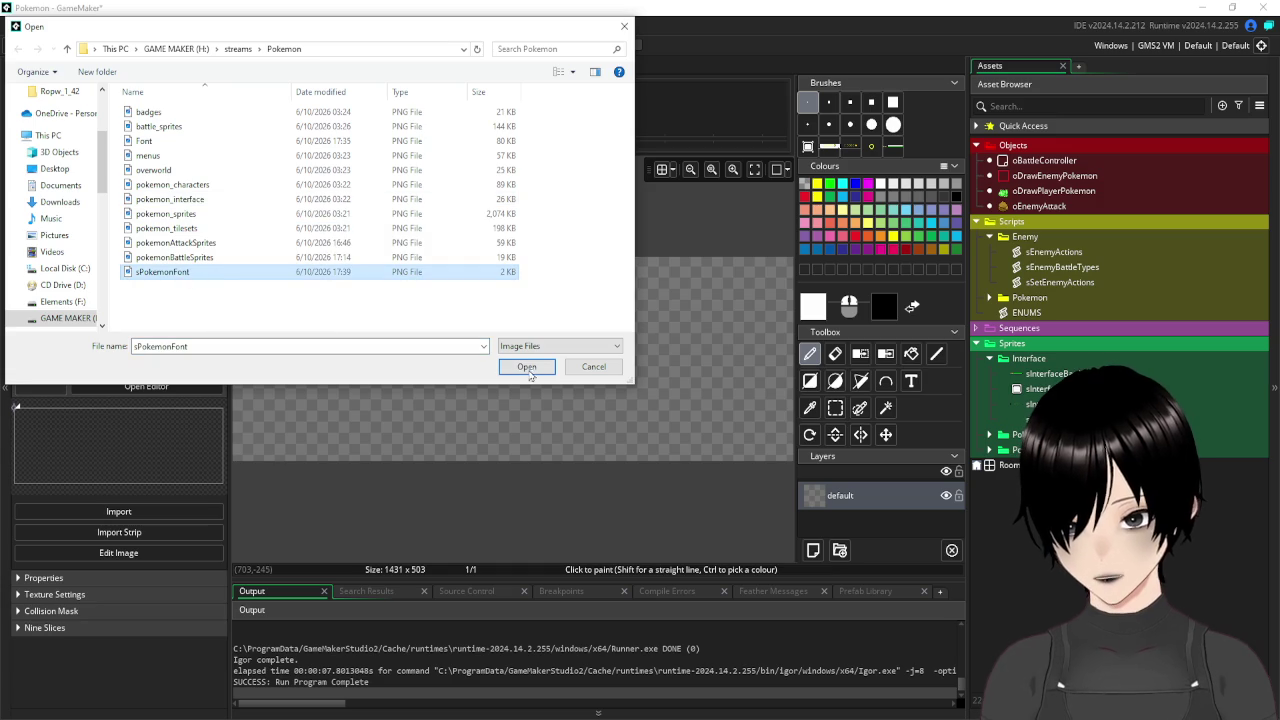
pyautogui.click(532, 368)
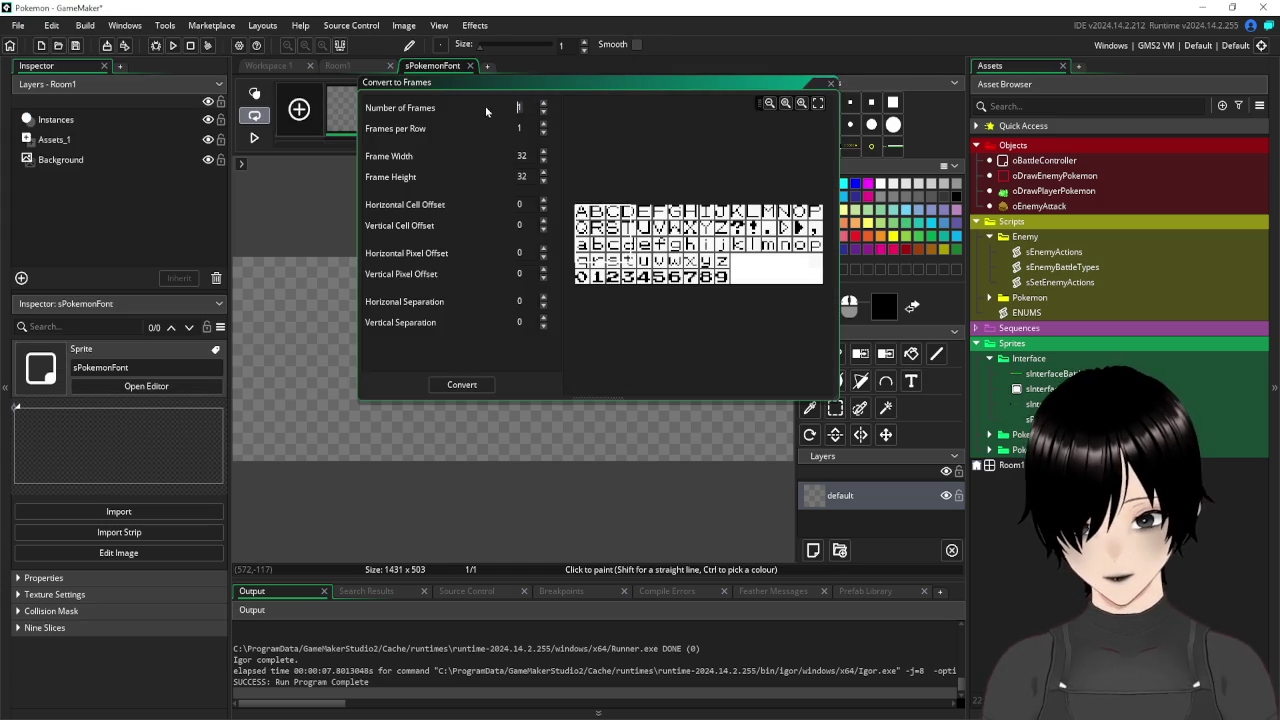
# Set the strip's number of frames and frames per row both to 64.
pyautogui.write('62')
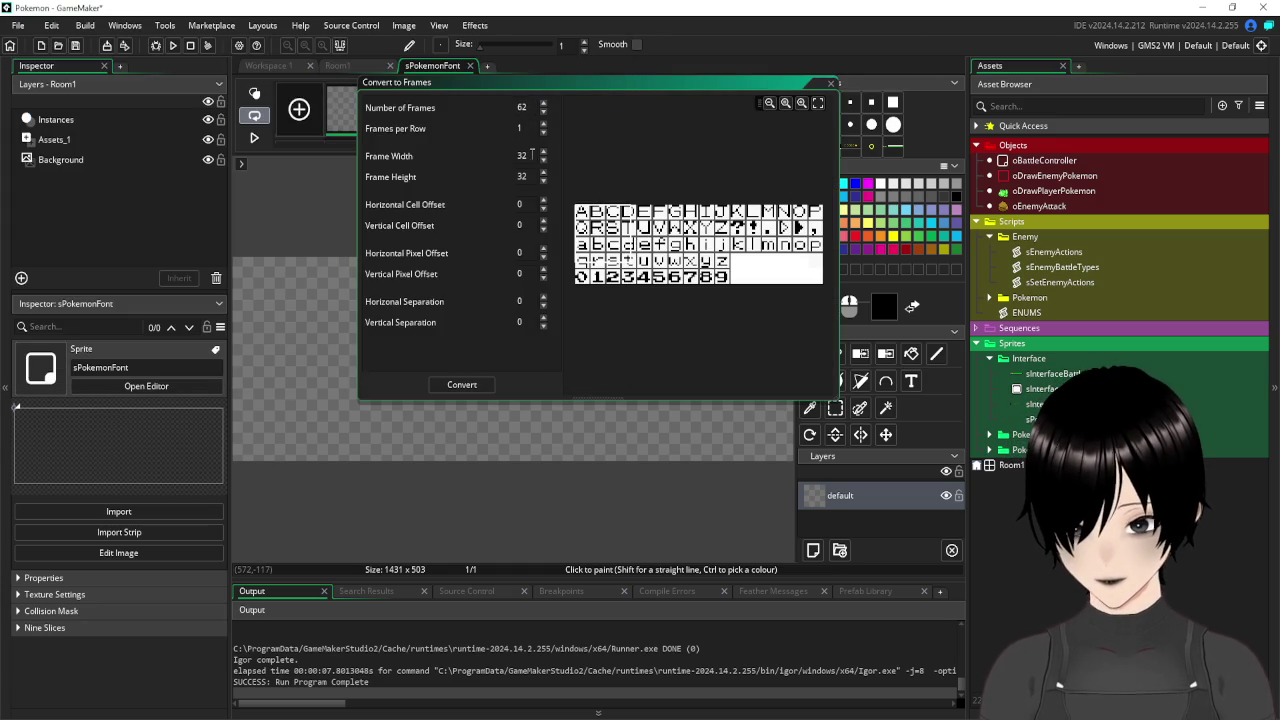
pyautogui.click(528, 128)
pyautogui.write('62')
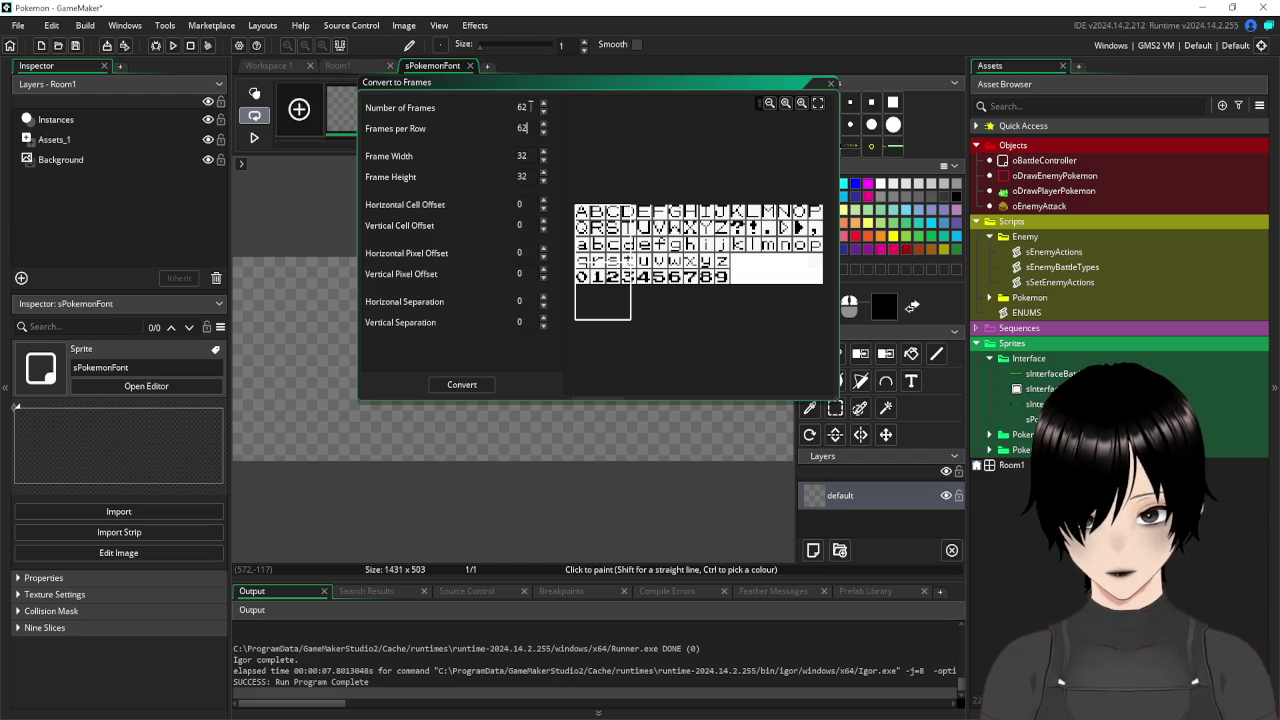
pyautogui.click(530, 107)
pyautogui.press('BackSpace')
pyautogui.write('3')
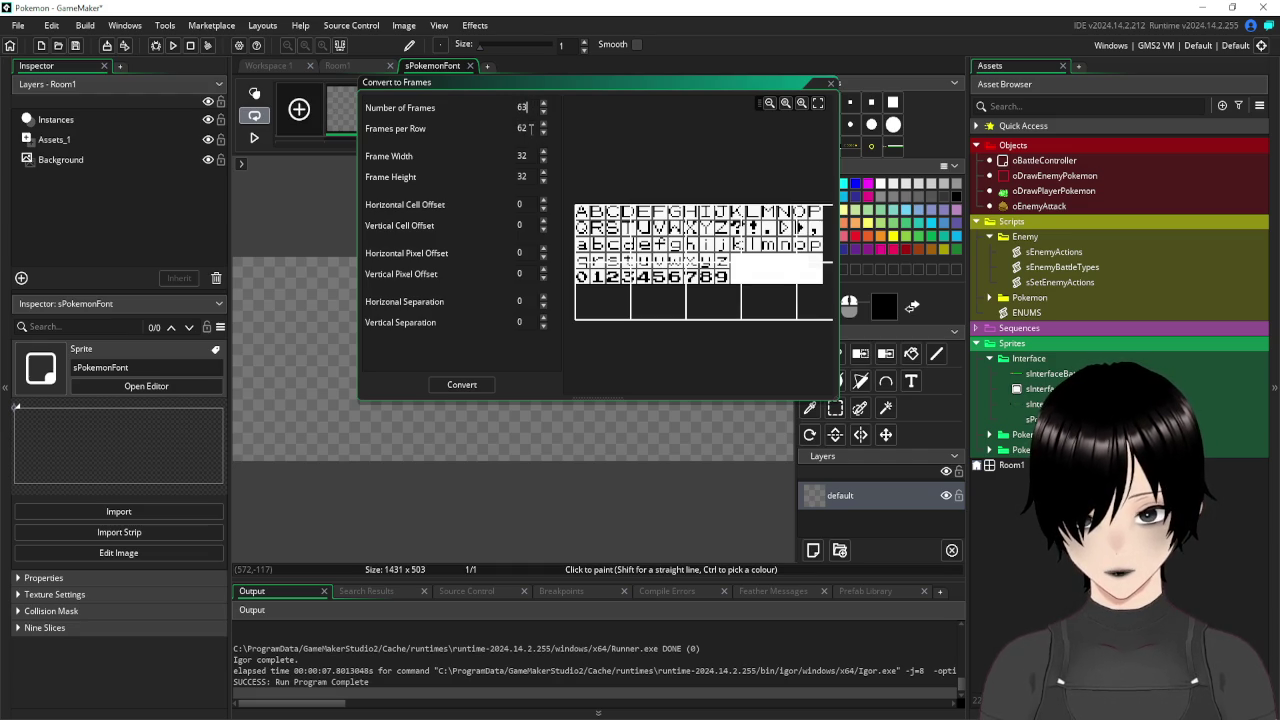
pyautogui.press('BackSpace')
pyautogui.write('4')
pyautogui.click(530, 128)
pyautogui.press('BackSpace')
pyautogui.write('4')
pyautogui.click(526, 156)
# Set 8 × 8 frame size with 1-pixel horizontal and vertical separation, and convert.
pyautogui.press('BackSpace')
pyautogui.press('BackSpace')
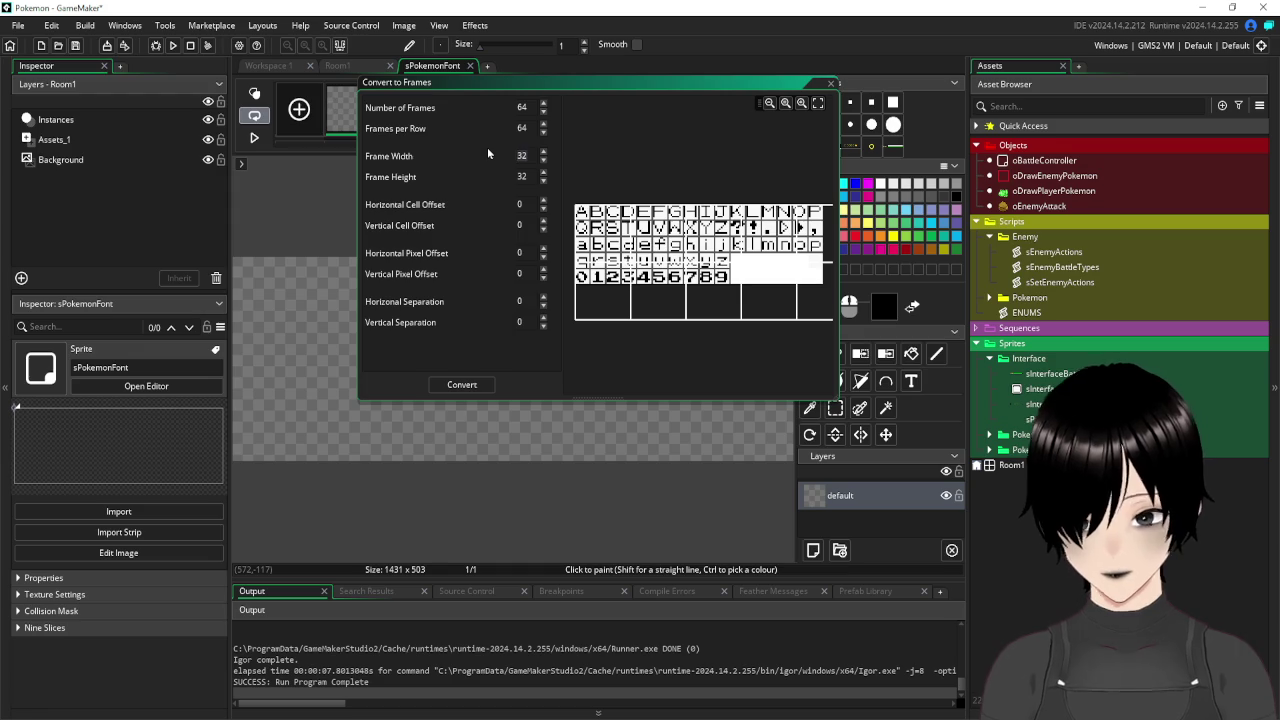
pyautogui.write('8')
pyautogui.click(526, 176)
pyautogui.press('BackSpace')
pyautogui.press('BackSpace')
pyautogui.write('8')
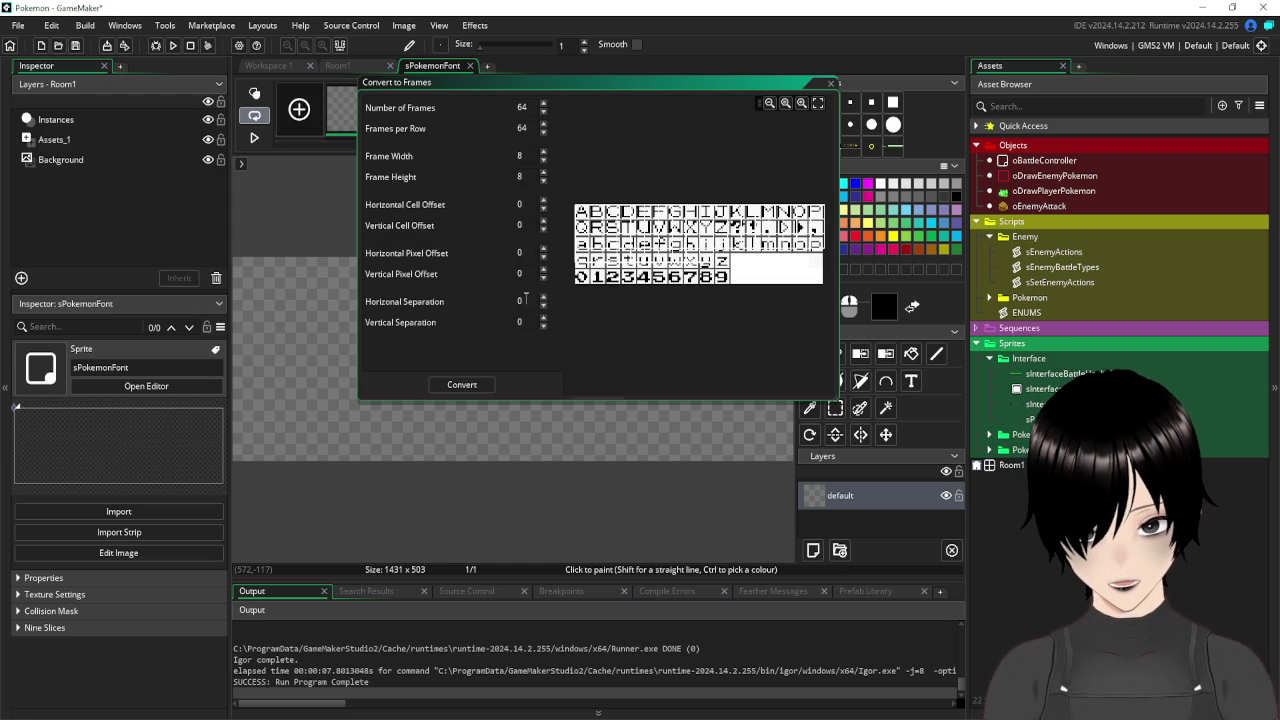
pyautogui.write('1')
pyautogui.click(530, 322)
pyautogui.write('1')
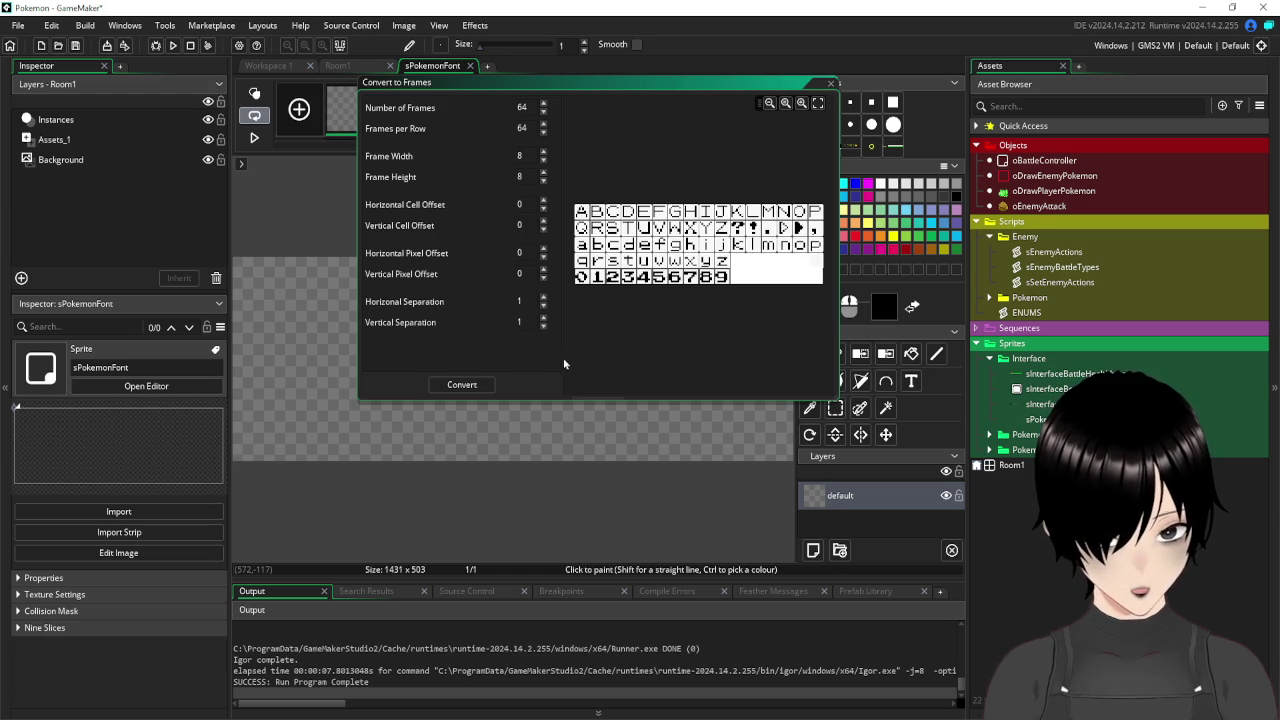
pyautogui.click(462, 385)
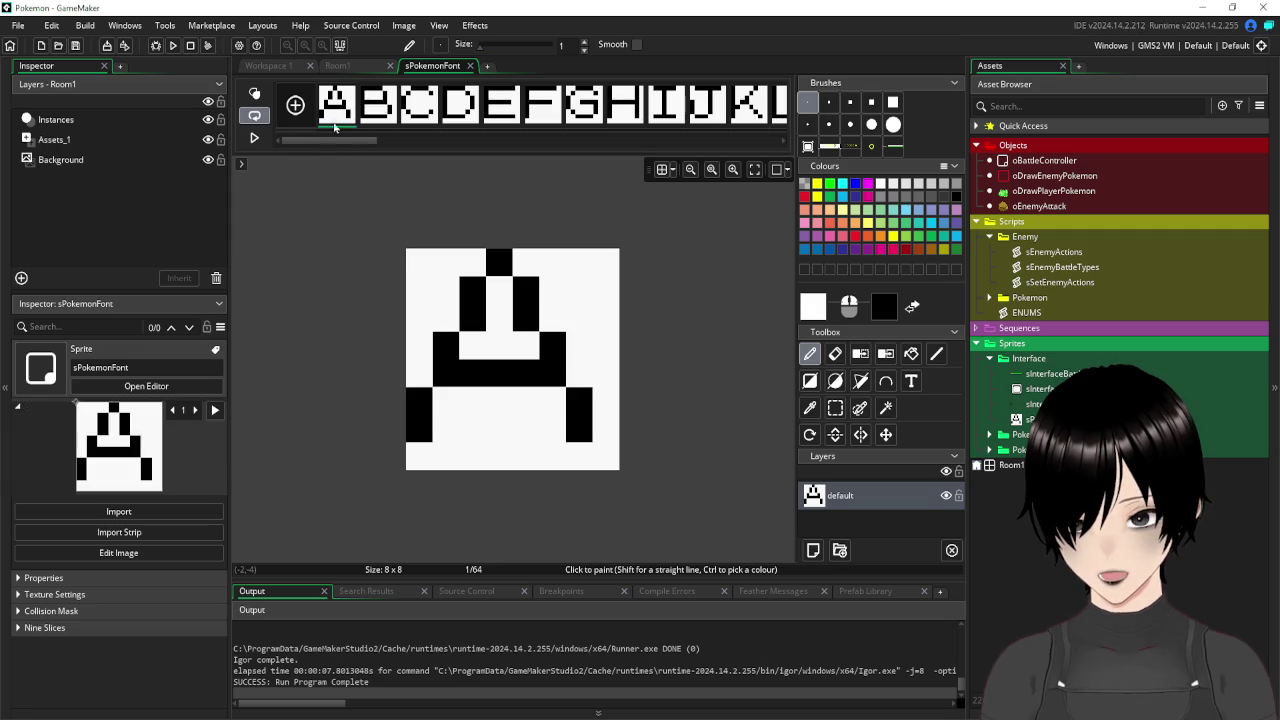
# Review the 64 new glyph frames from A to the comma, then open the Image menu.
pyautogui.scroll(-10, 560, 144)
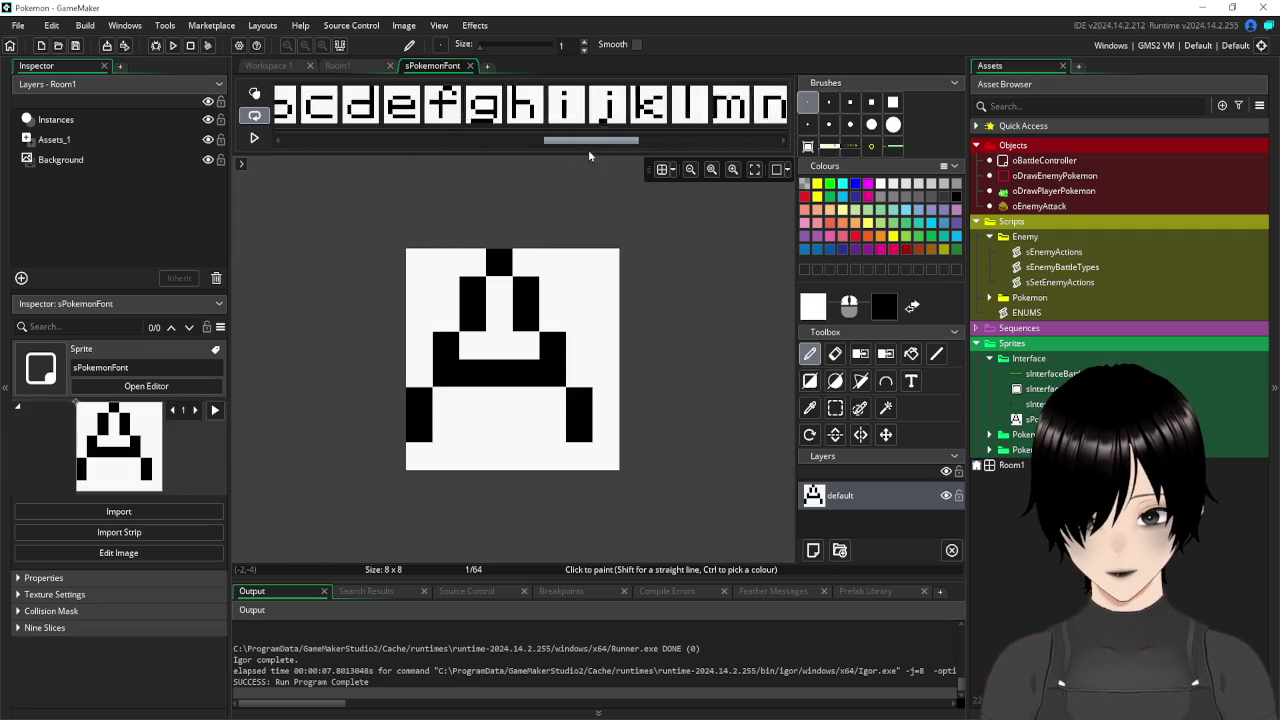
pyautogui.scroll(5, 576, 160)
pyautogui.scroll(5, 576, 160)
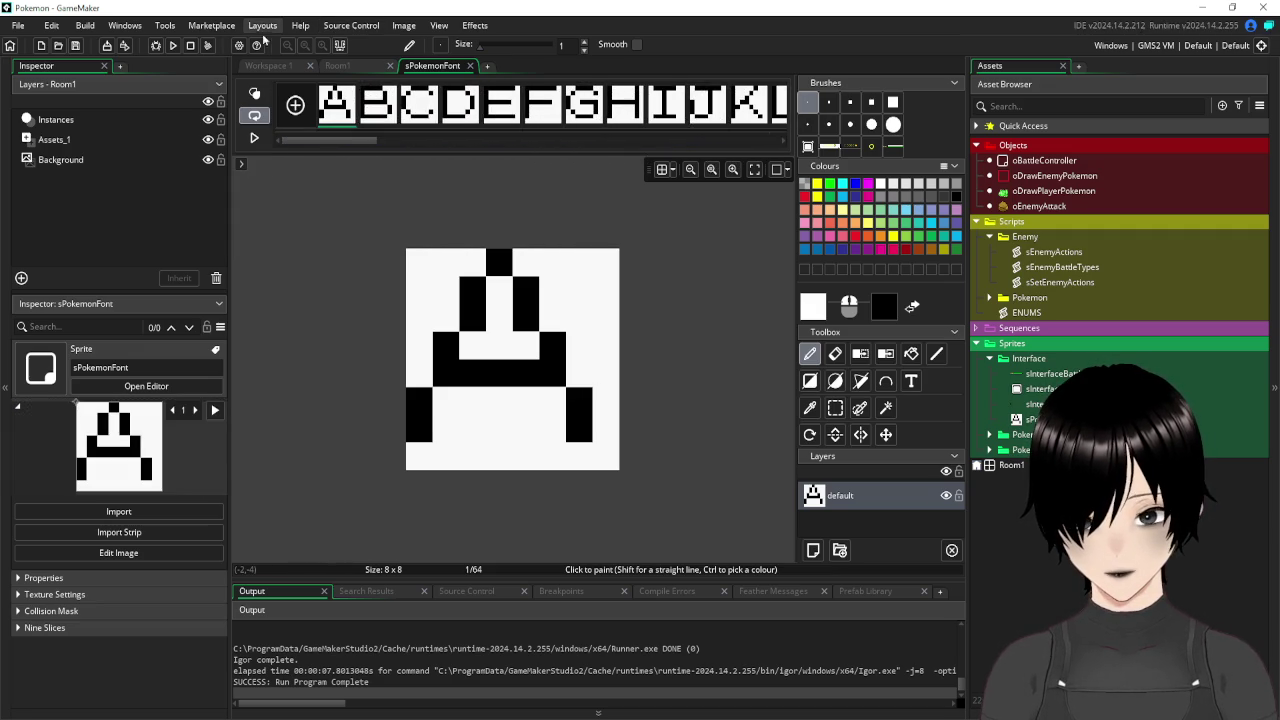
pyautogui.click(397, 31)
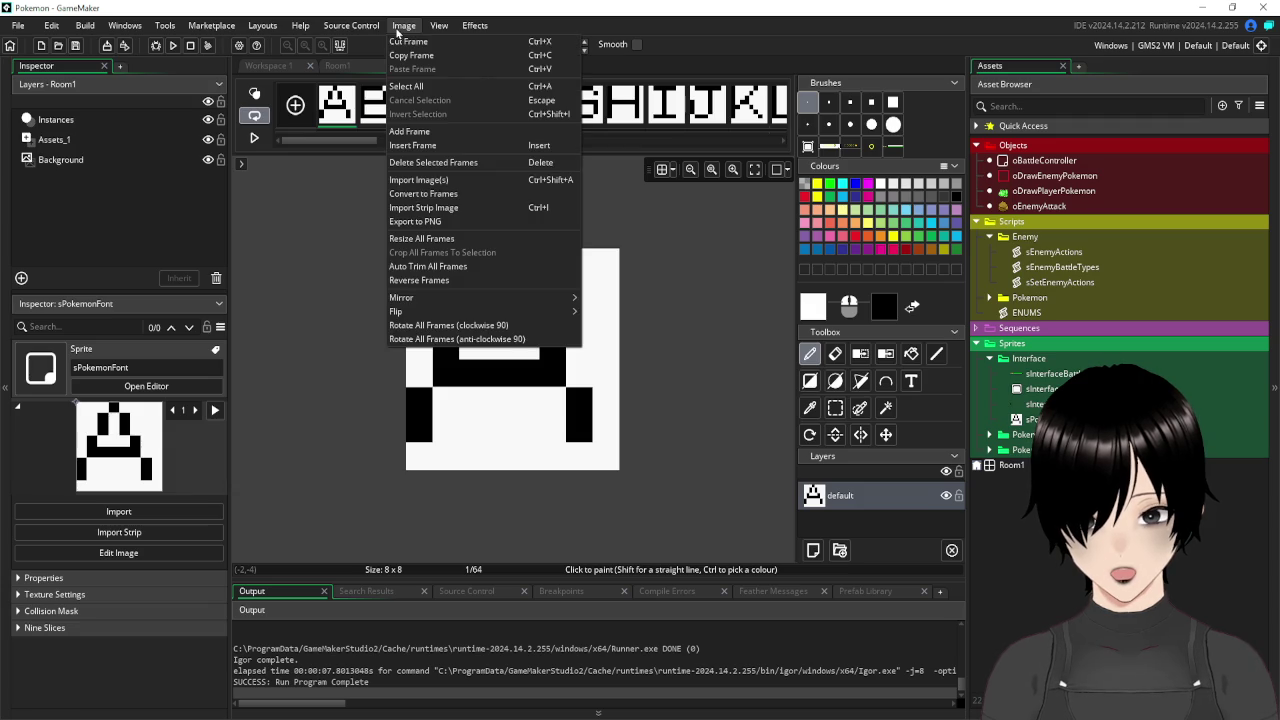
# Import sPokemonFont.png as a strip image and convert it into 80 frames, 80 per row.
pyautogui.click(461, 207)
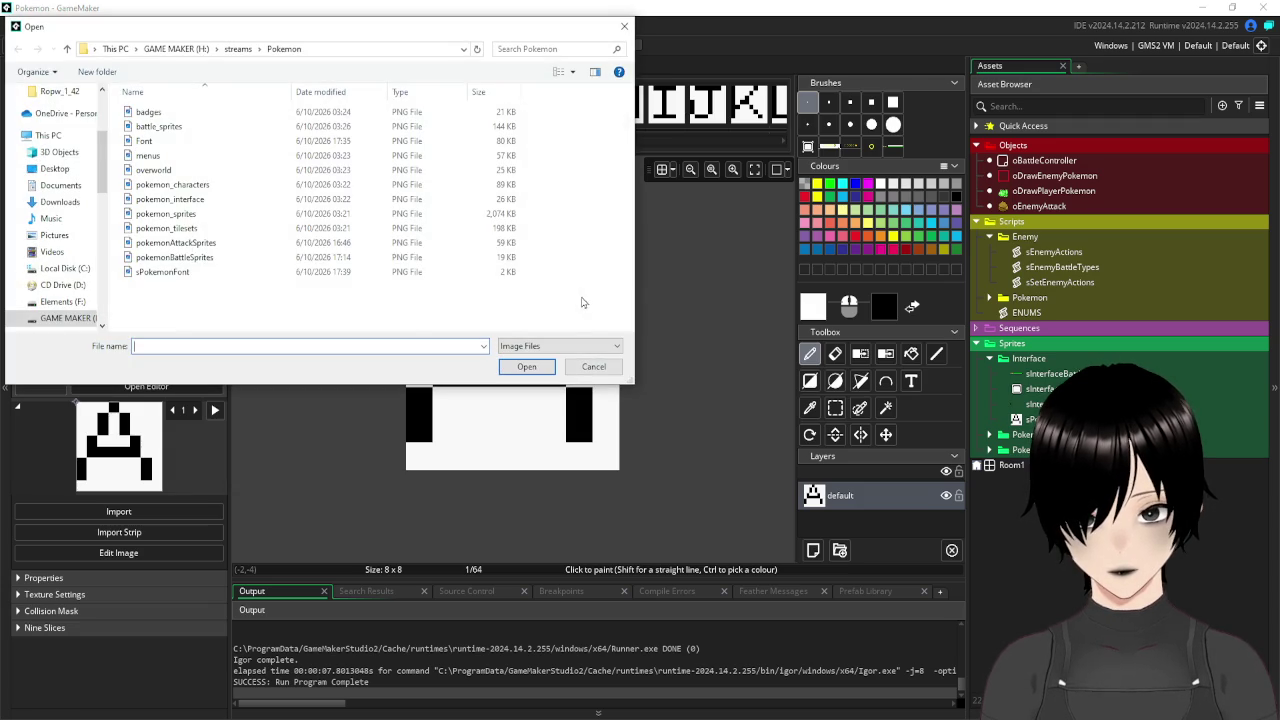
pyautogui.doubleClick(178, 278)
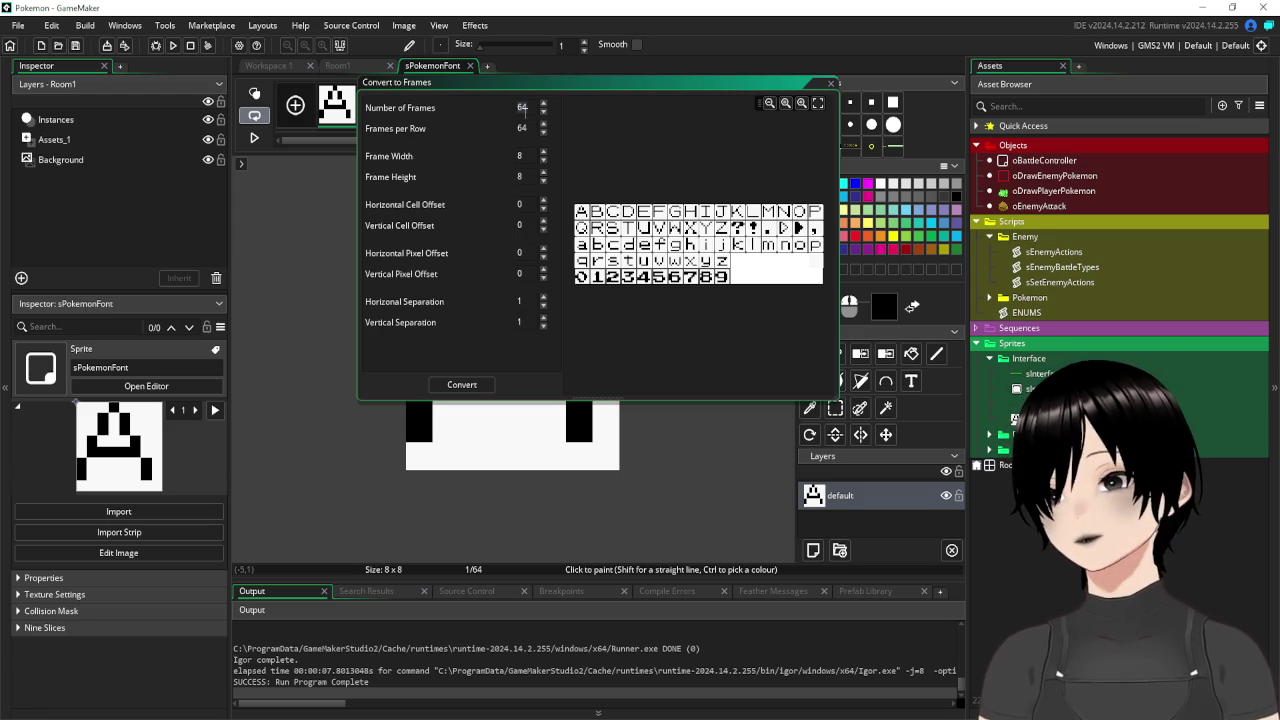
pyautogui.write('80')
pyautogui.press('Tab')
pyautogui.write('80')
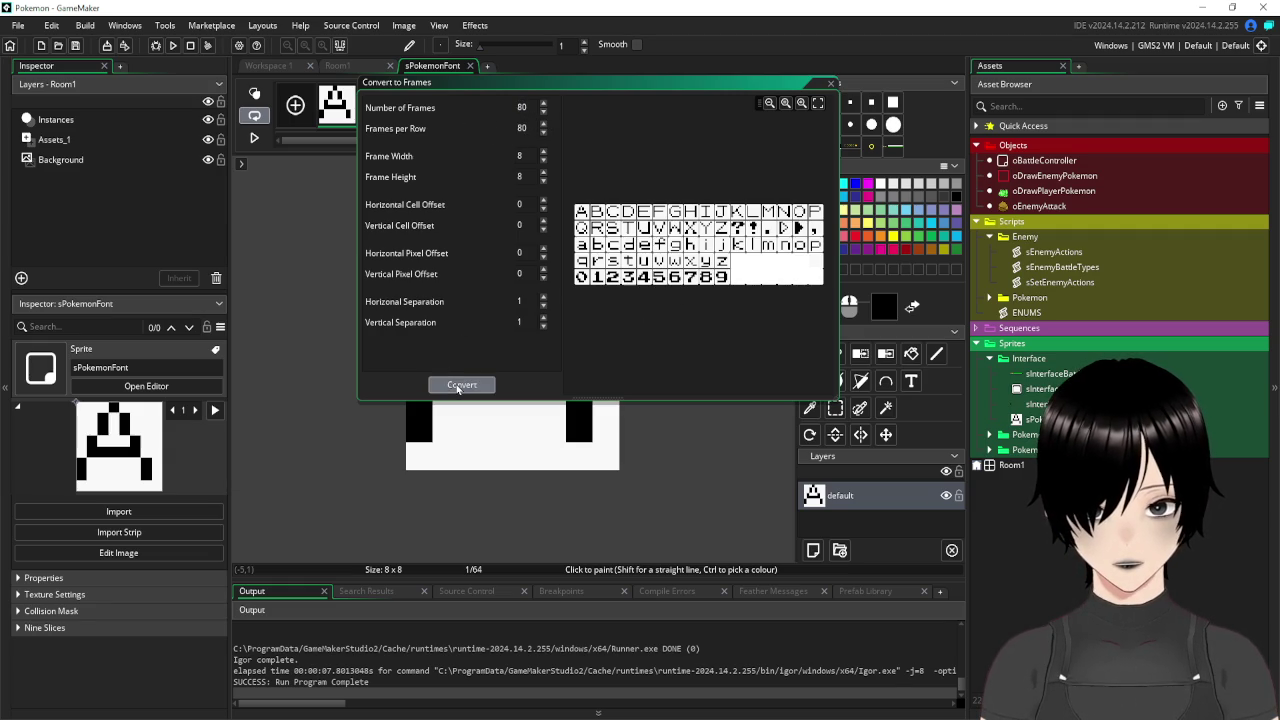
pyautogui.press('Return')
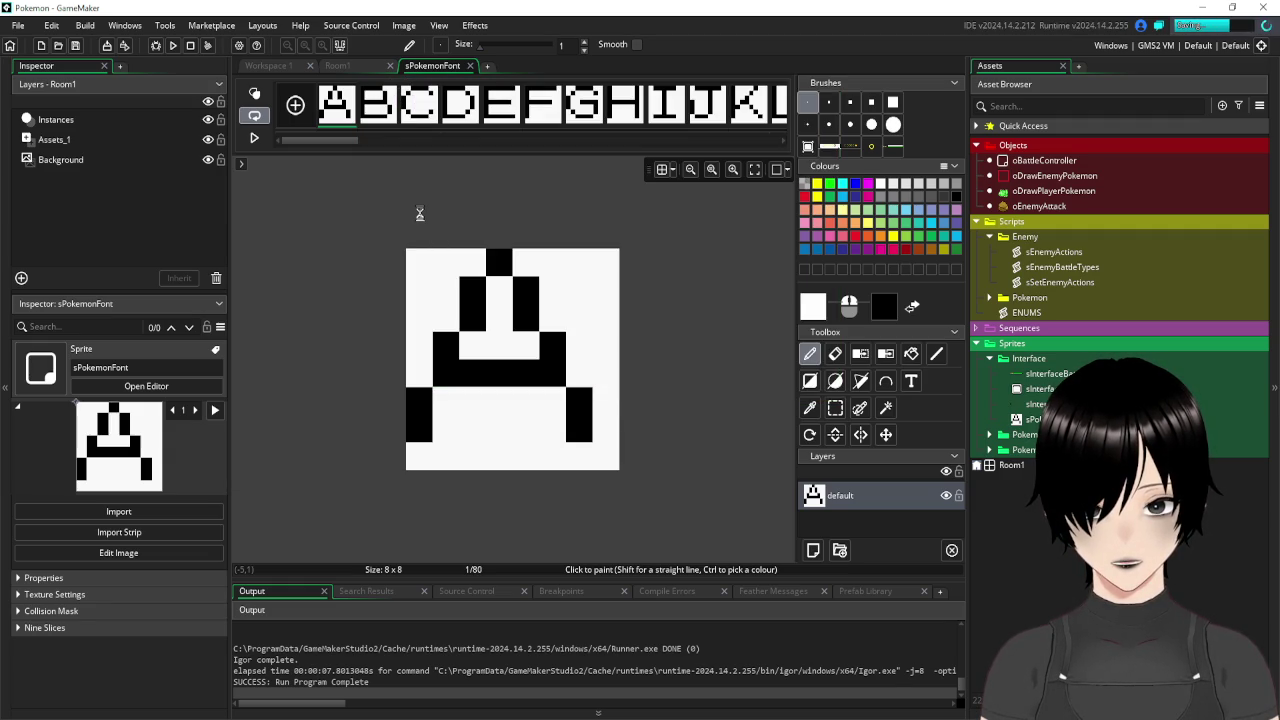
# Delete the six blank frames after z, leaving 74 frames, and close the sPokemonFont image editor.
pyautogui.moveTo(344, 142)
pyautogui.mouseDown()
pyautogui.moveTo(760, 152)
pyautogui.moveTo(307, 137)
pyautogui.moveTo(677, 154)
pyautogui.moveTo(640, 150)
pyautogui.moveTo(667, 150)
pyautogui.mouseUp()
pyautogui.click(426, 111)
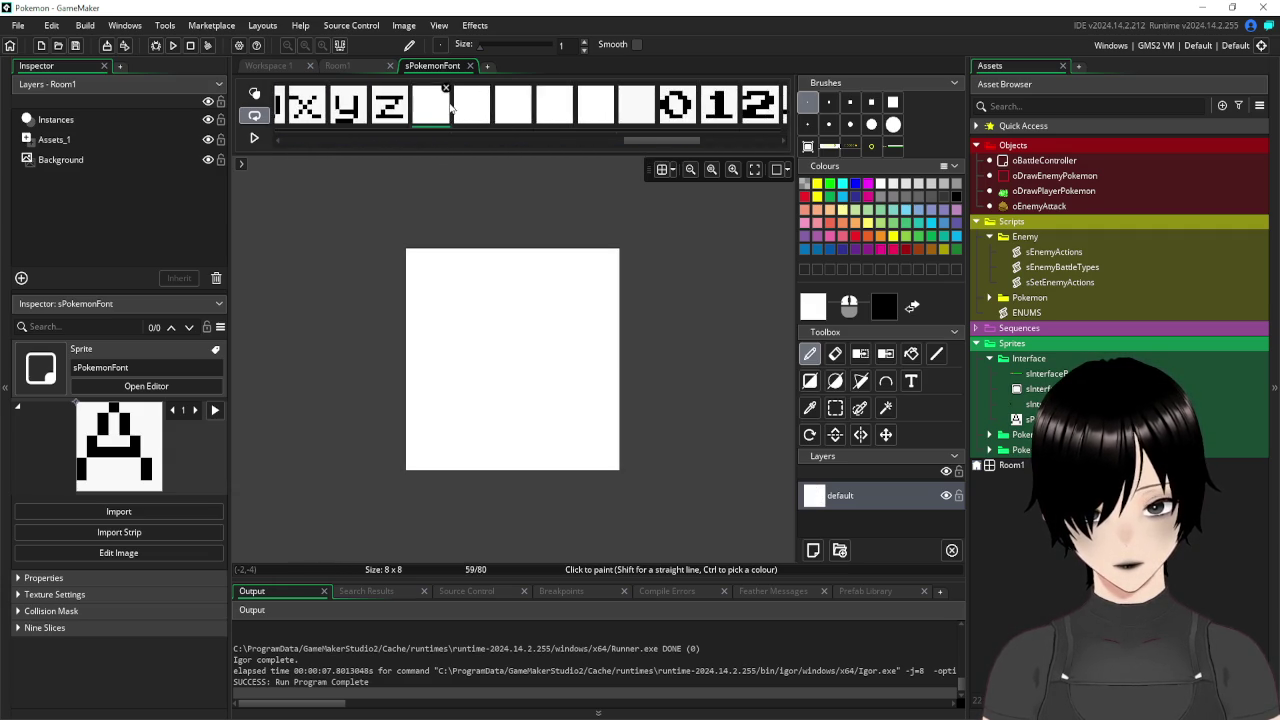
pyautogui.click(446, 89)
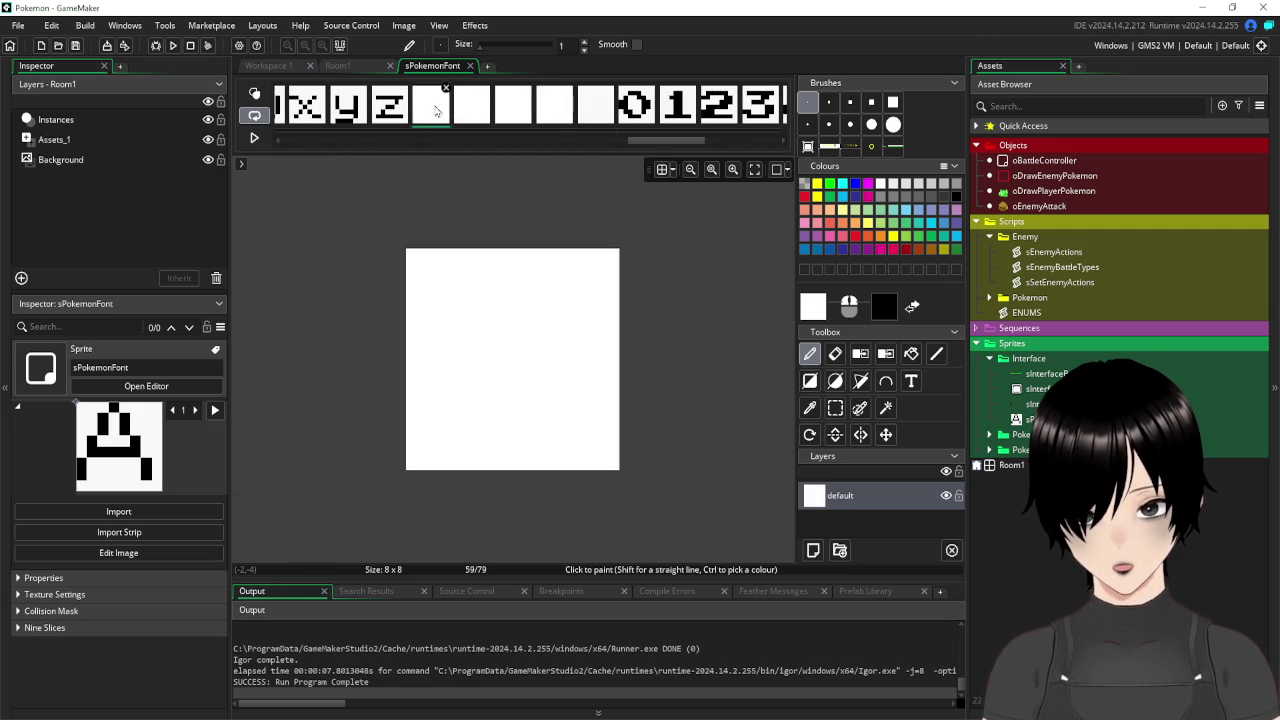
pyautogui.click(446, 89)
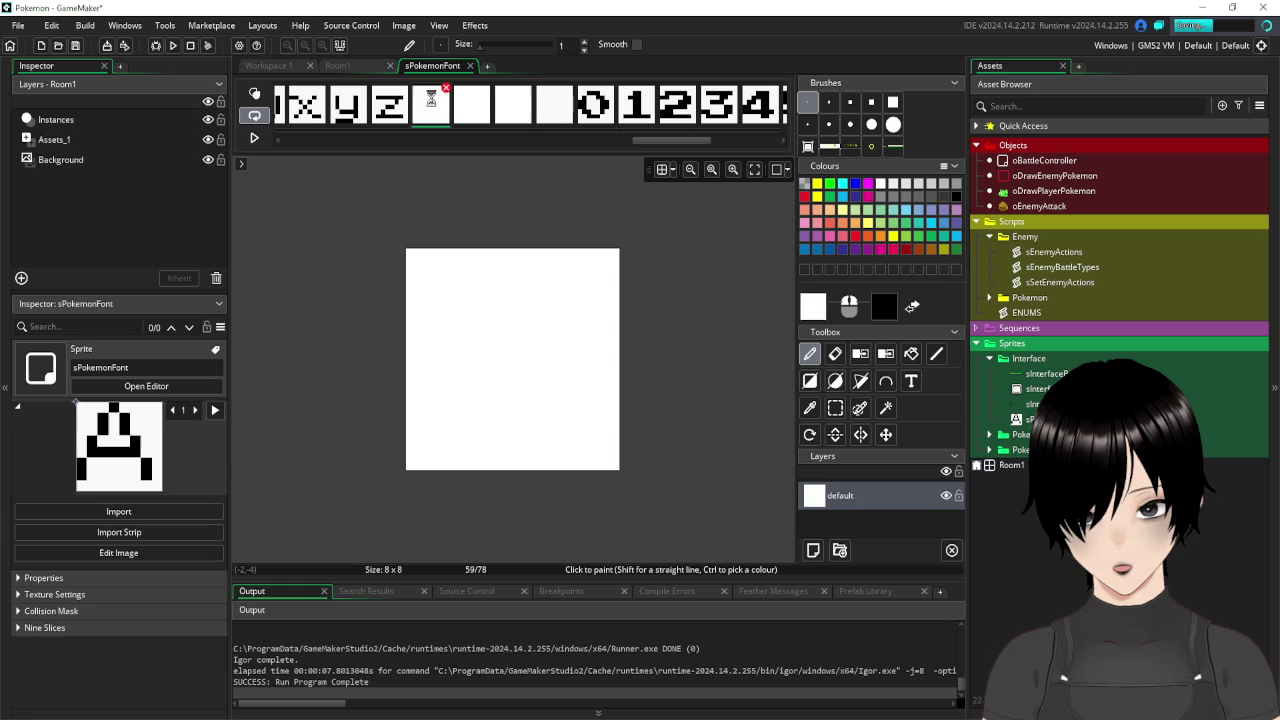
pyautogui.click(446, 89)
pyautogui.click(446, 89)
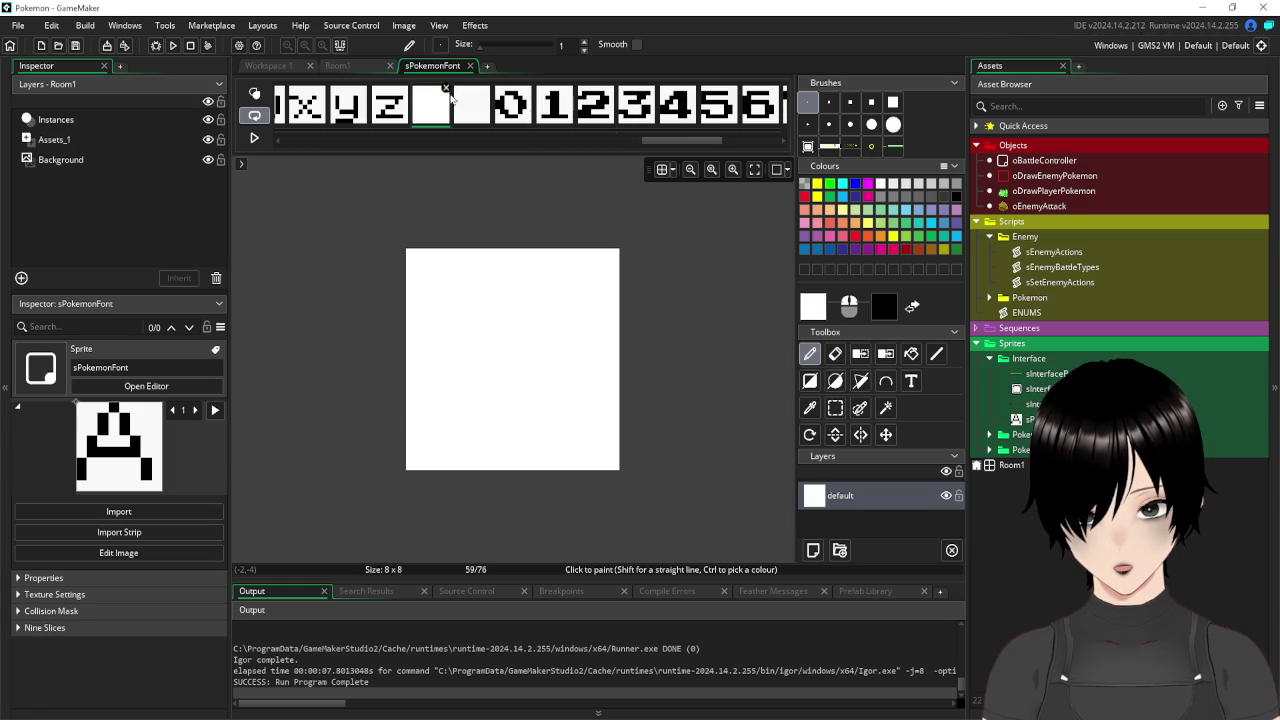
pyautogui.click(446, 89)
pyautogui.click(446, 89)
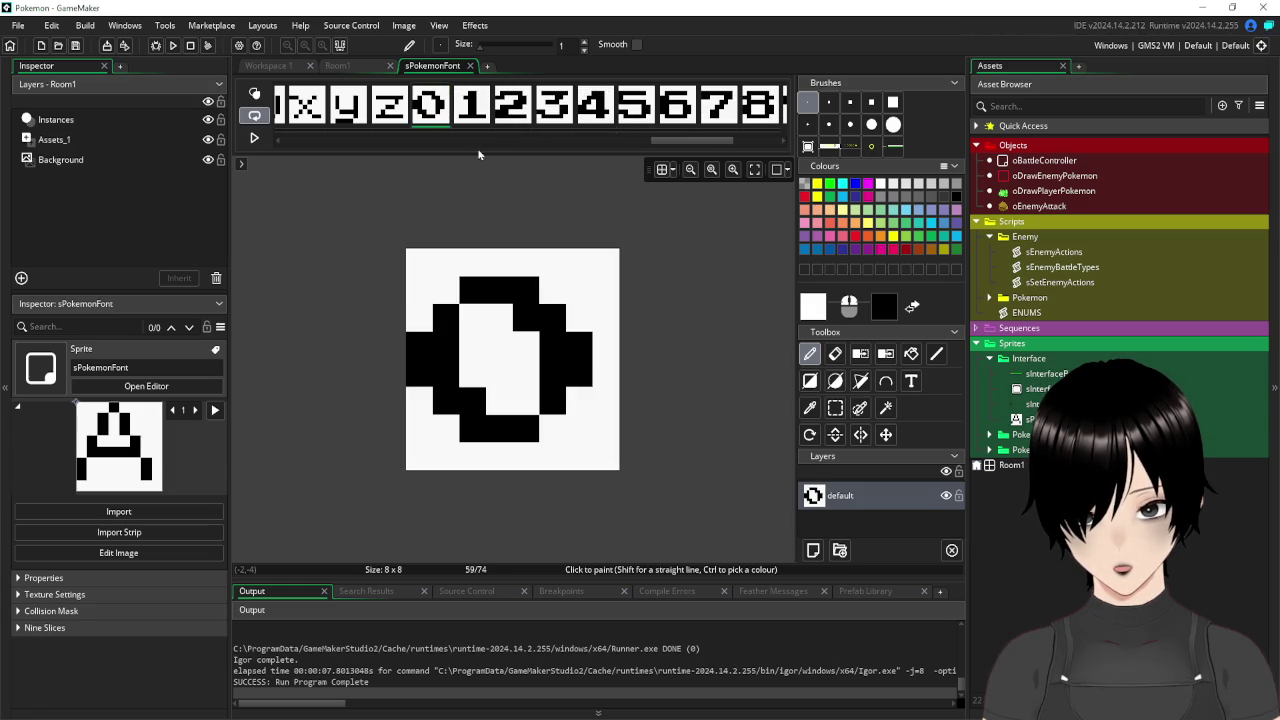
pyautogui.moveTo(664, 141); pyautogui.dragTo(721, 145)
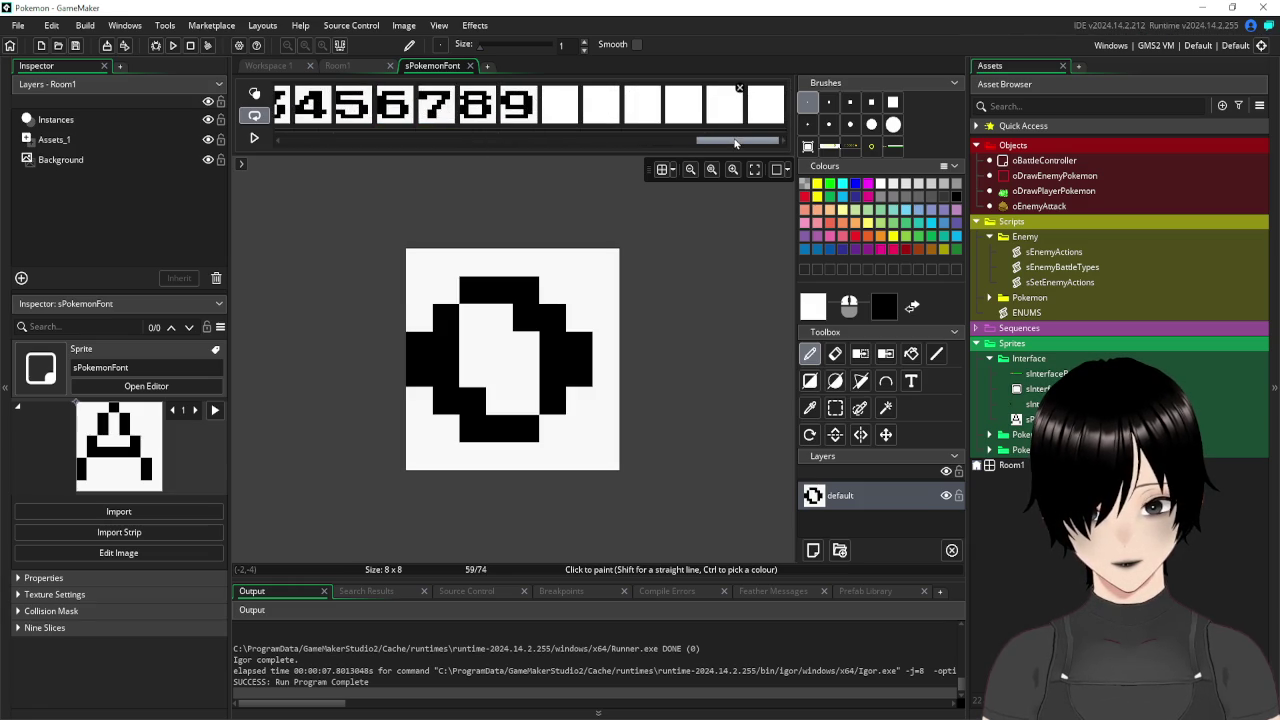
pyautogui.click(471, 66)
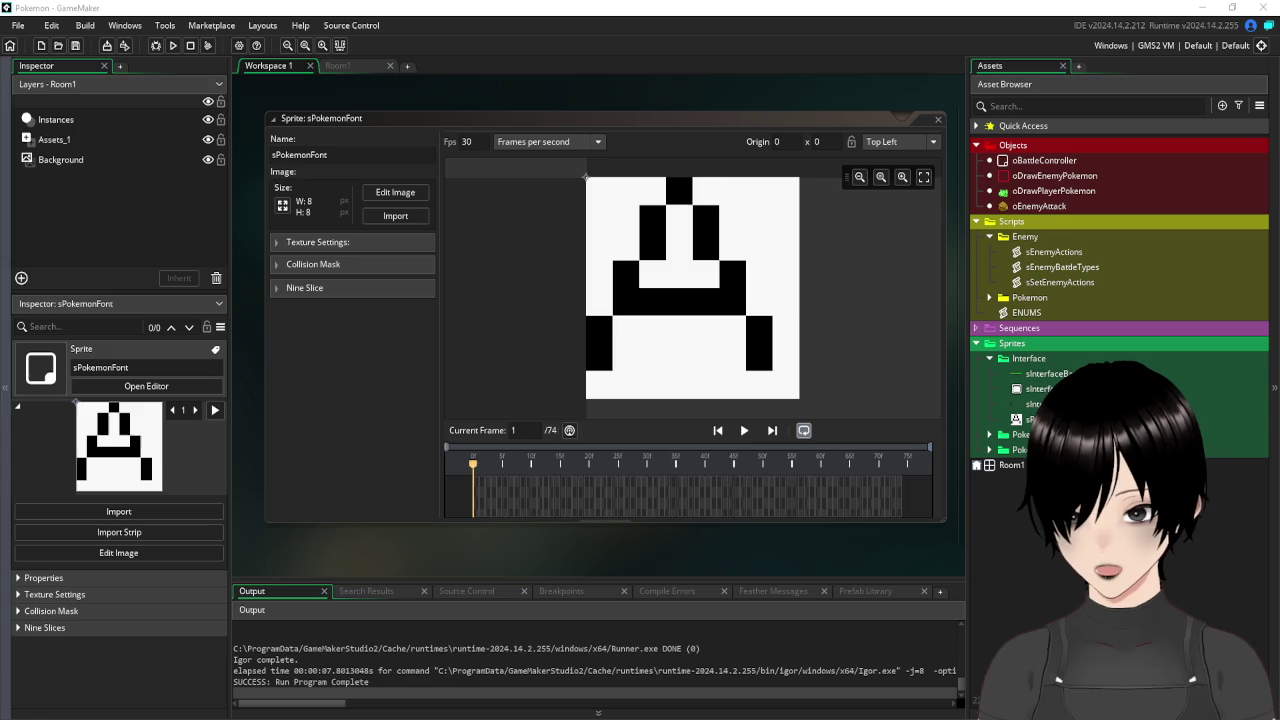
pyautogui.click(385, 455)
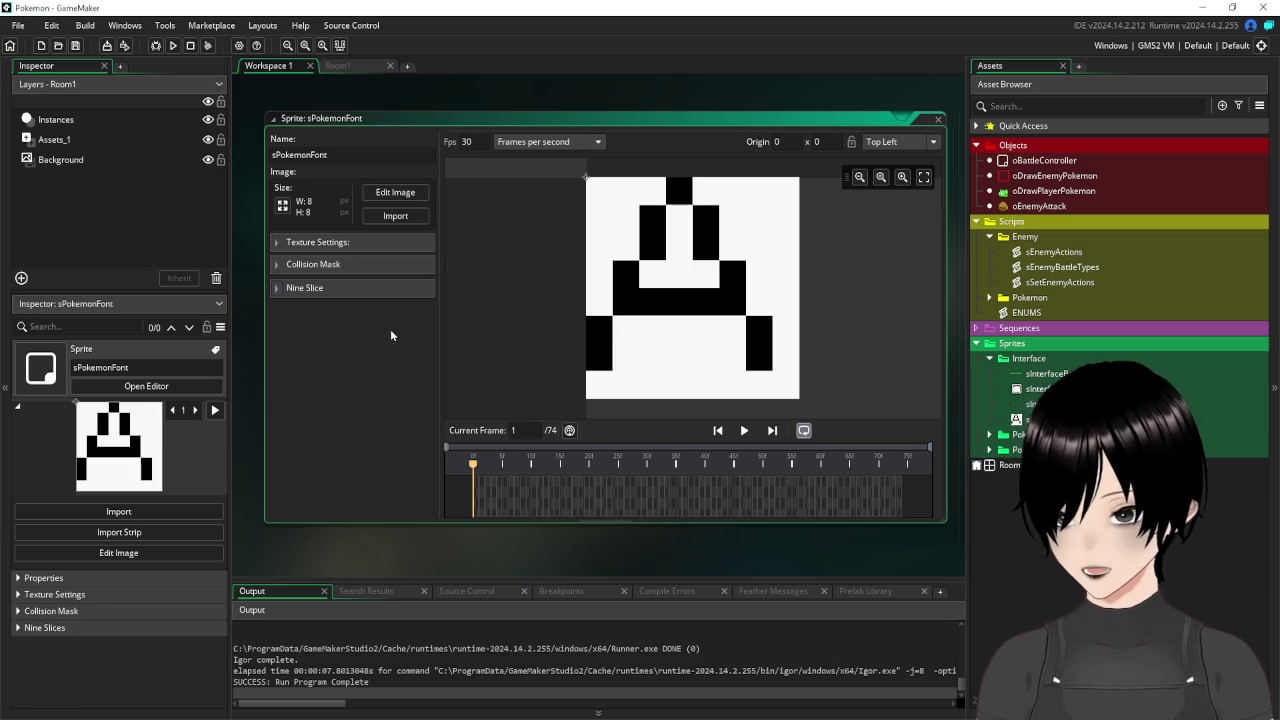
# Export the sPokemonFont frames via Image > Export to PNG, keeping the name sPokemonFont_strip74.
pyautogui.click(395, 192)
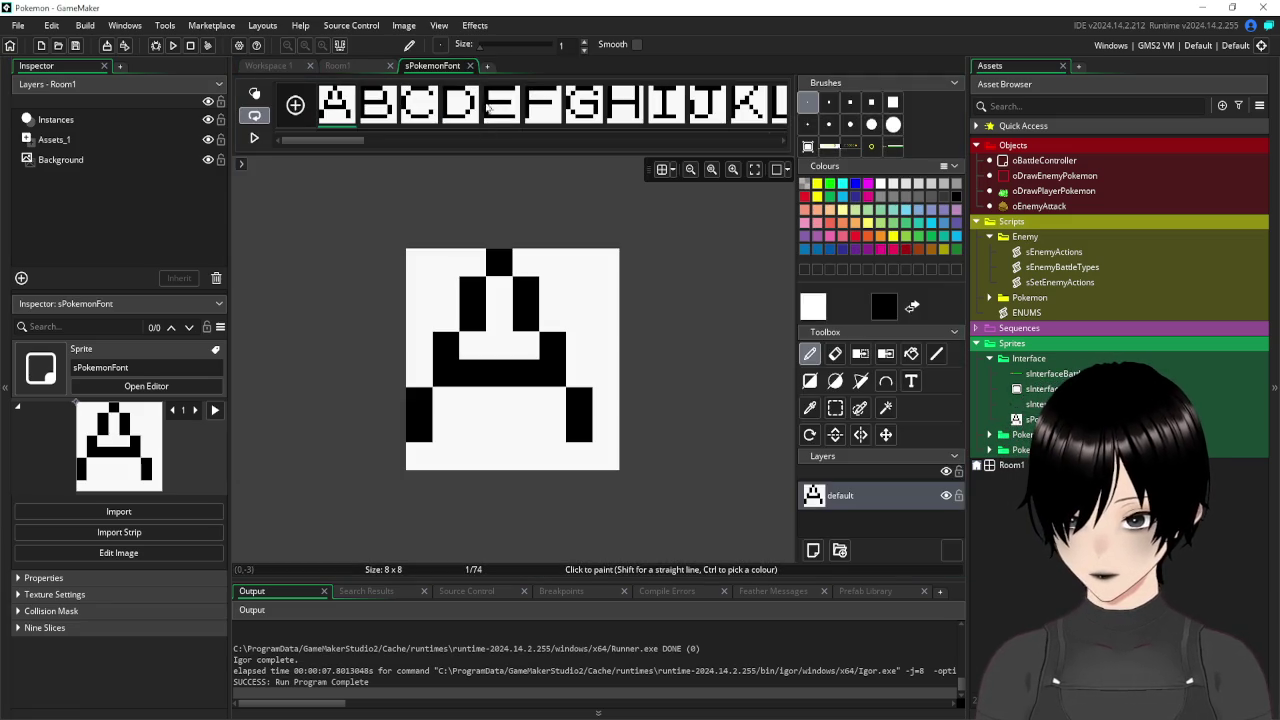
pyautogui.click(403, 27)
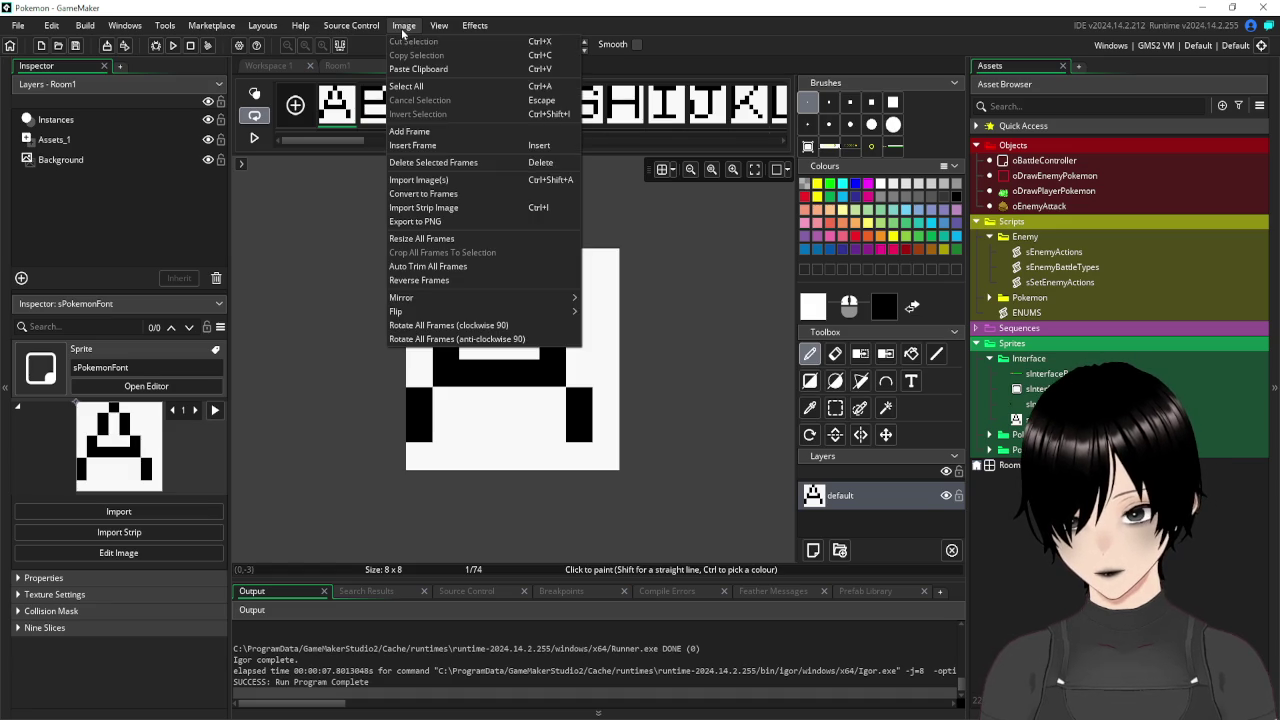
pyautogui.click(461, 216)
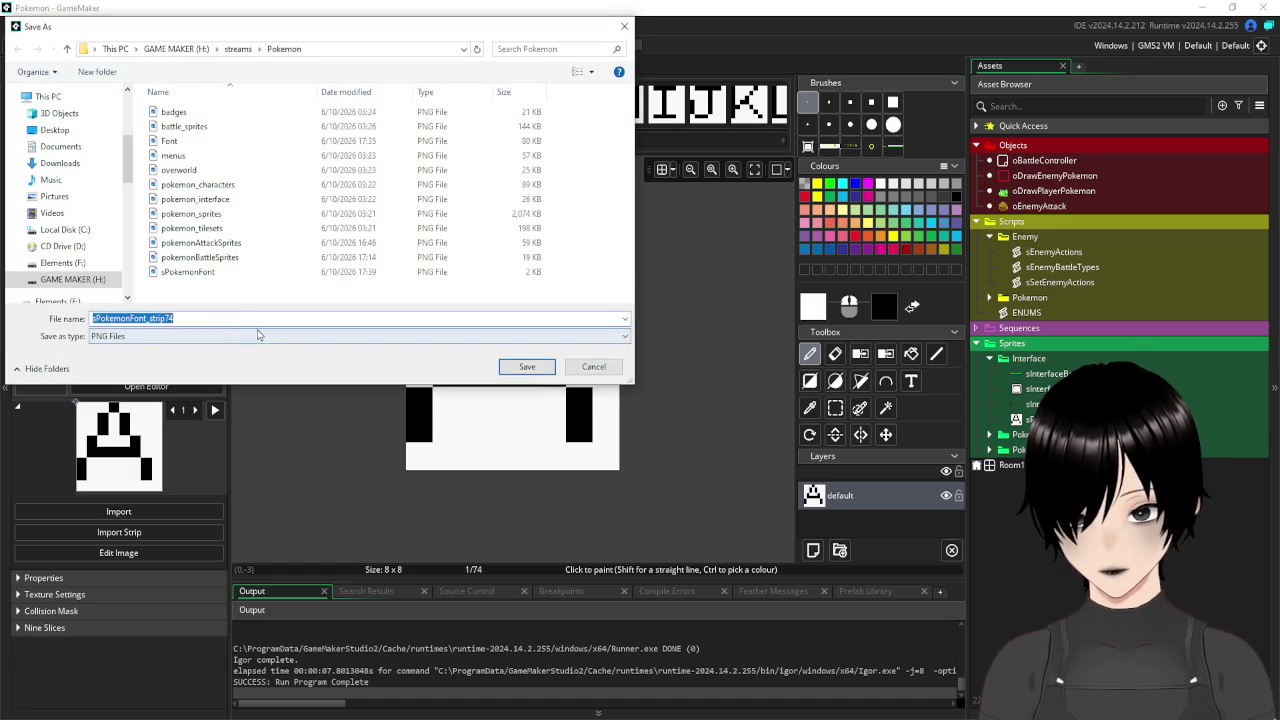
pyautogui.click(231, 318)
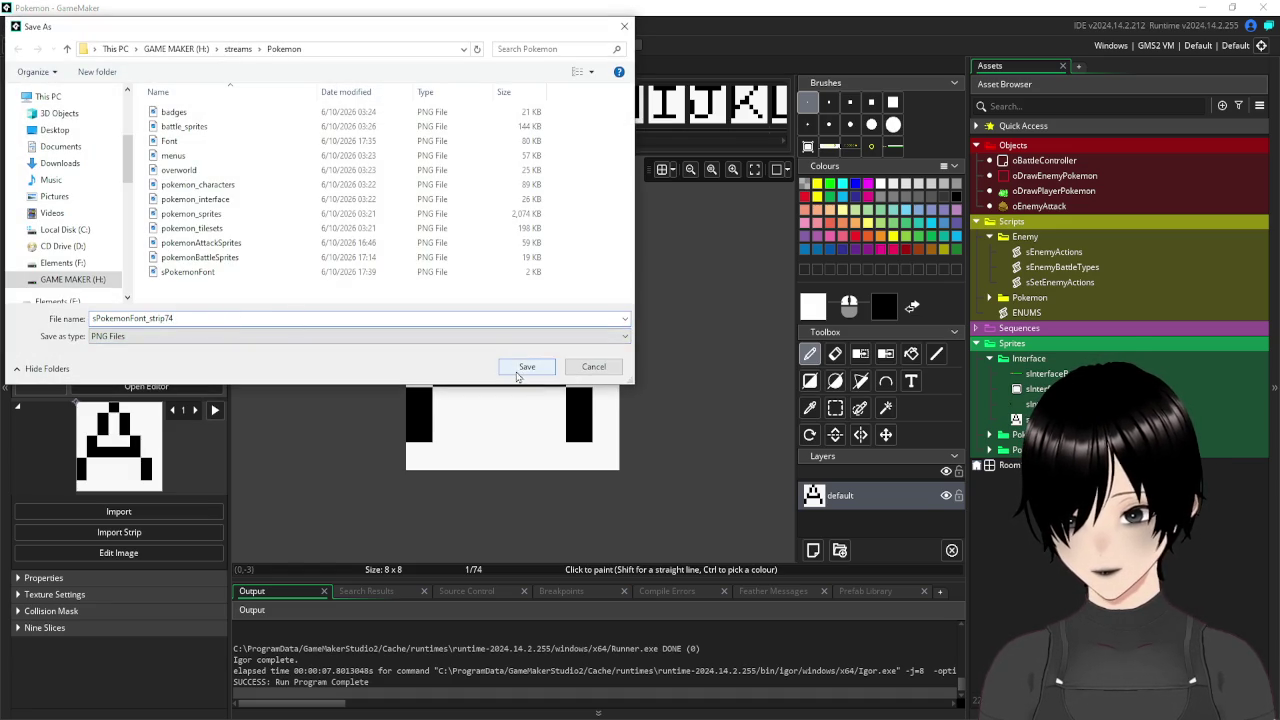
pyautogui.click(517, 364)
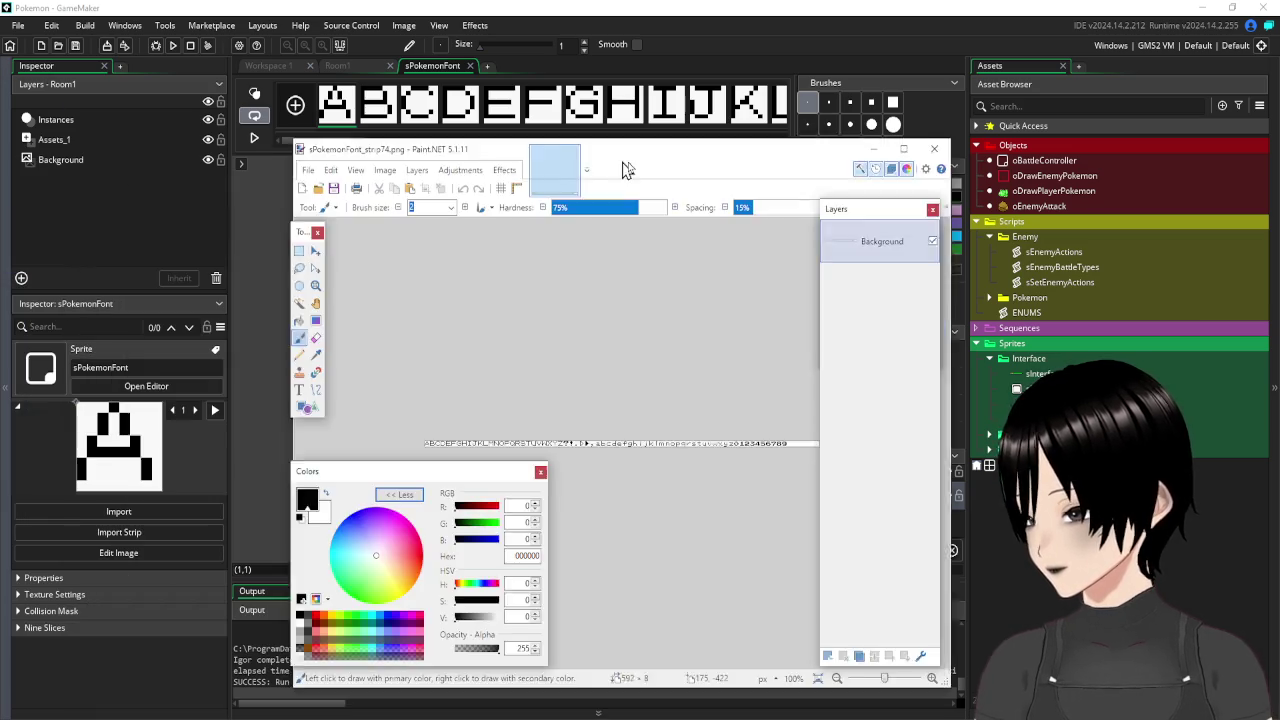
# With the magic wand, erase the strip's white background and the white inside A, B, D, H and K.
pyautogui.scroll(5, 533, 469)
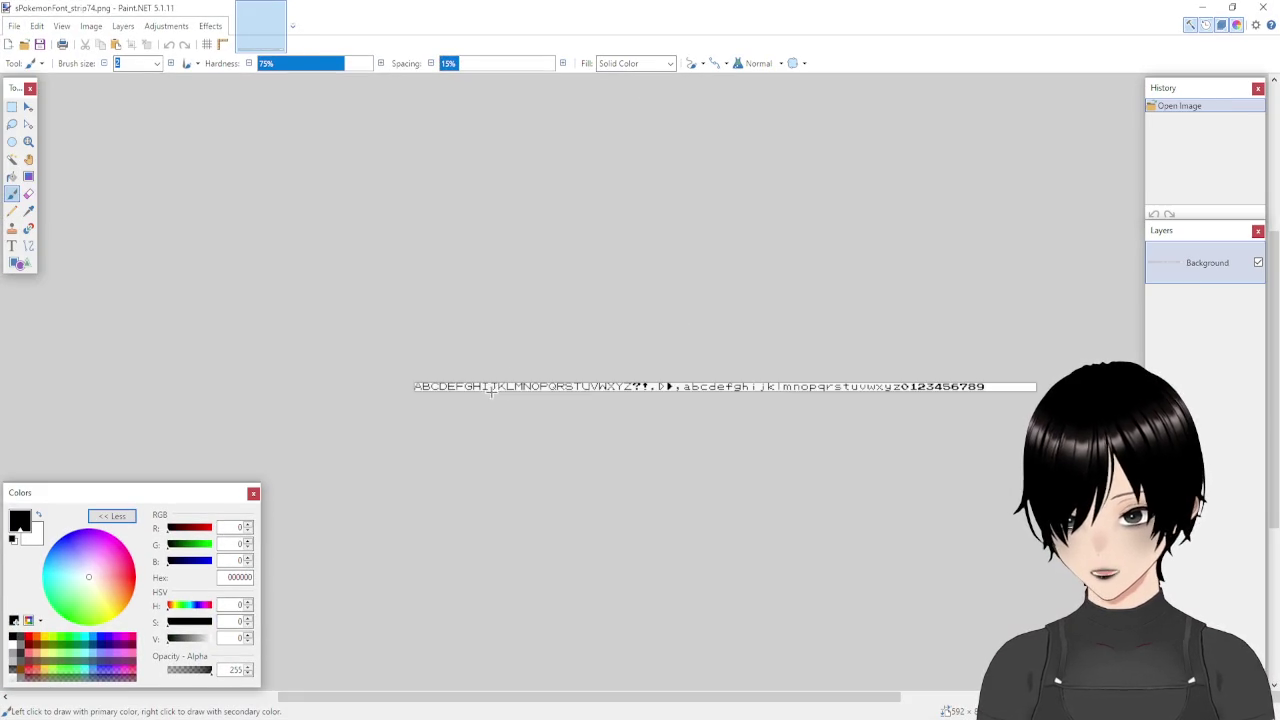
pyautogui.scroll(1, 393, 408)
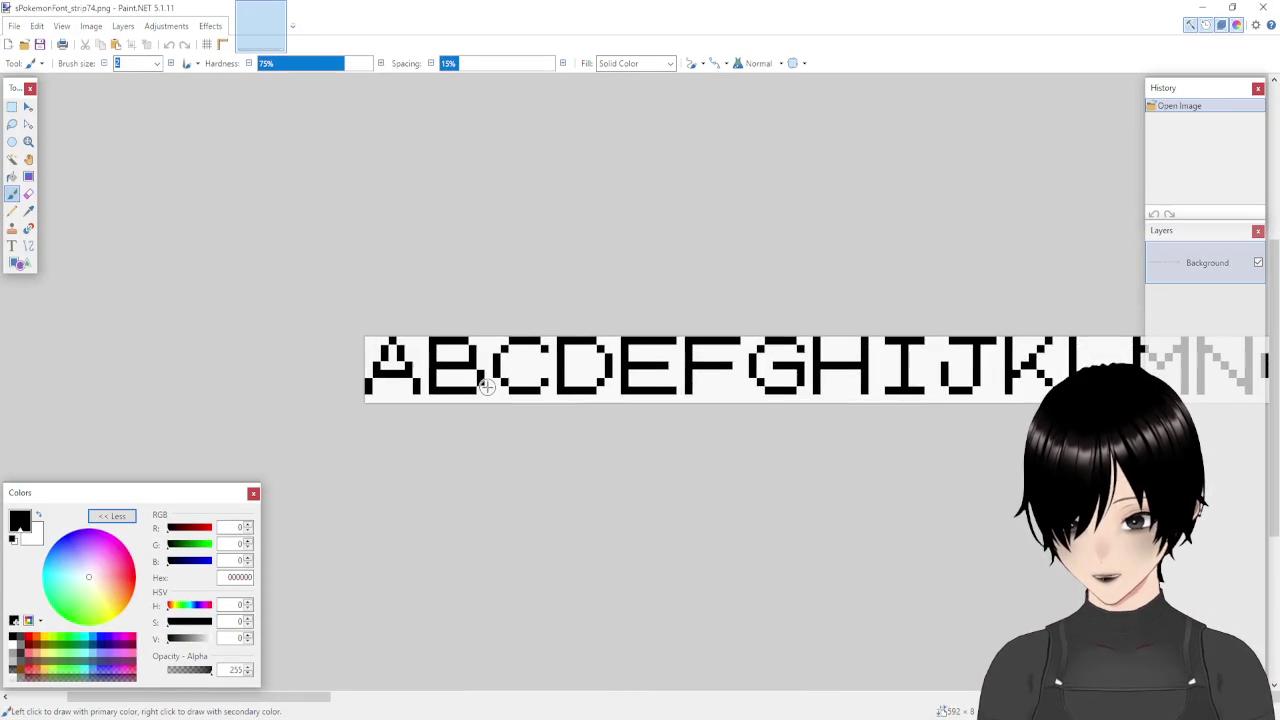
pyautogui.click(11, 160)
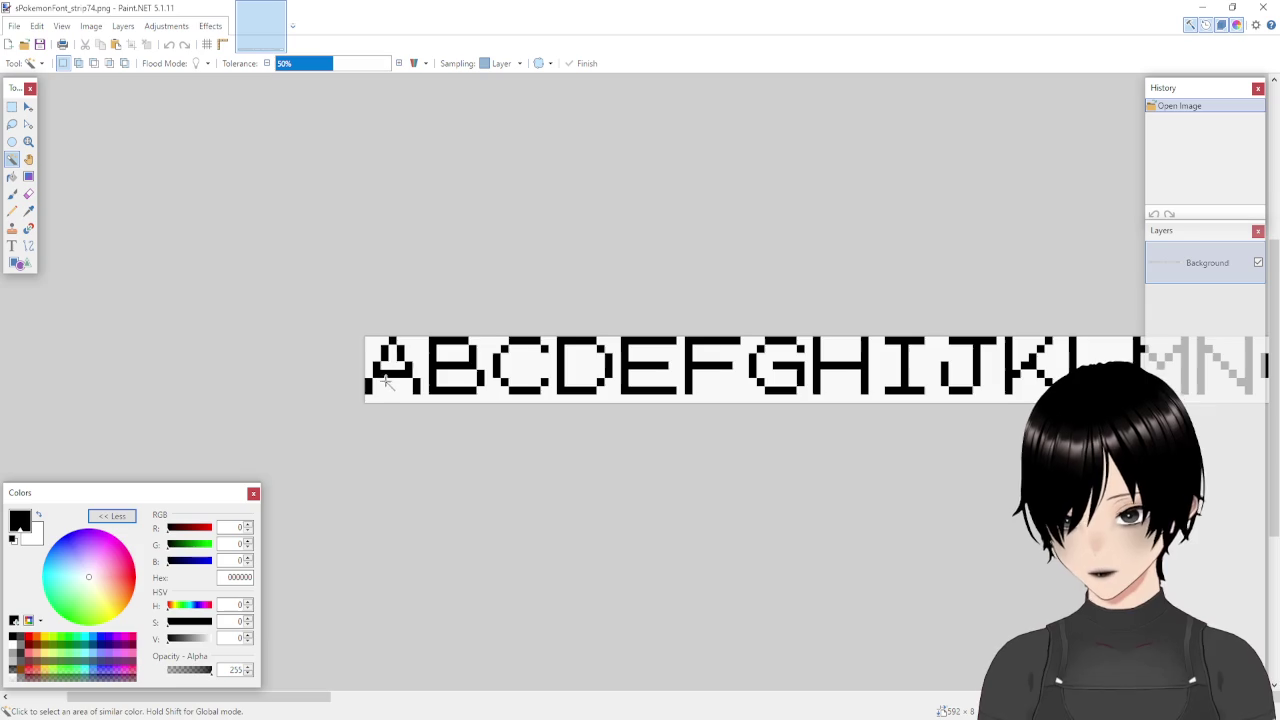
pyautogui.click(408, 338)
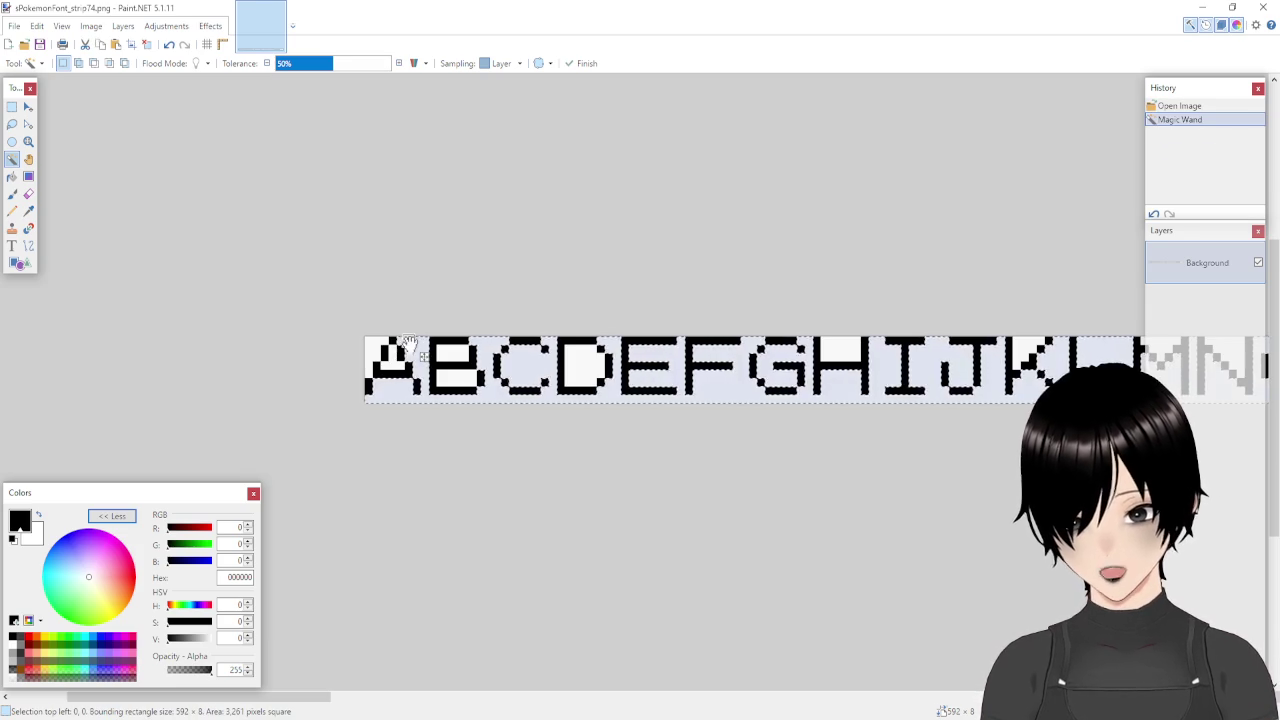
pyautogui.press('Delete')
pyautogui.click(381, 350)
pyautogui.press('Delete')
pyautogui.click(381, 348)
pyautogui.press('Delete')
pyautogui.click(460, 355)
pyautogui.press('Delete')
pyautogui.click(472, 380)
pyautogui.press('Delete')
pyautogui.click(590, 370)
pyautogui.press('Delete')
pyautogui.click(858, 352)
pyautogui.press('Delete')
pyautogui.click(1045, 355)
pyautogui.press('Delete')
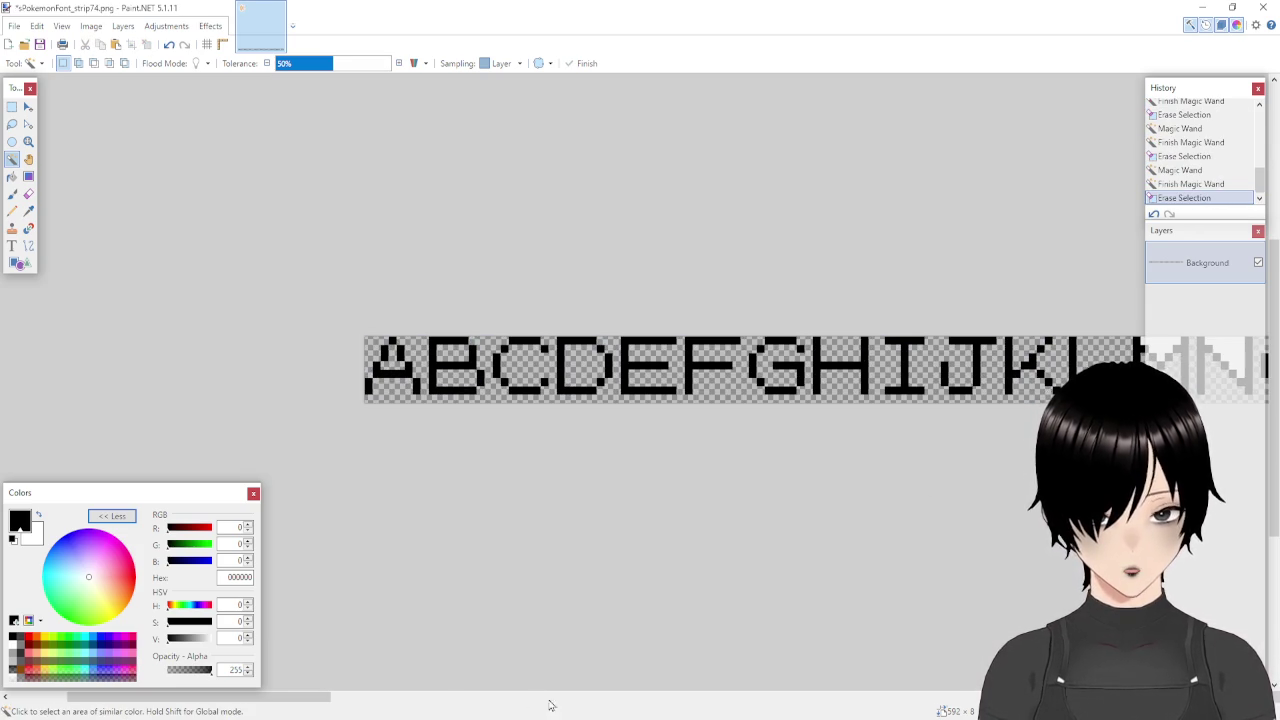
# Erase the white interiors of N, M, O, P, Q, U, V, W, X, Y and R.
pyautogui.moveTo(313, 698); pyautogui.dragTo(508, 701)
pyautogui.click(284, 345)
pyautogui.press('Delete')
pyautogui.click(222, 348)
pyautogui.press('Delete')
pyautogui.click(342, 365)
pyautogui.press('Delete')
pyautogui.click(418, 352)
pyautogui.press('Delete')
pyautogui.click(476, 367)
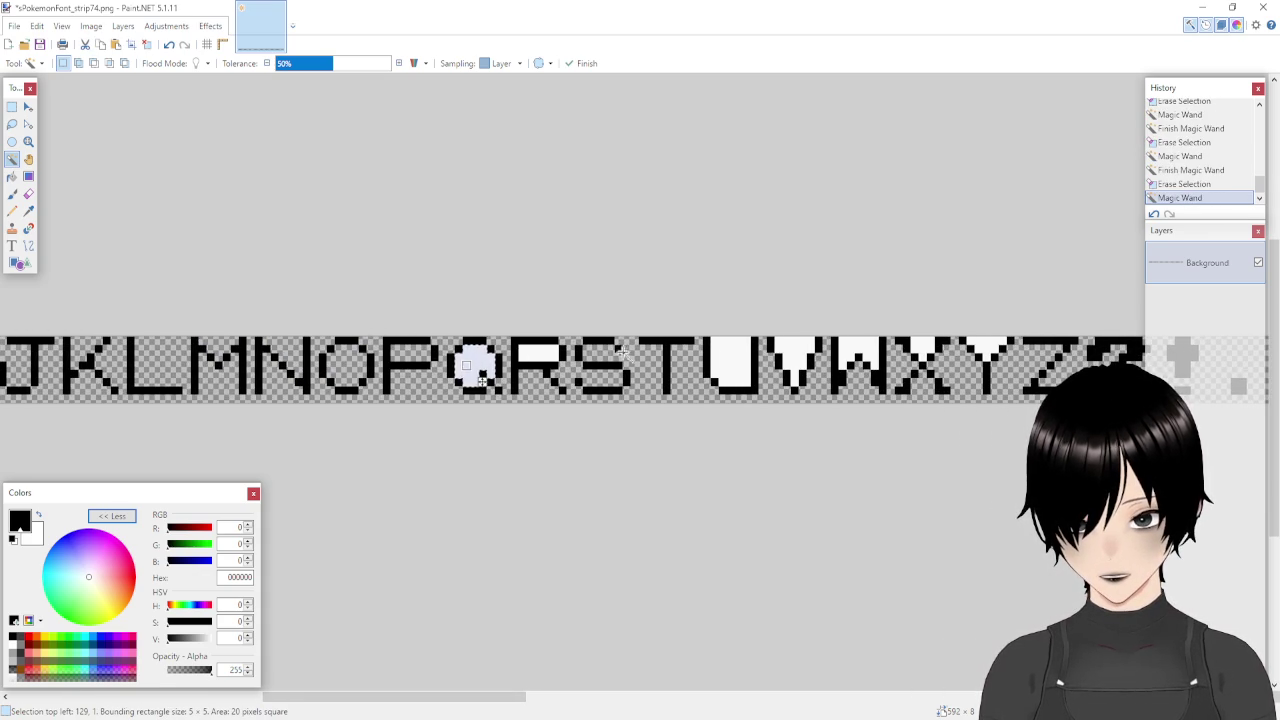
pyautogui.press('Delete')
pyautogui.click(730, 352)
pyautogui.press('Delete')
pyautogui.click(797, 350)
pyautogui.press('Delete')
pyautogui.click(858, 350)
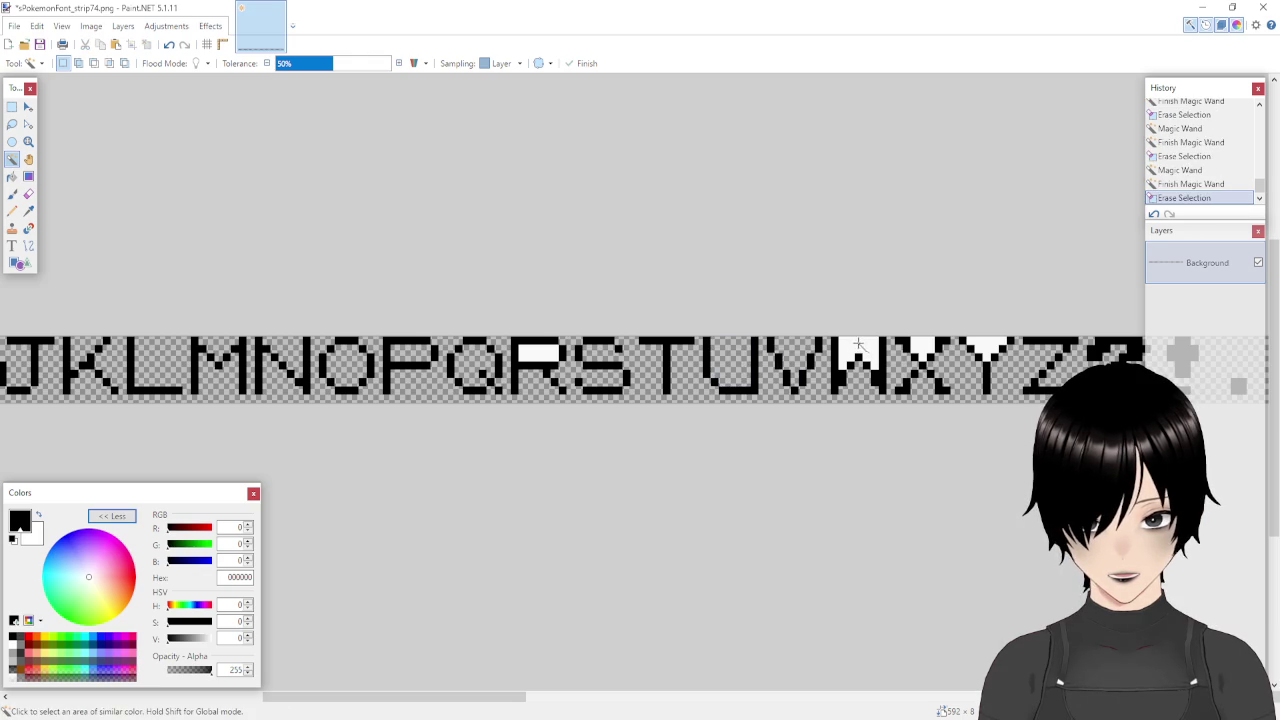
pyautogui.press('Delete')
pyautogui.click(923, 343)
pyautogui.press('Delete')
pyautogui.click(985, 346)
pyautogui.press('Delete')
pyautogui.click(538, 358)
pyautogui.press('Delete')
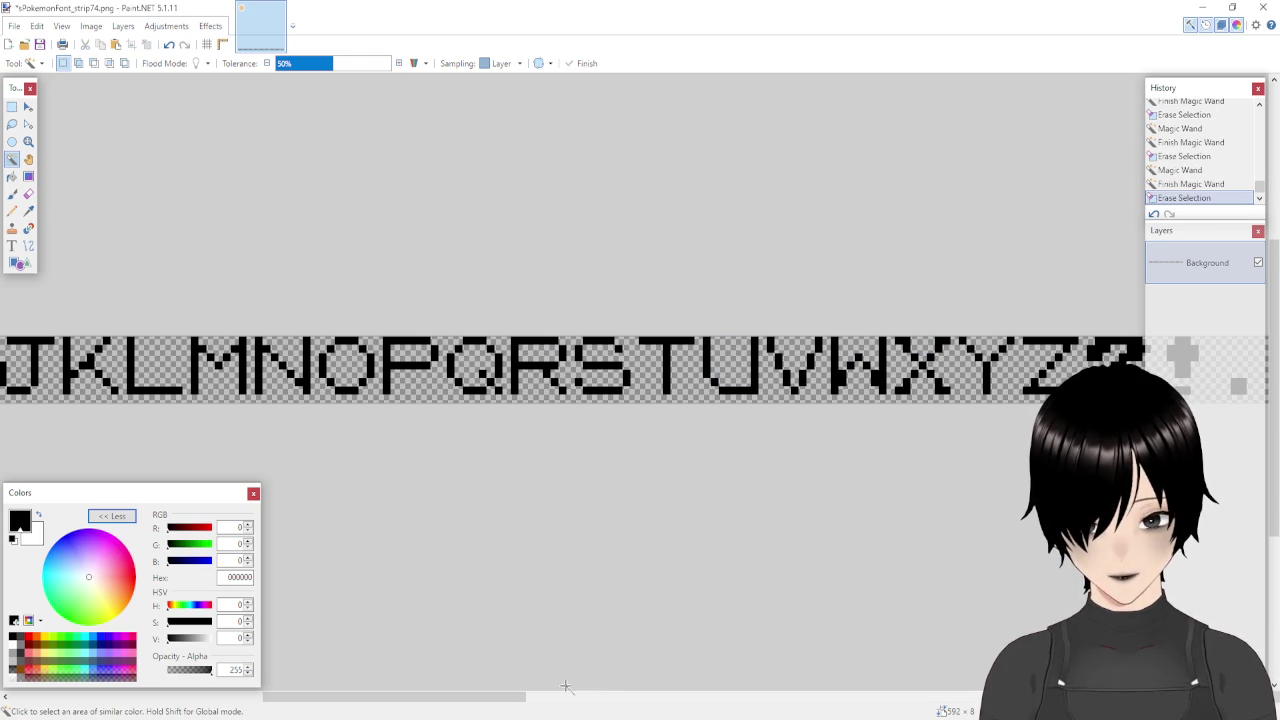
# Erase the white interiors of the ▷ glyph and the lowercase a, d, e and g.
pyautogui.moveTo(466, 696); pyautogui.dragTo(672, 694)
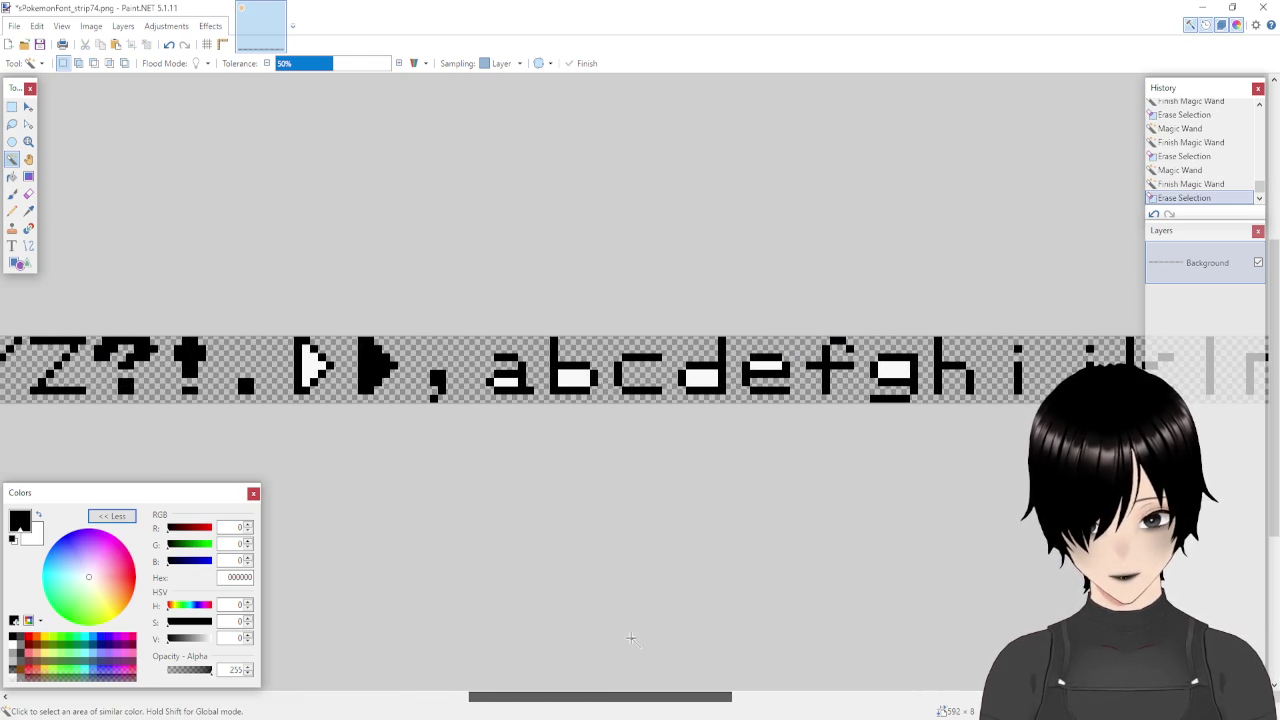
pyautogui.click(308, 362)
pyautogui.press('Delete')
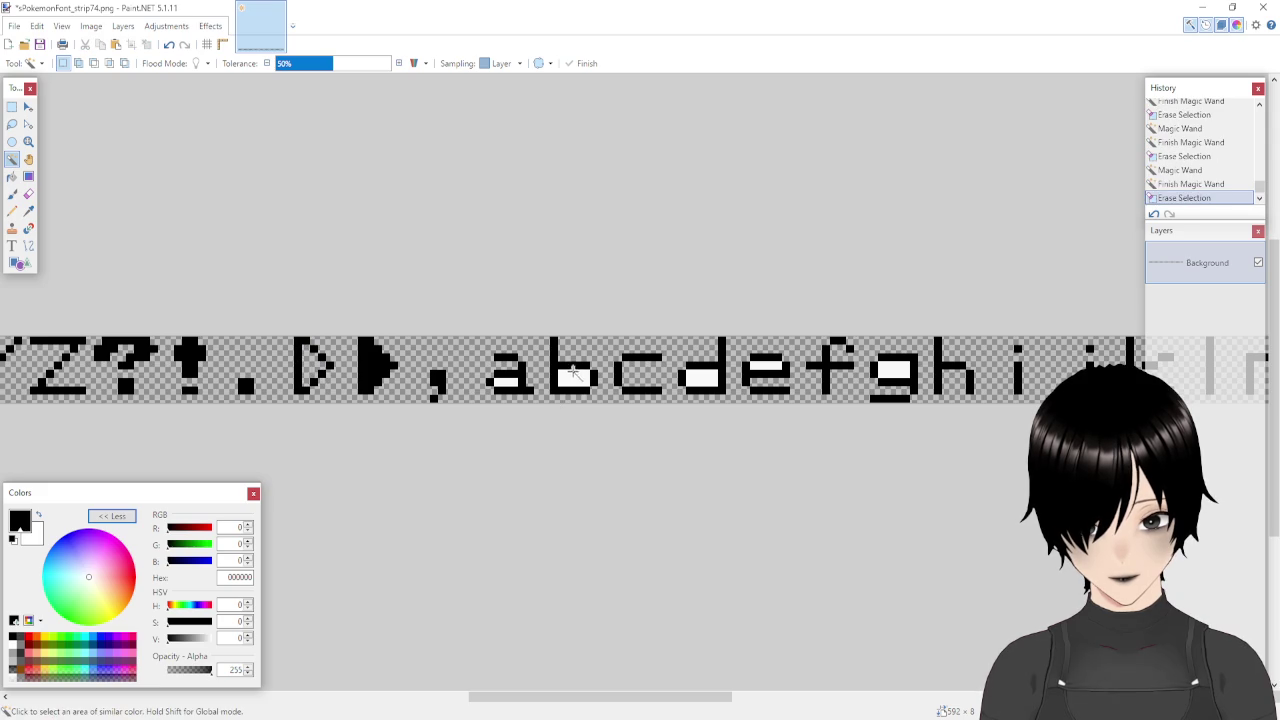
pyautogui.click(506, 384)
pyautogui.press('Delete')
pyautogui.click(700, 378)
pyautogui.press('Delete')
pyautogui.click(770, 368)
pyautogui.press('Delete')
pyautogui.click(893, 372)
pyautogui.press('Delete')
# Erase the white inside the digits 4, 6, both loops of 8, and 9.
pyautogui.moveTo(494, 697); pyautogui.dragTo(918, 701)
pyautogui.click(367, 372)
pyautogui.press('Delete')
pyautogui.click(503, 378)
pyautogui.press('Delete')
pyautogui.click(636, 378)
pyautogui.press('Delete')
pyautogui.click(628, 357)
pyautogui.press('Delete')
pyautogui.click(689, 362)
pyautogui.press('Delete')
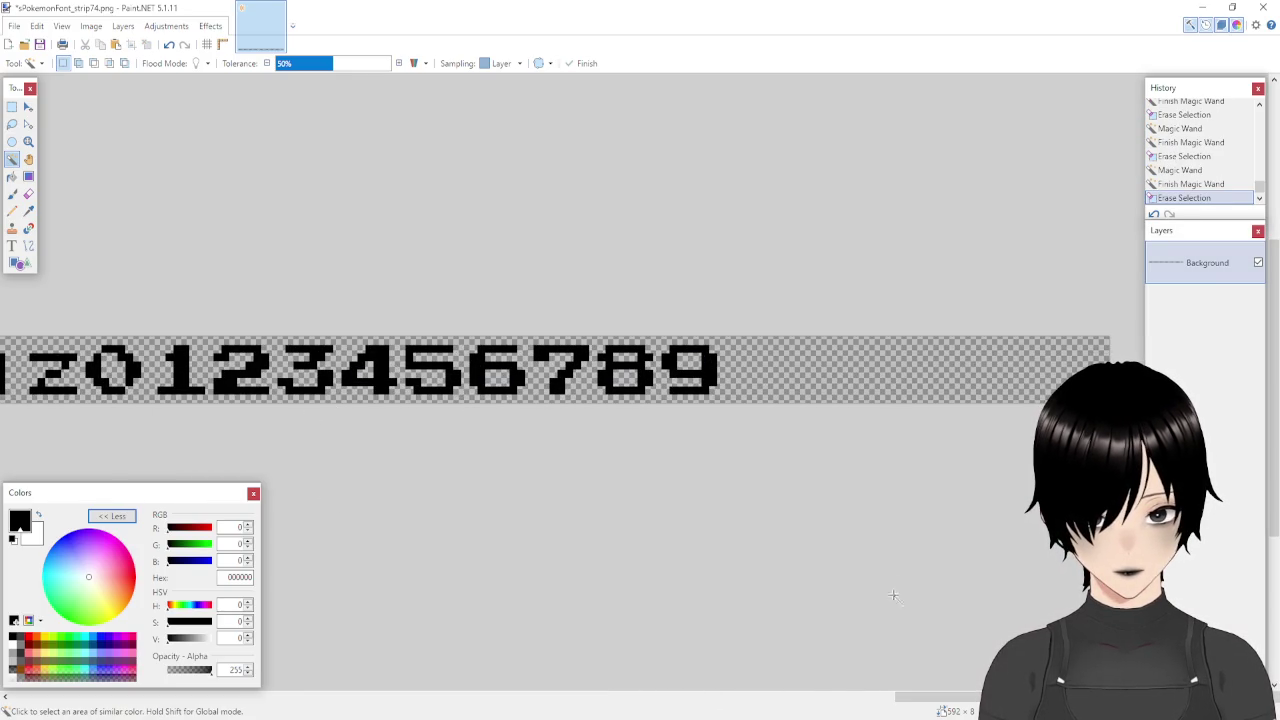
# Save the transparent strip over sPokemonFont_strip74.png and close Paint.NET.
pyautogui.moveTo(912, 697)
pyautogui.mouseDown()
pyautogui.moveTo(975, 697)
pyautogui.moveTo(50, 697)
pyautogui.mouseUp()
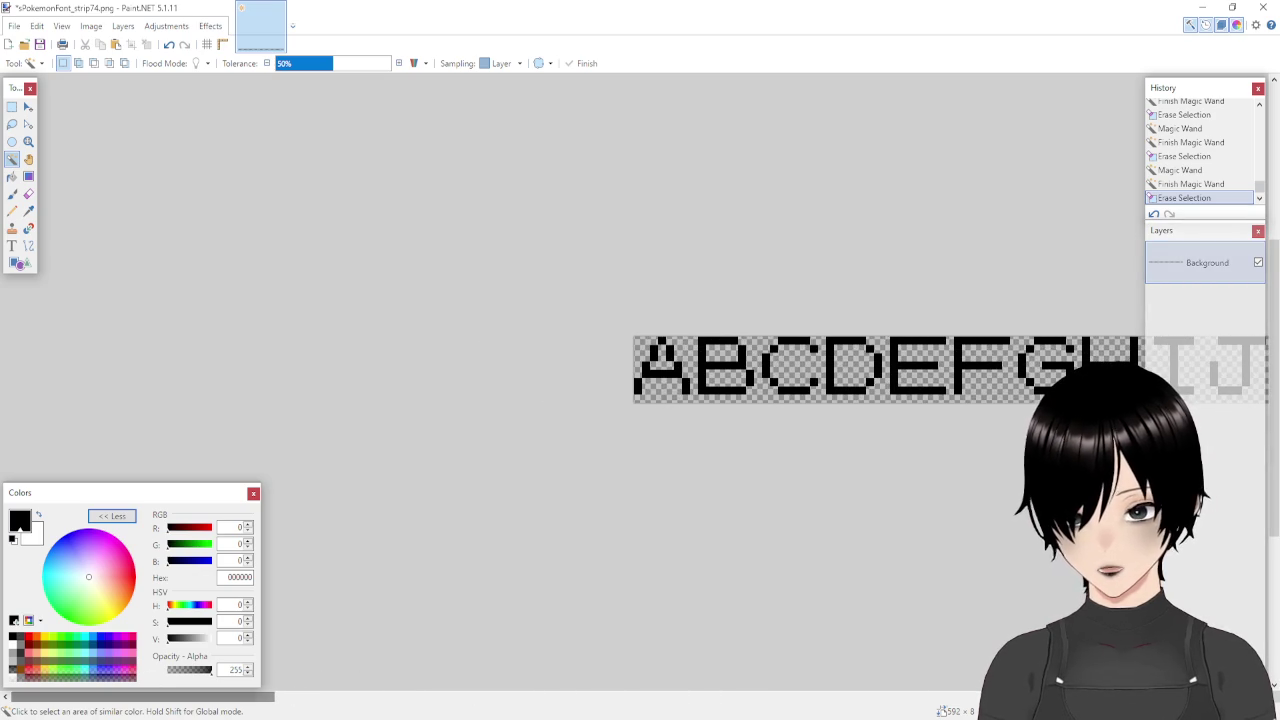
pyautogui.click(14, 26)
pyautogui.click(33, 116)
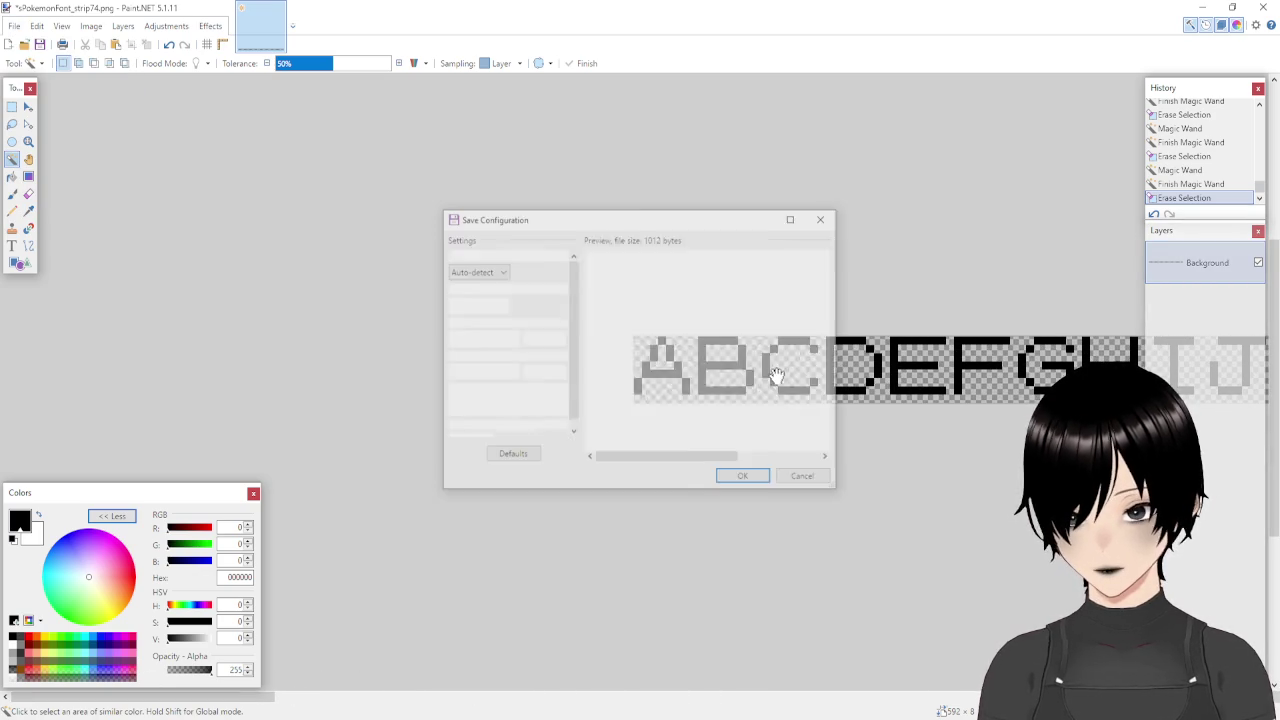
pyautogui.click(741, 478)
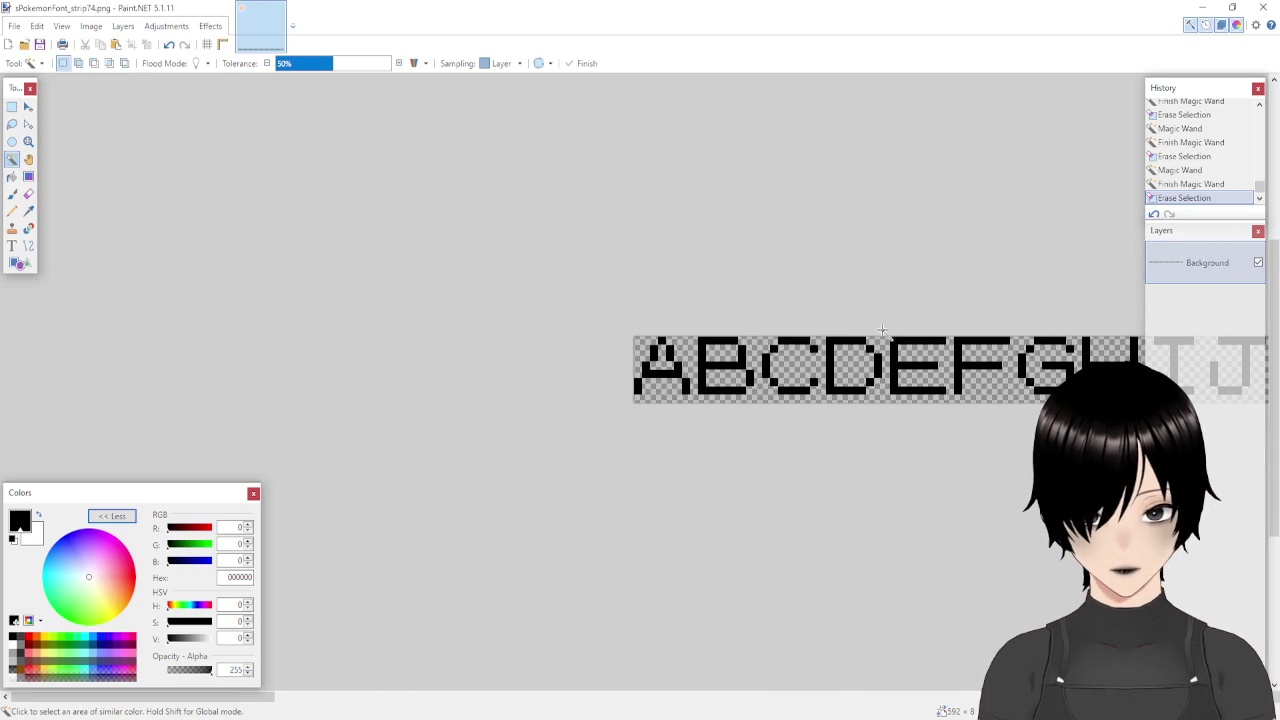
pyautogui.click(1262, 7)
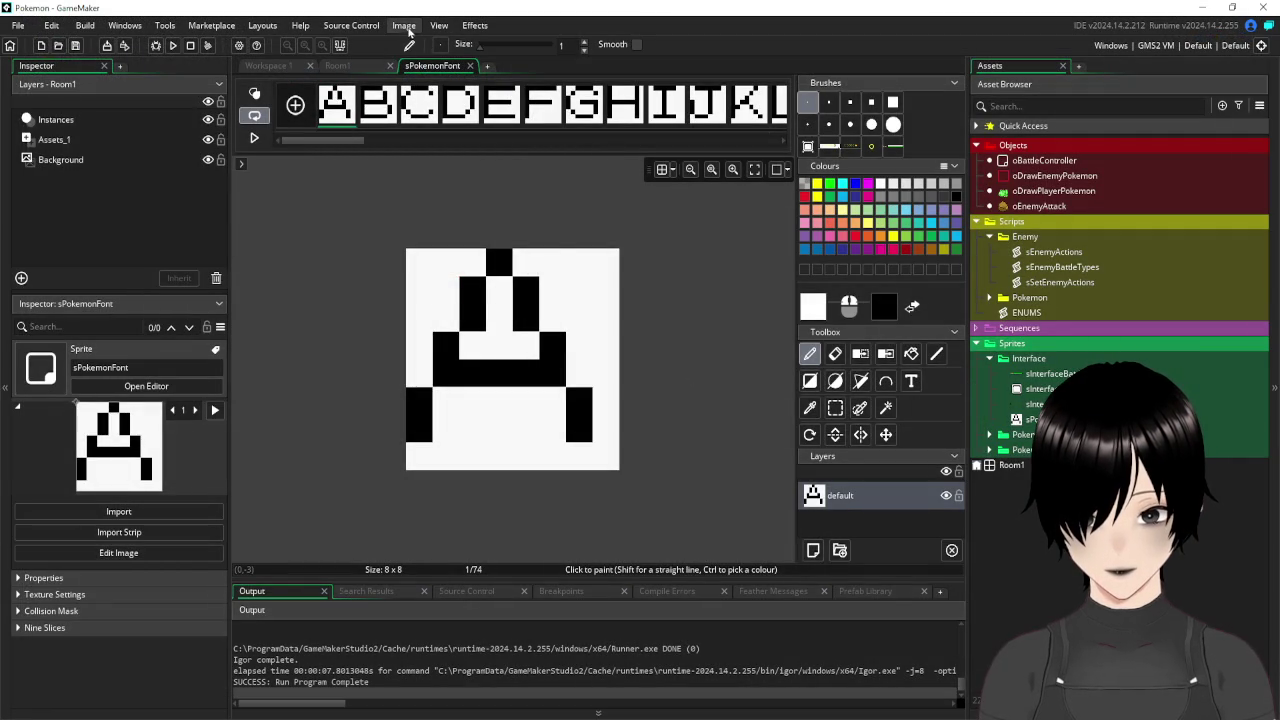
# Start importing sPokemonFont_strip74 as a strip image, then cancel the conversion.
pyautogui.click(406, 27)
pyautogui.click(465, 208)
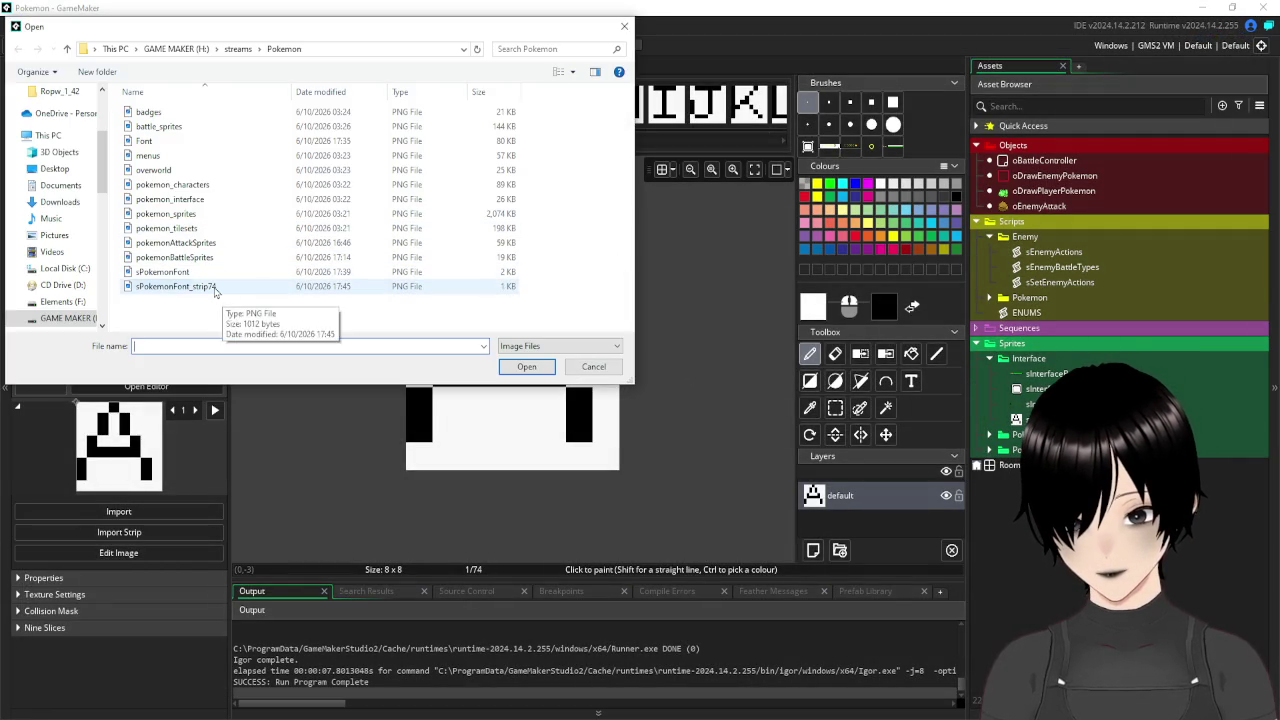
pyautogui.doubleClick(220, 287)
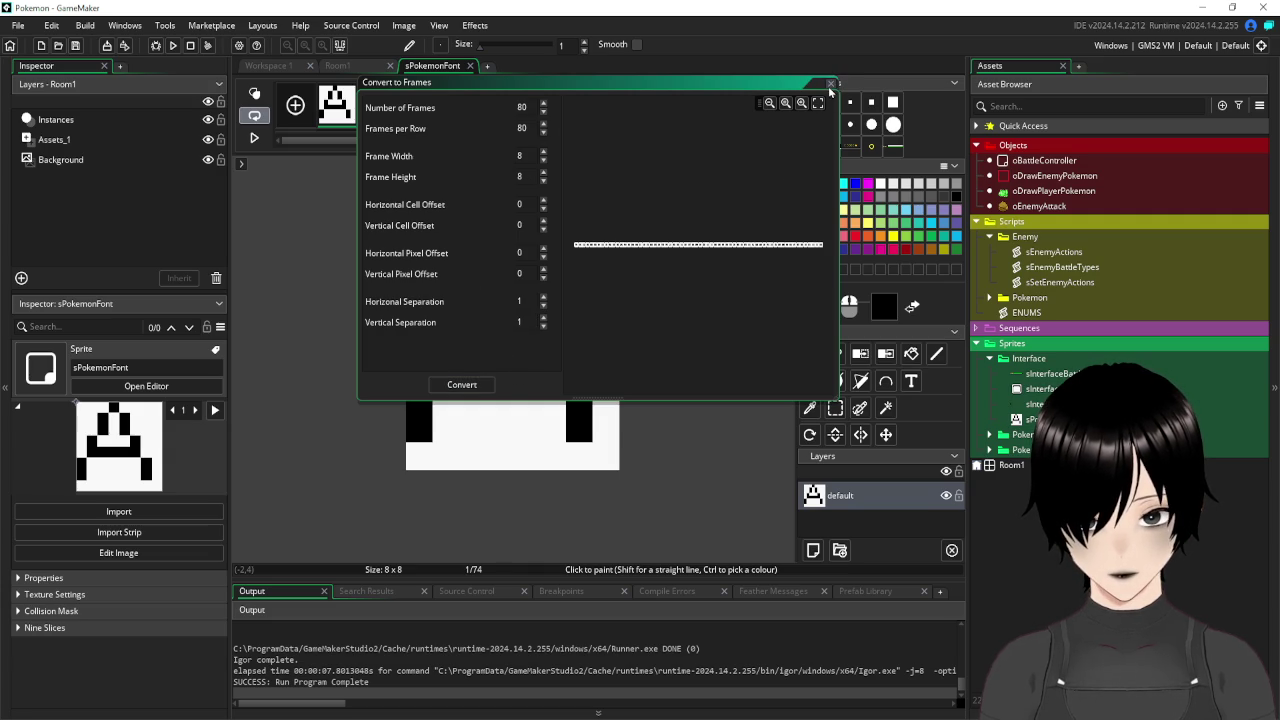
pyautogui.click(546, 63)
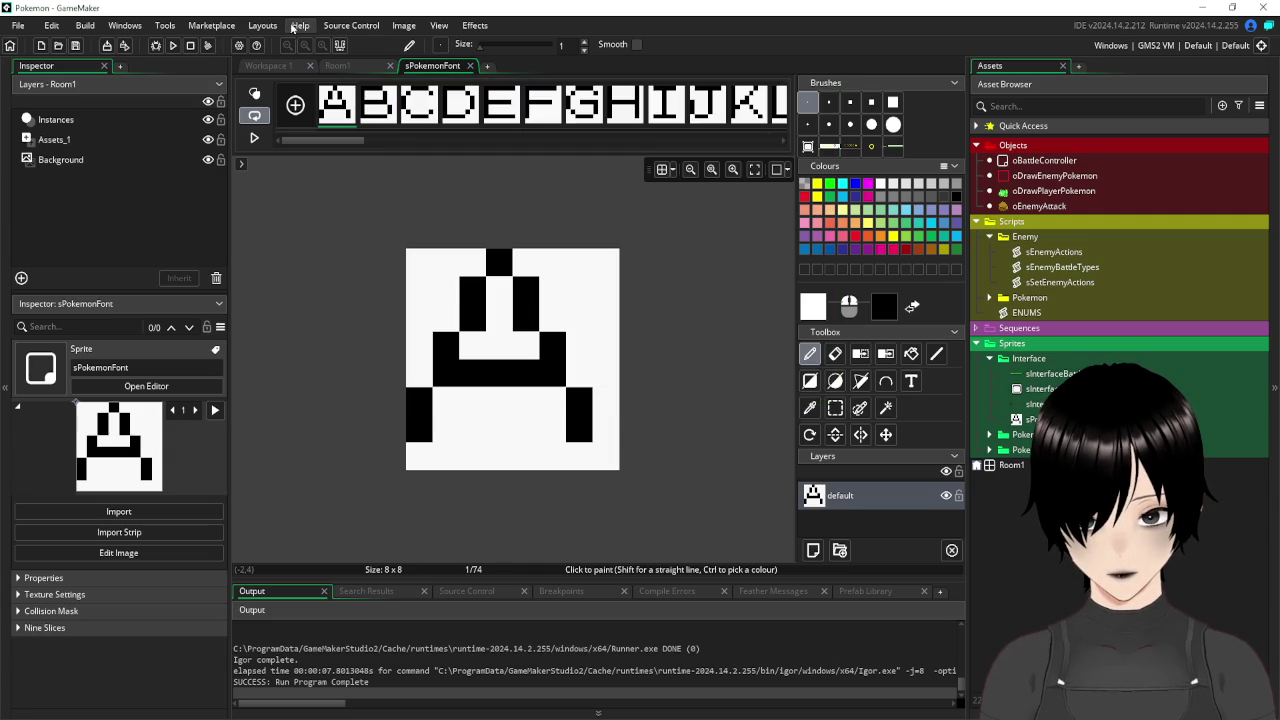
# Re-import sPokemonFont_strip74 and convert it with 74 frames, 7 frames per row.
pyautogui.click(404, 25)
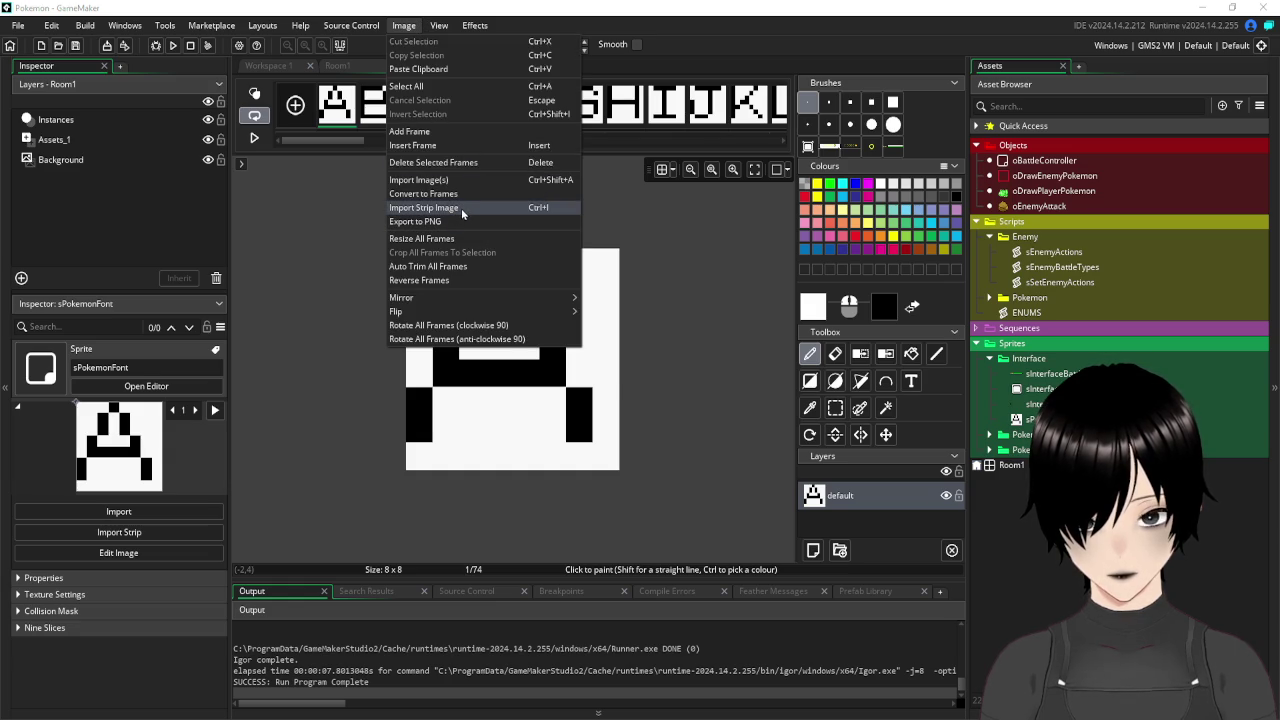
pyautogui.click(462, 209)
pyautogui.click(198, 291)
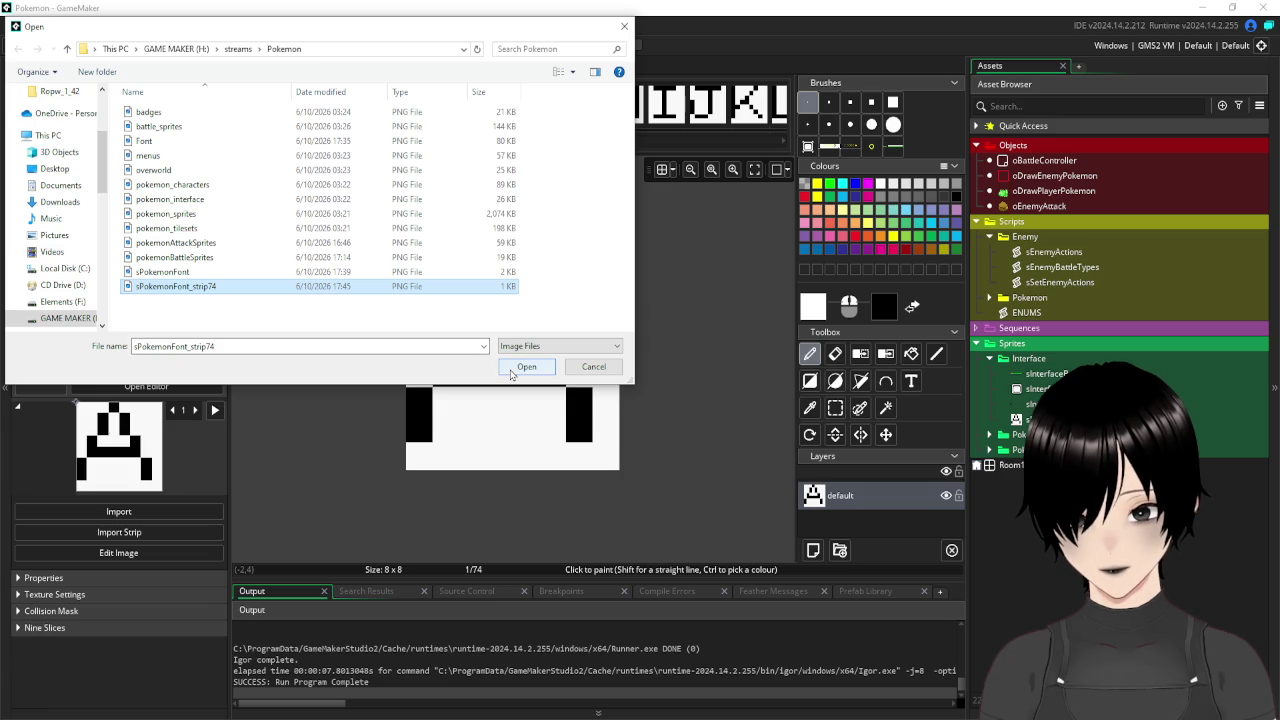
pyautogui.click(526, 367)
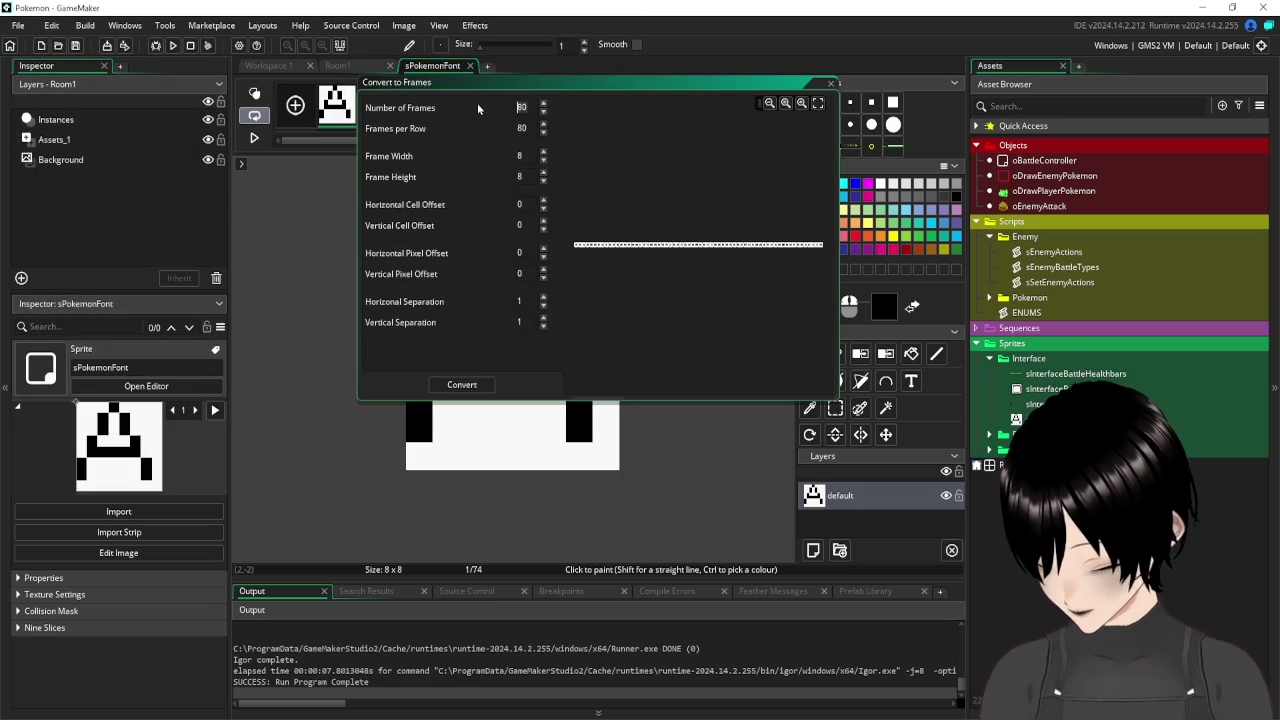
pyautogui.write('74')
pyautogui.press('Tab')
pyautogui.write('7')
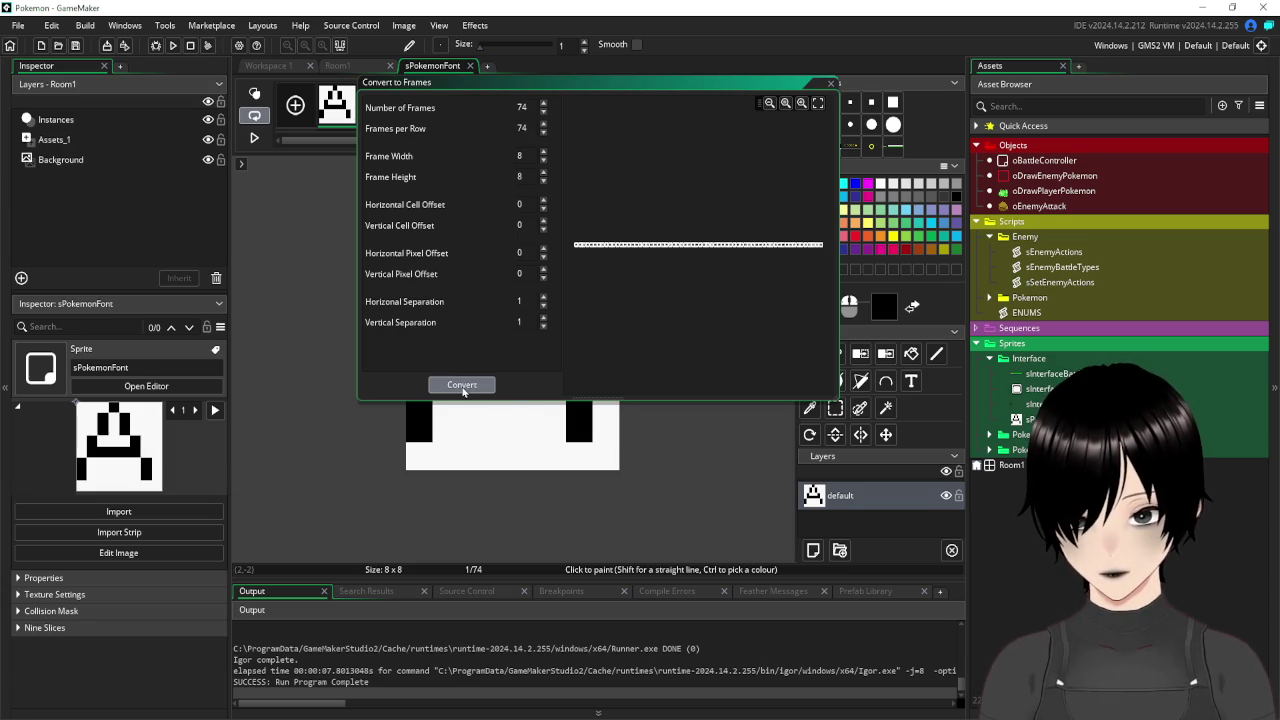
pyautogui.click(462, 386)
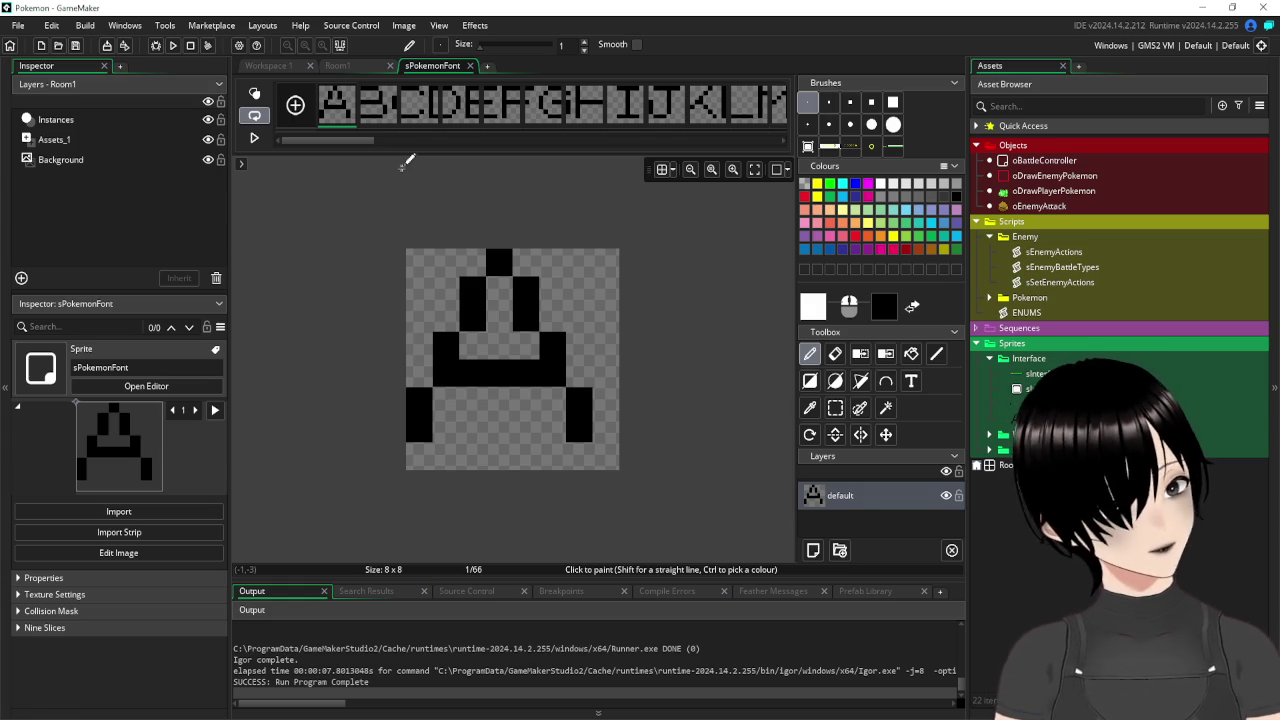
pyautogui.click(403, 25)
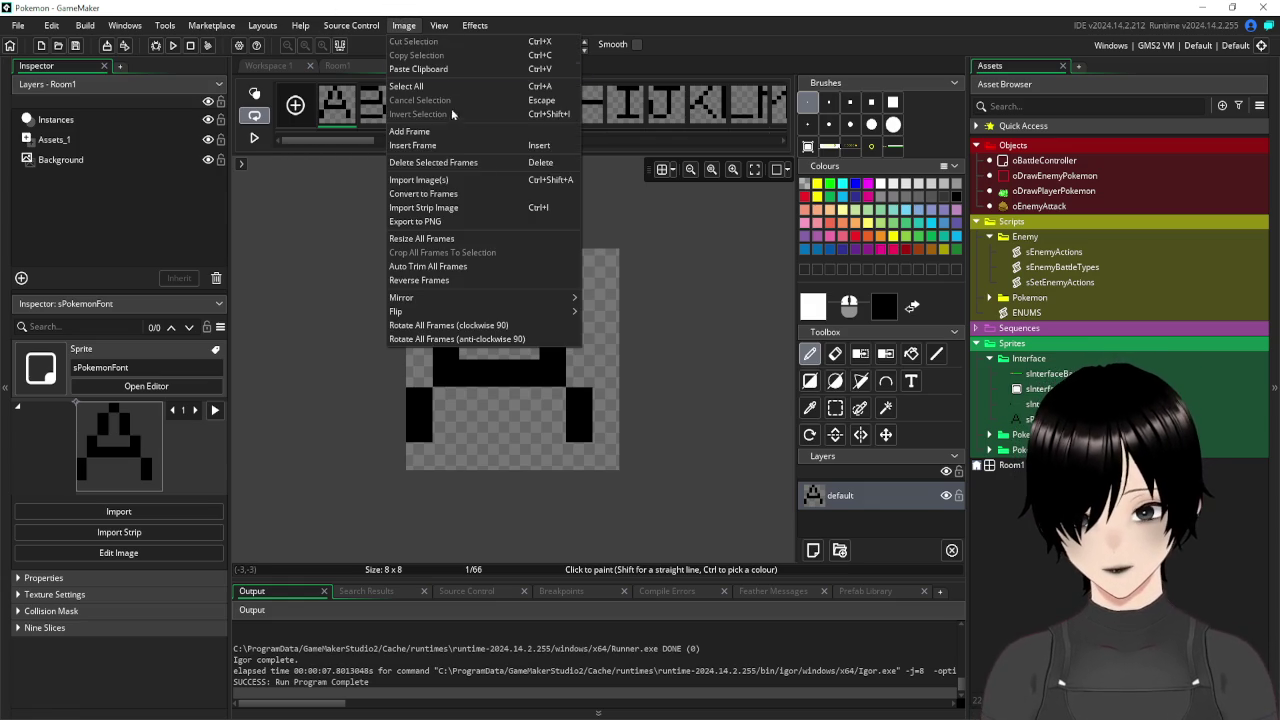
# Re-import sPokemonFont_strip74 with horizontal separation 0 and convert it into 74 frames.
pyautogui.click(455, 207)
pyautogui.click(197, 287)
pyautogui.click(515, 368)
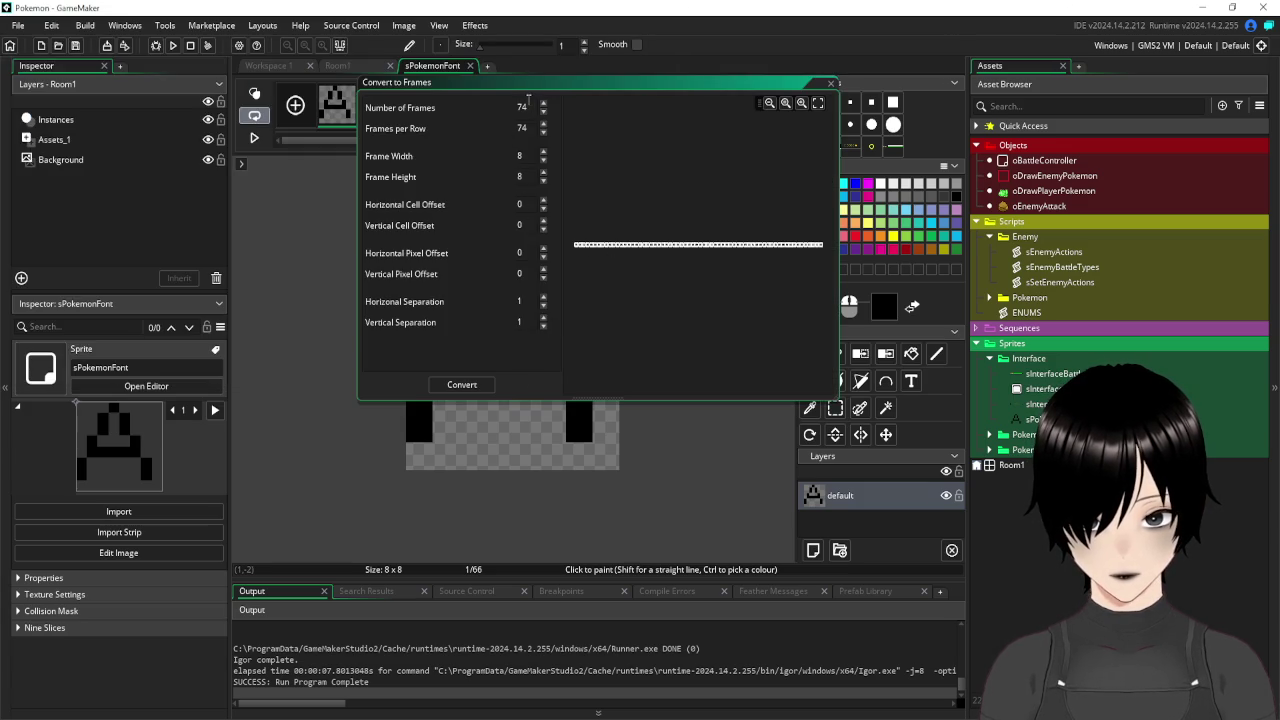
pyautogui.scroll(5, 598, 258)
pyautogui.moveTo(598, 258)
pyautogui.mouseDown()
pyautogui.moveTo(726, 289)
pyautogui.moveTo(697, 276)
pyautogui.mouseUp()
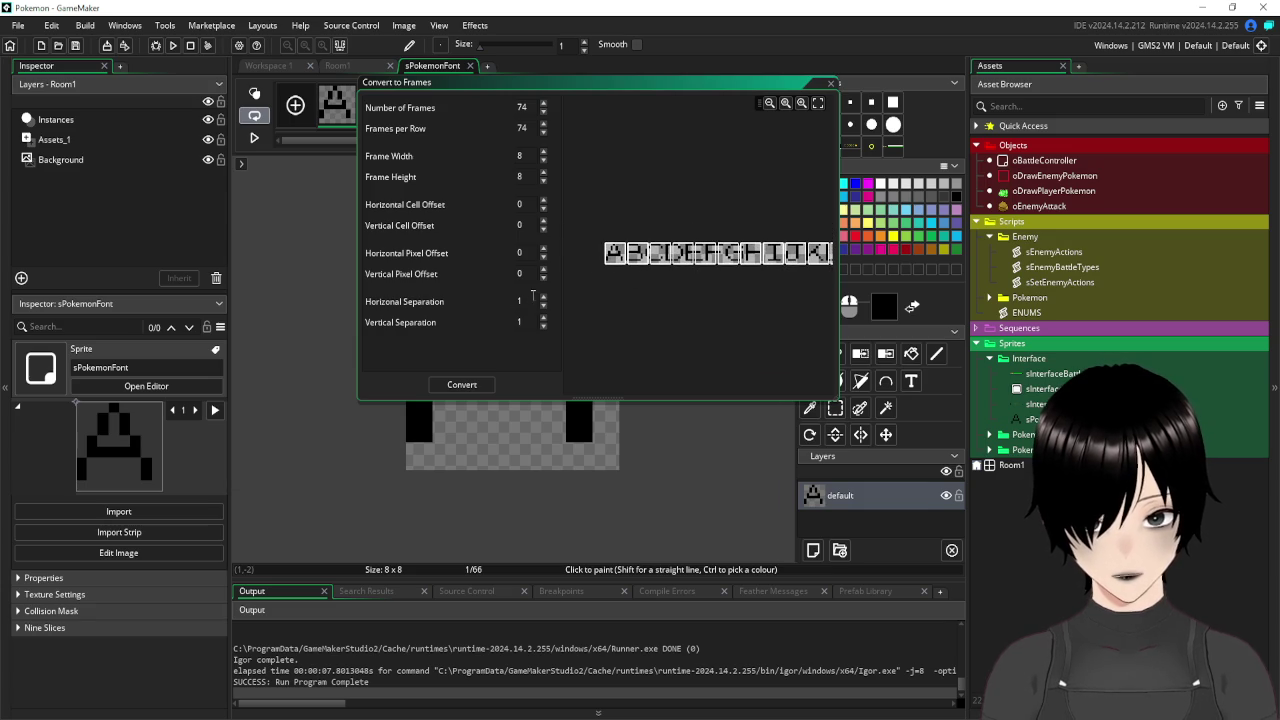
pyautogui.write('0')
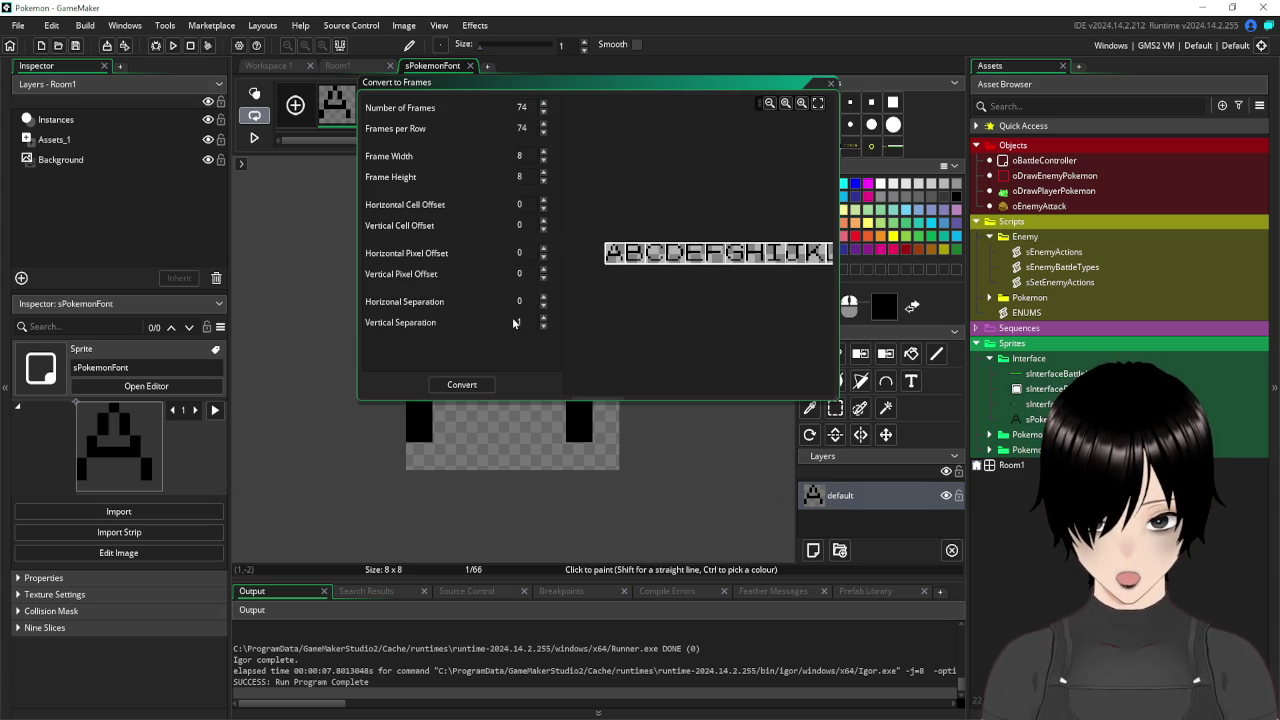
pyautogui.click(487, 323)
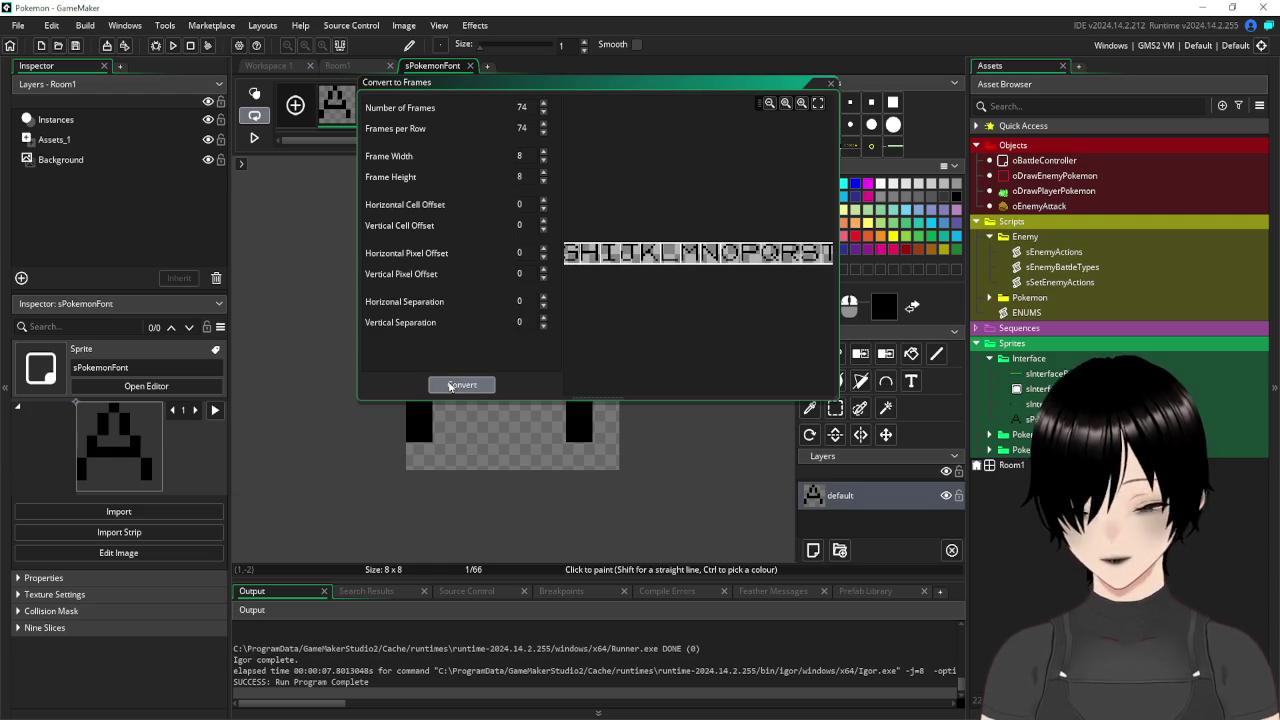
pyautogui.click(449, 386)
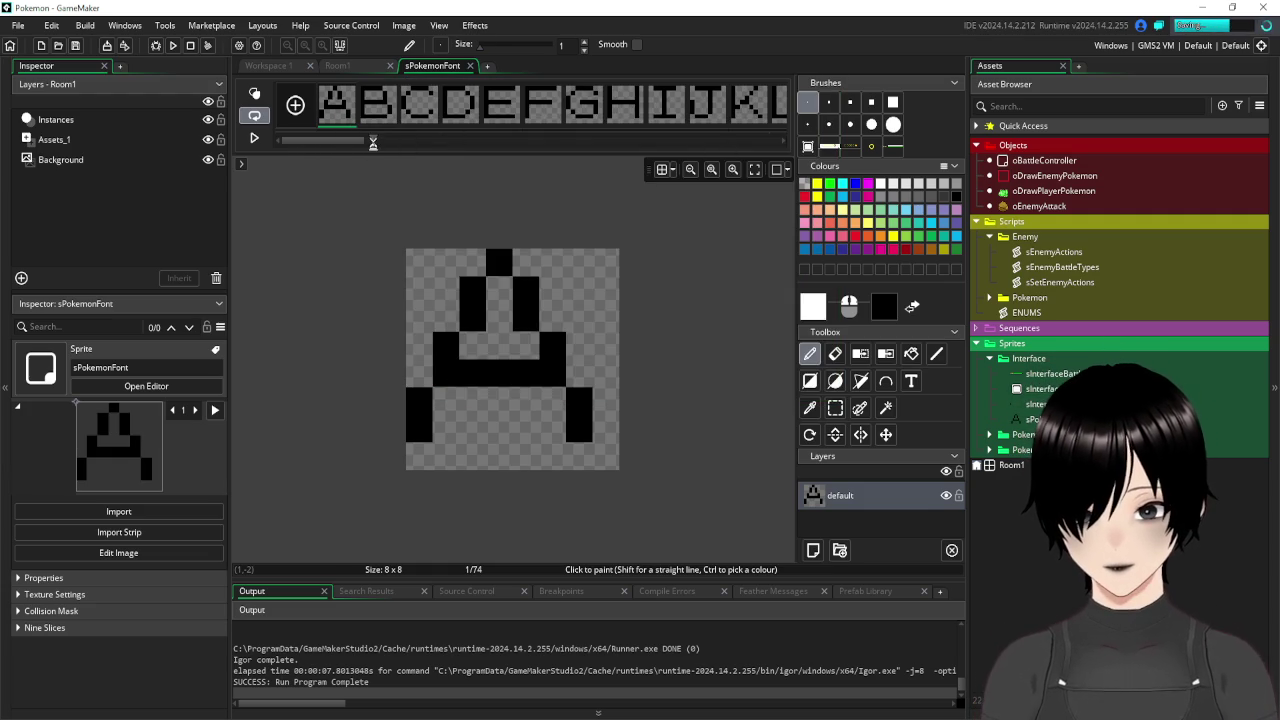
# Close the sPokemonFont image editor and the sprite window.
pyautogui.moveTo(318, 151)
pyautogui.mouseDown()
pyautogui.moveTo(595, 152)
pyautogui.moveTo(300, 158)
pyautogui.mouseUp()
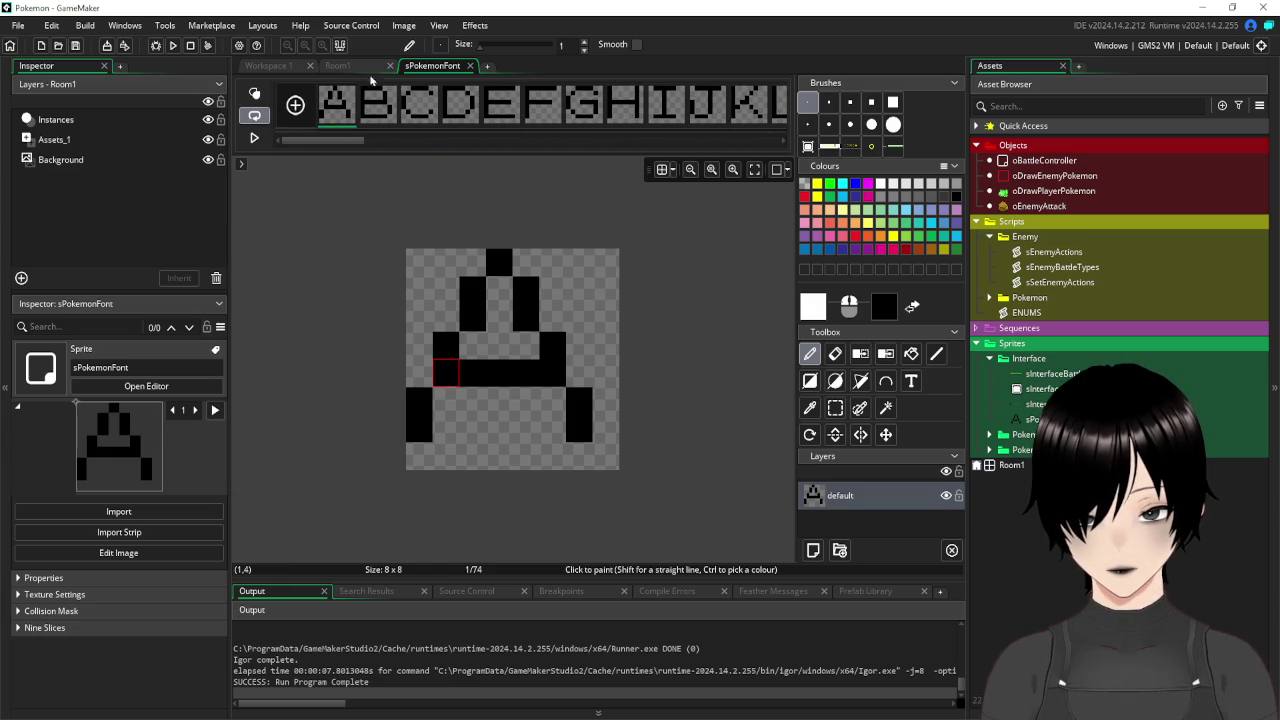
pyautogui.click(470, 66)
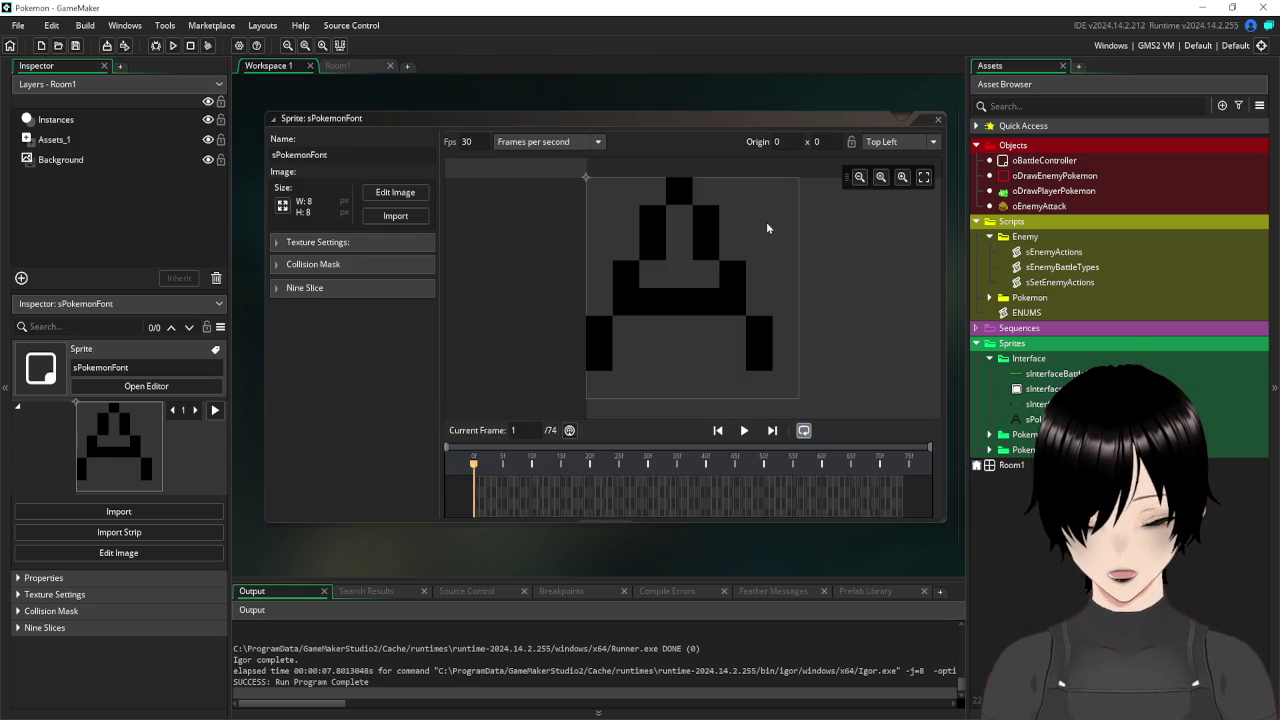
pyautogui.click(938, 121)
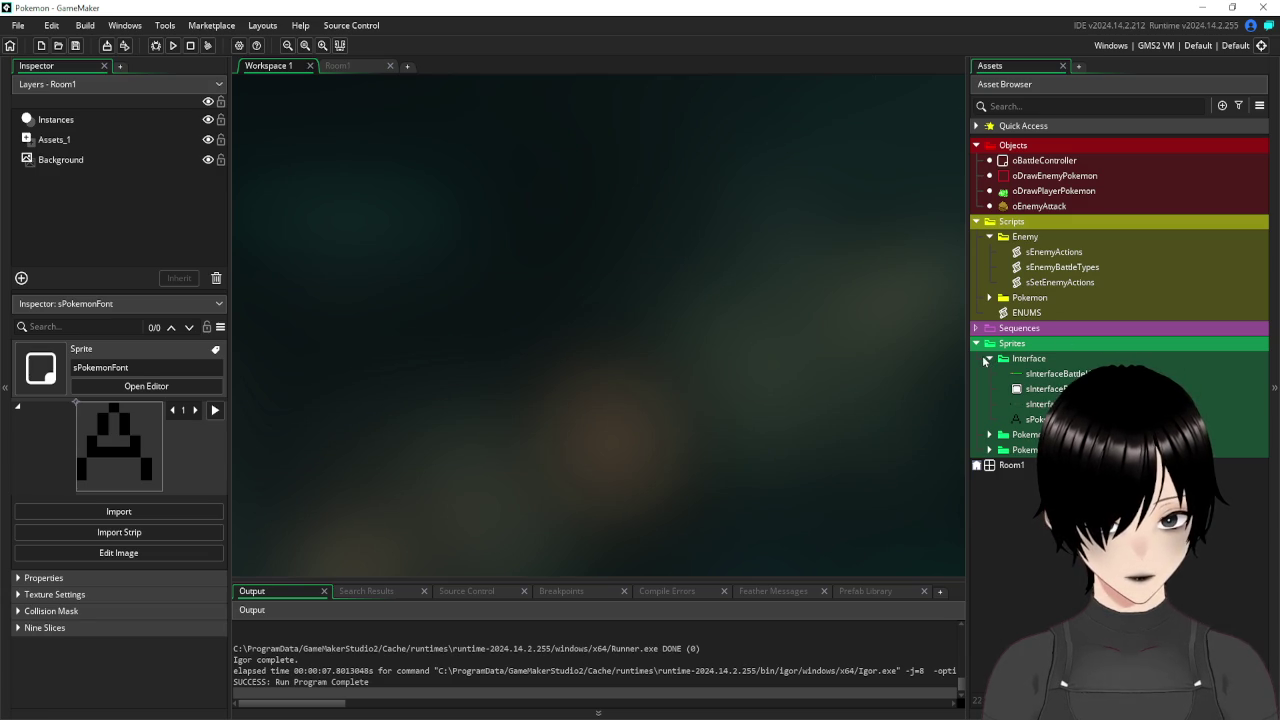
# Collapse the Interface sprites, Sprites, Enemy scripts and Scripts asset folders.
pyautogui.click(988, 359)
pyautogui.click(976, 343)
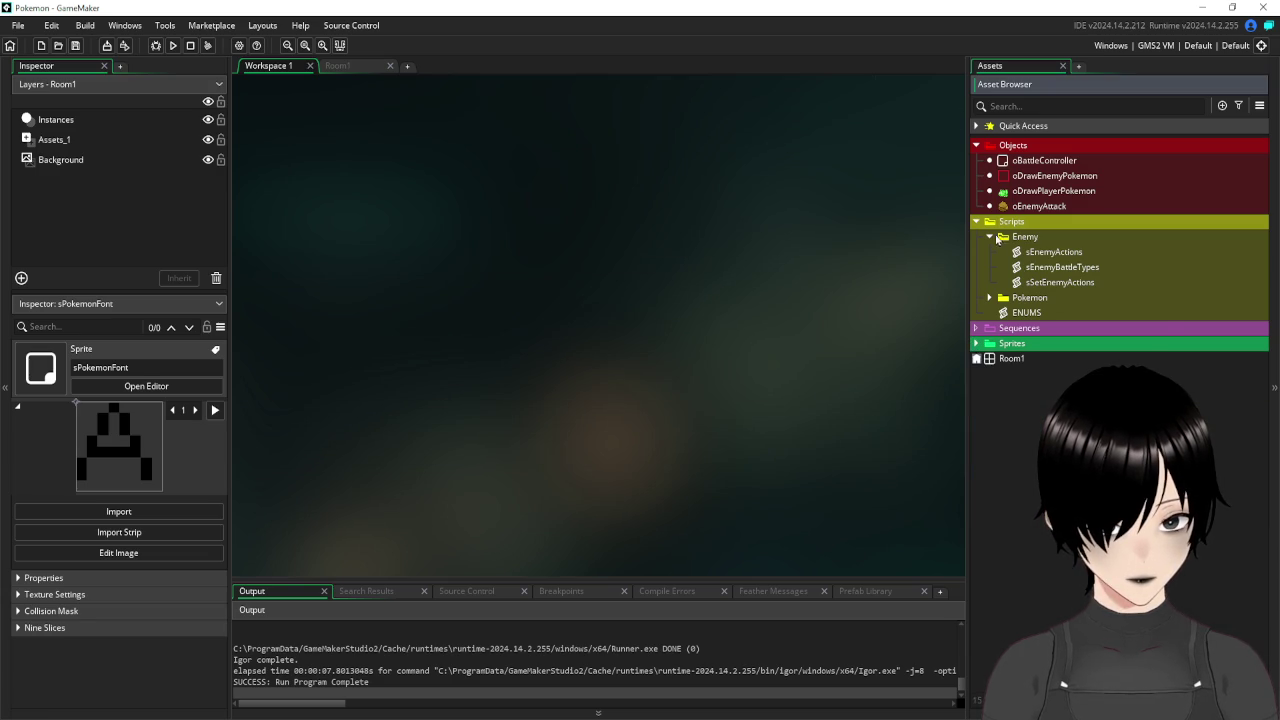
pyautogui.click(989, 237)
pyautogui.click(977, 222)
# In oBattleController's Create event, add a new line 7 reading global.font=font_add_sprite_ext().
pyautogui.doubleClick(1046, 160)
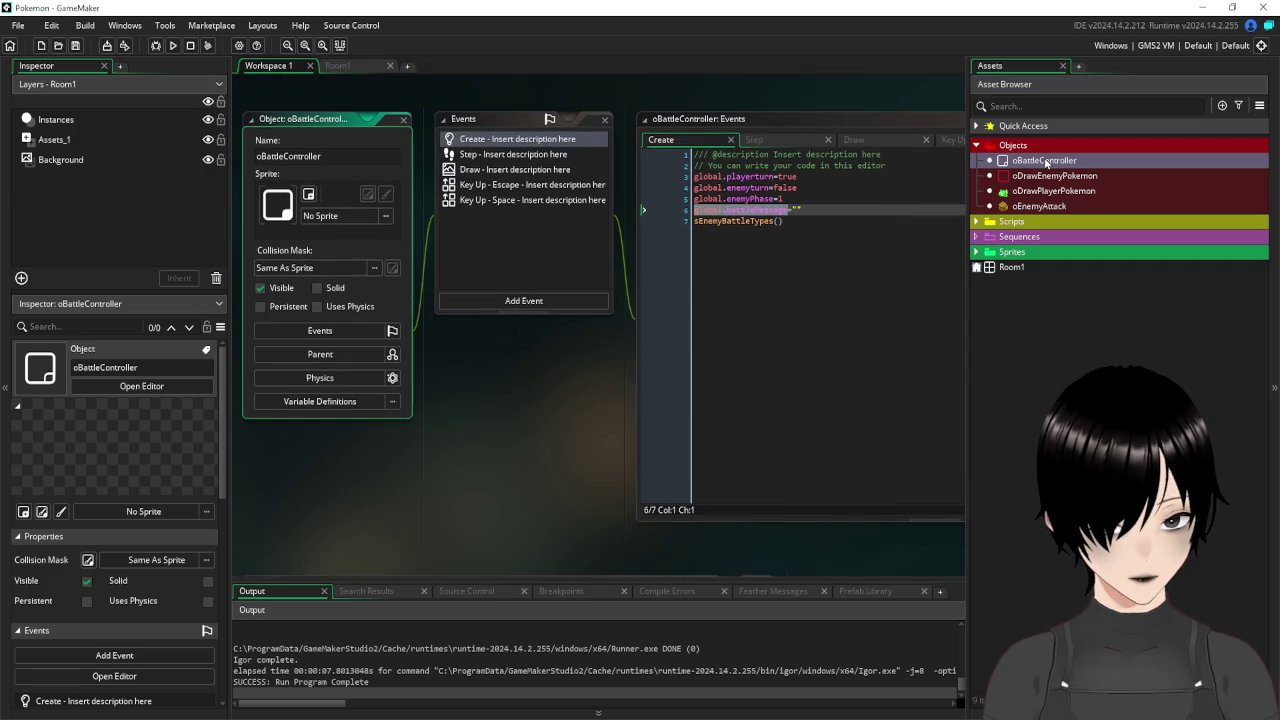
pyautogui.click(883, 222)
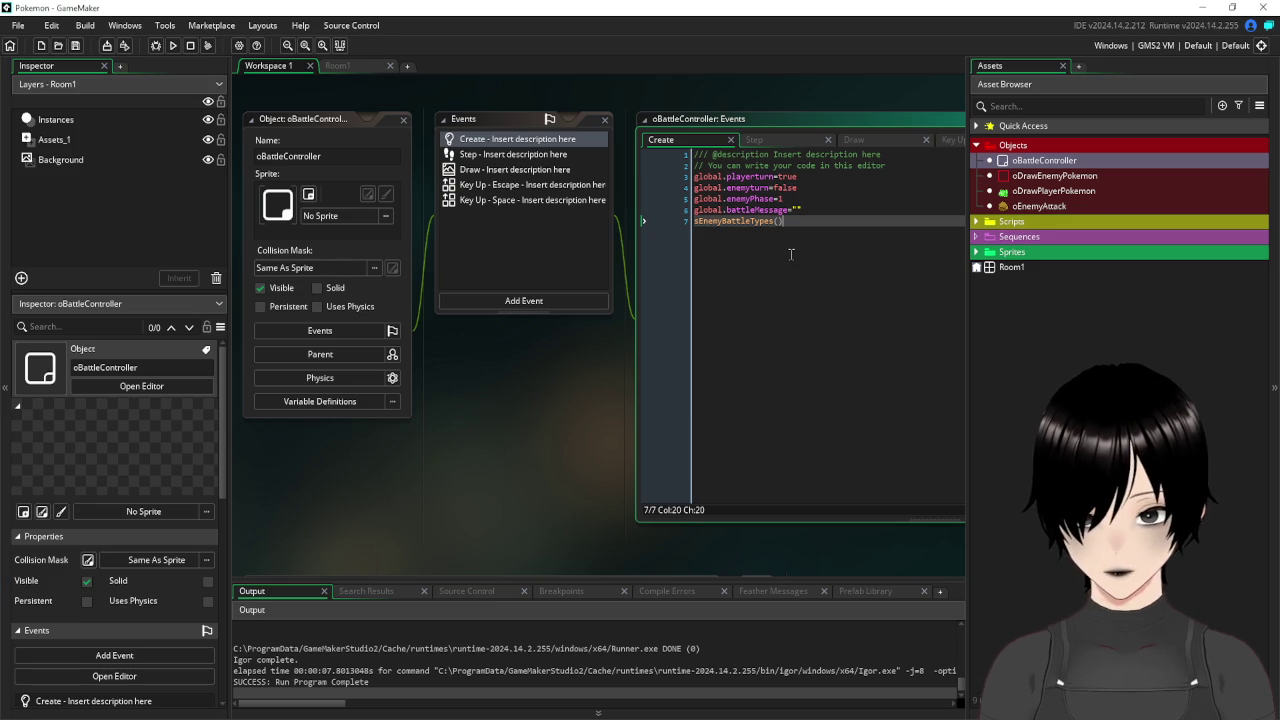
pyautogui.click(817, 205)
pyautogui.press('Return')
pyautogui.write('glob')
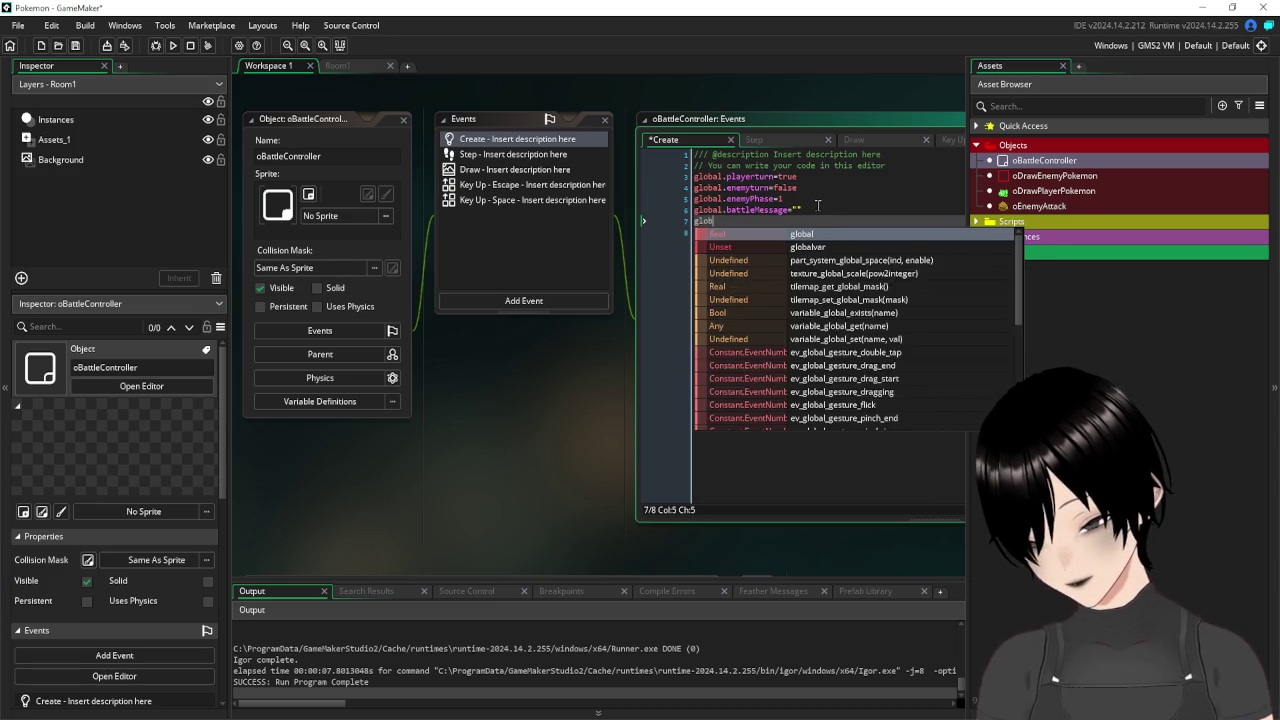
pyautogui.write('al.font=')
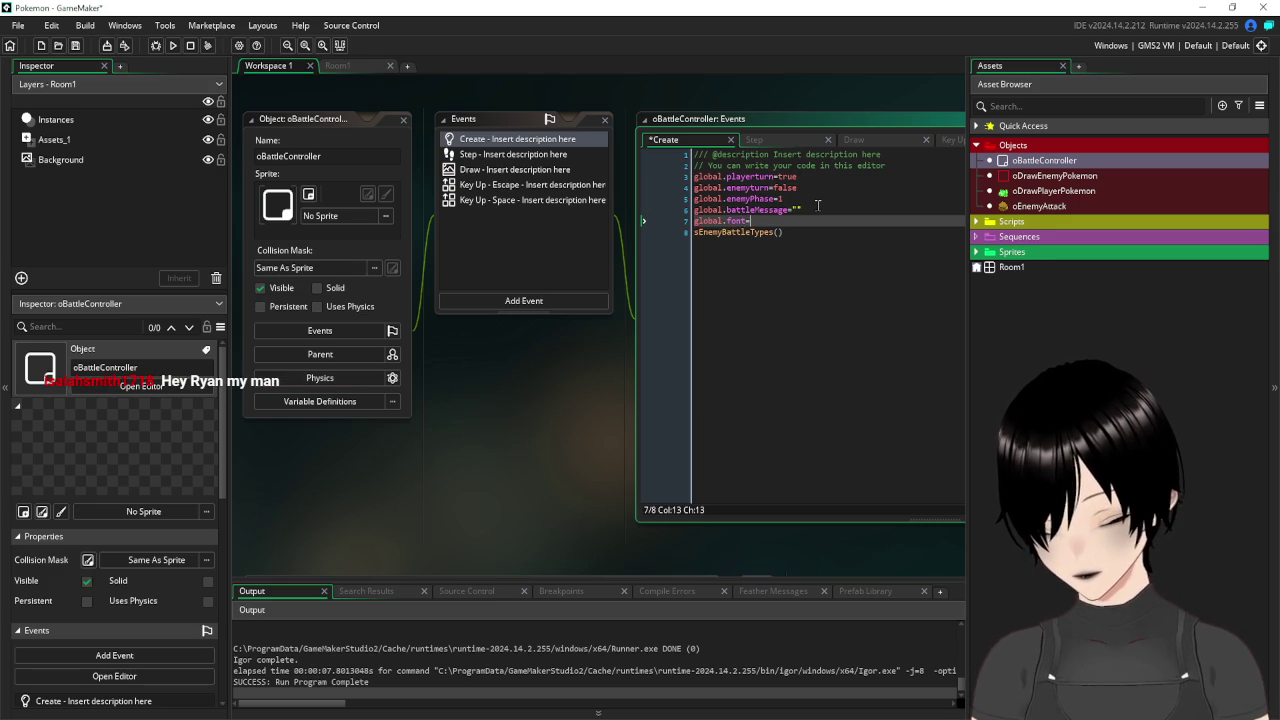
pyautogui.write('fon')
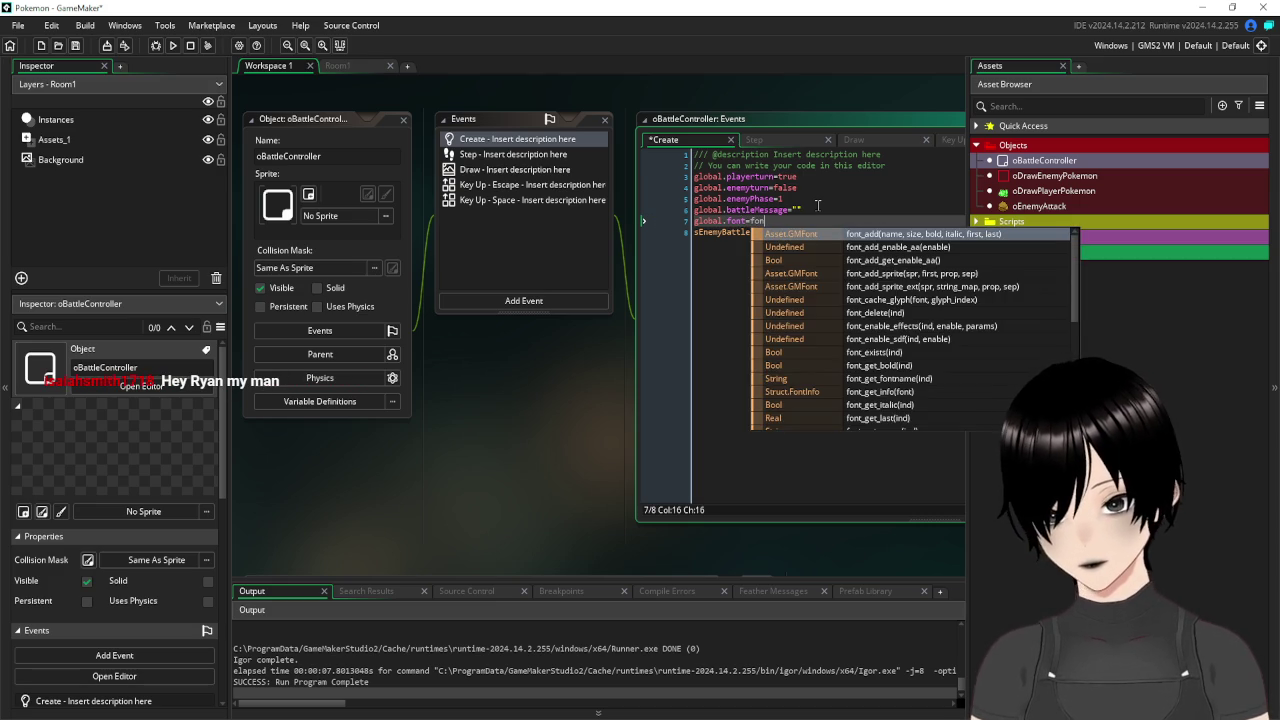
pyautogui.write('t_add_')
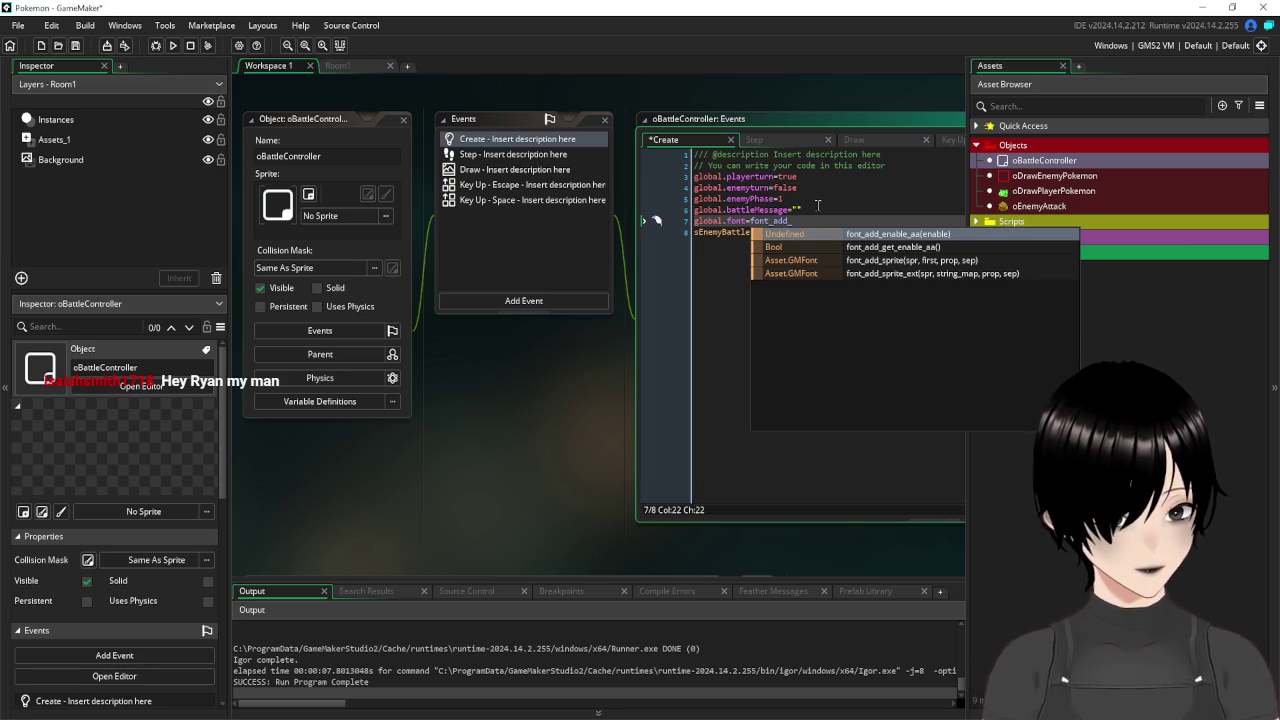
pyautogui.click(942, 273)
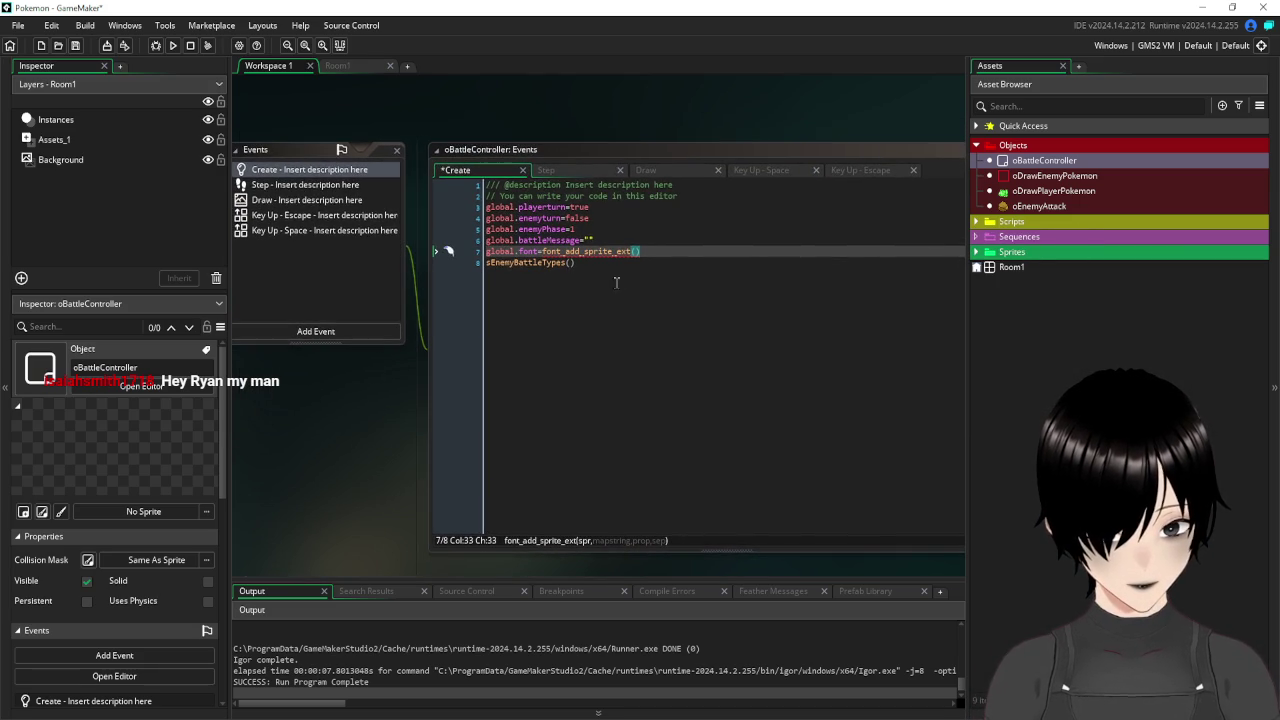
pyautogui.click(975, 253)
# Give font_add_sprite_ext the arguments sPokemonFont, "", true and 0 on line 7.
pyautogui.click(989, 268)
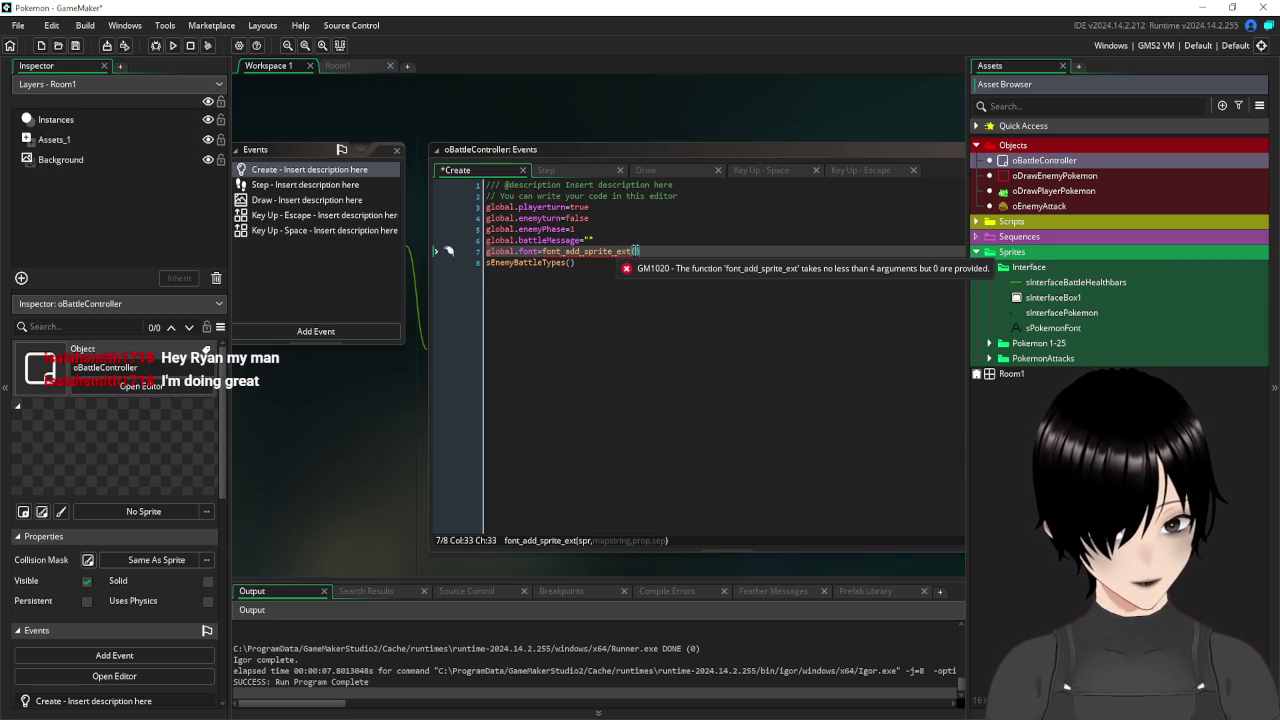
pyautogui.click(733, 246)
pyautogui.write('sPo')
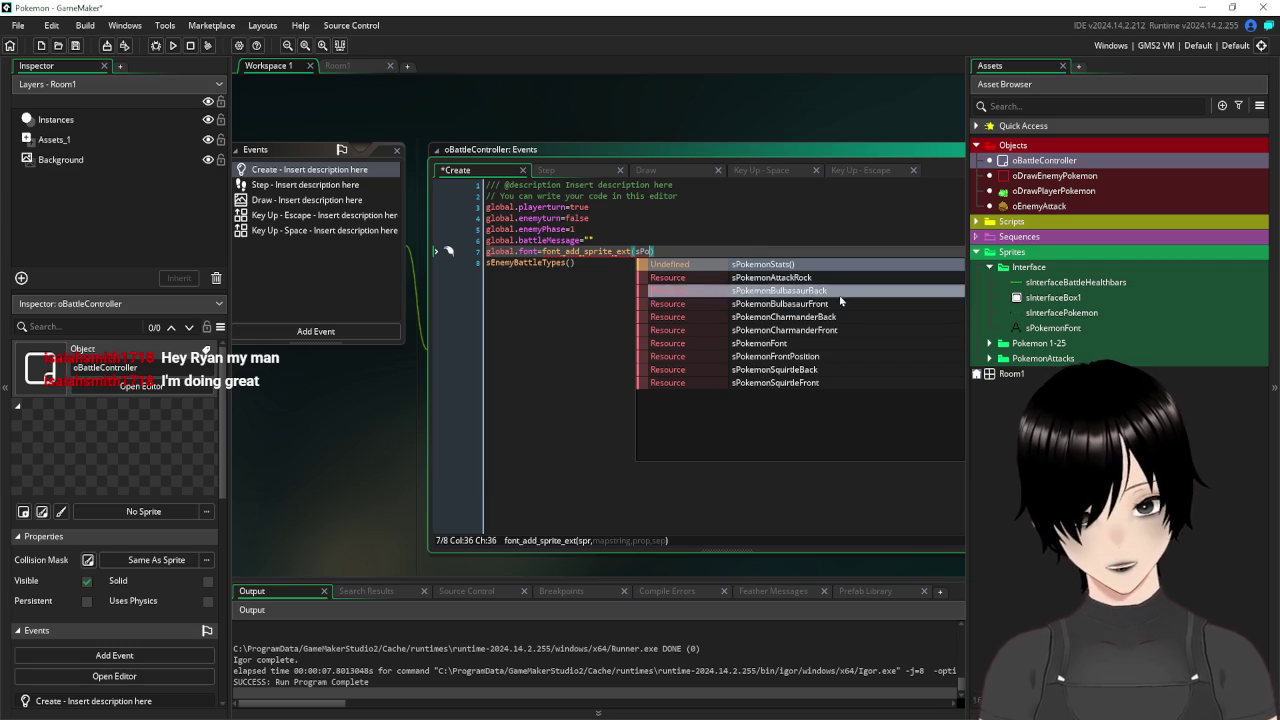
pyautogui.click(752, 343)
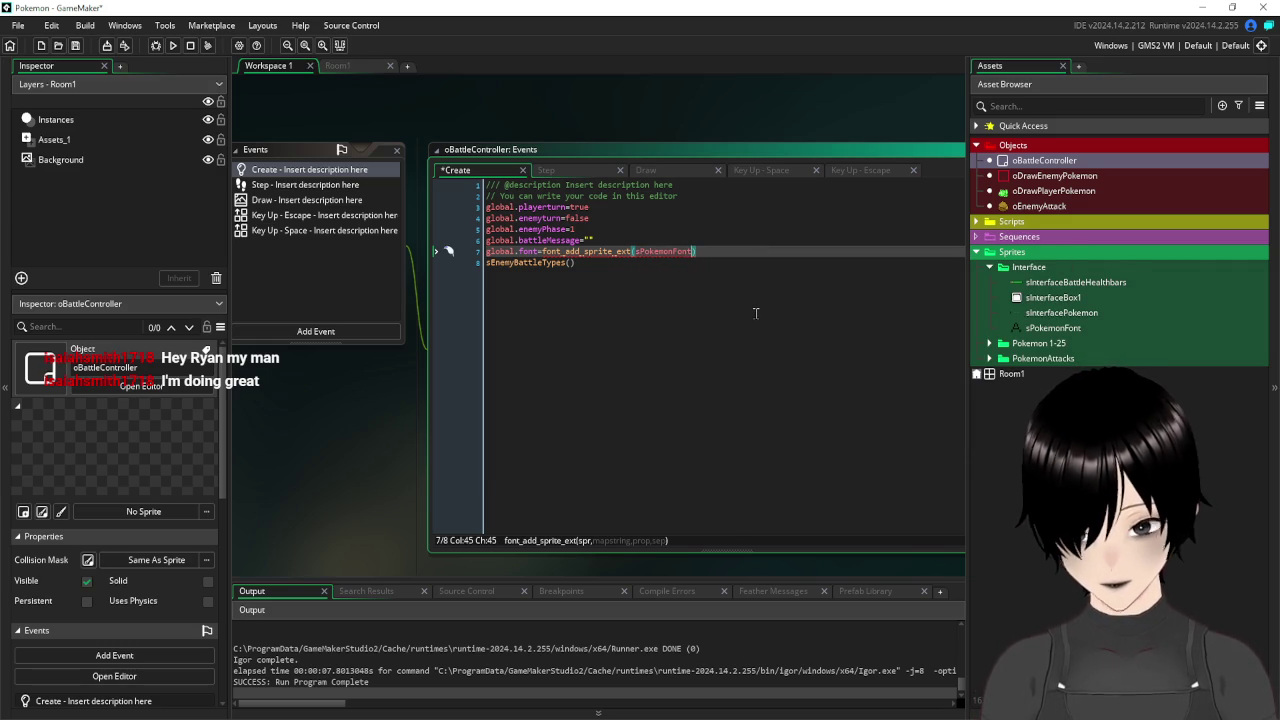
pyautogui.write(',')
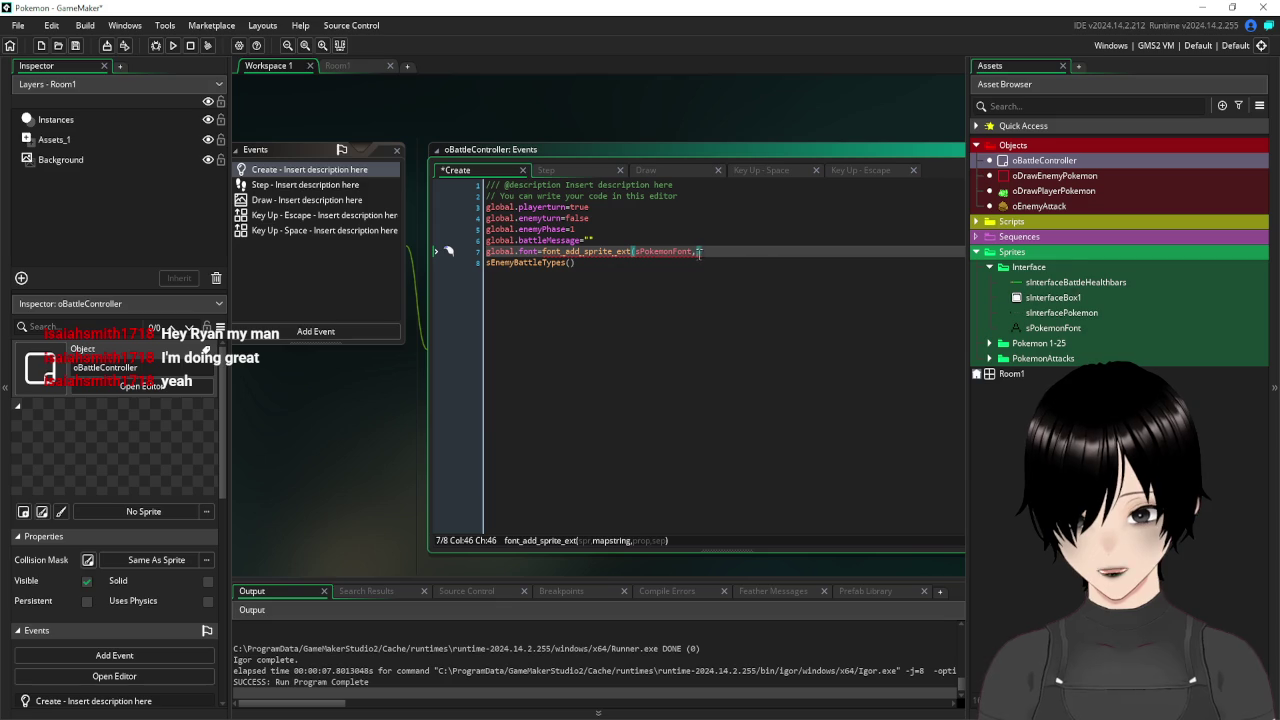
pyautogui.write('""')
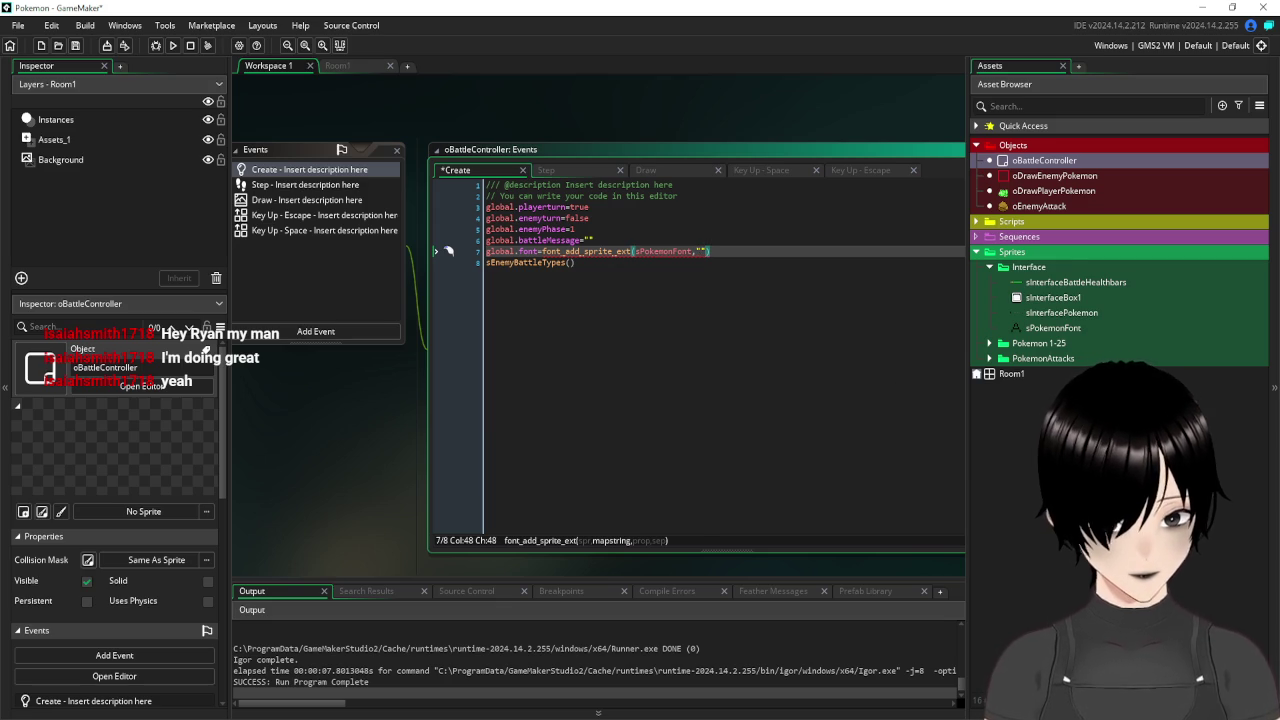
pyautogui.write('true,0')
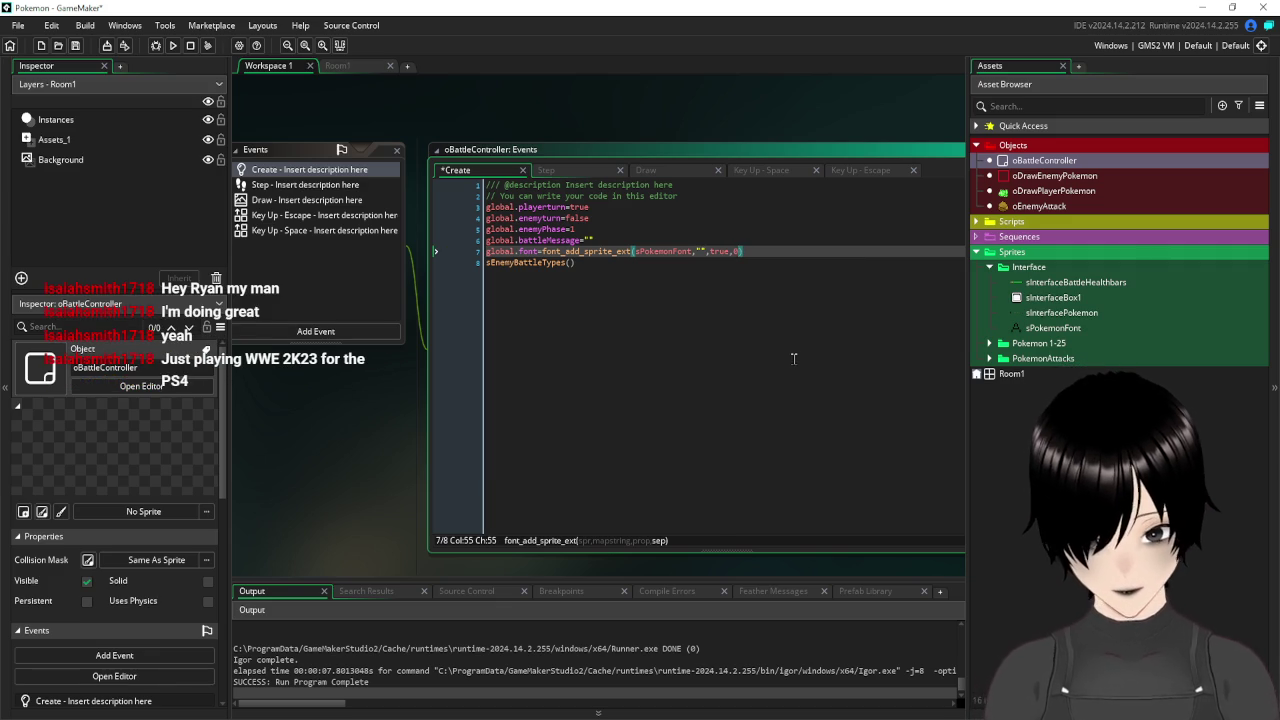
pyautogui.click(793, 358)
# Review the Font and sPokemonFont sheets in Paint, then park sPokemonFont at the bottom-left beside GameMaker.
pyautogui.hotkey('alt', 'Tab')
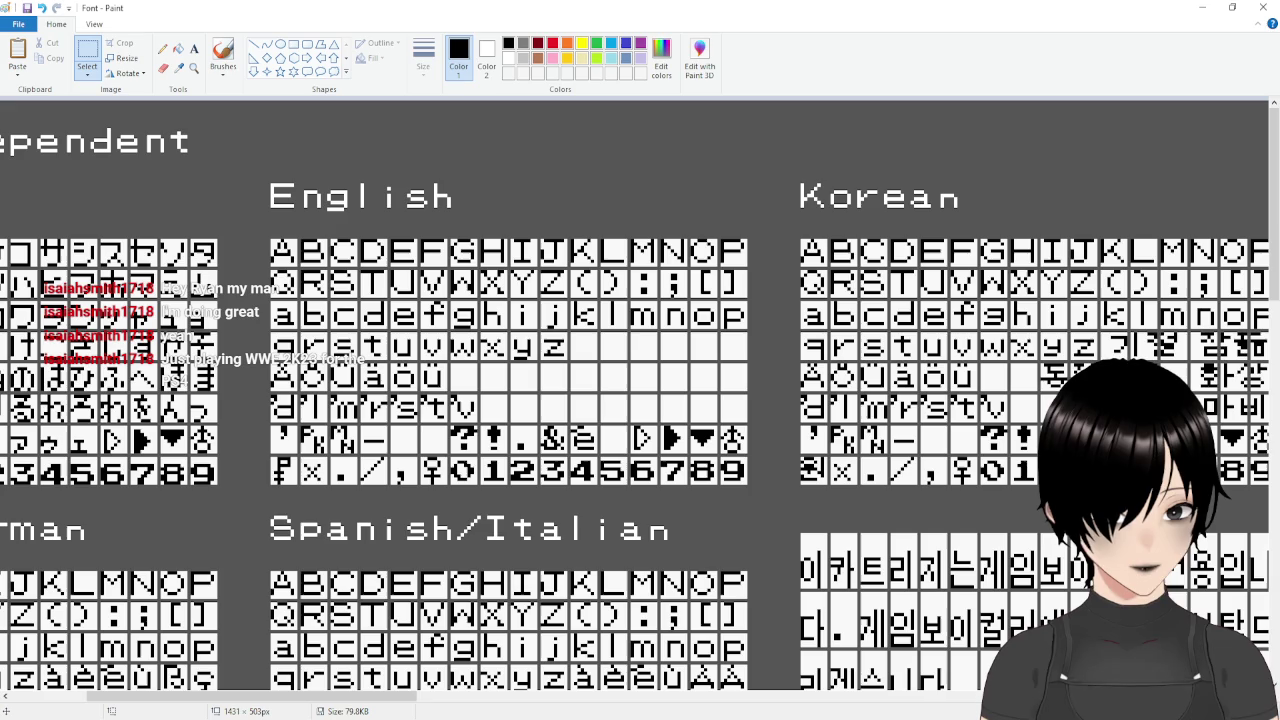
pyautogui.hotkey('alt', 'Tab')
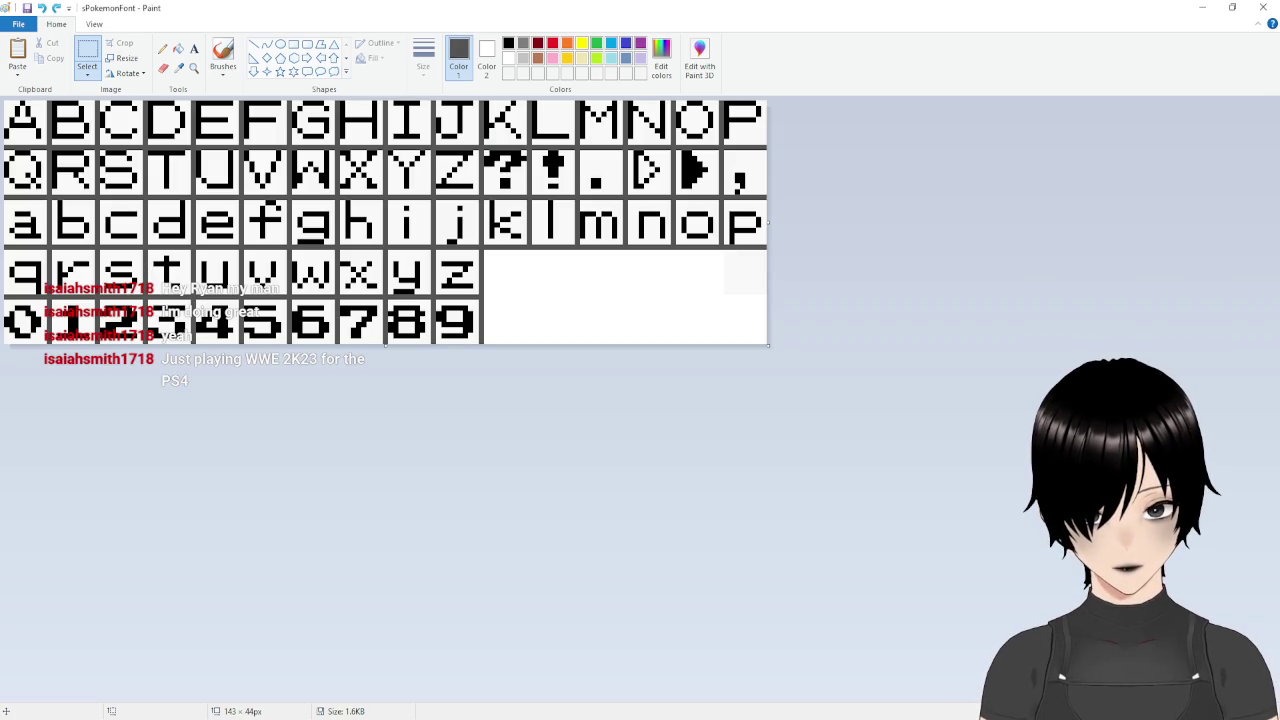
pyautogui.hotkey('alt', 'Tab')
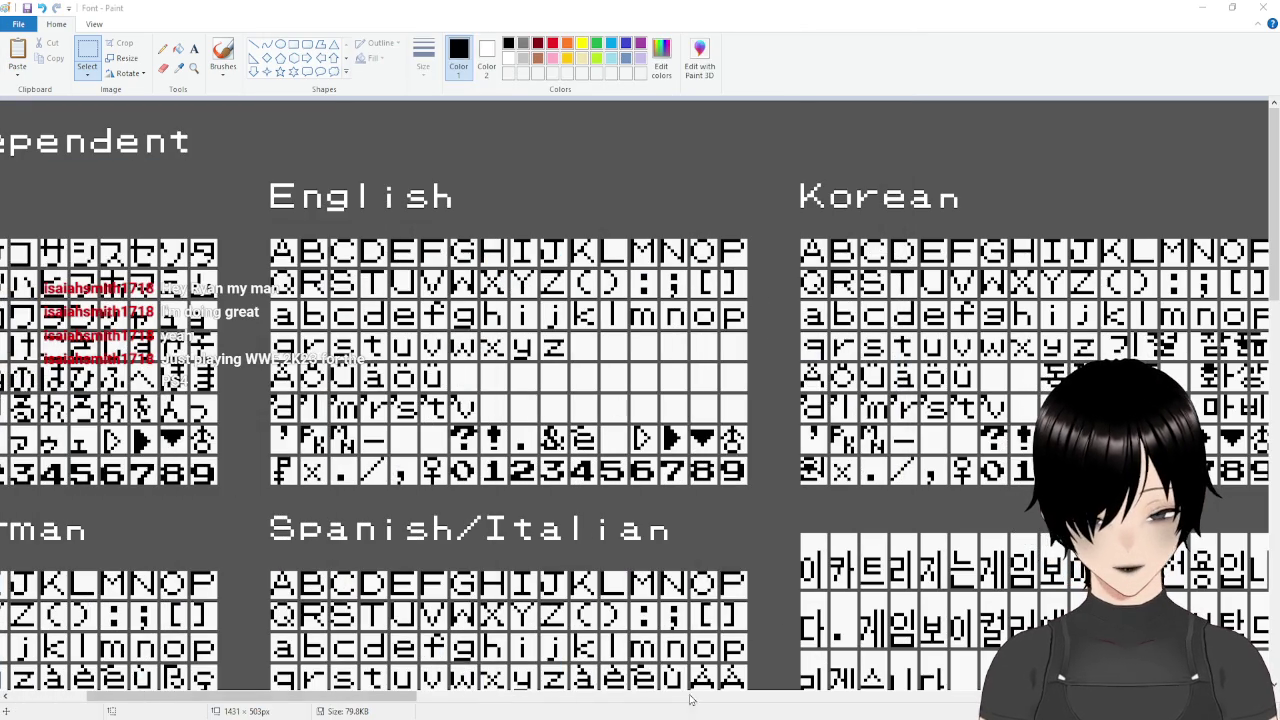
pyautogui.hotkey('alt', 'Tab')
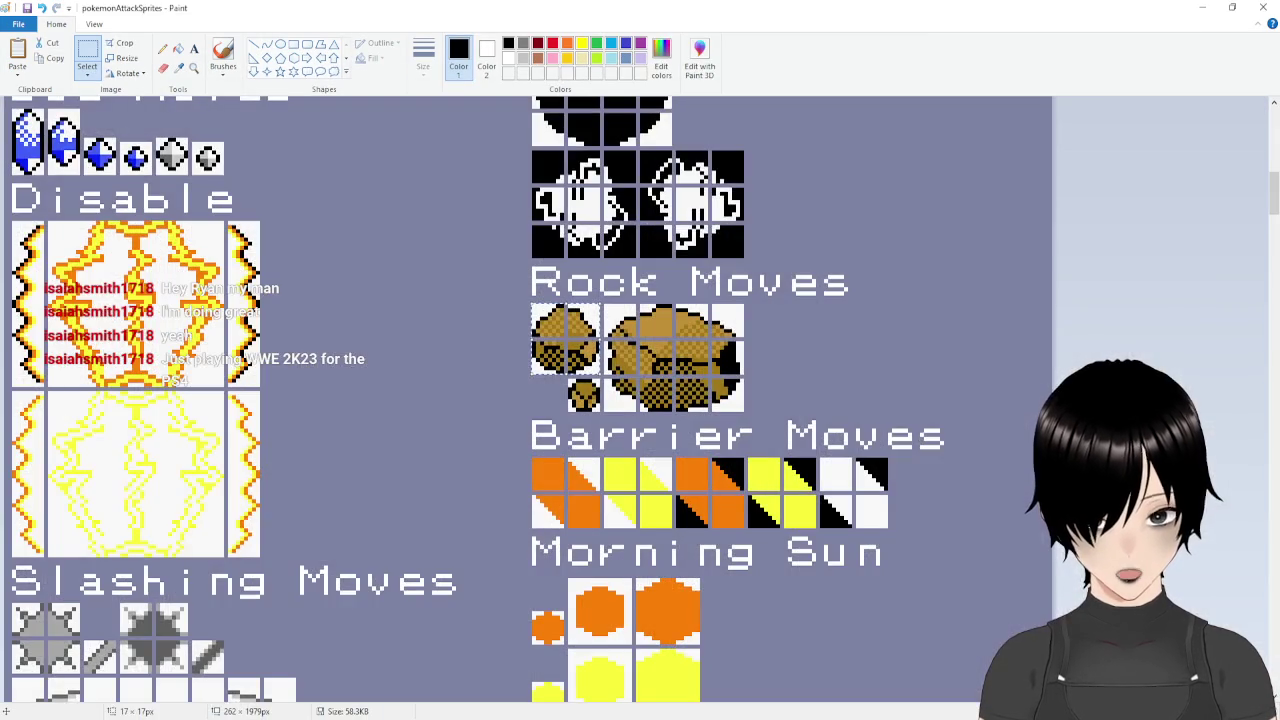
pyautogui.hotkey('alt', 'Tab')
pyautogui.hotkey('alt', 'Tab')
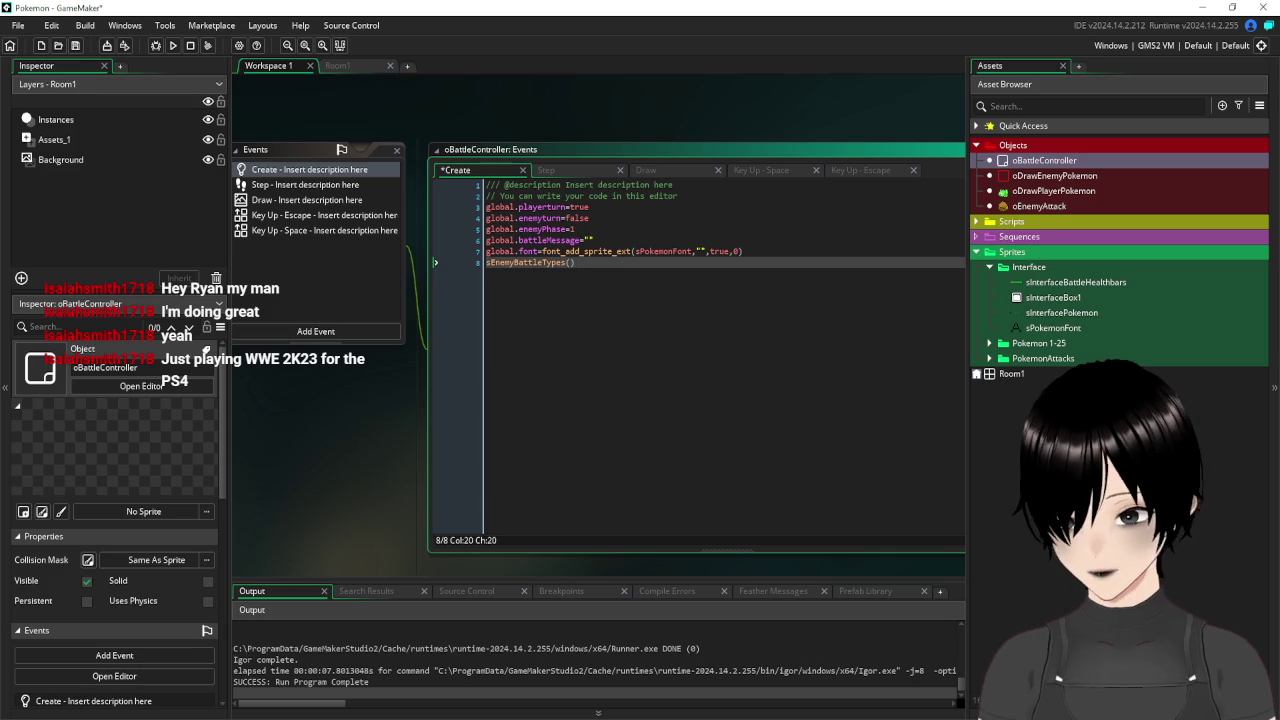
pyautogui.hotkey('alt', 'Tab')
pyautogui.moveTo(691, 403)
pyautogui.mouseDown()
pyautogui.moveTo(654, 326)
pyautogui.moveTo(8, 212)
pyautogui.moveTo(8, 285)
pyautogui.mouseUp()
pyautogui.moveTo(120, 284)
pyautogui.mouseDown()
pyautogui.moveTo(128, 424)
pyautogui.moveTo(36, 424)
pyautogui.moveTo(23, 455)
pyautogui.mouseUp()
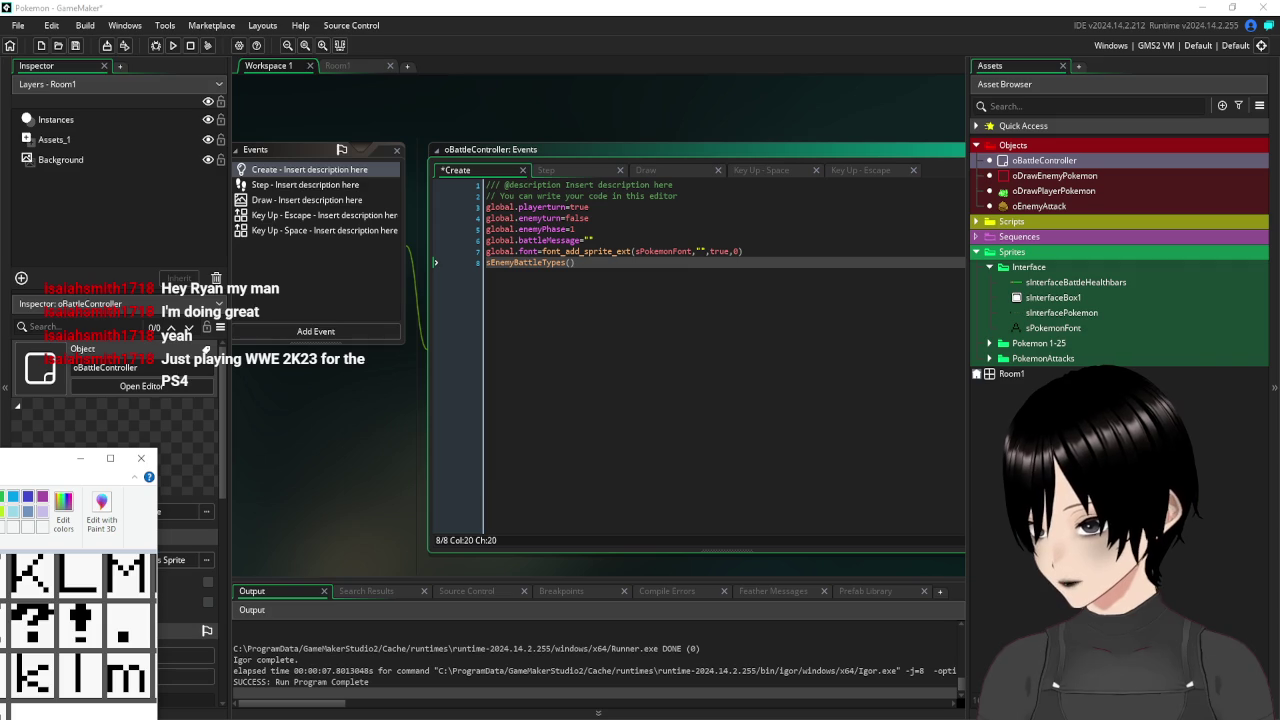
pyautogui.hotkey('alt', 'Tab')
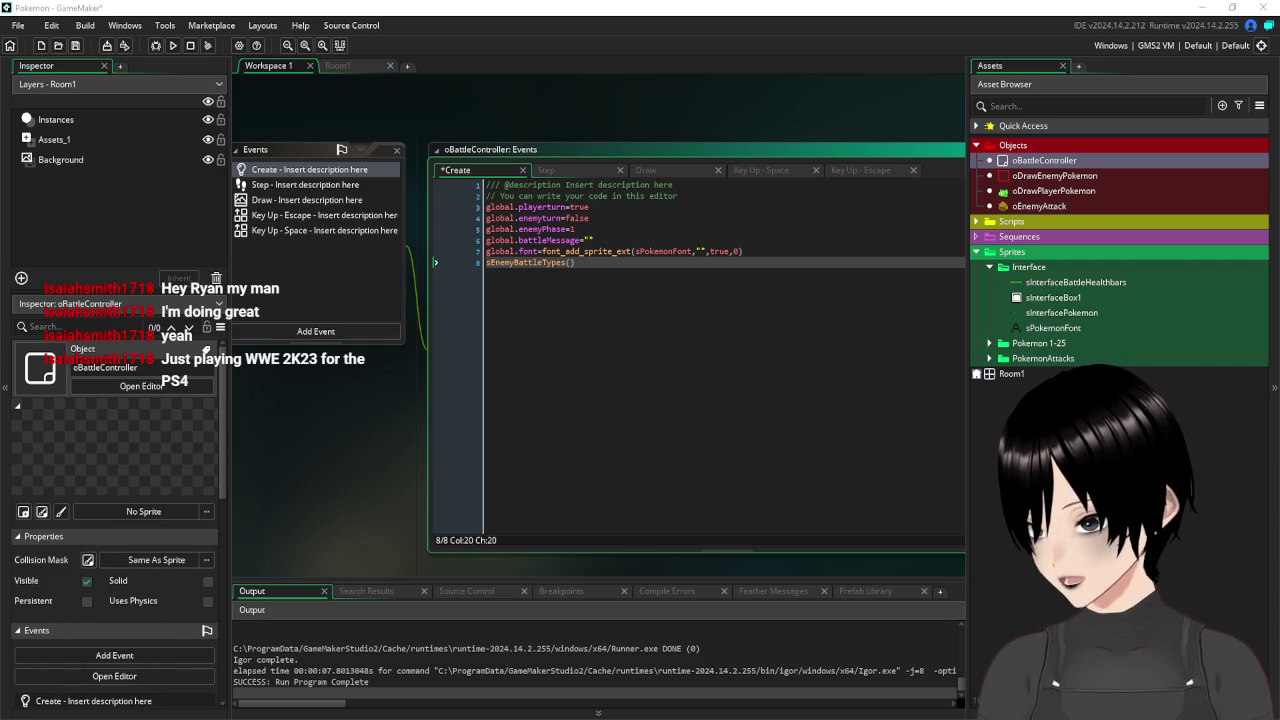
pyautogui.click(699, 251)
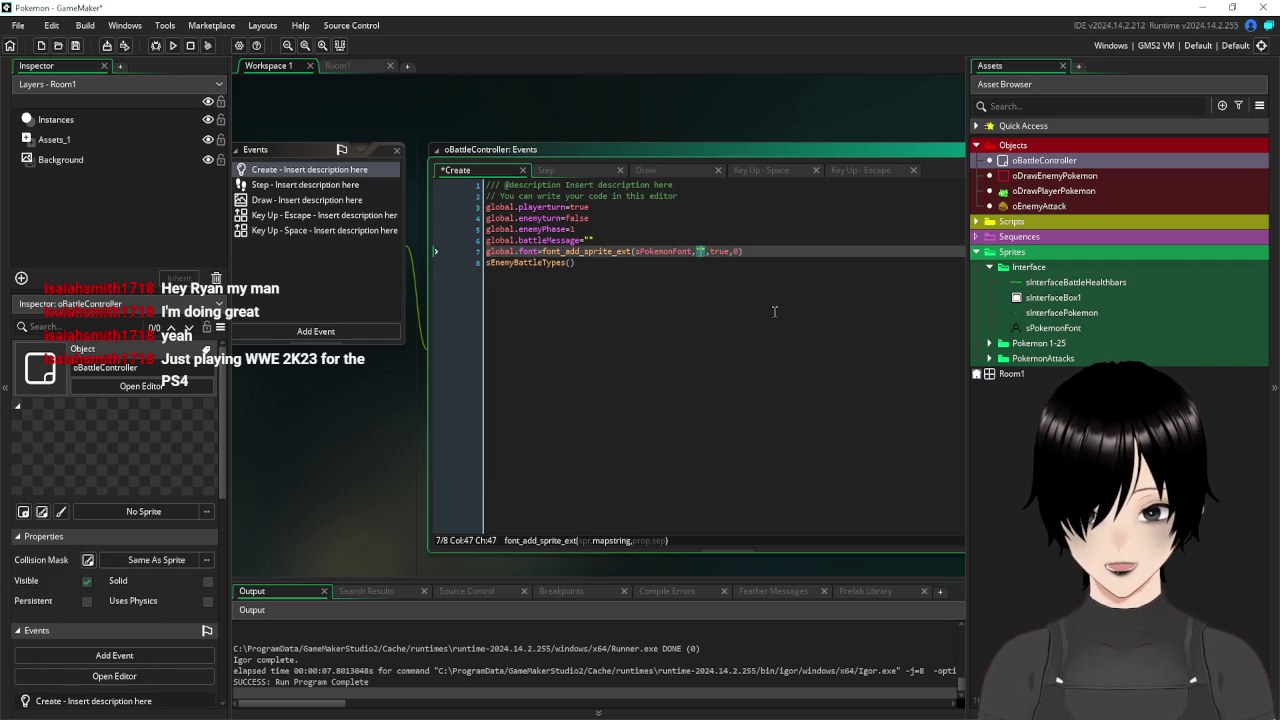
pyautogui.press('capslock')
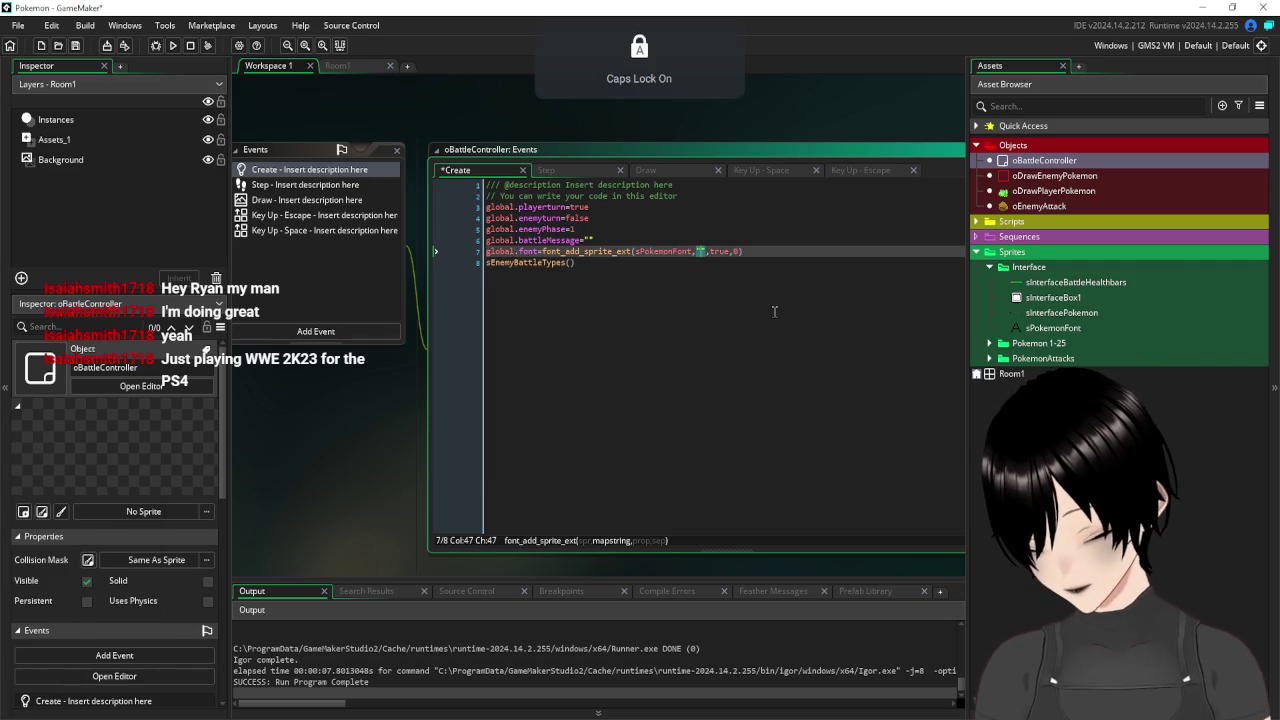
pyautogui.write('ABCDEFGHIJKLMNOPQRSTUVWXYZ')
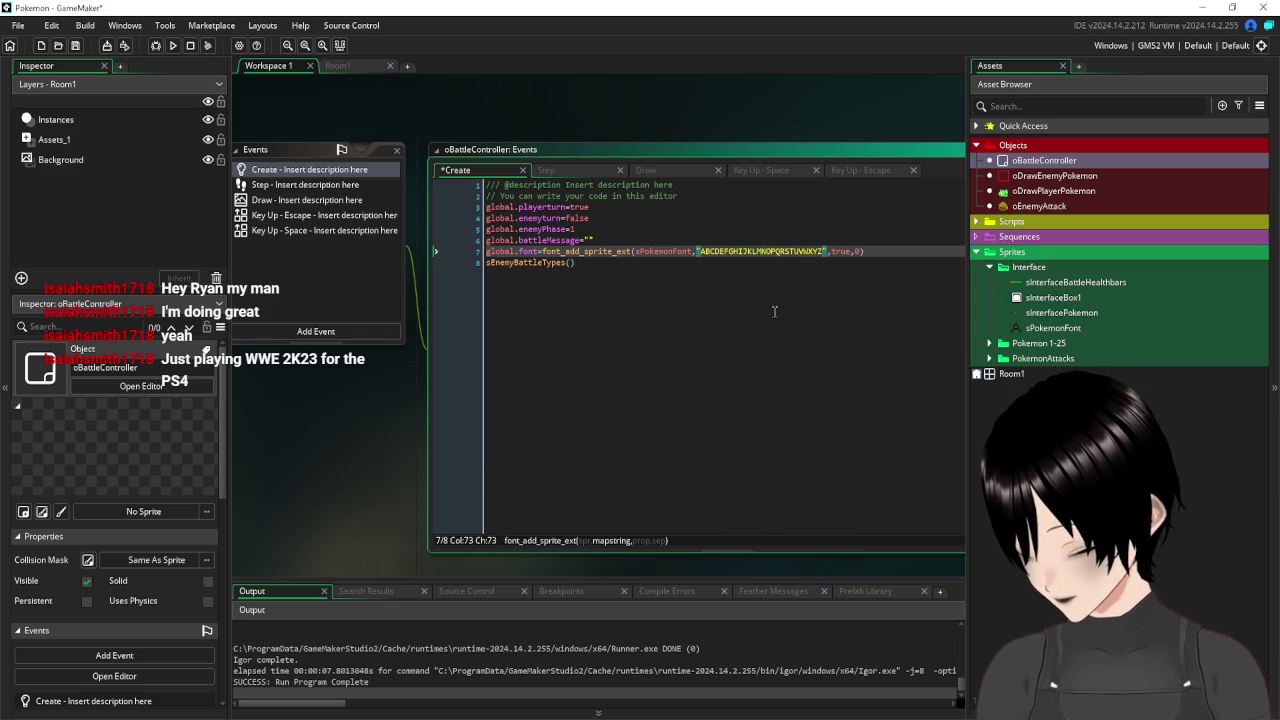
pyautogui.press('capslock')
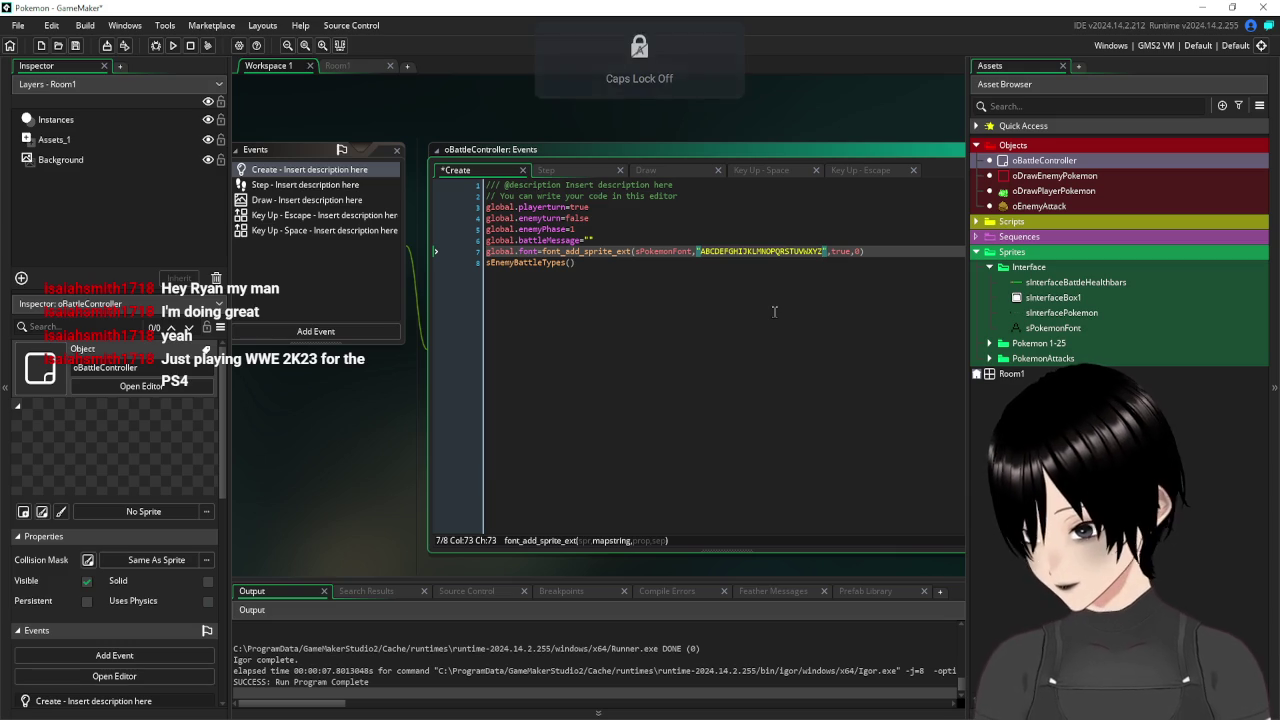
pyautogui.write('?!')
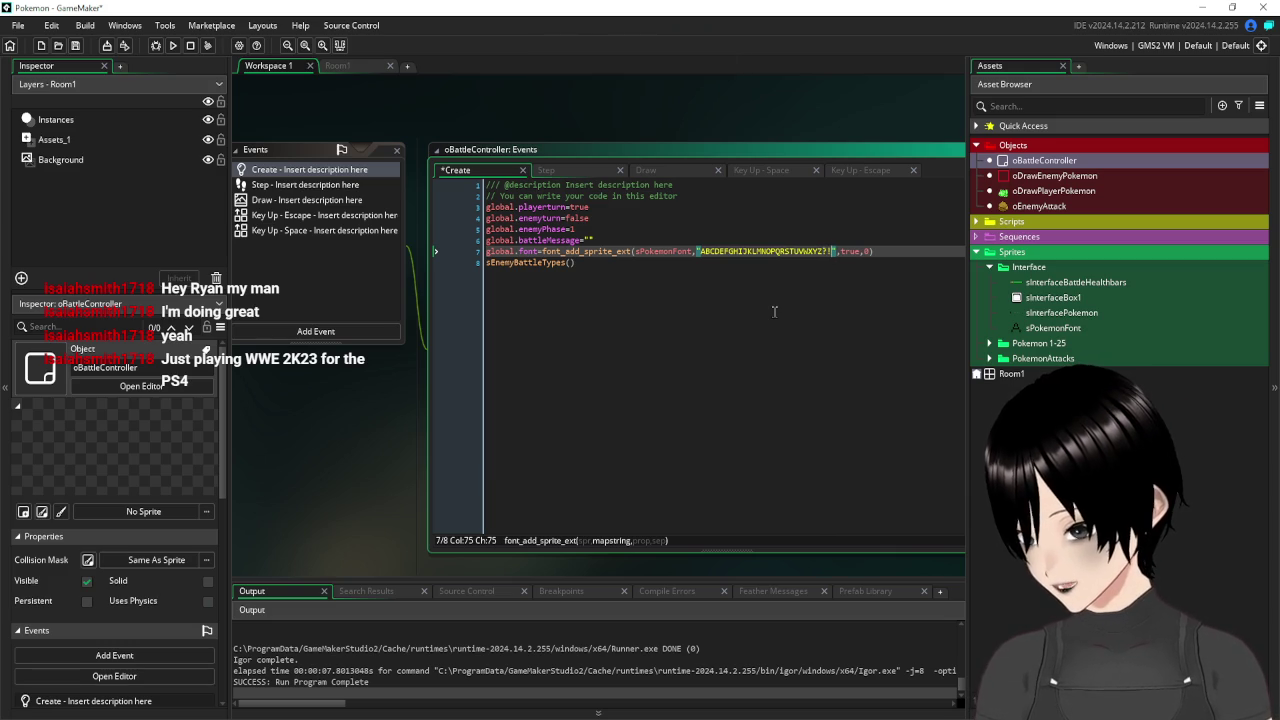
pyautogui.write('.')
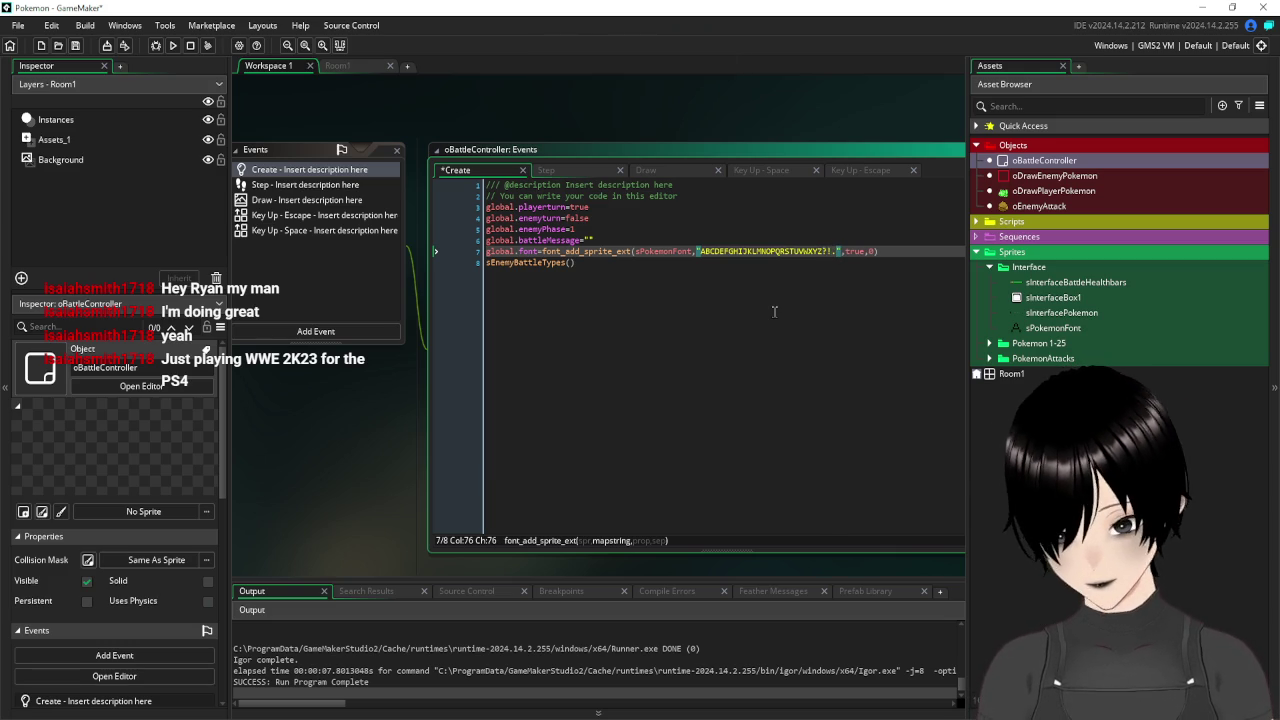
pyautogui.write('>')
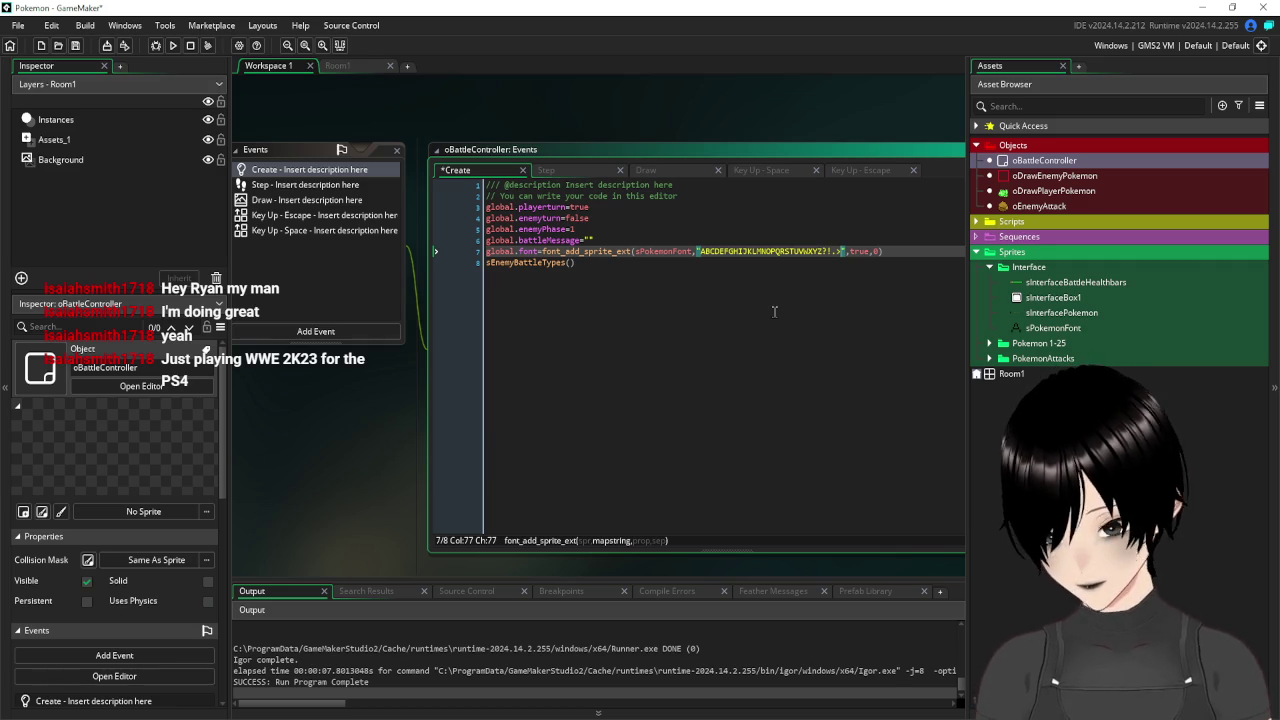
pyautogui.write('<')
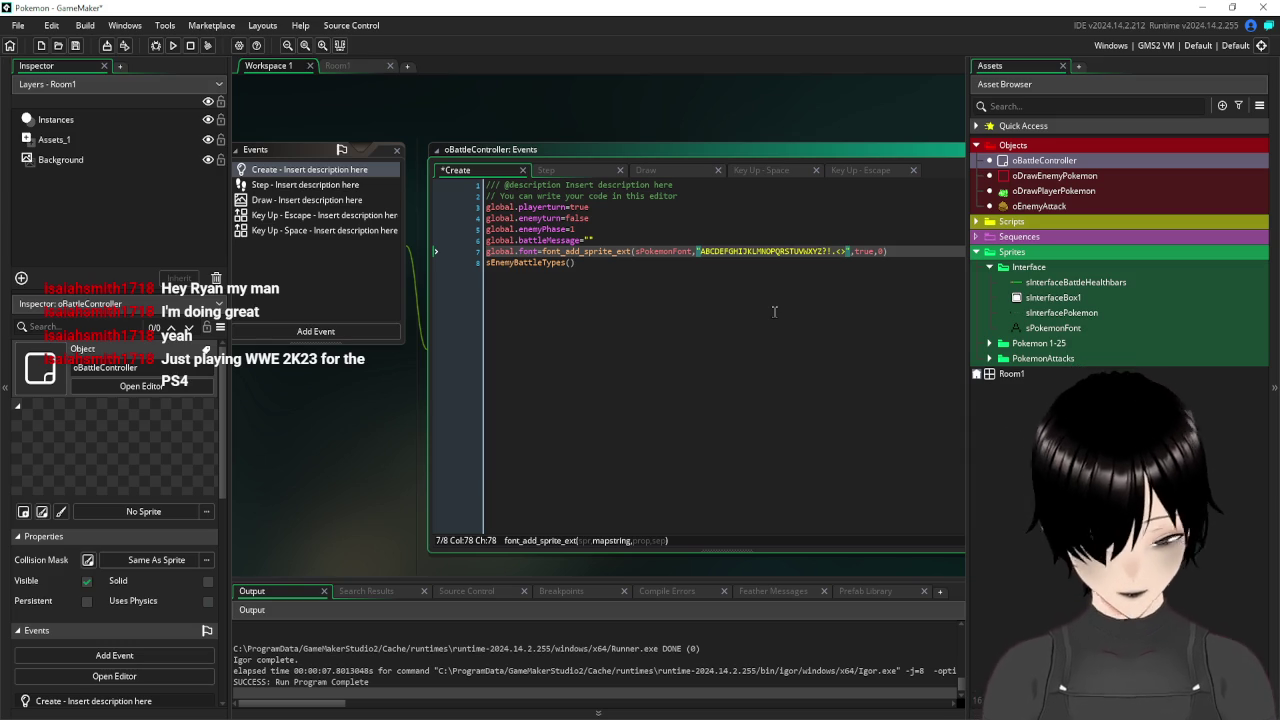
pyautogui.write(',abcd')
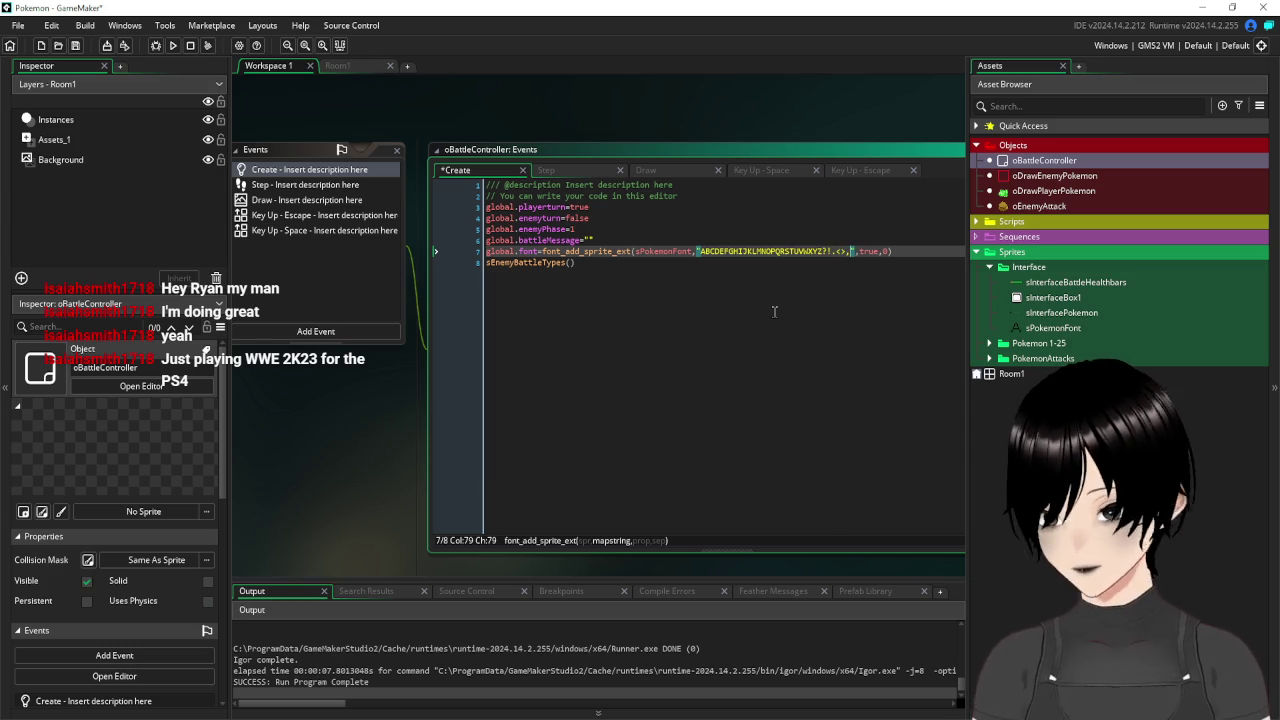
pyautogui.write('efghi')
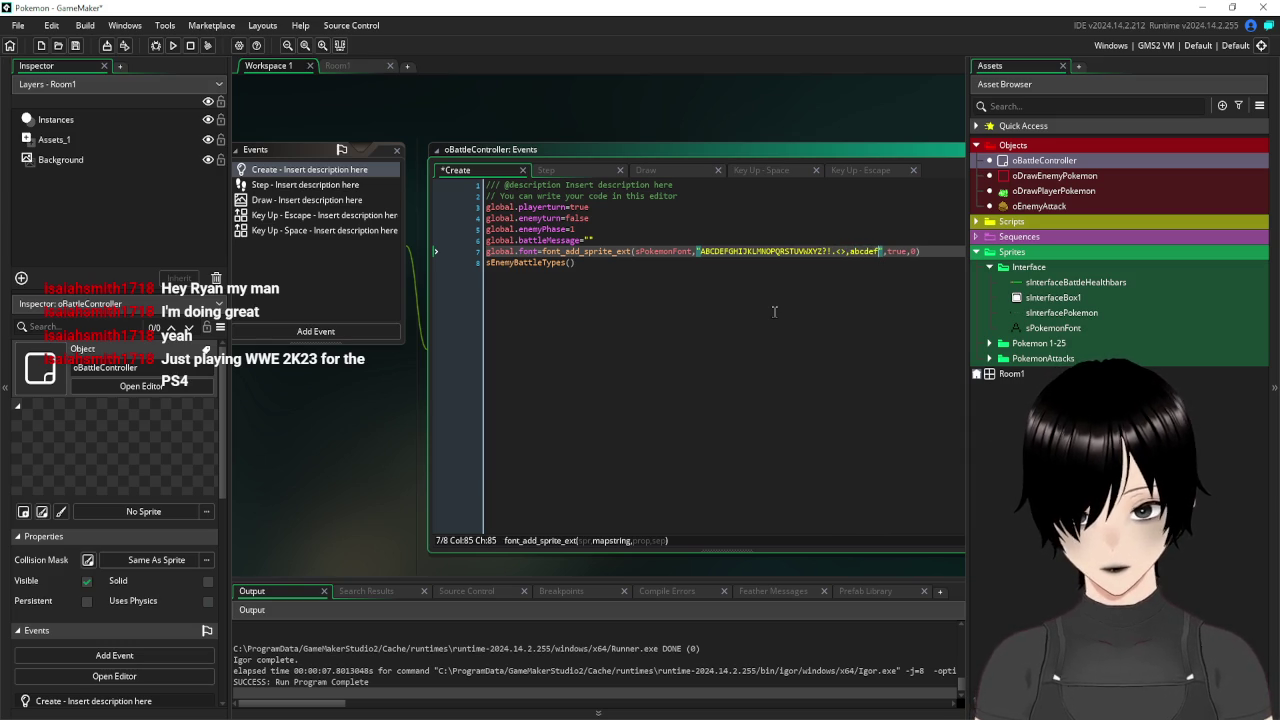
pyautogui.write('jklmno')
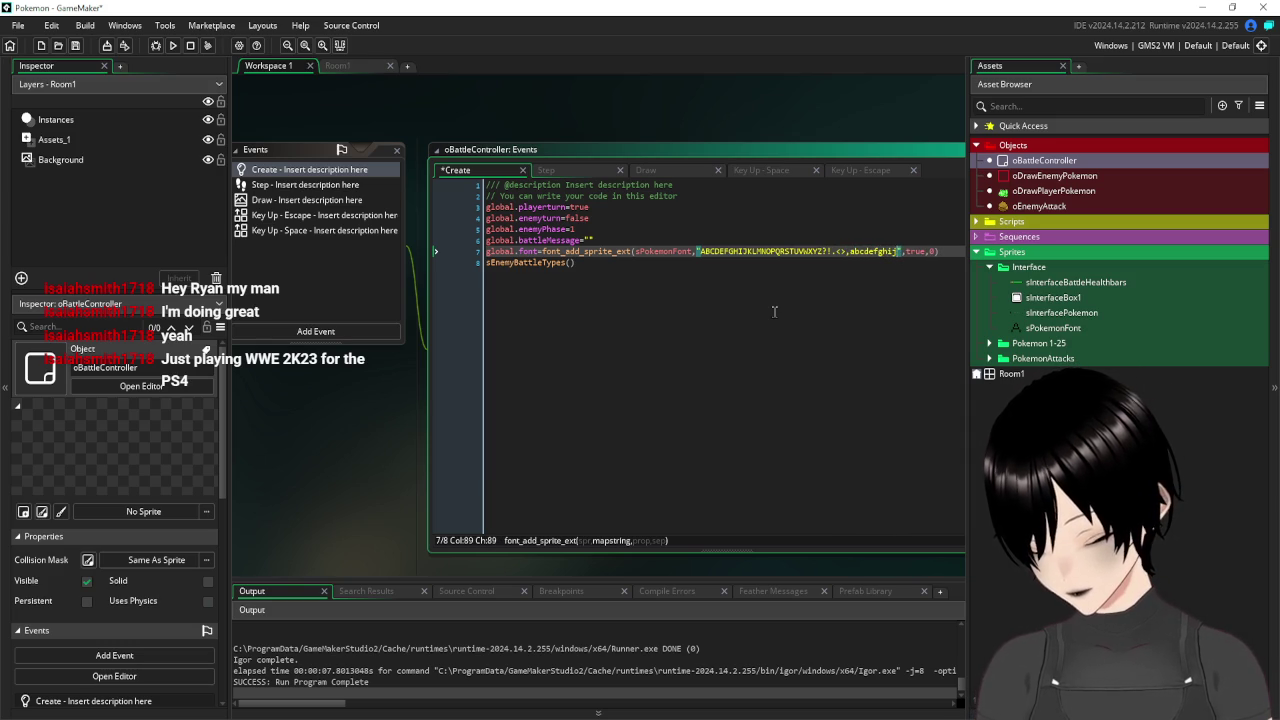
pyautogui.write('p')
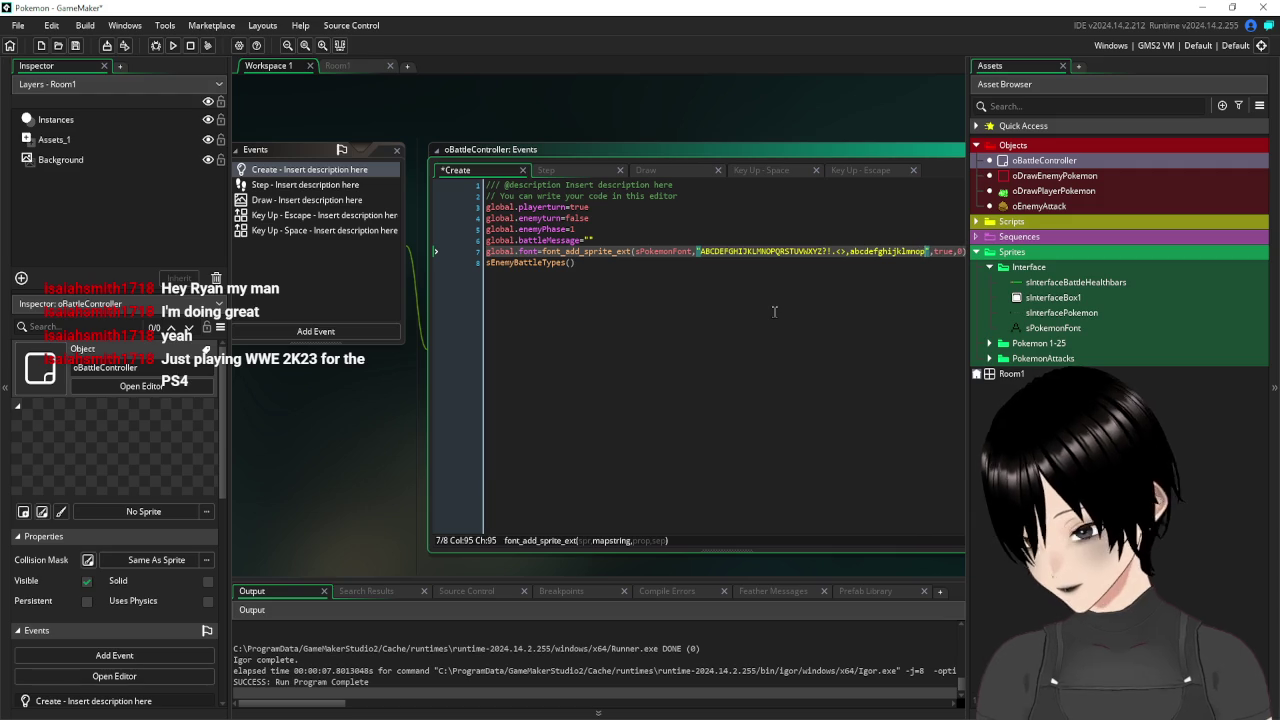
pyautogui.write('qrstuv')
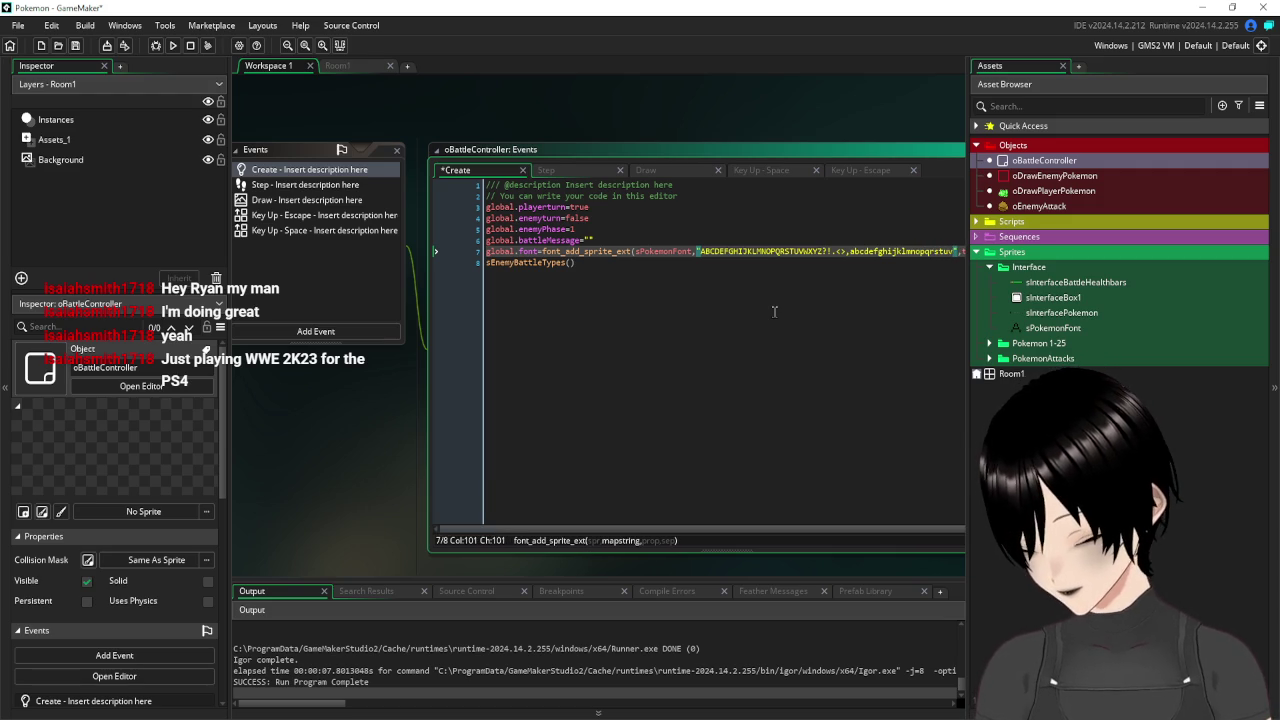
pyautogui.write('wxyz')
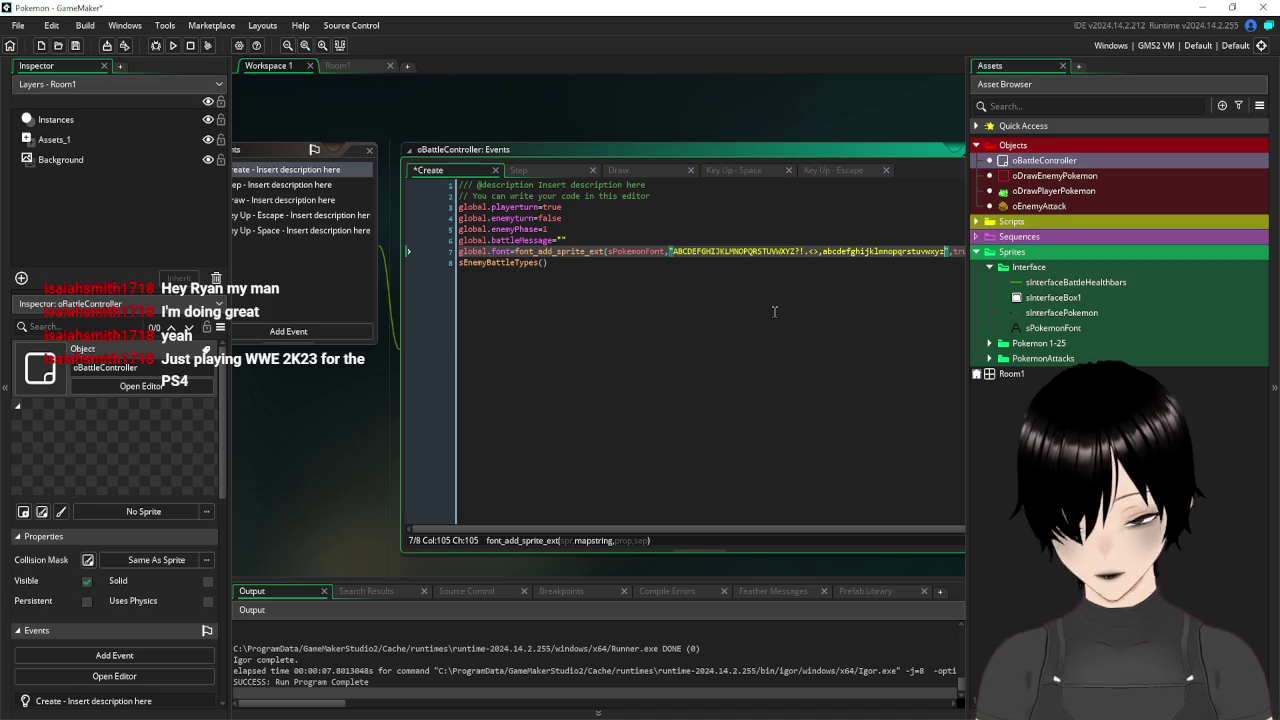
pyautogui.write('01234')
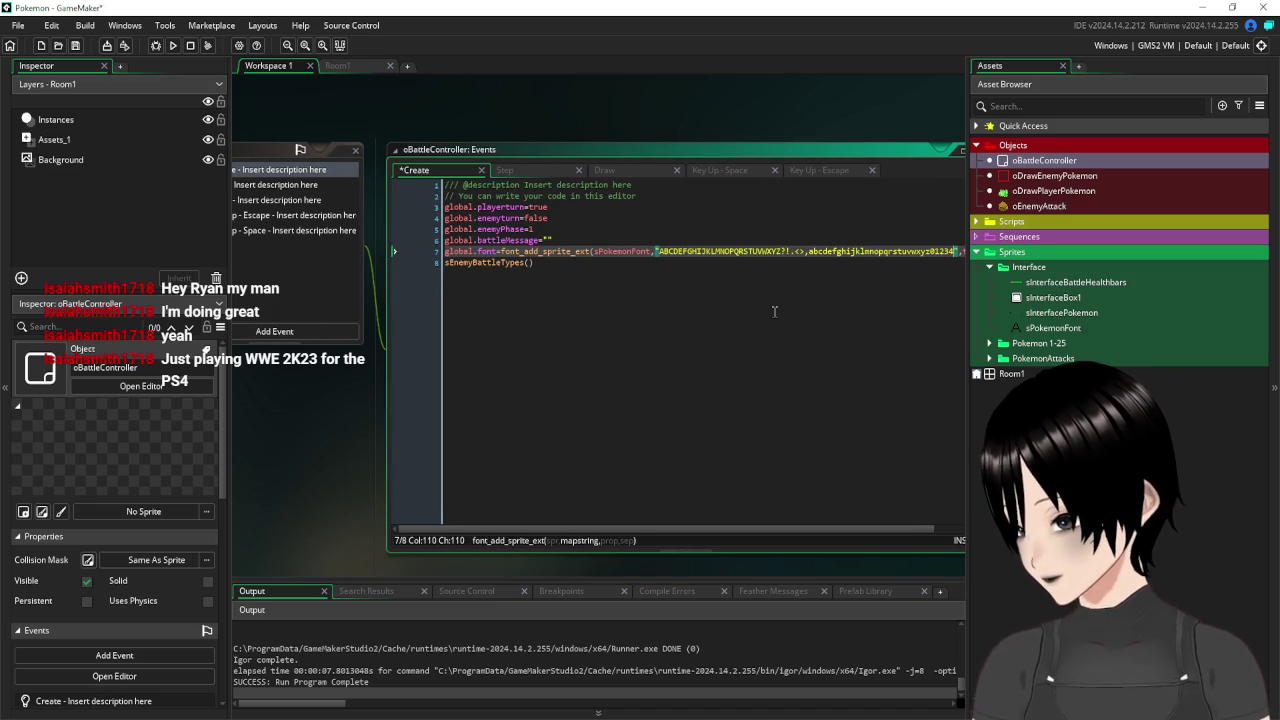
pyautogui.write('56789')
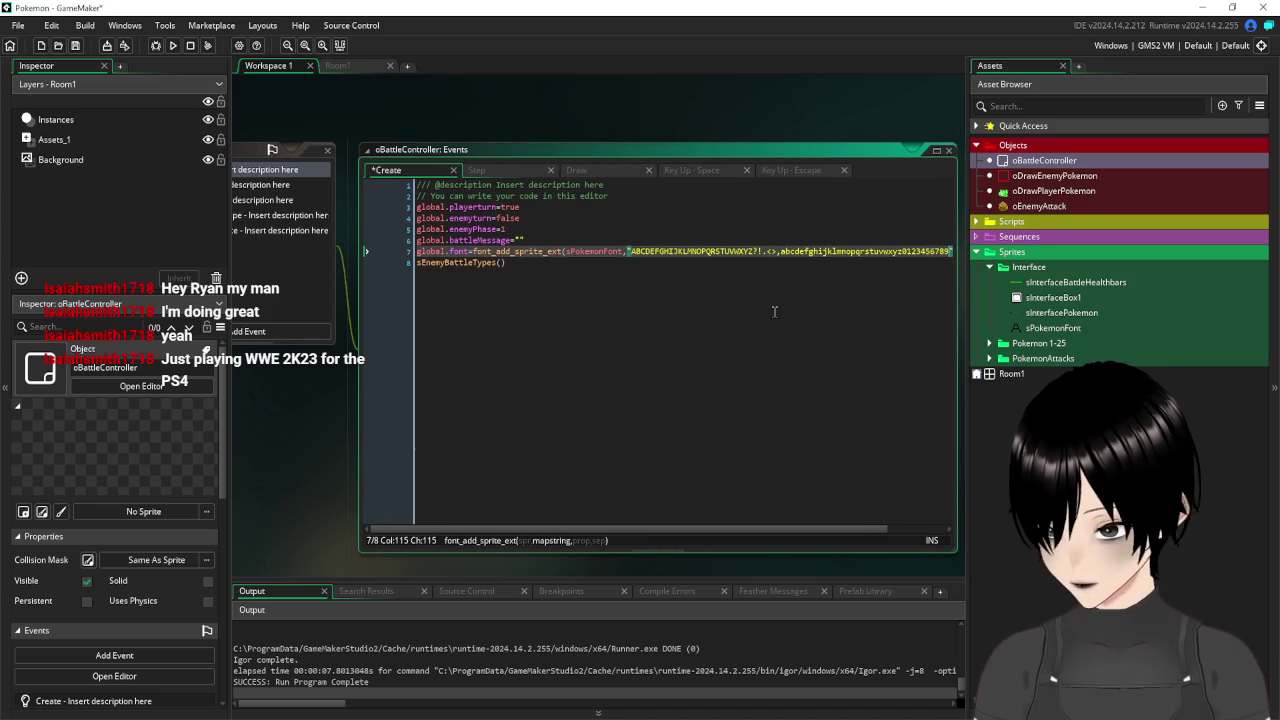
# Add draw_set_font(global.font) on a new line 8 above sEnemyBattleTypes().
pyautogui.click(688, 346)
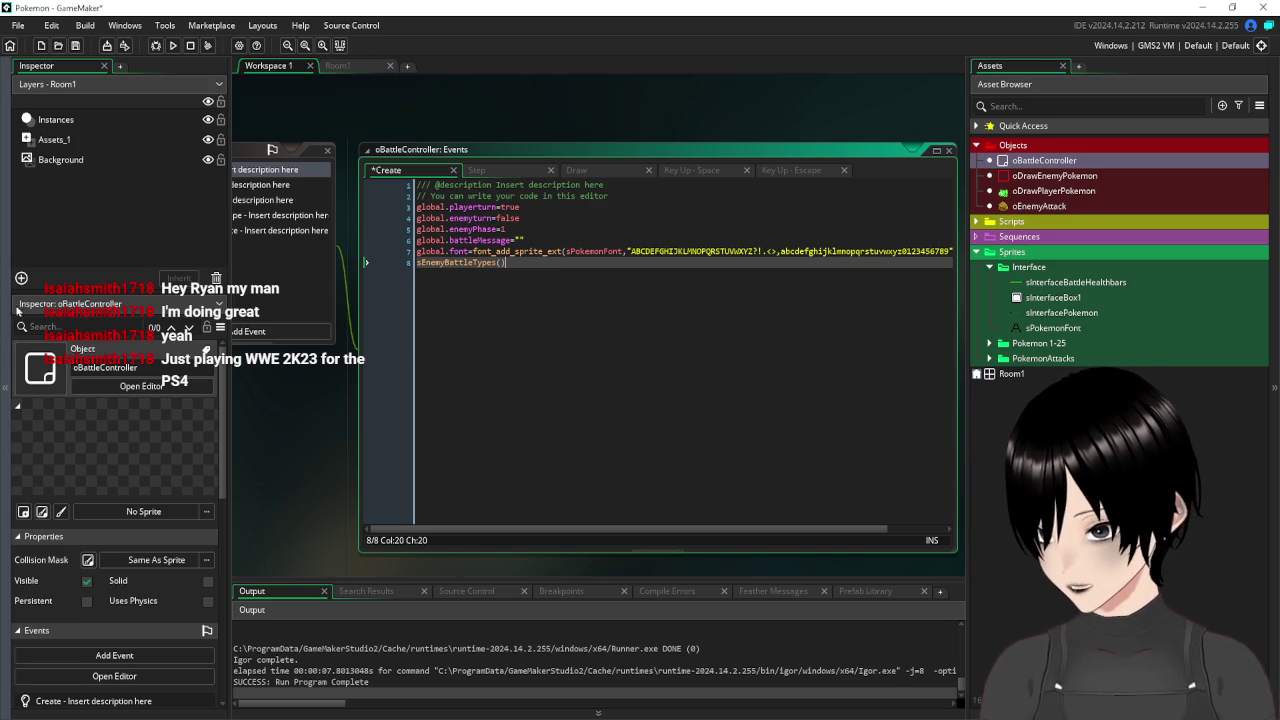
pyautogui.click(421, 262)
pyautogui.press('Return')
pyautogui.press('Return')
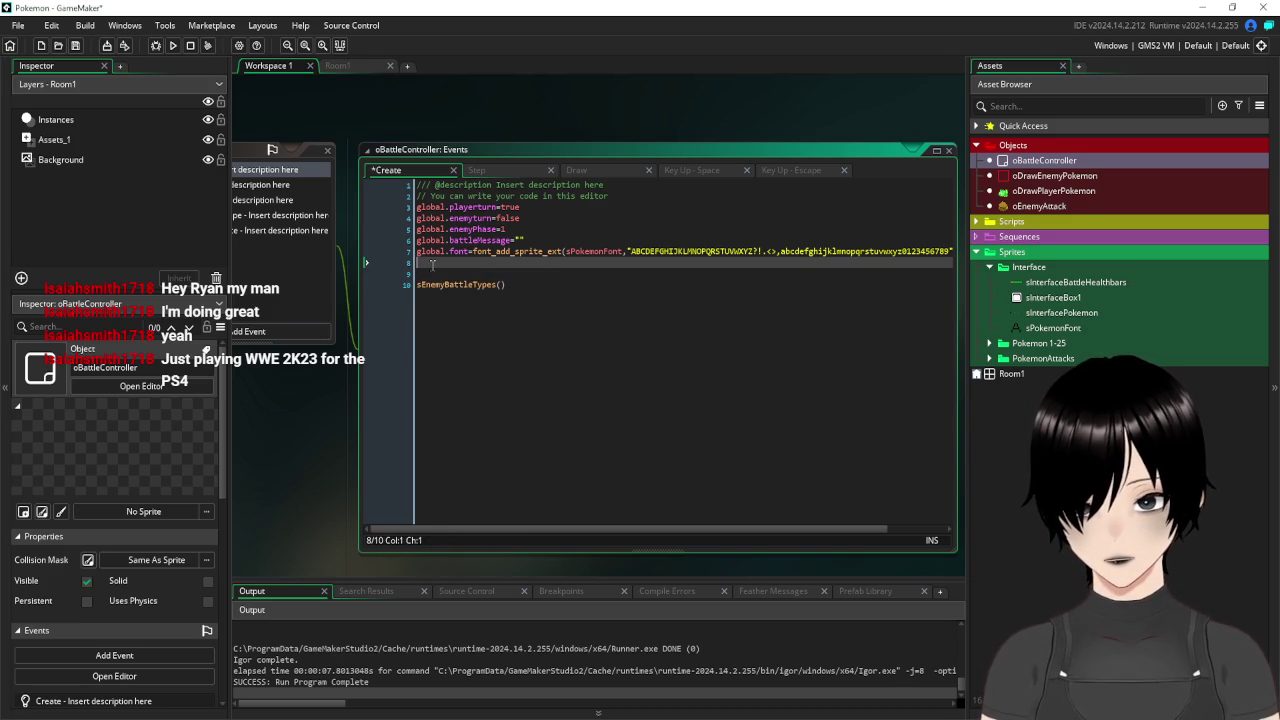
pyautogui.press('Up')
pyautogui.press('Up')
pyautogui.write('draw_set_f')
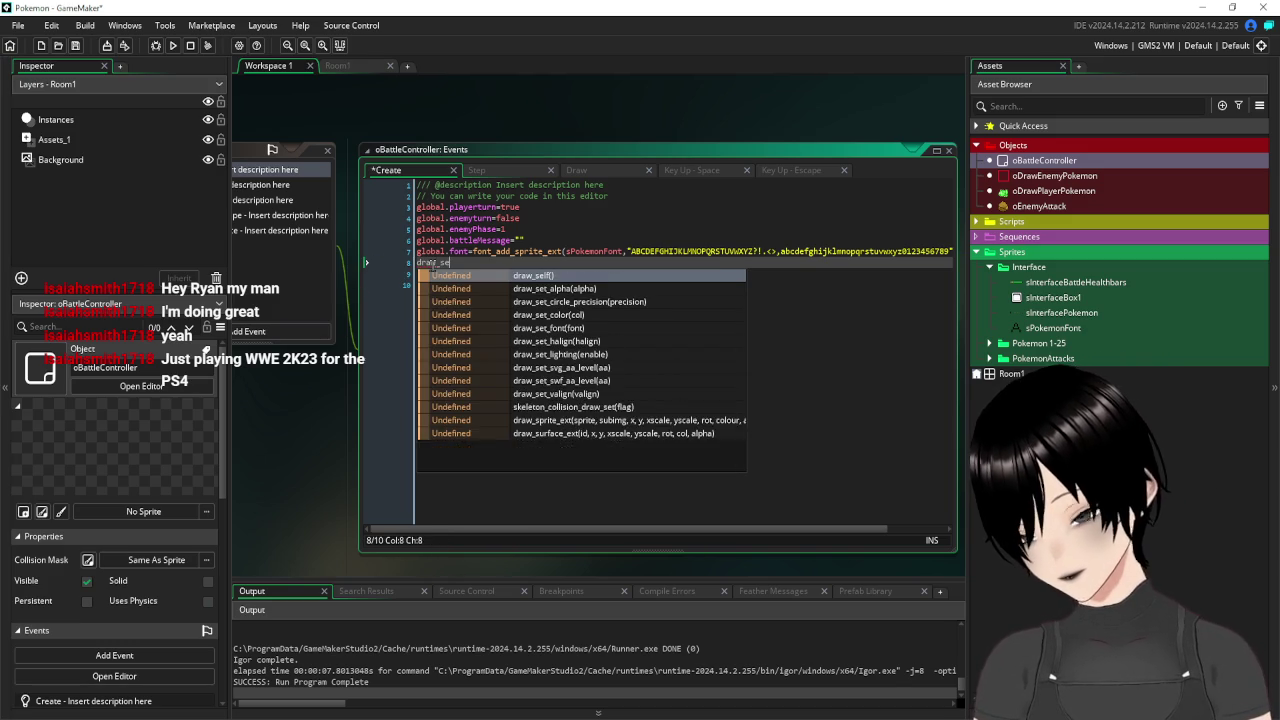
pyautogui.press('Return')
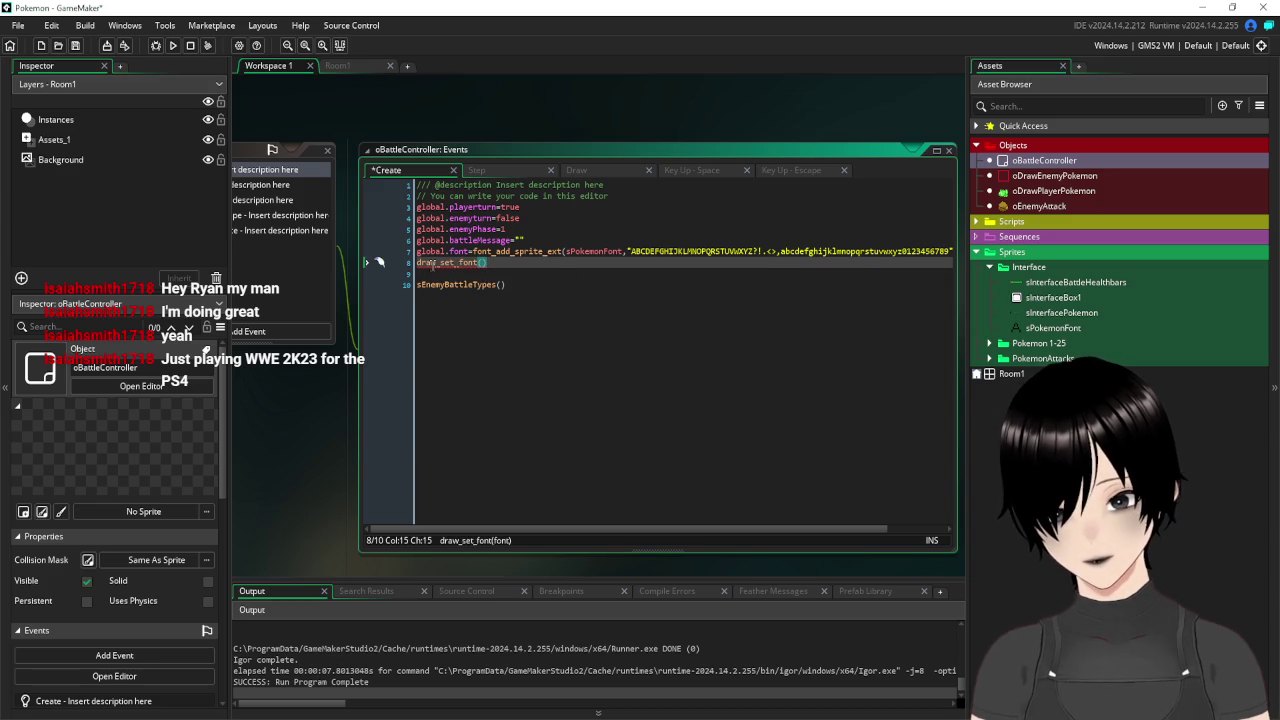
pyautogui.write('global.')
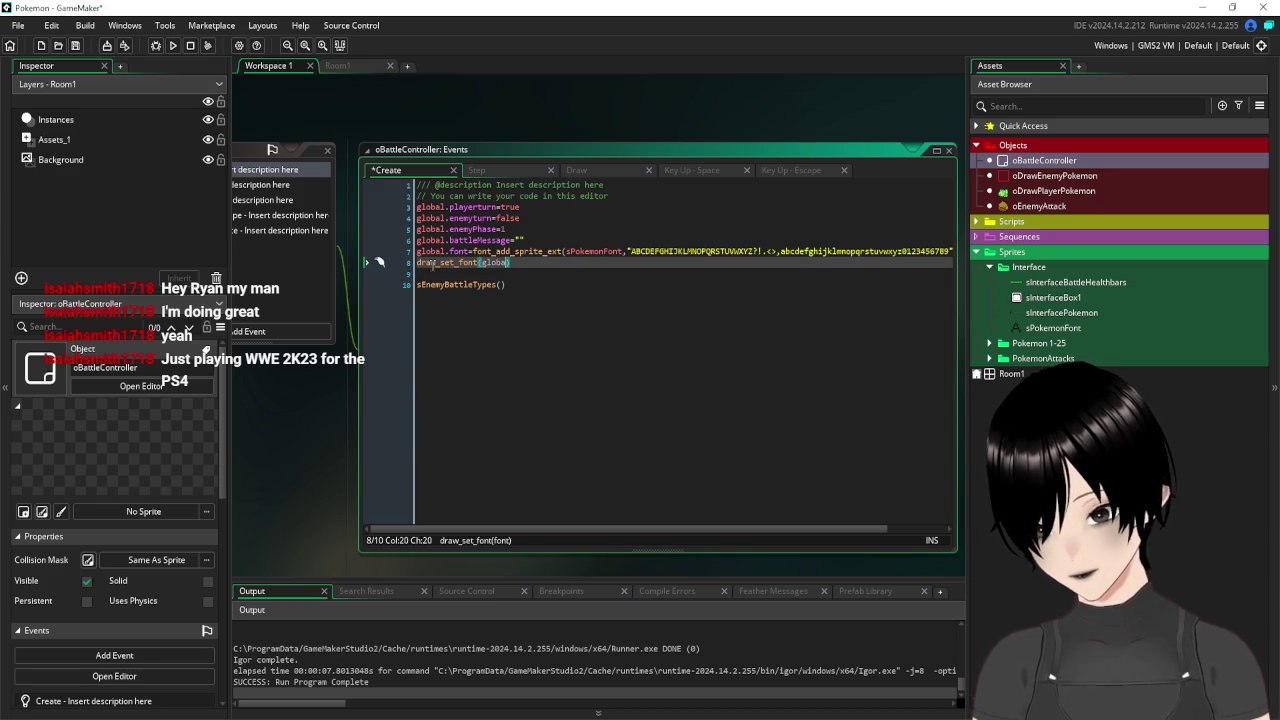
pyautogui.write('font')
pyautogui.press('Return')
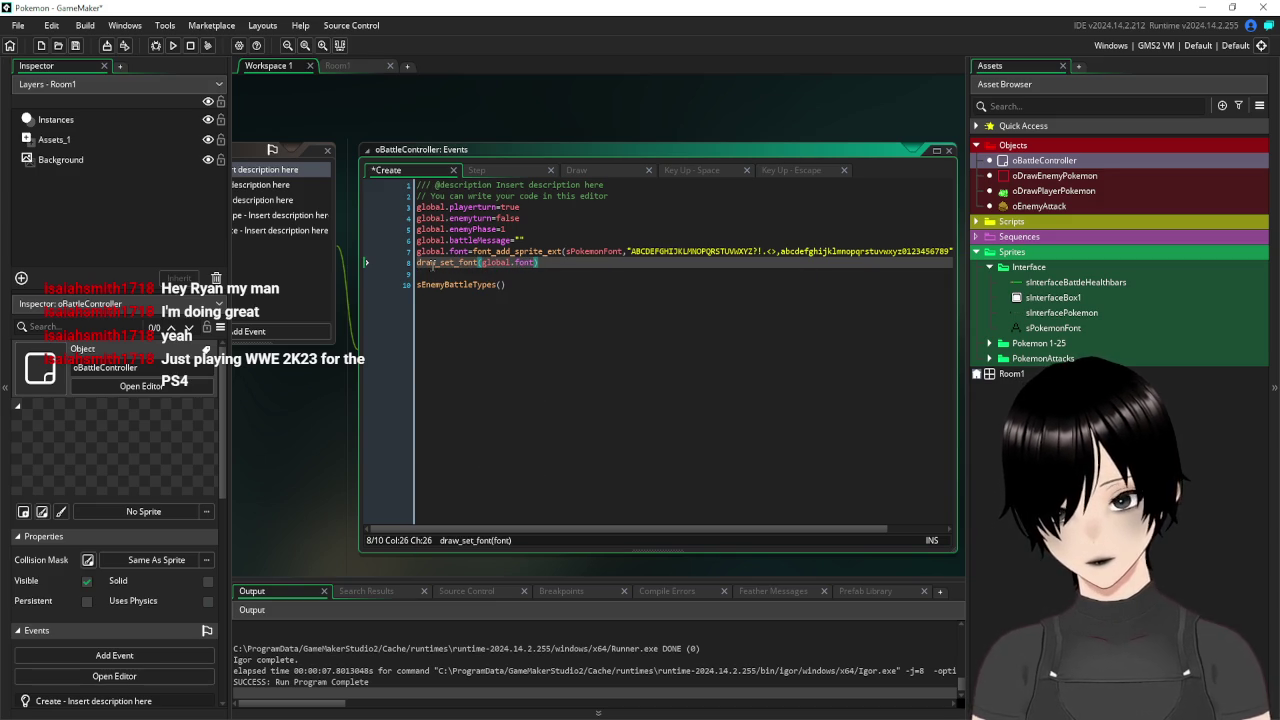
pyautogui.click(668, 311)
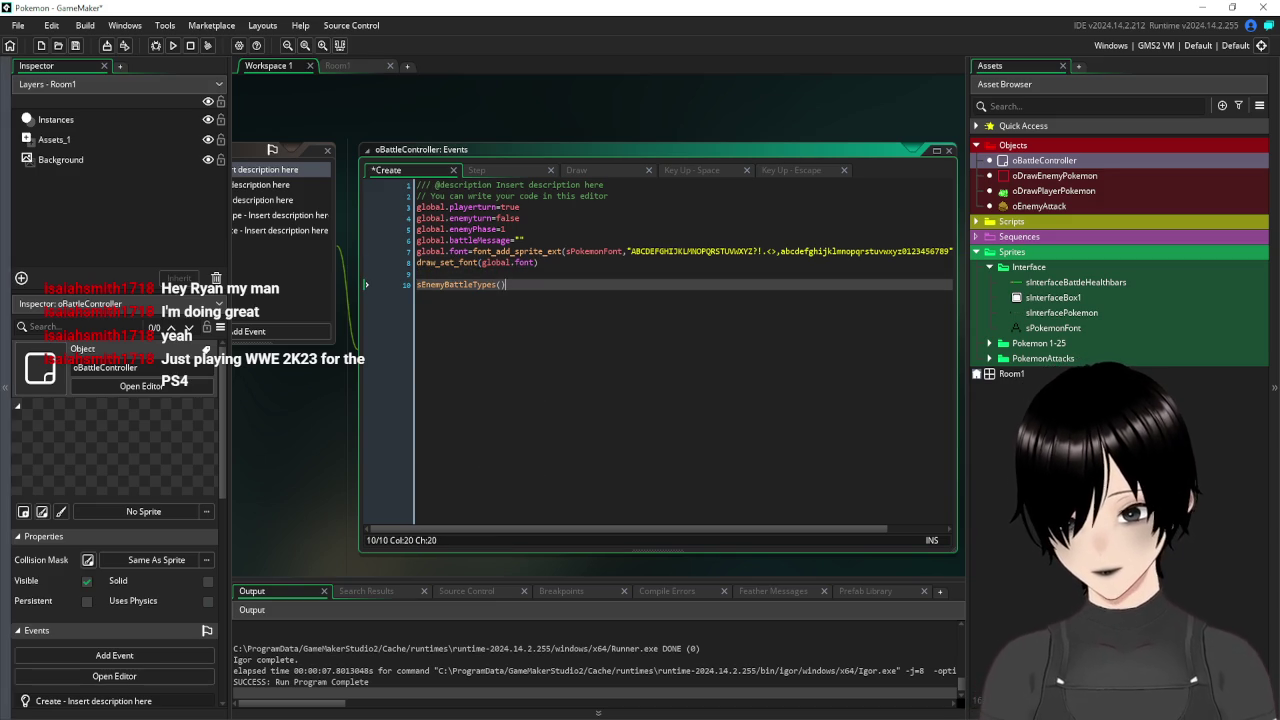
# Save the Create code, open Room1 zoomed on the text box, and select the Assets_1 layer.
pyautogui.click(75, 46)
pyautogui.moveTo(291, 96)
pyautogui.mouseDown()
pyautogui.moveTo(337, 127)
pyautogui.moveTo(580, 113)
pyautogui.mouseUp()
pyautogui.click(340, 66)
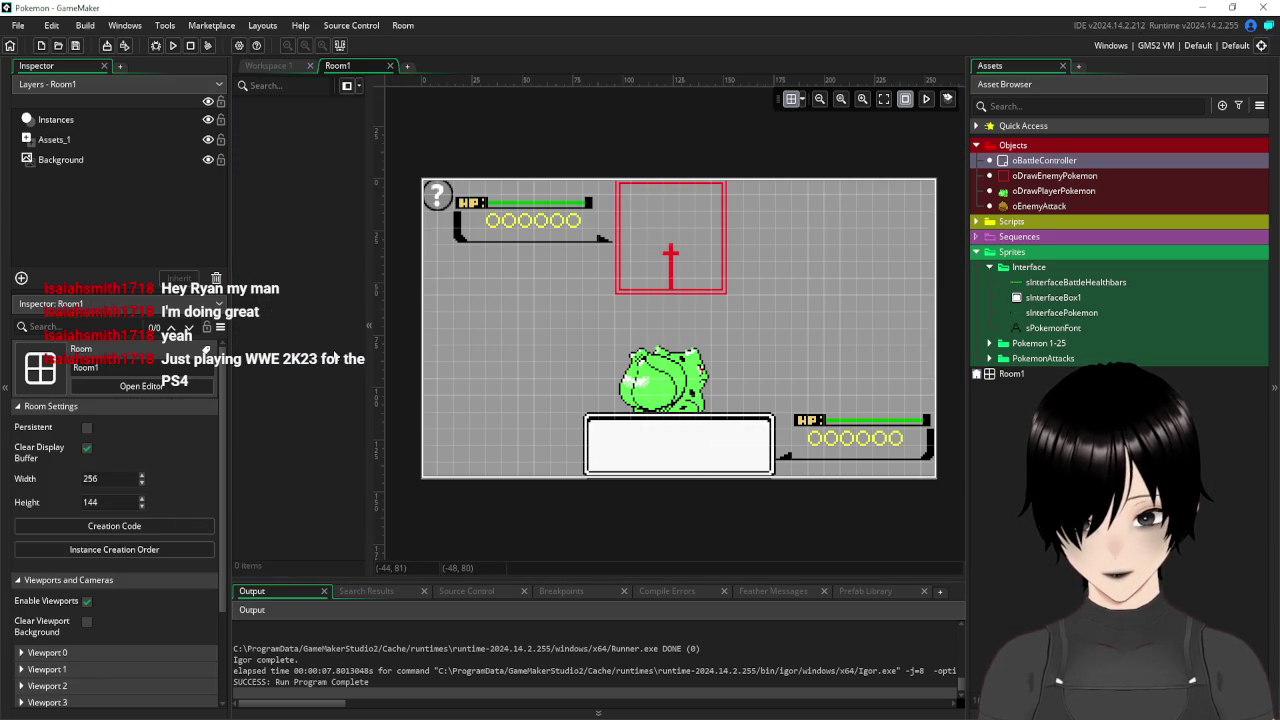
pyautogui.scroll(3, 682, 446)
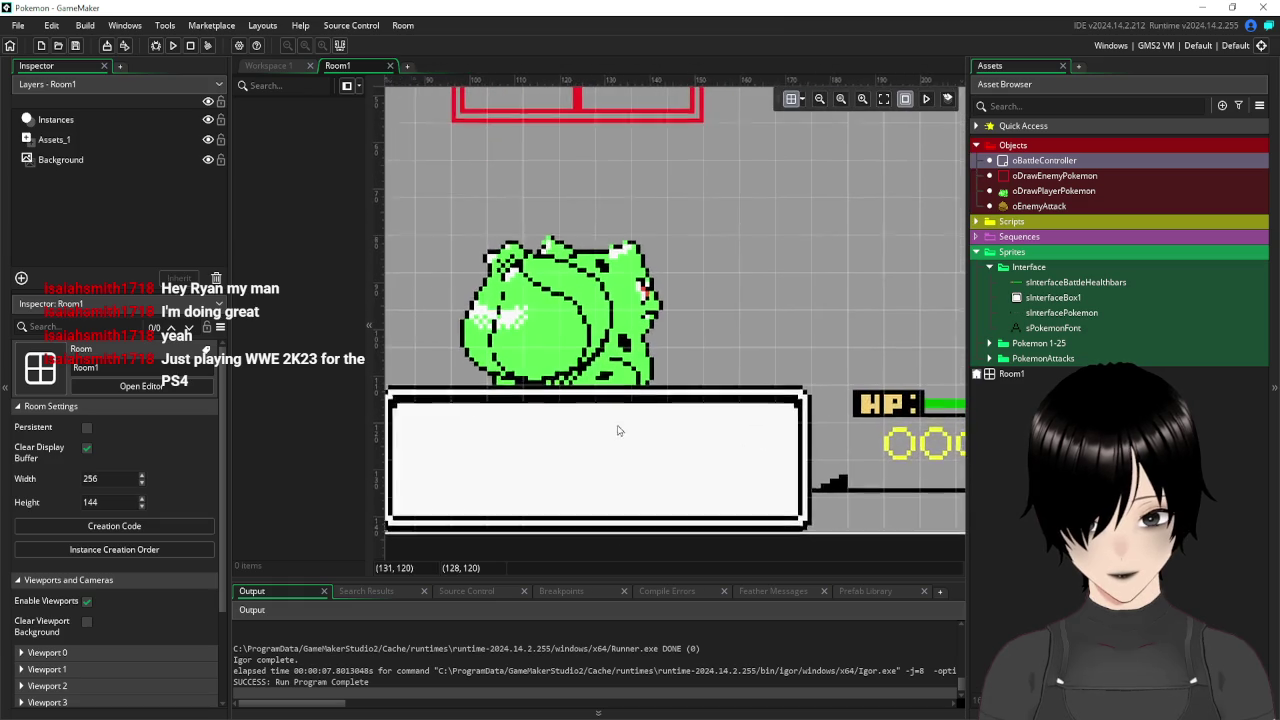
pyautogui.hscroll(-3, 694, 371)
pyautogui.scroll(-3, 729, 351)
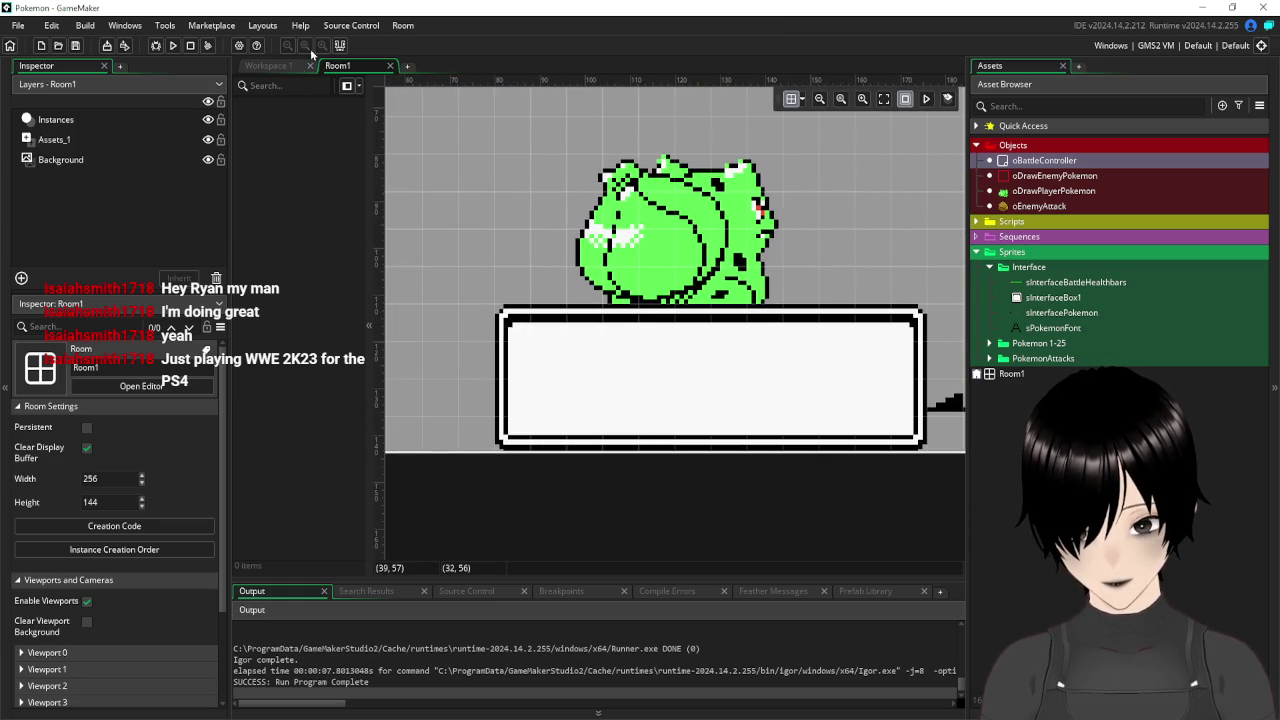
pyautogui.click(79, 141)
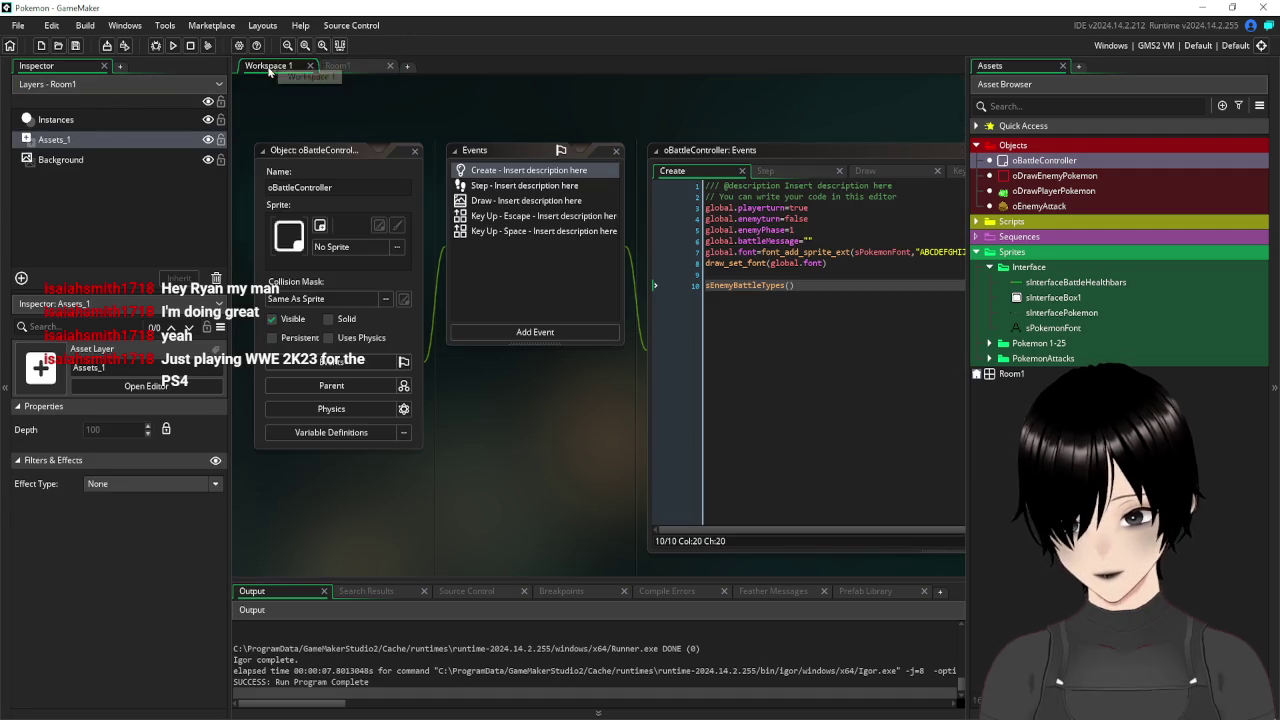
# Open oBattleController's Draw event and compare it against the text box in Room1.
pyautogui.click(268, 66)
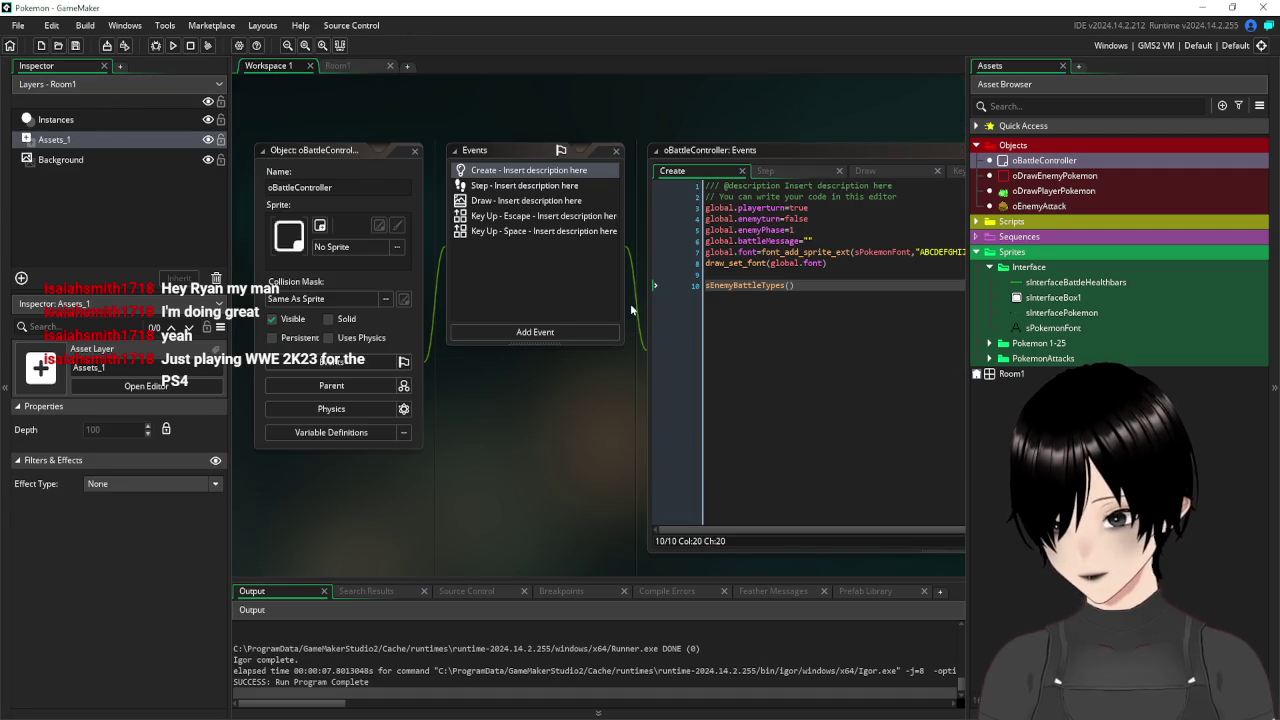
pyautogui.click(512, 204)
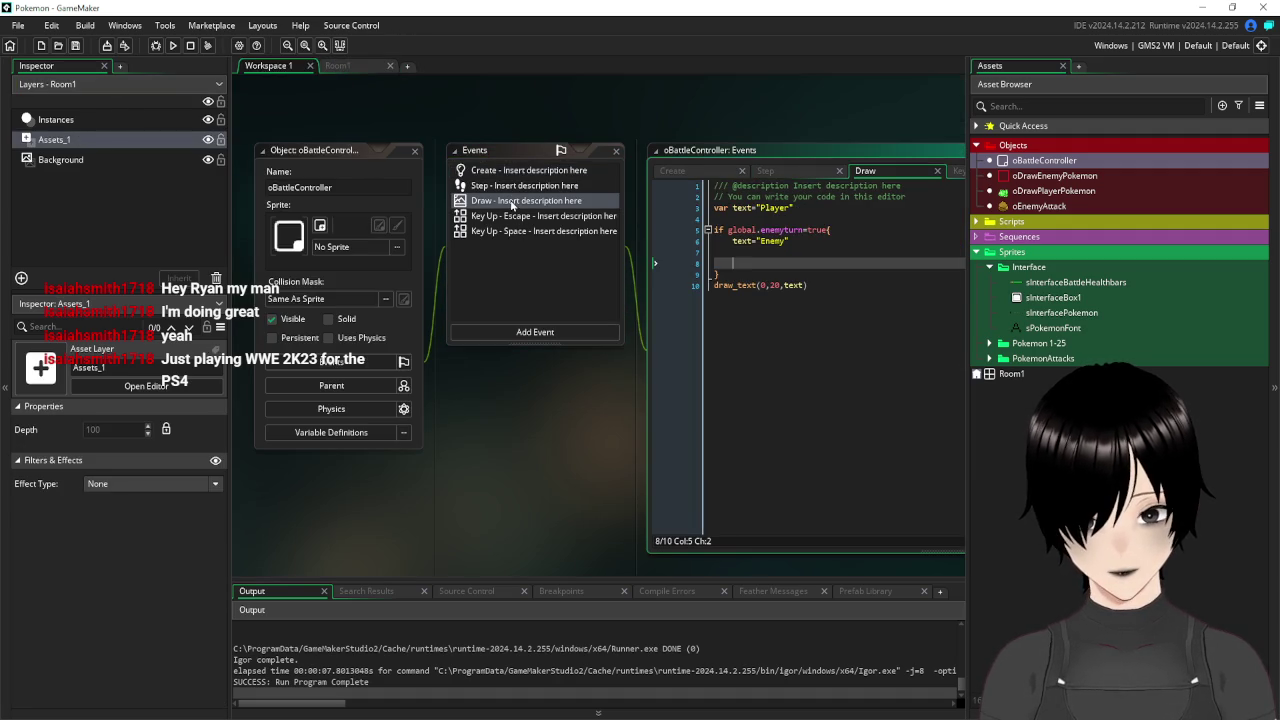
pyautogui.click(345, 66)
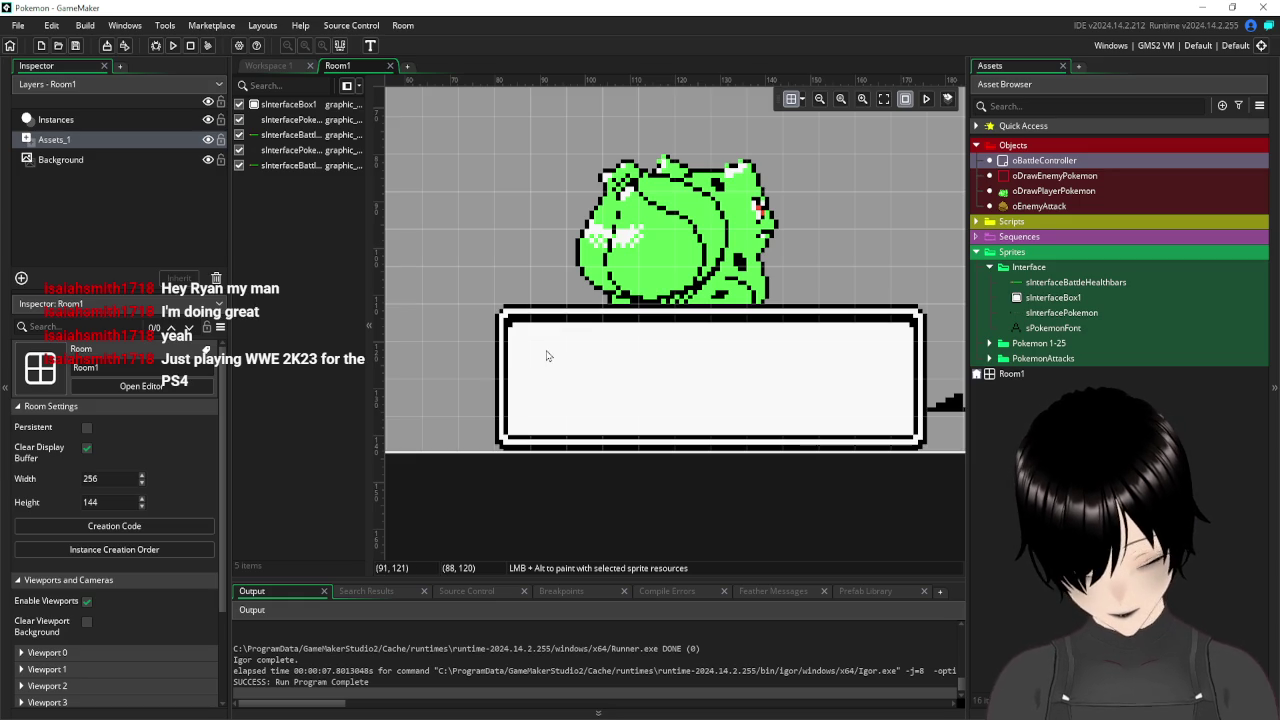
pyautogui.click(268, 65)
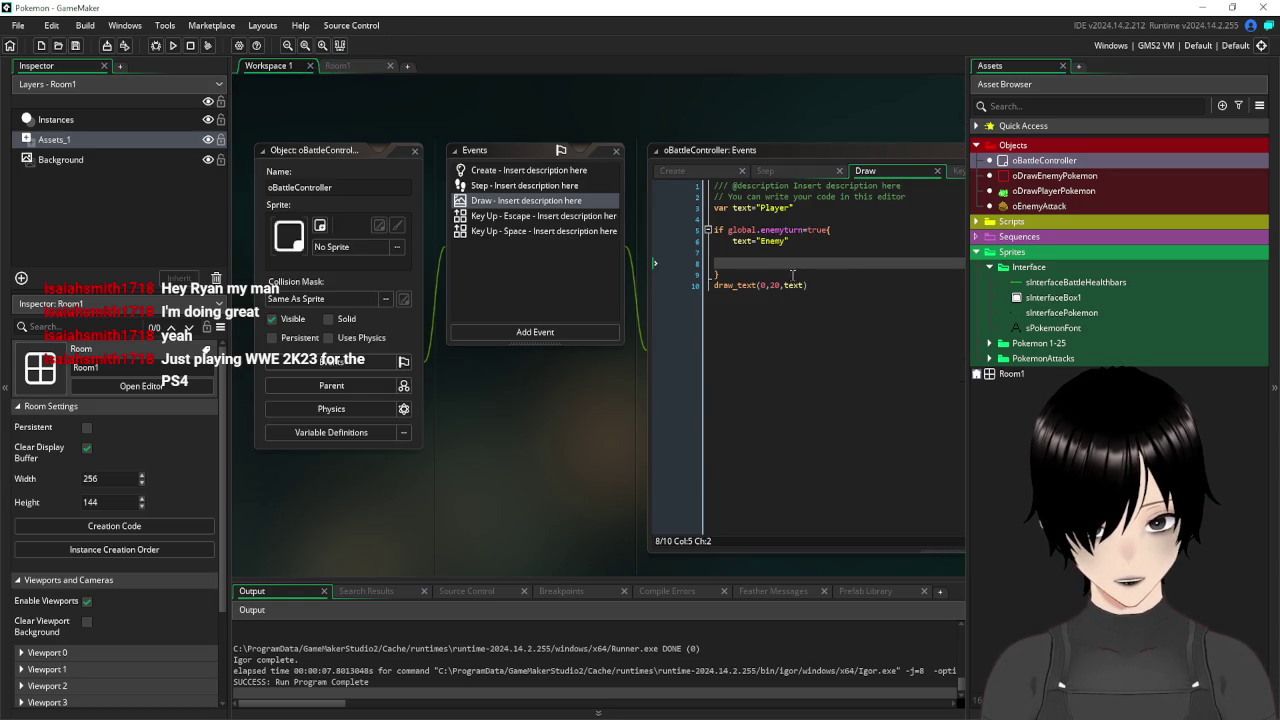
# Add draw_text(80,120,global.battleMessage) below the existing draw_text and save the Draw event.
pyautogui.click(838, 290)
pyautogui.press('Return')
pyautogui.press('Return')
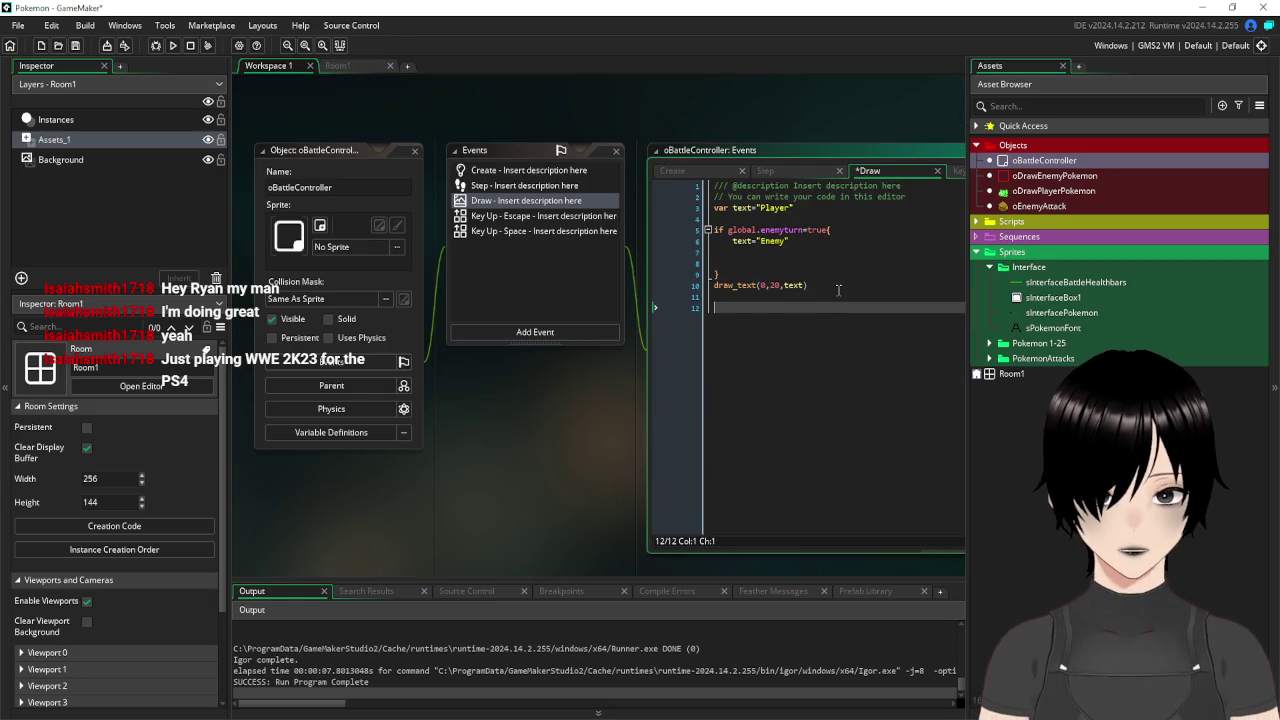
pyautogui.write('draw_')
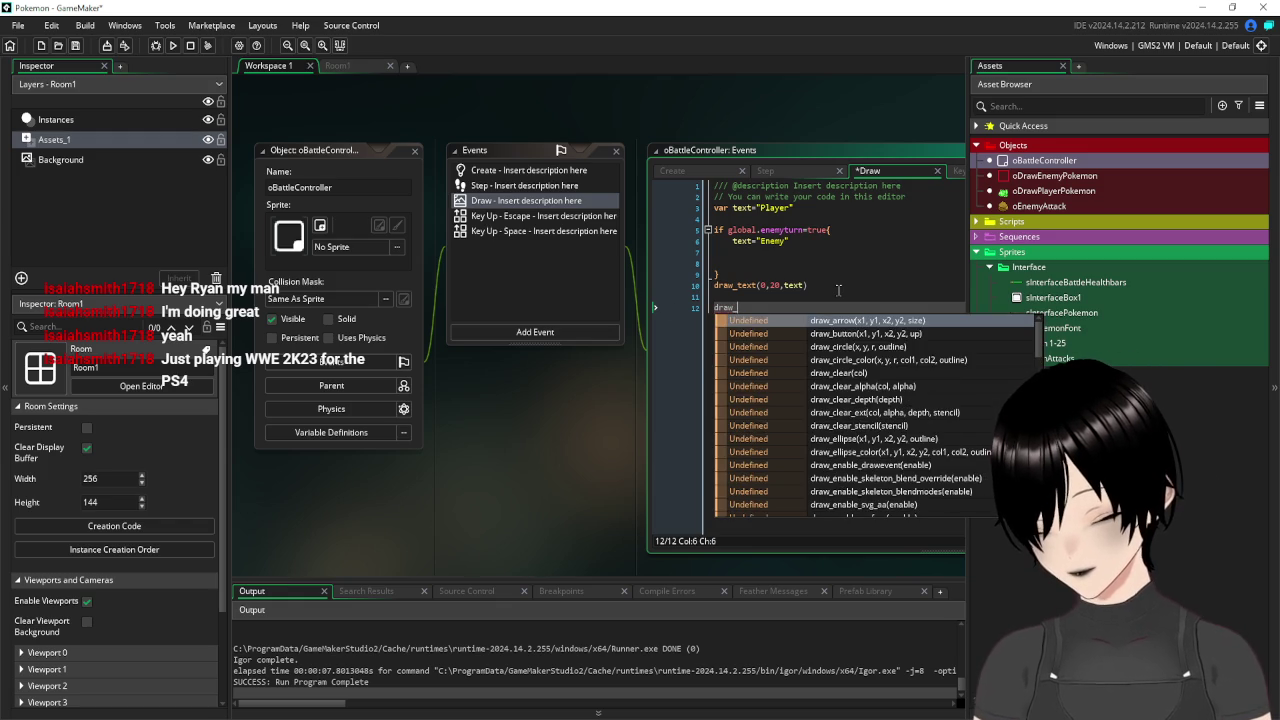
pyautogui.write('text')
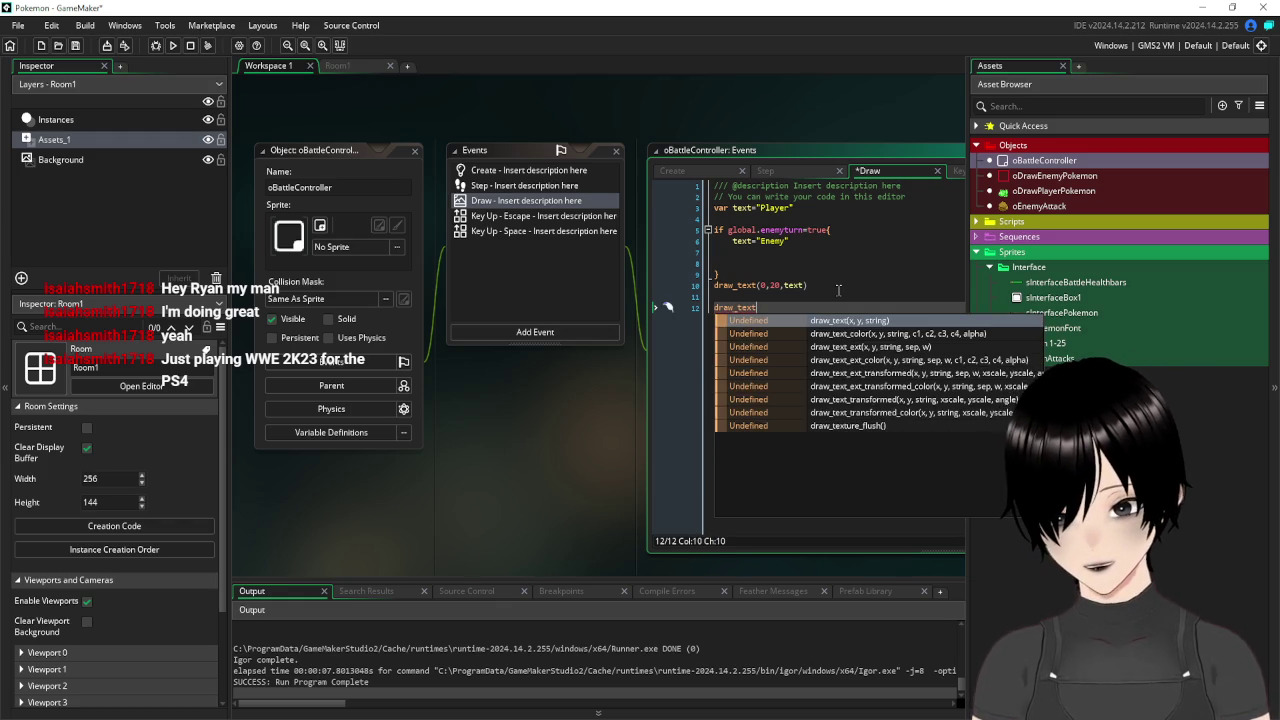
pyautogui.write('(')
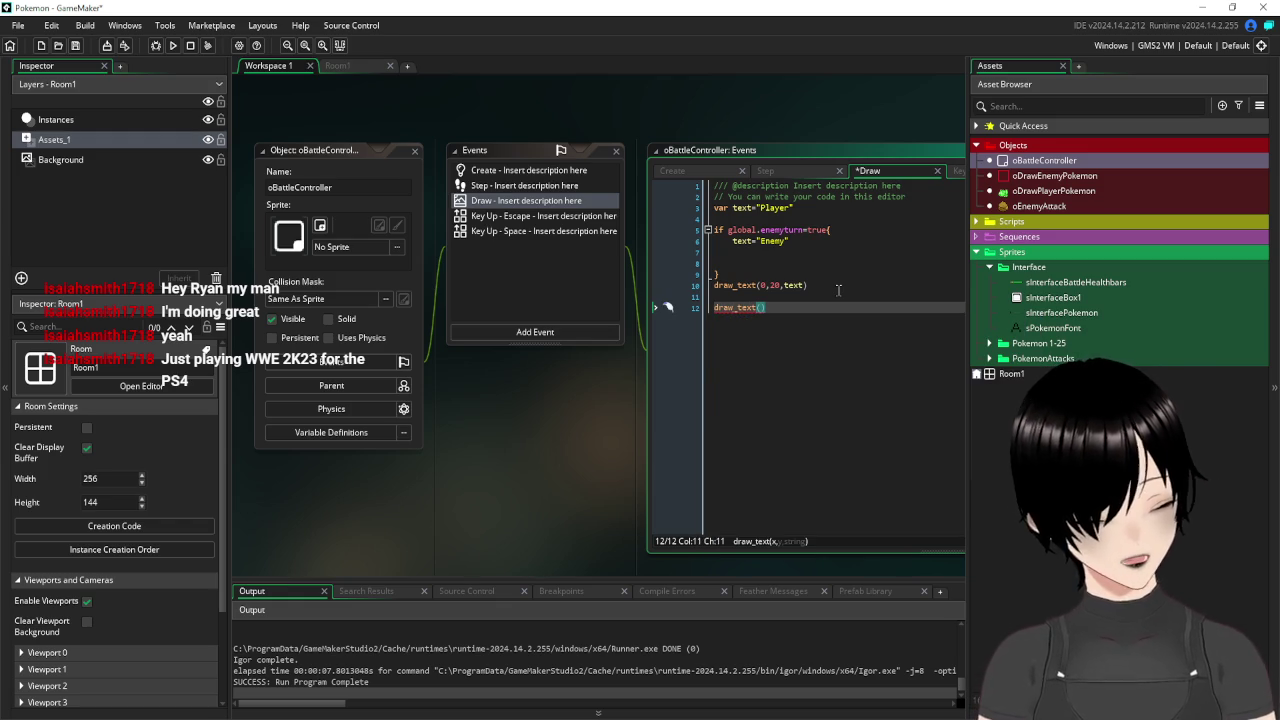
pyautogui.write('08,120')
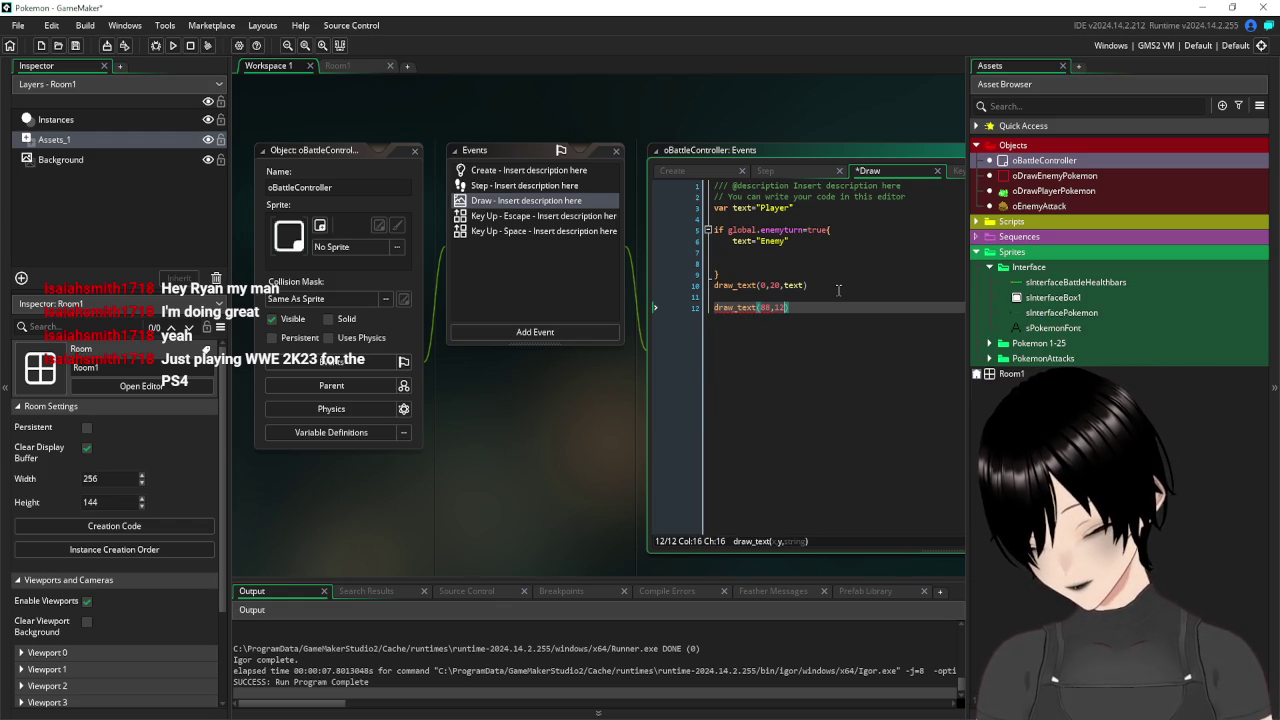
pyautogui.write(',')
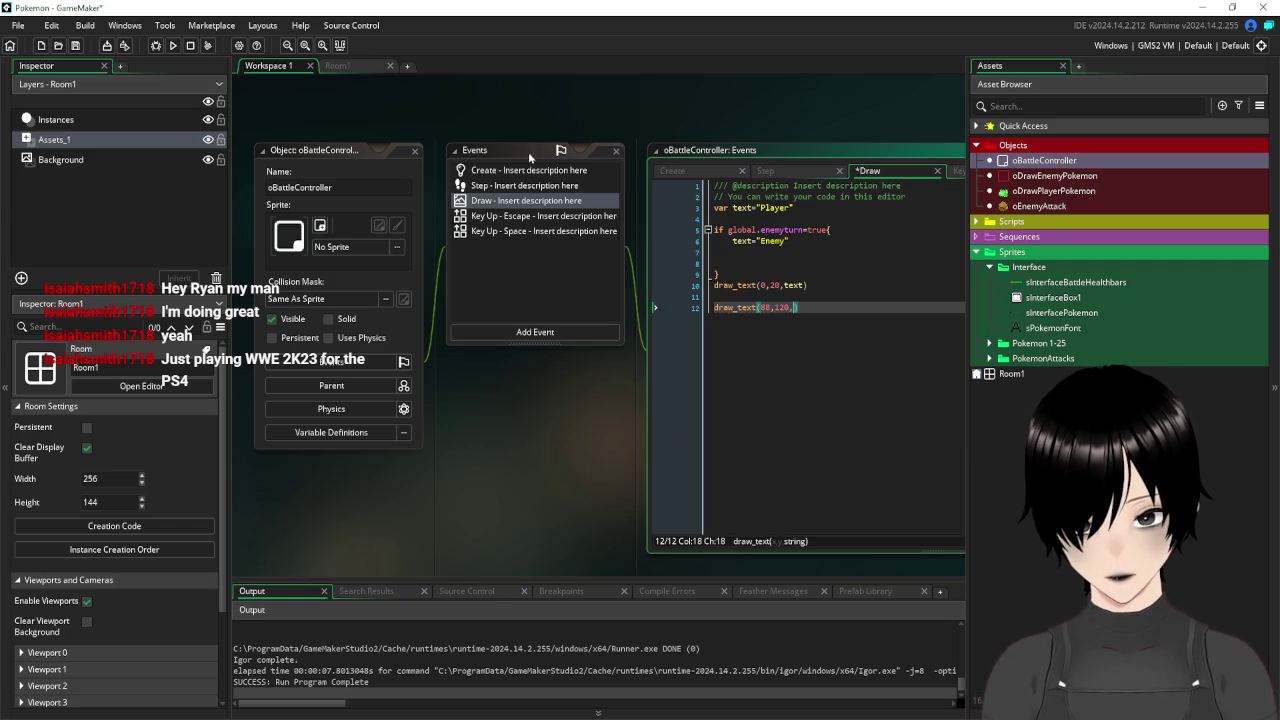
pyautogui.click(508, 176)
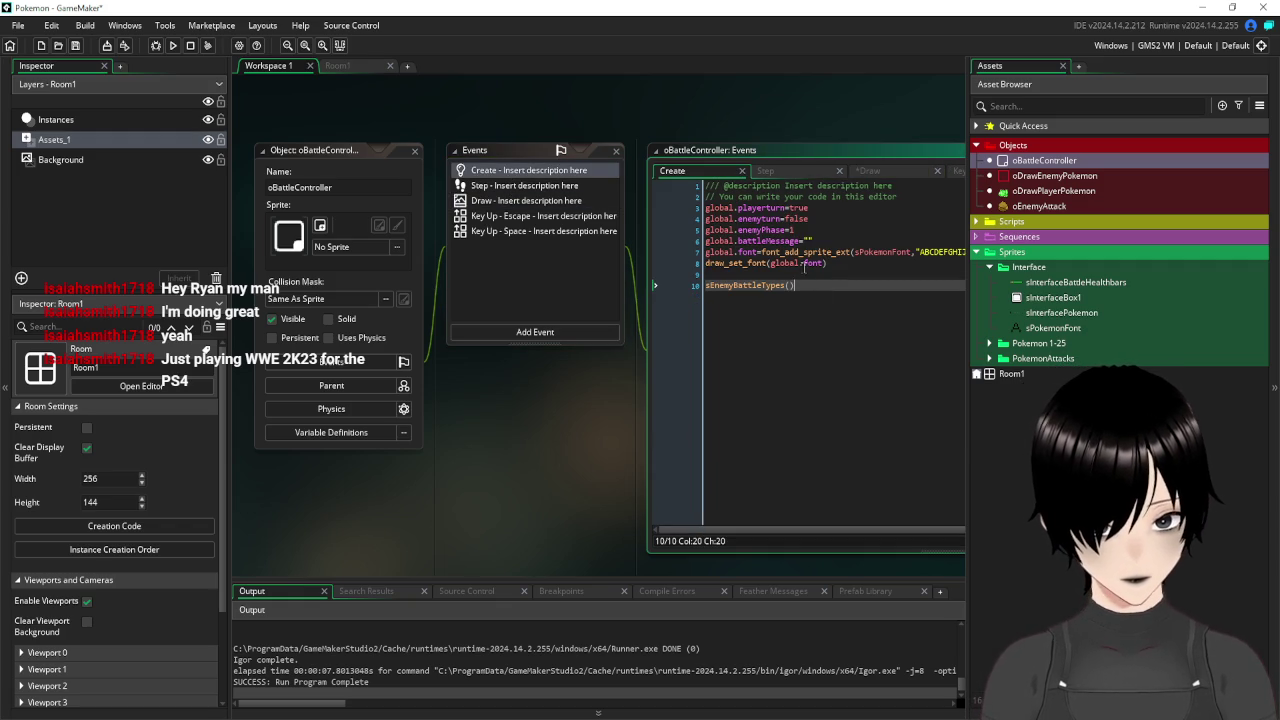
pyautogui.moveTo(795, 249)
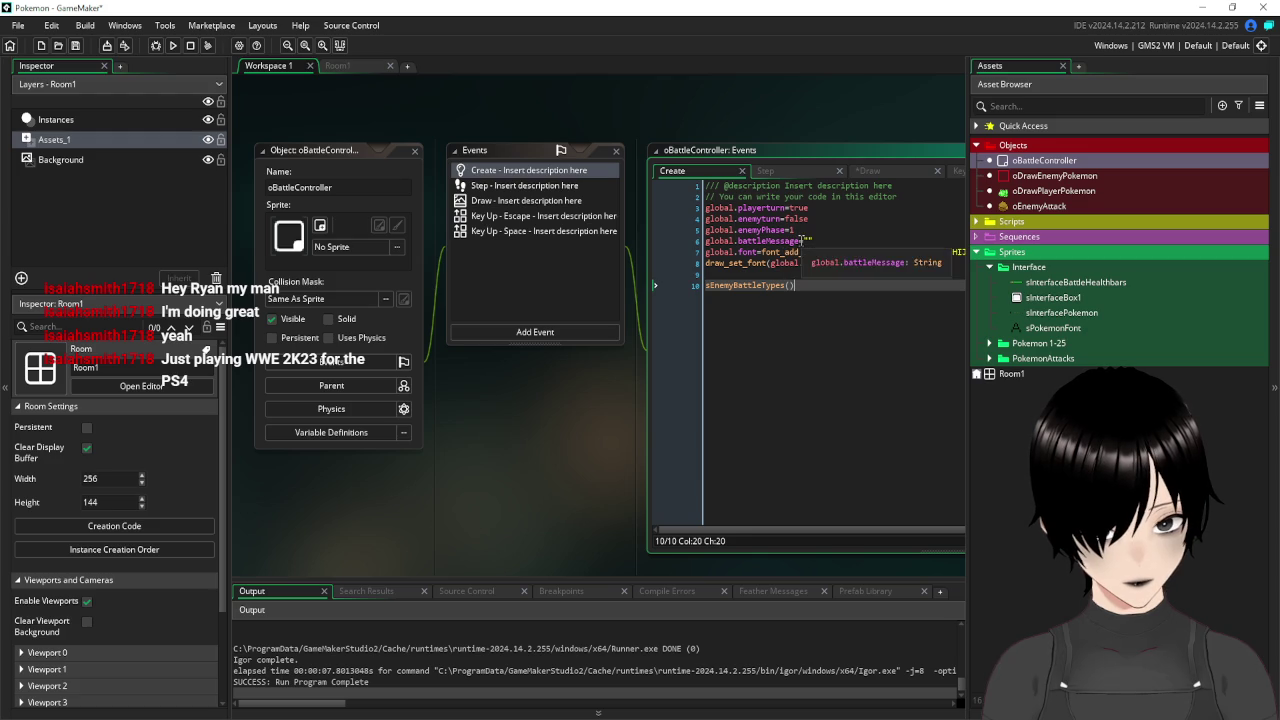
pyautogui.moveTo(800, 240); pyautogui.dragTo(686, 250)
pyautogui.click(538, 203)
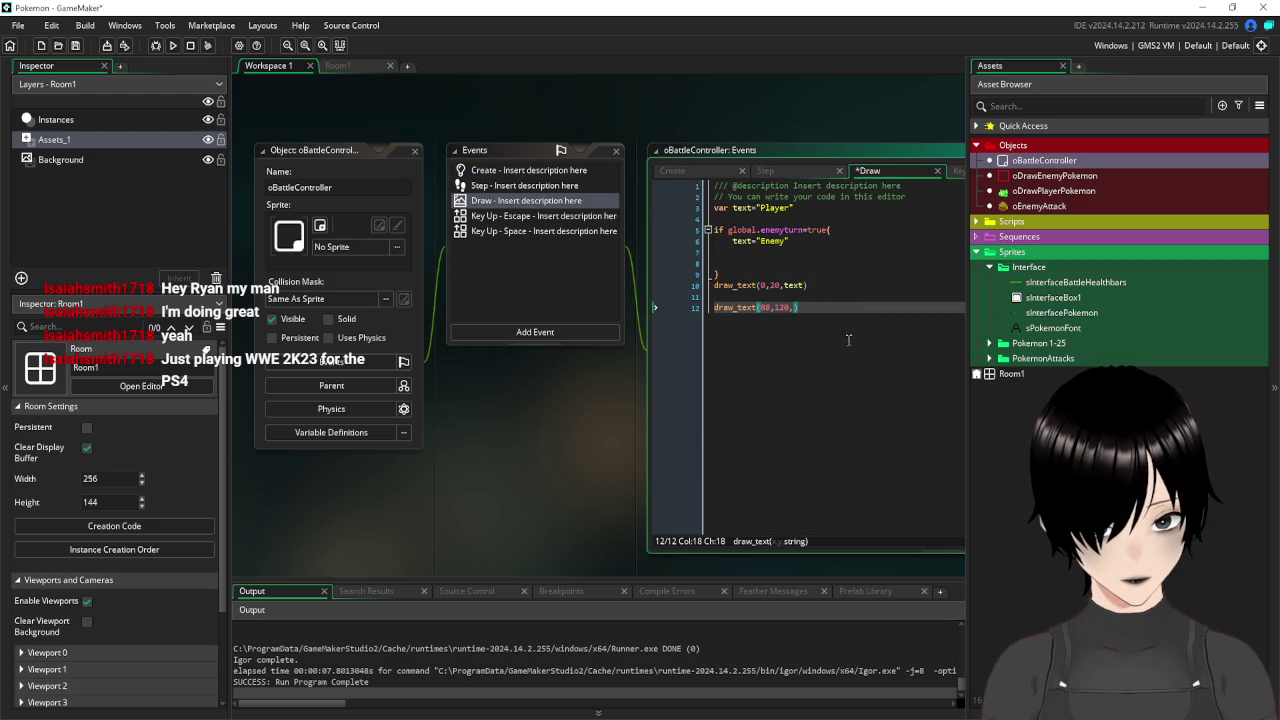
pyautogui.write('global.battleMessage')
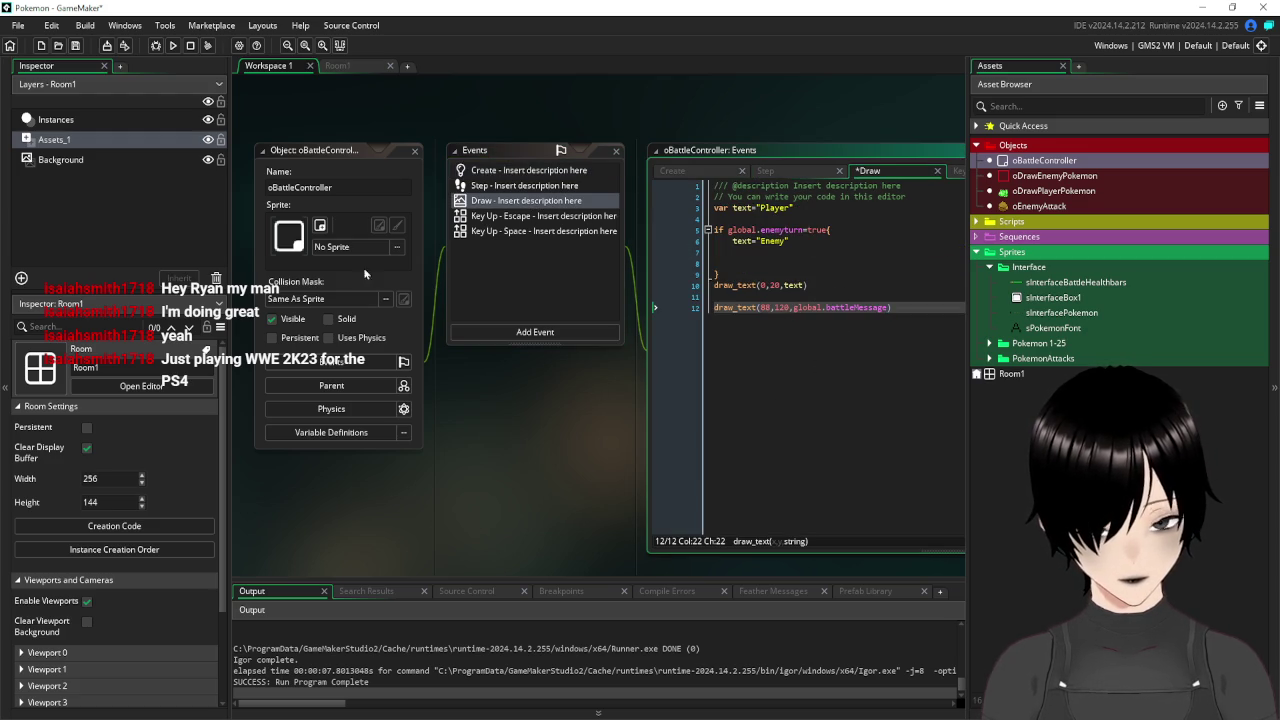
pyautogui.hotkey('ctrl', 's')
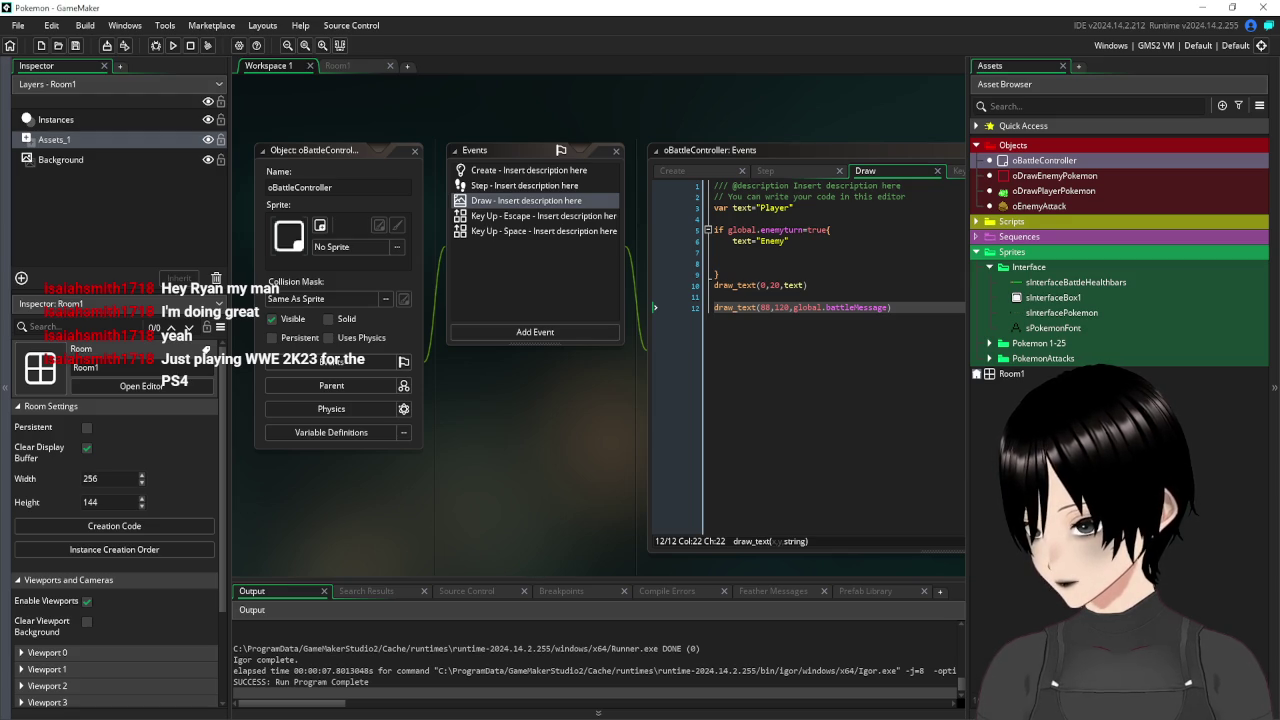
# Switch to Room1 and pan to the battle text box and HP bar.
pyautogui.click(340, 66)
pyautogui.moveTo(628, 208)
pyautogui.mouseDown()
pyautogui.moveTo(590, 185)
pyautogui.moveTo(572, 152)
pyautogui.mouseUp()
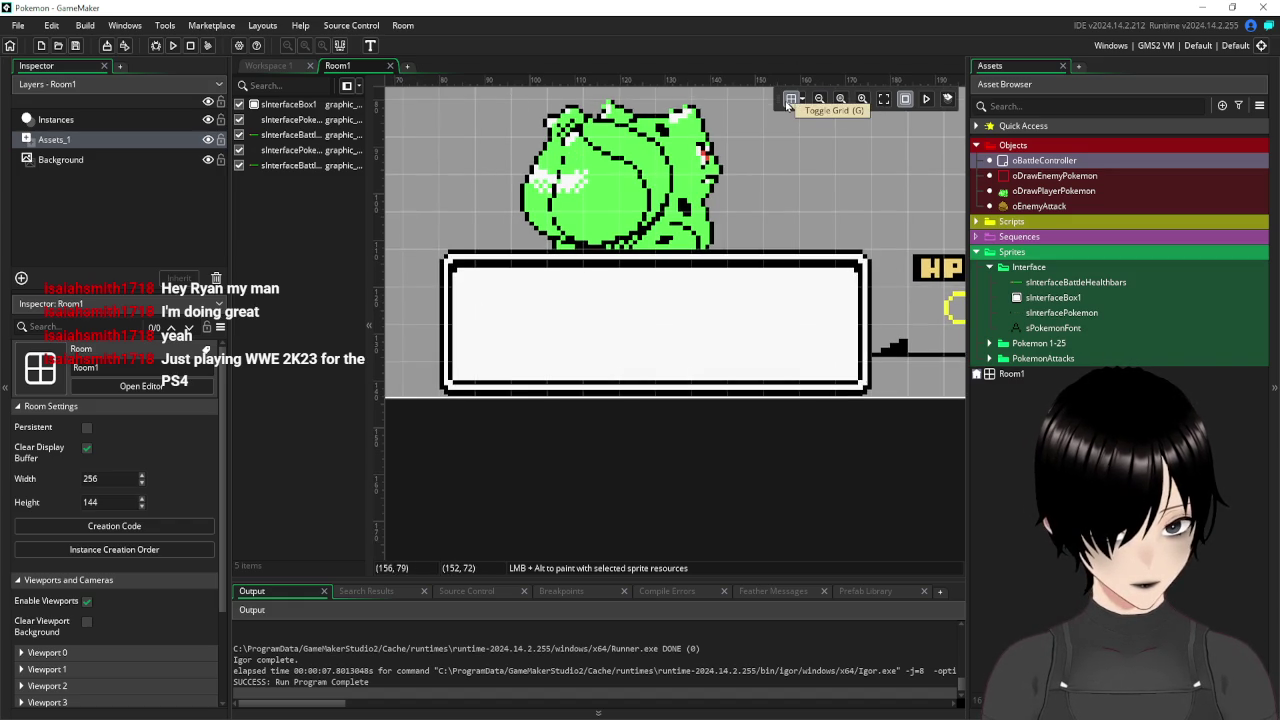
# Set Room1's grid colour to red at alpha 255, then return to the Draw code.
pyautogui.click(802, 101)
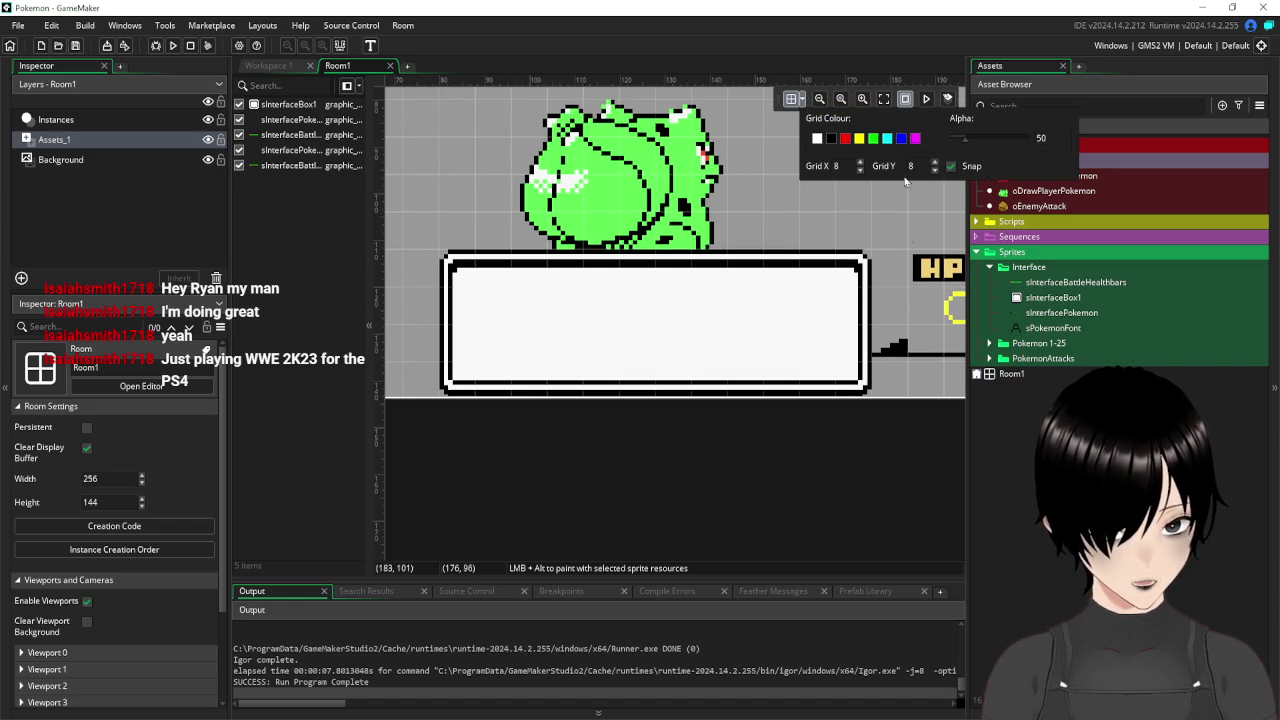
pyautogui.click(845, 140)
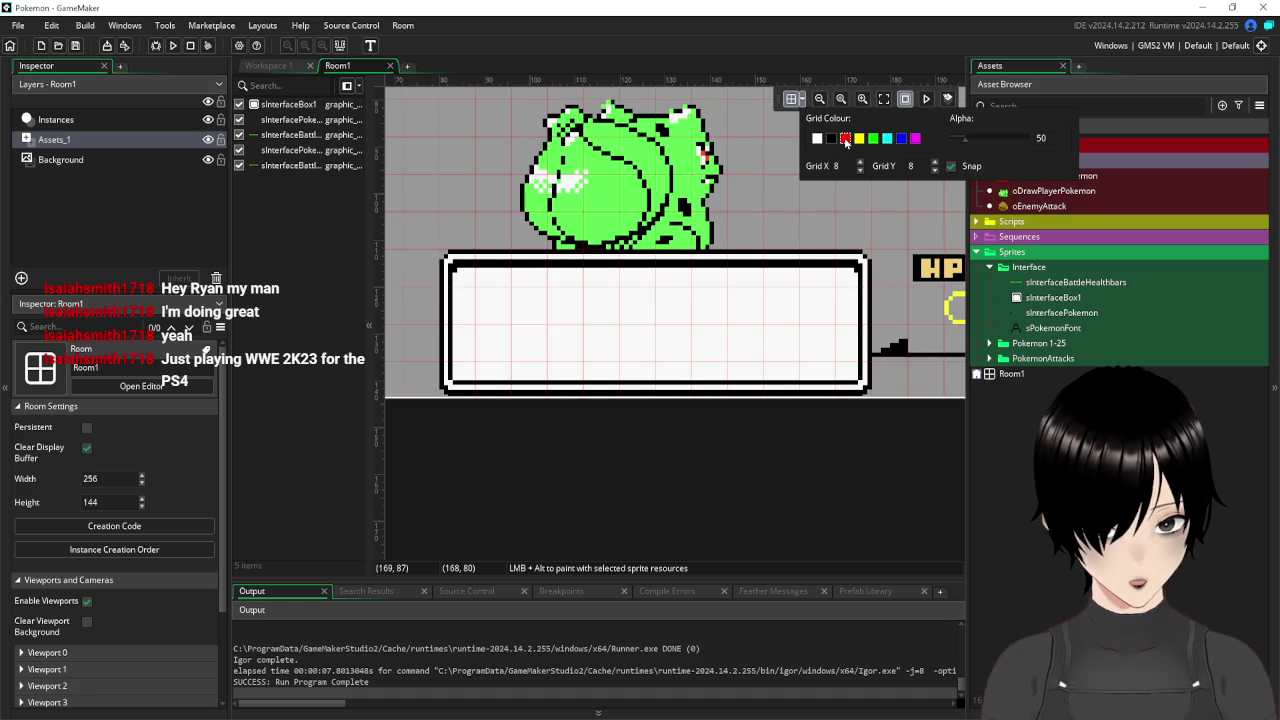
pyautogui.moveTo(966, 143); pyautogui.dragTo(1050, 142)
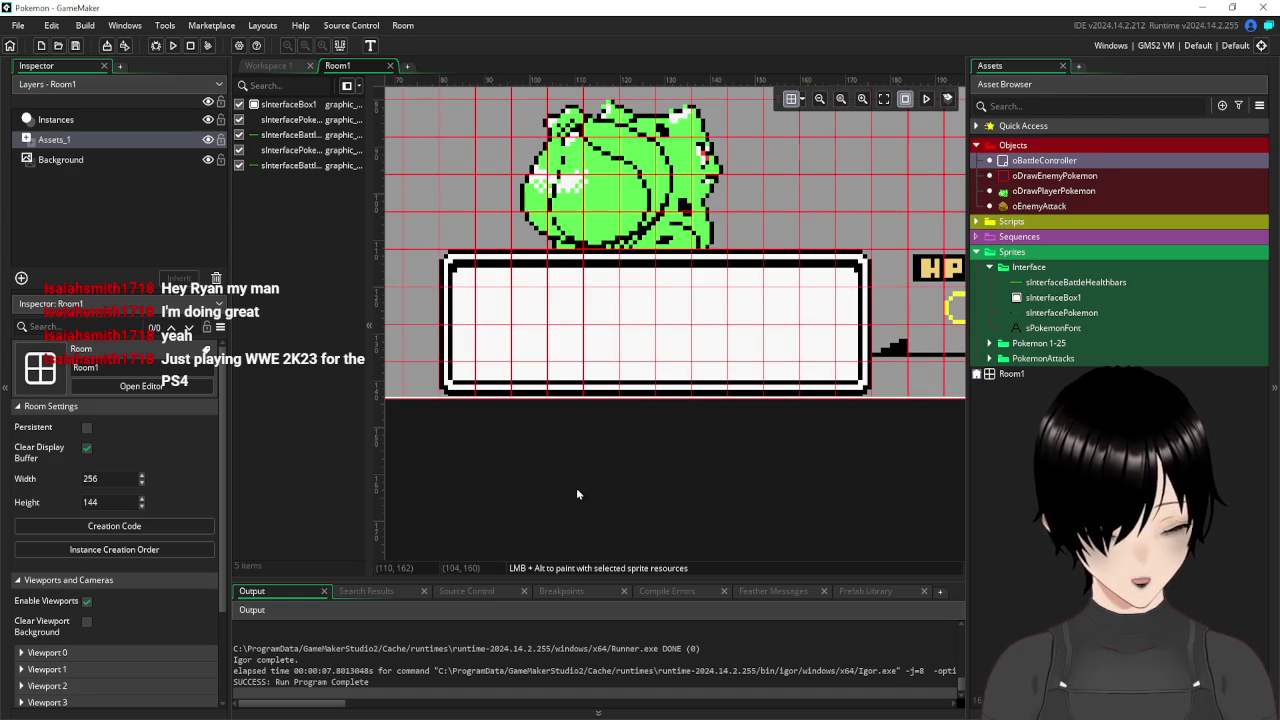
pyautogui.scroll(2, 487, 449)
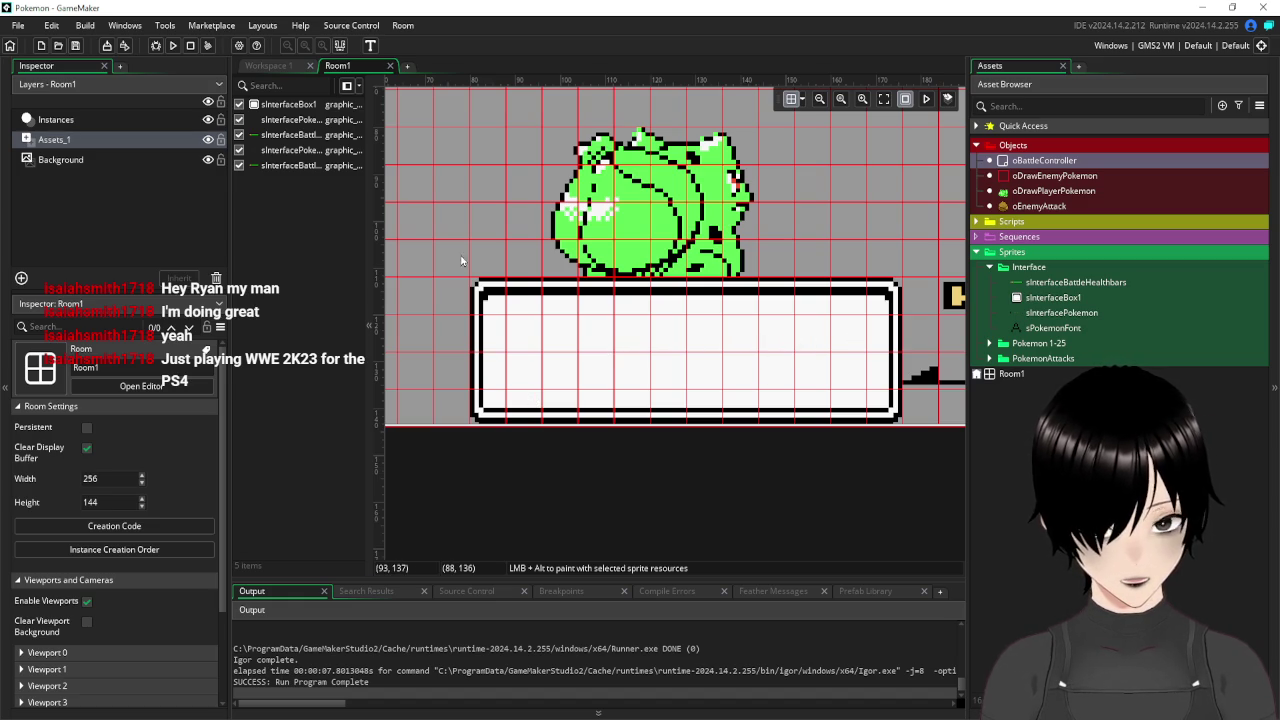
pyautogui.click(264, 67)
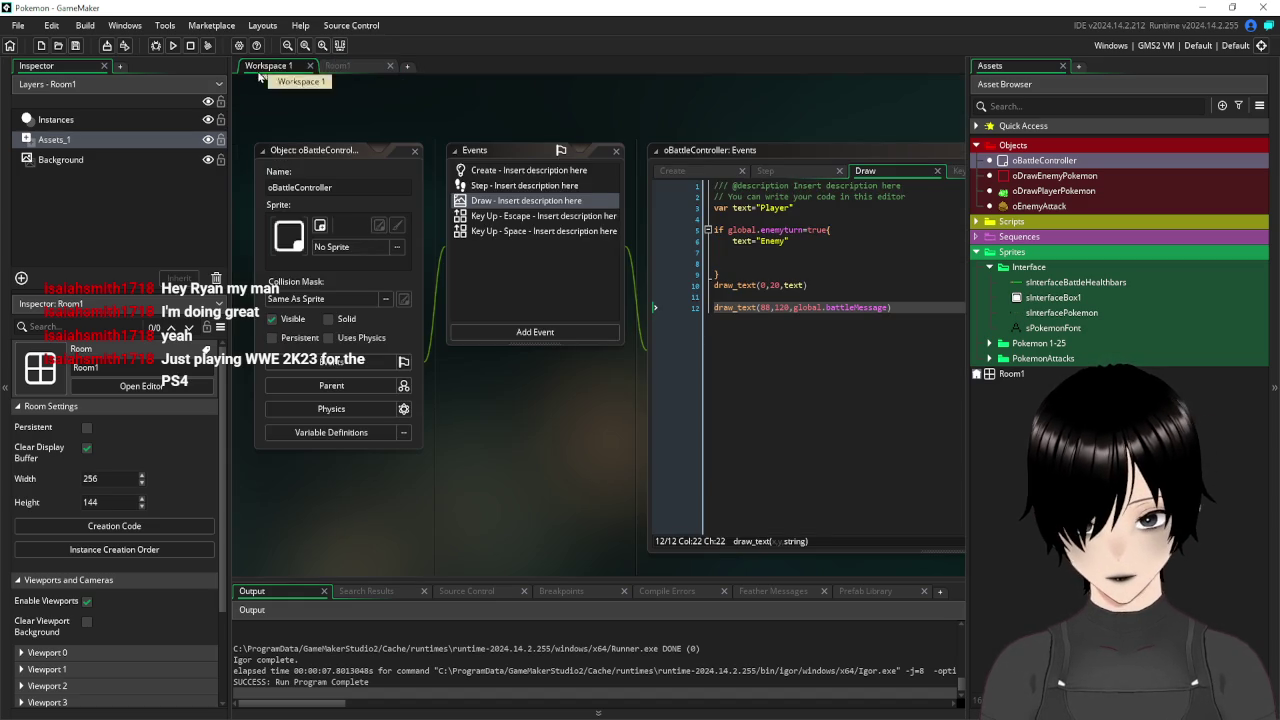
# Change line 12 to draw_text_ext(88,120,global.battleMessage,8,0), then view Room1.
pyautogui.click(756, 307)
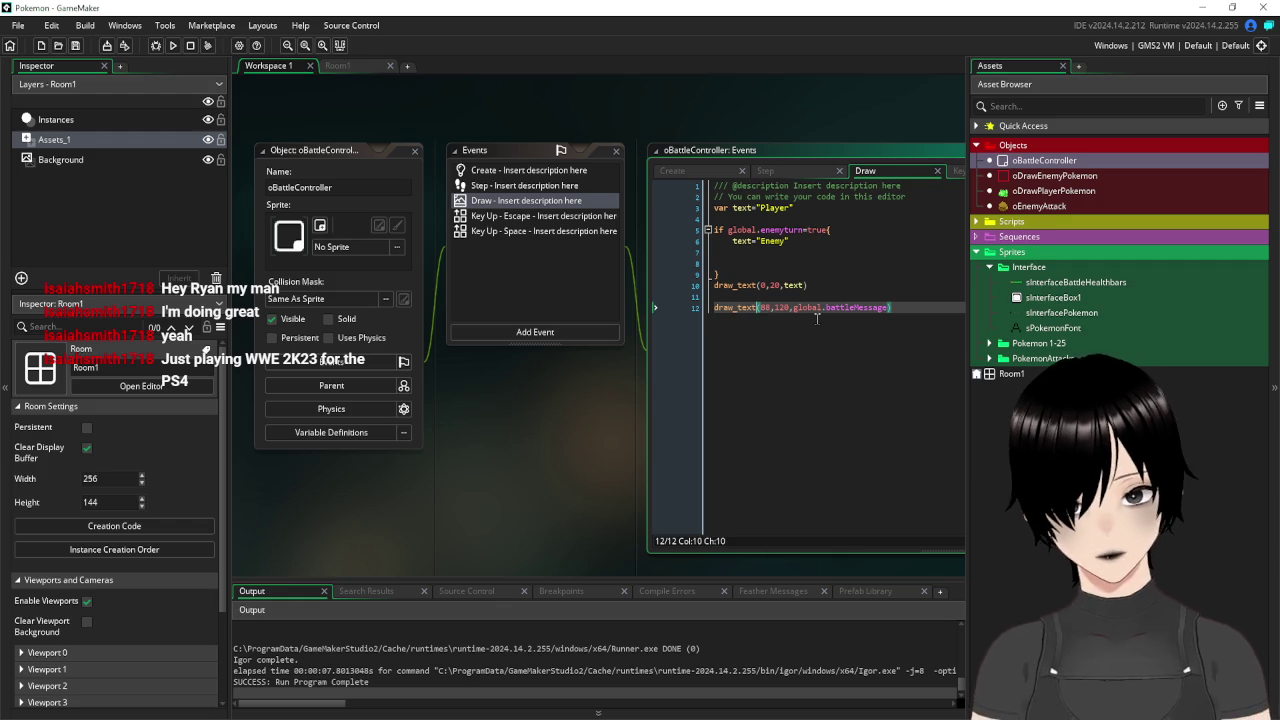
pyautogui.write('_ex')
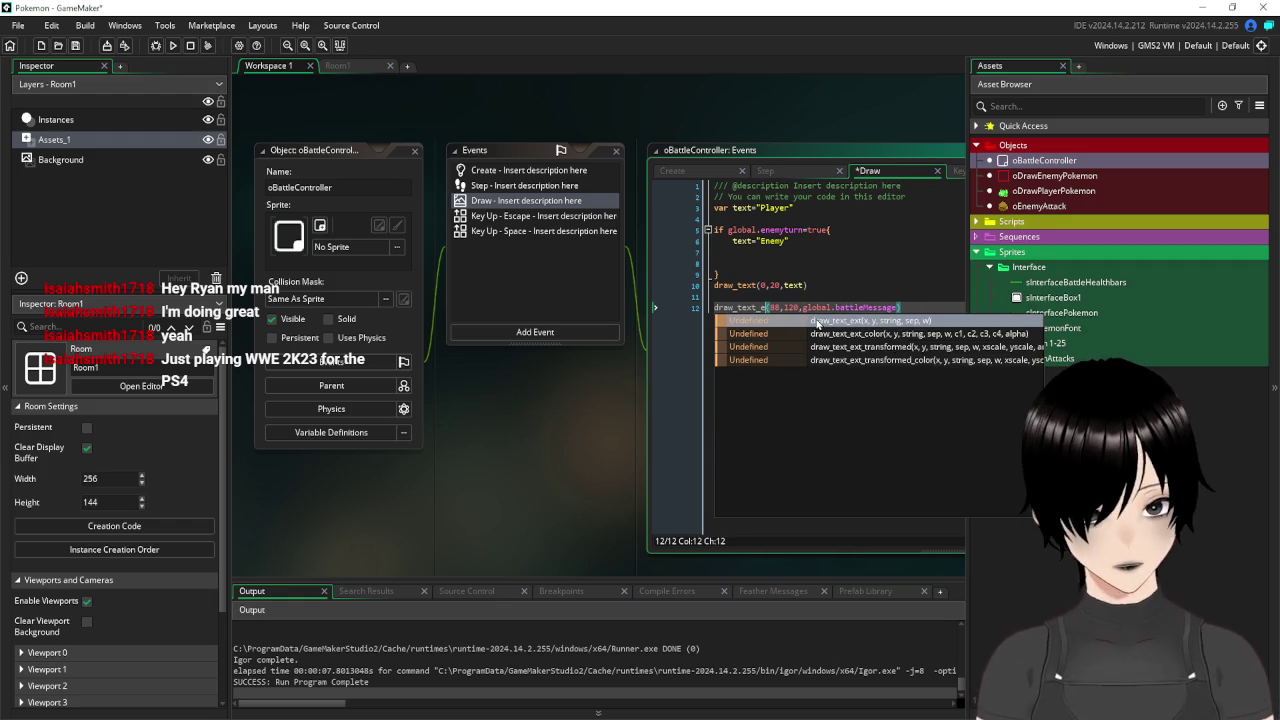
pyautogui.write('t')
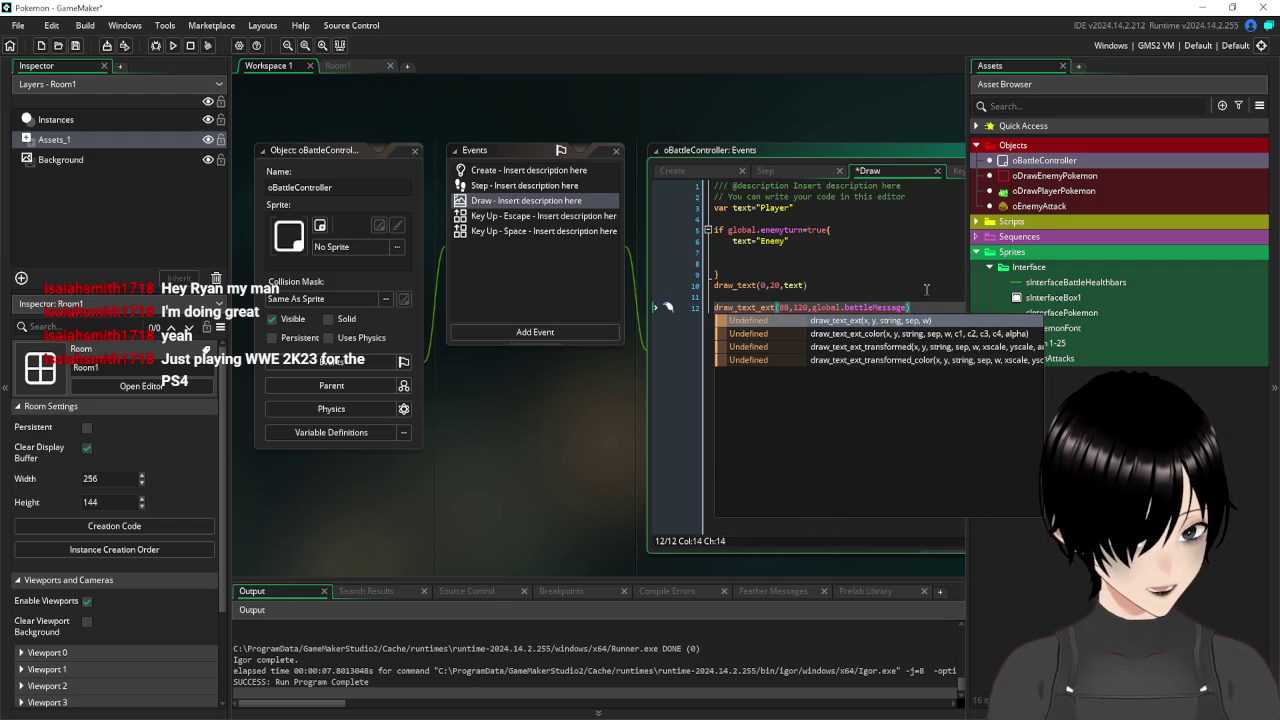
pyautogui.click(910, 307)
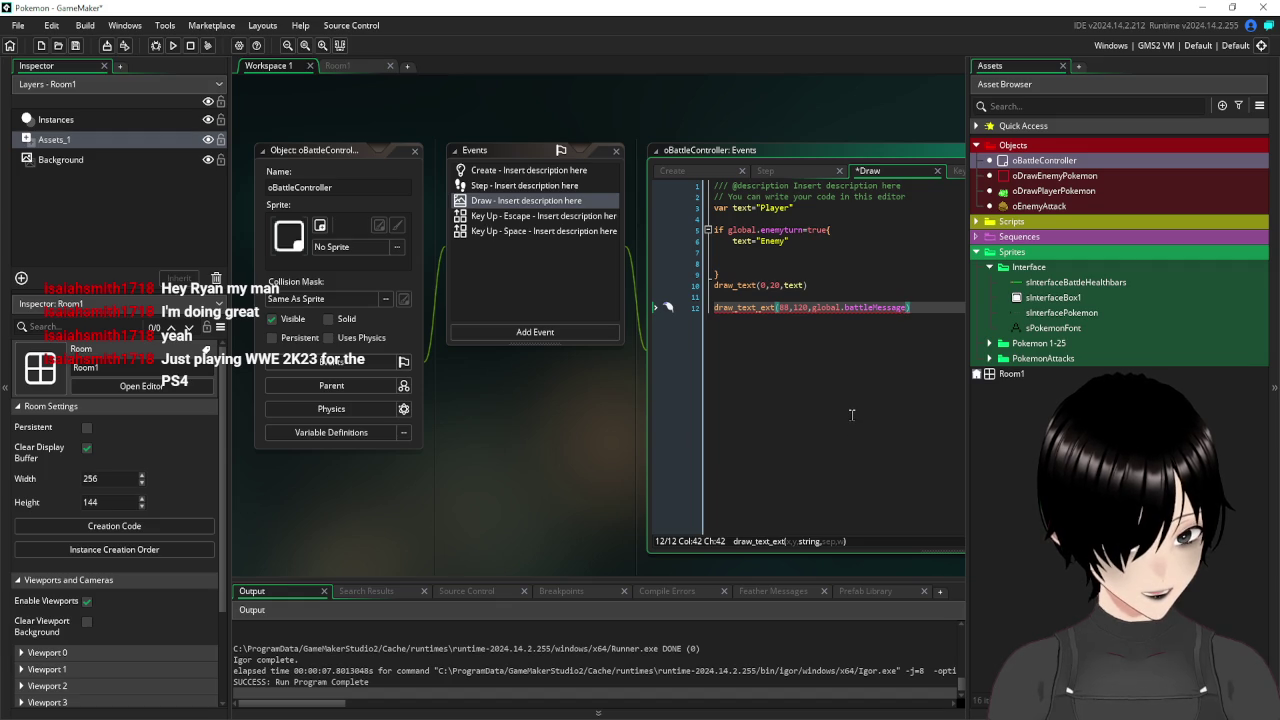
pyautogui.write(',8')
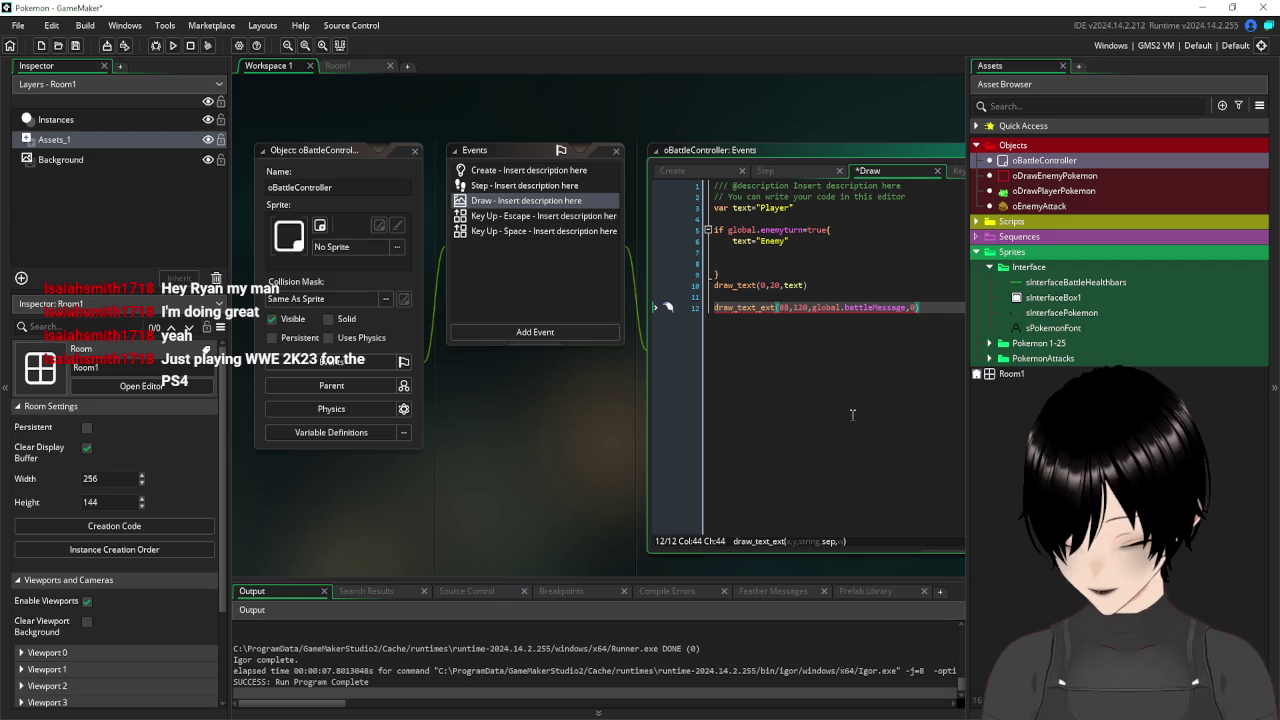
pyautogui.write(',')
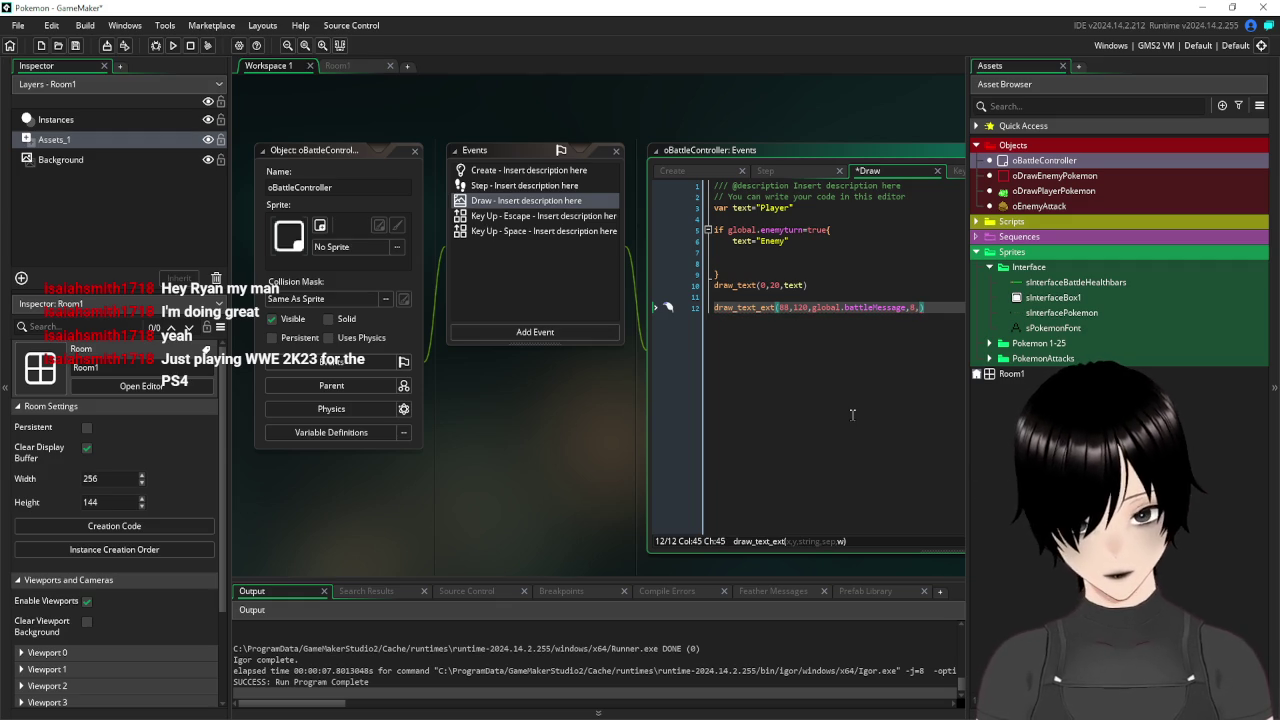
pyautogui.write('9')
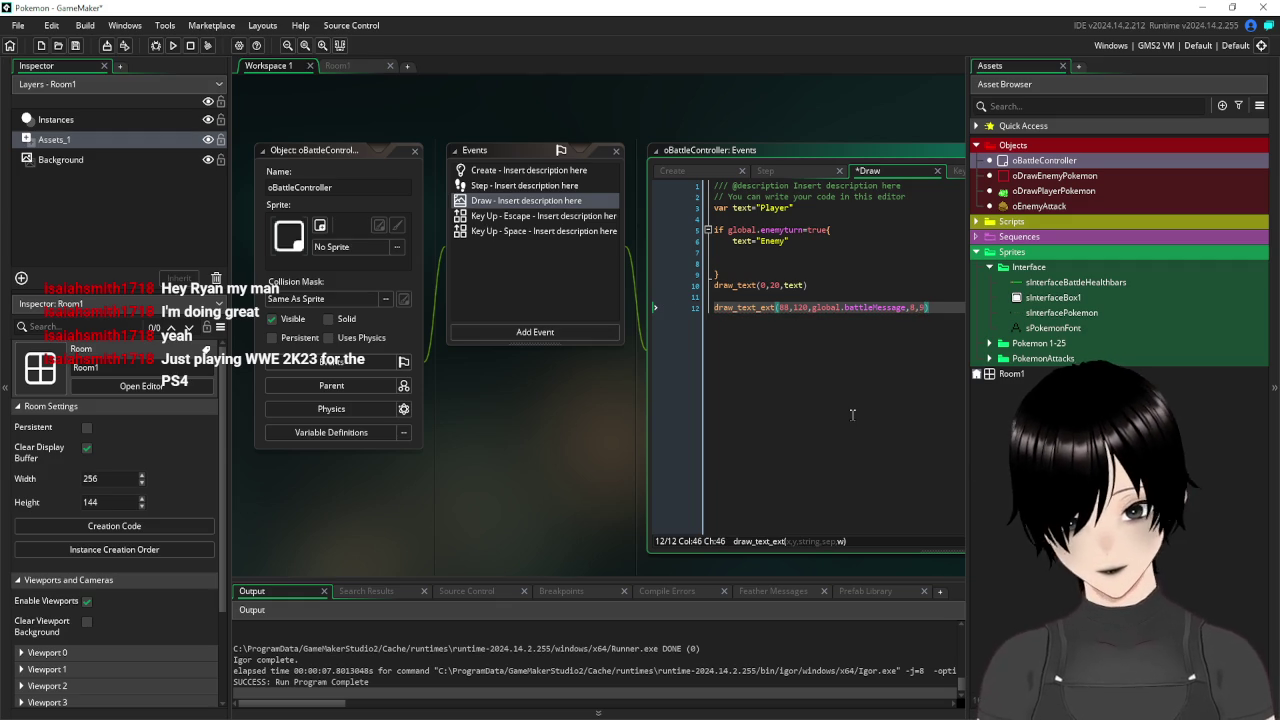
pyautogui.click(849, 307)
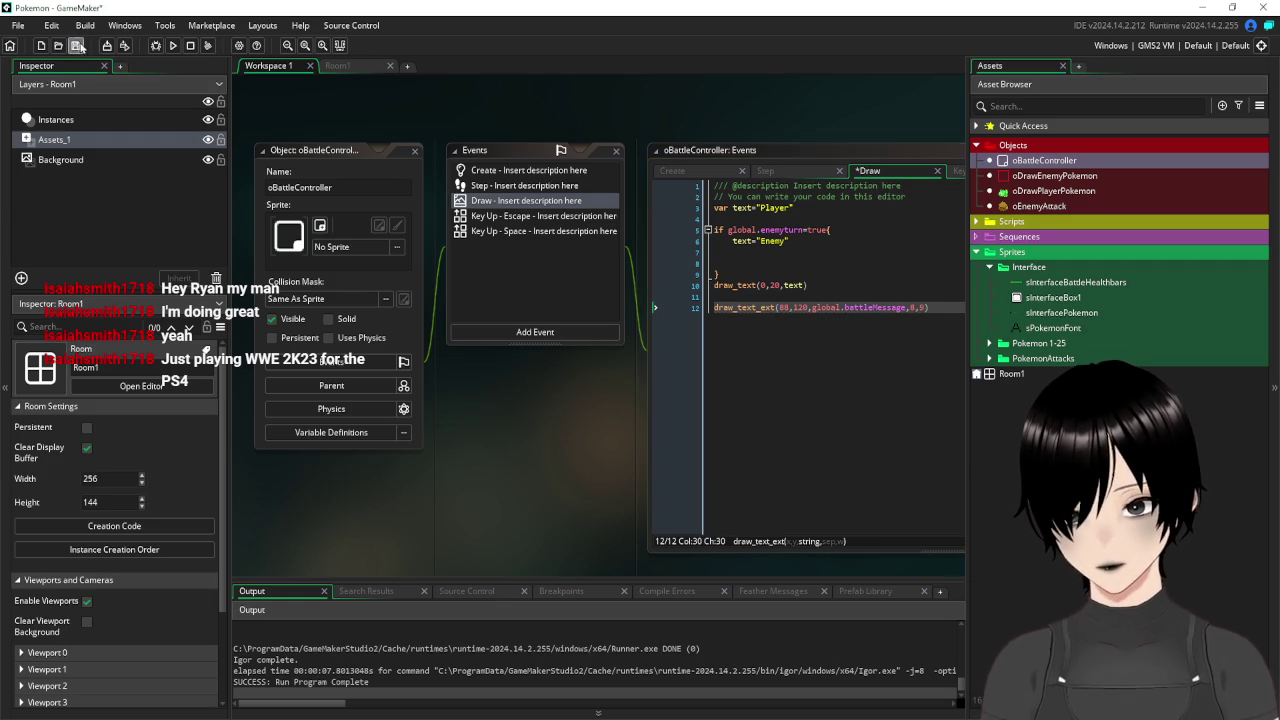
pyautogui.click(337, 65)
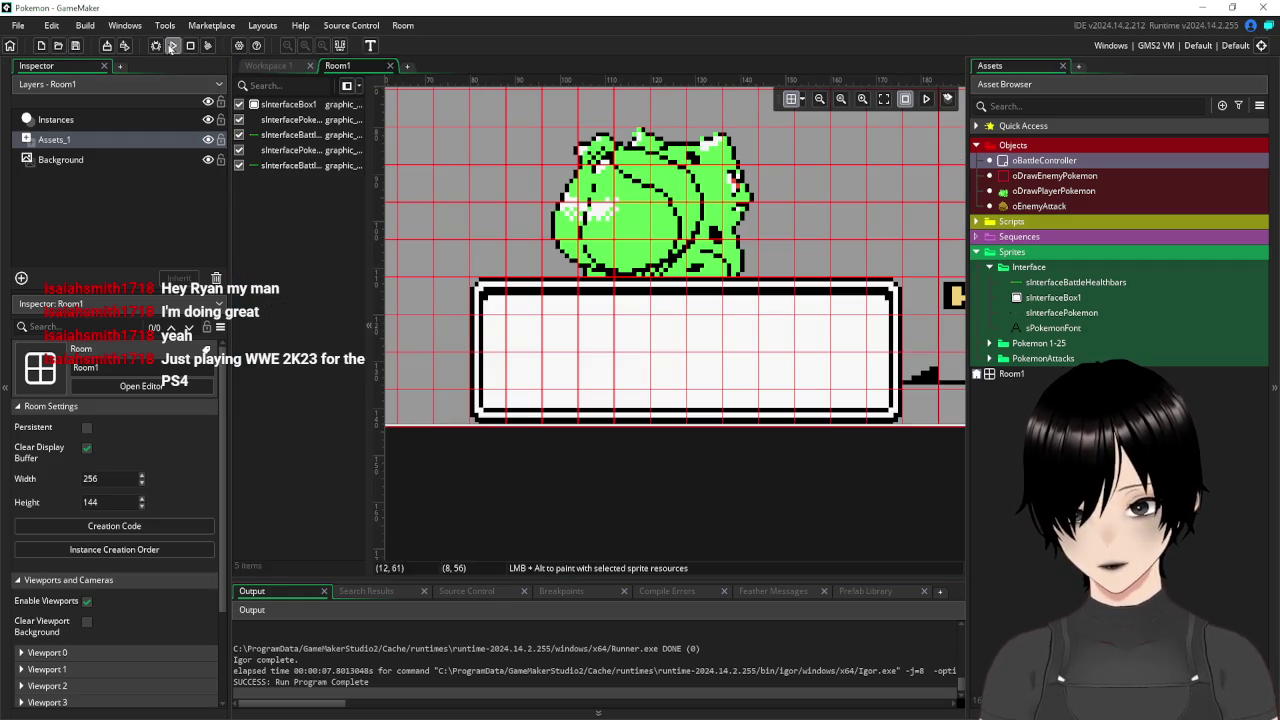
# Test-run the game, see 'Enemy used' wrap one word per line, and return to the Draw code.
pyautogui.click(171, 47)
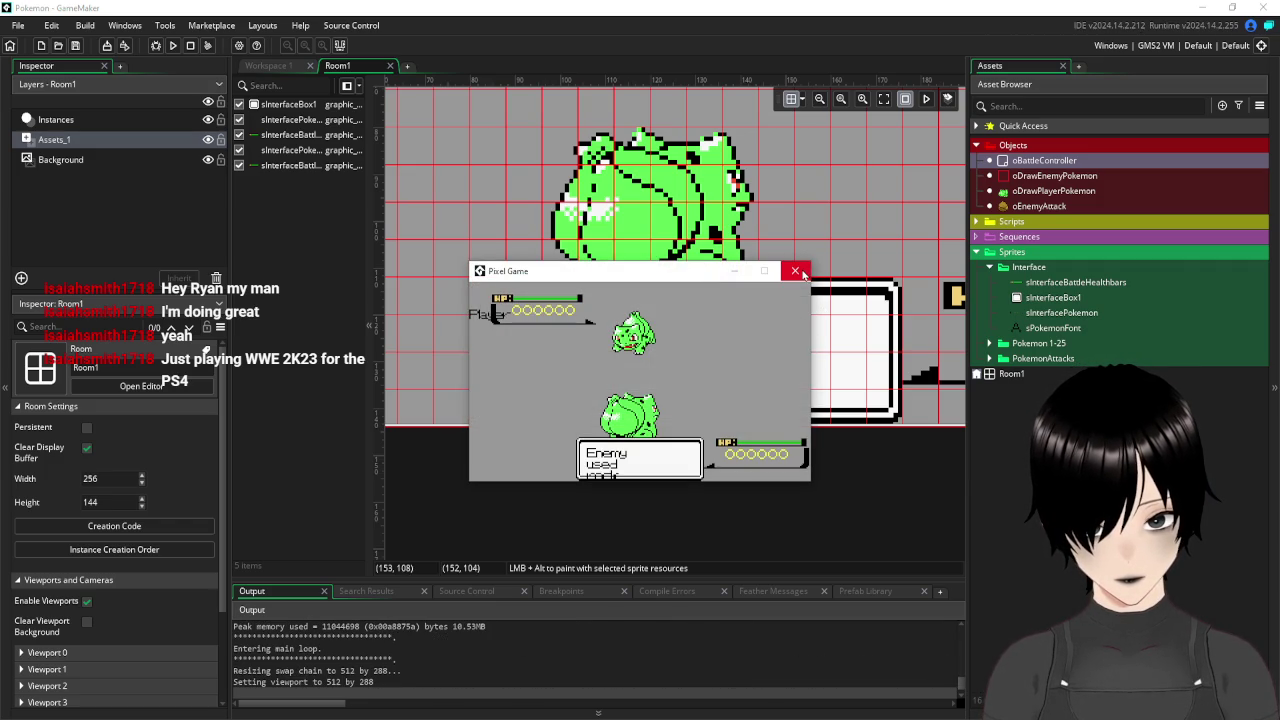
pyautogui.click(797, 271)
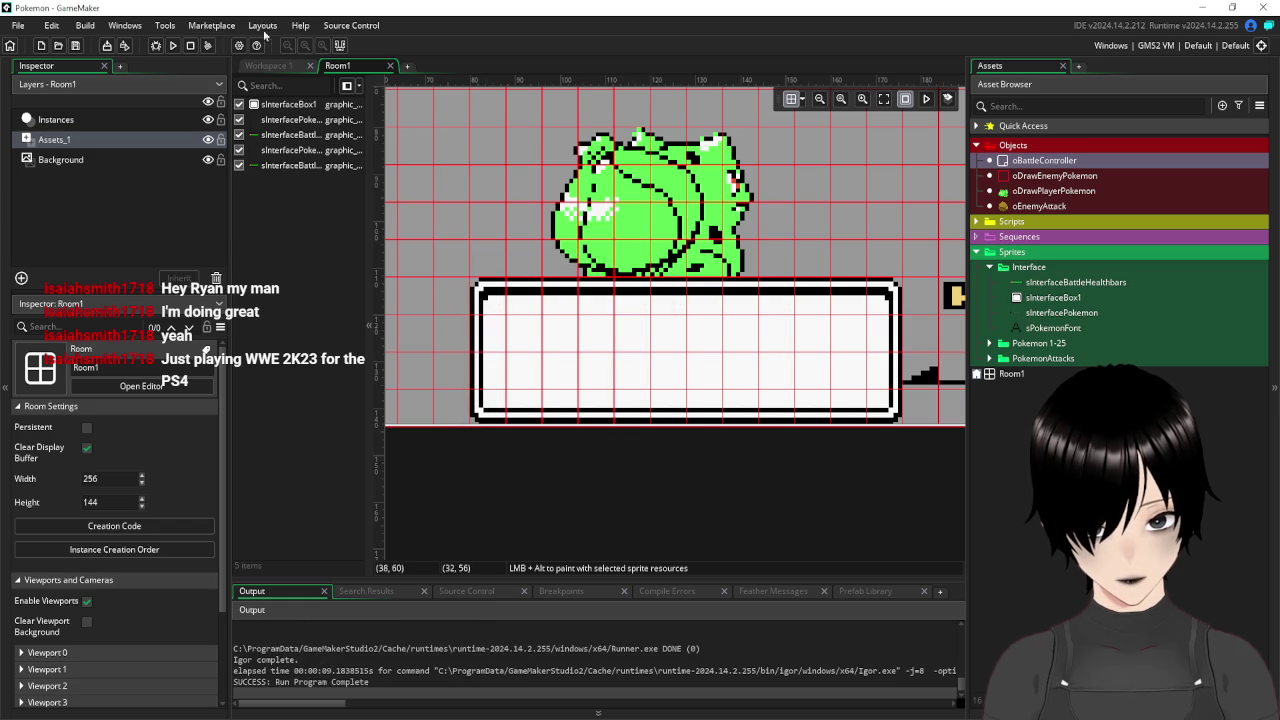
pyautogui.click(272, 66)
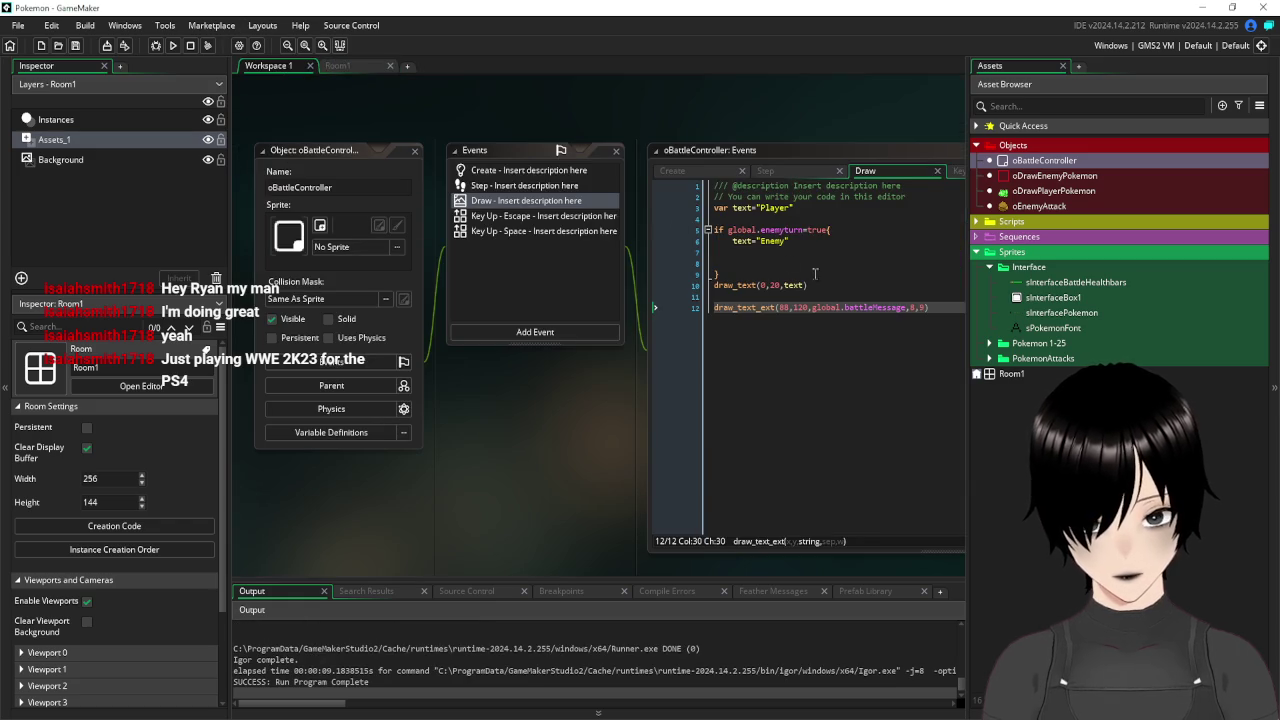
# Set line 12's draw_text_ext arguments to 9, 9*8 and save the Draw event.
pyautogui.click(912, 308)
pyautogui.write('0,')
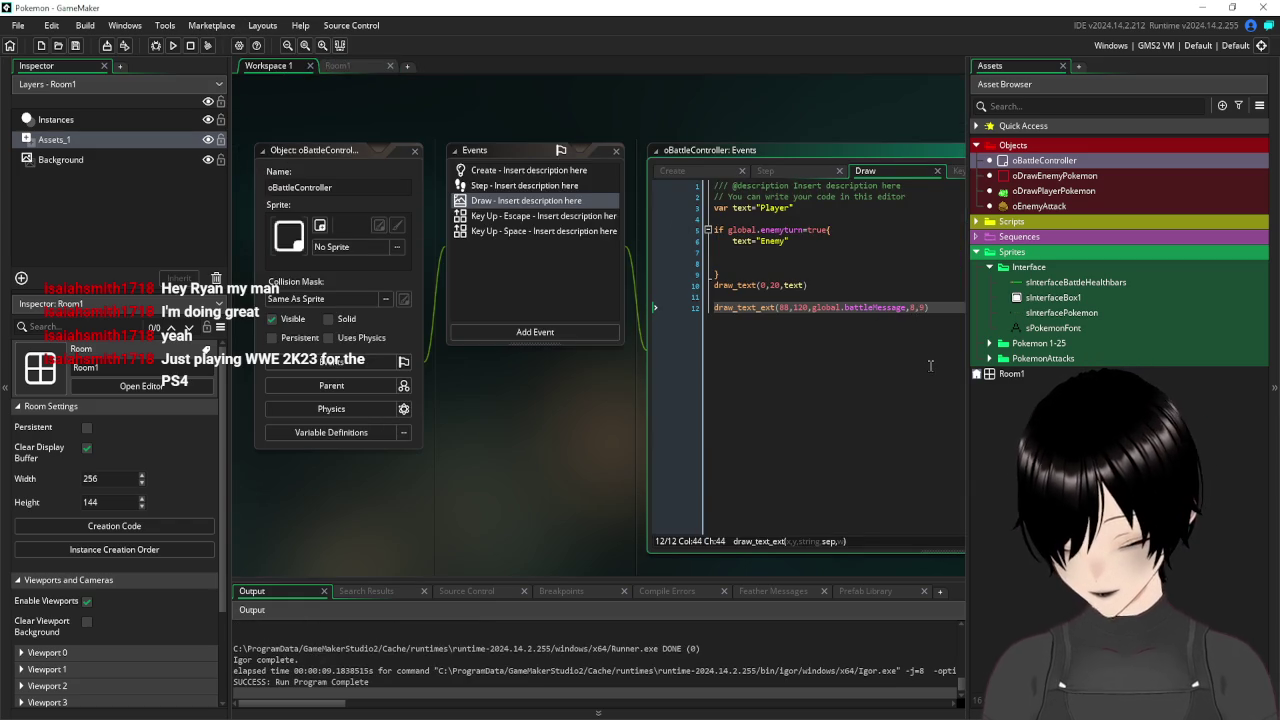
pyautogui.write('9')
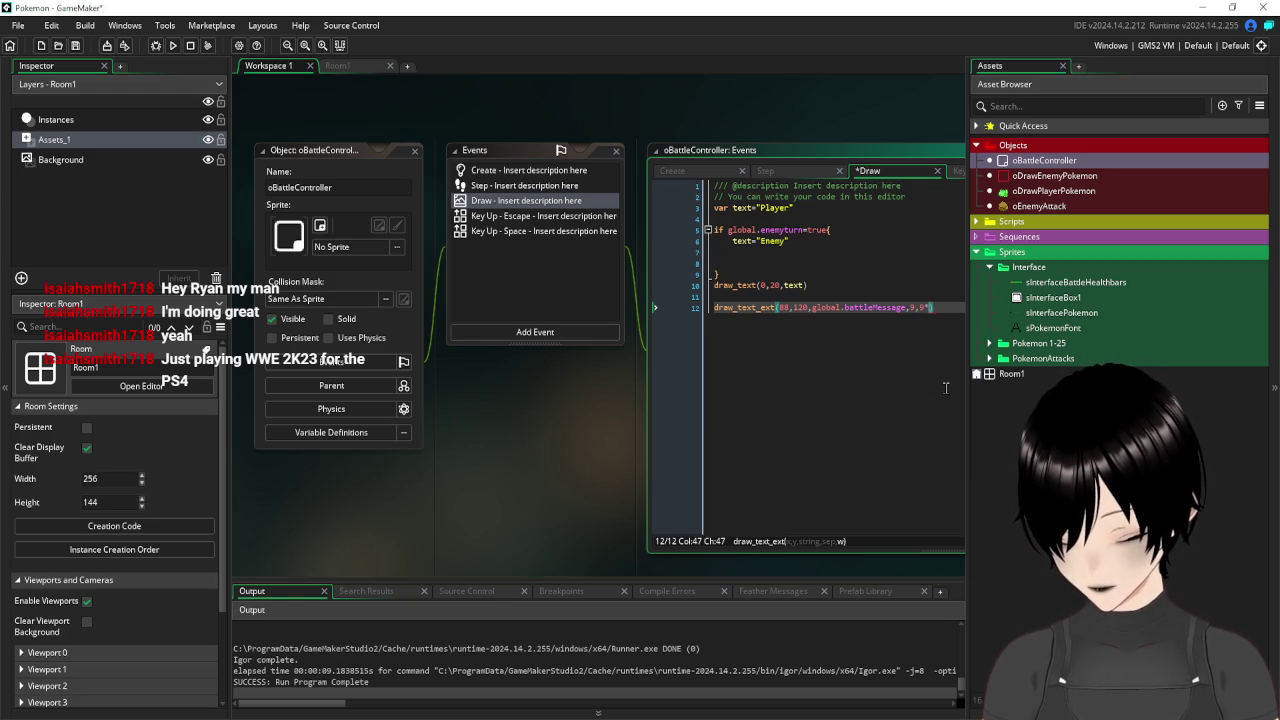
pyautogui.write('8')
pyautogui.click(849, 307)
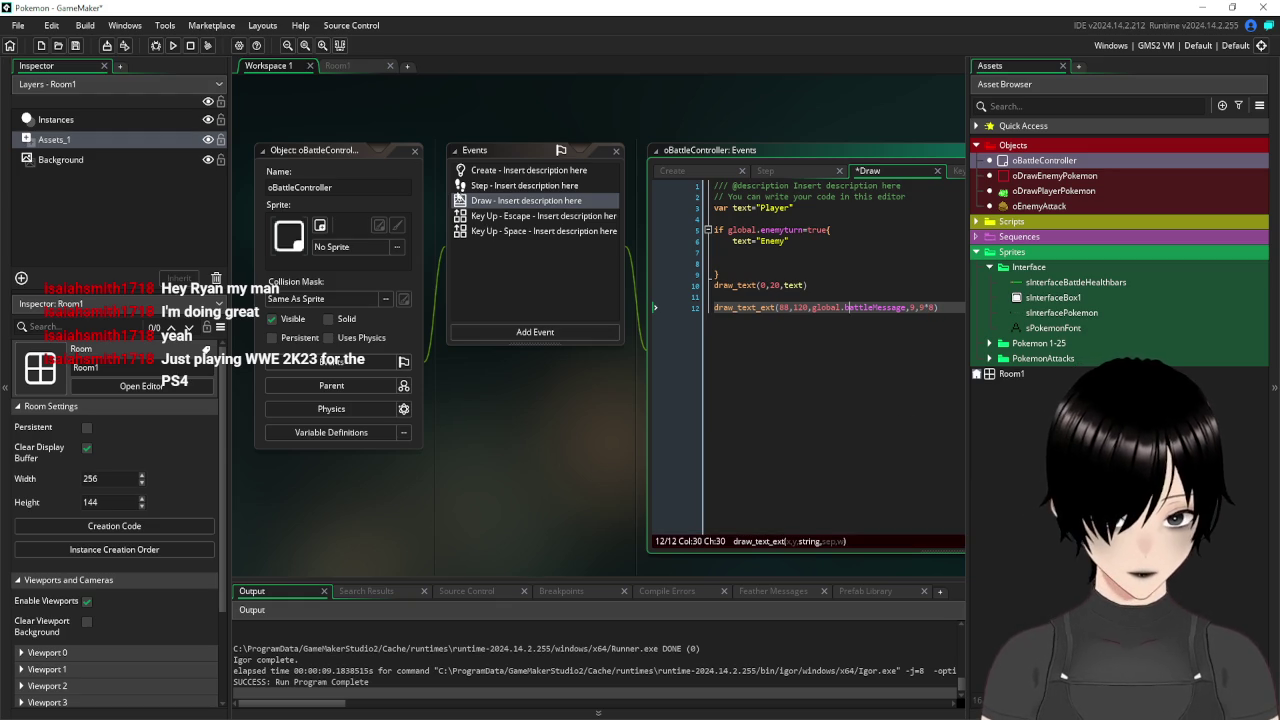
pyautogui.click(76, 47)
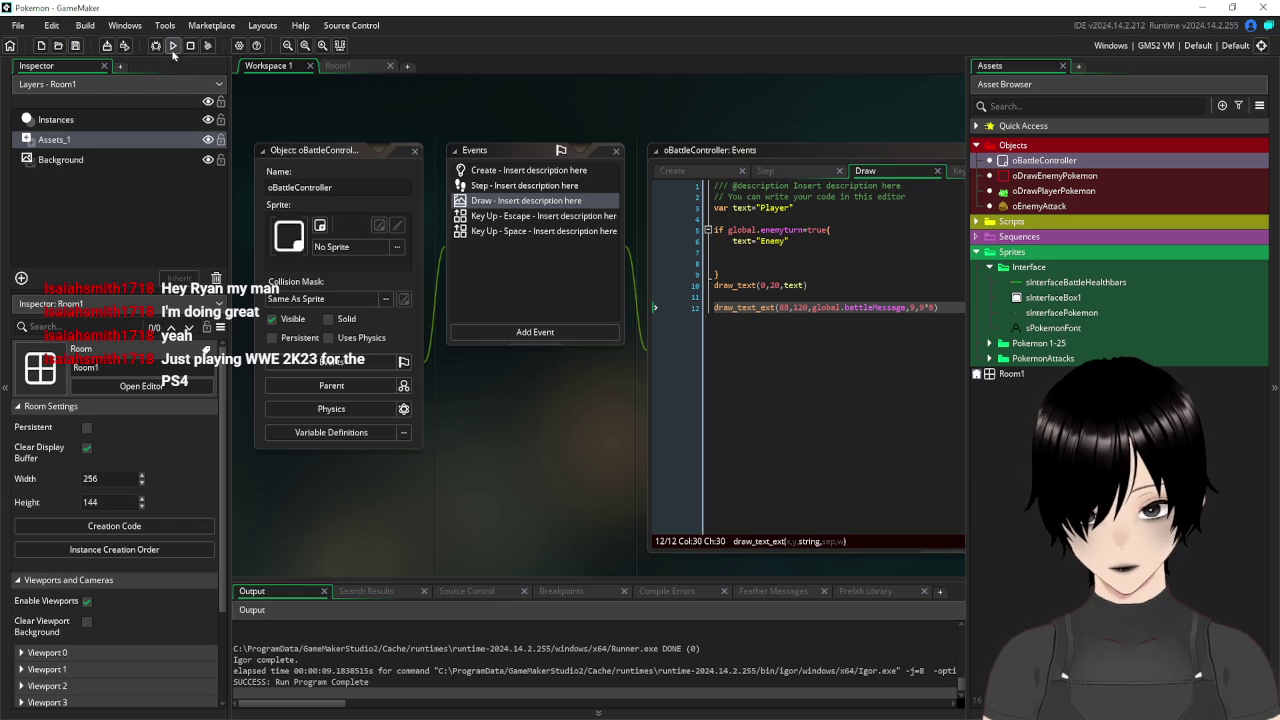
# Run the game and advance to confirm 'Enemy used rock smash' wraps onto two lines.
pyautogui.click(172, 46)
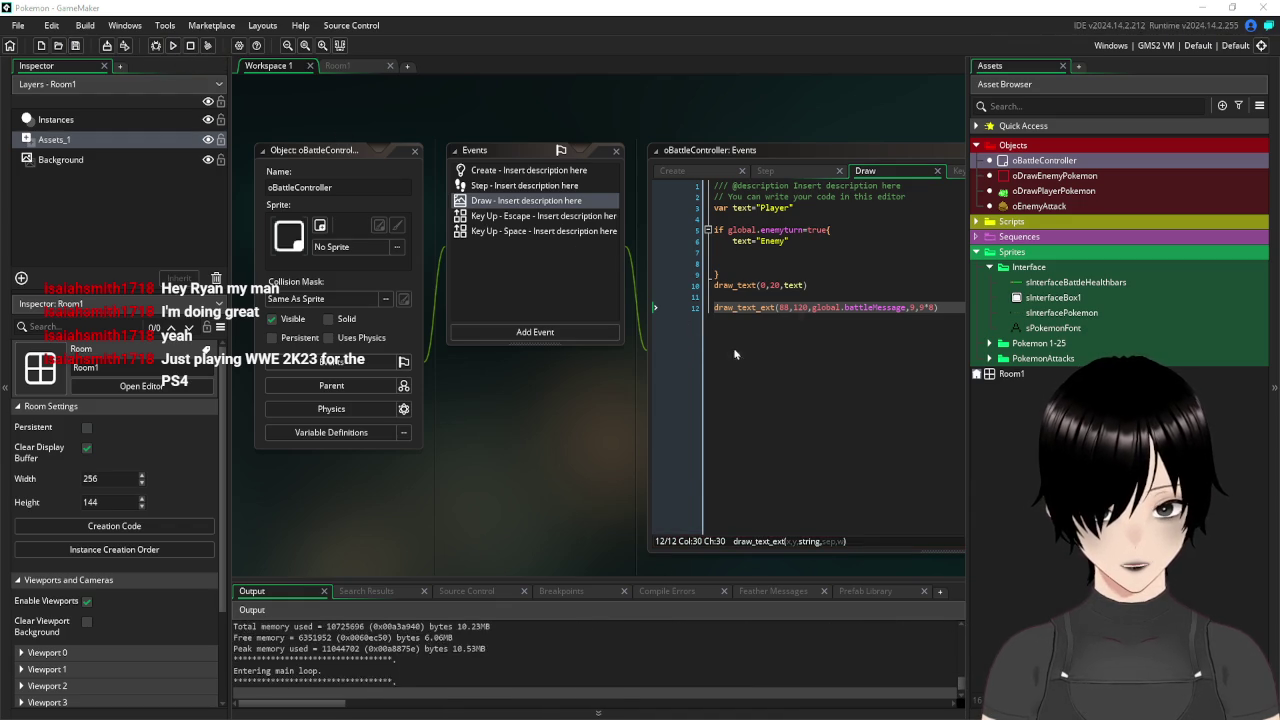
pyautogui.press('space')
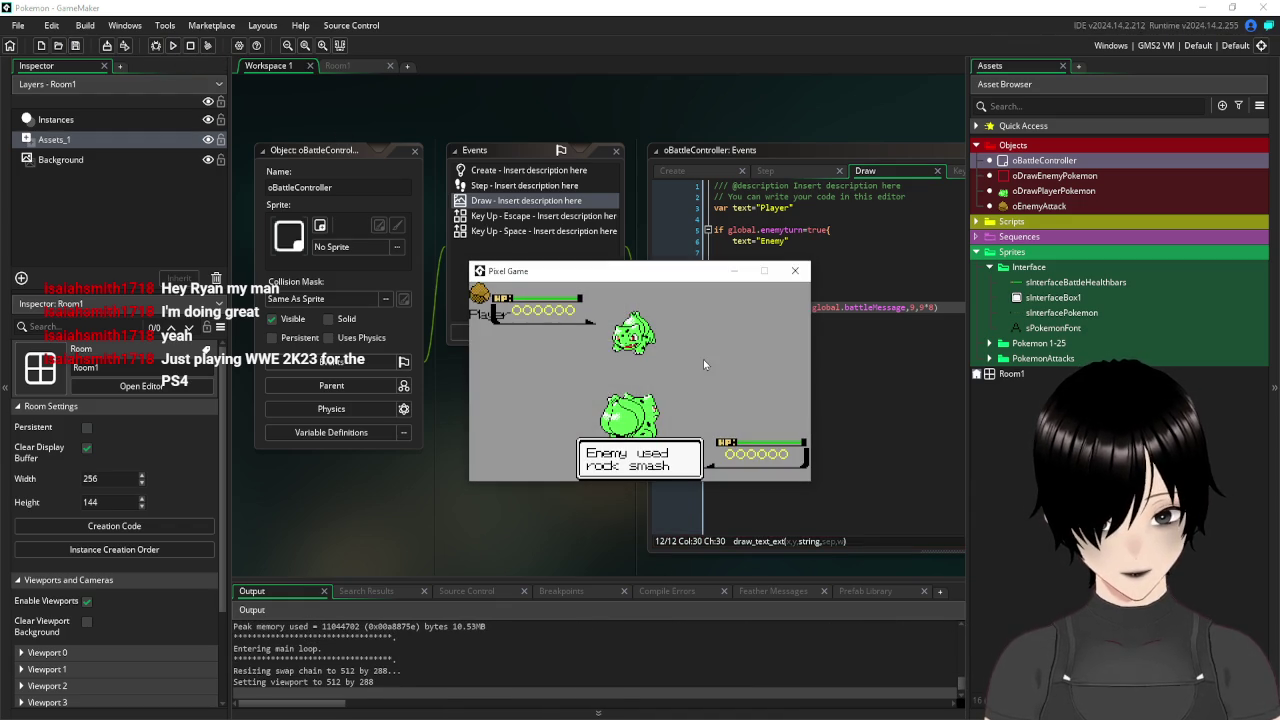
pyautogui.click(795, 271)
pyautogui.doubleClick(500, 171)
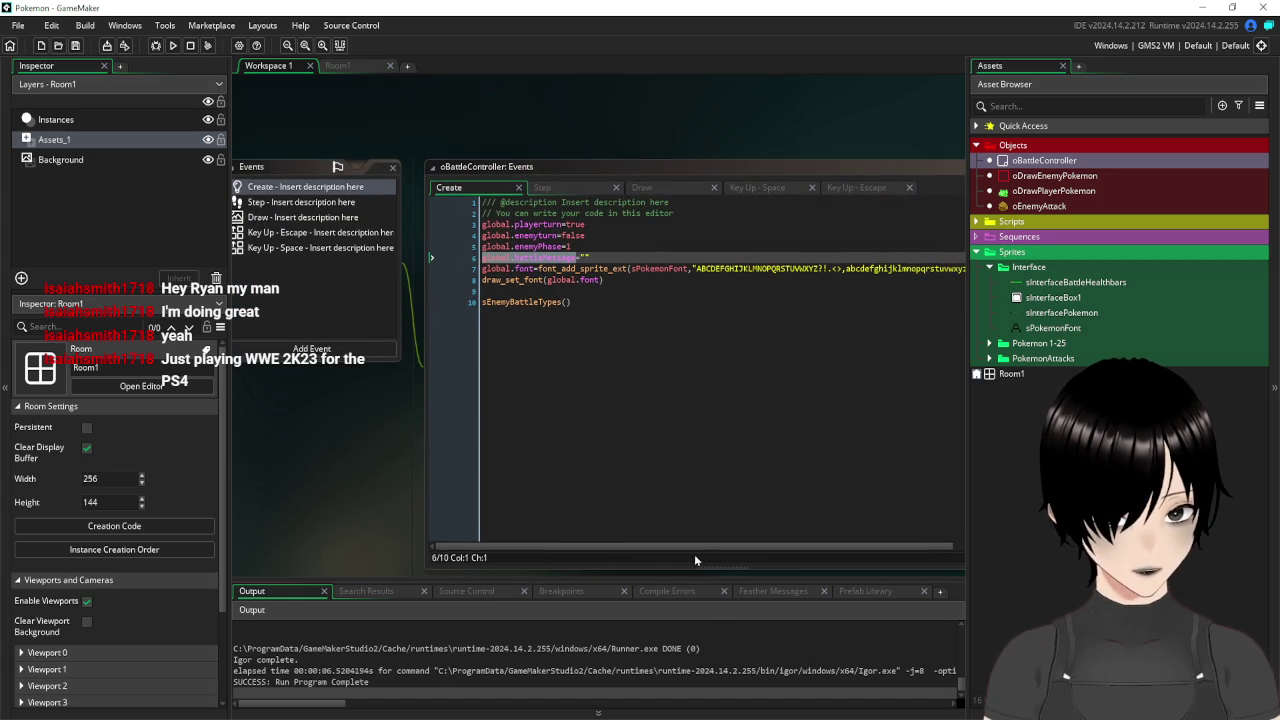
# Change font_add_sprite_ext's last argument to 1 in the Create event and save.
pyautogui.moveTo(689, 549); pyautogui.dragTo(760, 549)
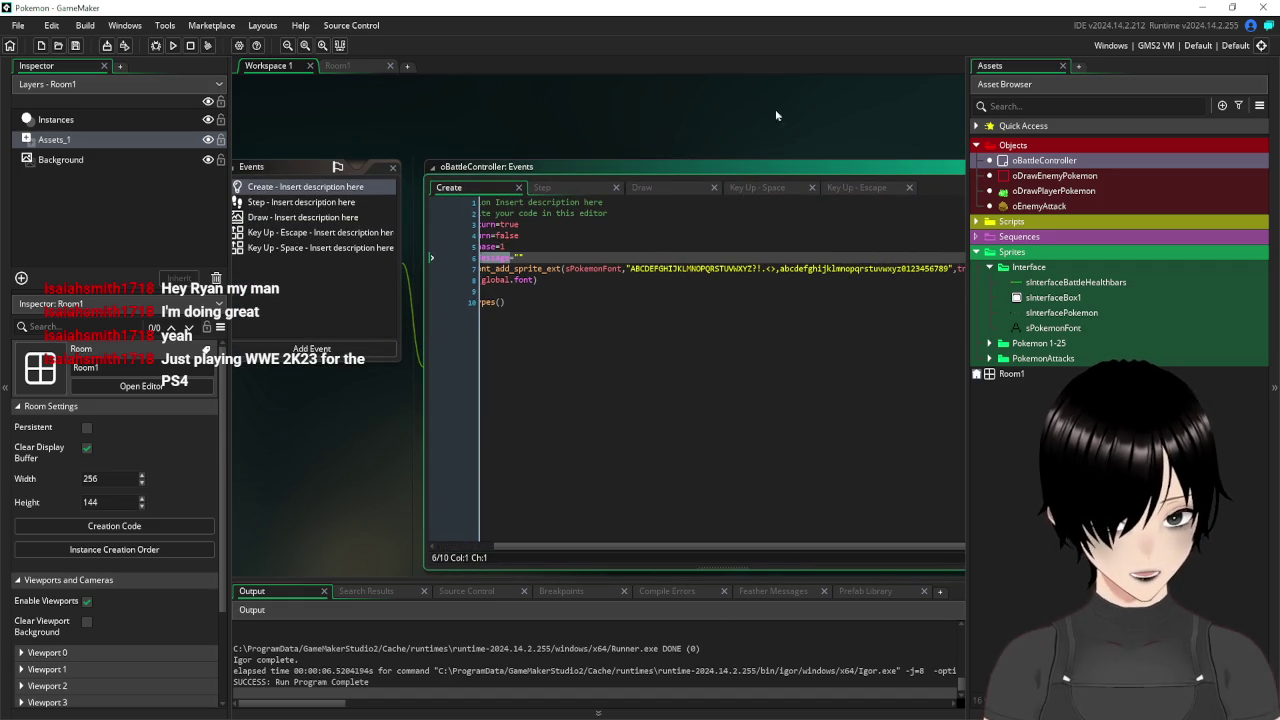
pyautogui.moveTo(775, 116); pyautogui.dragTo(615, 105)
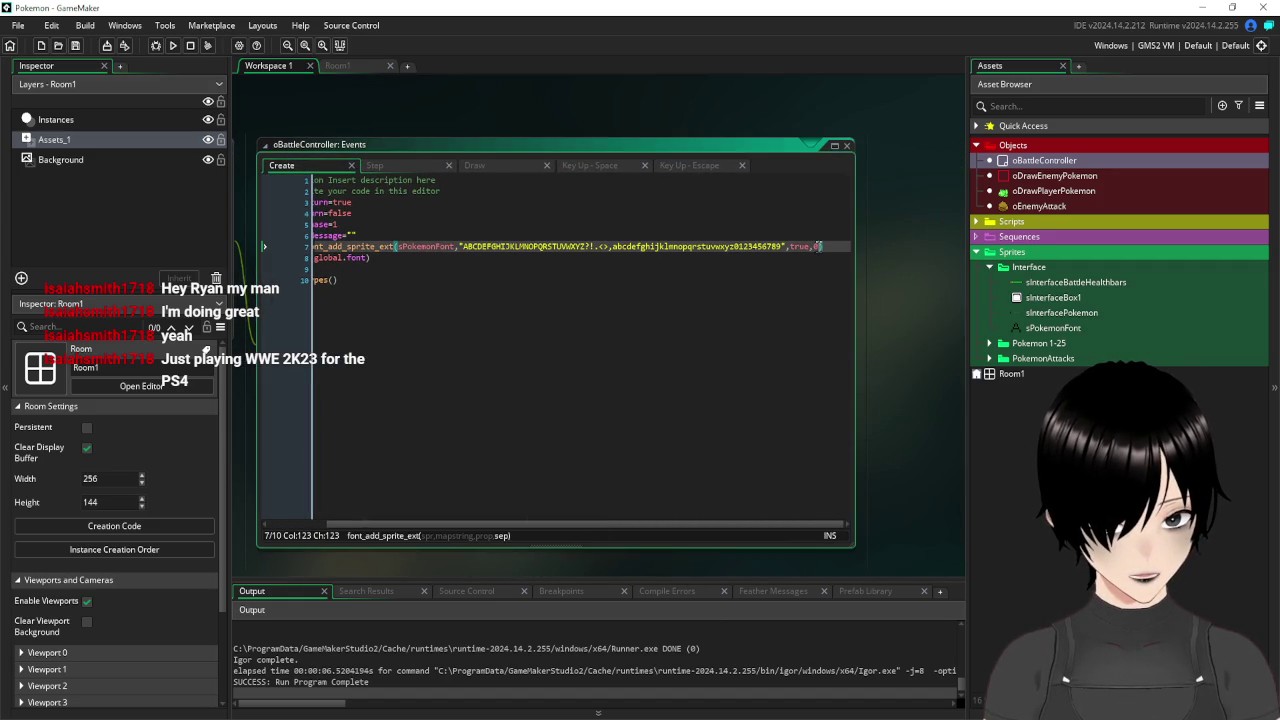
pyautogui.write('1')
pyautogui.click(339, 280)
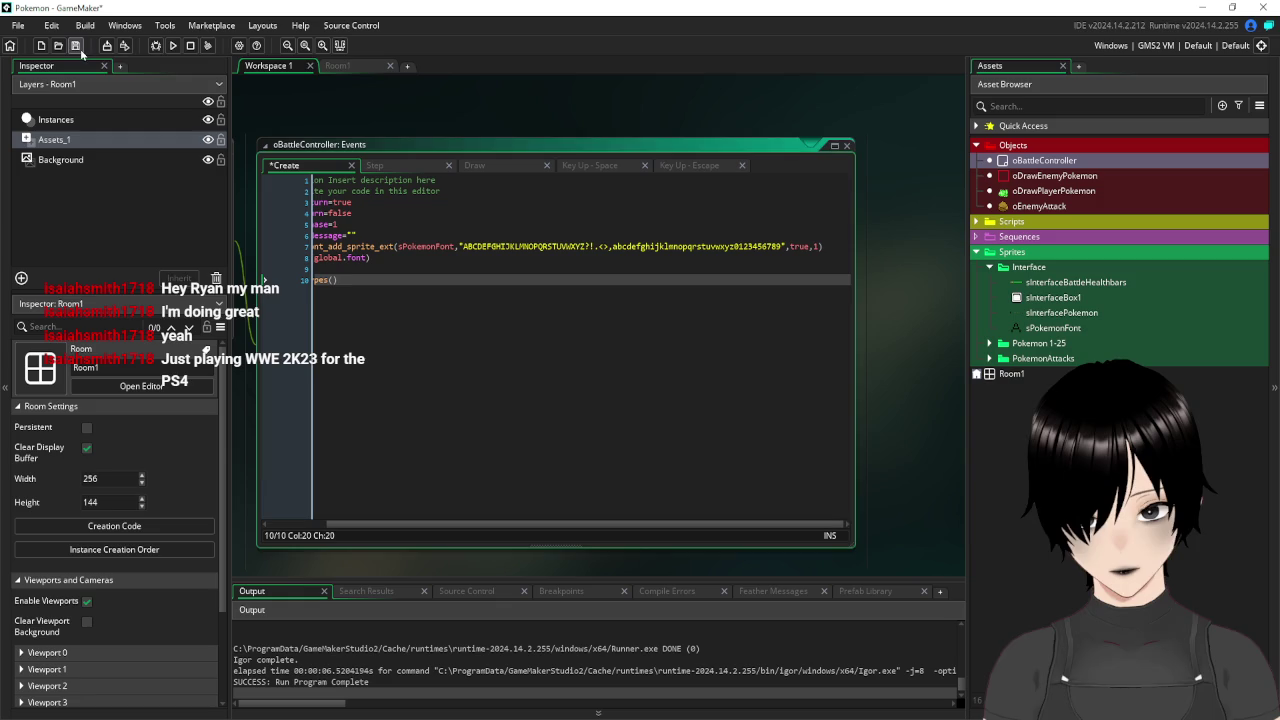
pyautogui.click(75, 45)
# Run the game to check the battle text spacing, then close the game and code editor.
pyautogui.click(172, 45)
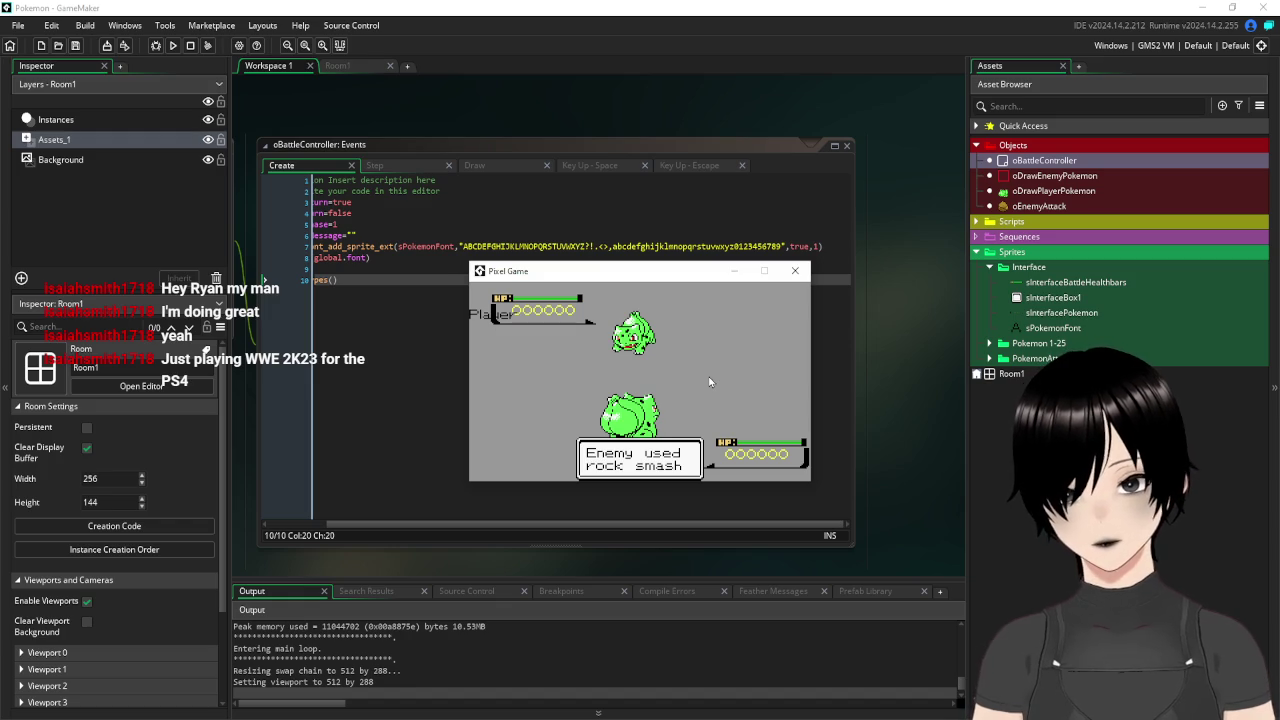
pyautogui.click(795, 270)
pyautogui.click(846, 146)
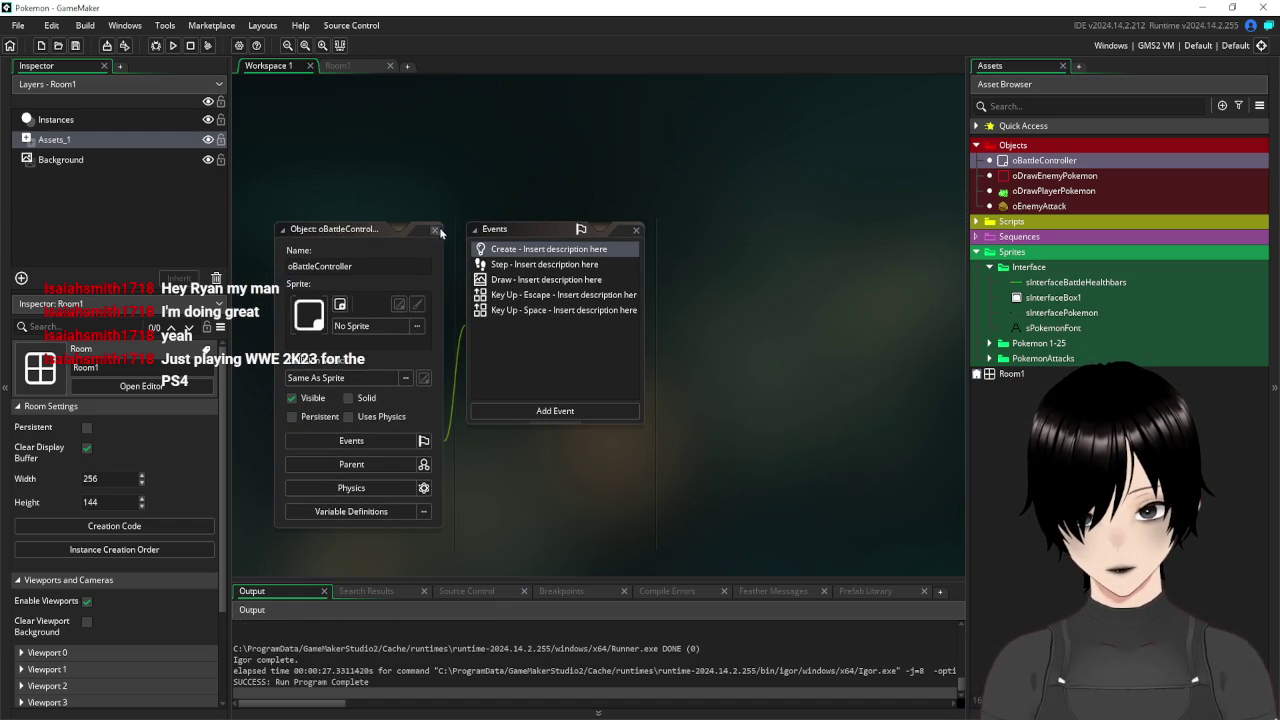
pyautogui.click(434, 229)
pyautogui.click(340, 65)
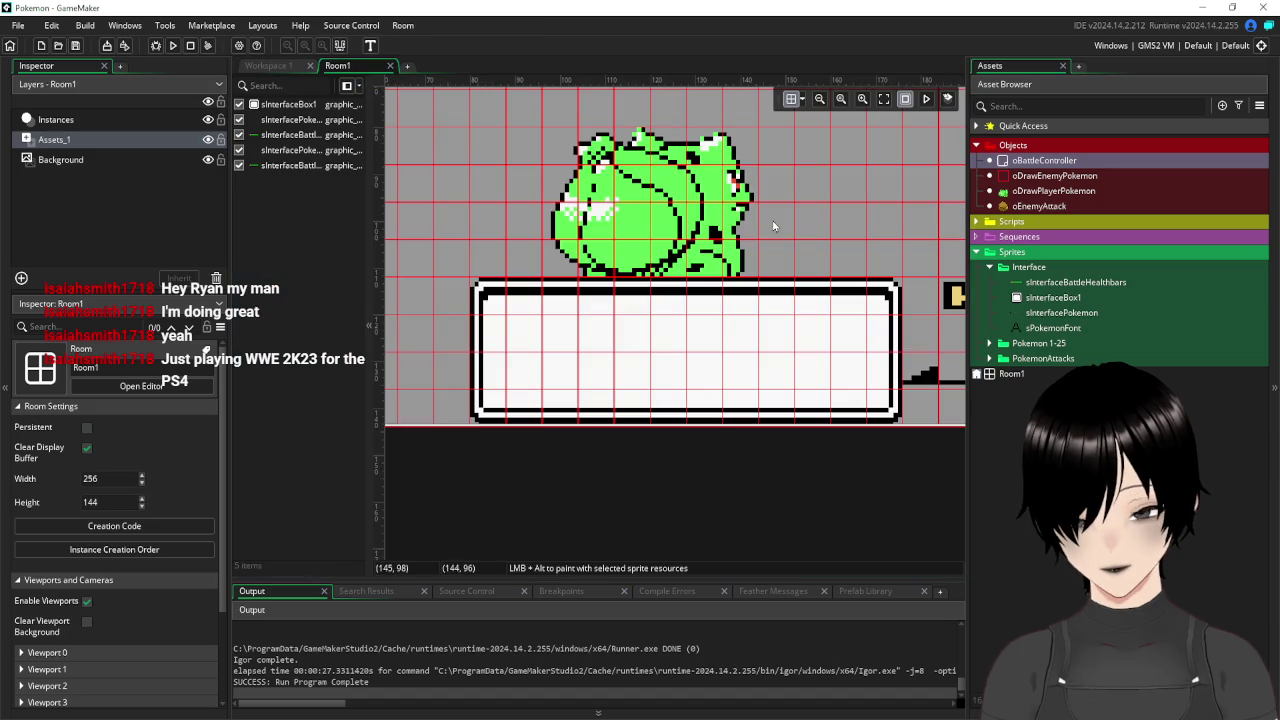
pyautogui.scroll(-2, 490, 195)
pyautogui.moveTo(483, 192)
pyautogui.mouseDown()
pyautogui.moveTo(510, 187)
pyautogui.moveTo(622, 247)
pyautogui.moveTo(571, 207)
pyautogui.mouseUp()
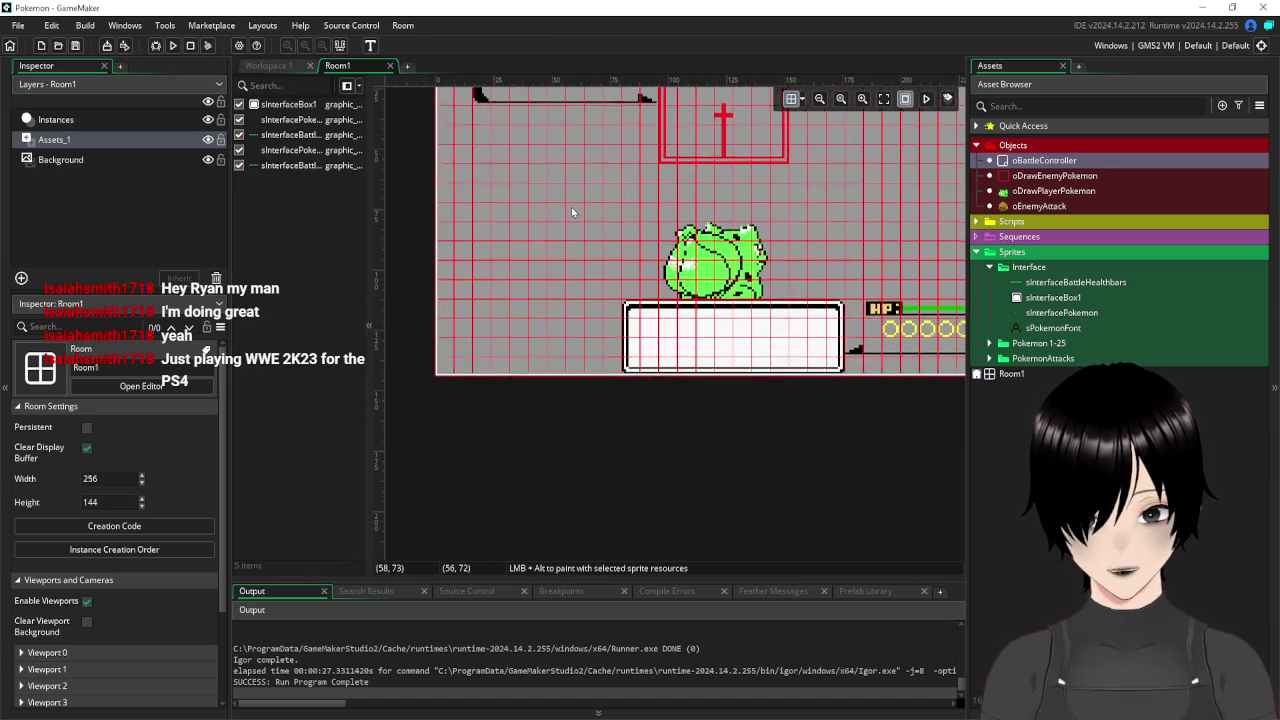
pyautogui.click(990, 267)
pyautogui.rightClick(1018, 146)
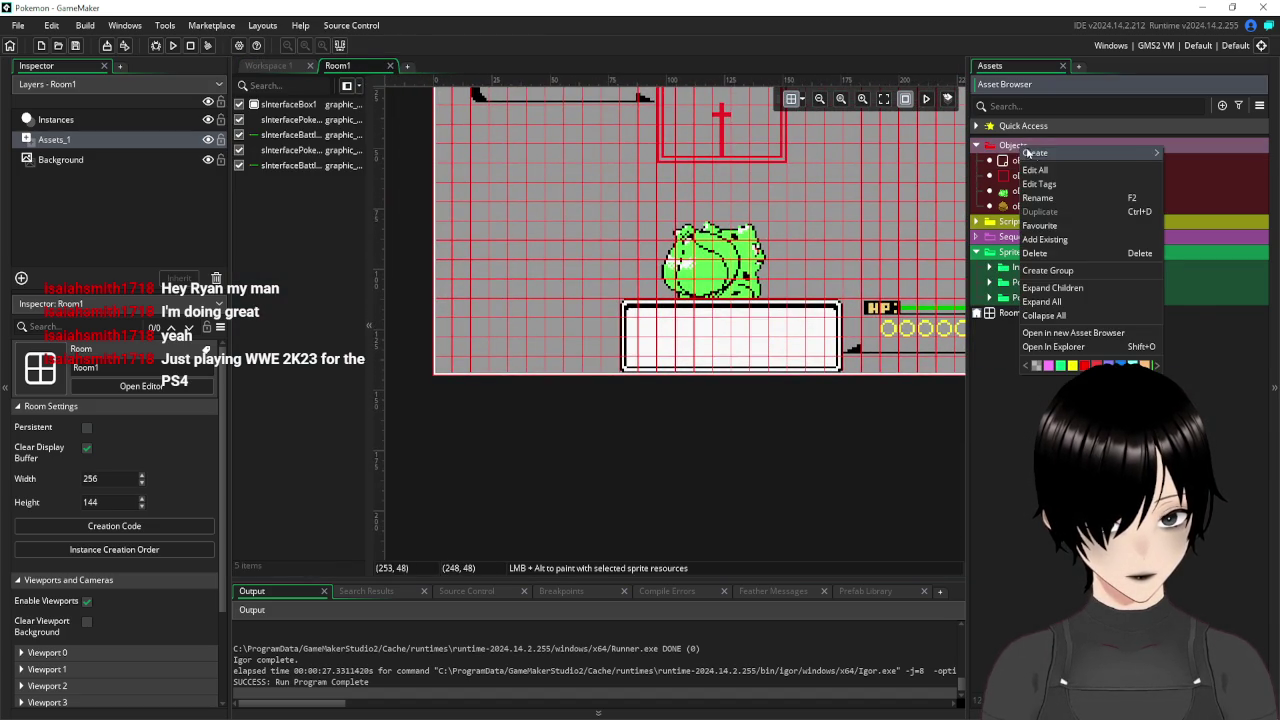
pyautogui.click(1096, 274)
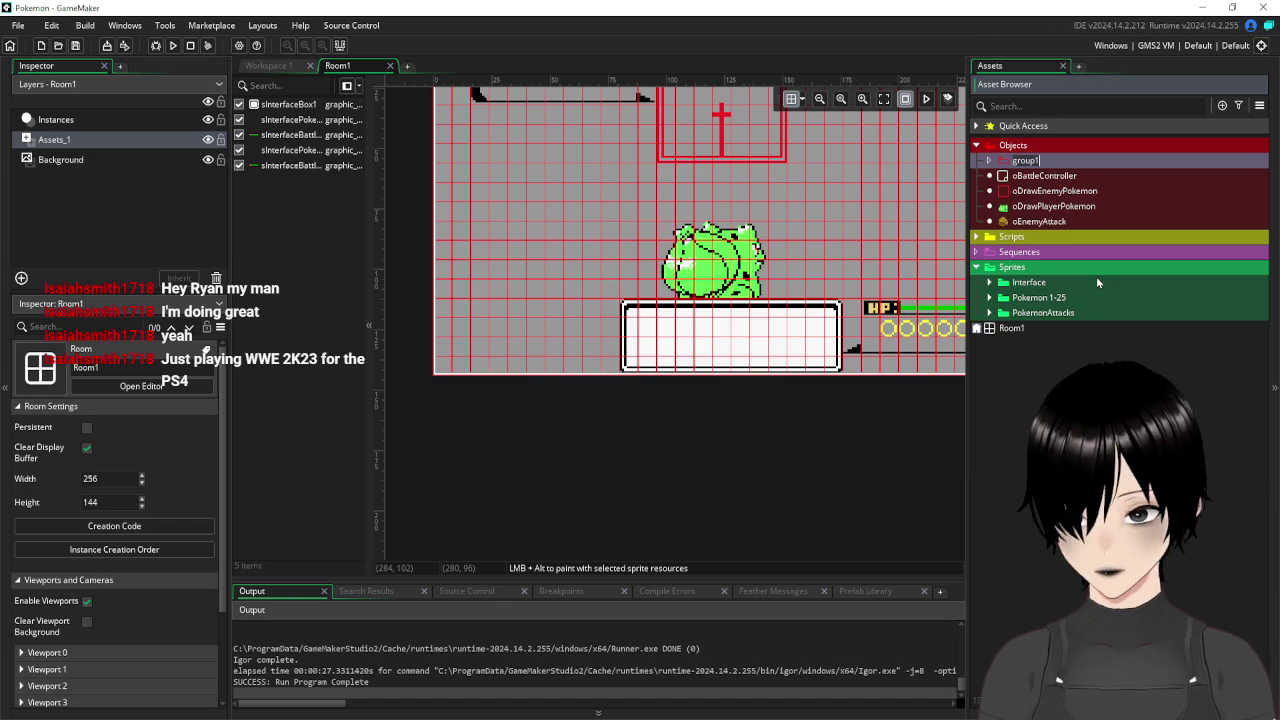
pyautogui.write('Battle')
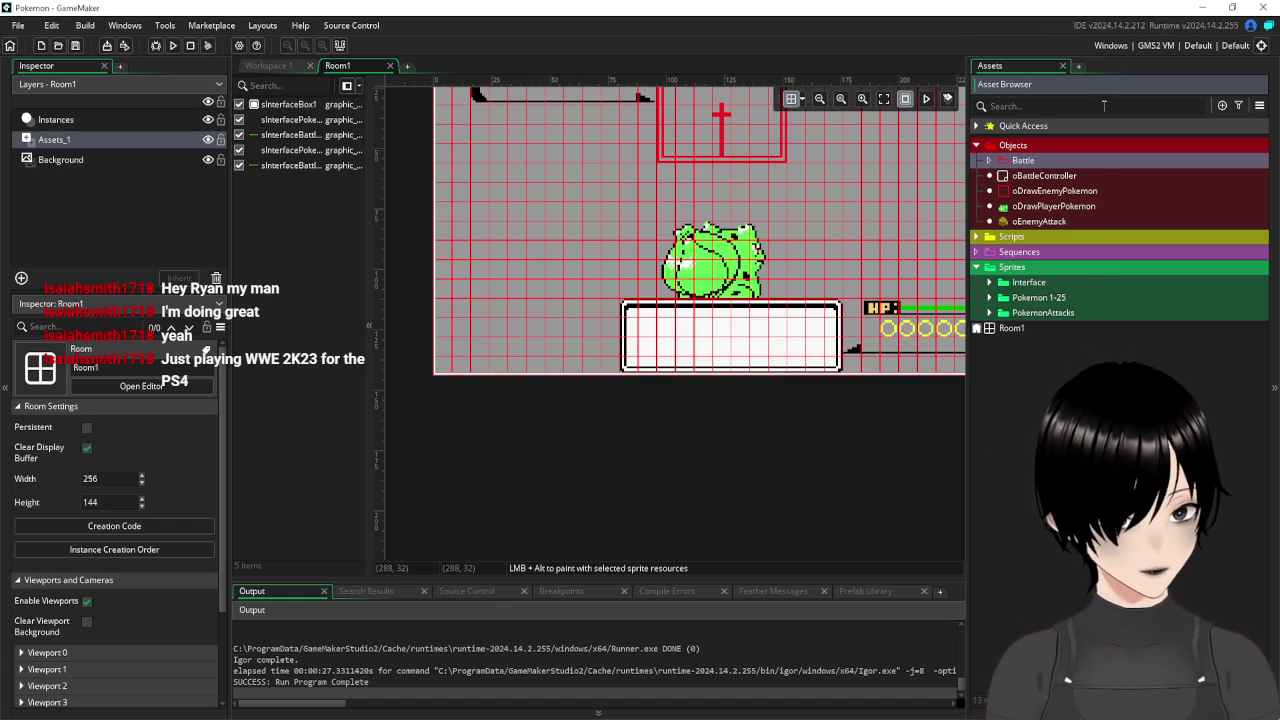
pyautogui.click(1043, 175)
pyautogui.keyDown('ctrl'); pyautogui.click(1040, 191); pyautogui.keyUp('ctrl')
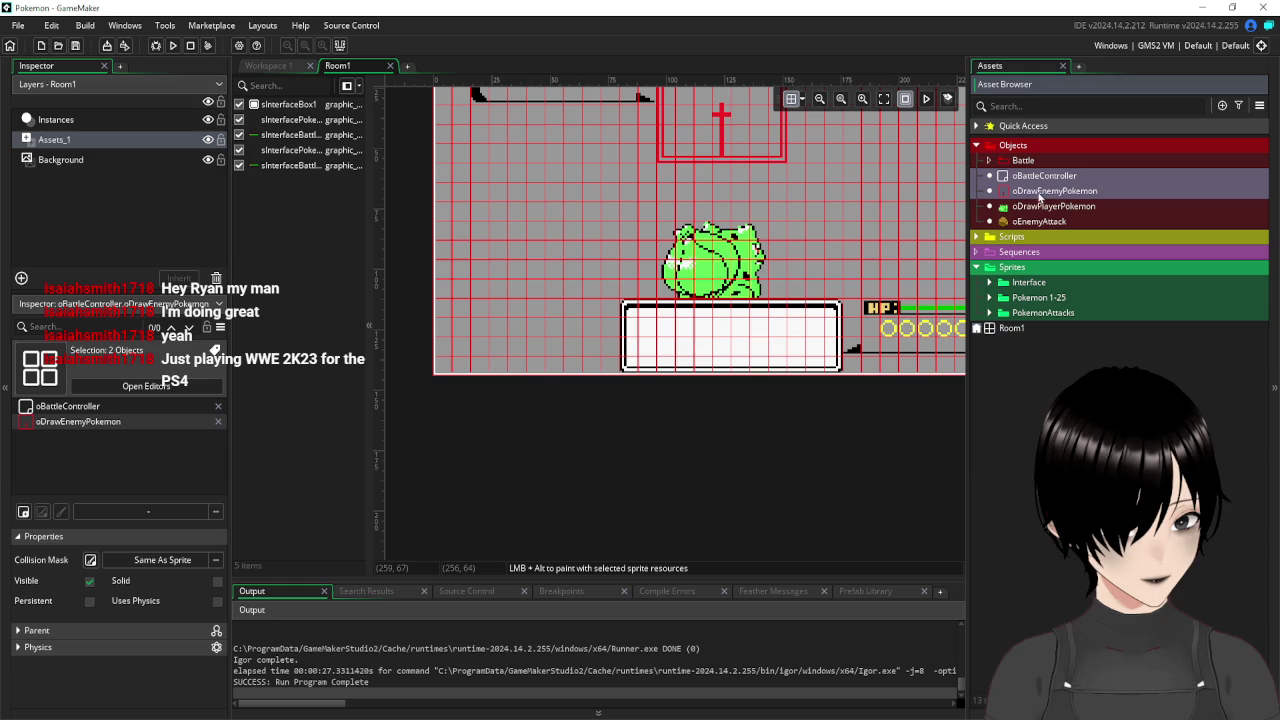
pyautogui.keyDown('ctrl'); pyautogui.click(1048, 206); pyautogui.keyUp('ctrl')
pyautogui.keyDown('ctrl'); pyautogui.click(1044, 222); pyautogui.keyUp('ctrl')
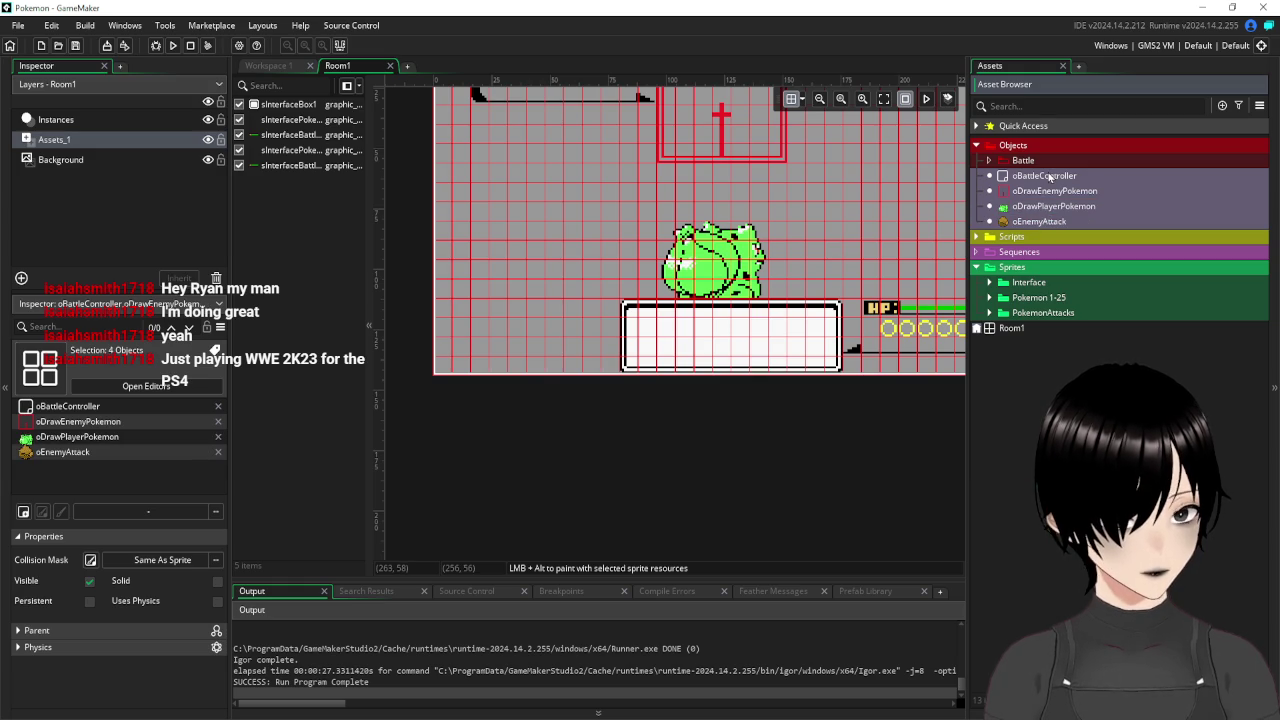
pyautogui.moveTo(1047, 185); pyautogui.dragTo(1039, 168)
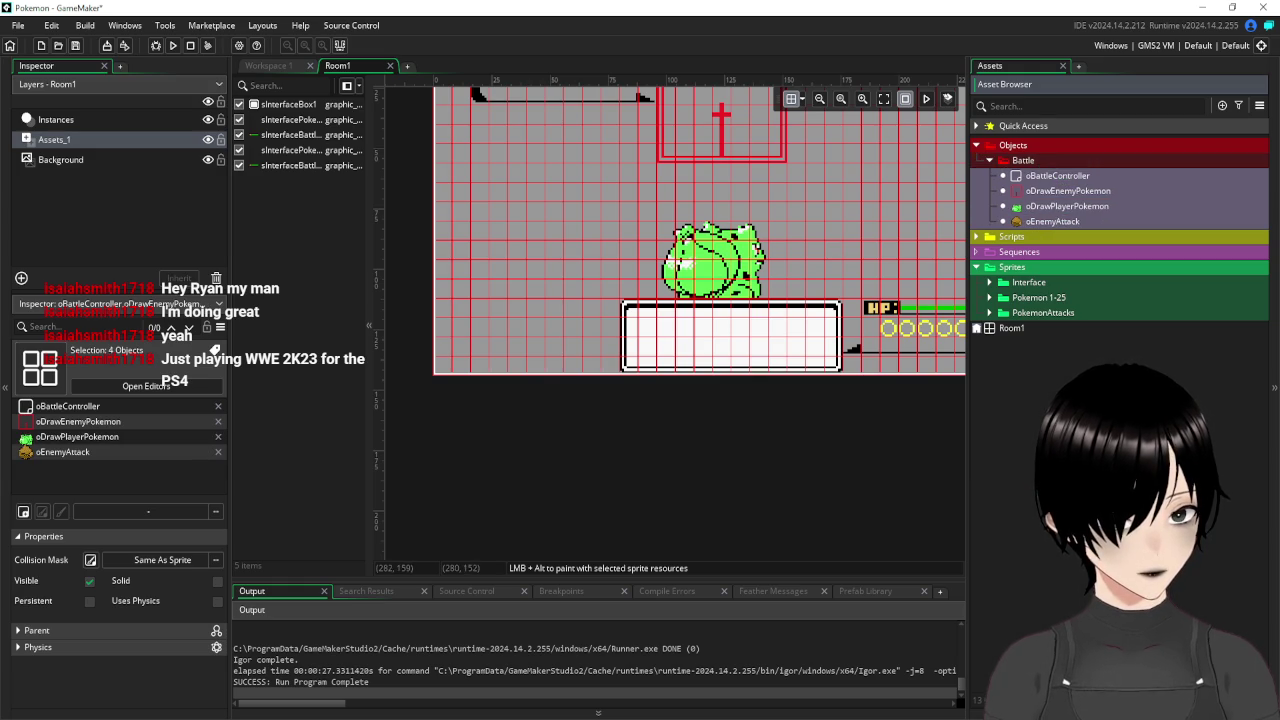
pyautogui.rightClick(1027, 163)
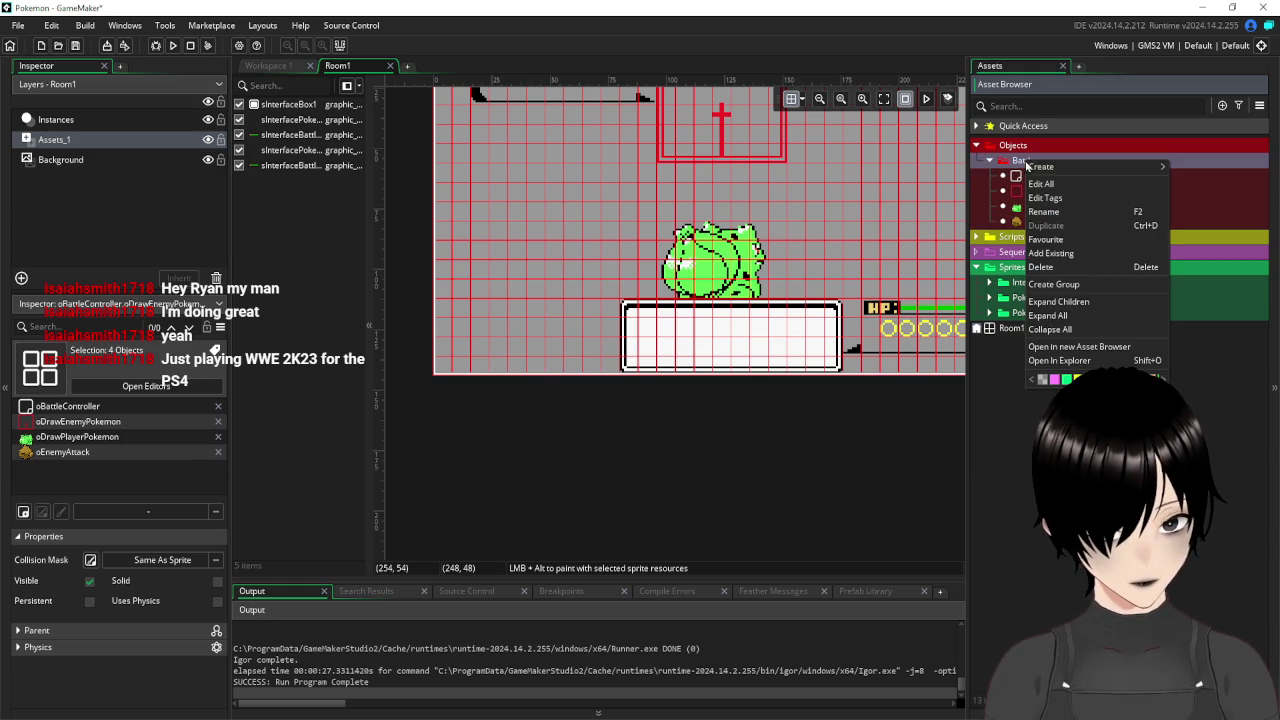
pyautogui.moveTo(1074, 165)
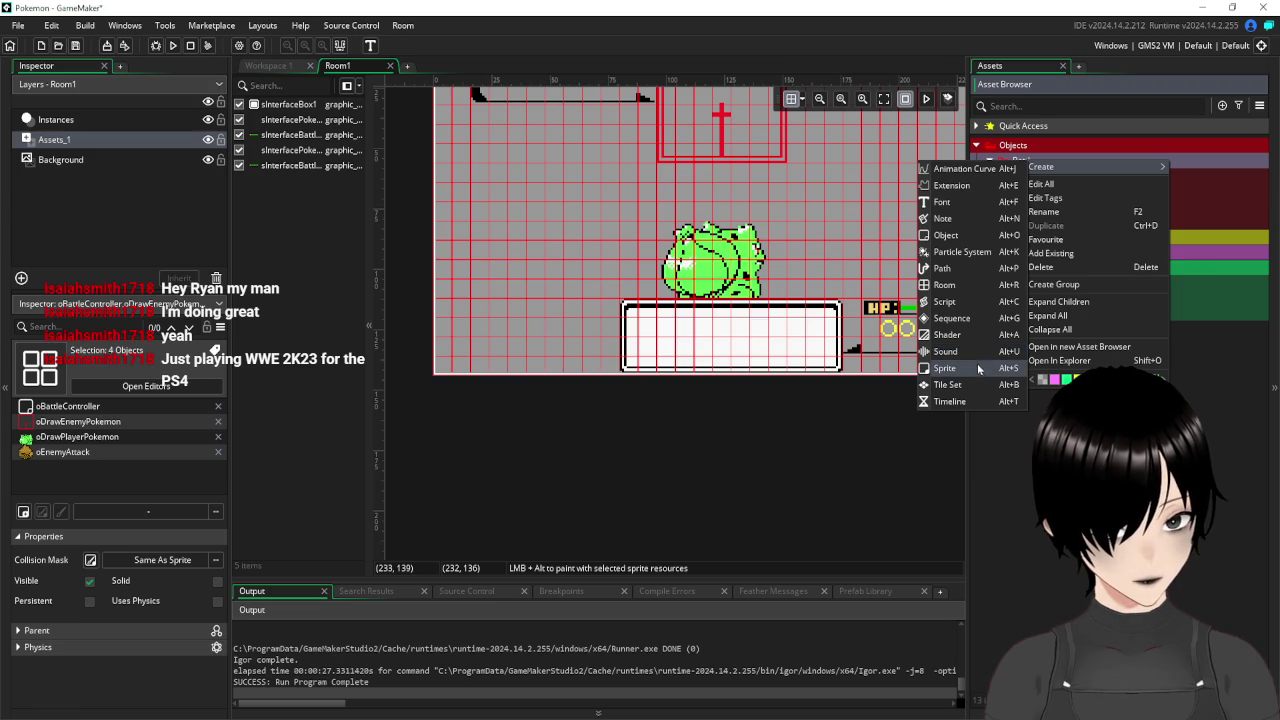
pyautogui.press('Escape')
pyautogui.click(990, 313)
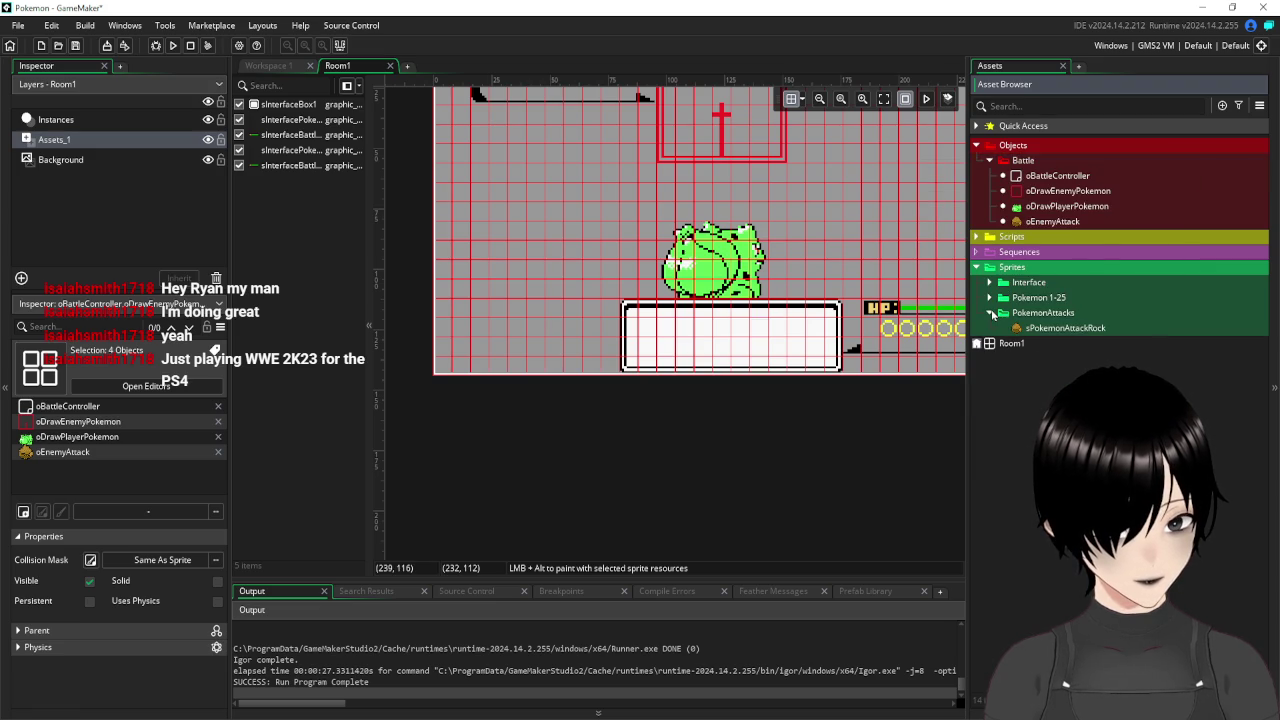
pyautogui.click(990, 313)
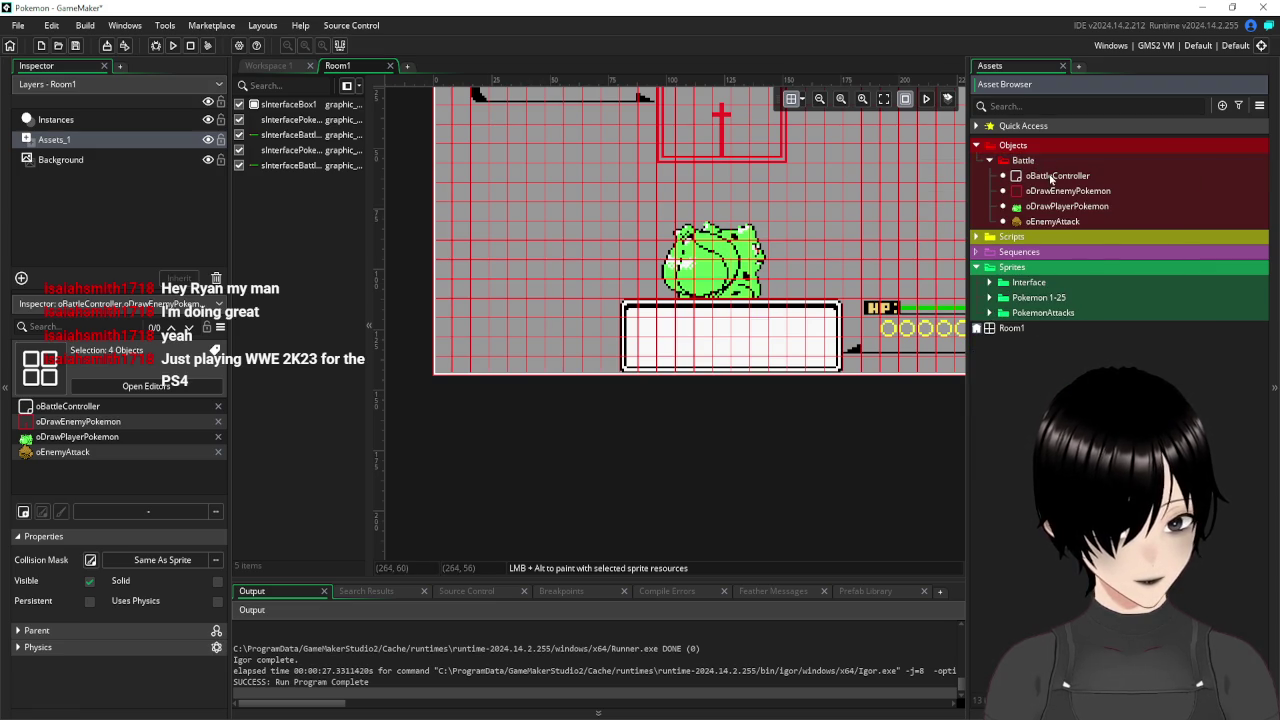
pyautogui.scroll(-3, 650, 460)
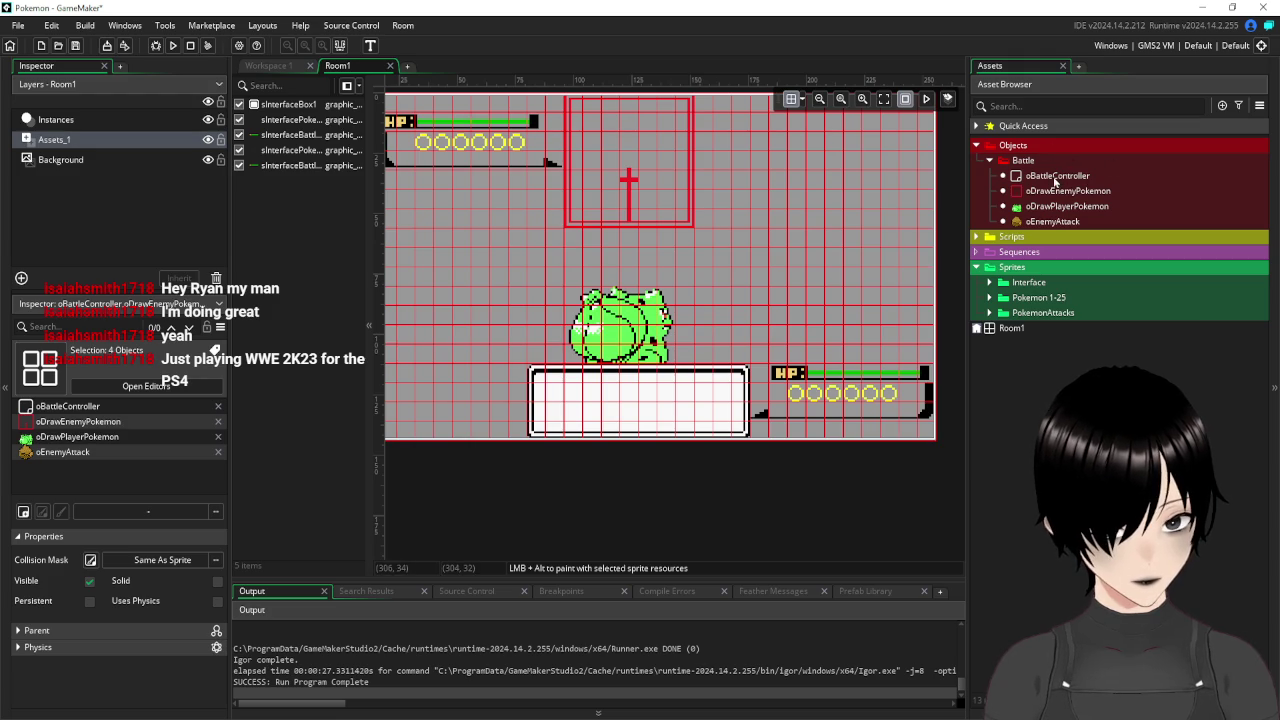
# Review oBattleController's Create code by selecting its global.battleMessage line, then close the object editors.
pyautogui.doubleClick(1052, 177)
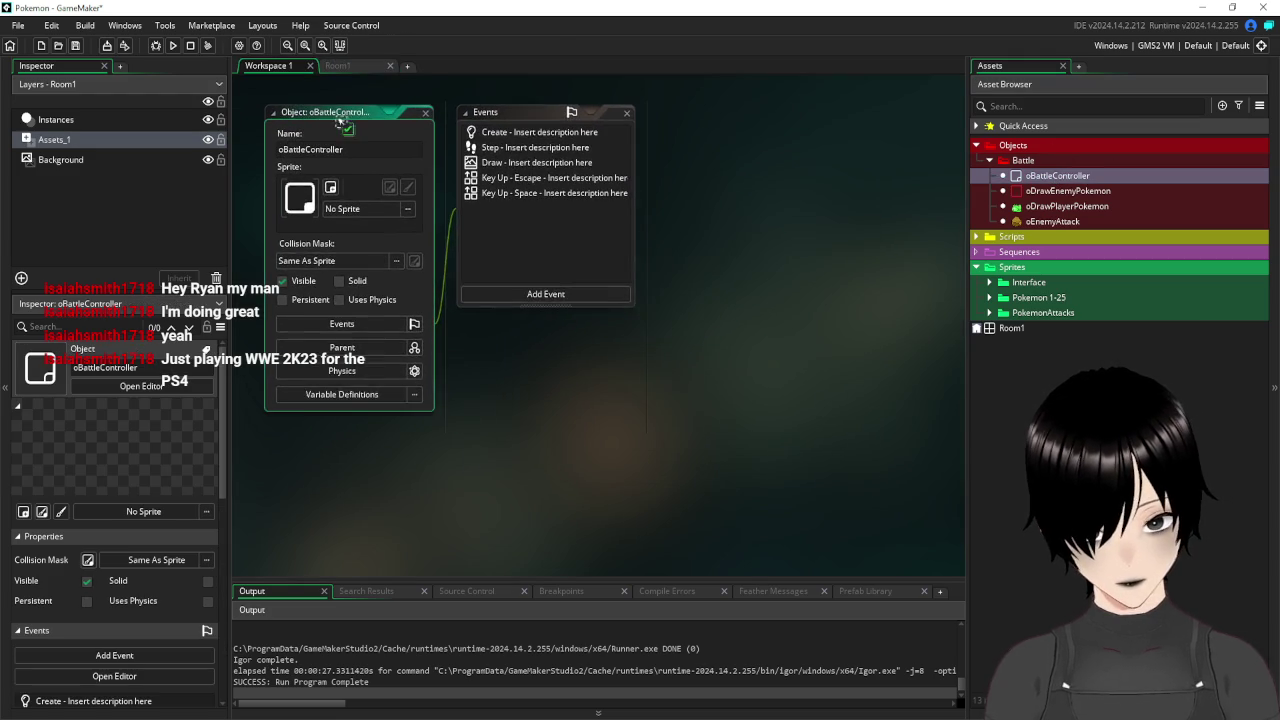
pyautogui.click(537, 131)
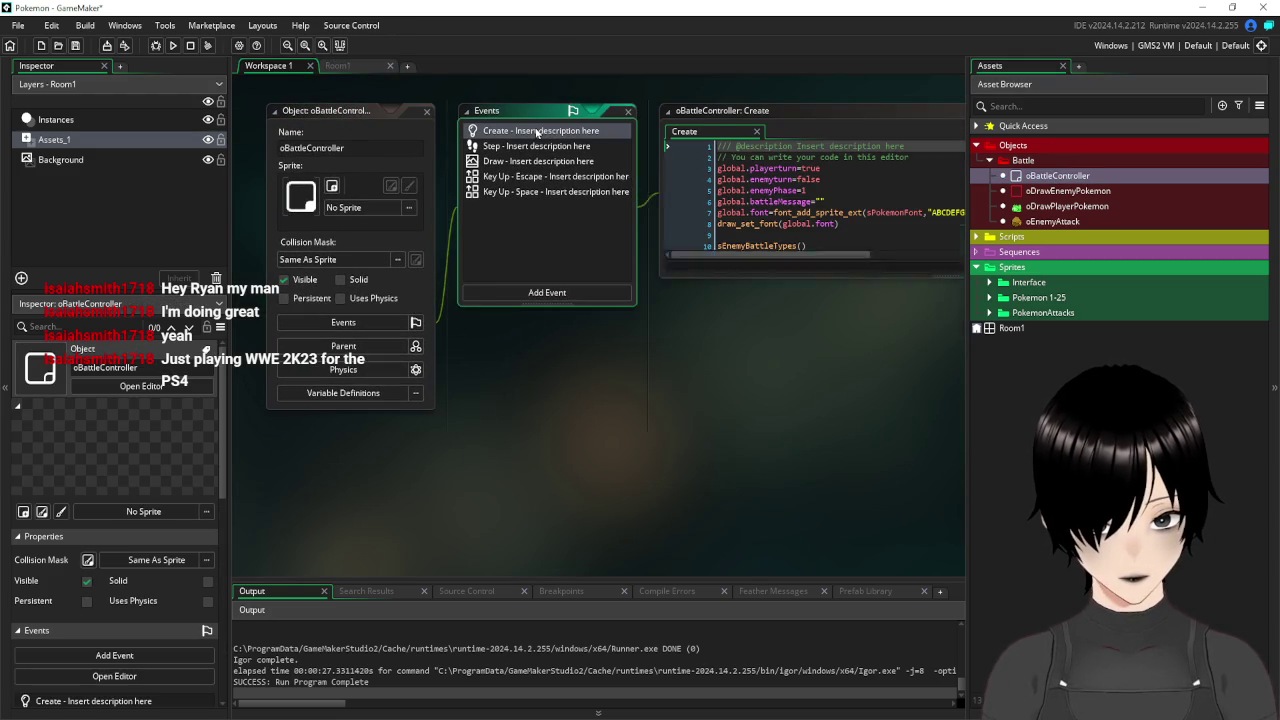
pyautogui.moveTo(826, 202); pyautogui.dragTo(717, 202)
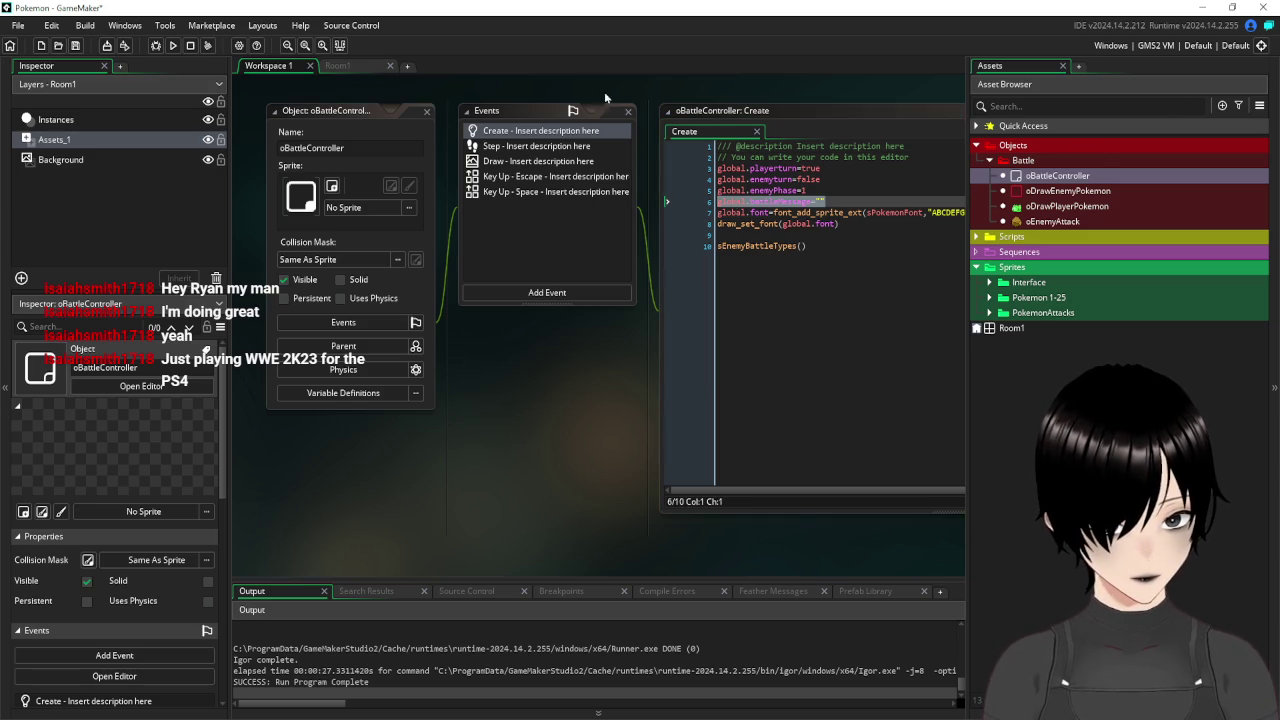
pyautogui.doubleClick(1036, 177)
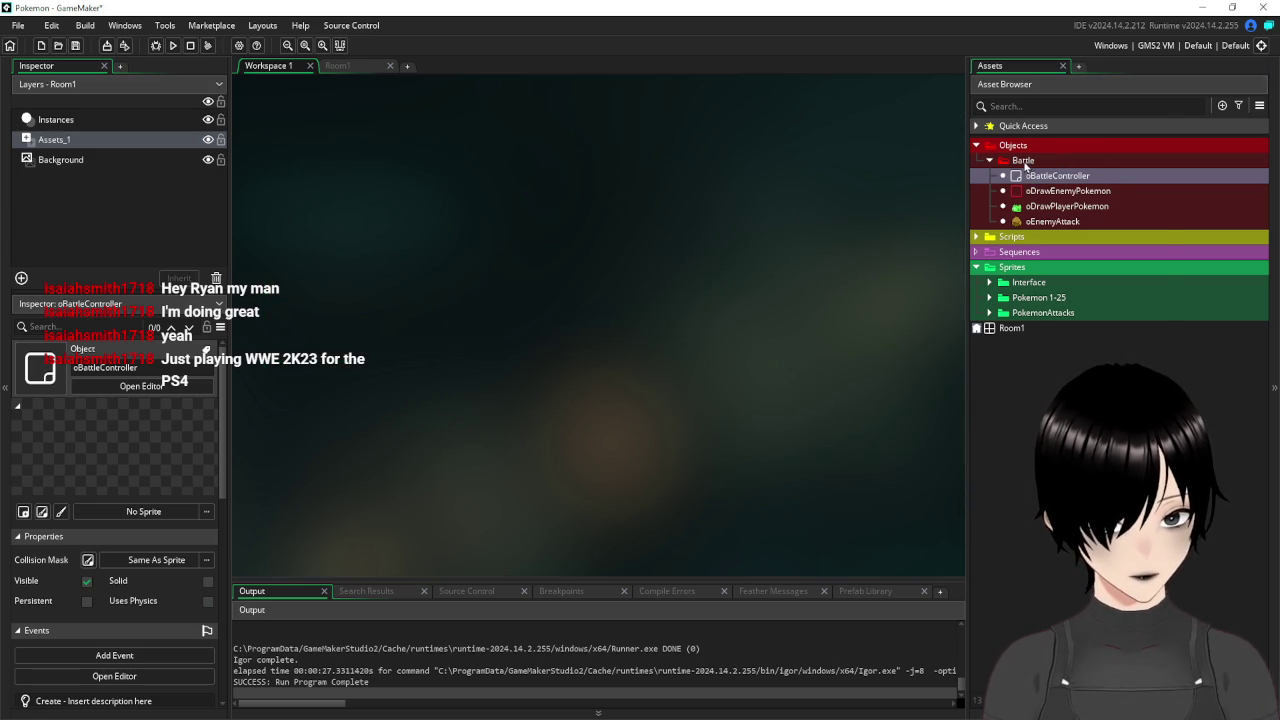
# Create an object named oBattleMessages in the Battle folder and give it a Create event.
pyautogui.rightClick(1026, 163)
pyautogui.moveTo(1032, 167)
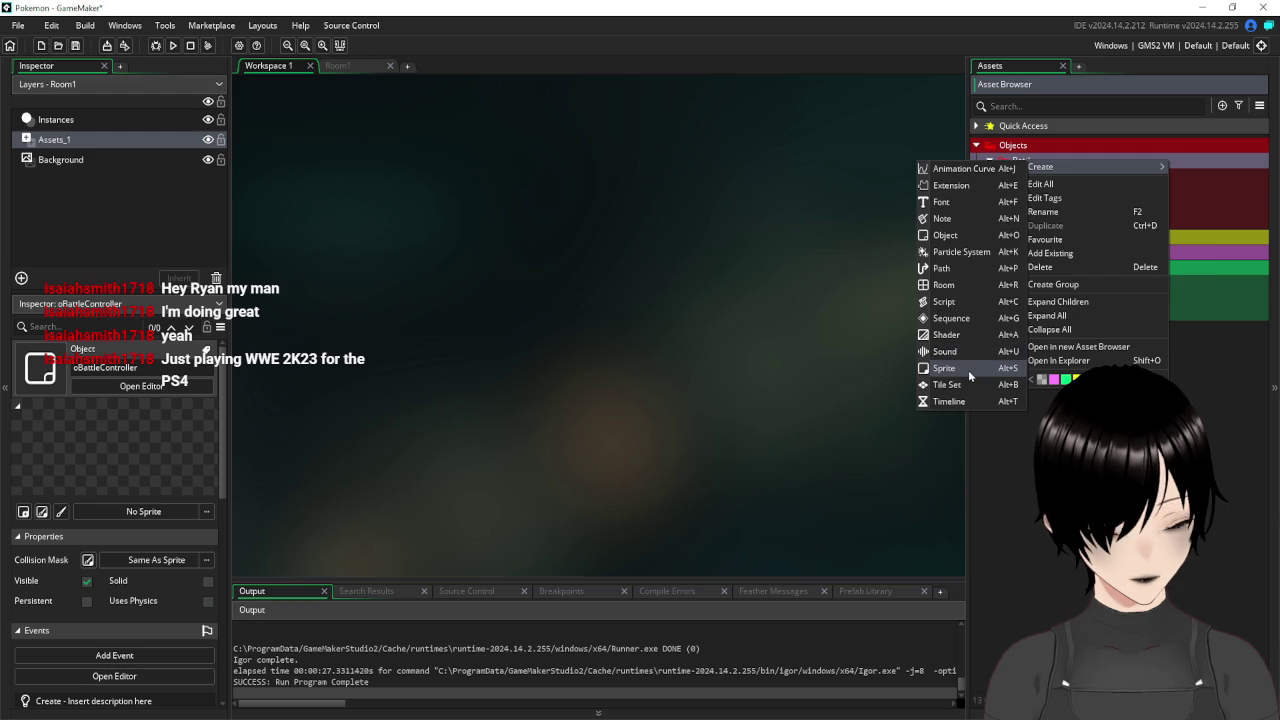
pyautogui.click(955, 238)
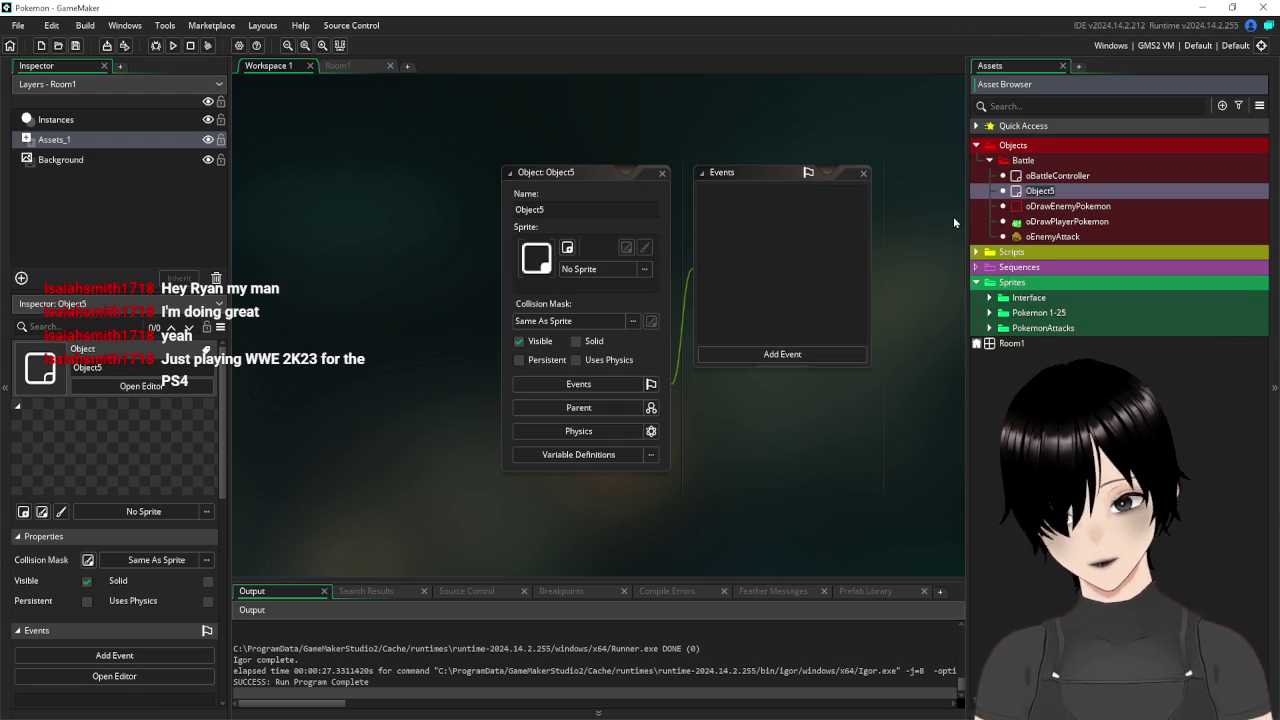
pyautogui.write('oBattle')
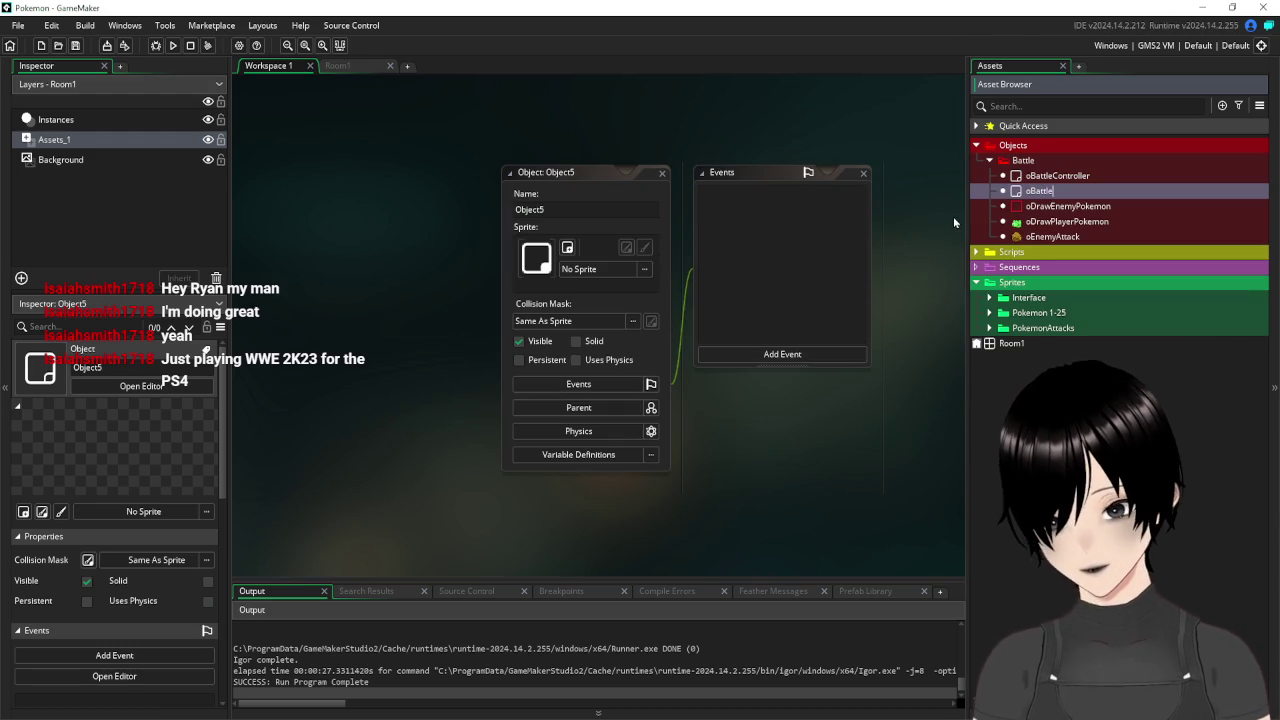
pyautogui.write('Message')
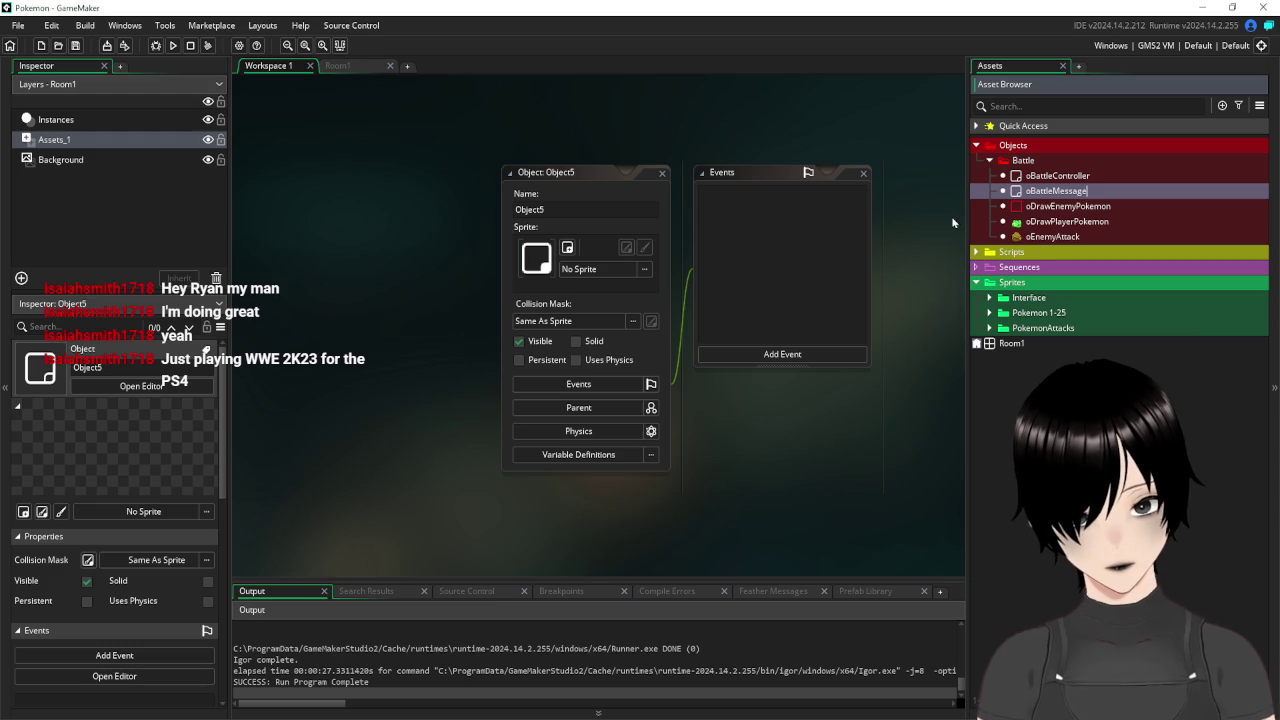
pyautogui.write('s')
pyautogui.click(772, 354)
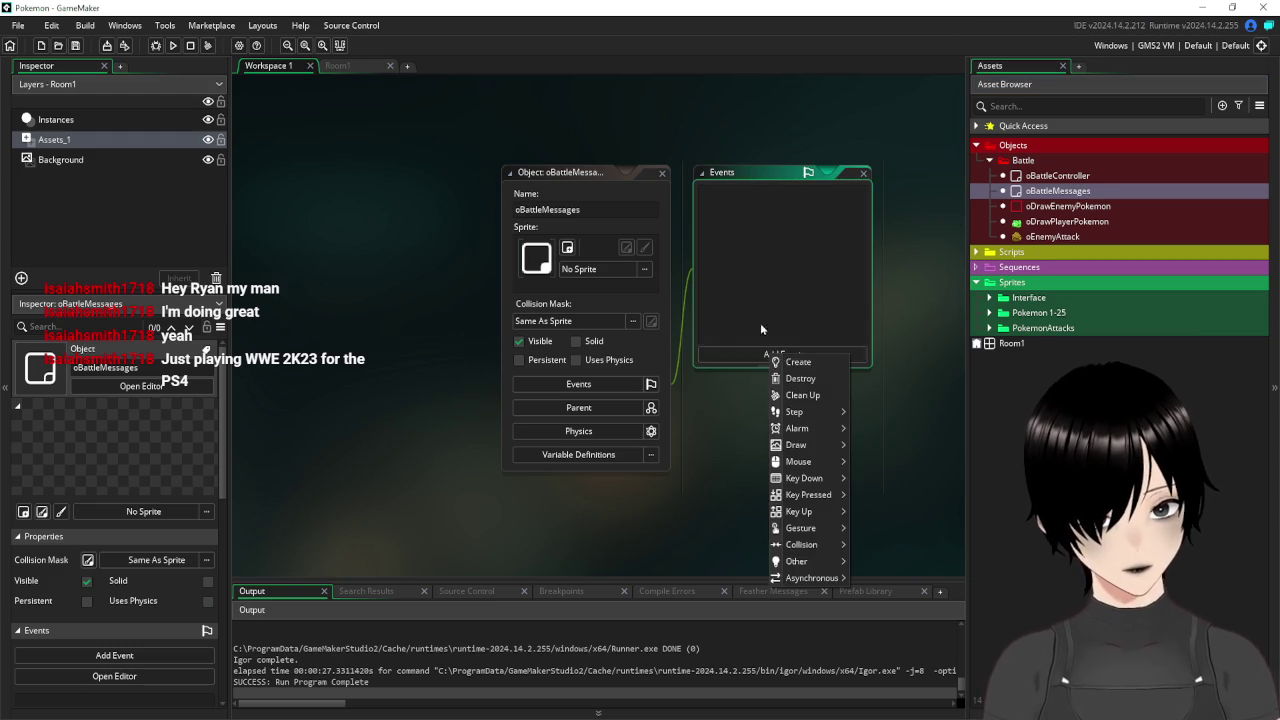
pyautogui.click(801, 367)
# Write global.battleMessage="" in oBattleMessages' Create code, then cut the message and font lines from oBattleController.
pyautogui.write('global.battleMessage=""')
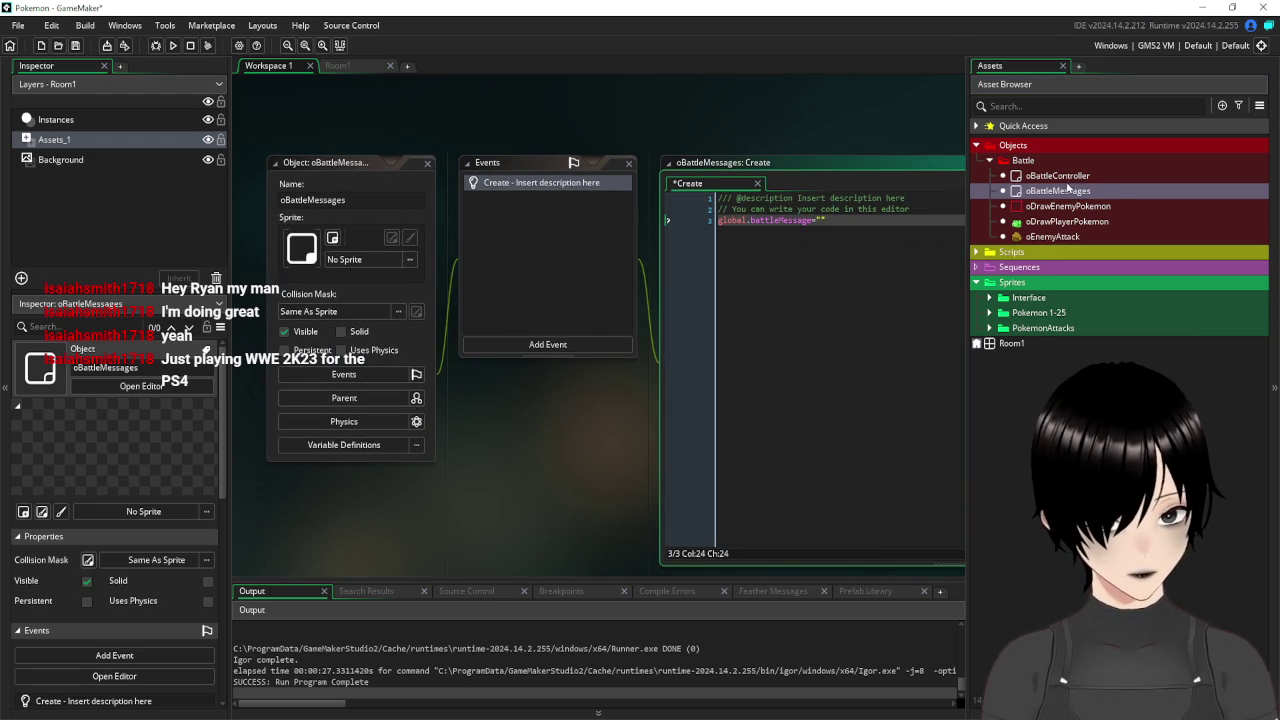
pyautogui.doubleClick(1058, 177)
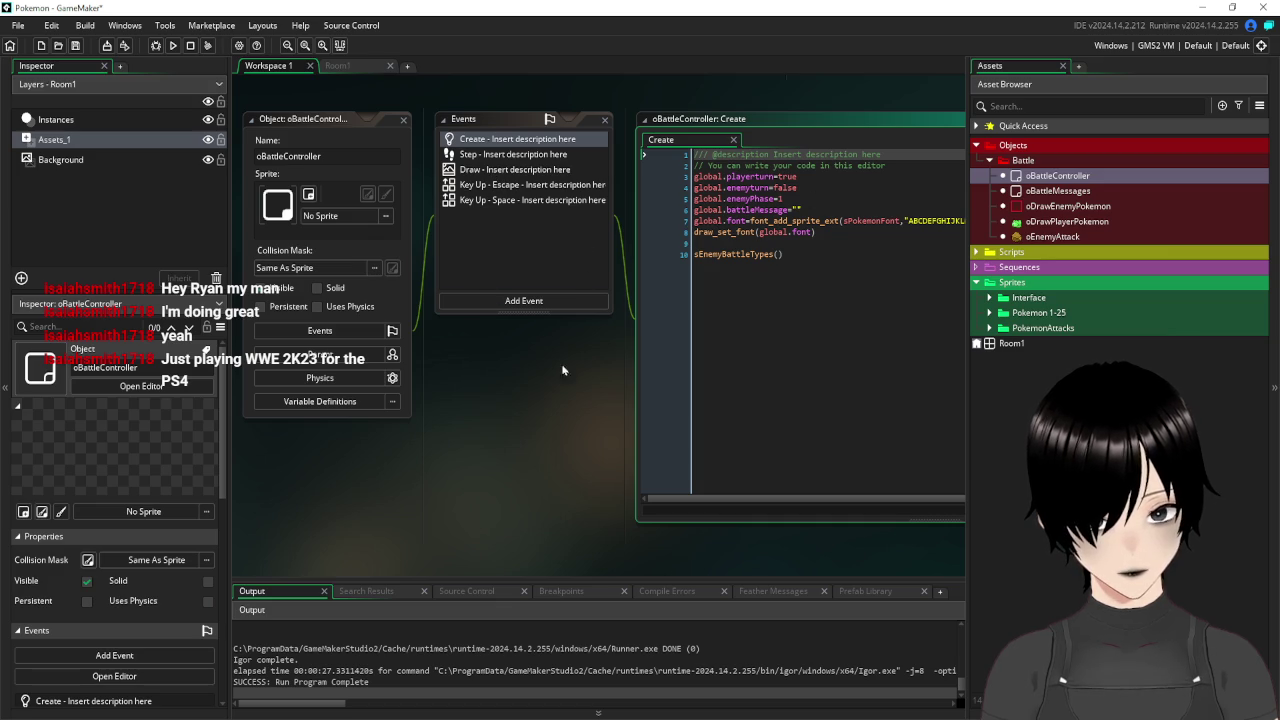
pyautogui.moveTo(562, 370); pyautogui.dragTo(370, 426)
pyautogui.moveTo(617, 285); pyautogui.dragTo(432, 273)
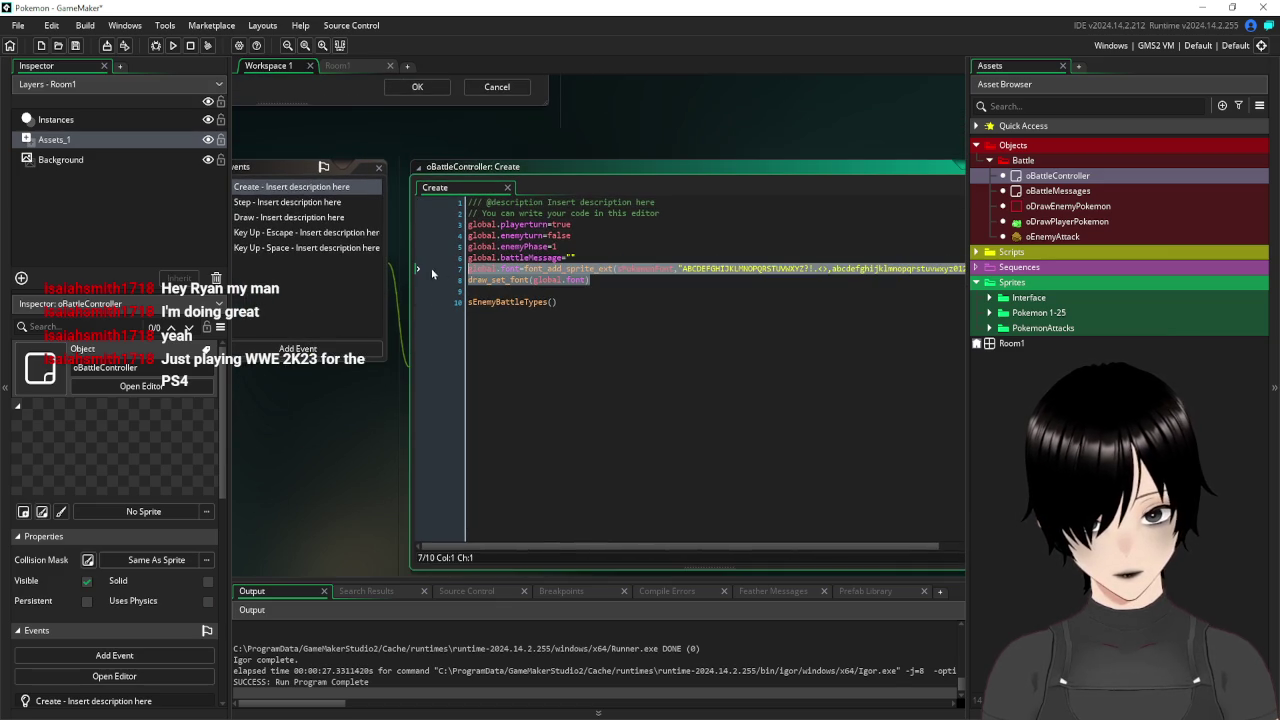
pyautogui.moveTo(609, 114)
pyautogui.mouseDown()
pyautogui.moveTo(622, 300)
pyautogui.moveTo(664, 228)
pyautogui.moveTo(687, 242)
pyautogui.mouseUp()
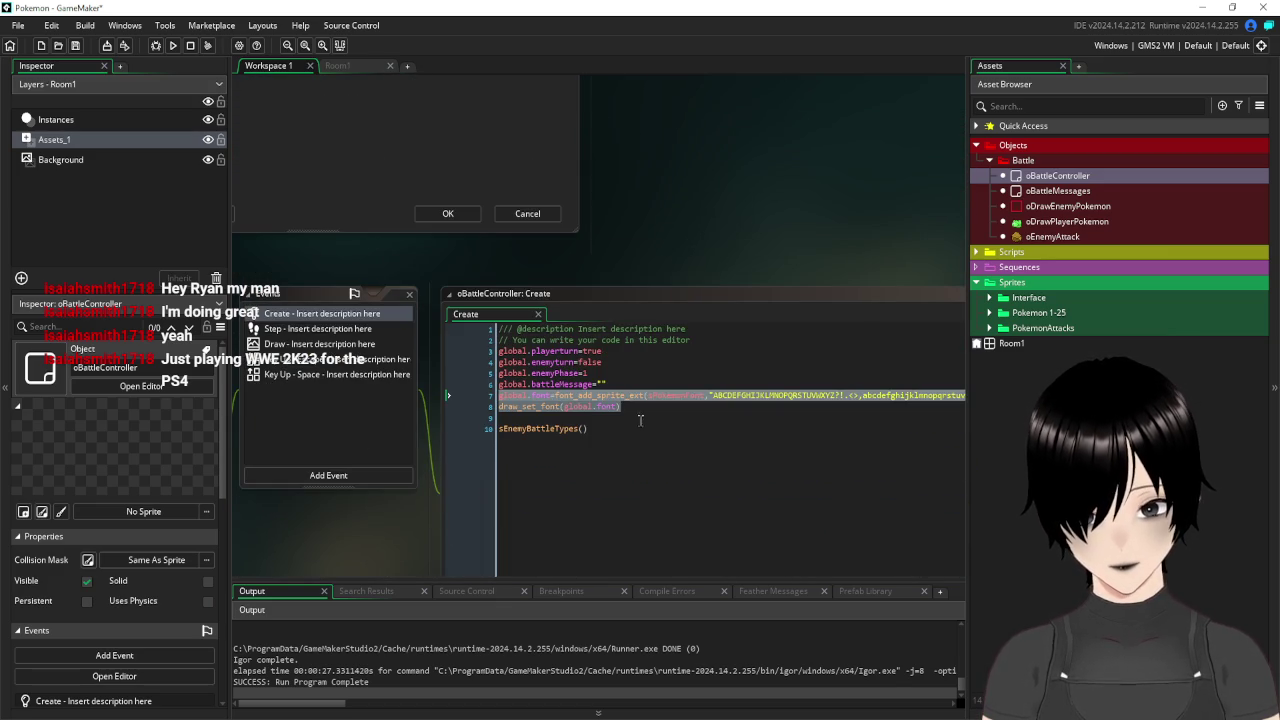
pyautogui.click(532, 398)
pyautogui.moveTo(447, 406); pyautogui.dragTo(454, 383)
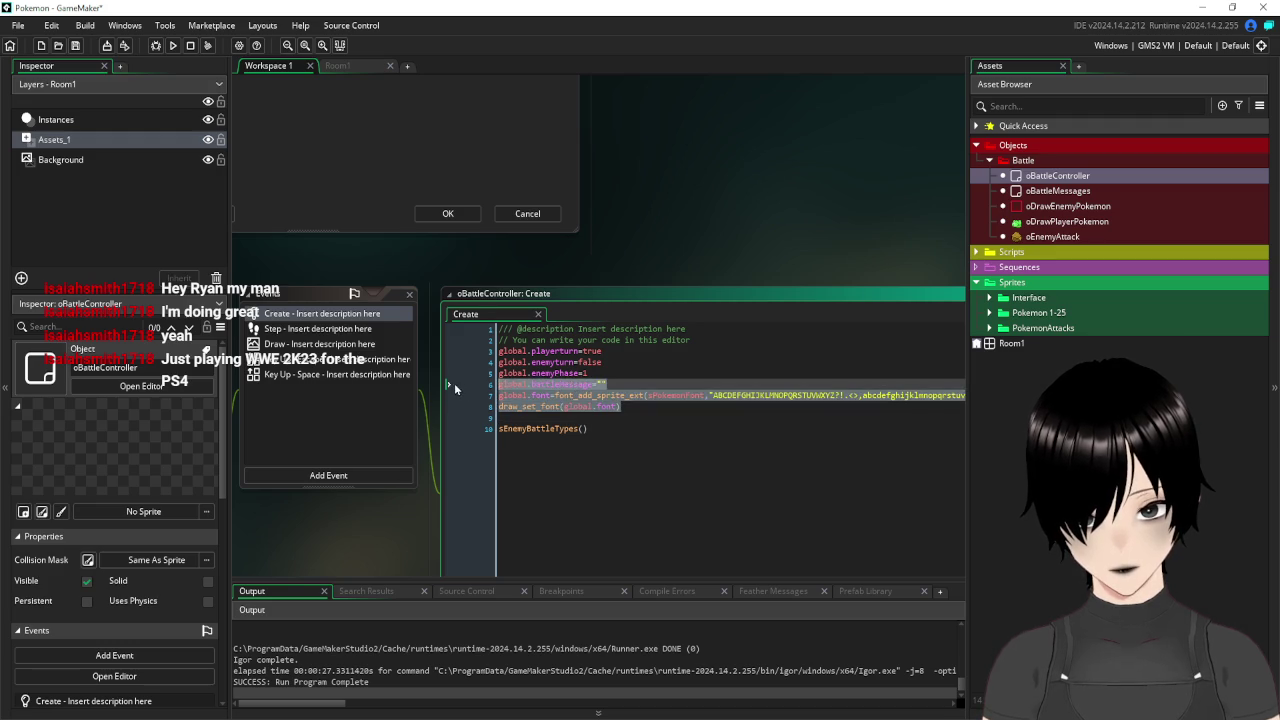
pyautogui.press('BackSpace')
# Paste the global.font and draw_set_font setup lines into oBattleMessages' Create event.
pyautogui.scroll(10, 669, 240)
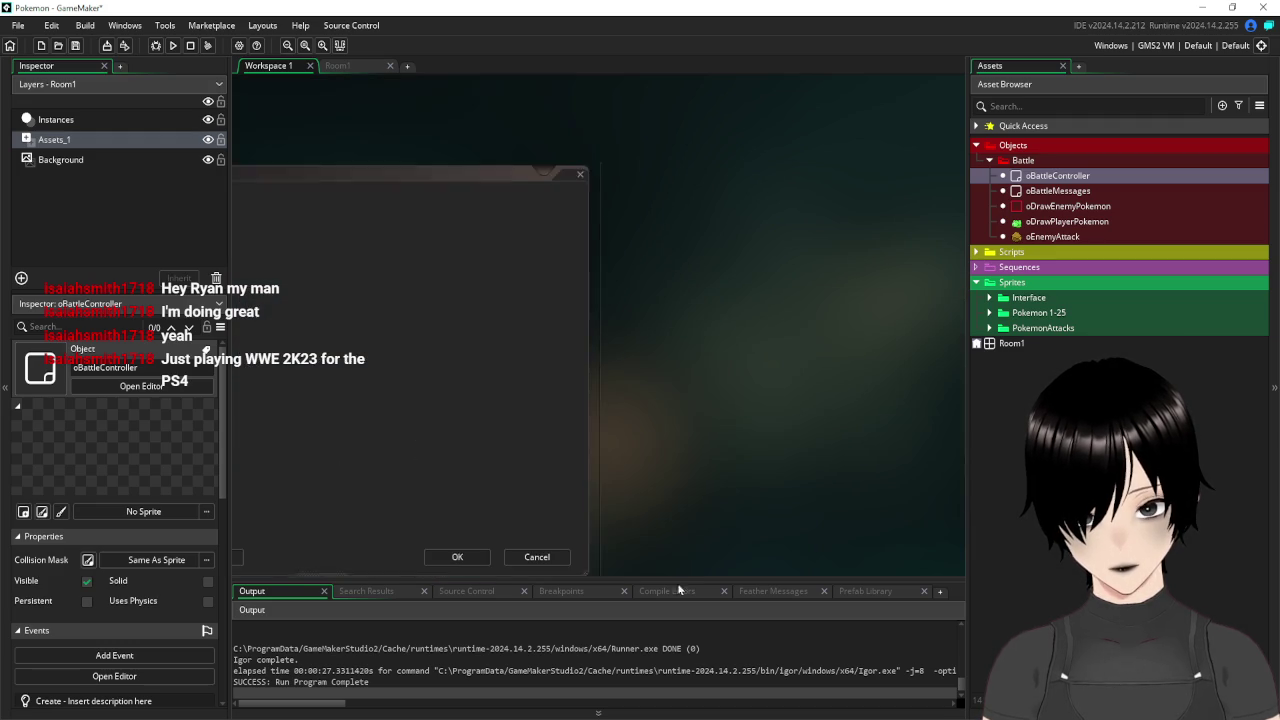
pyautogui.moveTo(538, 459); pyautogui.dragTo(523, 476)
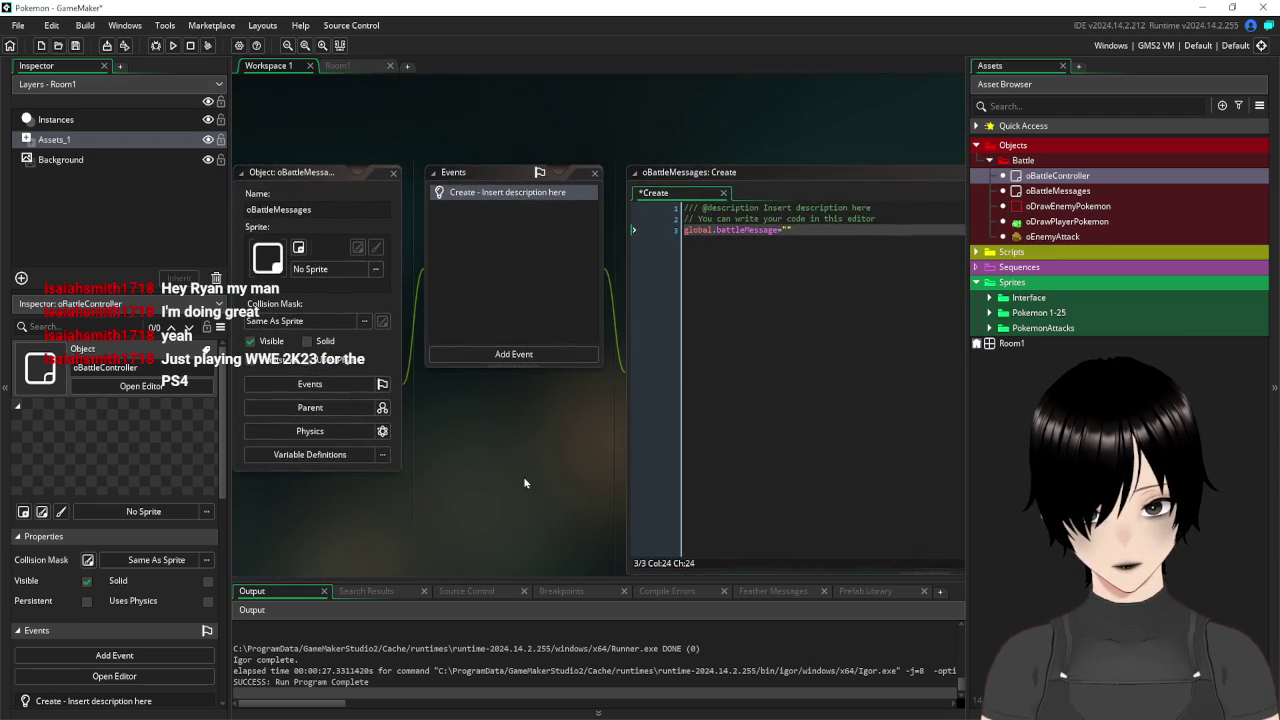
pyautogui.click(835, 261)
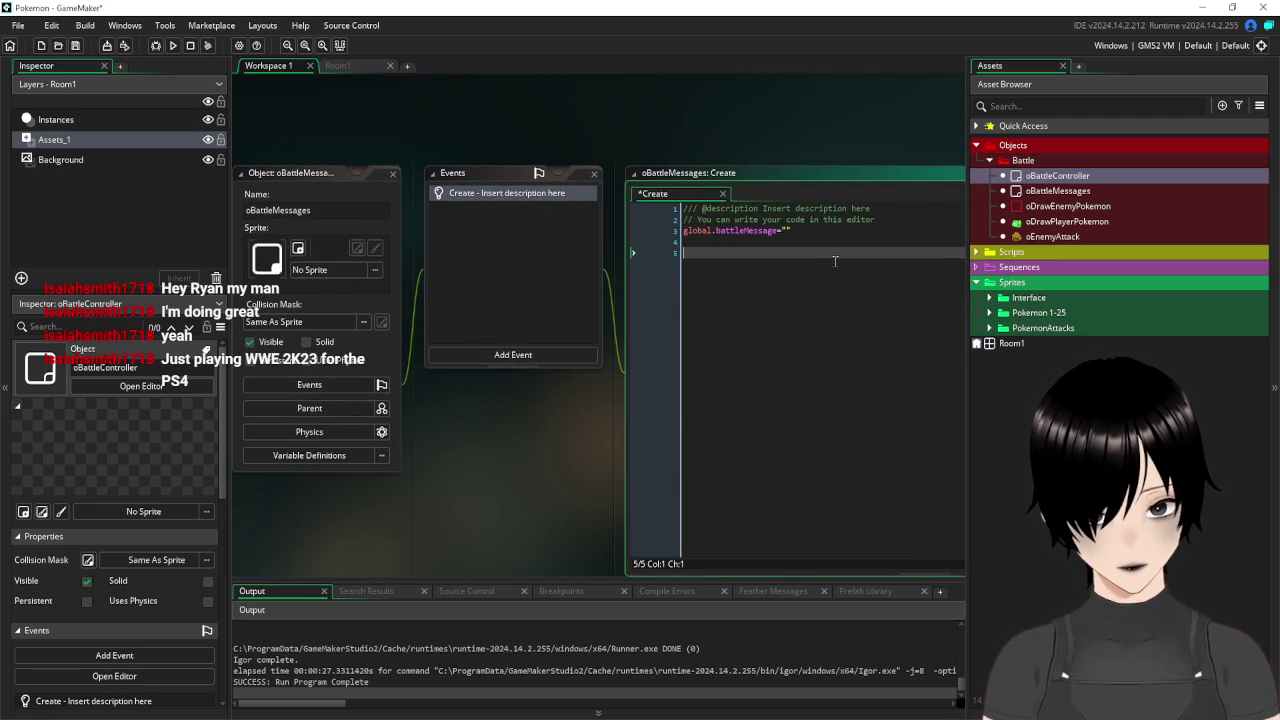
pyautogui.hotkey('ctrl', 'v')
pyautogui.scroll(-5, 600, 391)
pyautogui.scroll(6, 600, 391)
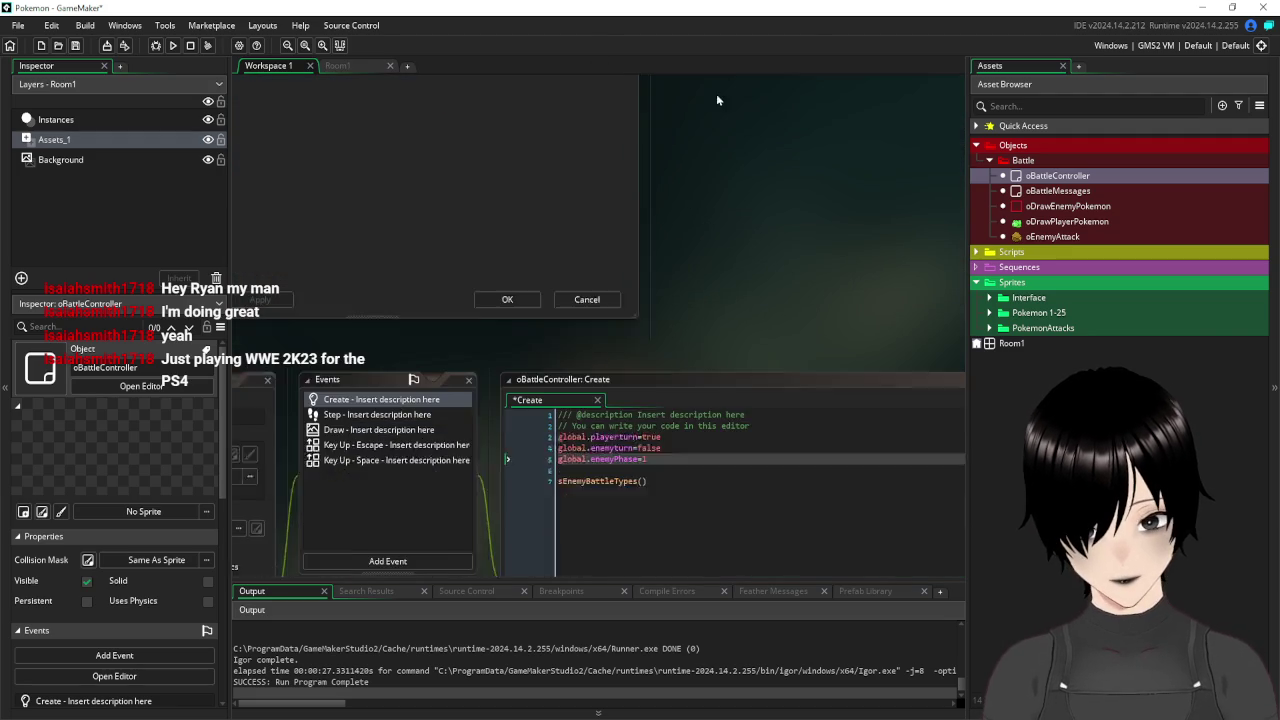
pyautogui.scroll(-1, 511, 234)
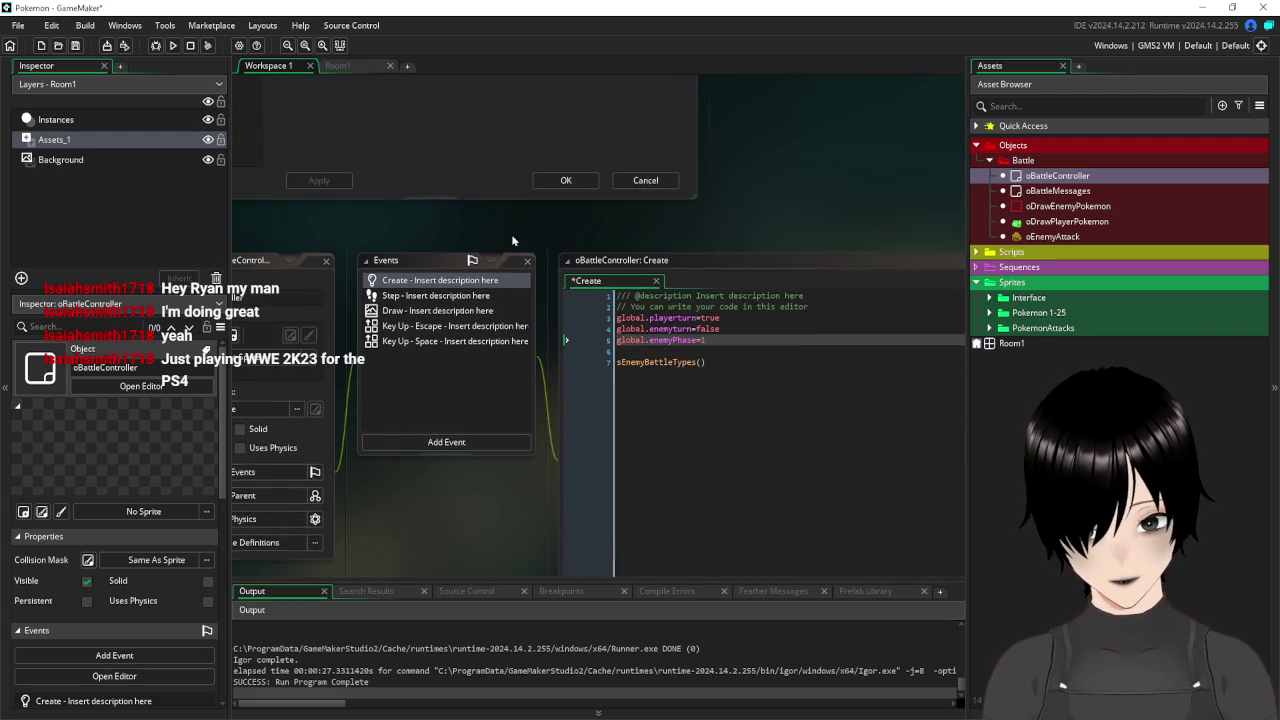
# Look over line 12 of oBattleController's Draw event code.
pyautogui.click(435, 308)
pyautogui.moveTo(786, 376); pyautogui.dragTo(520, 384)
pyautogui.scroll(10, 712, 110)
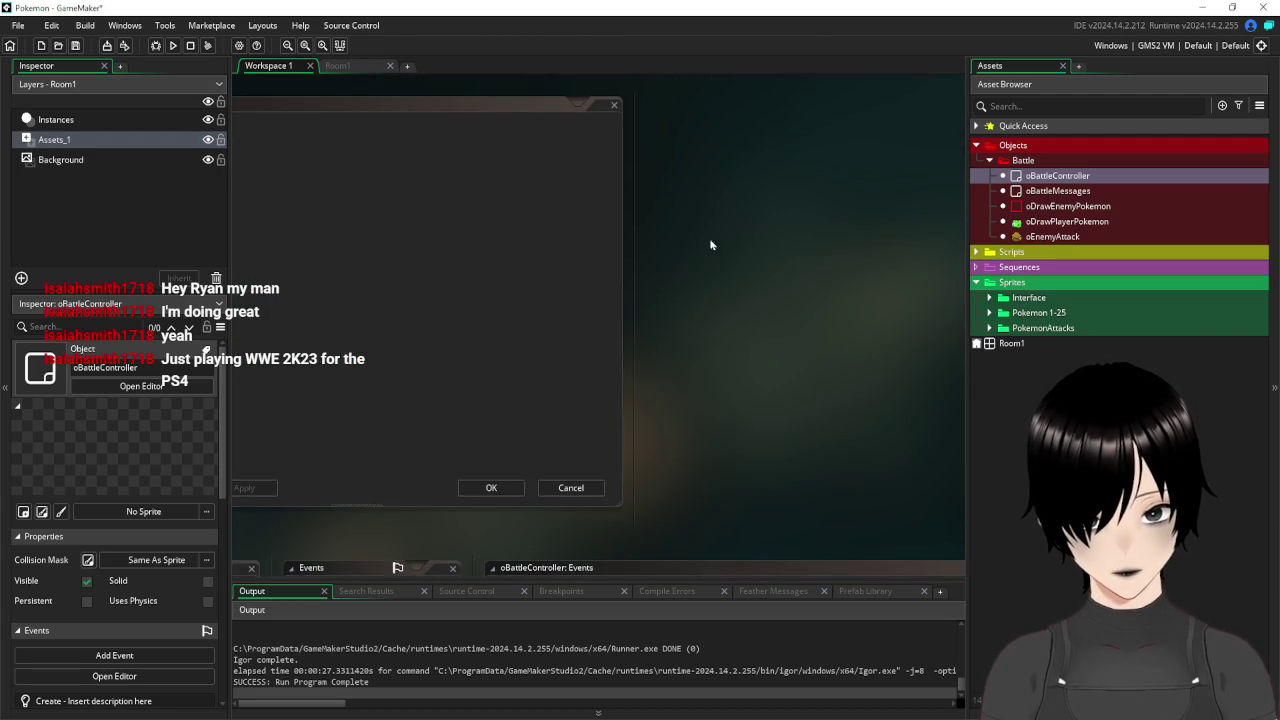
pyautogui.moveTo(697, 449); pyautogui.dragTo(493, 415)
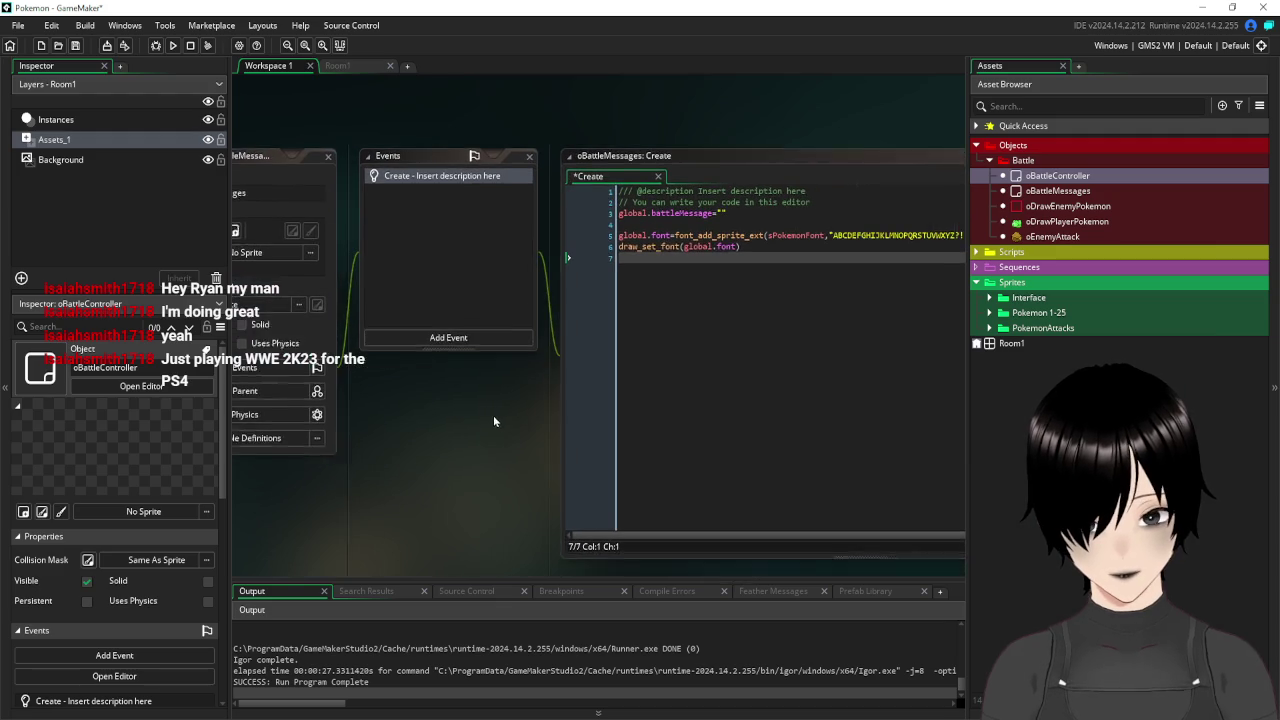
pyautogui.click(438, 331)
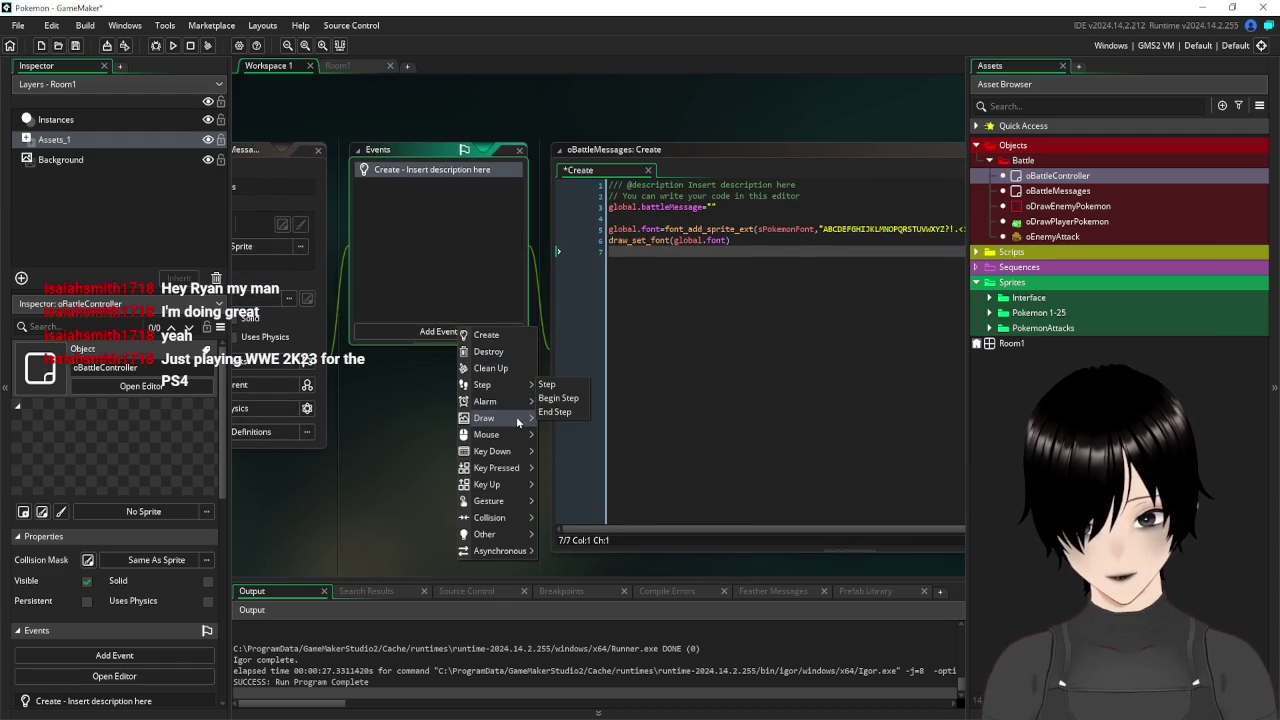
# Add a Draw event to oBattleMessages calling draw_text_ext(88,120,global.battleMessage,9,width).
pyautogui.moveTo(516, 417)
pyautogui.click(567, 420)
pyautogui.click(726, 281)
pyautogui.write('draw_text_ext(88,120,global.battleMessage,9,9*8)')
pyautogui.press('Left')
pyautogui.press('BackSpace')
pyautogui.press('BackSpace')
pyautogui.press('BackSpace')
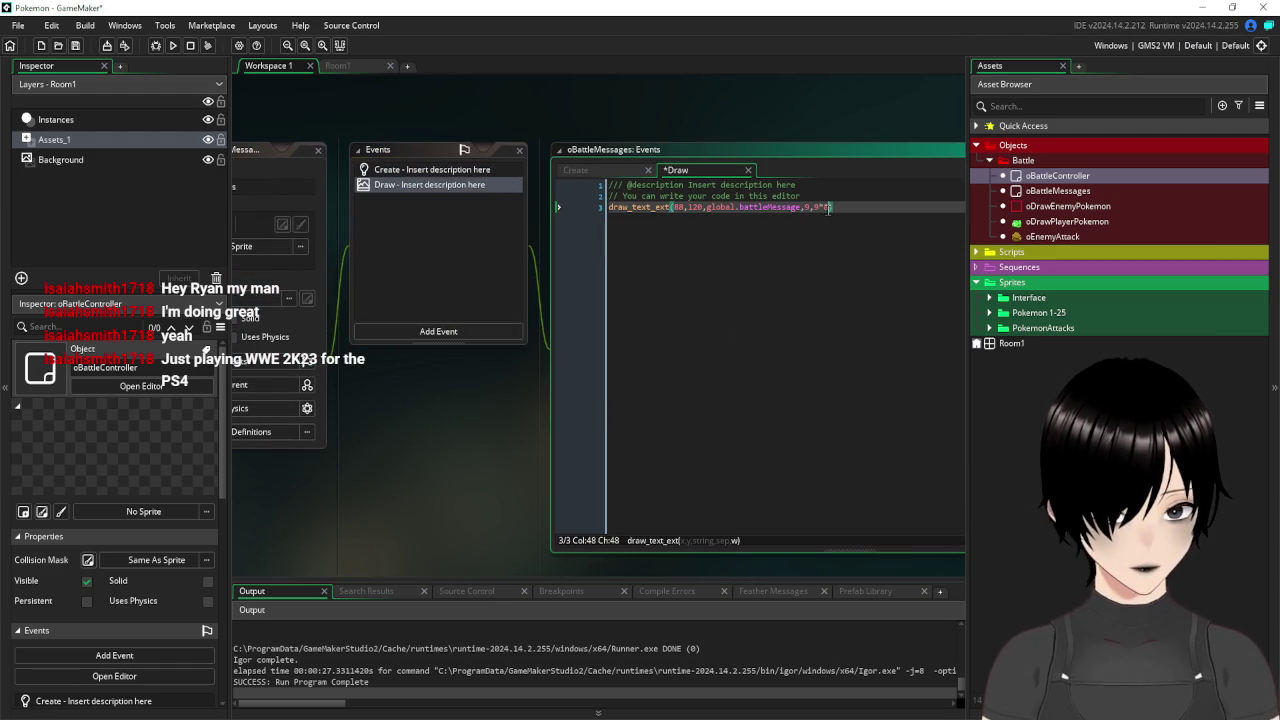
pyautogui.write('widt')
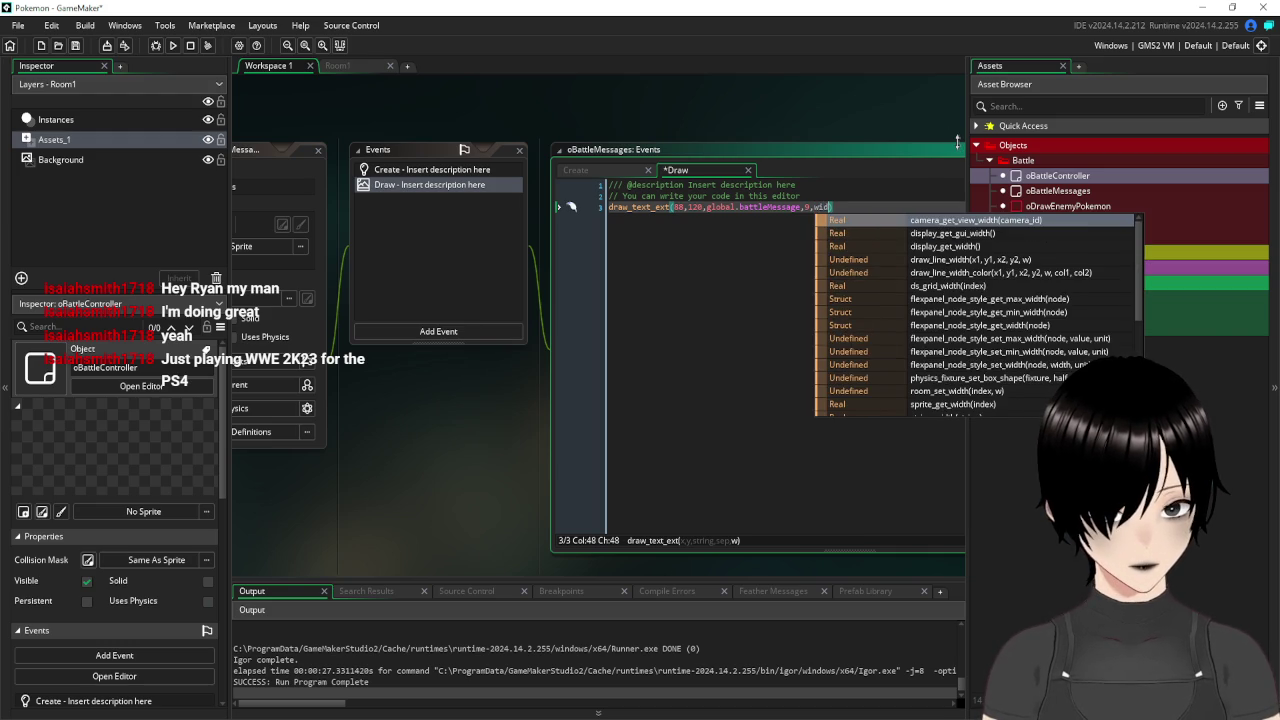
pyautogui.write('h')
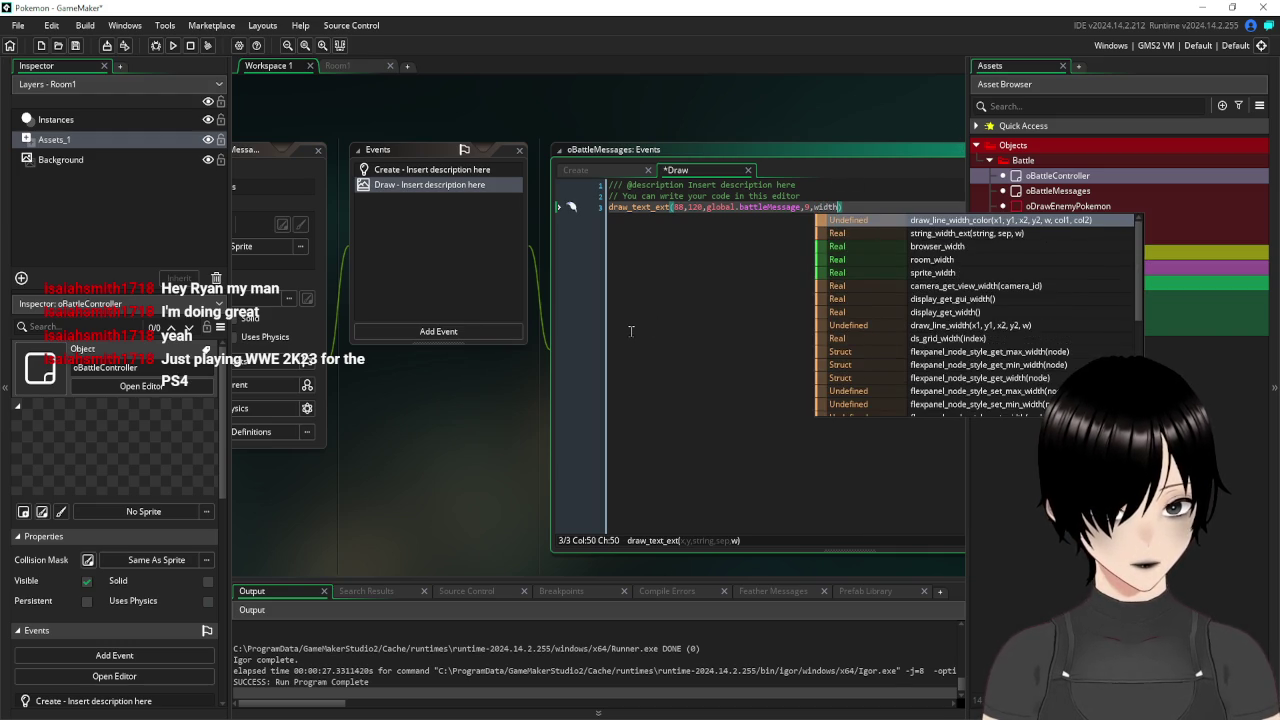
pyautogui.click(646, 339)
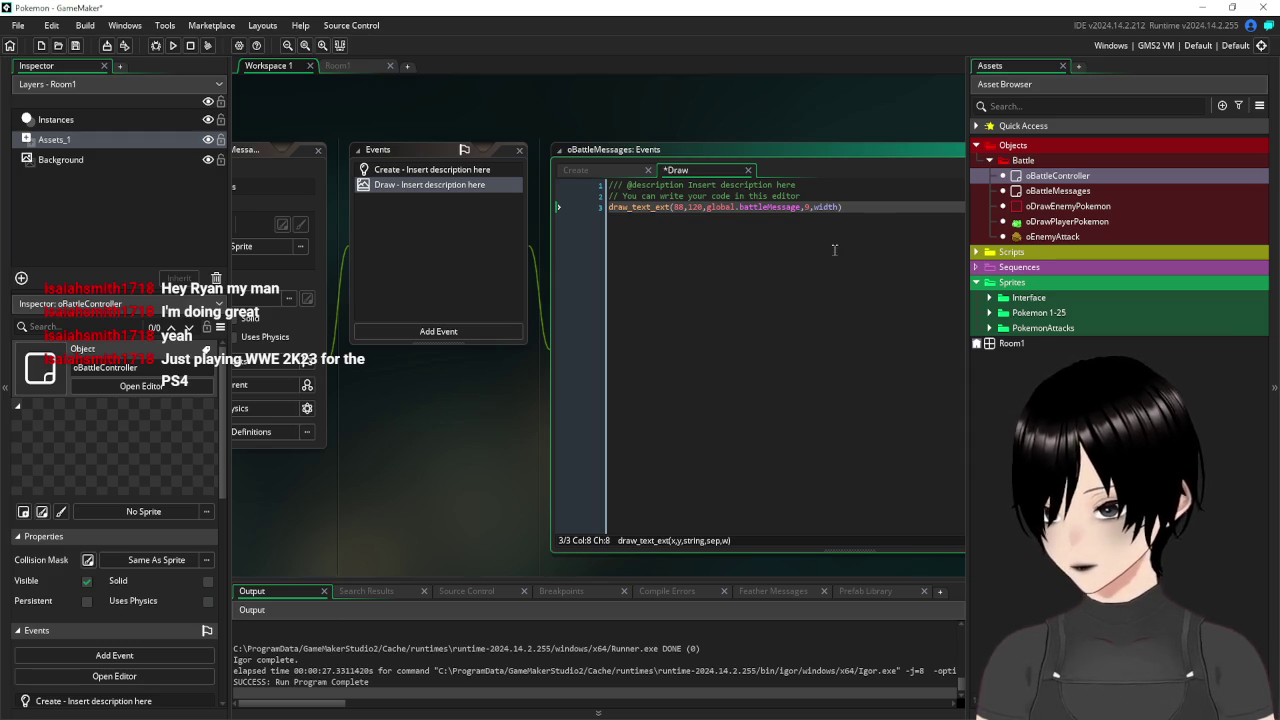
# Change the width argument to sprite_width and save the Draw code.
pyautogui.click(809, 206)
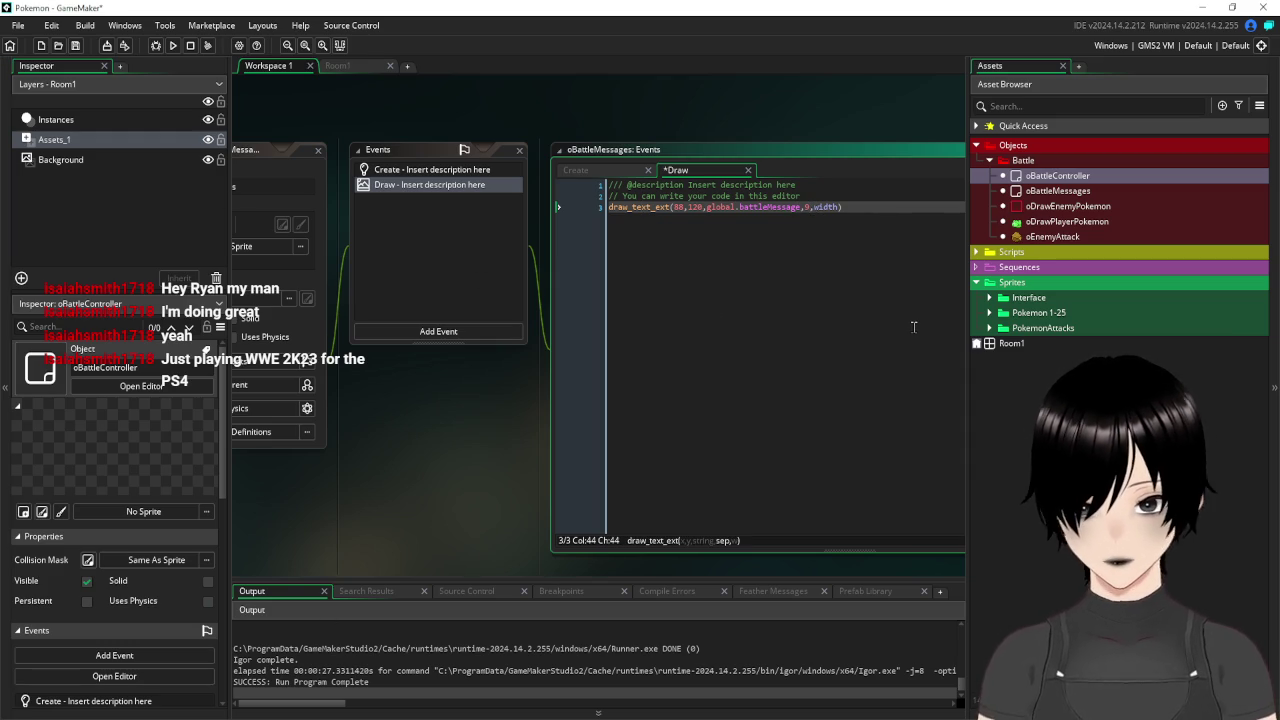
pyautogui.write('sprite_')
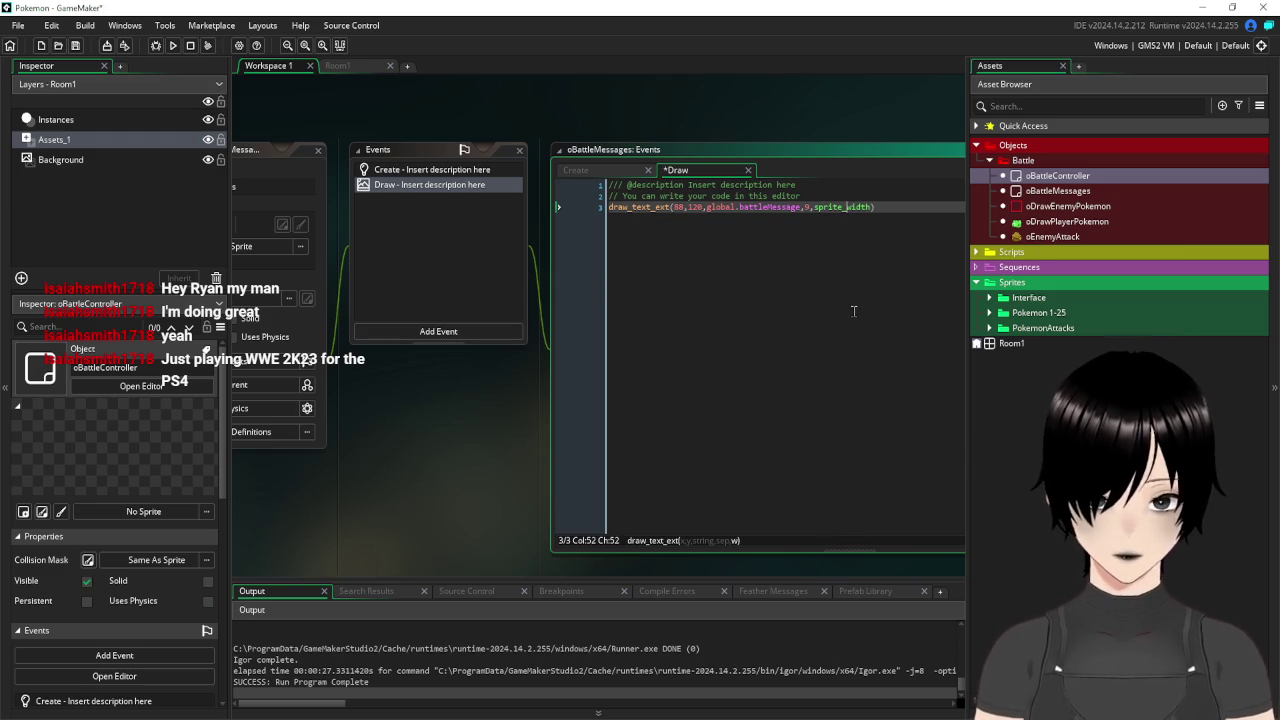
pyautogui.press('Left')
pyautogui.press('Left')
pyautogui.press('Left')
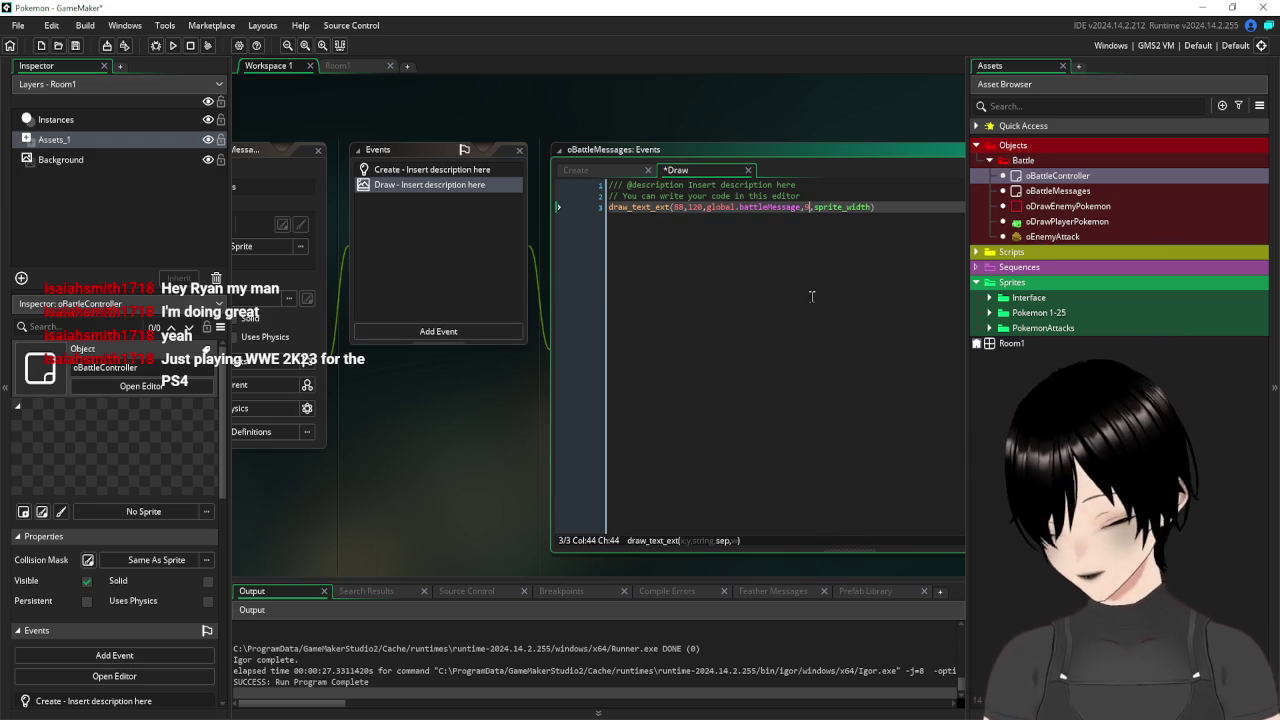
pyautogui.moveTo(486, 108)
pyautogui.mouseDown()
pyautogui.moveTo(603, 132)
pyautogui.moveTo(544, 147)
pyautogui.mouseUp()
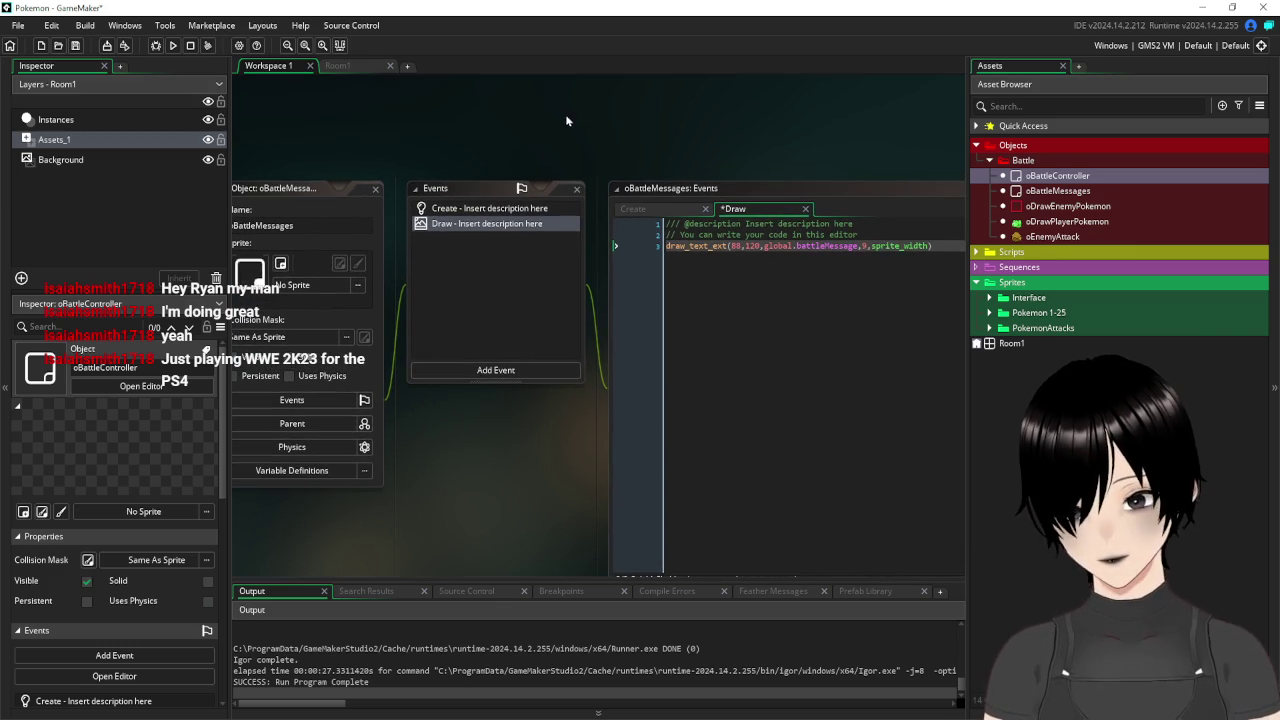
pyautogui.click(76, 46)
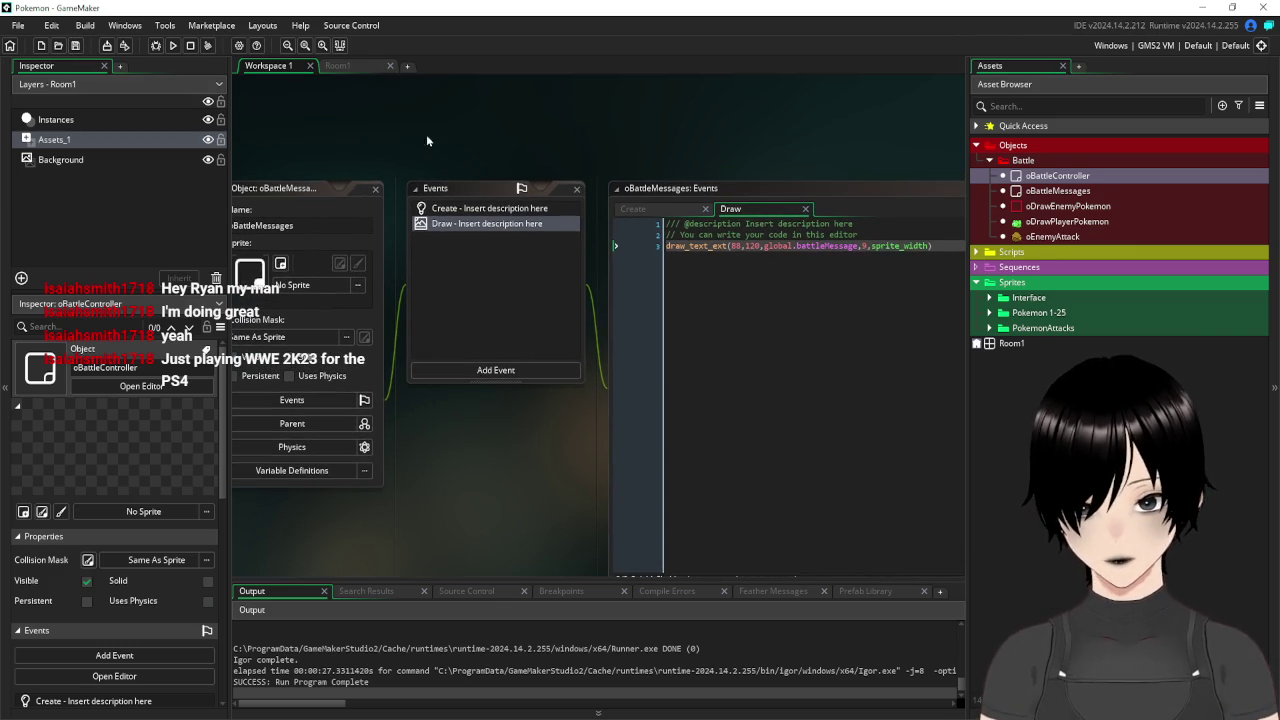
pyautogui.moveTo(603, 132)
pyautogui.mouseDown()
pyautogui.moveTo(514, 81)
pyautogui.moveTo(556, 126)
pyautogui.moveTo(678, 126)
pyautogui.mouseUp()
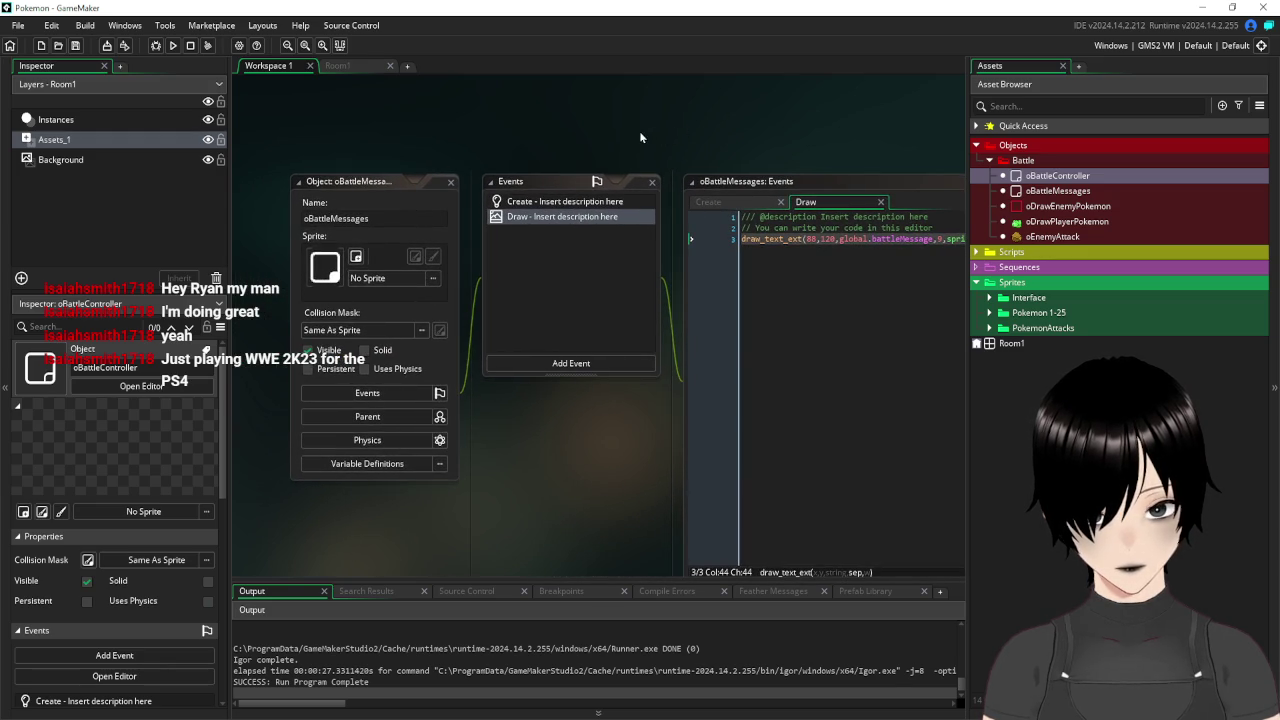
# Create a new sprite named sMask in the Sprites folder.
pyautogui.click(990, 298)
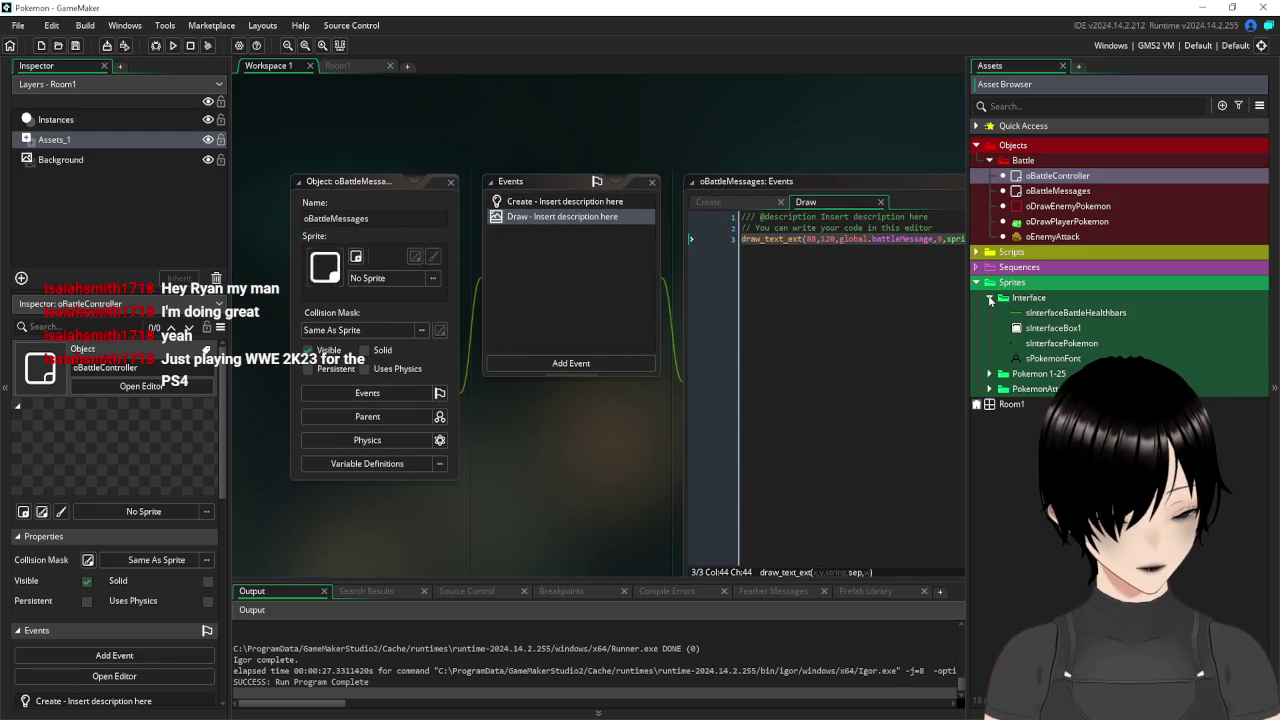
pyautogui.rightClick(1018, 300)
pyautogui.moveTo(1063, 306)
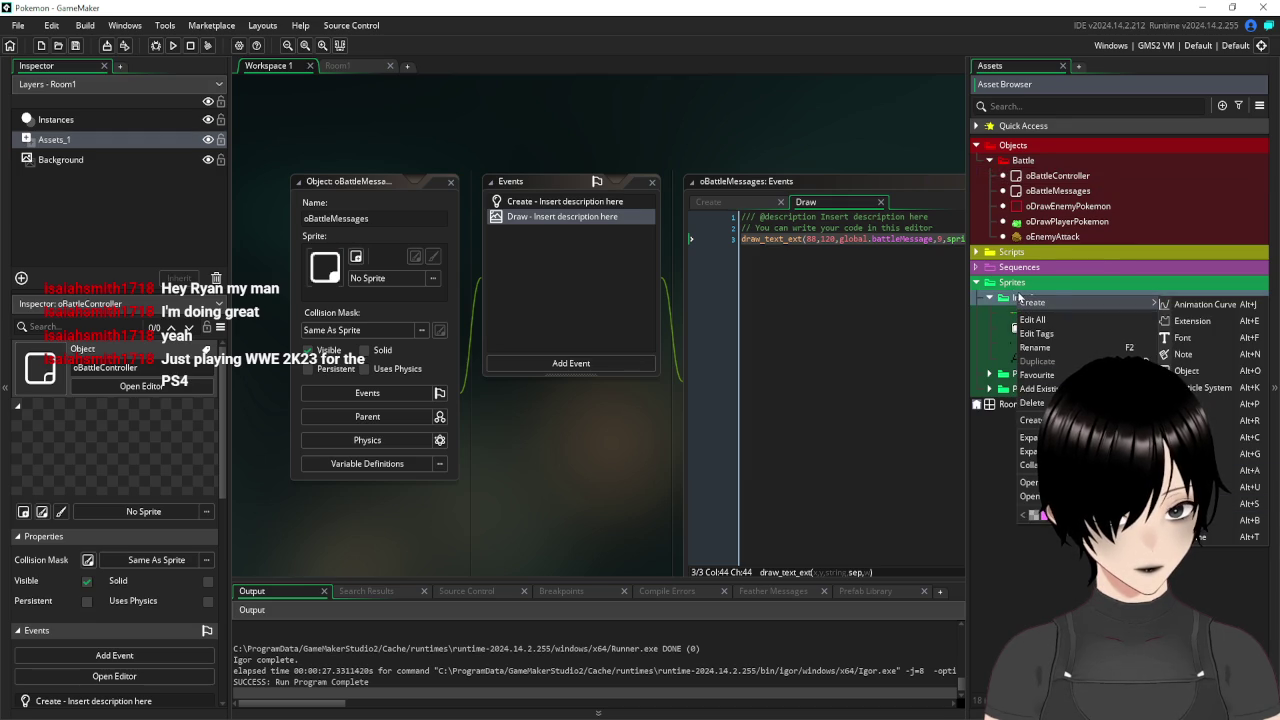
pyautogui.click(993, 299)
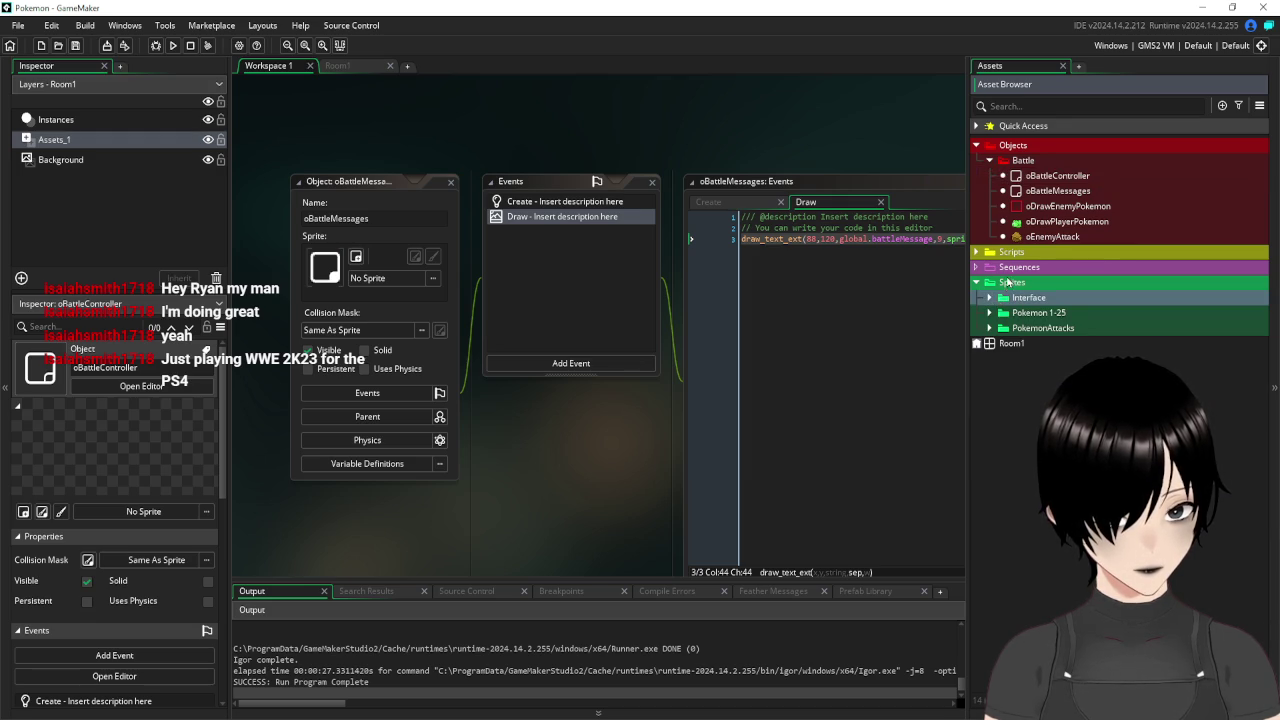
pyautogui.rightClick(1008, 282)
pyautogui.moveTo(1015, 284)
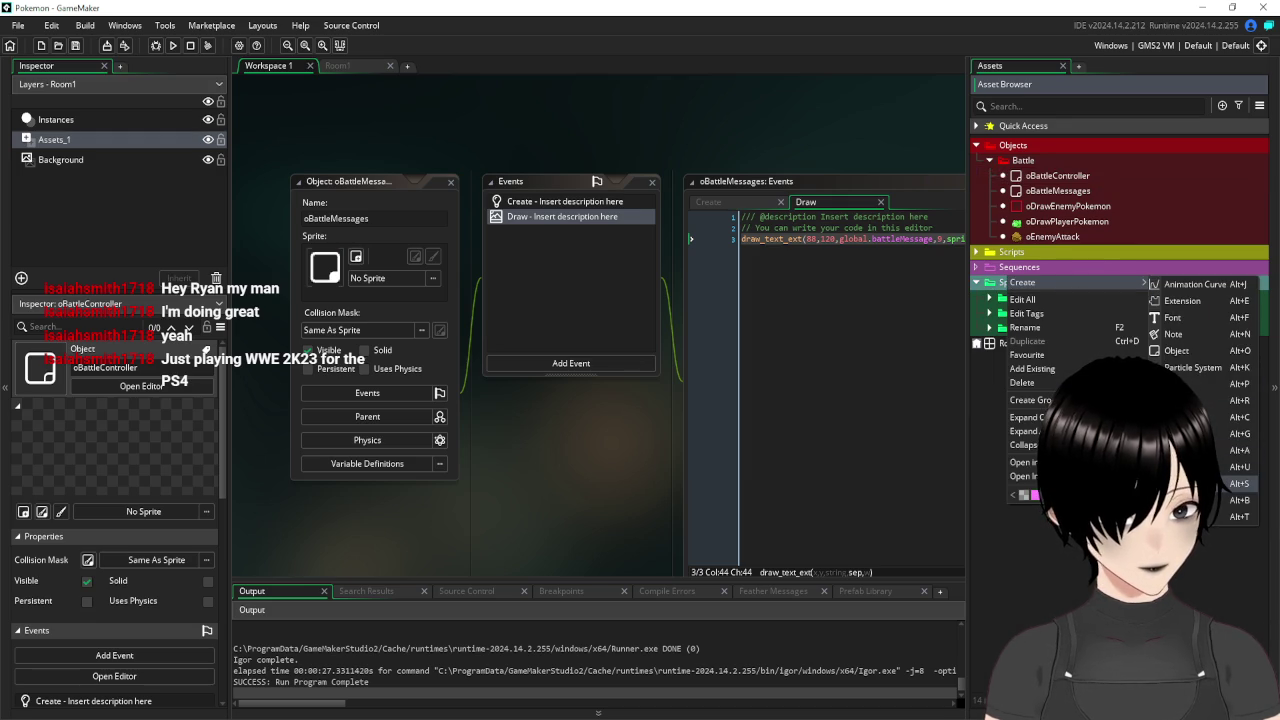
pyautogui.click(1190, 484)
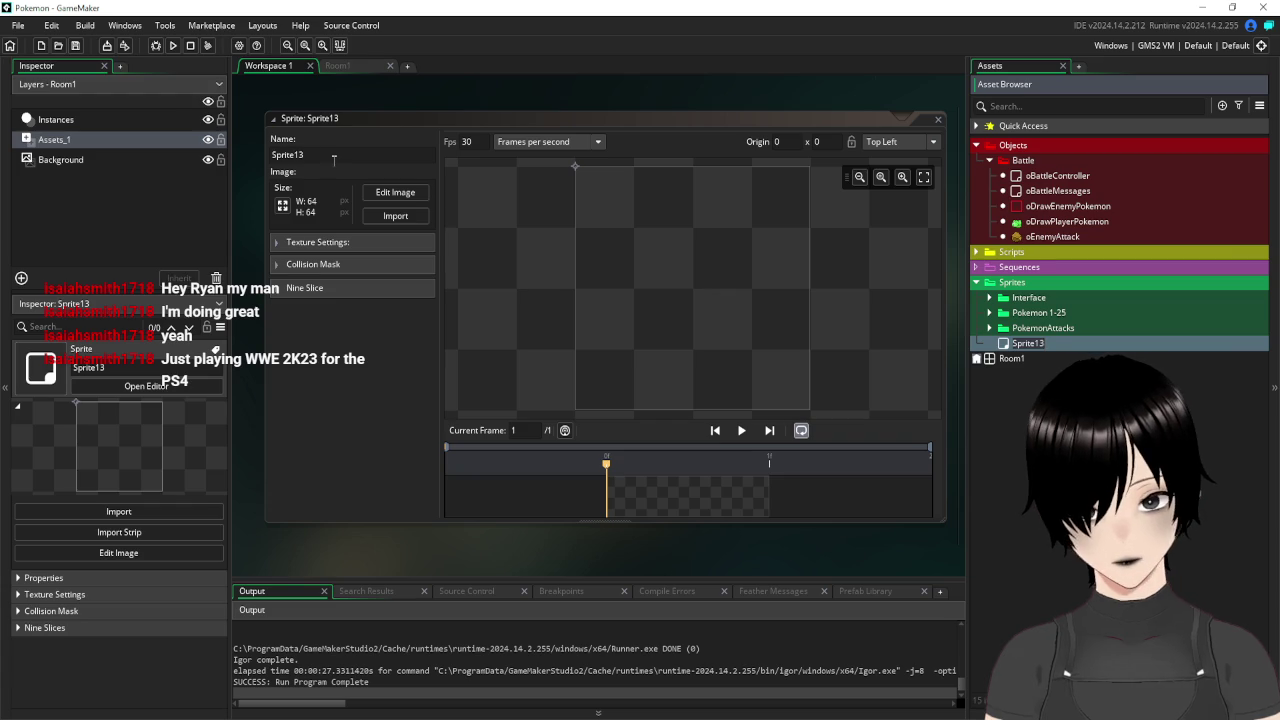
pyautogui.write('sMask')
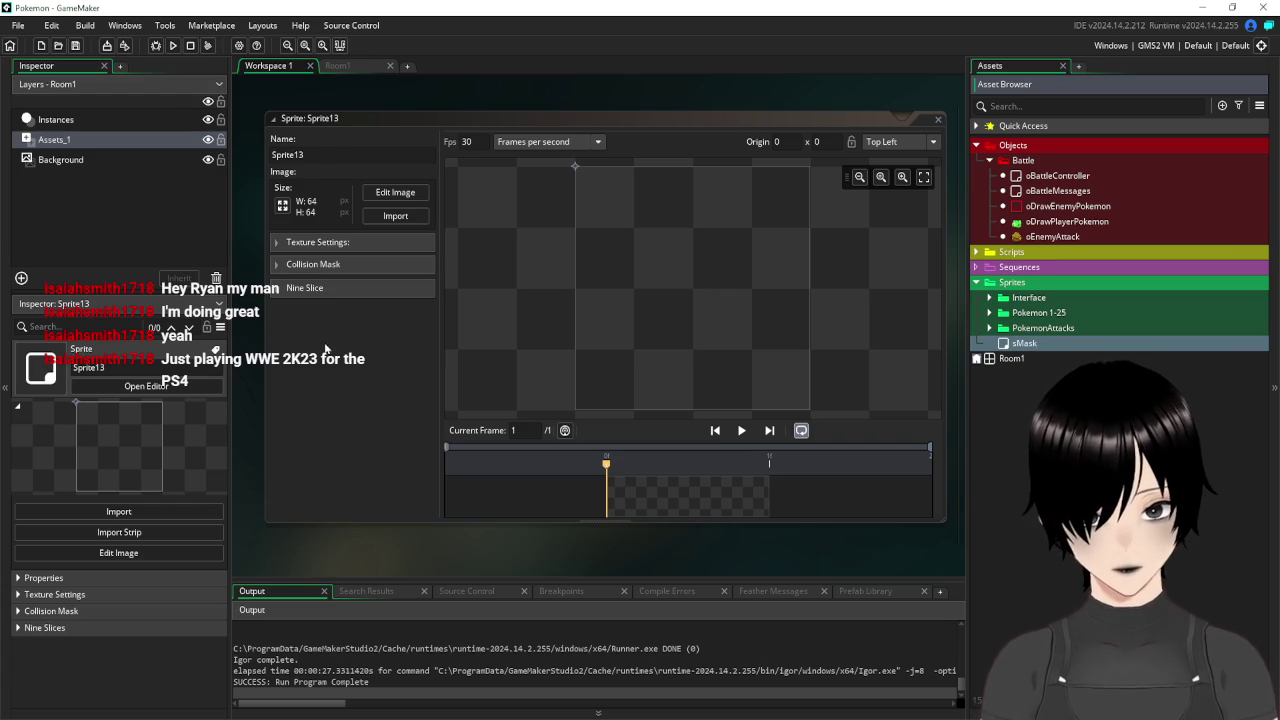
pyautogui.click(291, 210)
# Resize the sMask sprite to 16x16 pixels.
pyautogui.click(287, 211)
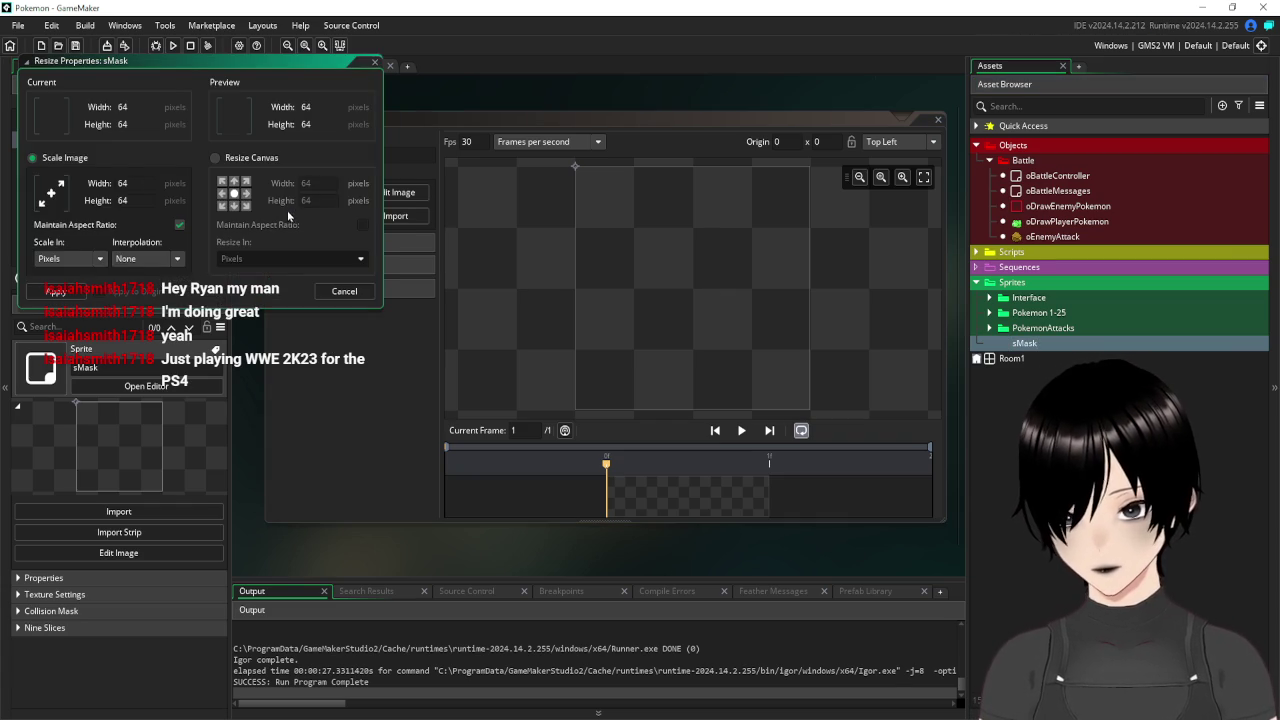
pyautogui.click(84, 183)
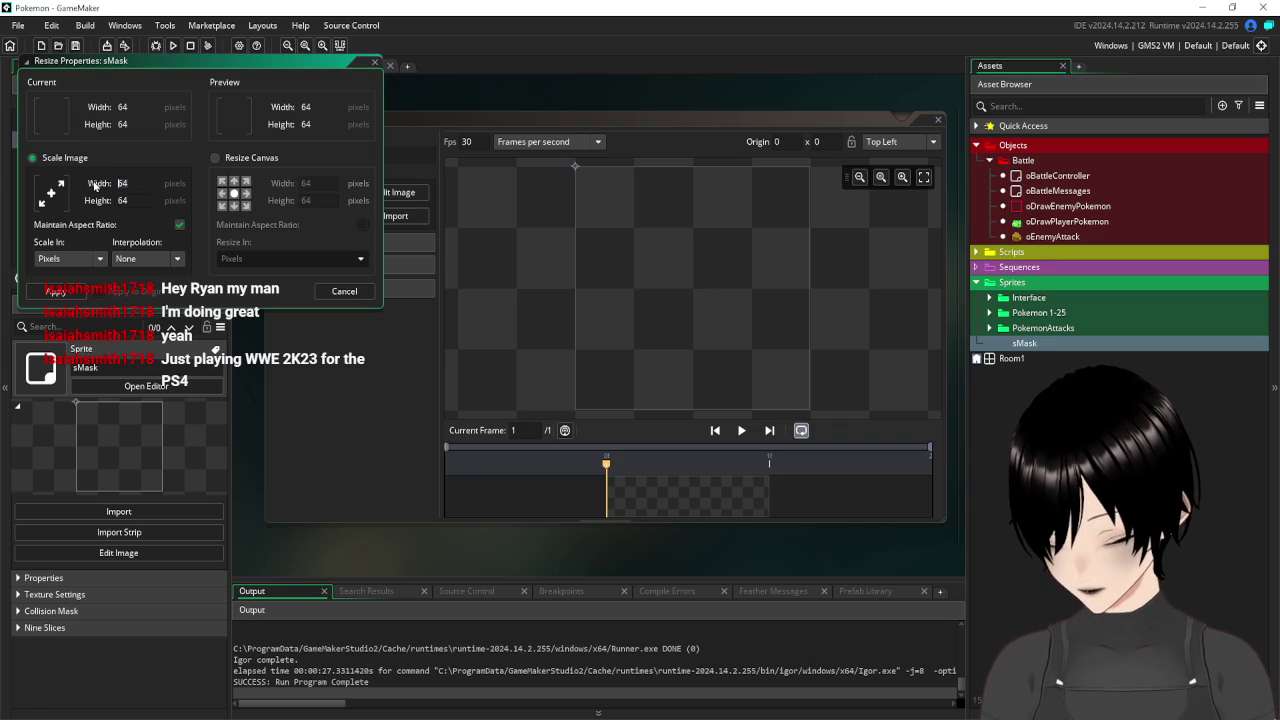
pyautogui.click(254, 258)
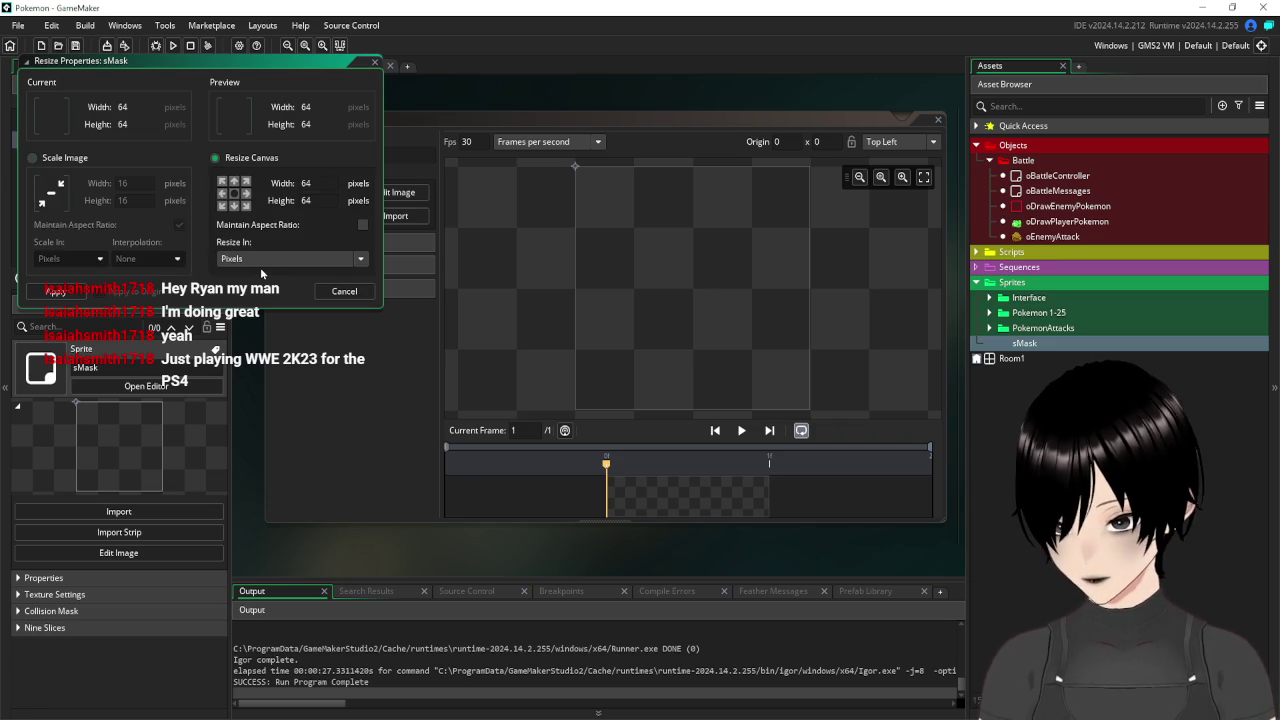
pyautogui.click(44, 295)
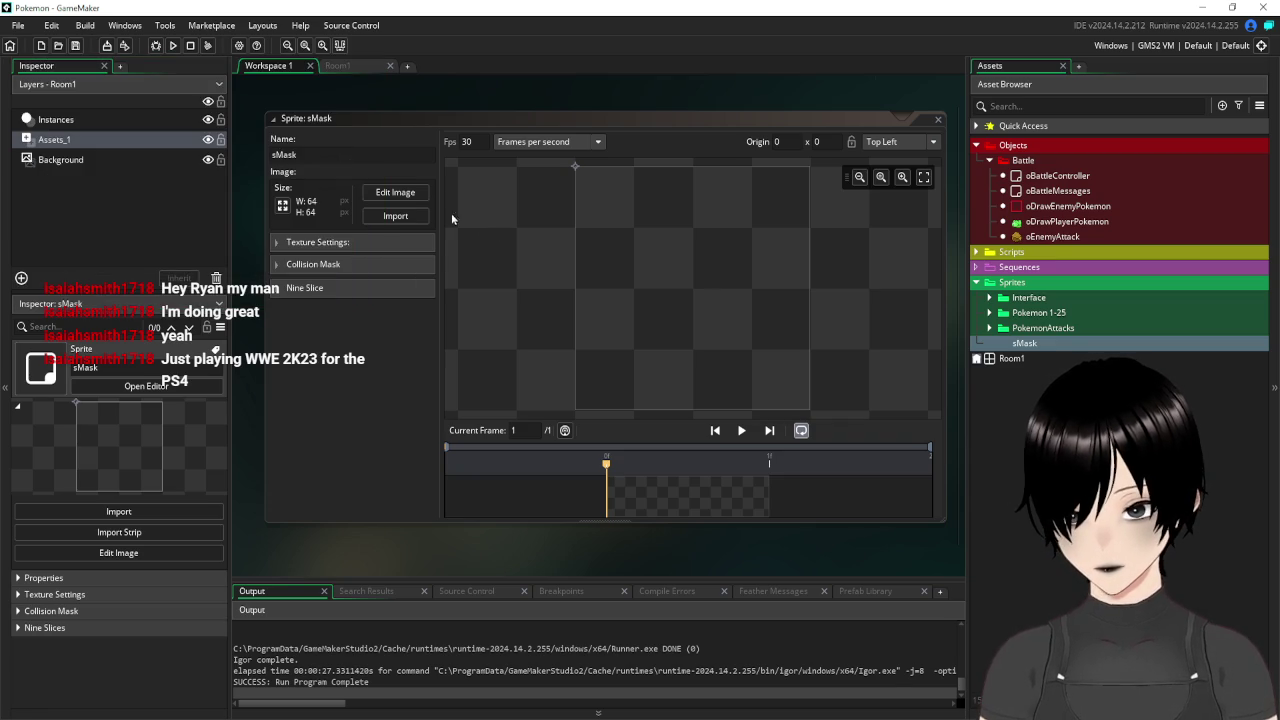
pyautogui.click(287, 211)
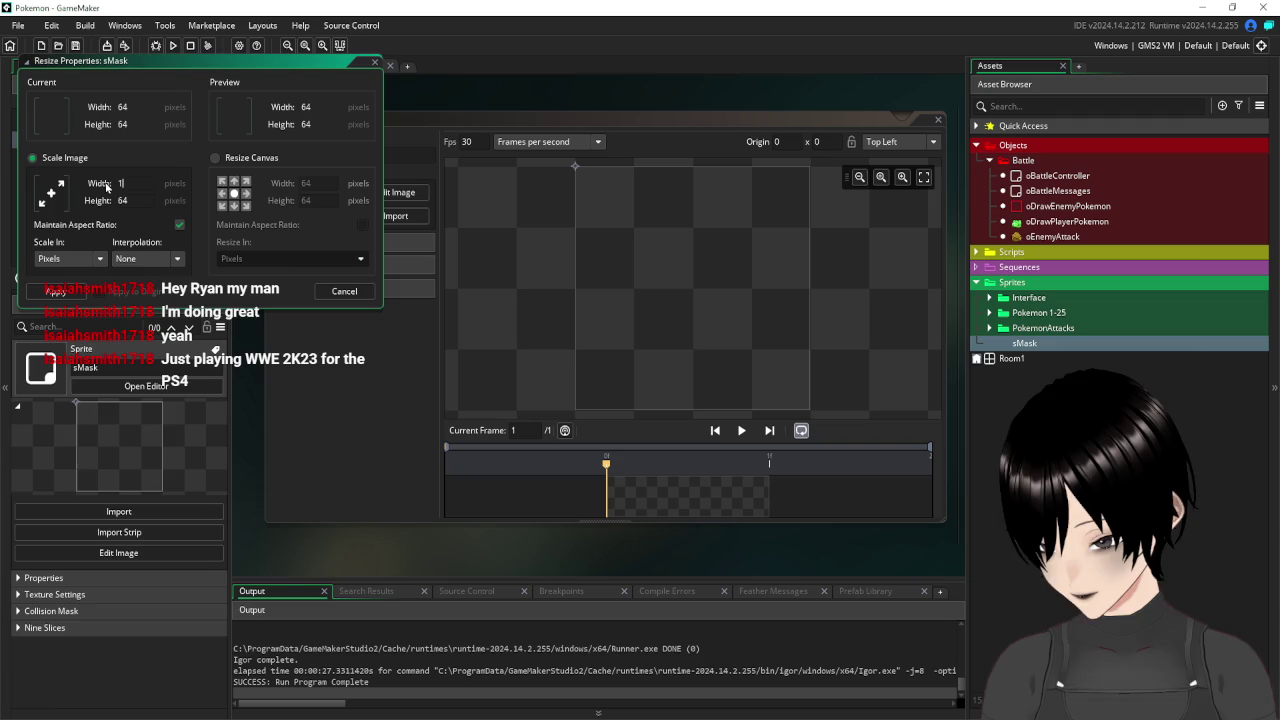
pyautogui.write('16')
pyautogui.press('Return')
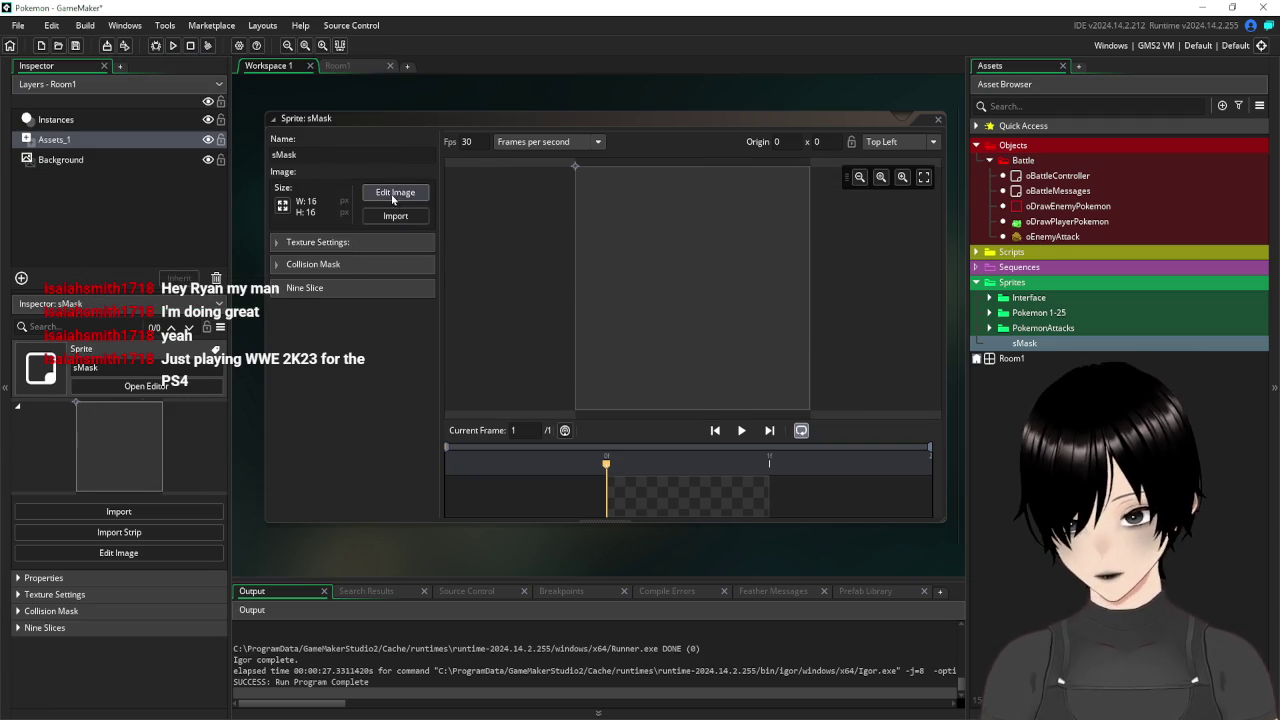
# Flood-fill the sMask canvas solid blue, close its editors, and reopen oBattleController and oBattleMessages.
pyautogui.click(395, 192)
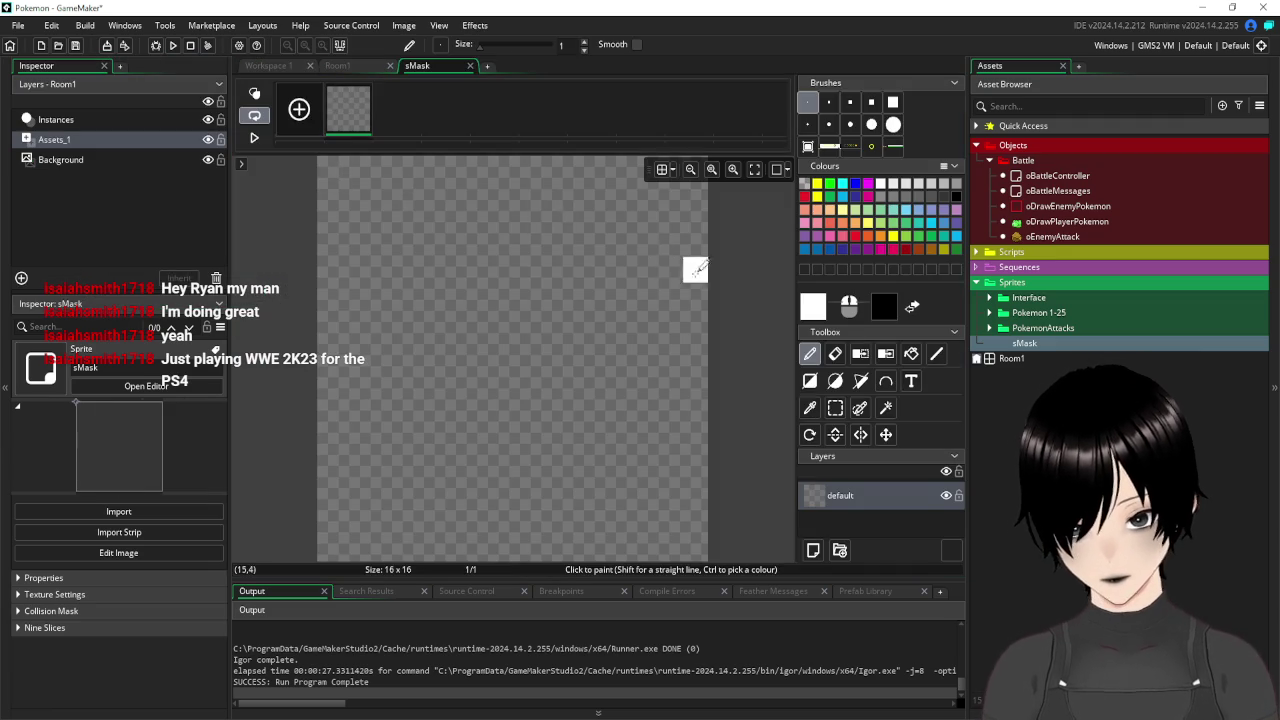
pyautogui.click(908, 353)
pyautogui.click(854, 184)
pyautogui.click(580, 290)
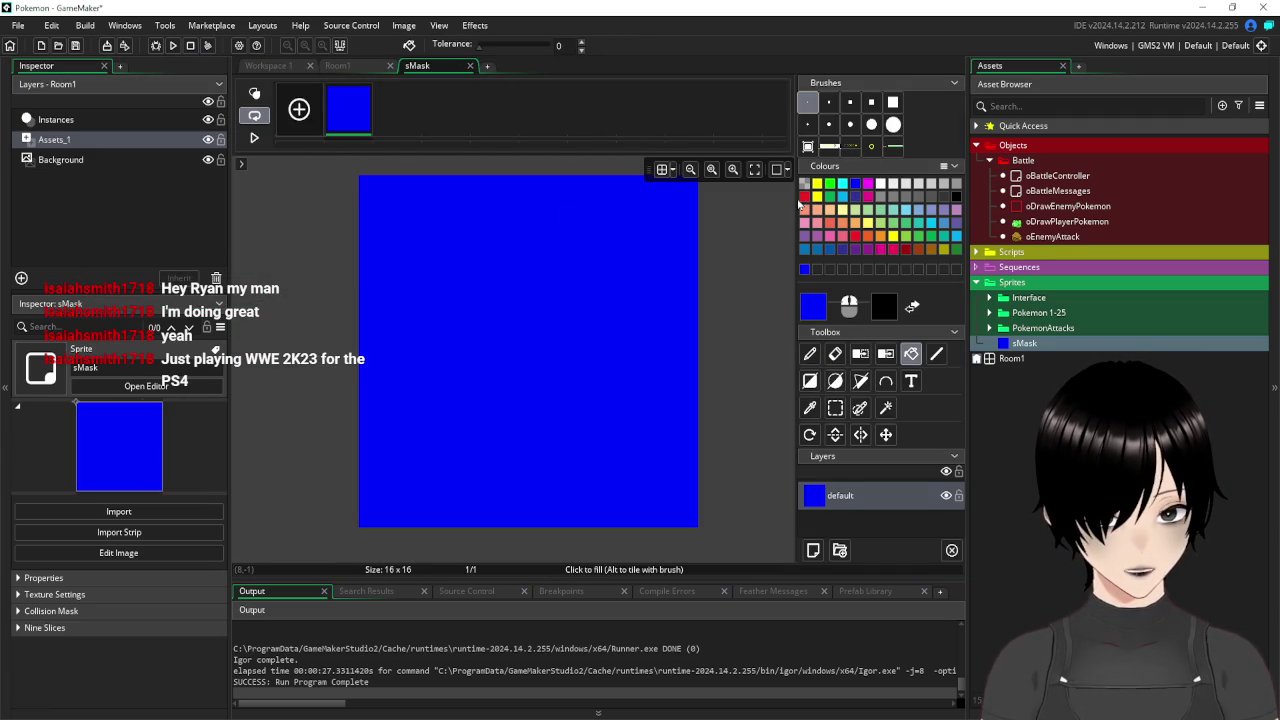
pyautogui.click(804, 199)
pyautogui.click(597, 295)
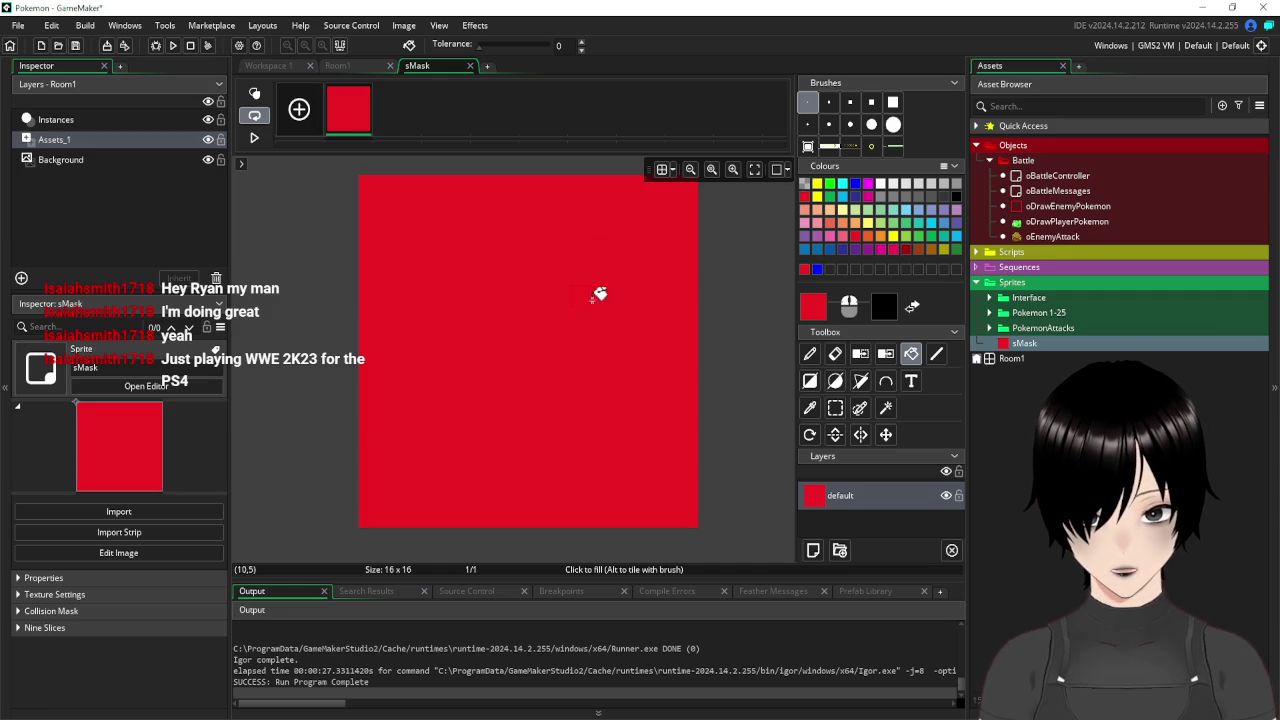
pyautogui.click(855, 185)
pyautogui.click(612, 272)
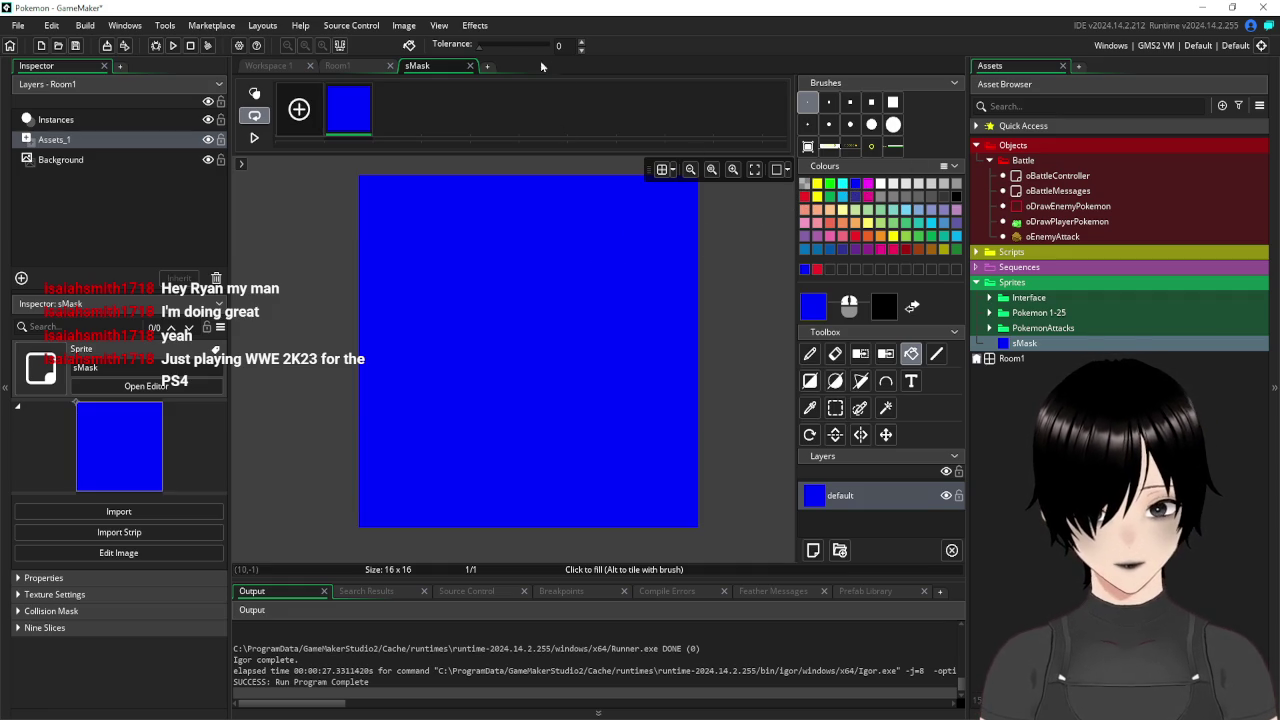
pyautogui.click(469, 66)
pyautogui.click(933, 120)
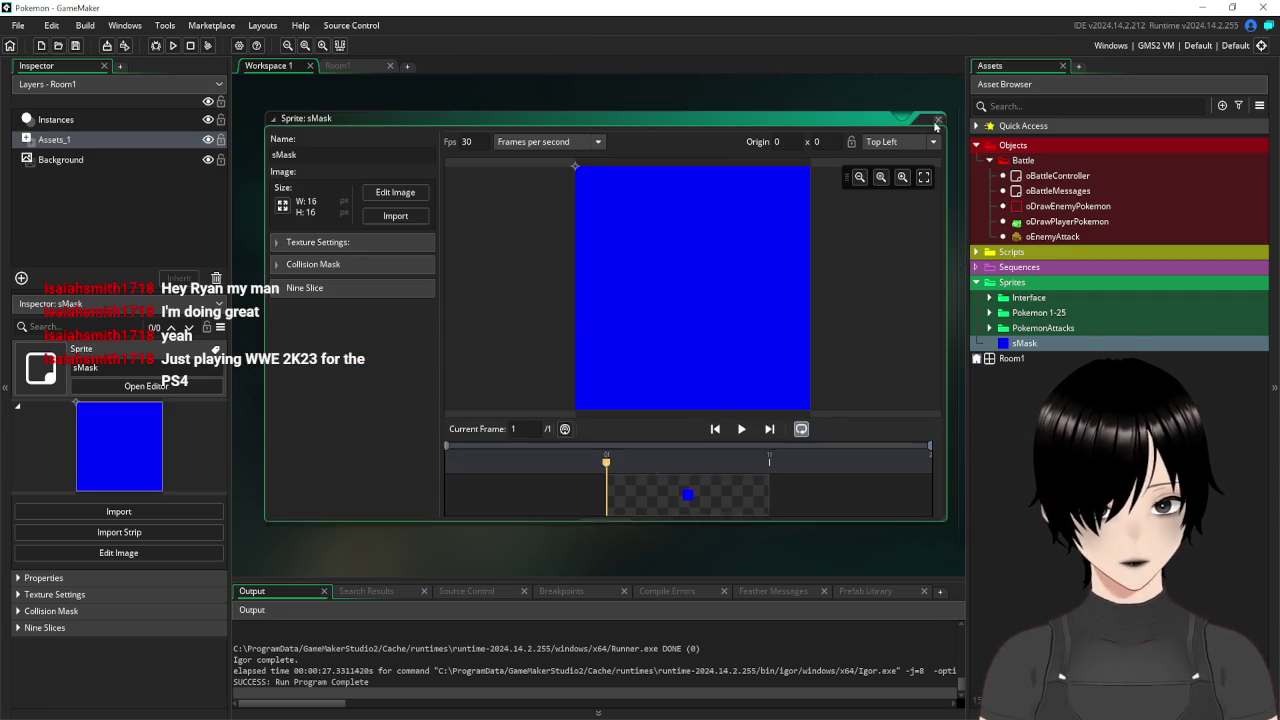
pyautogui.doubleClick(1057, 175)
pyautogui.doubleClick(1068, 192)
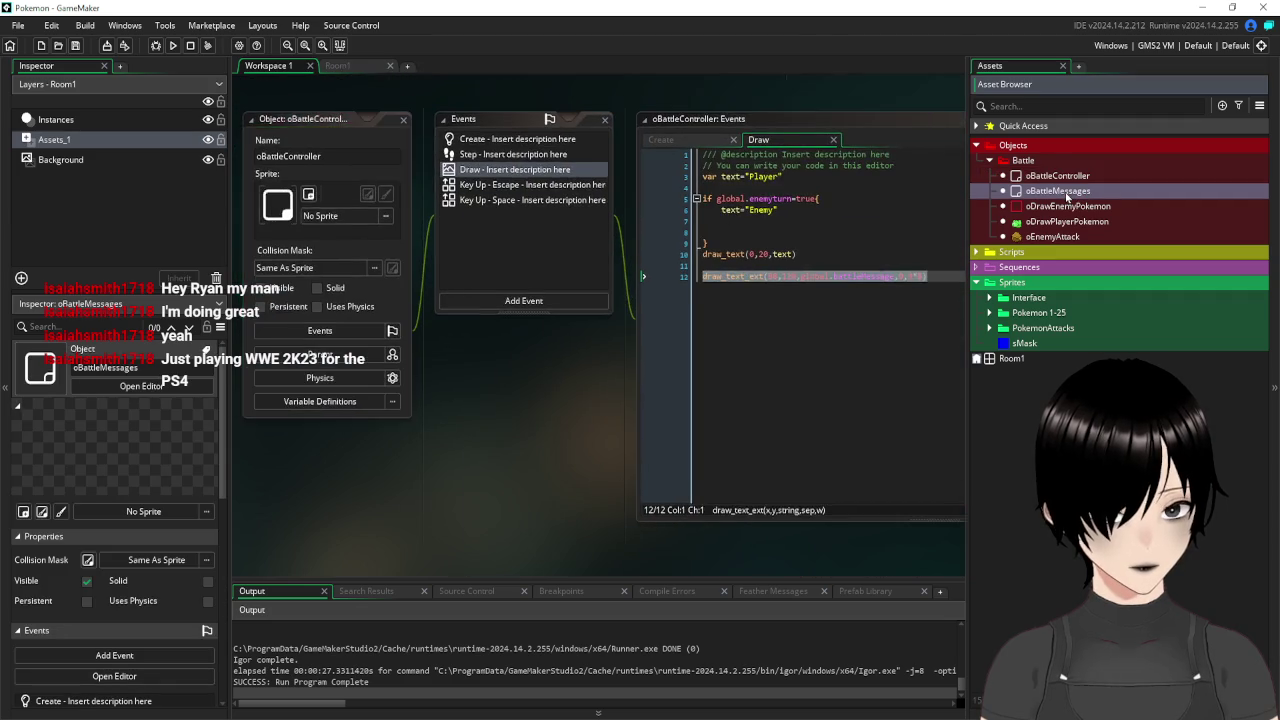
# Assign sMask as oBattleMessages' sprite.
pyautogui.click(356, 216)
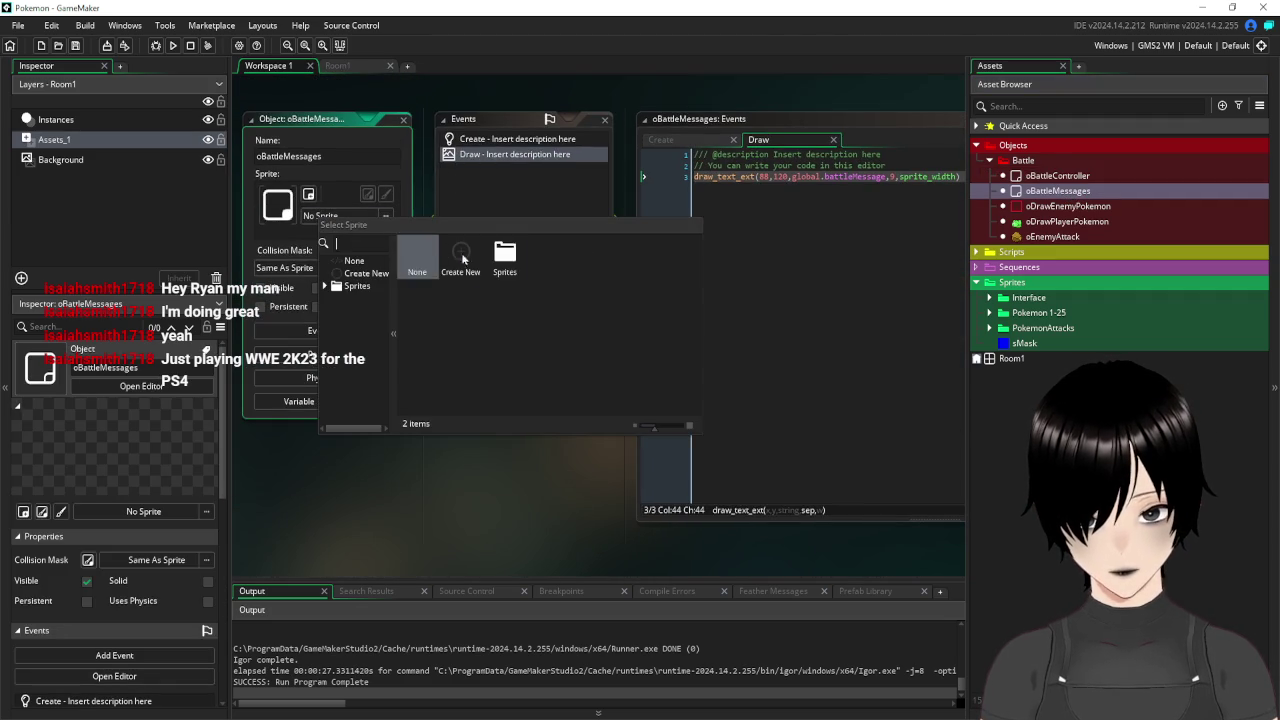
pyautogui.doubleClick(506, 257)
pyautogui.click(594, 252)
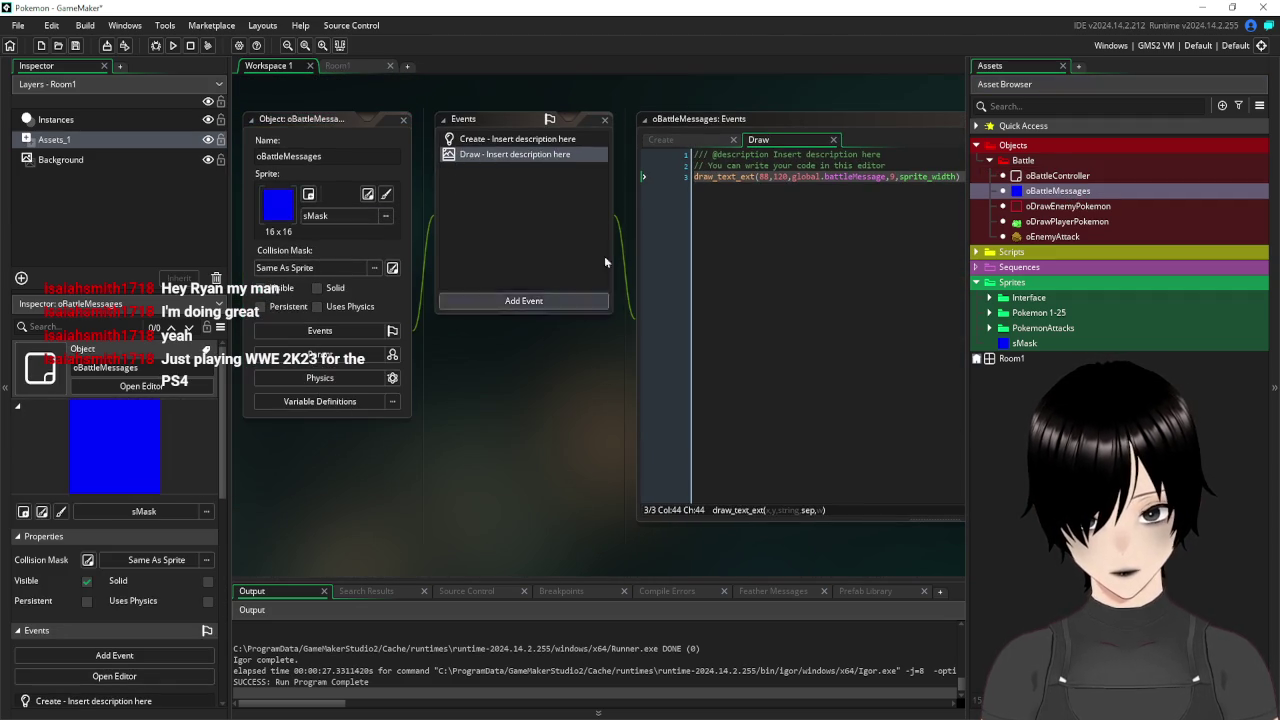
# Replace draw_text_ext's 80 and 120 position arguments with x and y.
pyautogui.click(767, 177)
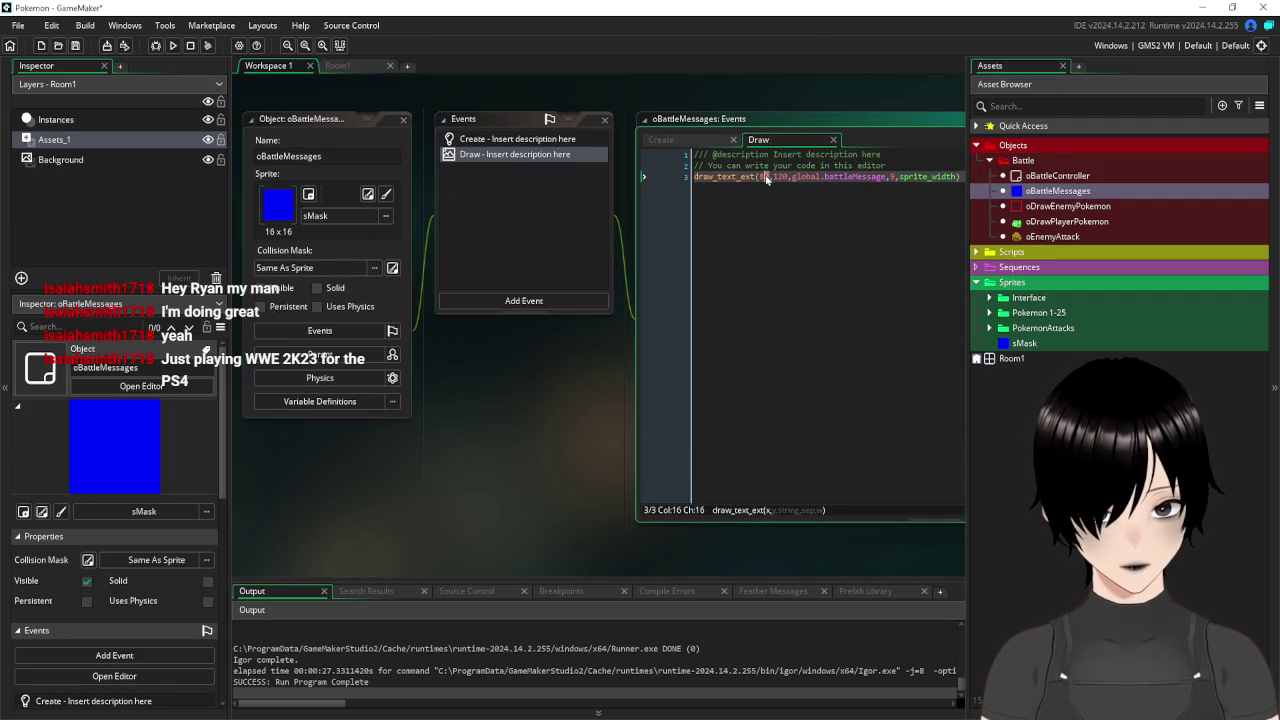
pyautogui.write('x')
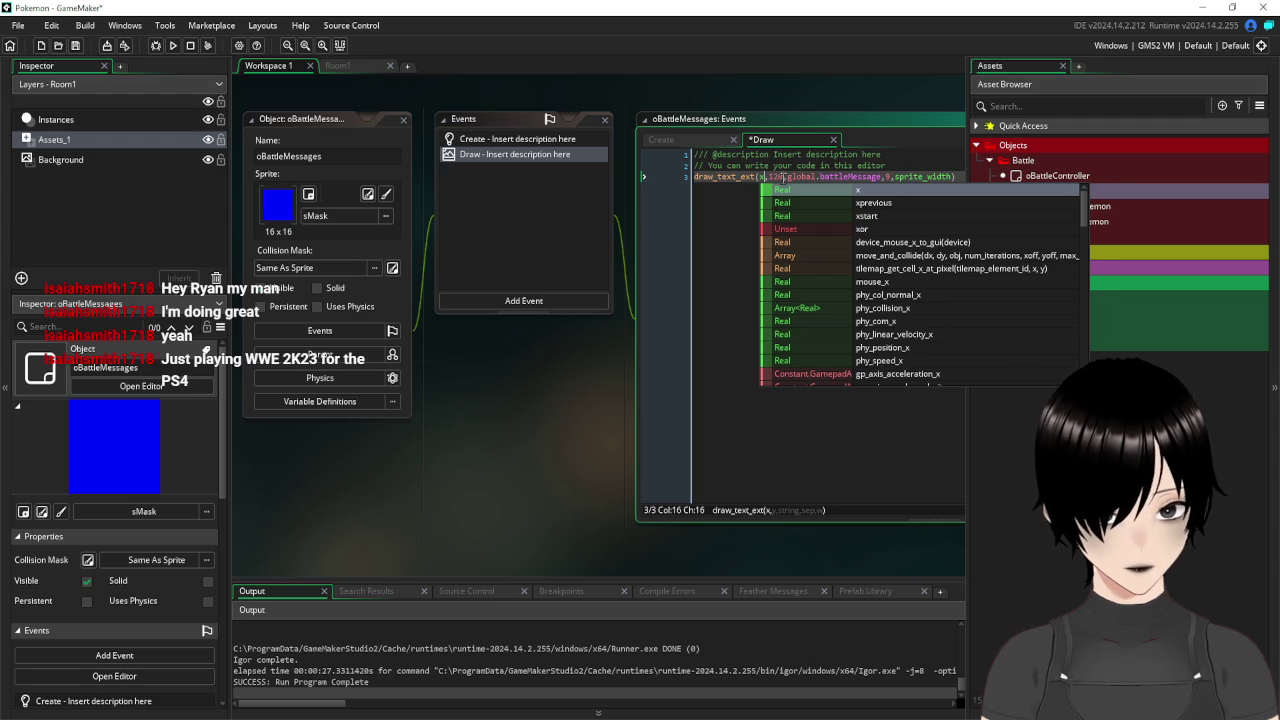
pyautogui.doubleClick(775, 177)
pyautogui.write('y')
pyautogui.press('Return')
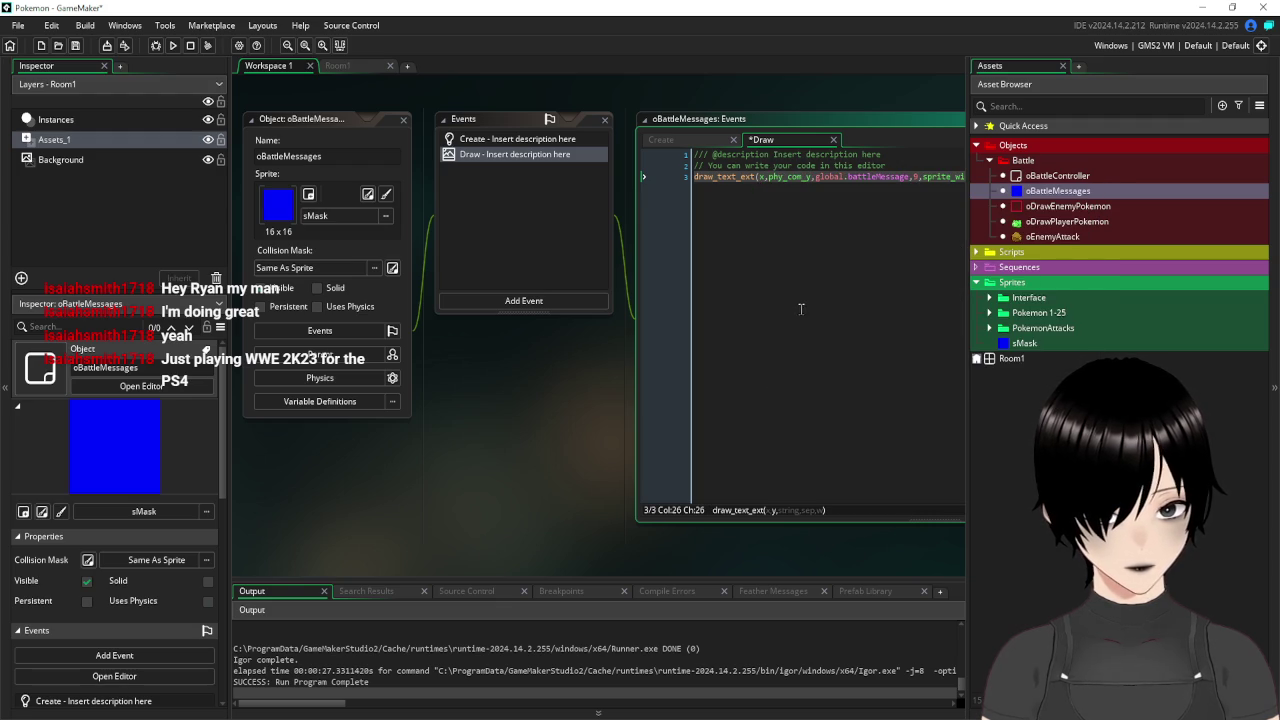
pyautogui.press('BackSpace')
pyautogui.press('BackSpace')
pyautogui.press('BackSpace')
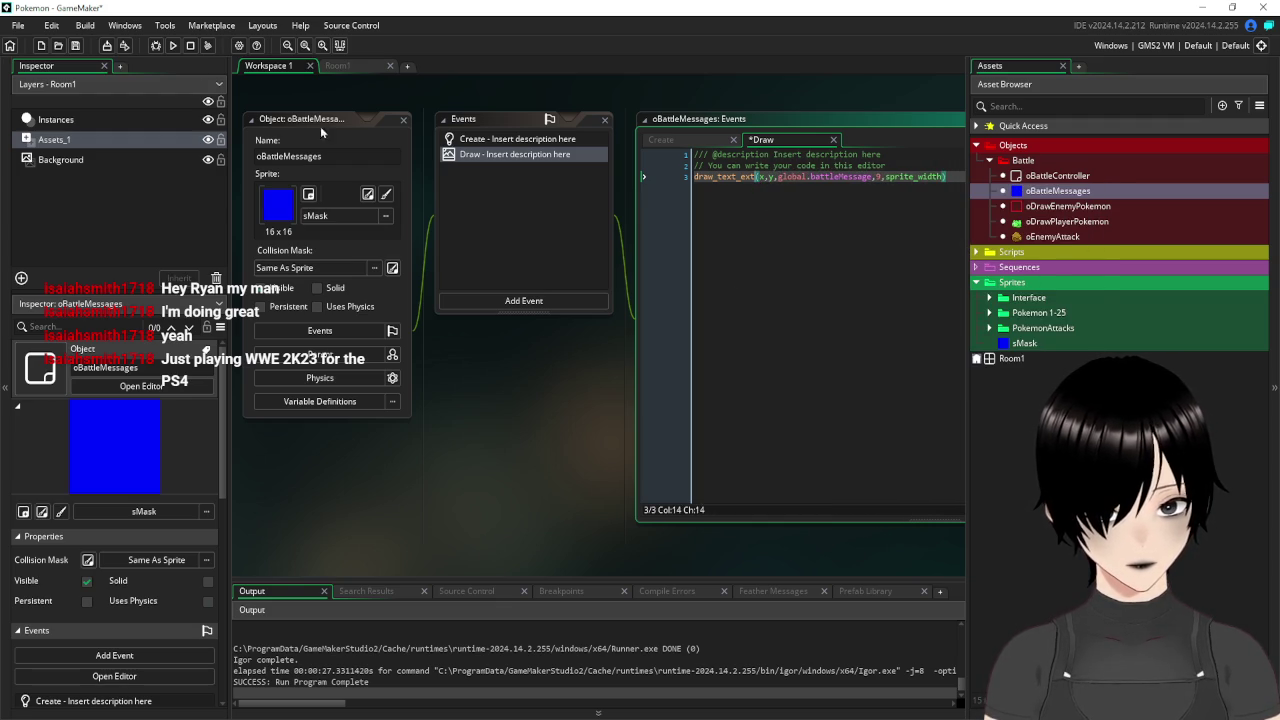
pyautogui.click(337, 65)
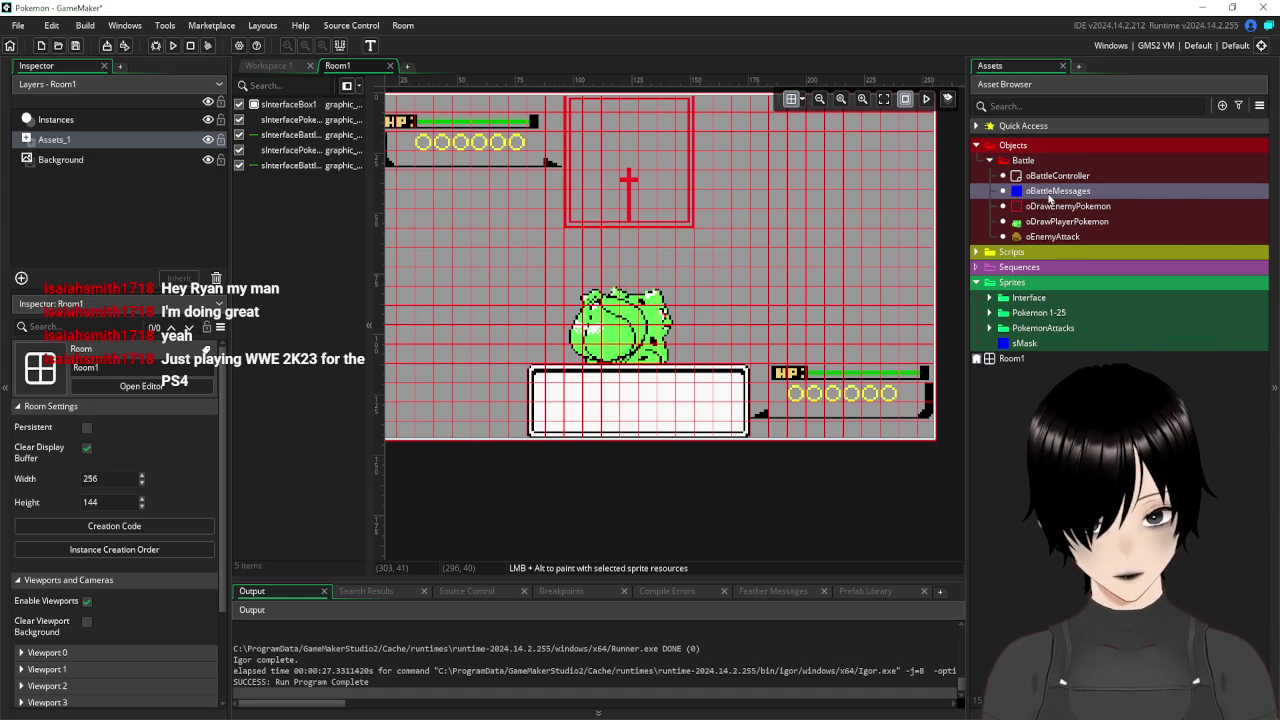
# Set the grid on Room1's Instances layer to 8 by 8 pixels.
pyautogui.click(1050, 192)
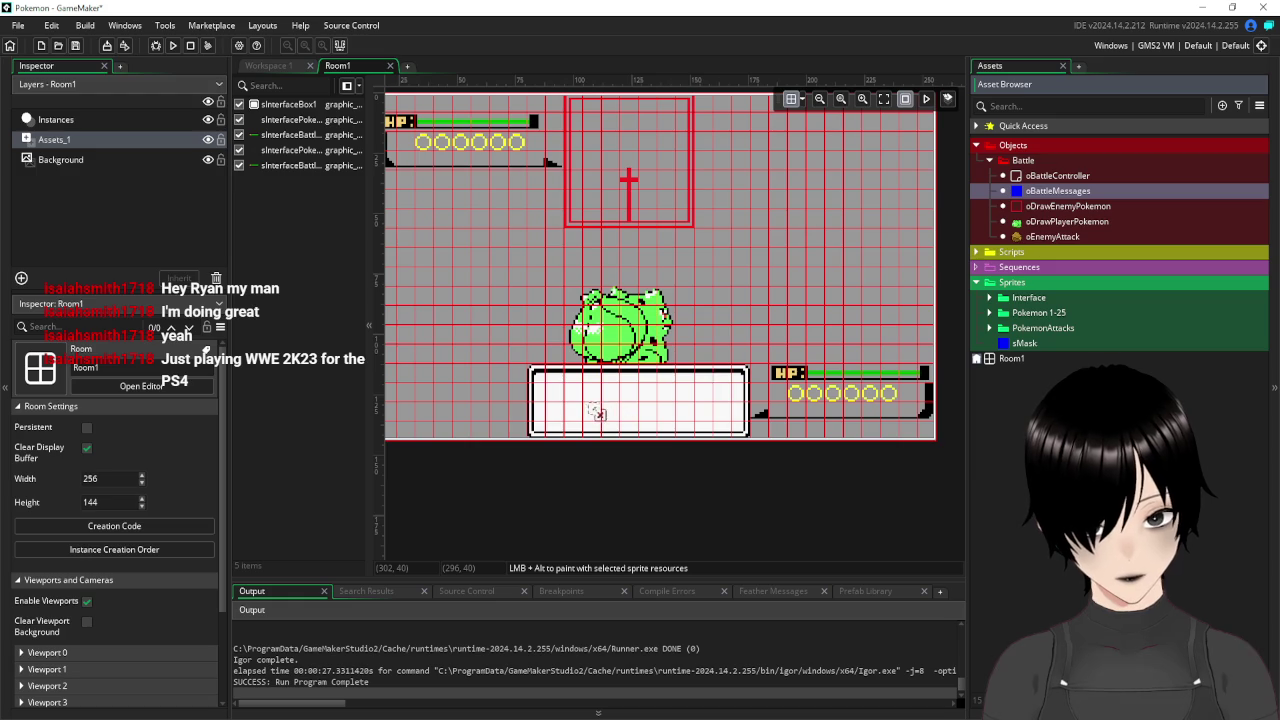
pyautogui.click(87, 118)
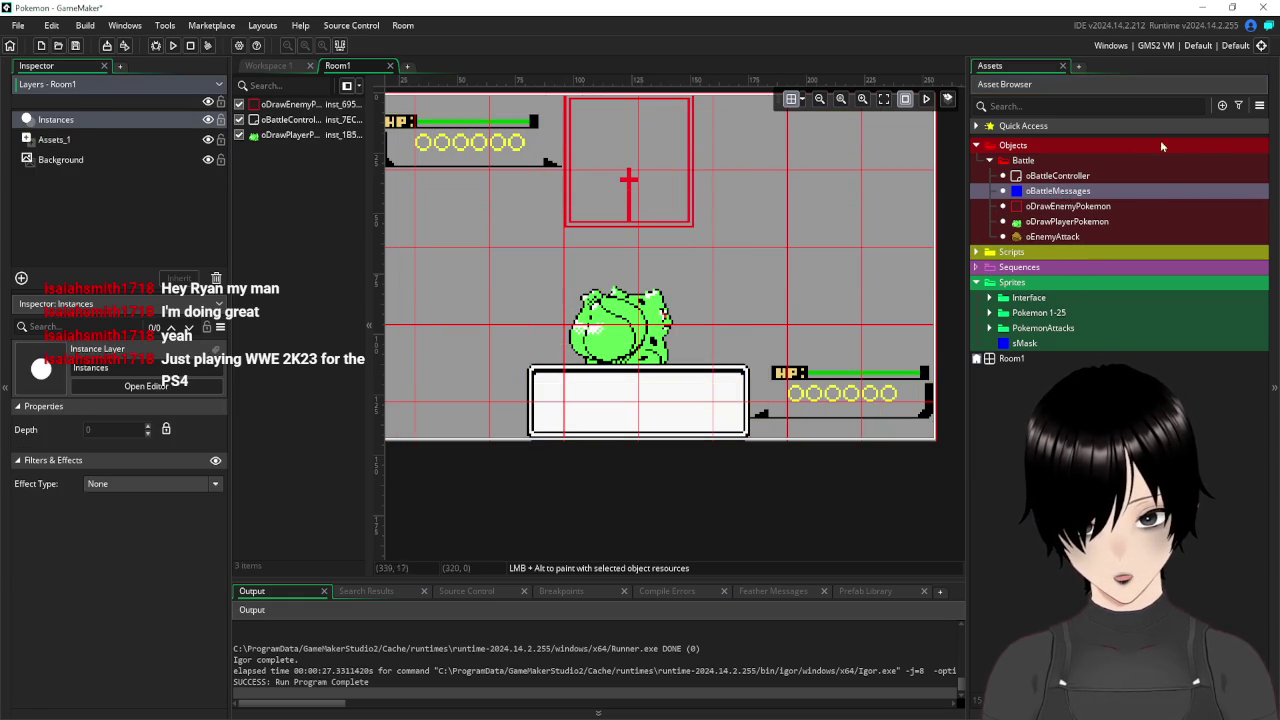
pyautogui.click(799, 101)
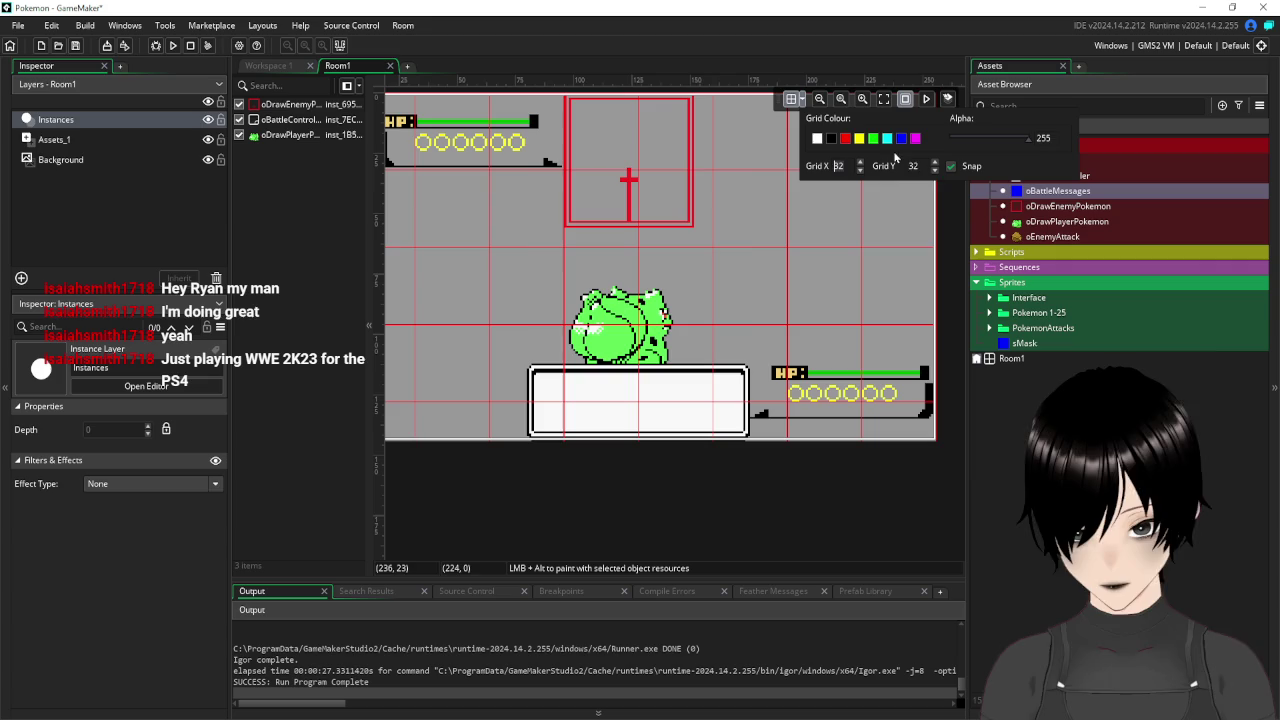
pyautogui.write('88')
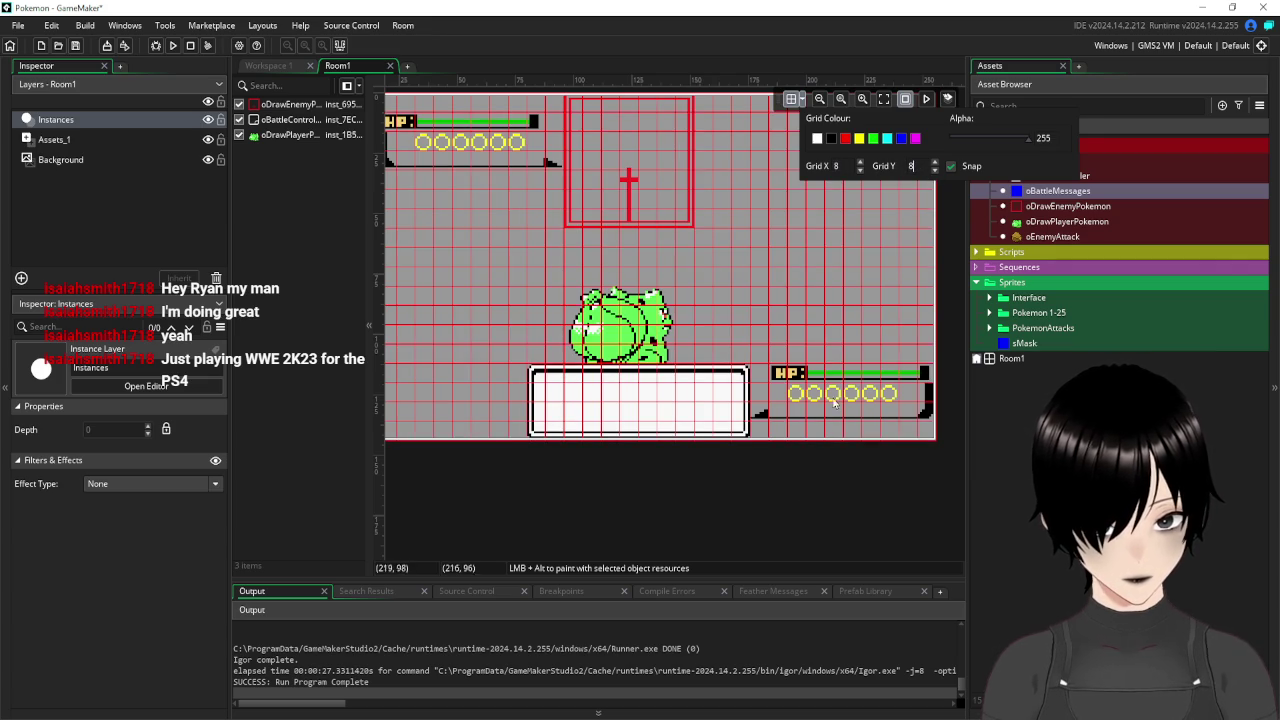
pyautogui.click(779, 551)
pyautogui.click(272, 66)
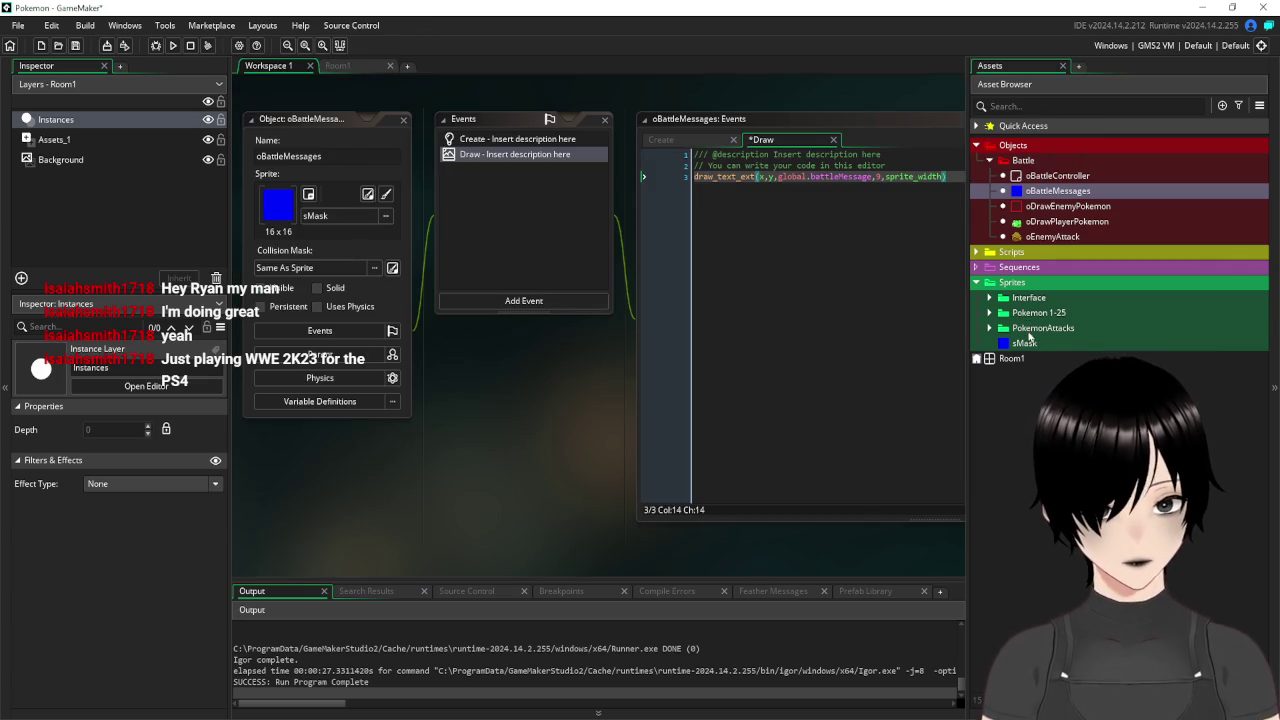
# Rename the sMask sprite to sMask_16.
pyautogui.doubleClick(1023, 344)
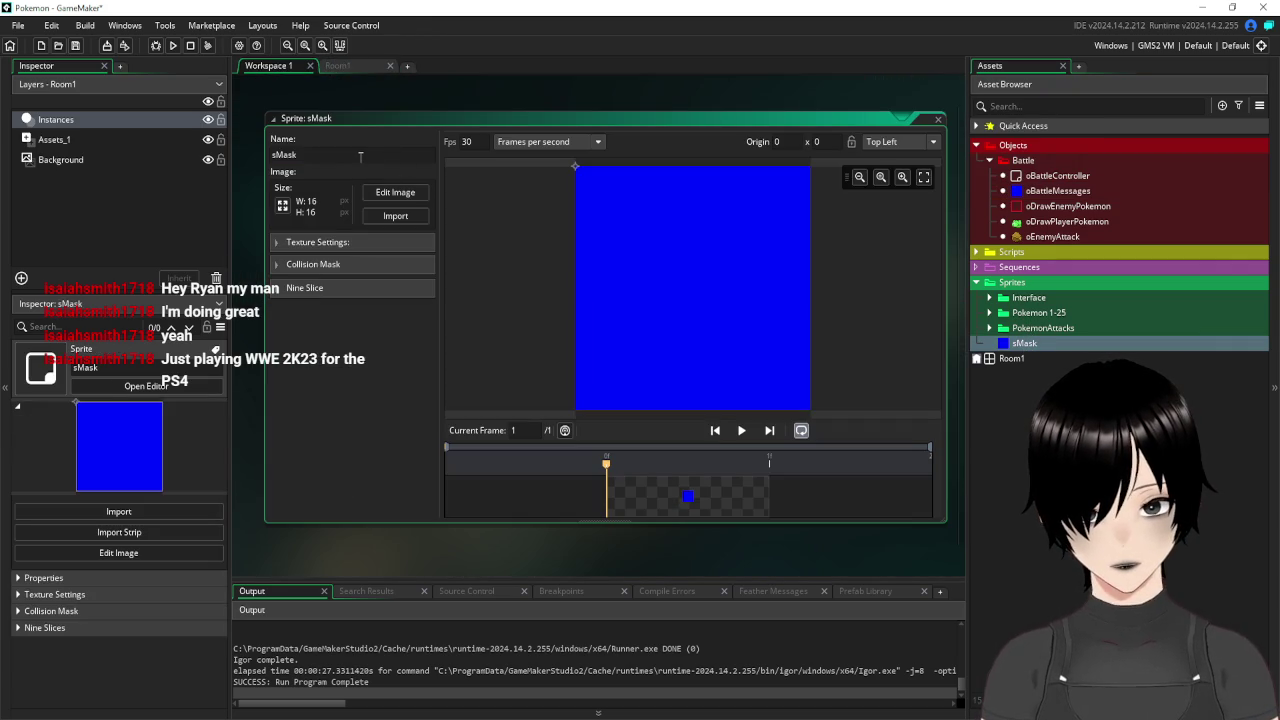
pyautogui.click(355, 157)
pyautogui.write('_16')
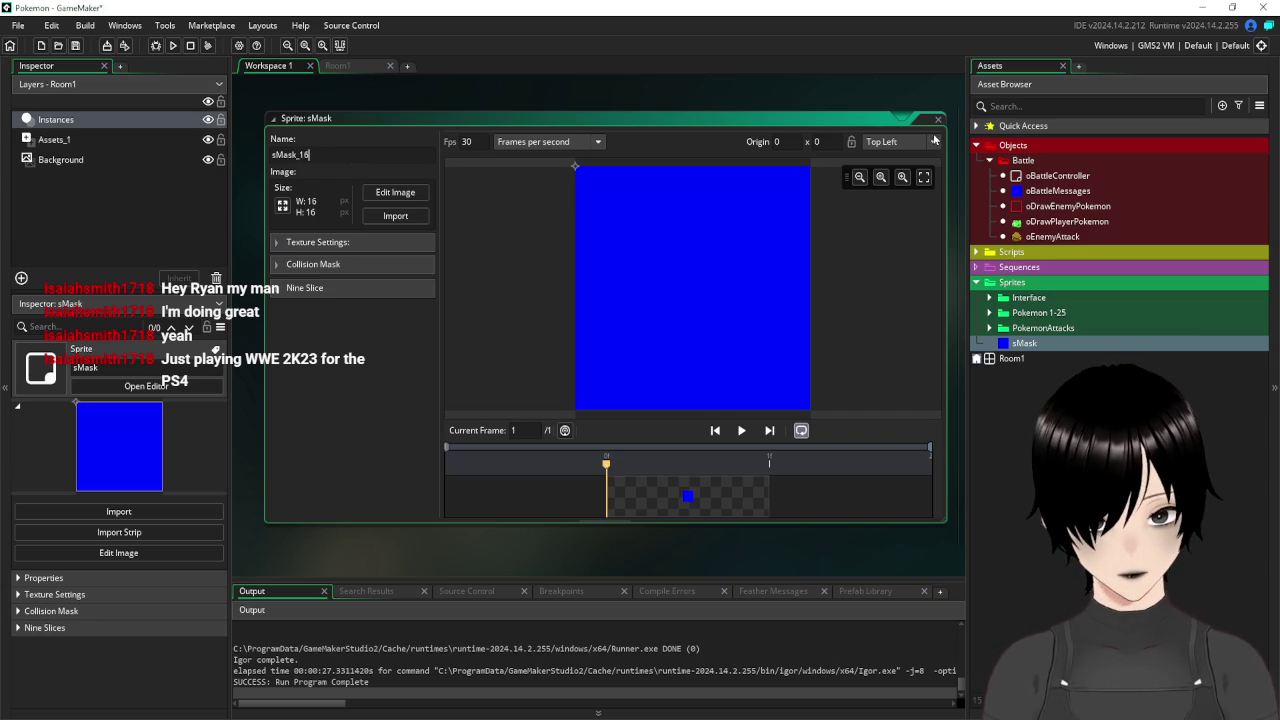
pyautogui.press('Return')
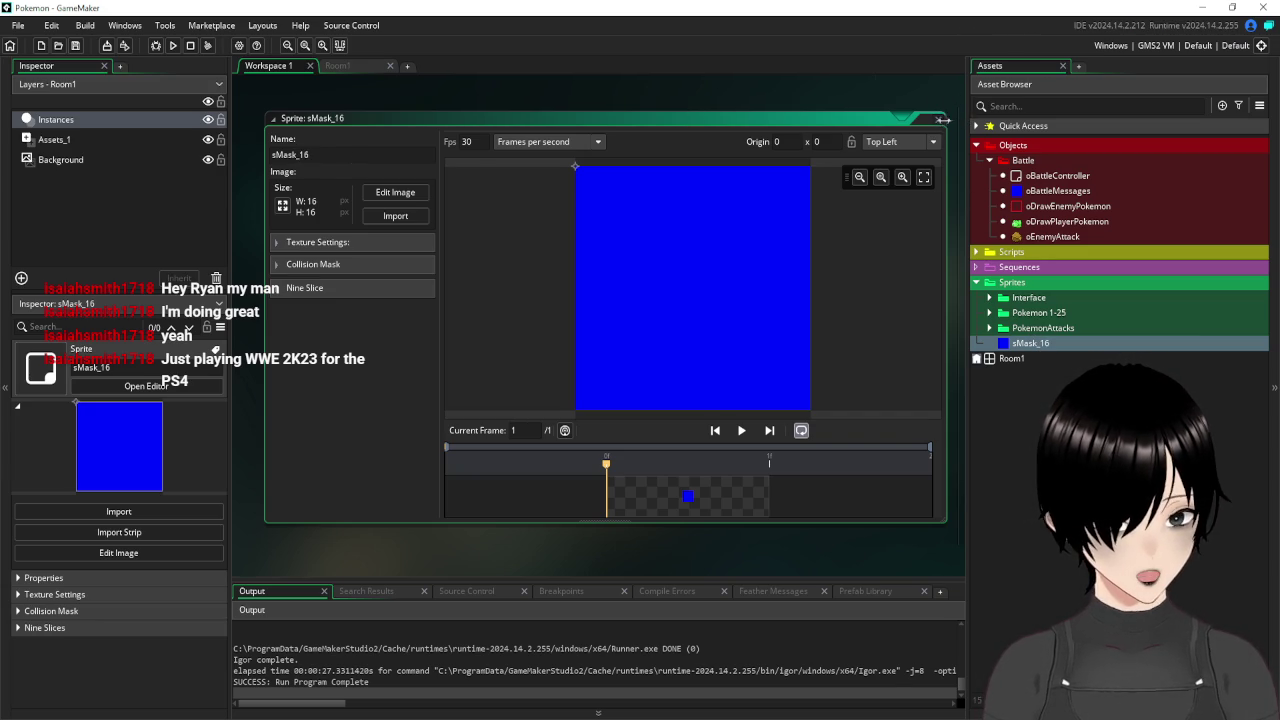
pyautogui.click(938, 118)
# Duplicate sMask_16 and name the copy sMask_8.
pyautogui.rightClick(1025, 347)
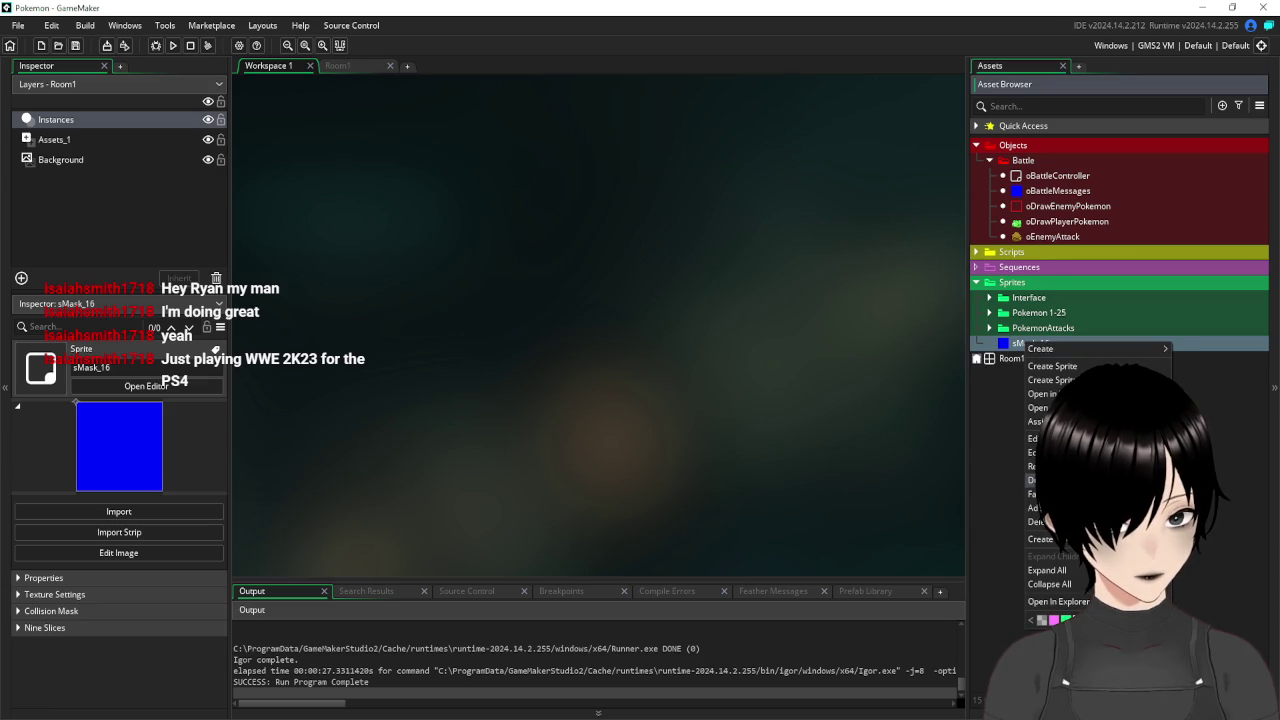
pyautogui.click(1036, 480)
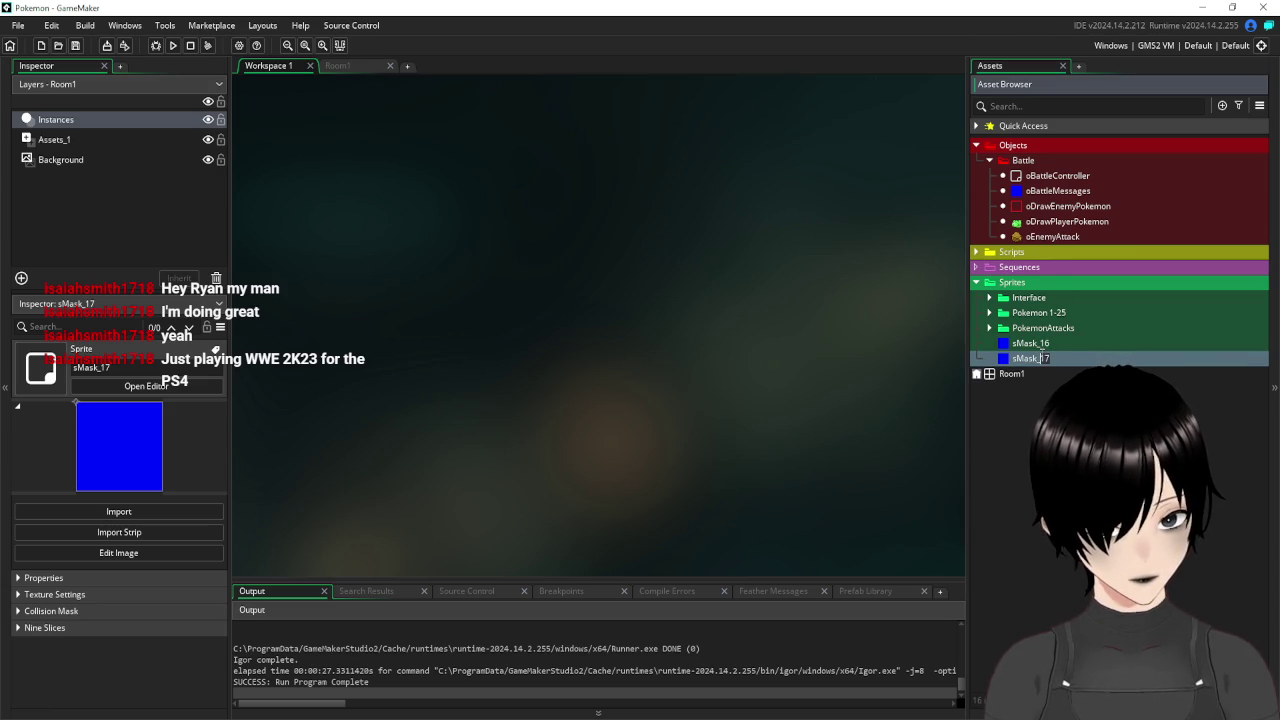
pyautogui.press('BackSpace')
pyautogui.press('BackSpace')
pyautogui.write('8')
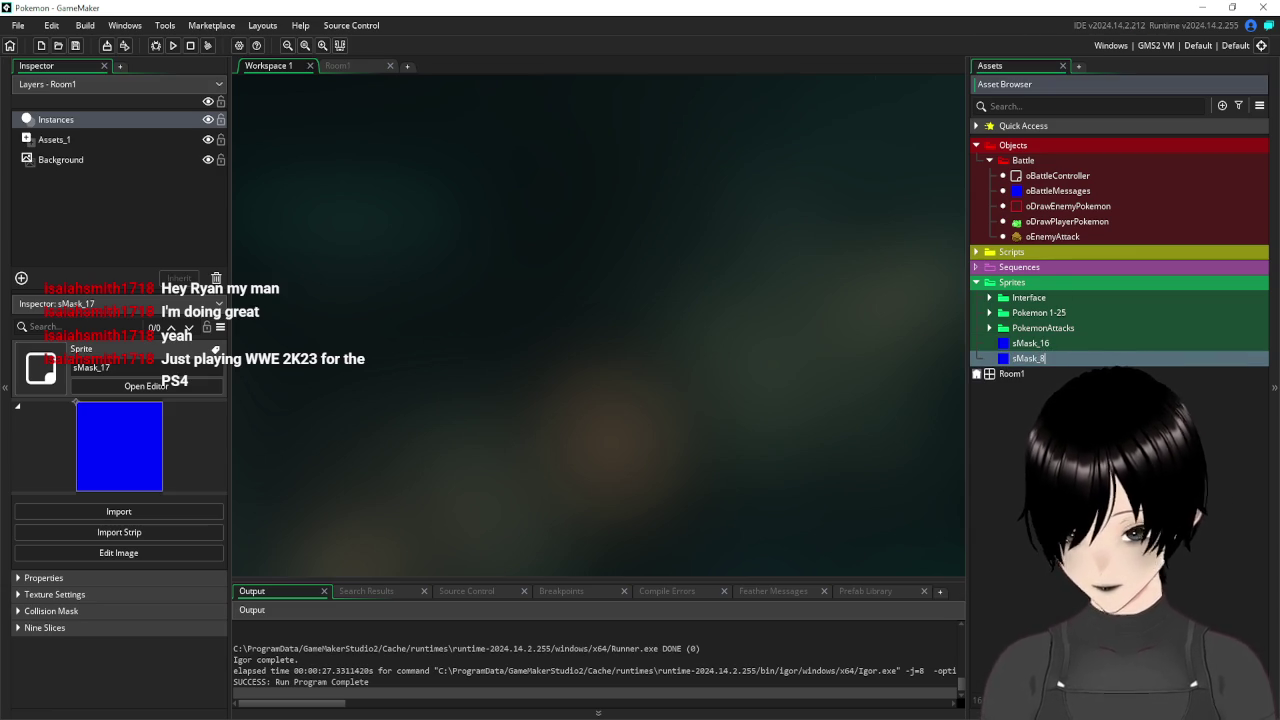
pyautogui.click(1047, 390)
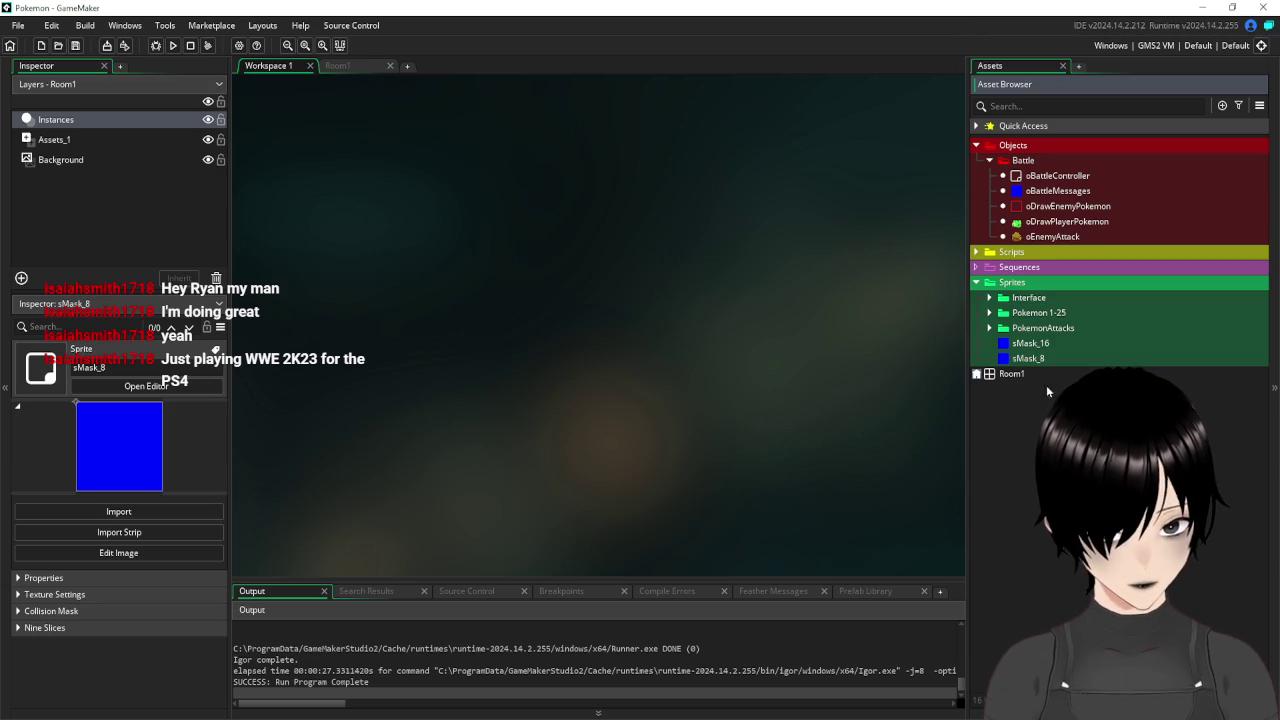
# Resize sMask_8 to 8 by 8 pixels.
pyautogui.doubleClick(1028, 358)
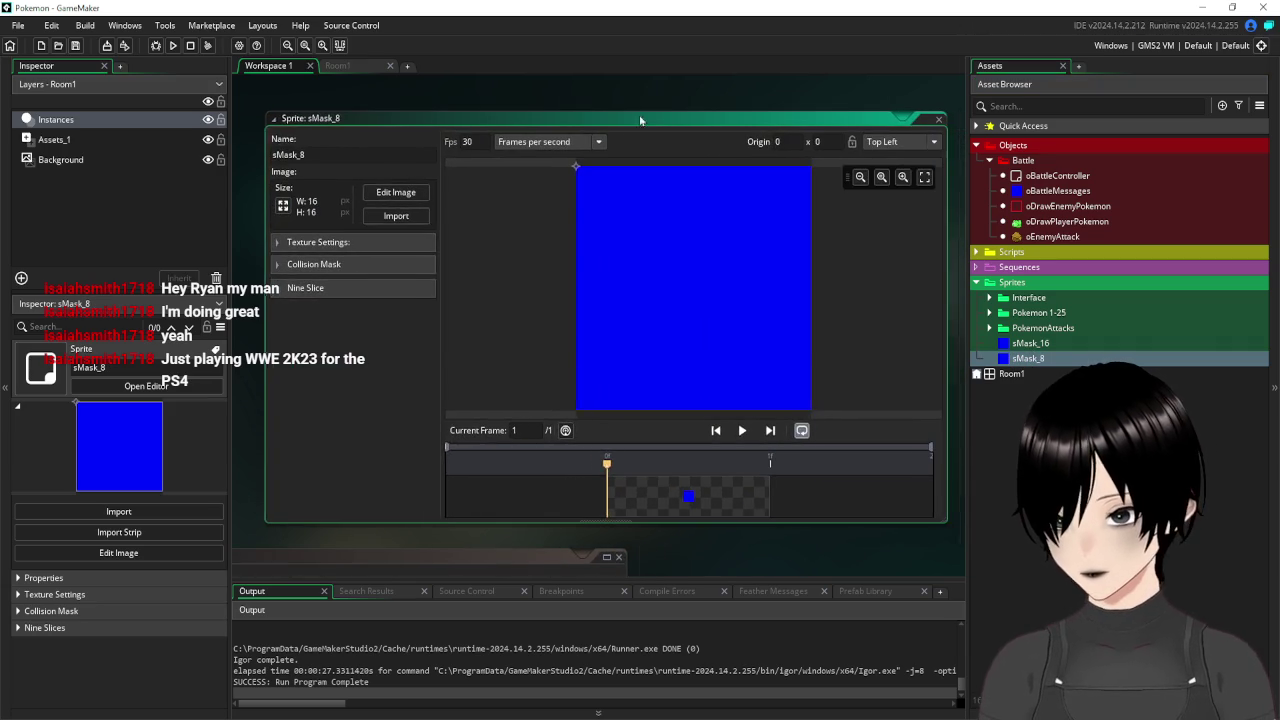
pyautogui.click(283, 205)
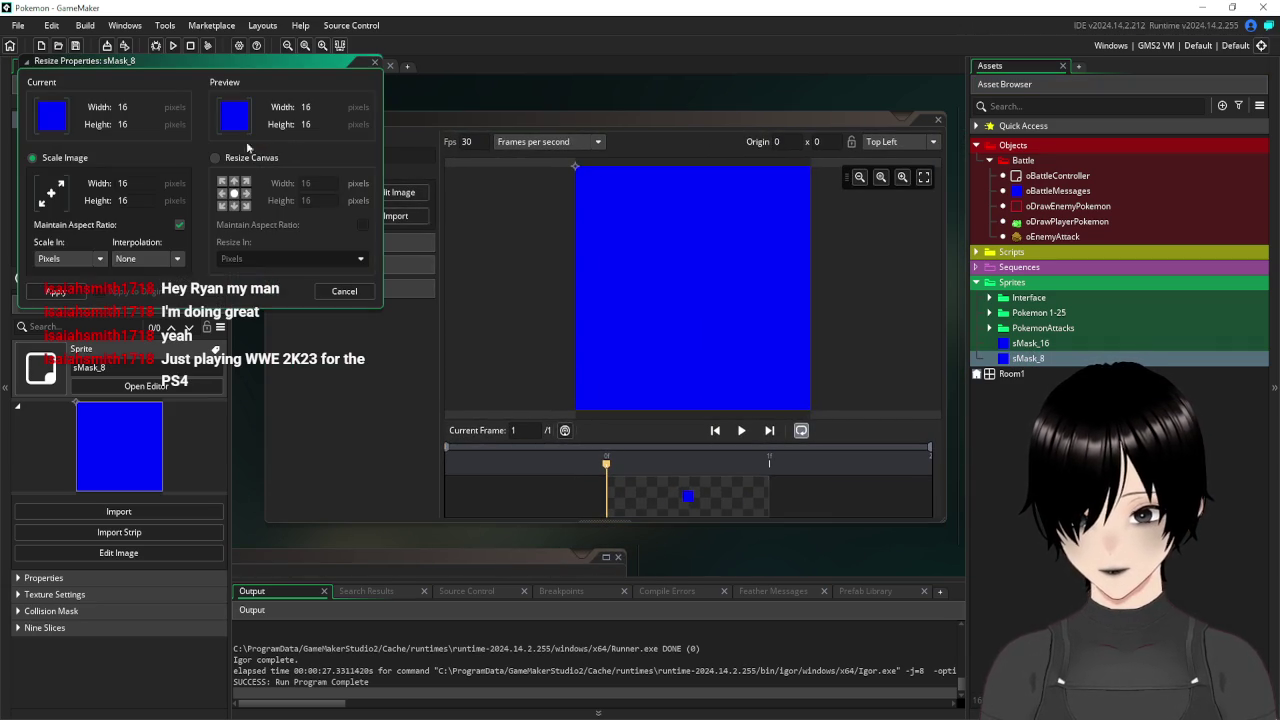
pyautogui.doubleClick(121, 184)
pyautogui.write('8')
pyautogui.click(57, 291)
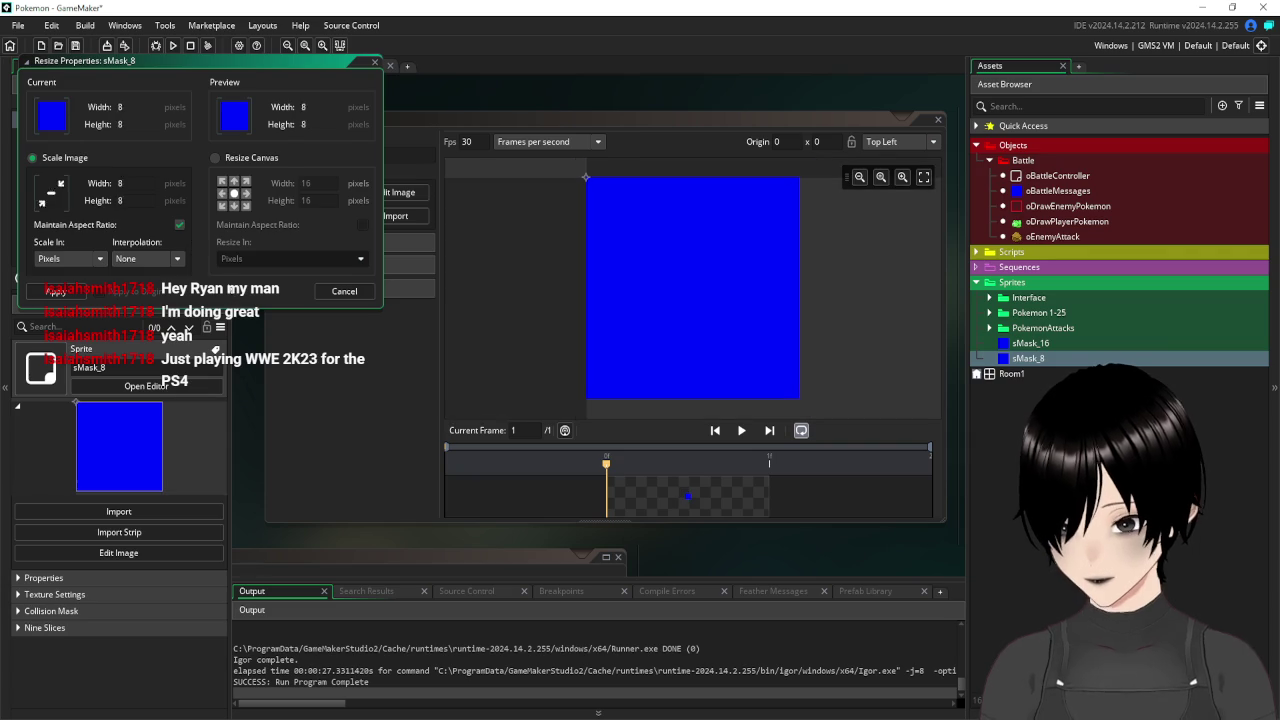
# Flood-fill the sMask_8 image solid red.
pyautogui.click(398, 192)
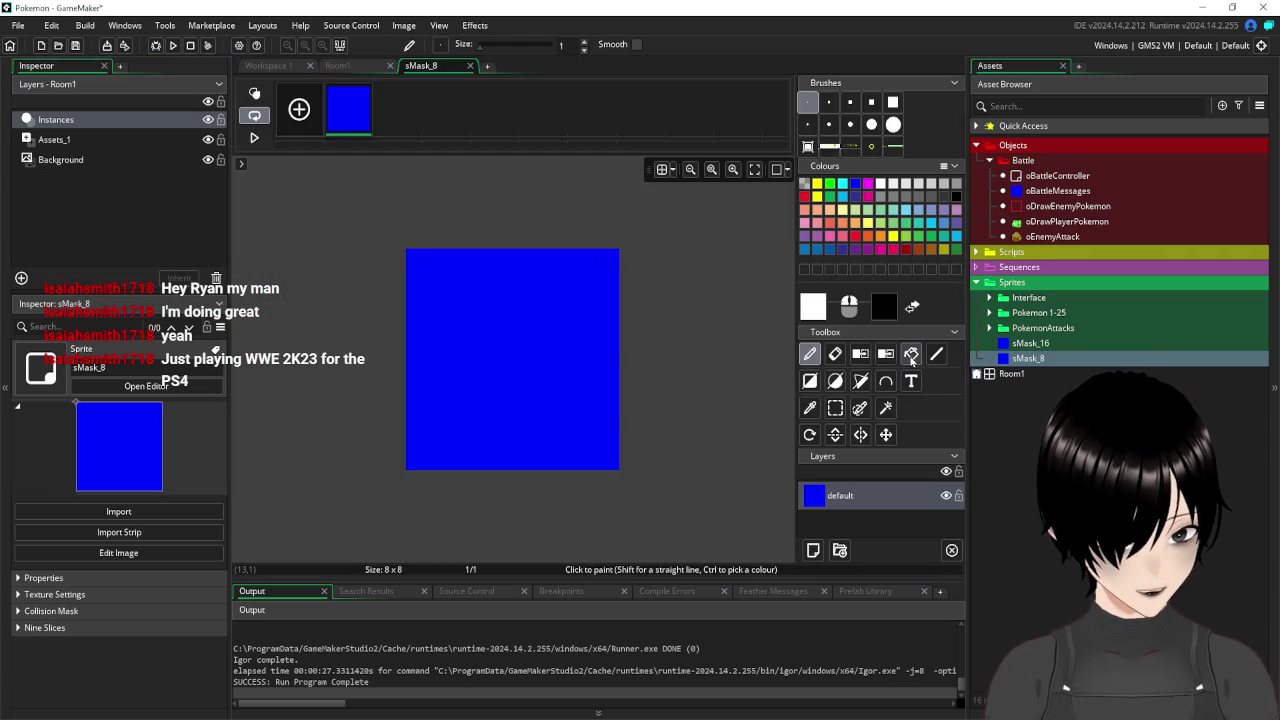
pyautogui.click(911, 353)
pyautogui.click(804, 196)
pyautogui.click(510, 334)
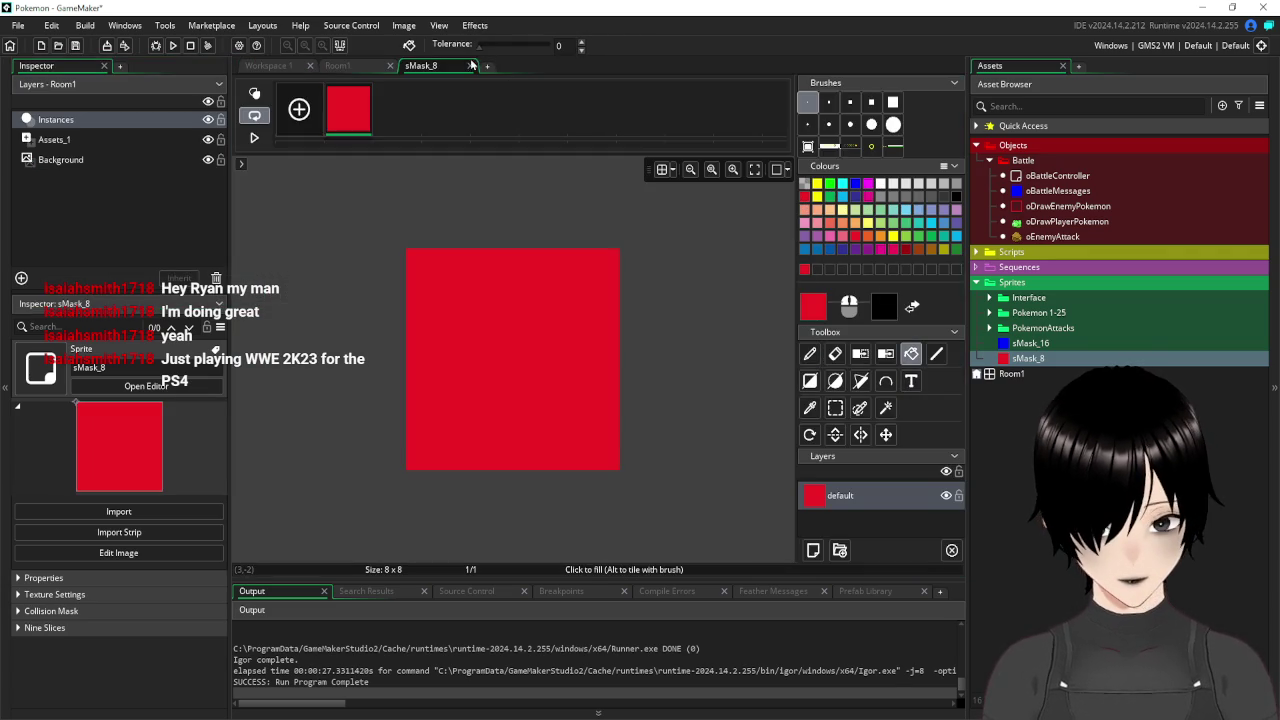
pyautogui.click(470, 65)
pyautogui.click(937, 118)
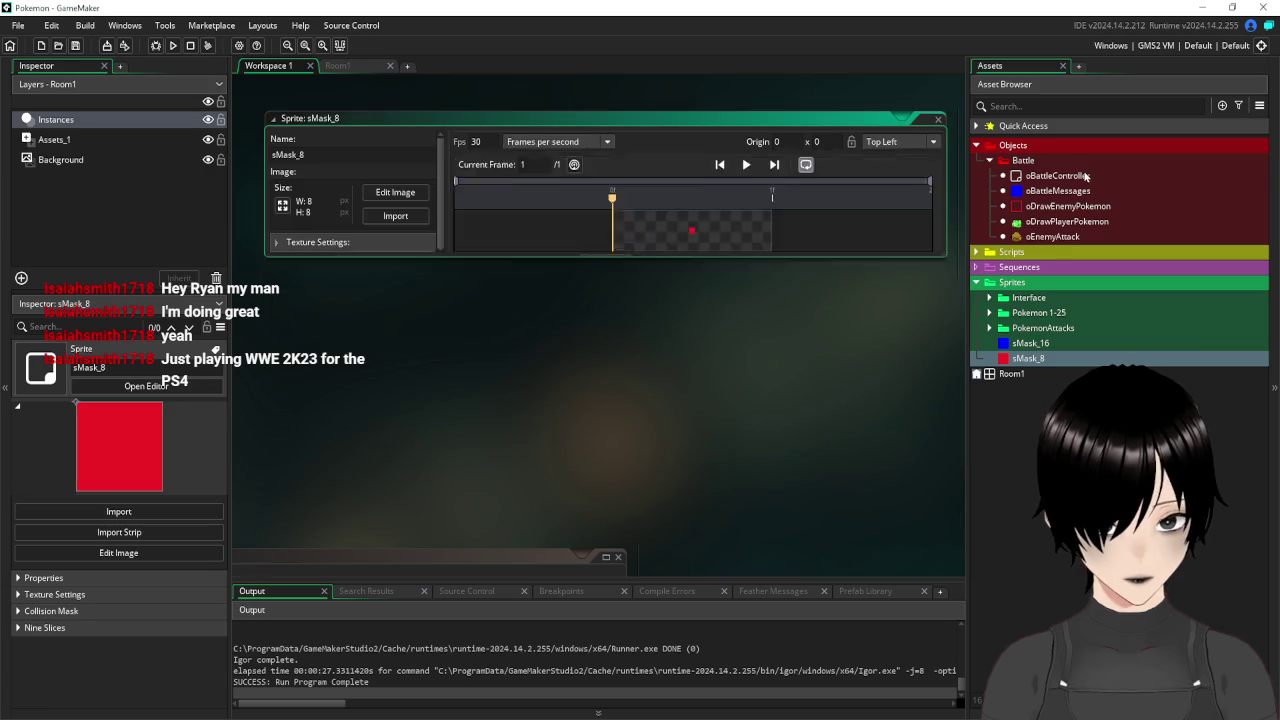
# Switch oBattleMessages' sprite from sMask_16 to sMask_8, then return to Room1.
pyautogui.doubleClick(1058, 190)
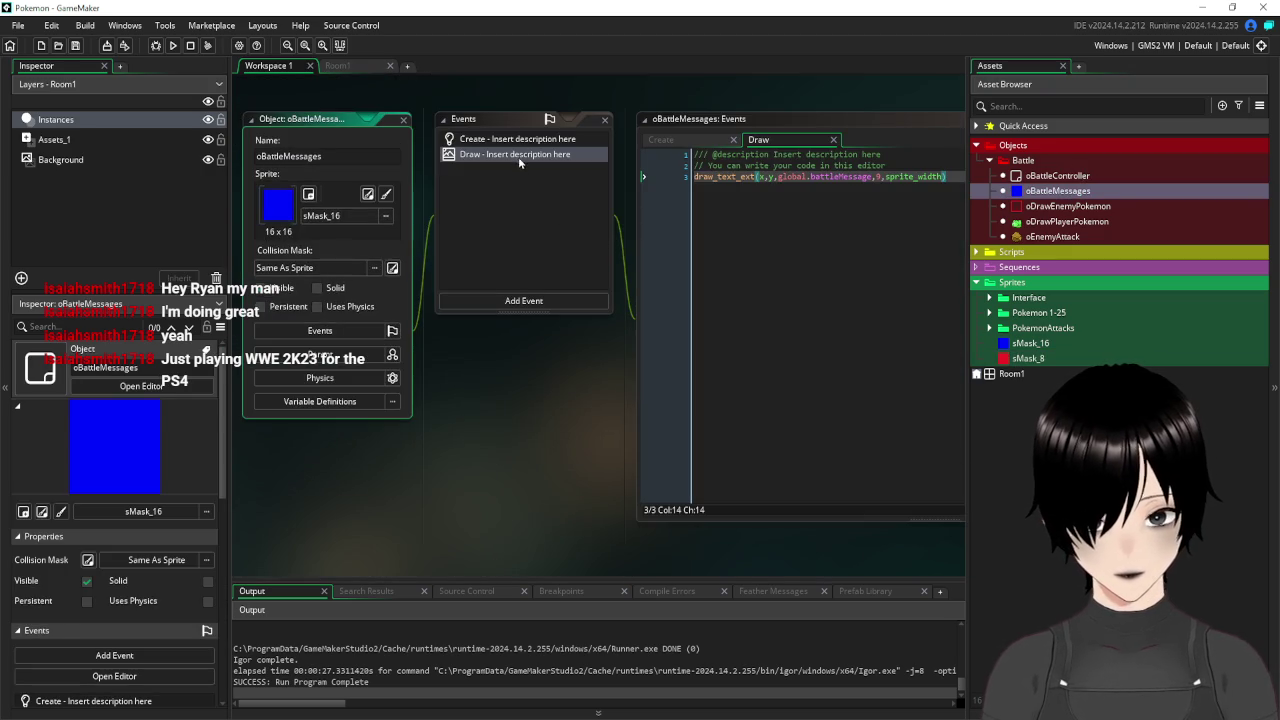
pyautogui.click(382, 218)
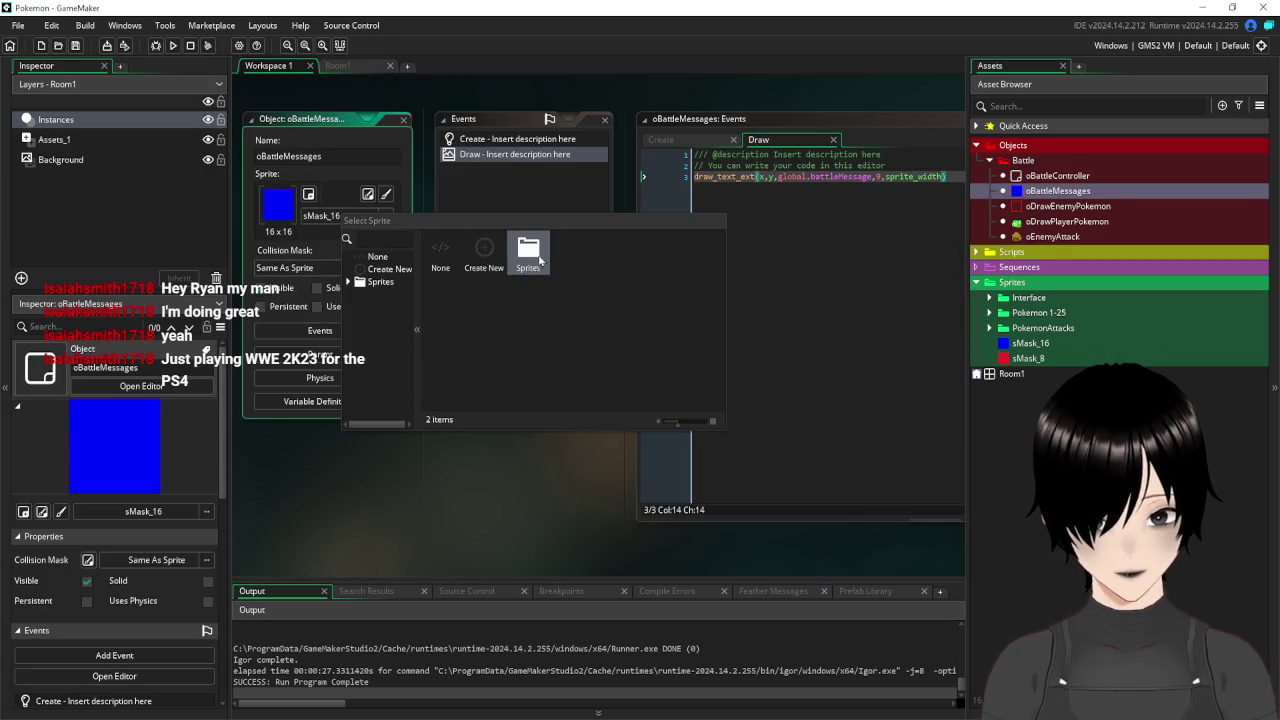
pyautogui.doubleClick(528, 250)
pyautogui.doubleClick(660, 253)
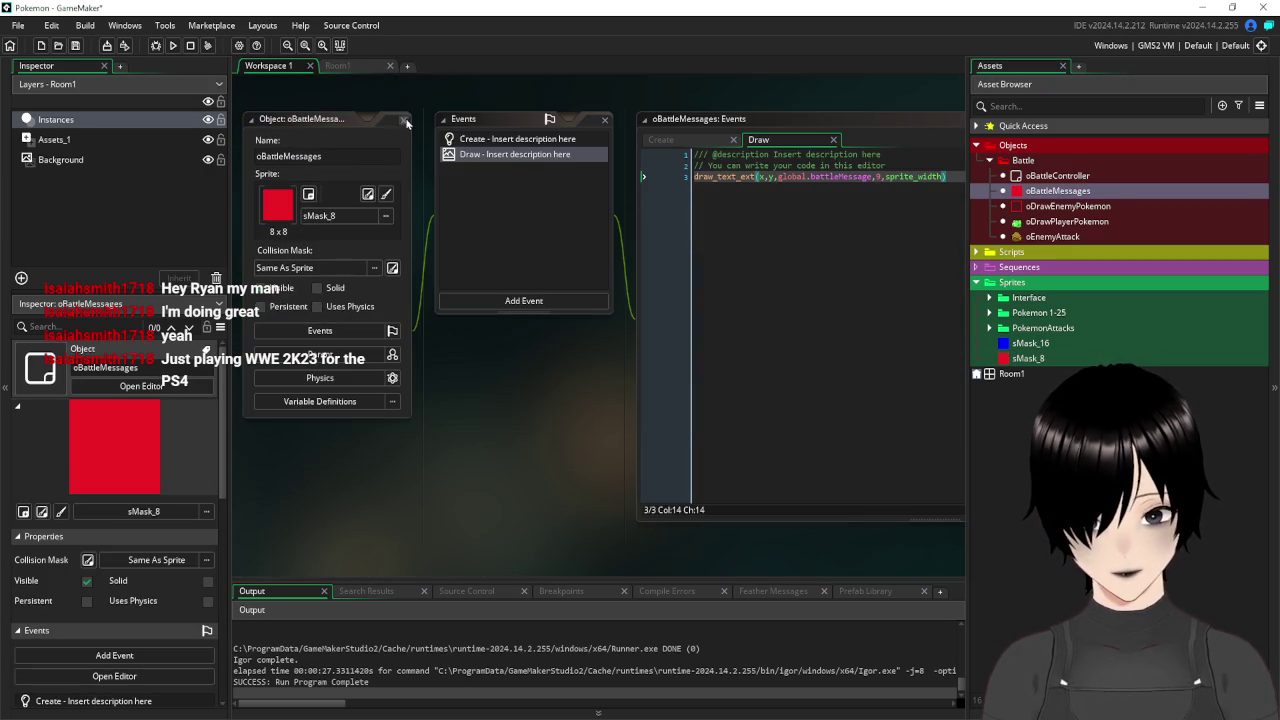
pyautogui.click(404, 119)
pyautogui.click(337, 65)
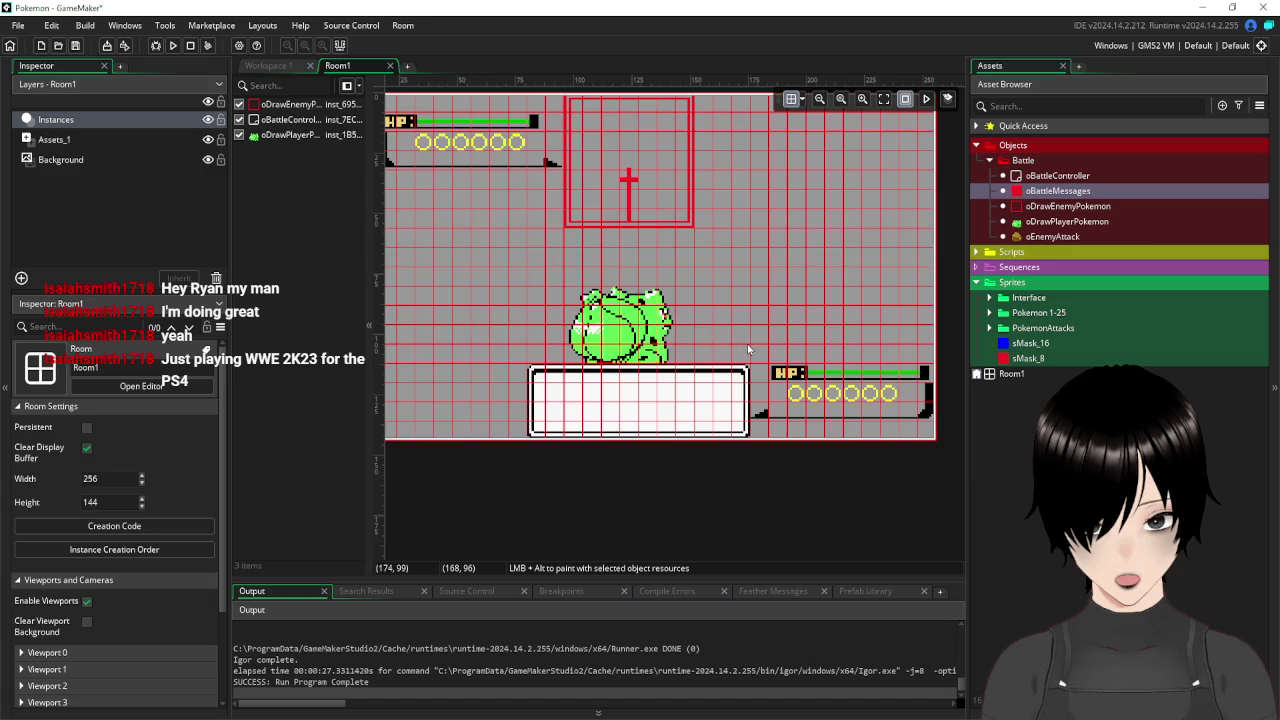
# Place an oBattleMessages instance at 88,120, stretch it to 10x2 over the text box, and run the game.
pyautogui.scroll(3, 747, 349)
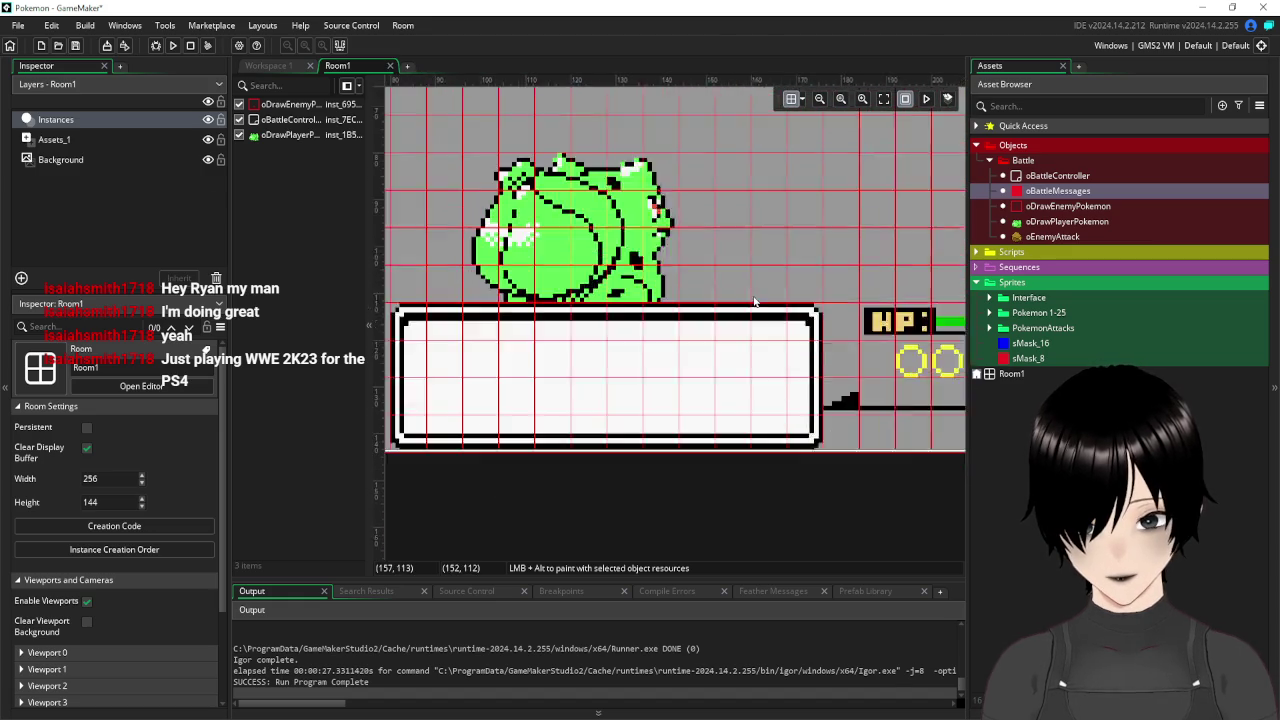
pyautogui.moveTo(1067, 197)
pyautogui.mouseDown()
pyautogui.moveTo(577, 300)
pyautogui.moveTo(511, 300)
pyautogui.moveTo(858, 300)
pyautogui.mouseUp()
pyautogui.click(511, 300)
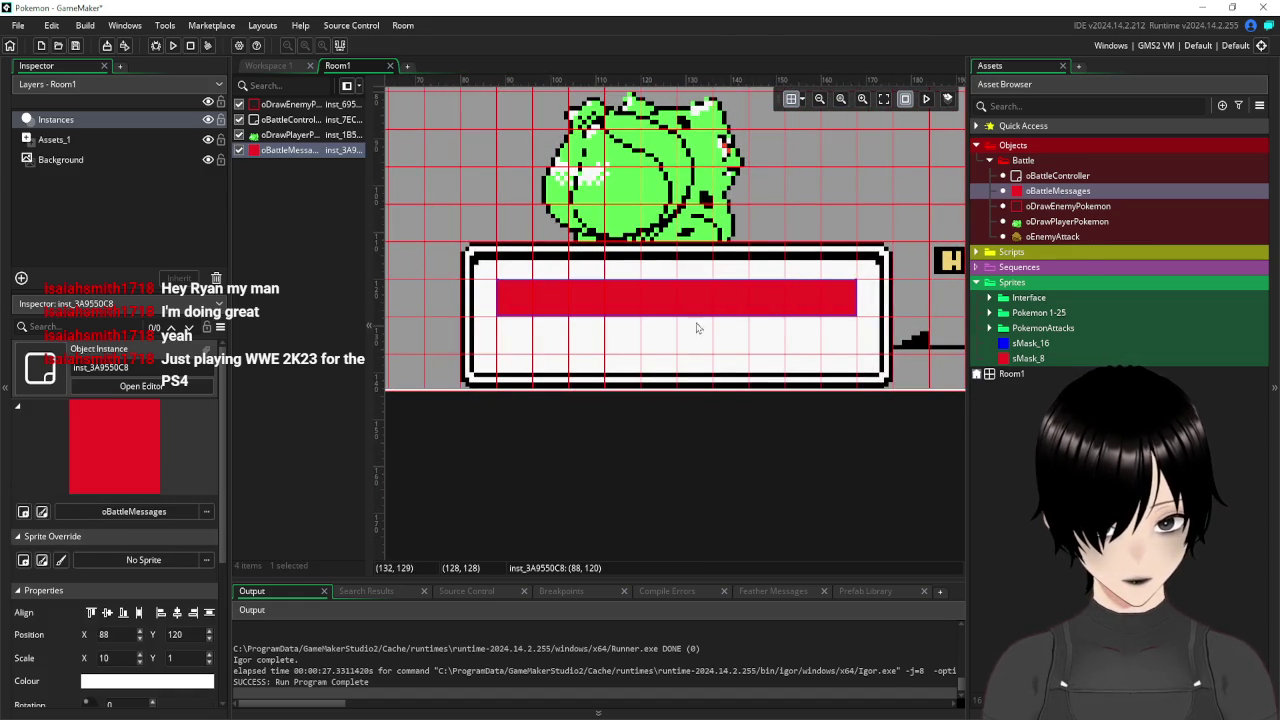
pyautogui.moveTo(695, 318); pyautogui.dragTo(695, 351)
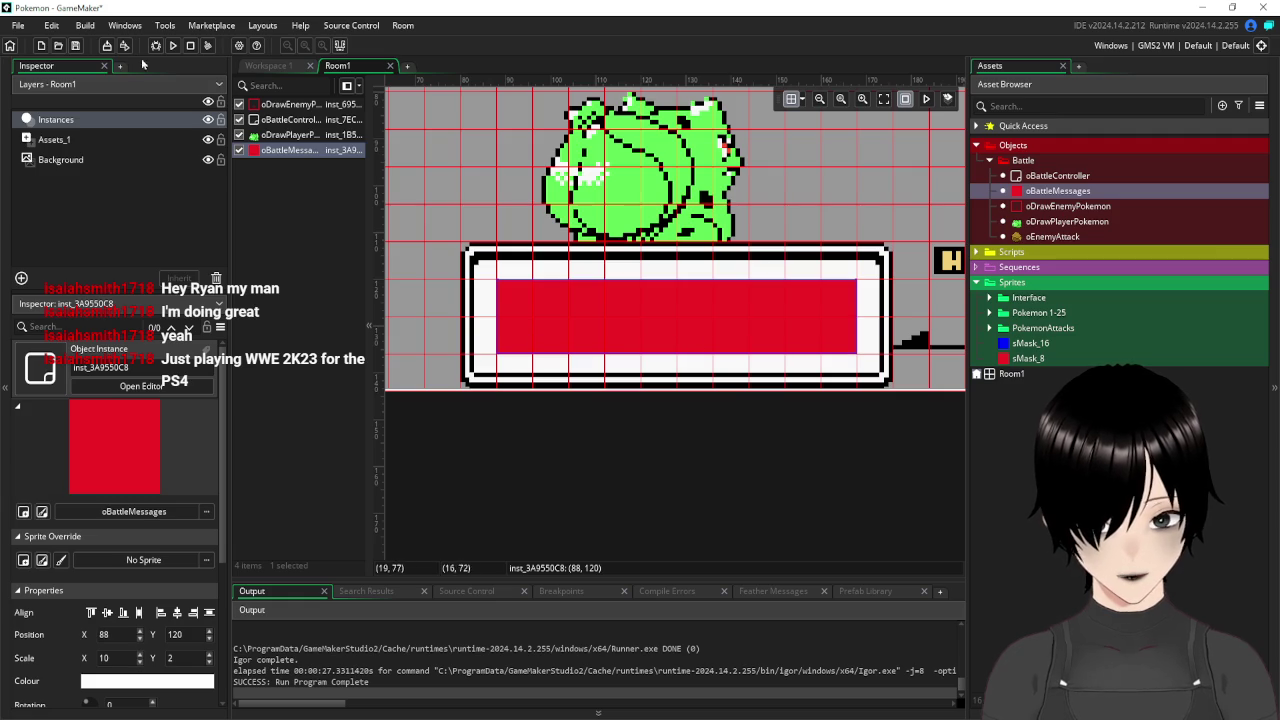
pyautogui.click(172, 45)
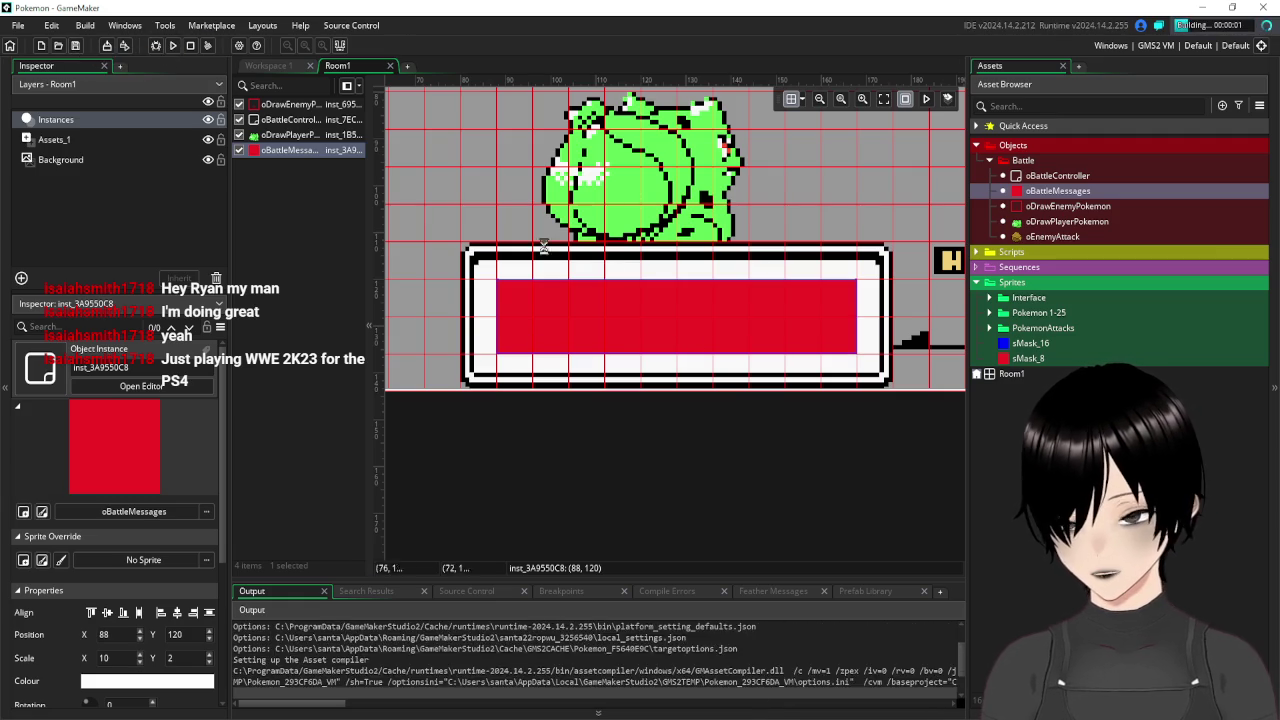
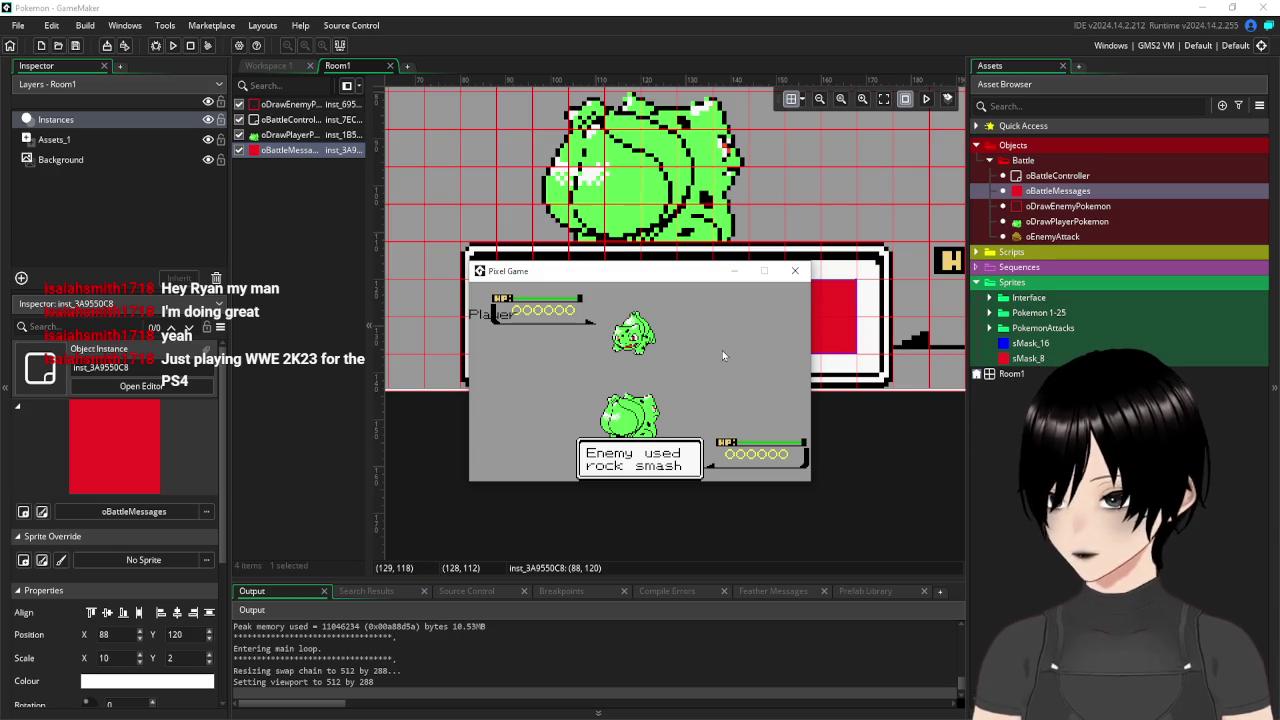
# Close the running game and set the room grid's Grid X spacing to 4.
pyautogui.click(795, 272)
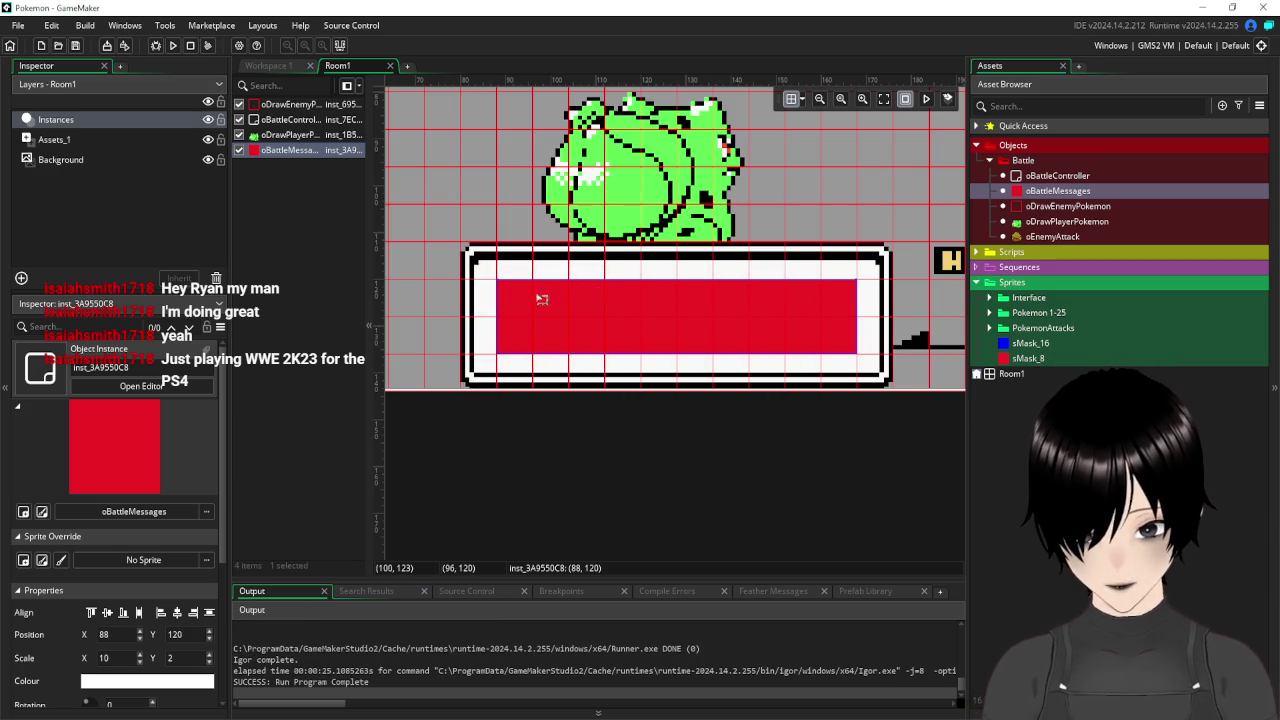
pyautogui.click(804, 101)
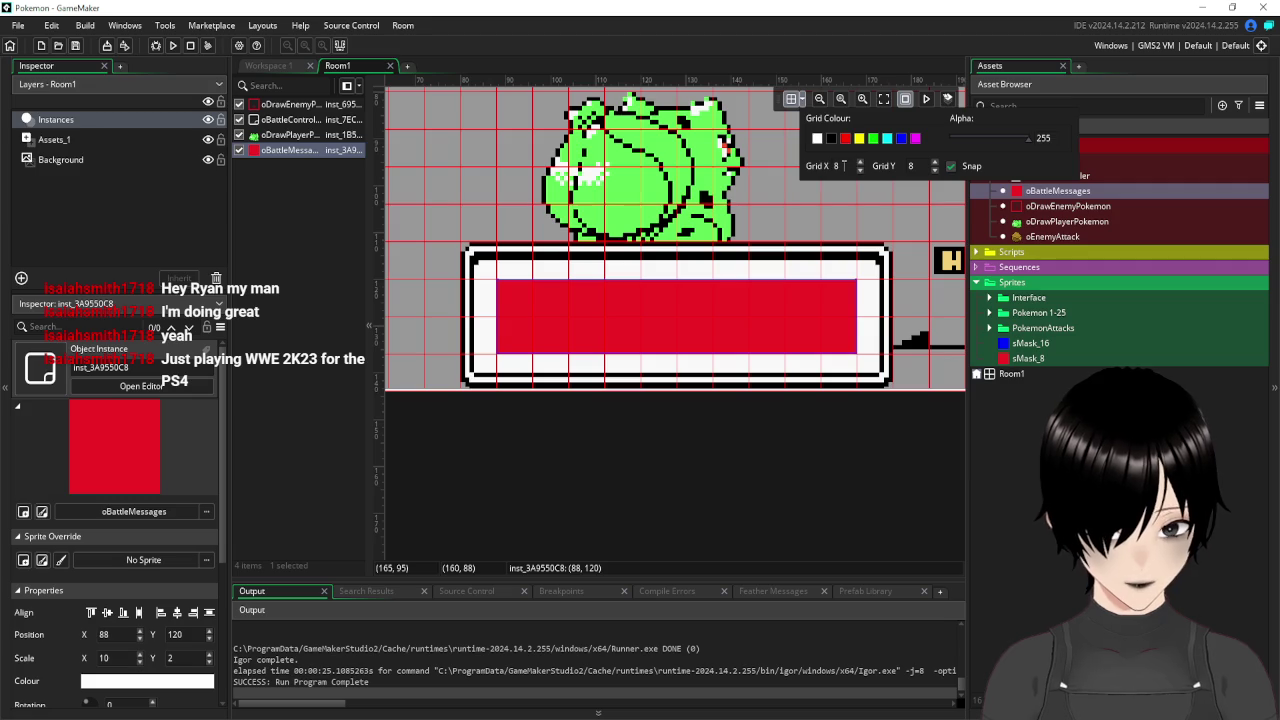
pyautogui.write('4')
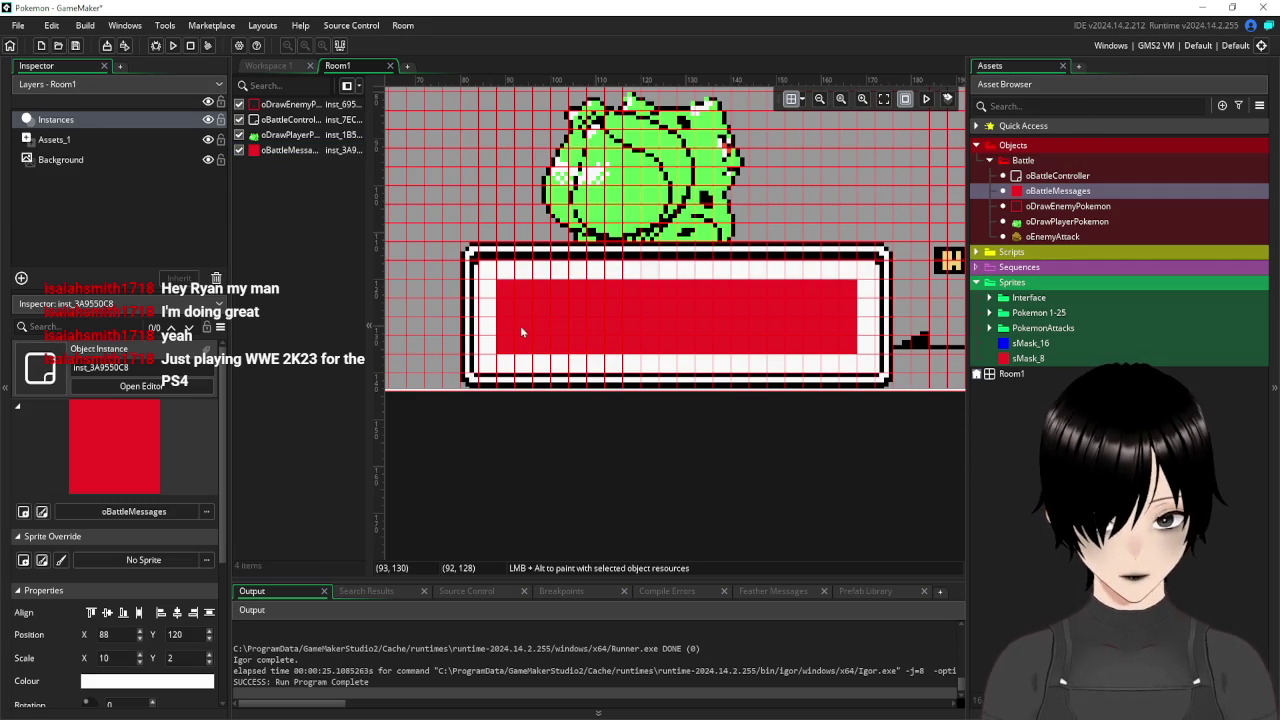
# Move and stretch the red oBattleMessages box to cover the white panel, scaled 11×3 at 84,116.
pyautogui.moveTo(563, 314)
pyautogui.mouseDown()
pyautogui.moveTo(530, 287)
pyautogui.moveTo(541, 295)
pyautogui.mouseUp()
pyautogui.moveTo(839, 299); pyautogui.dragTo(872, 297)
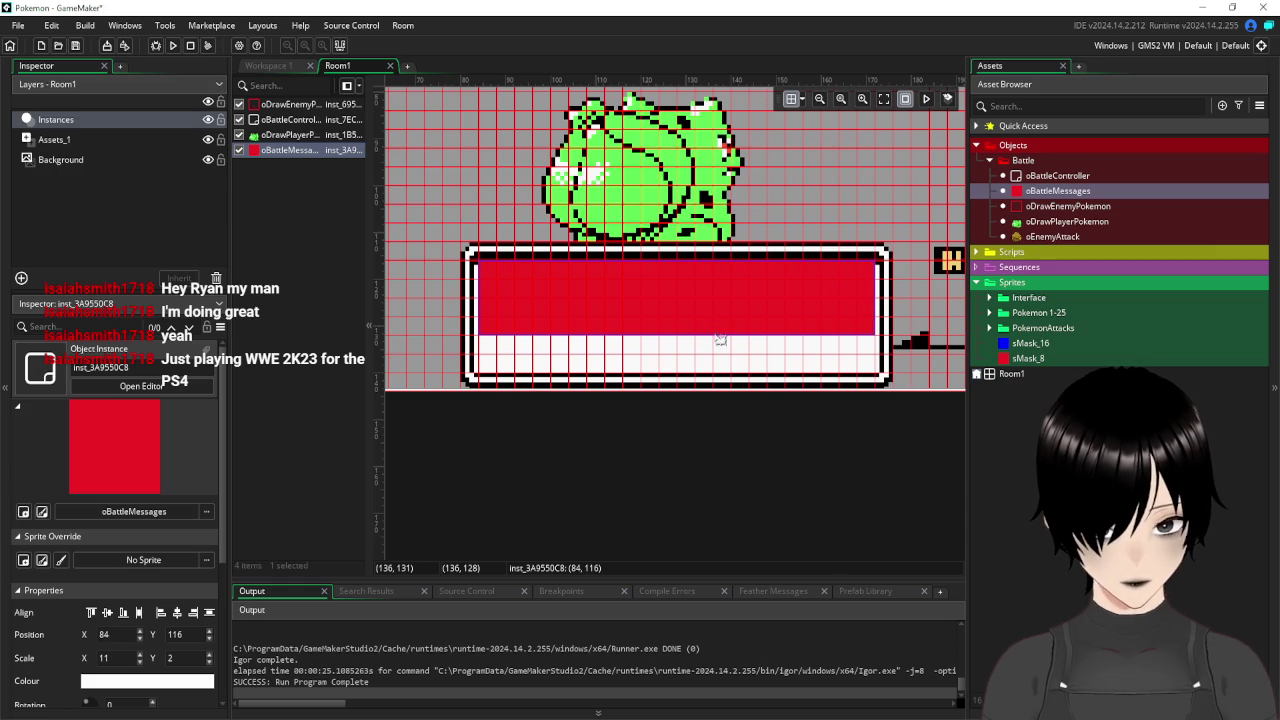
pyautogui.moveTo(714, 334); pyautogui.dragTo(710, 386)
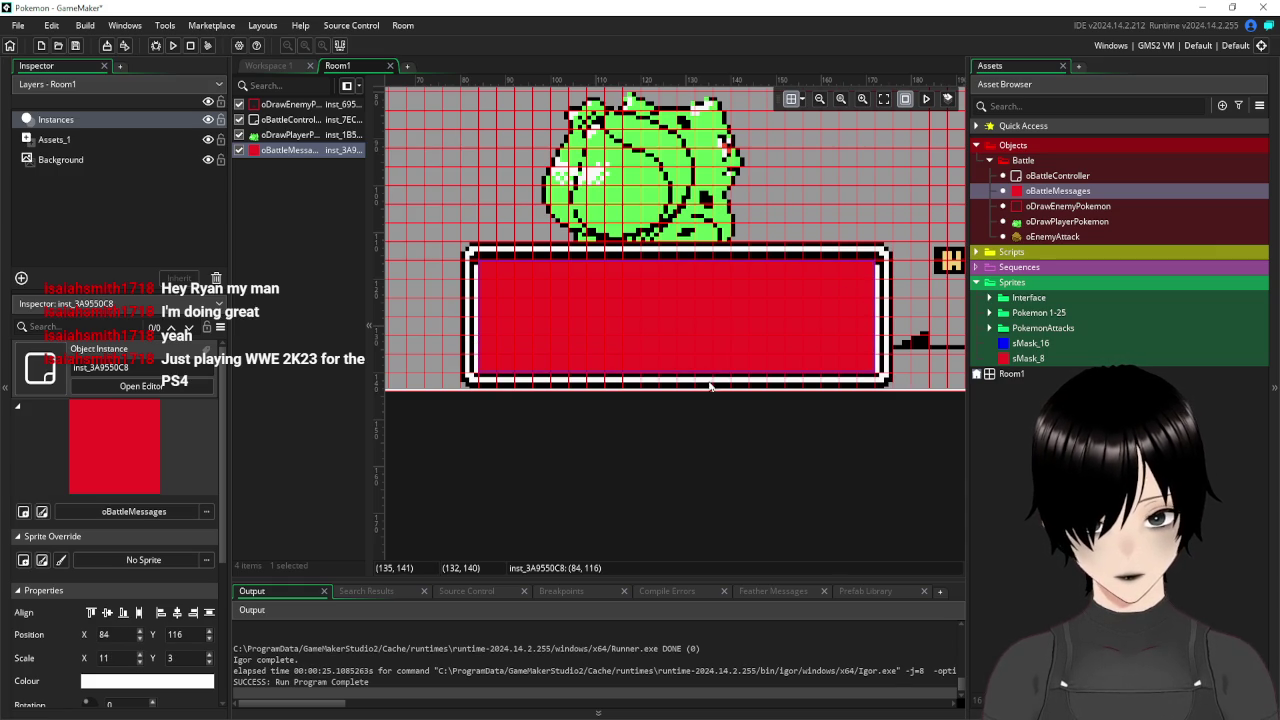
# Test-run the game, then nudge the message box slightly left.
pyautogui.click(175, 46)
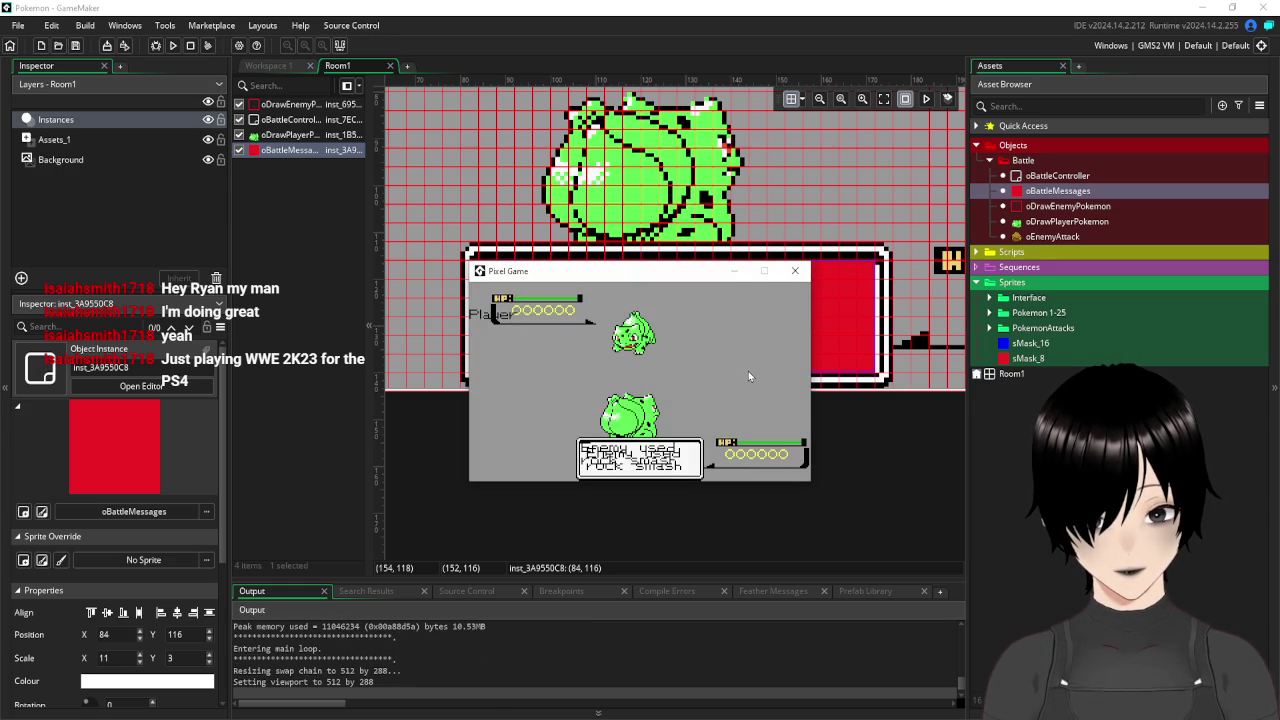
pyautogui.click(795, 270)
pyautogui.moveTo(529, 317)
pyautogui.mouseDown()
pyautogui.moveTo(591, 400)
pyautogui.moveTo(519, 320)
pyautogui.mouseUp()
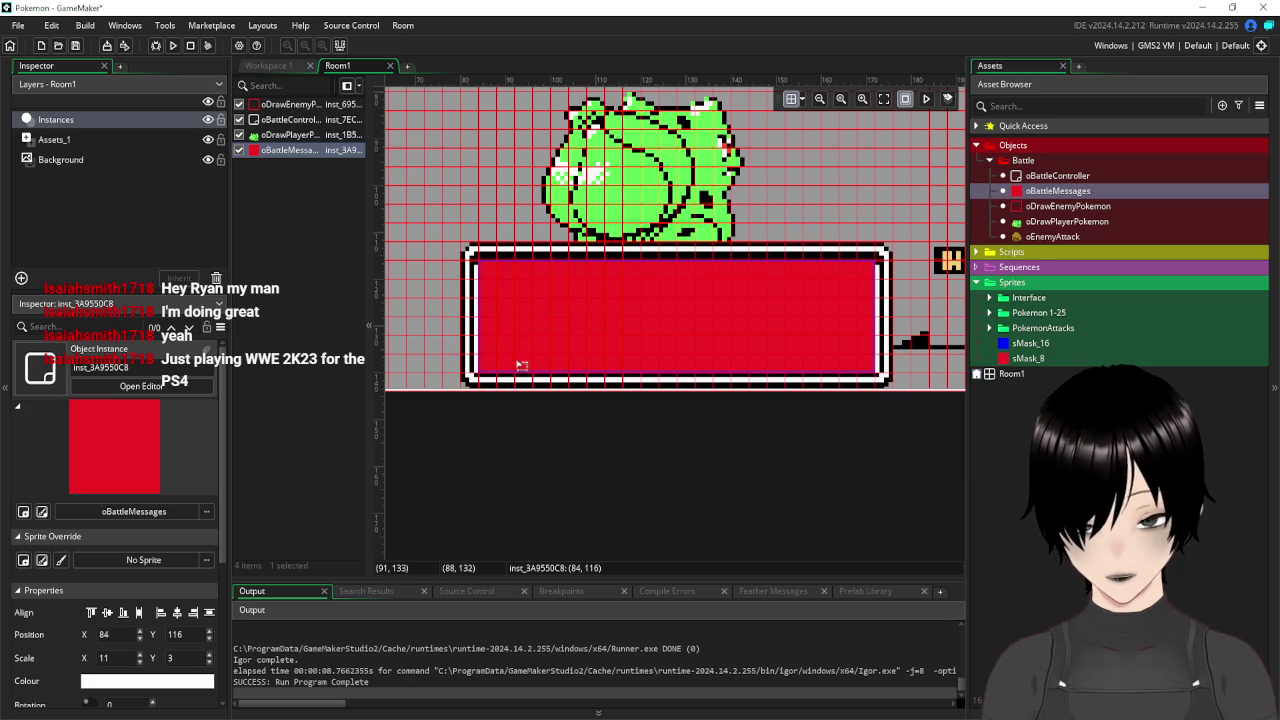
pyautogui.click(268, 66)
# Delete the unfinished draw_text_ext line from oBattleController's Draw event.
pyautogui.doubleClick(1040, 176)
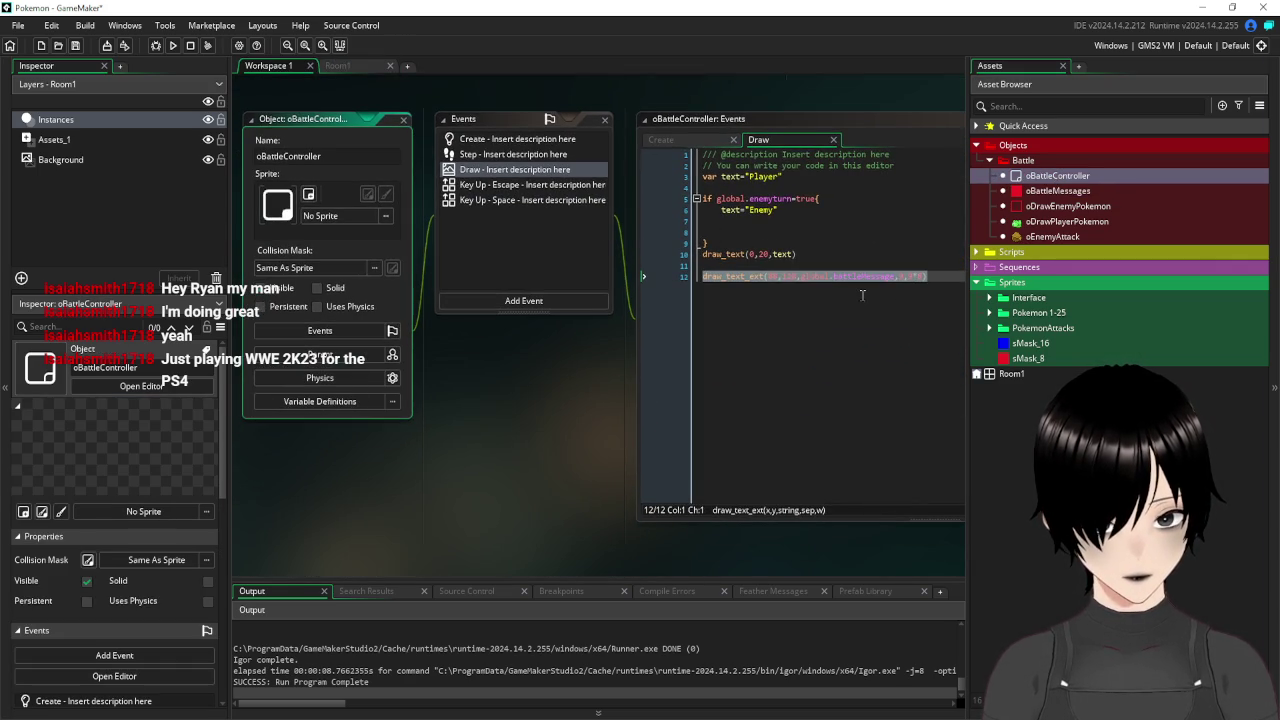
pyautogui.click(704, 277)
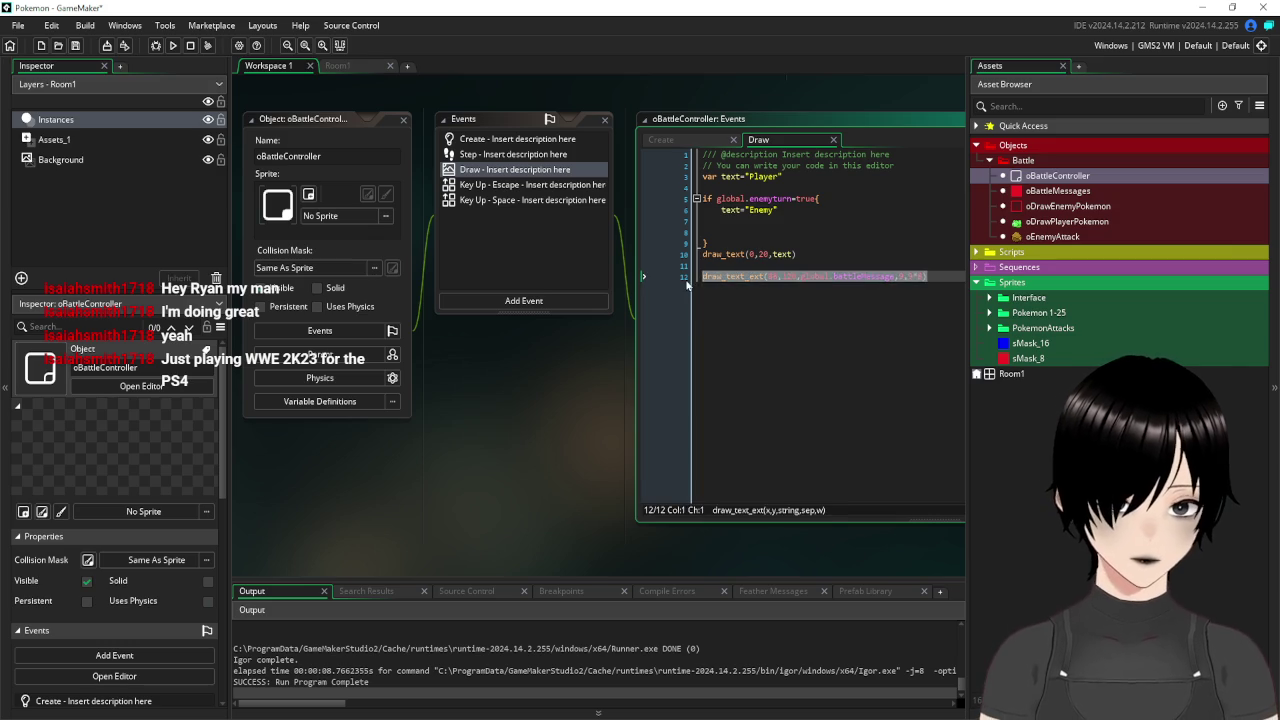
pyautogui.press('BackSpace')
pyautogui.press('BackSpace')
pyautogui.press('BackSpace')
# Save and test-run the battle, then return to the Room1 editor.
pyautogui.click(75, 45)
pyautogui.click(172, 45)
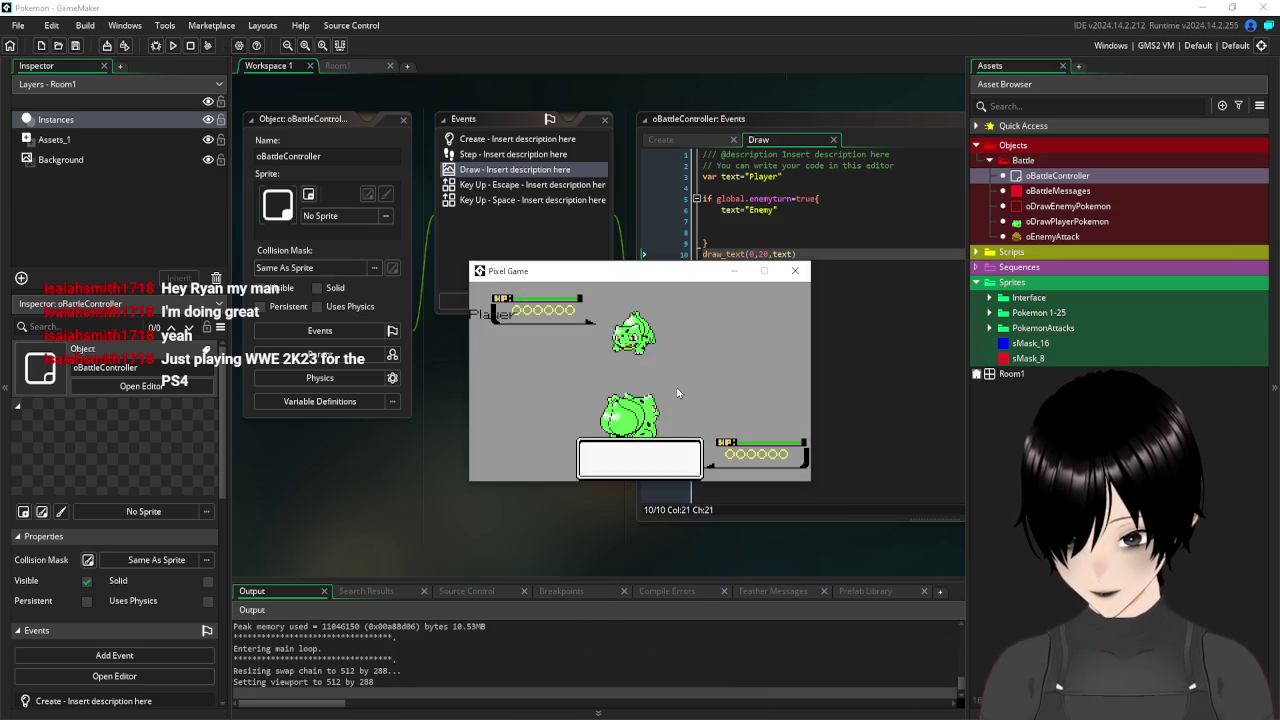
pyautogui.click(798, 270)
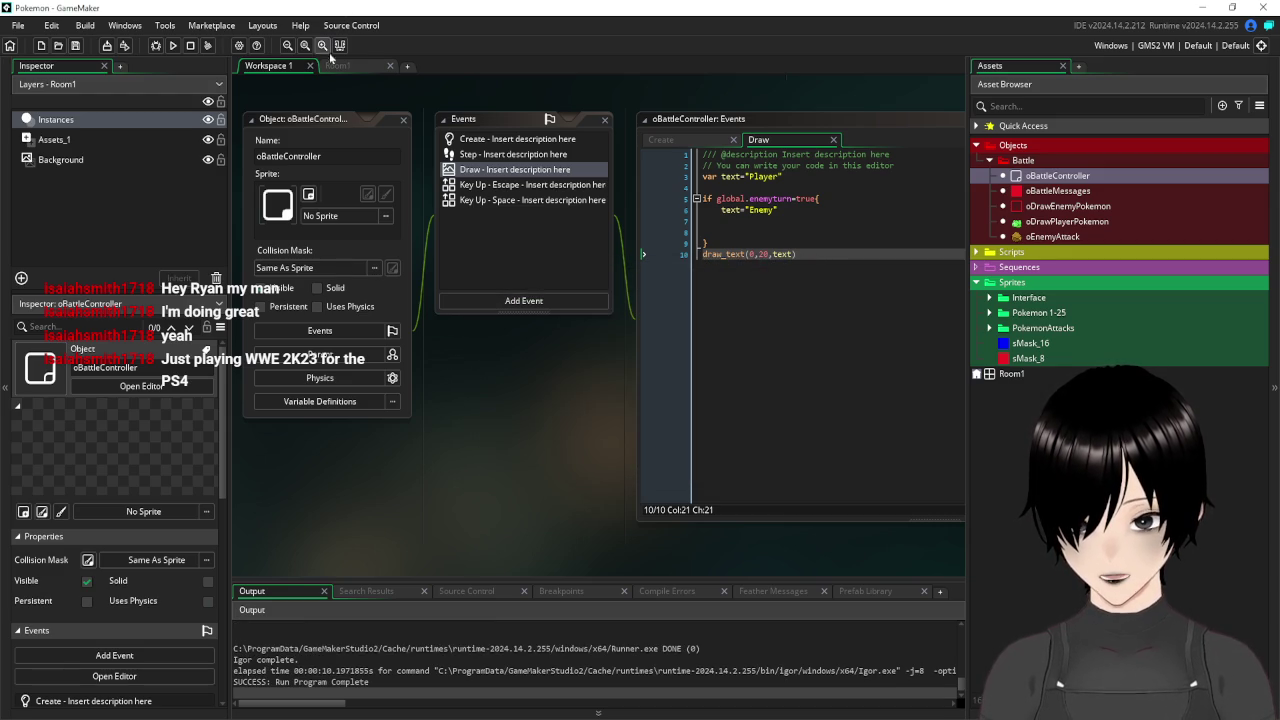
pyautogui.click(335, 65)
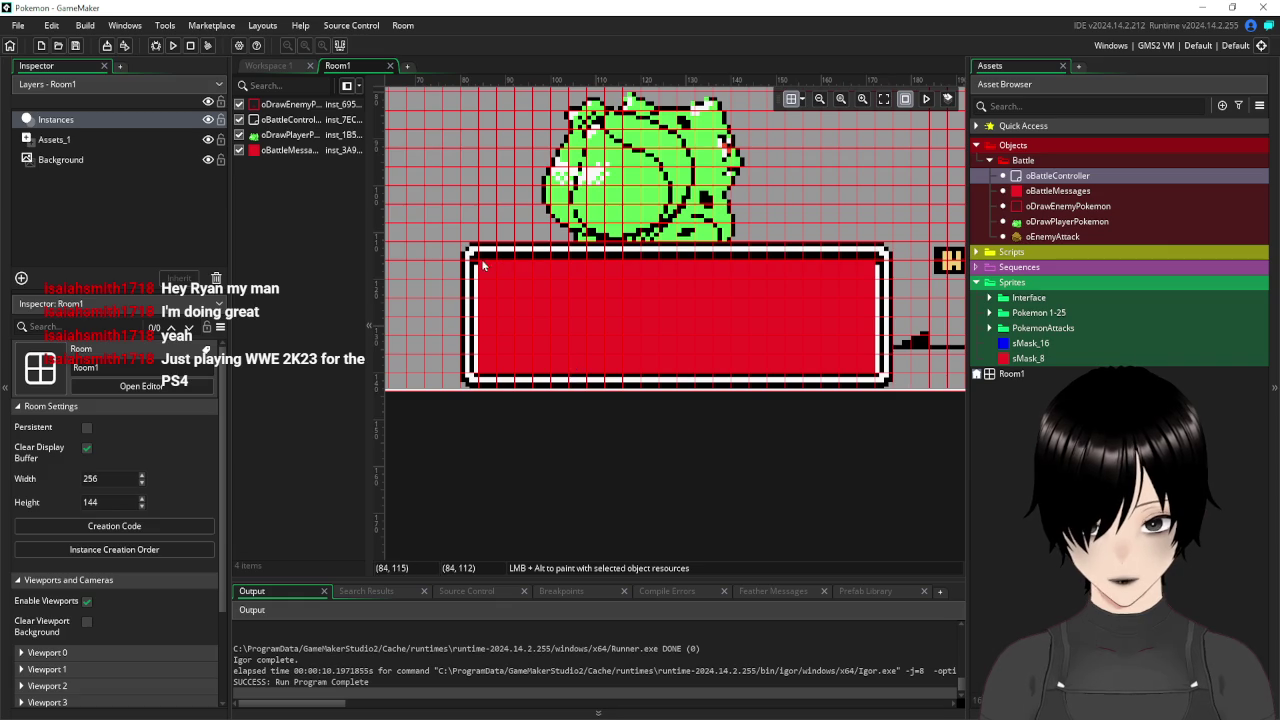
# Lower the message box's top edge so it sits at 88,120 scaled 10.5×2.5, then run the game.
pyautogui.click(517, 285)
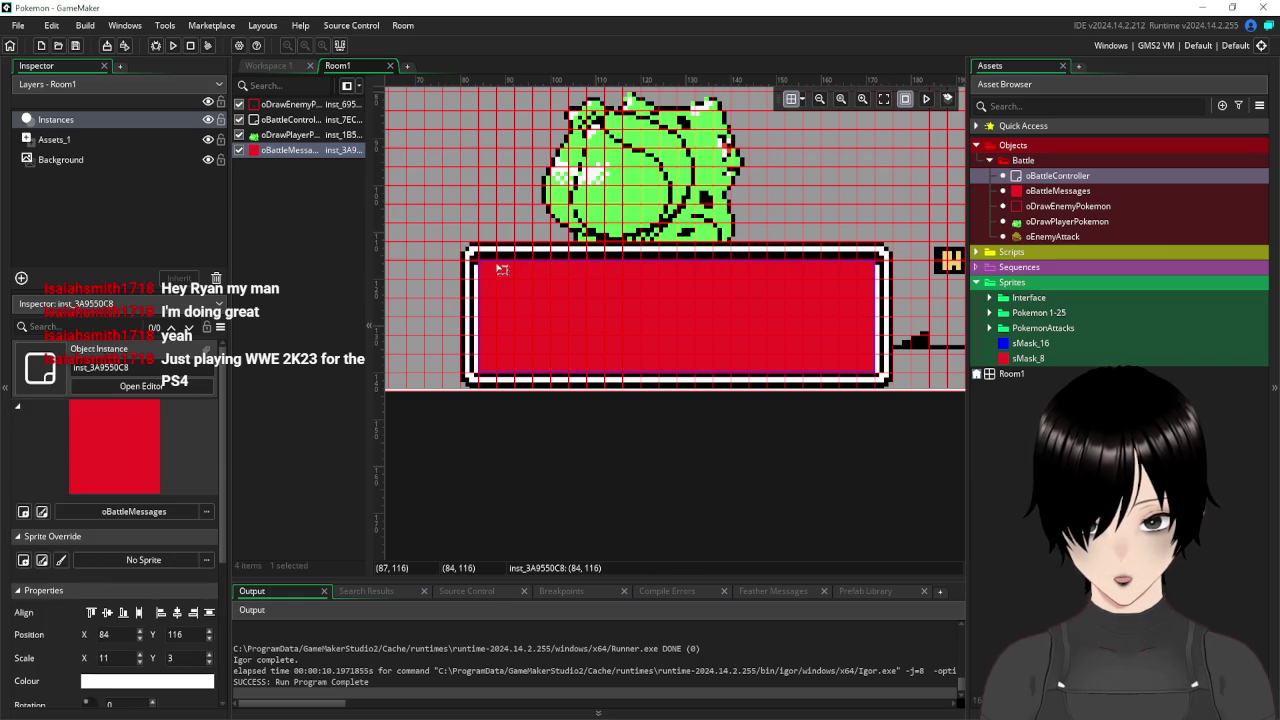
pyautogui.moveTo(495, 270); pyautogui.dragTo(497, 296)
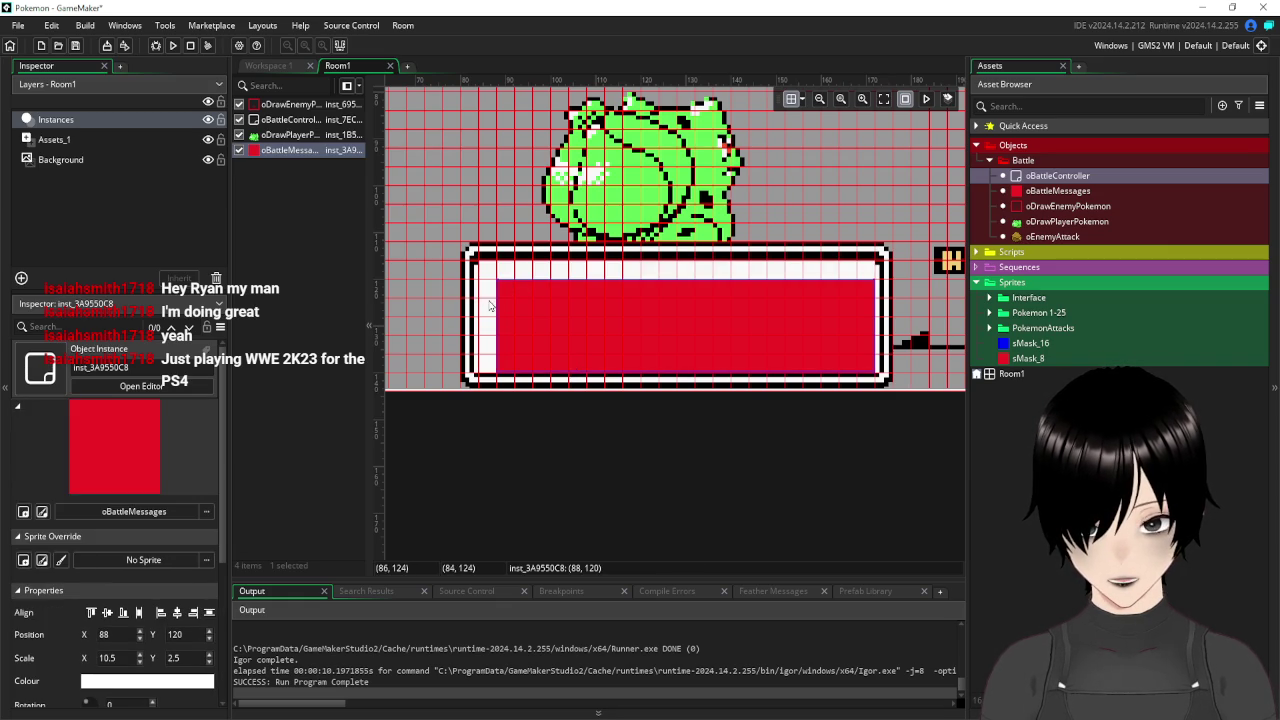
pyautogui.click(171, 48)
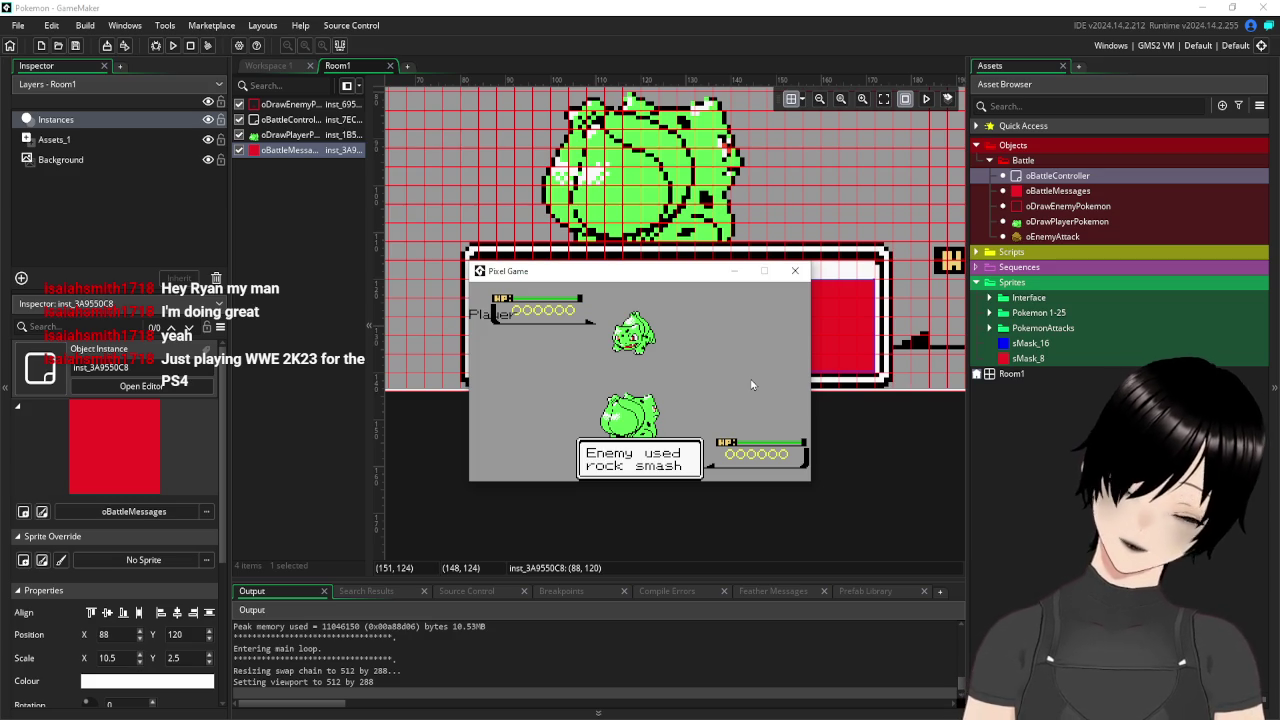
# Close the test game and the oBattleController and oDrawEnemyPokemon editors, returning to Room1.
pyautogui.click(795, 270)
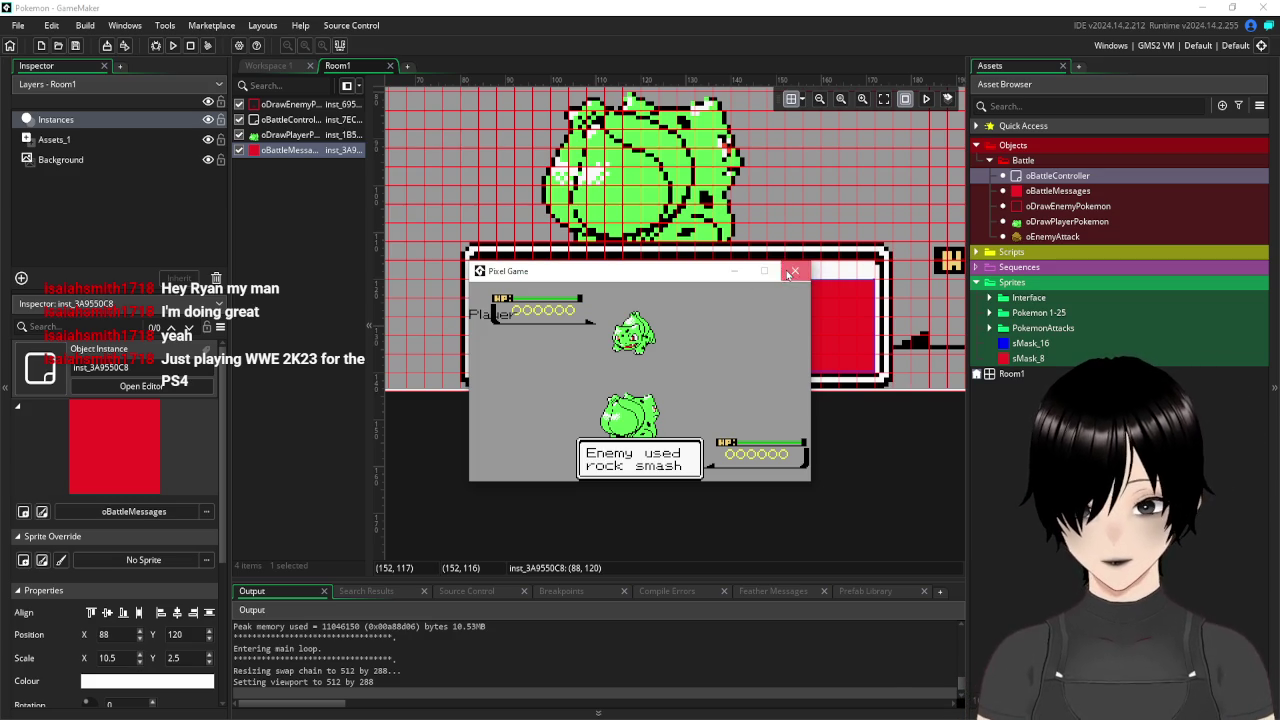
pyautogui.click(268, 65)
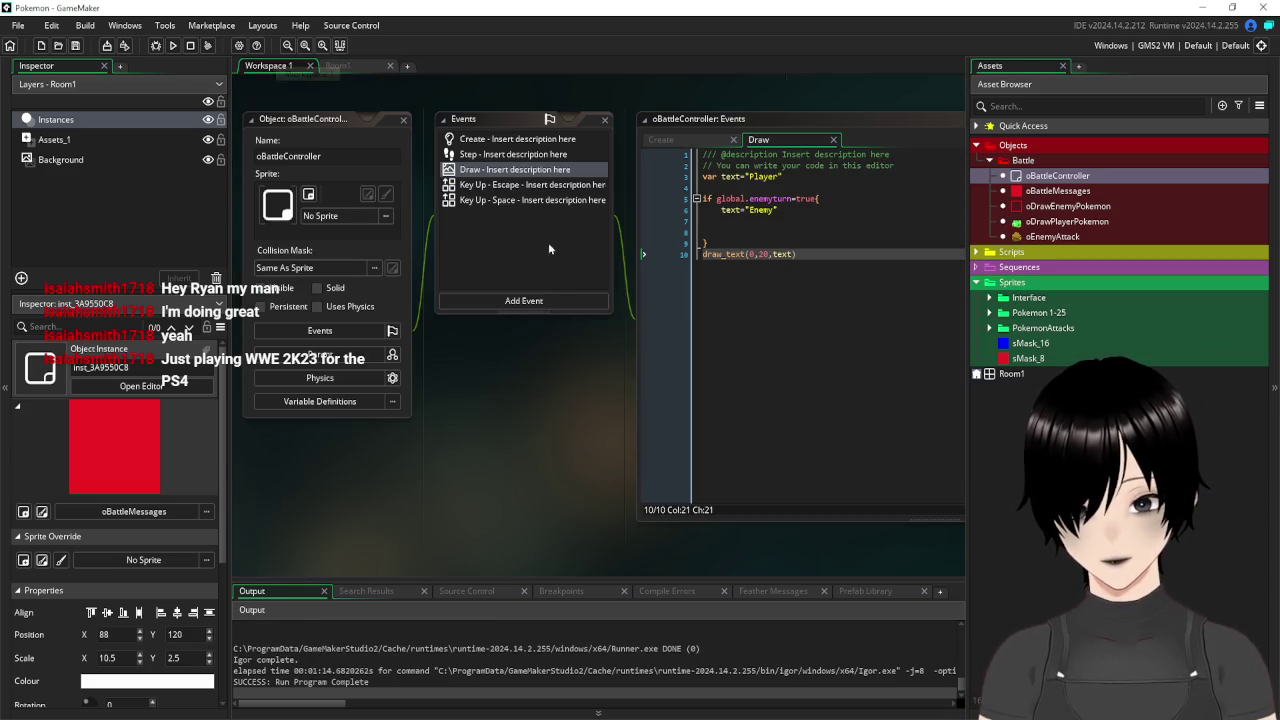
pyautogui.moveTo(354, 119)
pyautogui.mouseDown()
pyautogui.moveTo(420, 125)
pyautogui.moveTo(420, 207)
pyautogui.moveTo(425, 125)
pyautogui.mouseUp()
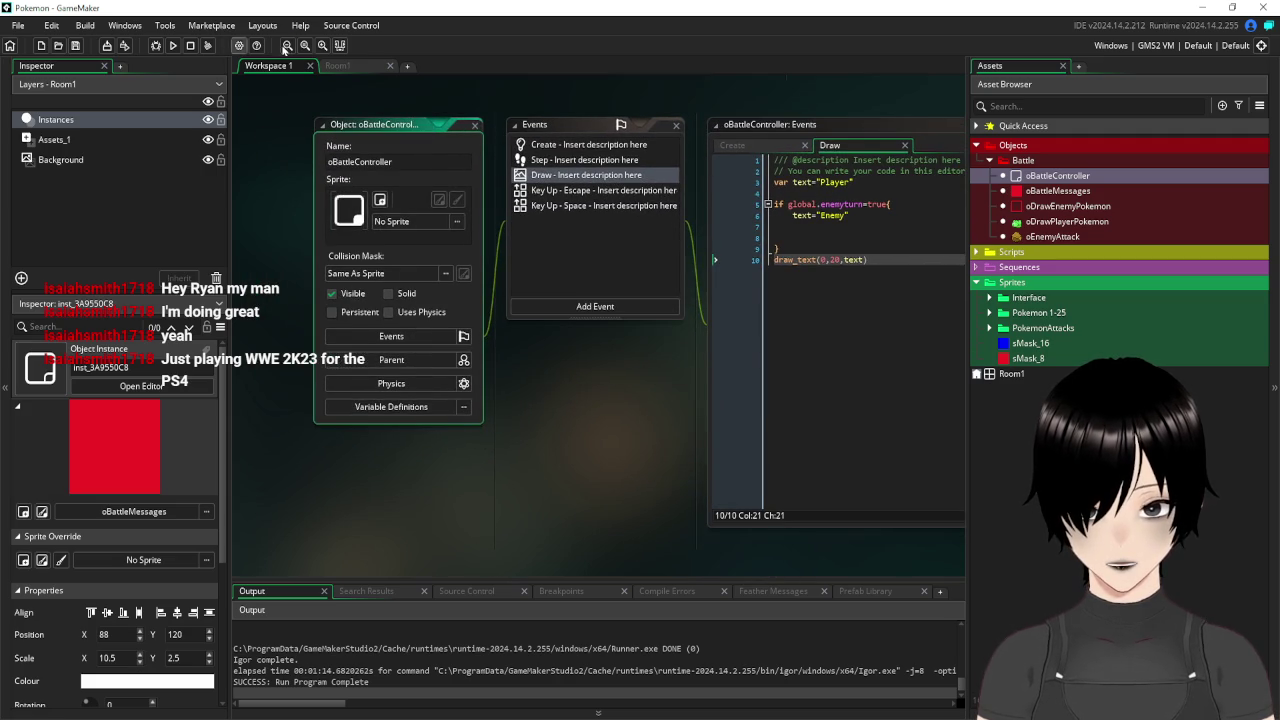
pyautogui.click(474, 125)
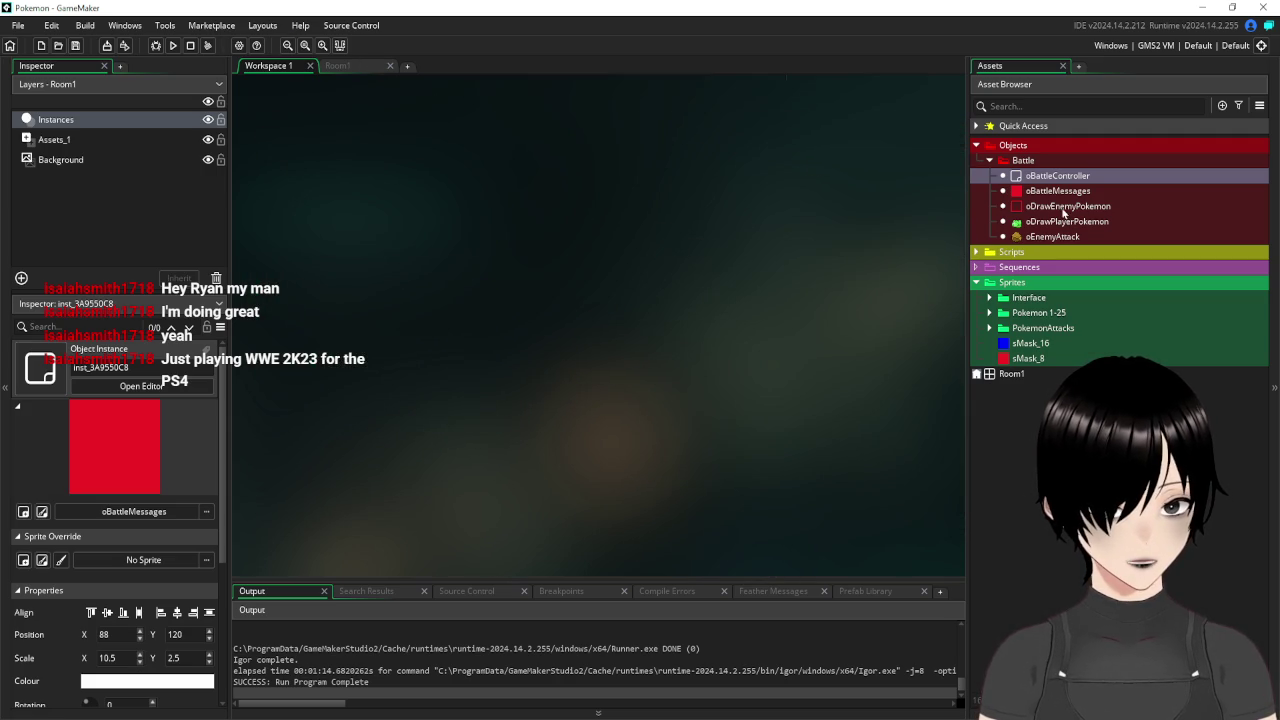
pyautogui.doubleClick(1045, 207)
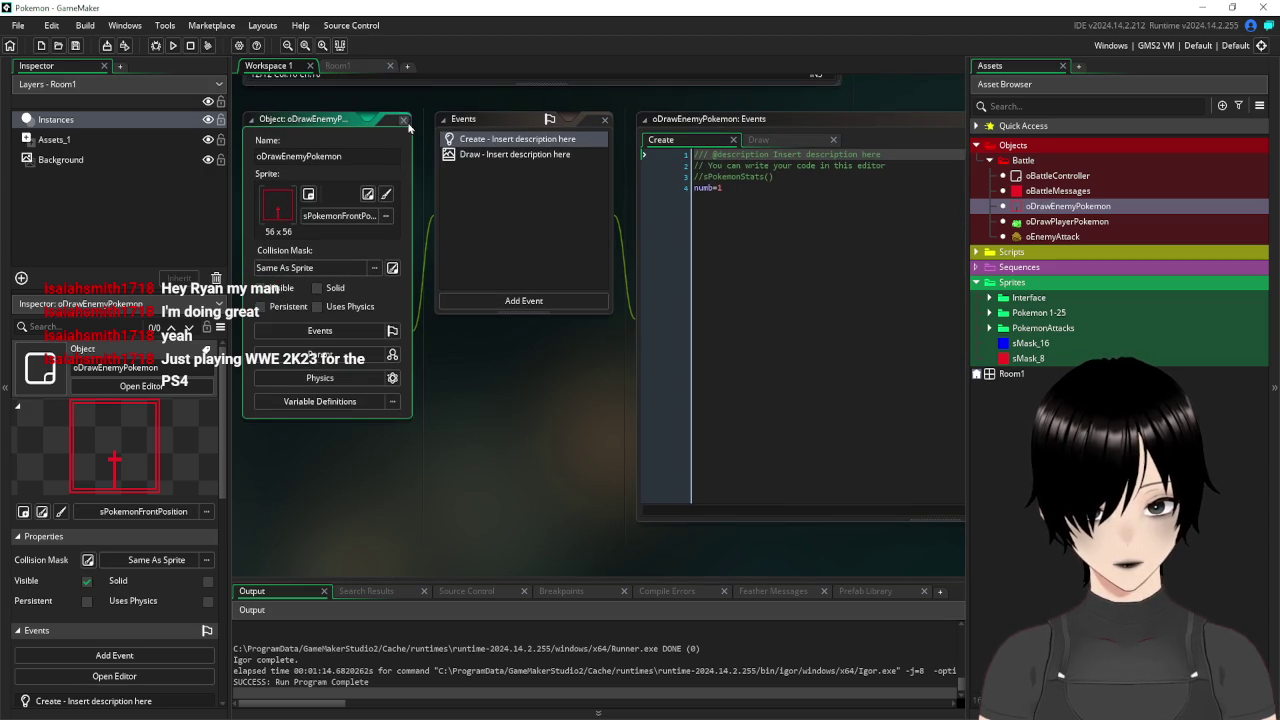
pyautogui.click(403, 119)
pyautogui.click(354, 73)
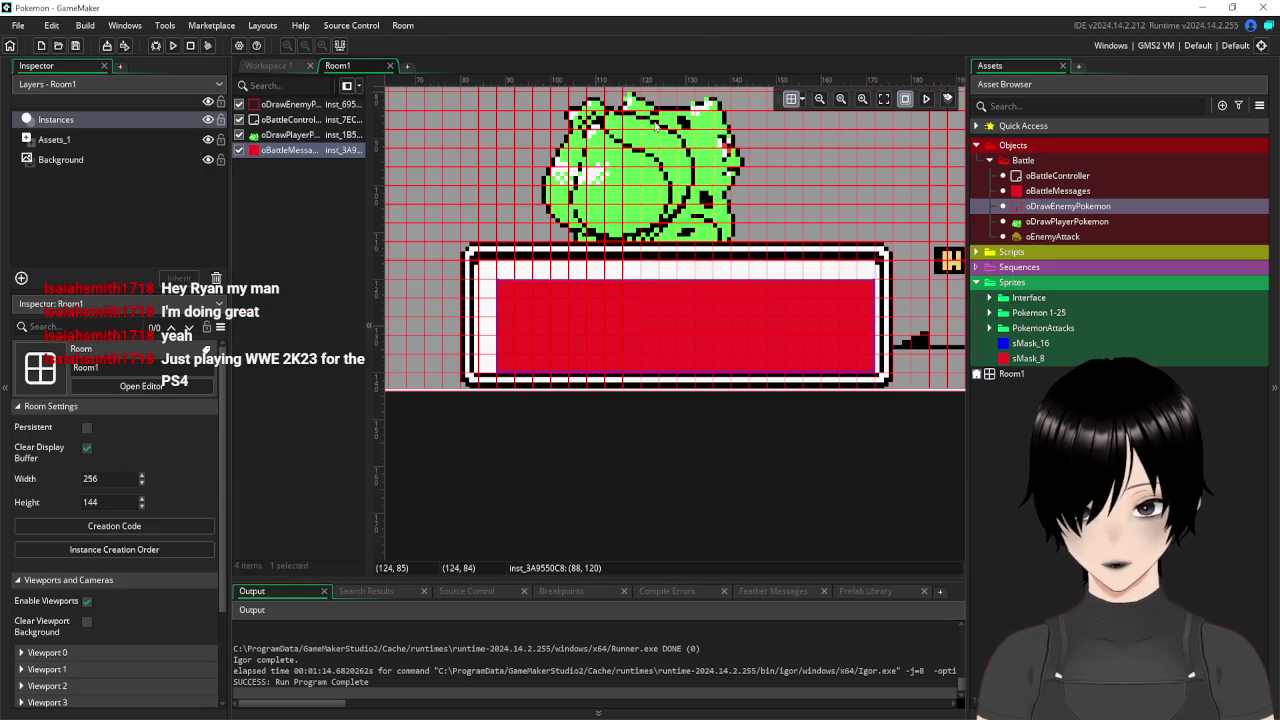
# Expand Scripts > Enemy in the Asset Browser and open the sEnemyActions script.
pyautogui.scroll(3, 538, 248)
pyautogui.scroll(1, 554, 273)
pyautogui.scroll(-2, 603, 290)
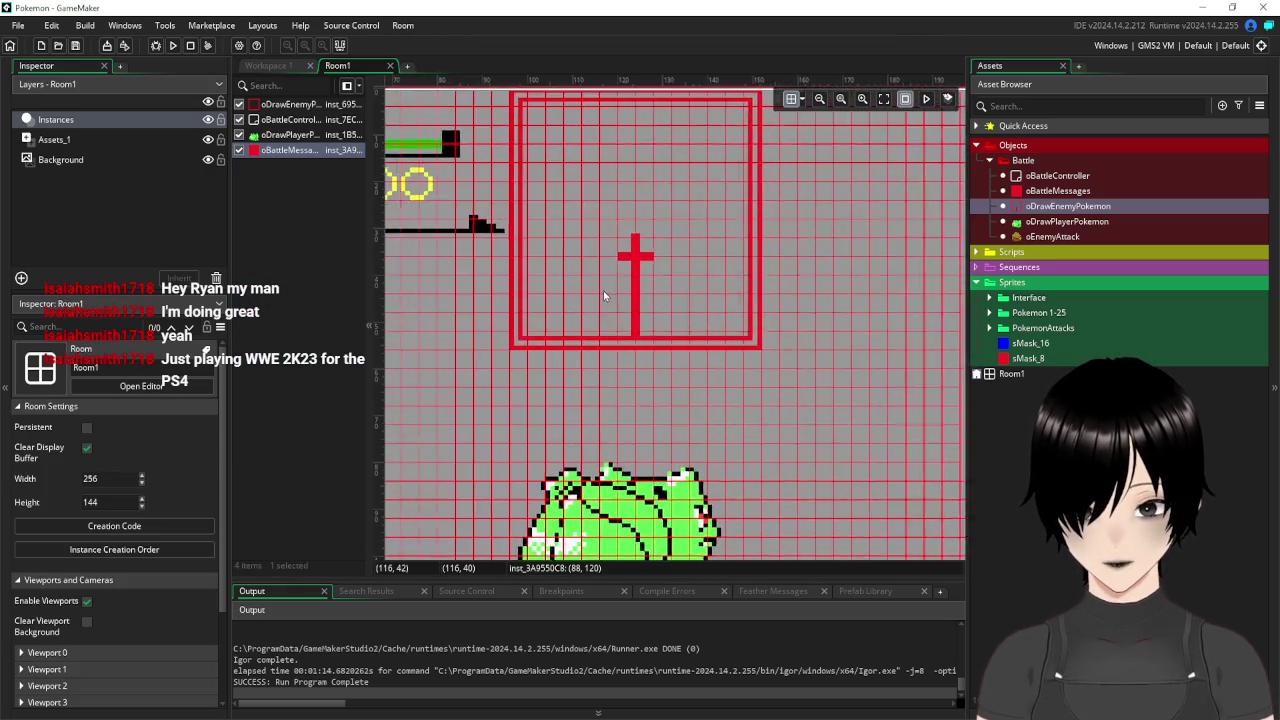
pyautogui.scroll(1, 622, 261)
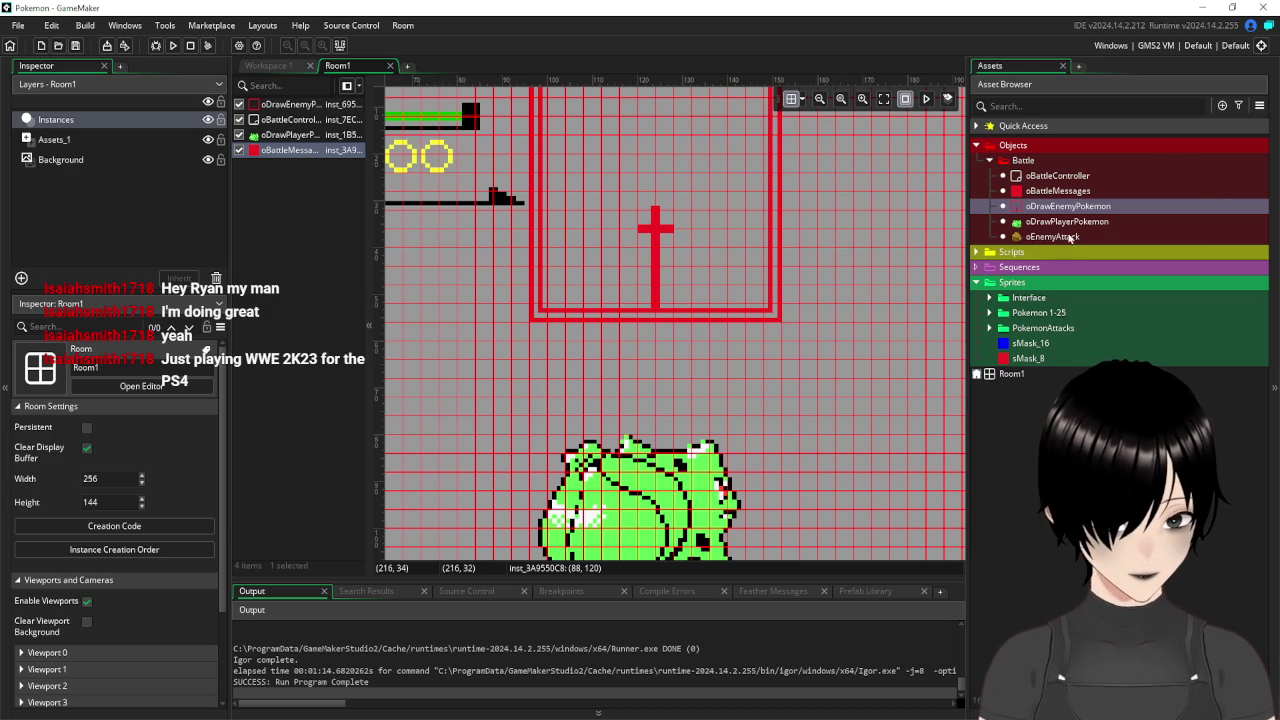
pyautogui.click(976, 252)
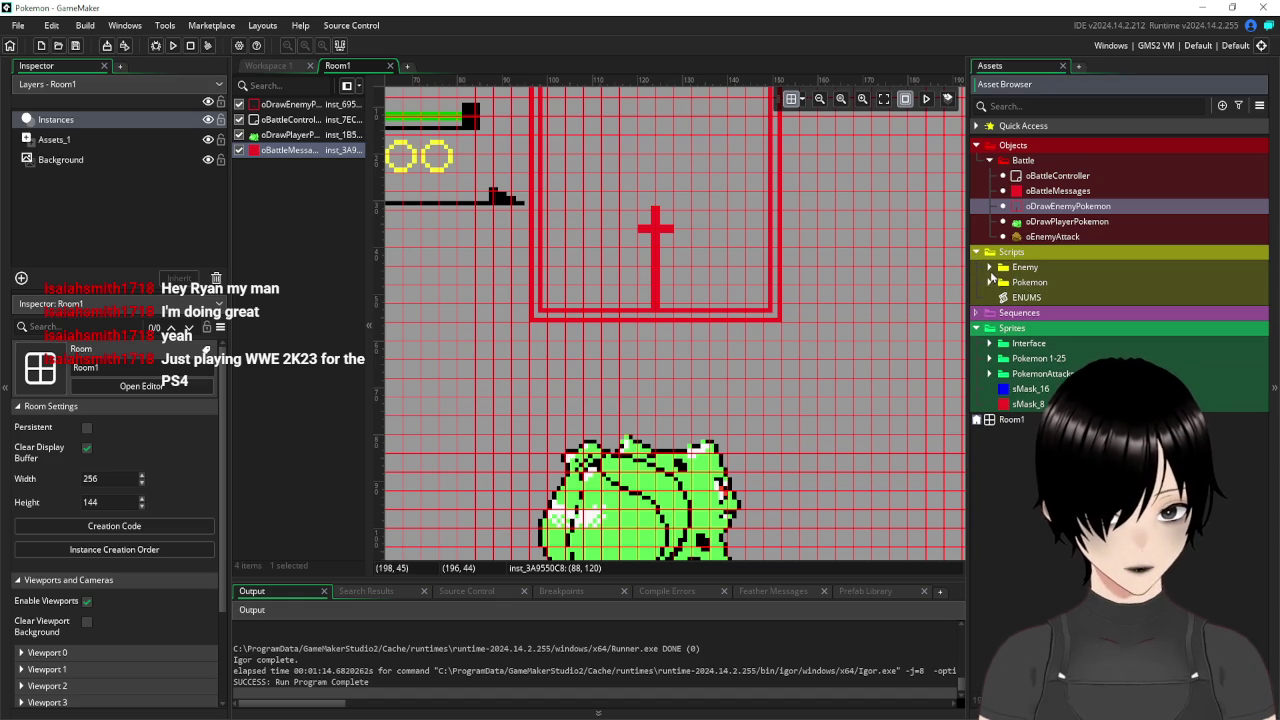
pyautogui.click(990, 268)
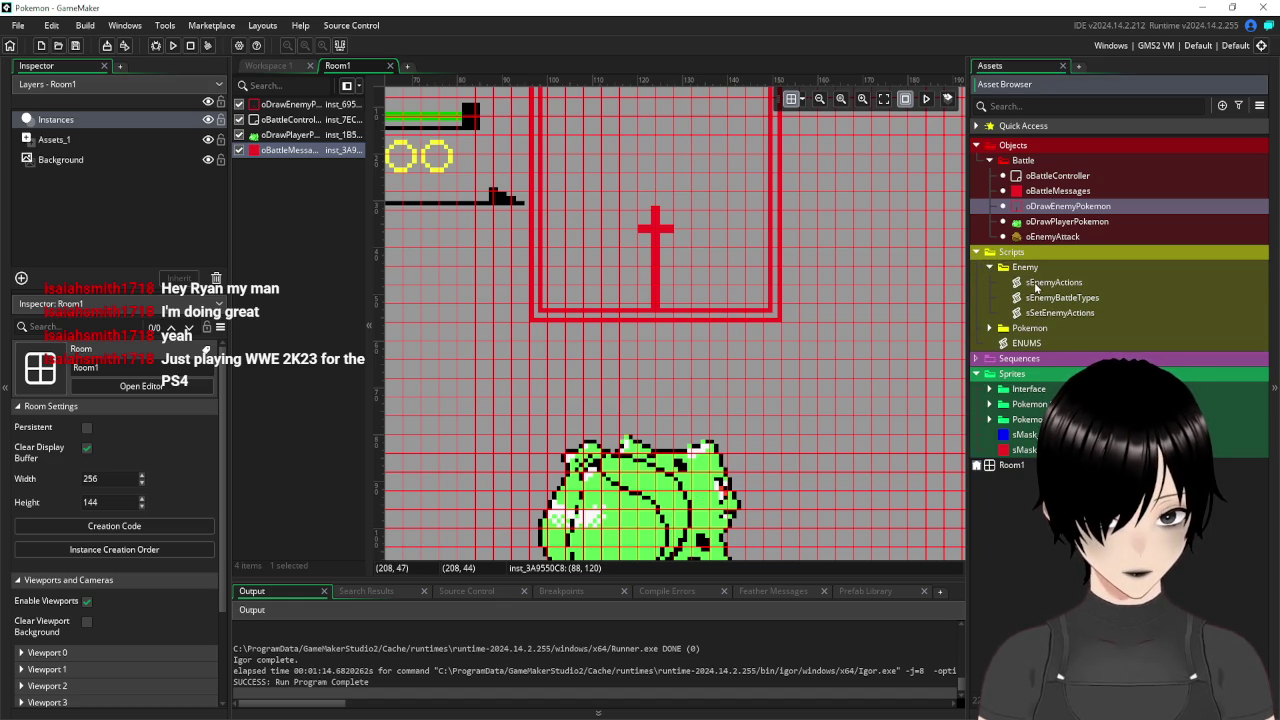
pyautogui.doubleClick(1036, 285)
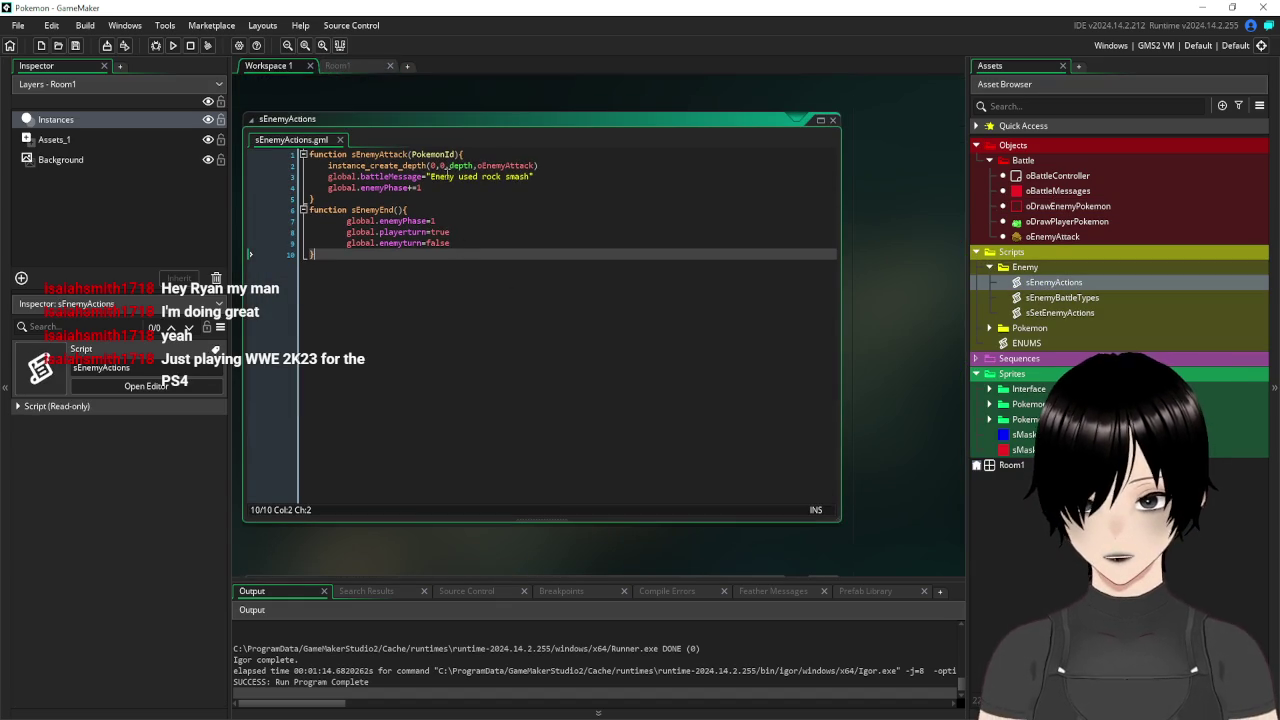
# Change sEnemyAttack so oEnemyAttack is created at 120,32.
pyautogui.click(433, 166)
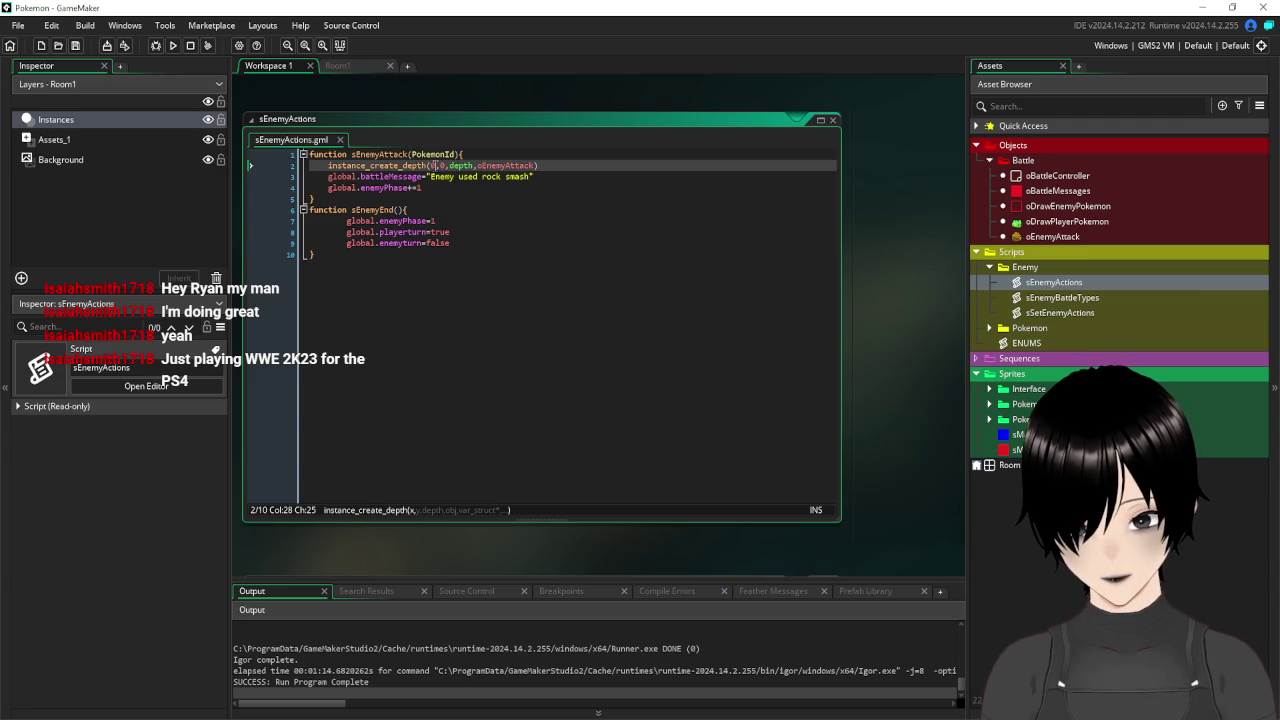
pyautogui.write('1')
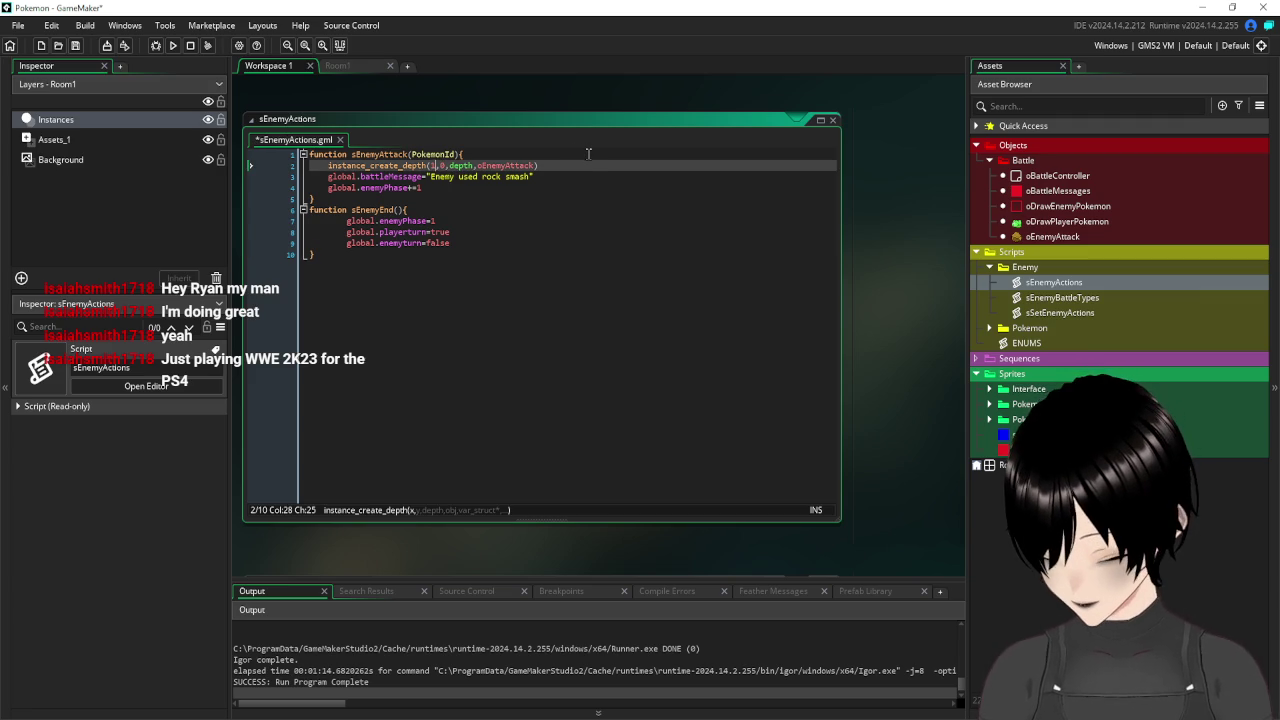
pyautogui.write('20')
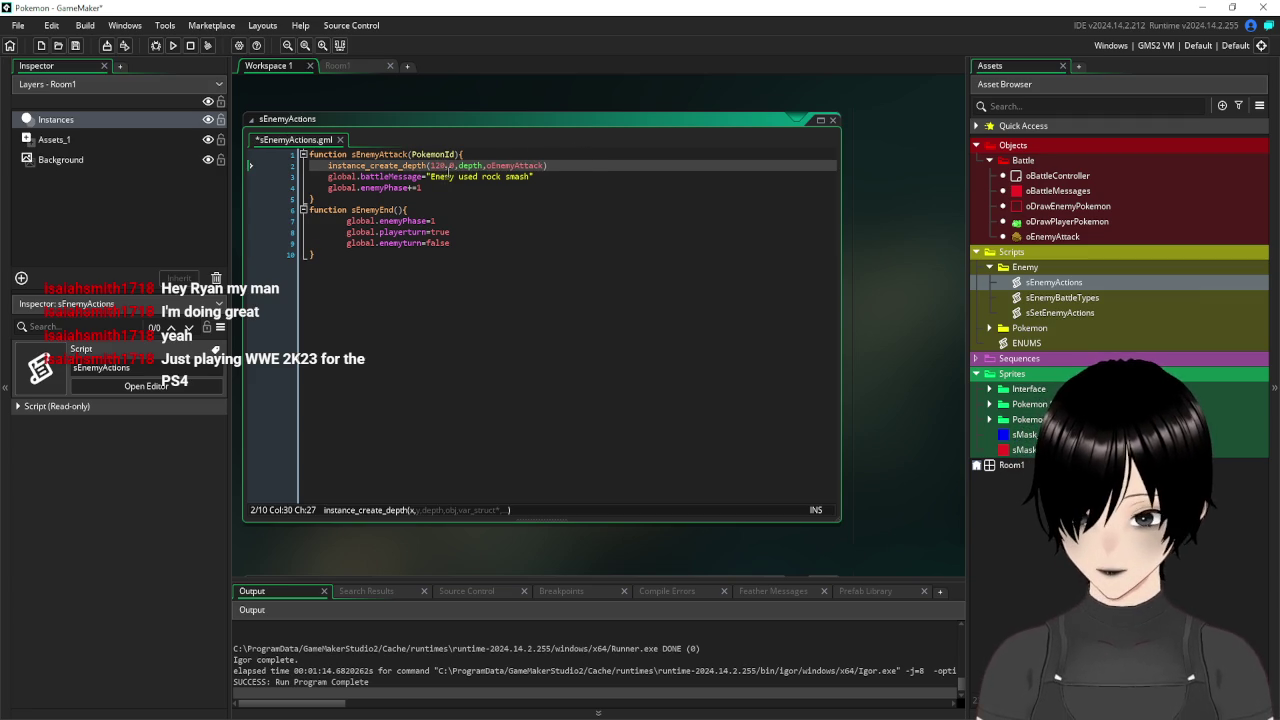
pyautogui.press('Right')
pyautogui.press('Delete')
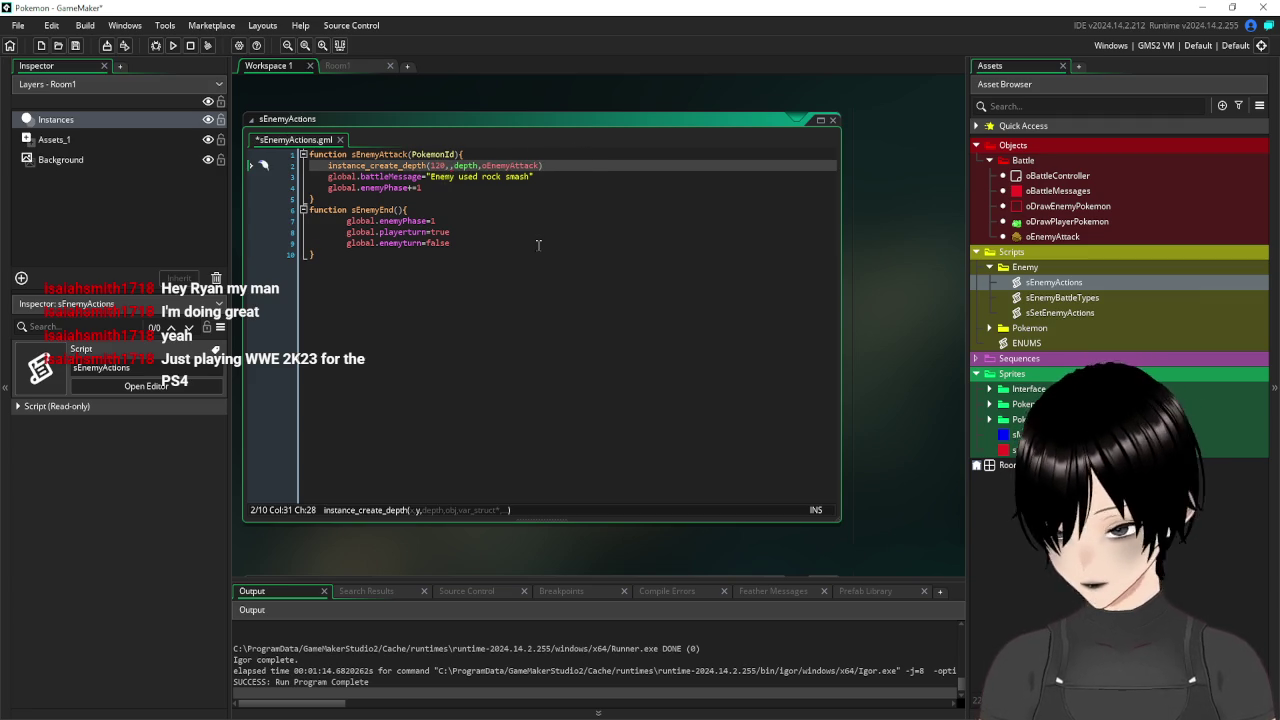
pyautogui.write('32')
pyautogui.click(604, 383)
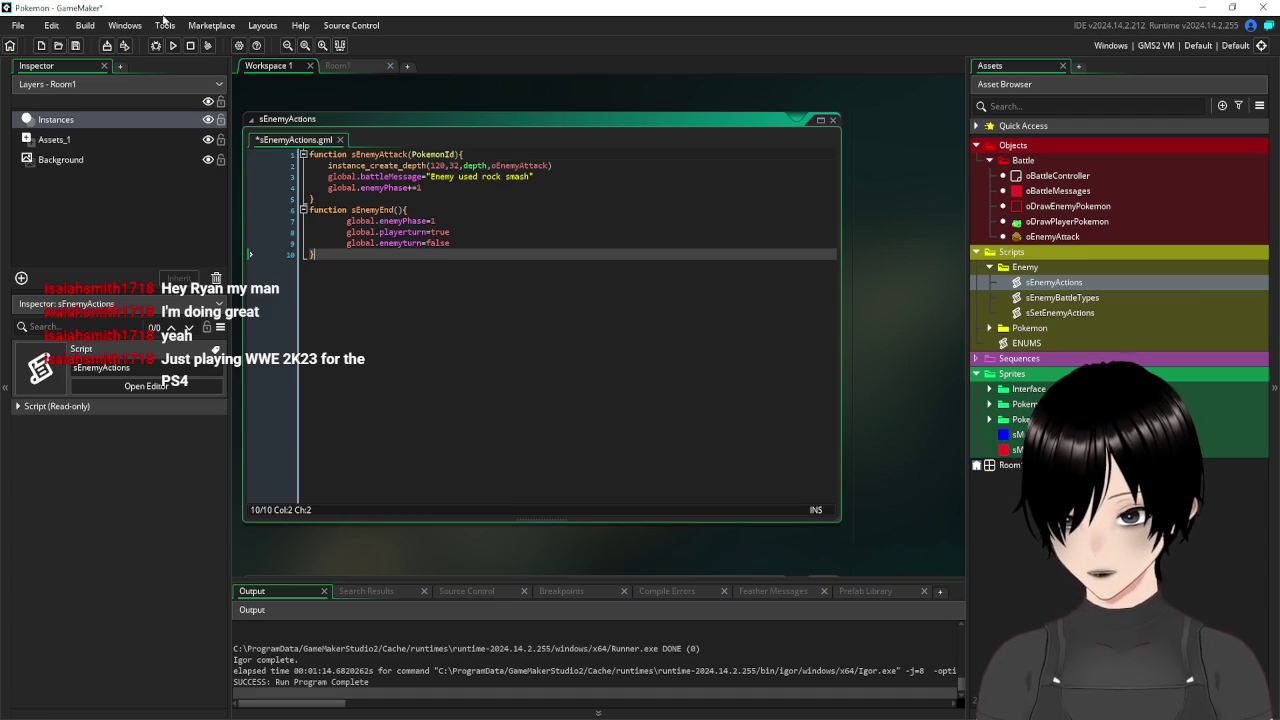
# Save and test-run the game with the new spawn point, then close it.
pyautogui.click(75, 45)
pyautogui.click(172, 45)
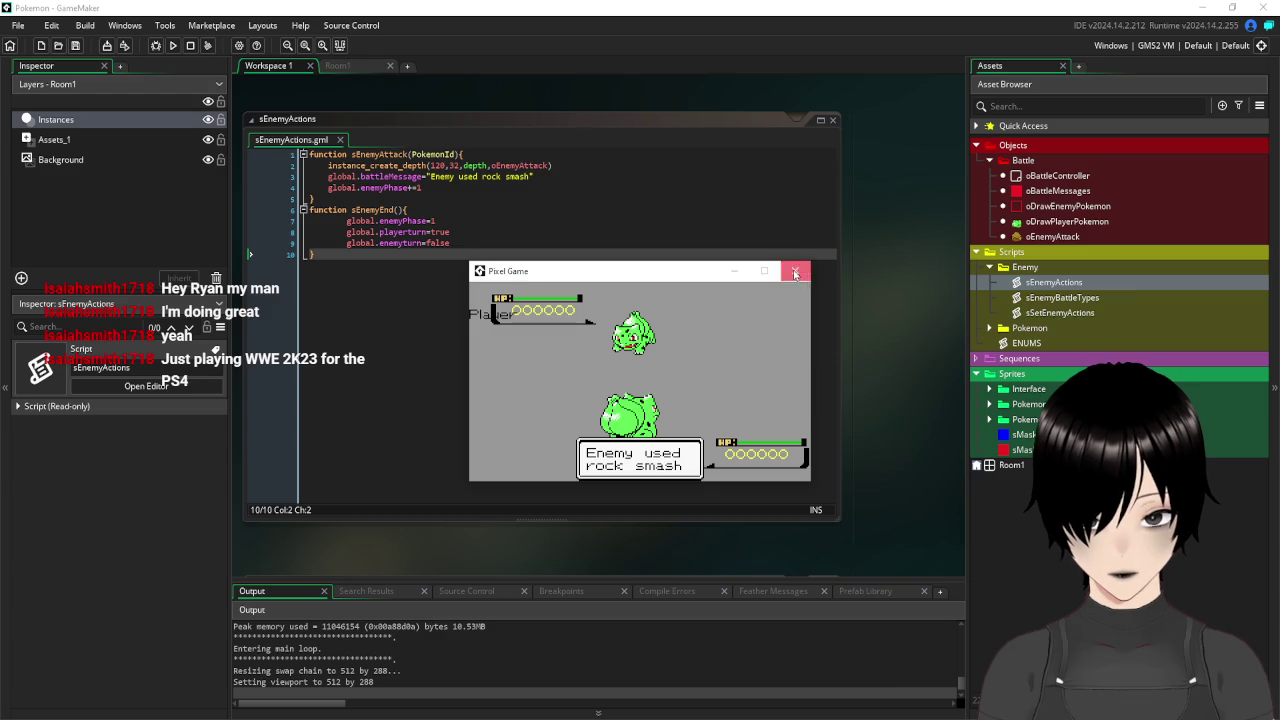
pyautogui.click(795, 270)
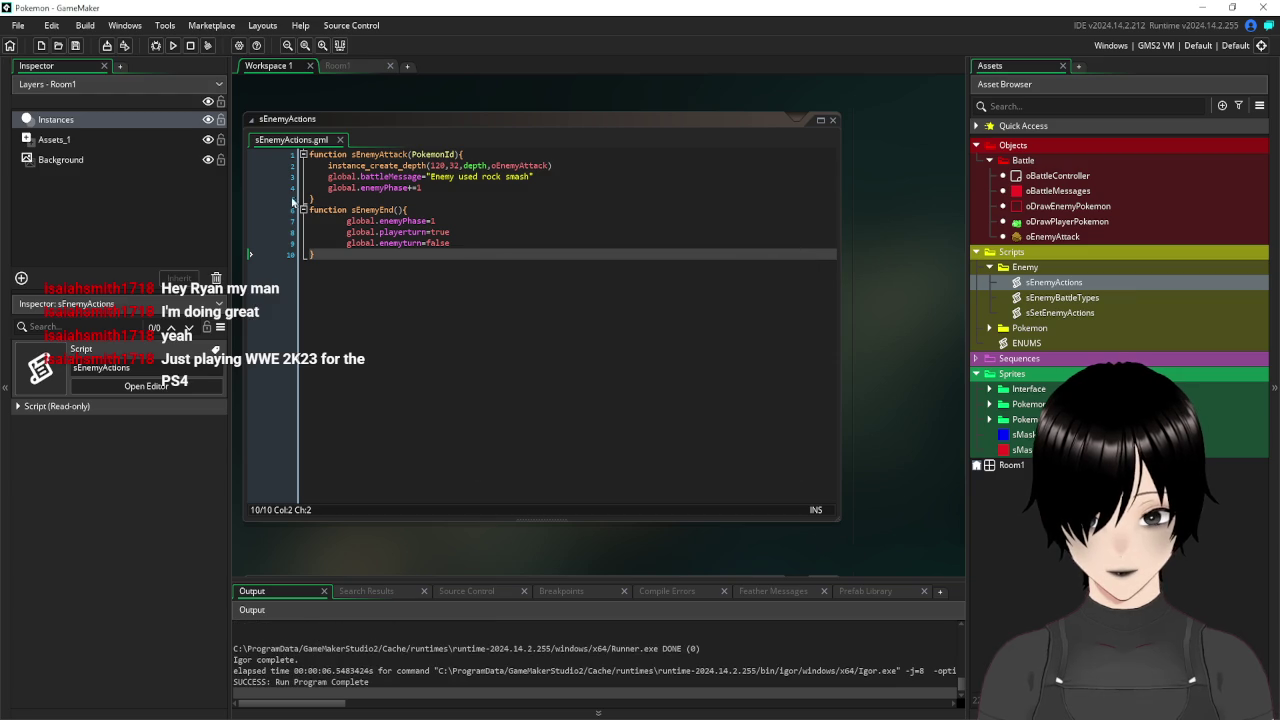
pyautogui.click(73, 141)
pyautogui.click(72, 120)
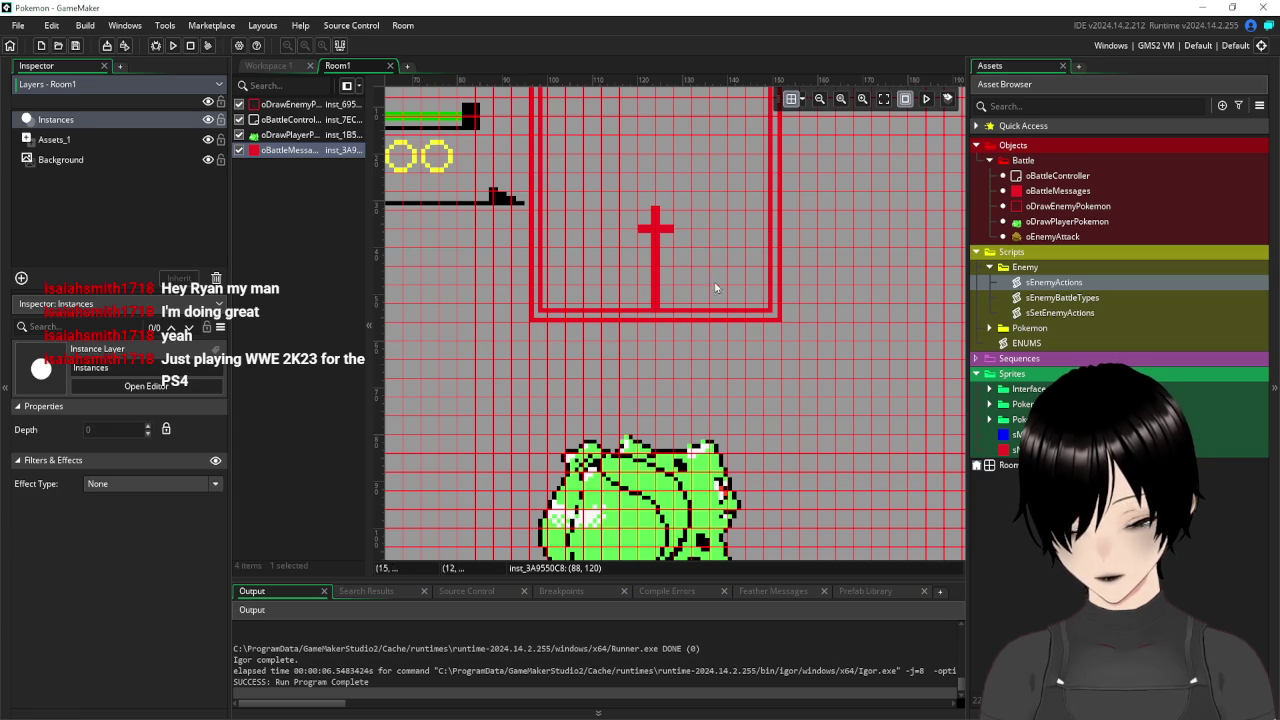
pyautogui.click(55, 140)
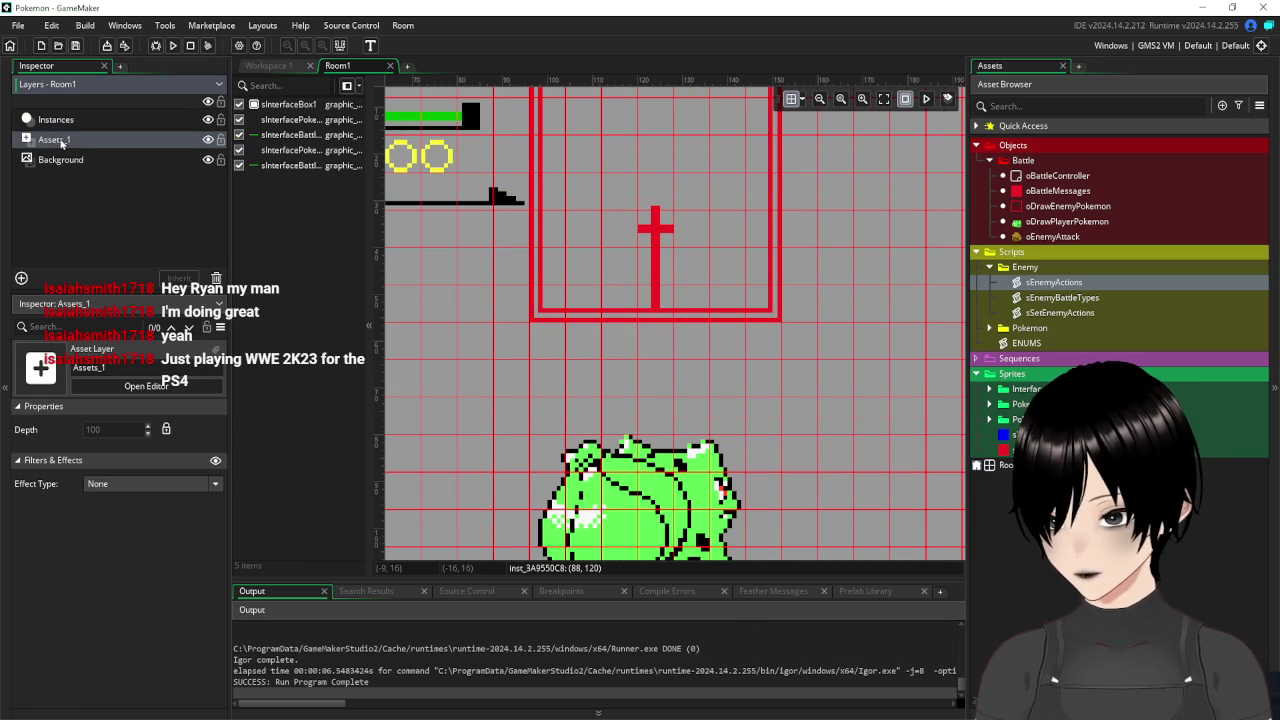
pyautogui.click(60, 160)
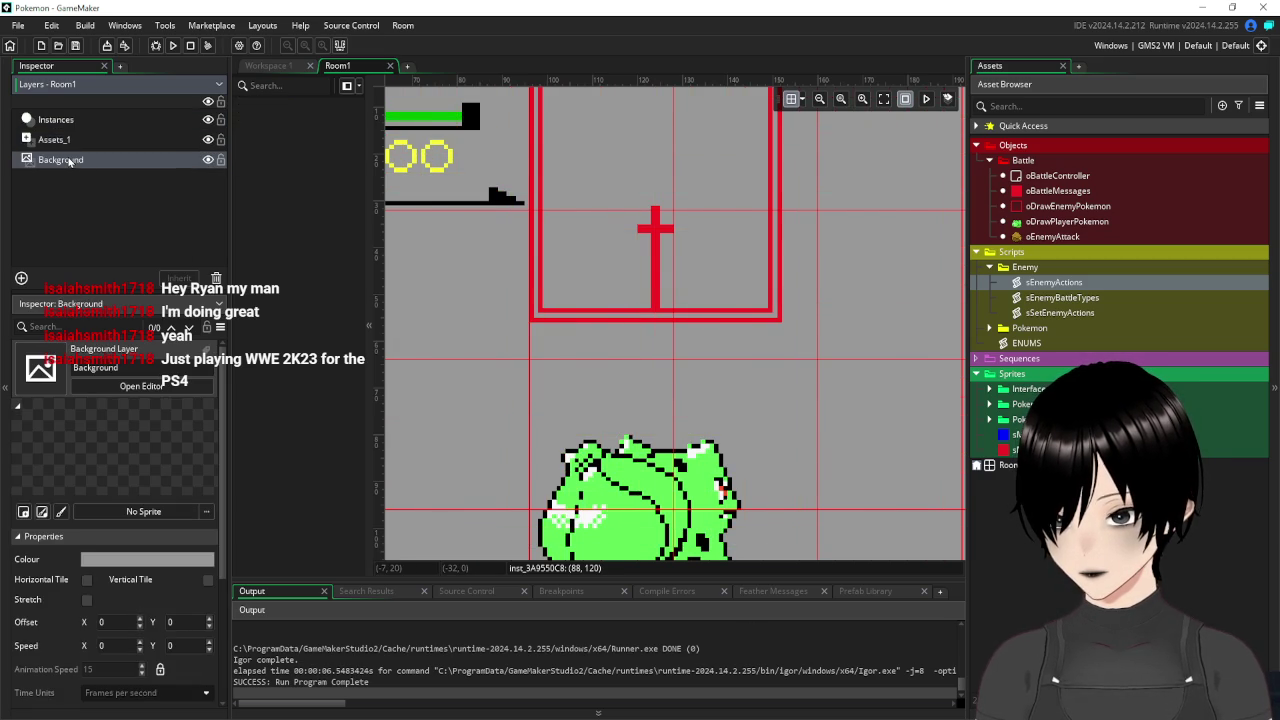
pyautogui.scroll(-2, 106, 422)
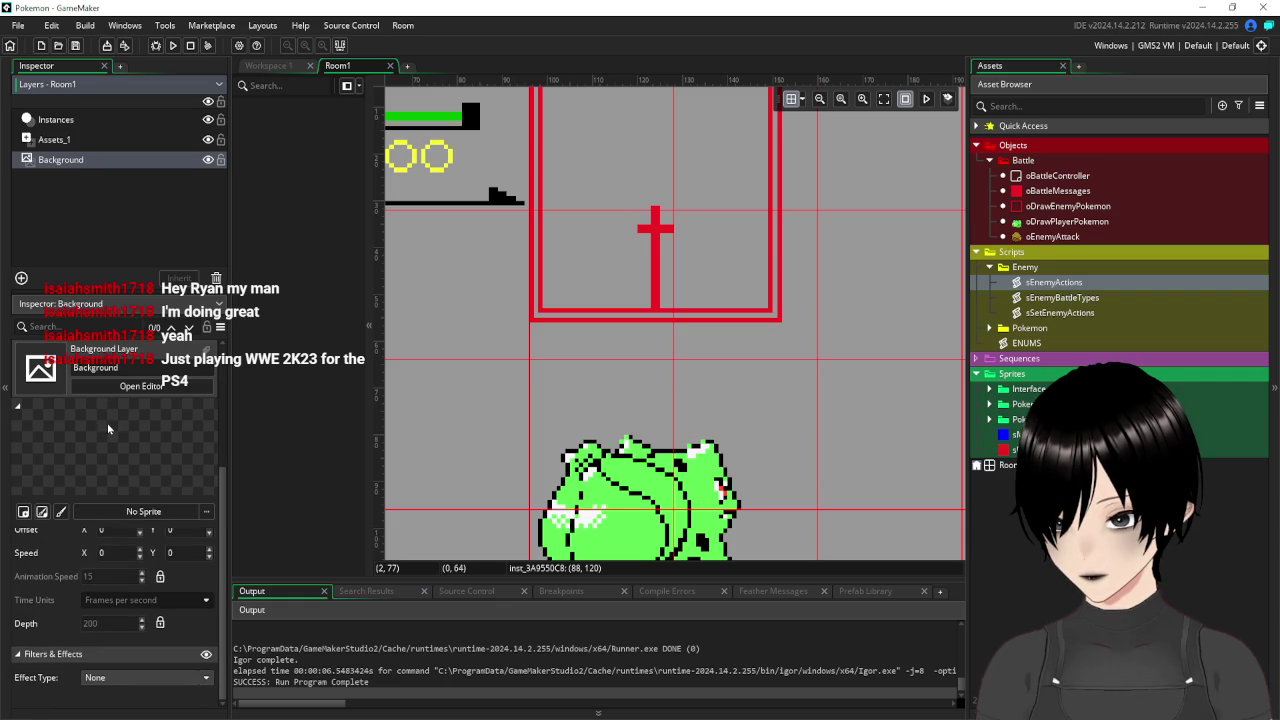
pyautogui.scroll(2, 108, 428)
pyautogui.click(63, 120)
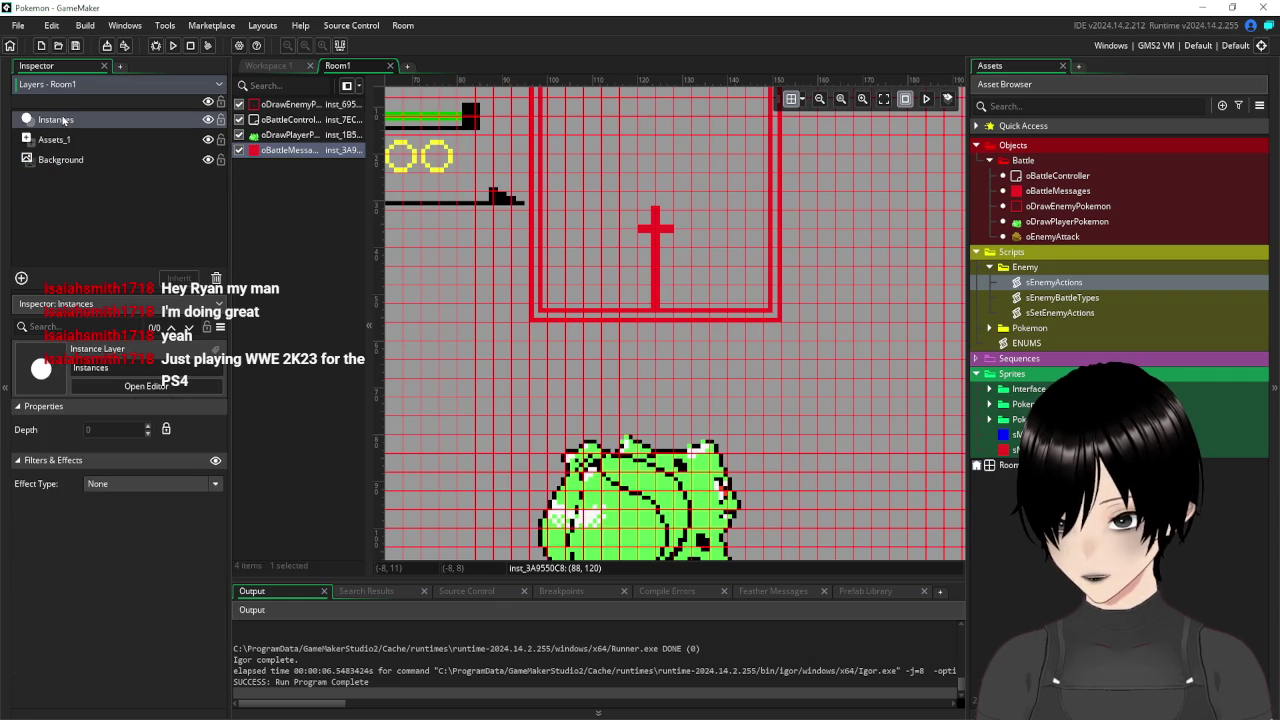
pyautogui.click(275, 65)
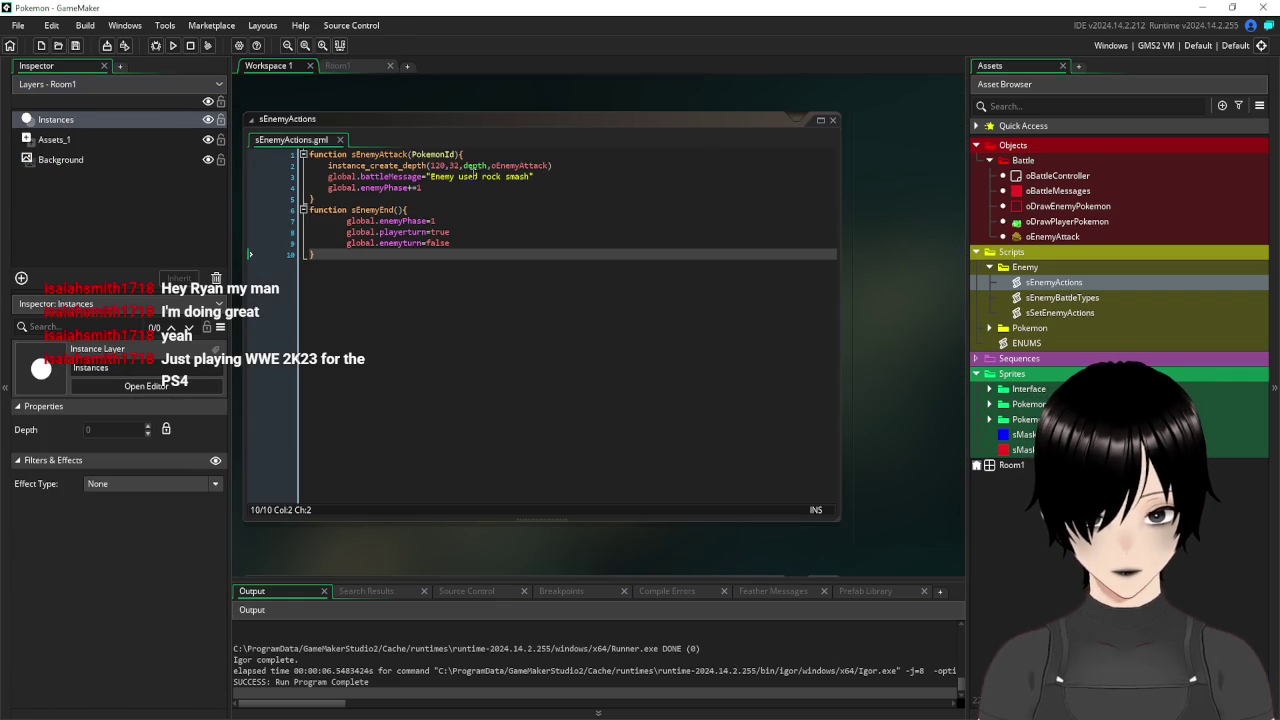
# Replace depth with -100 on line 2 of sEnemyActions, save, and test-run the game.
pyautogui.doubleClick(480, 165)
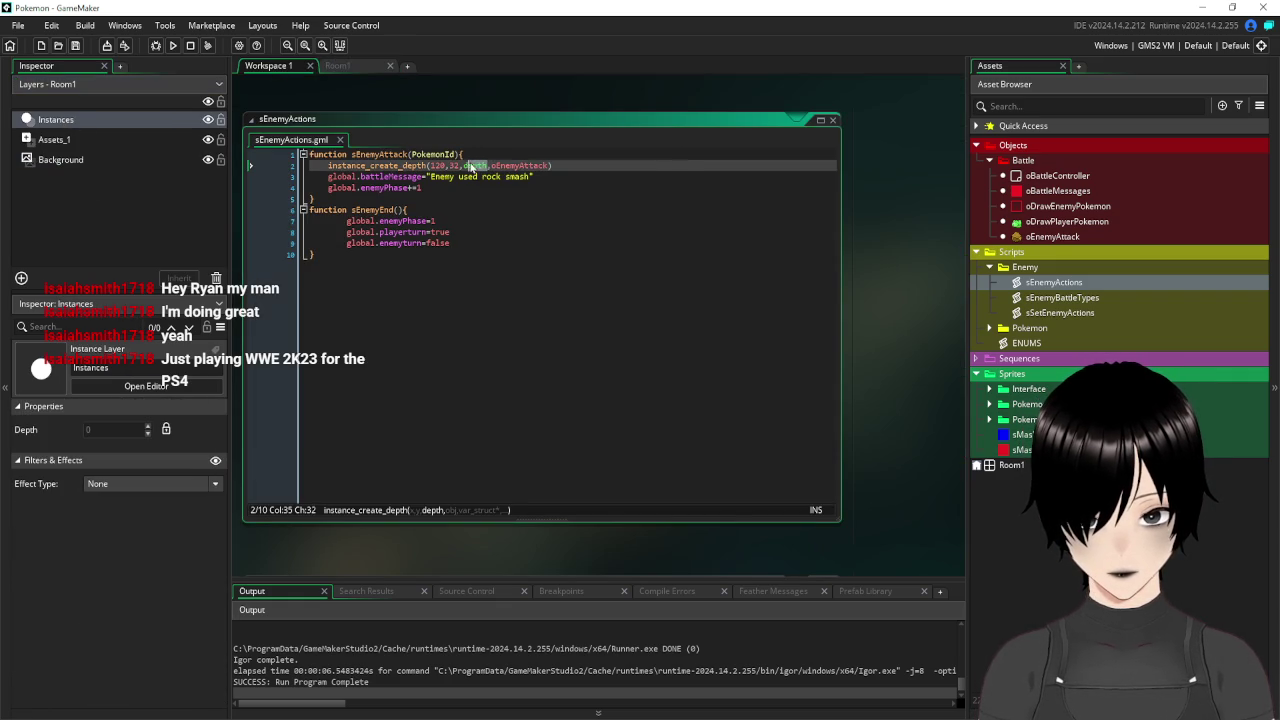
pyautogui.write('-100')
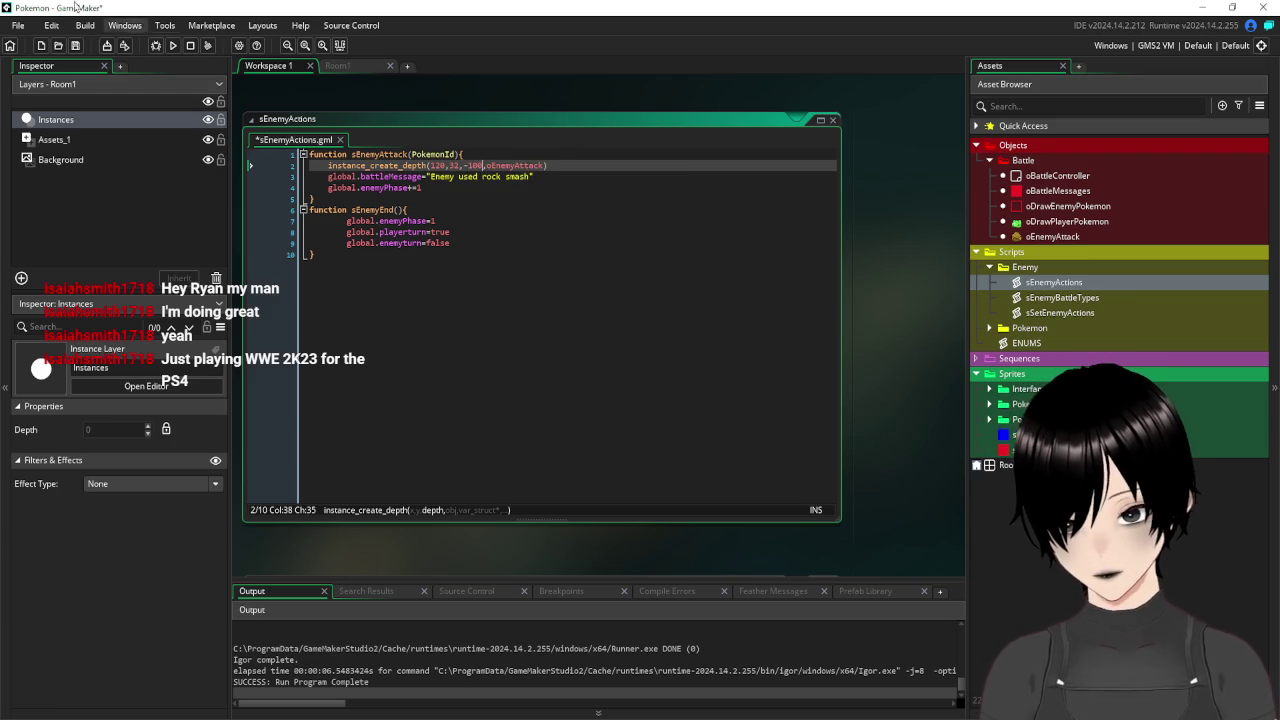
pyautogui.click(75, 45)
pyautogui.click(174, 46)
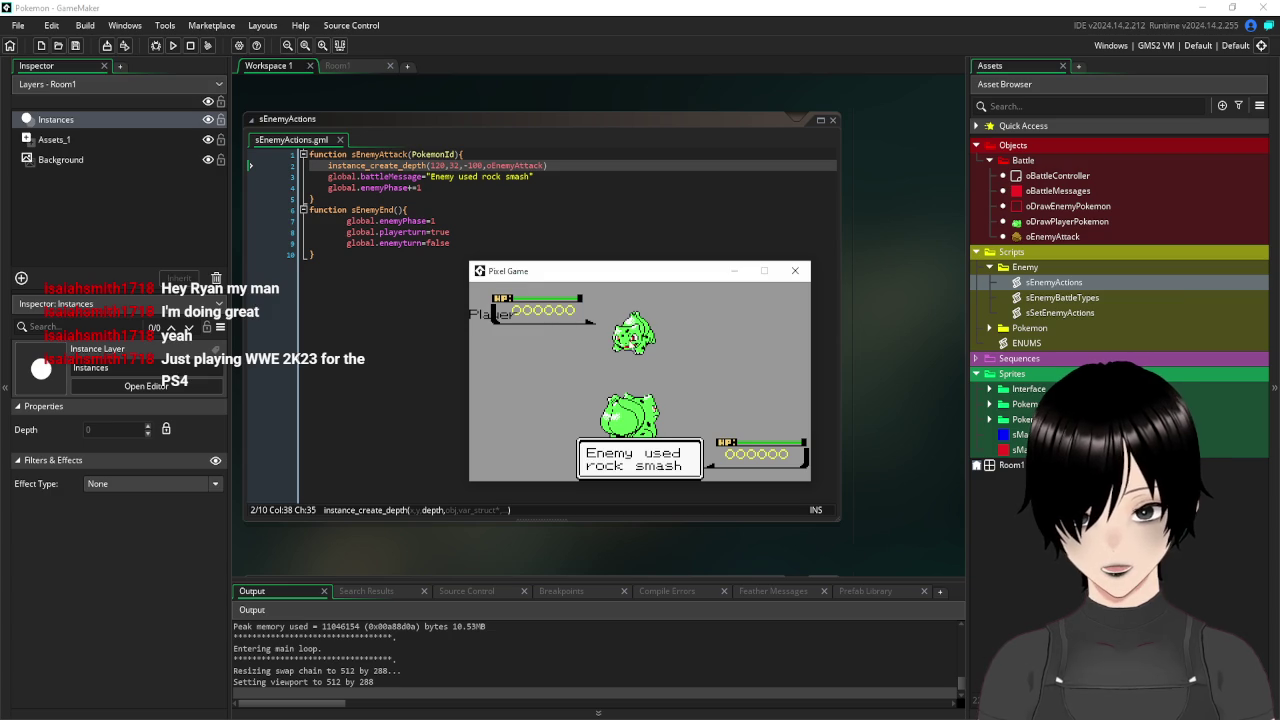
pyautogui.click(795, 270)
# Close the sEnemyActions script, show Room1, and select the oEnemyAttack object.
pyautogui.click(727, 297)
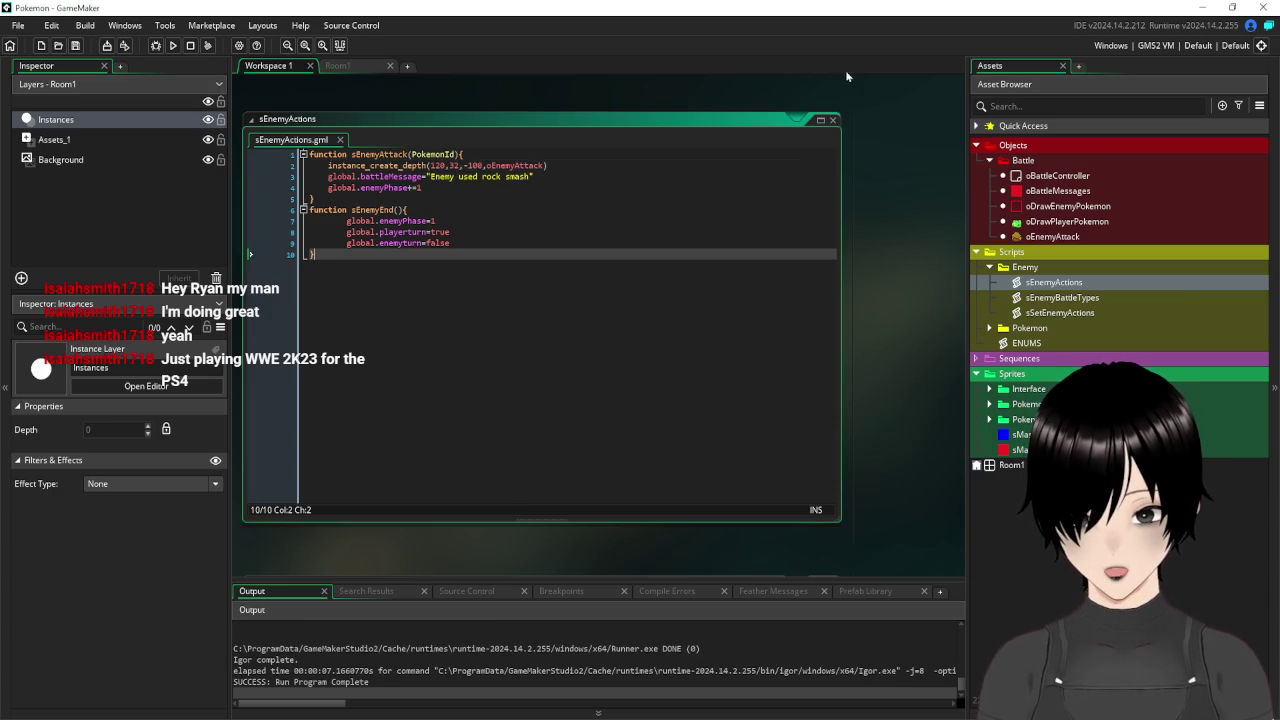
pyautogui.click(834, 120)
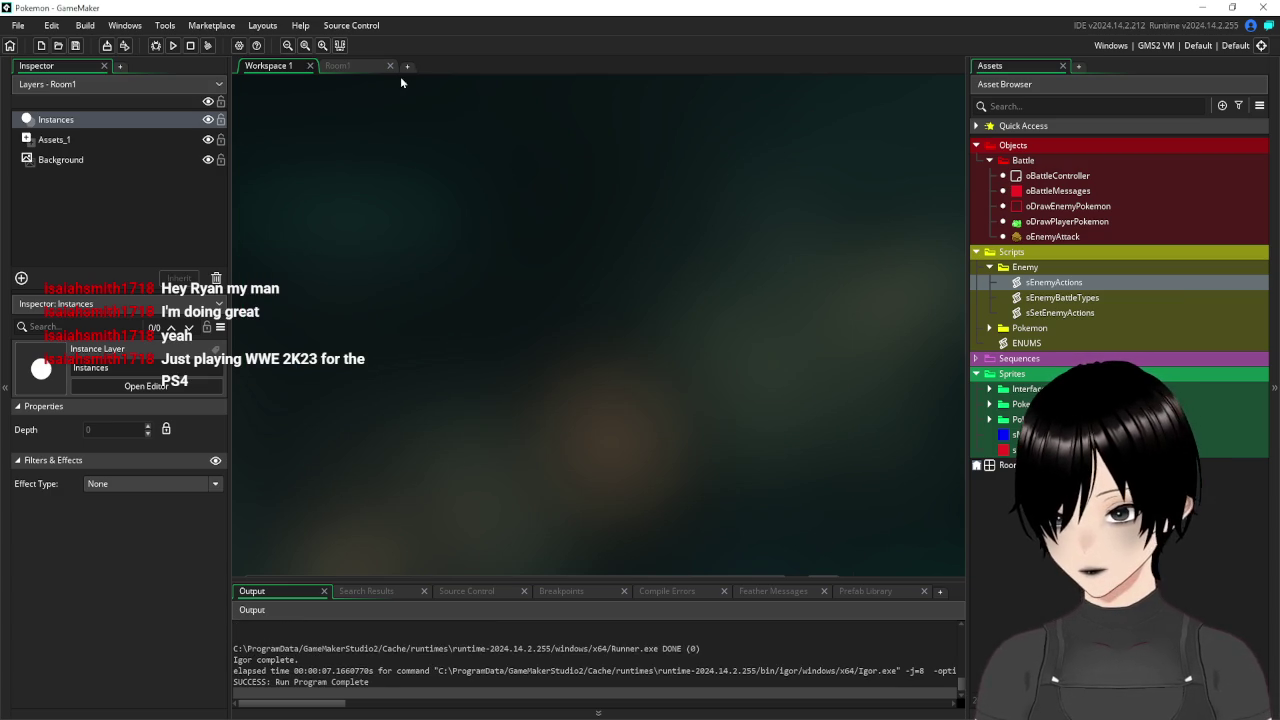
pyautogui.click(349, 69)
pyautogui.click(1052, 236)
pyautogui.click(1052, 236)
# Add direction=270 and speed=4 to oEnemyAttack's Create event, save, and test-run.
pyautogui.doubleClick(1008, 237)
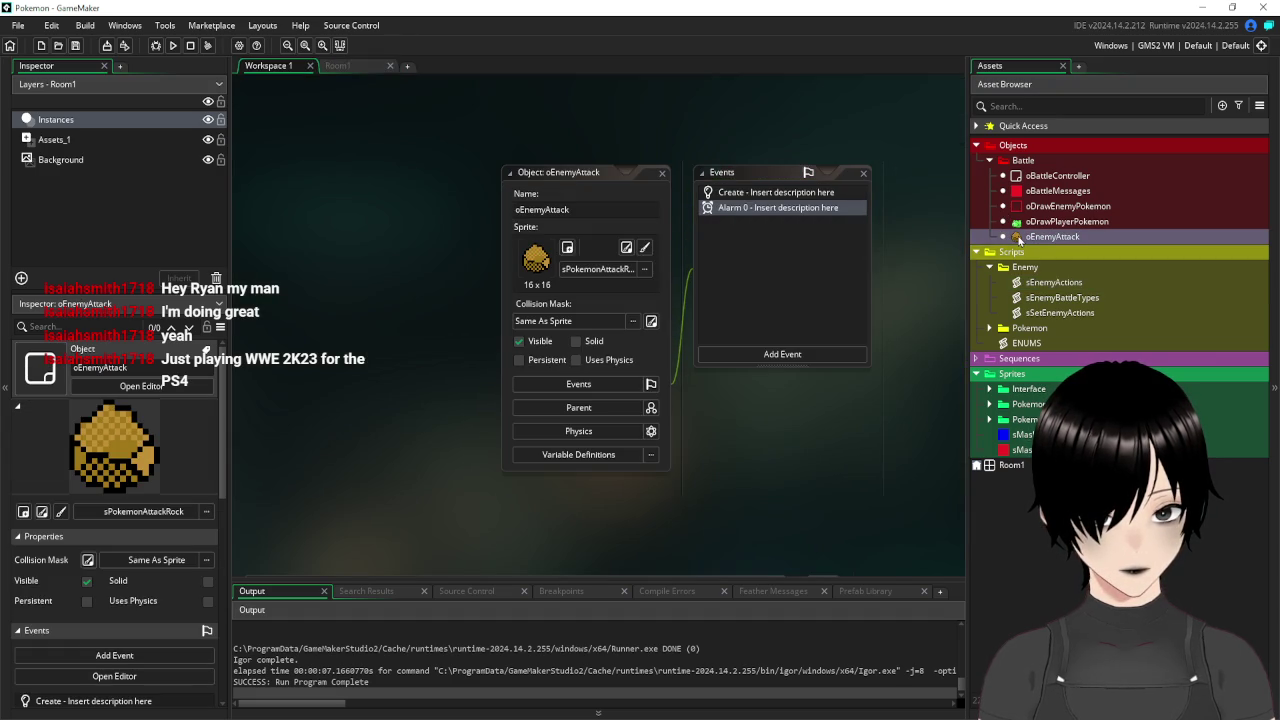
pyautogui.click(515, 122)
pyautogui.click(862, 188)
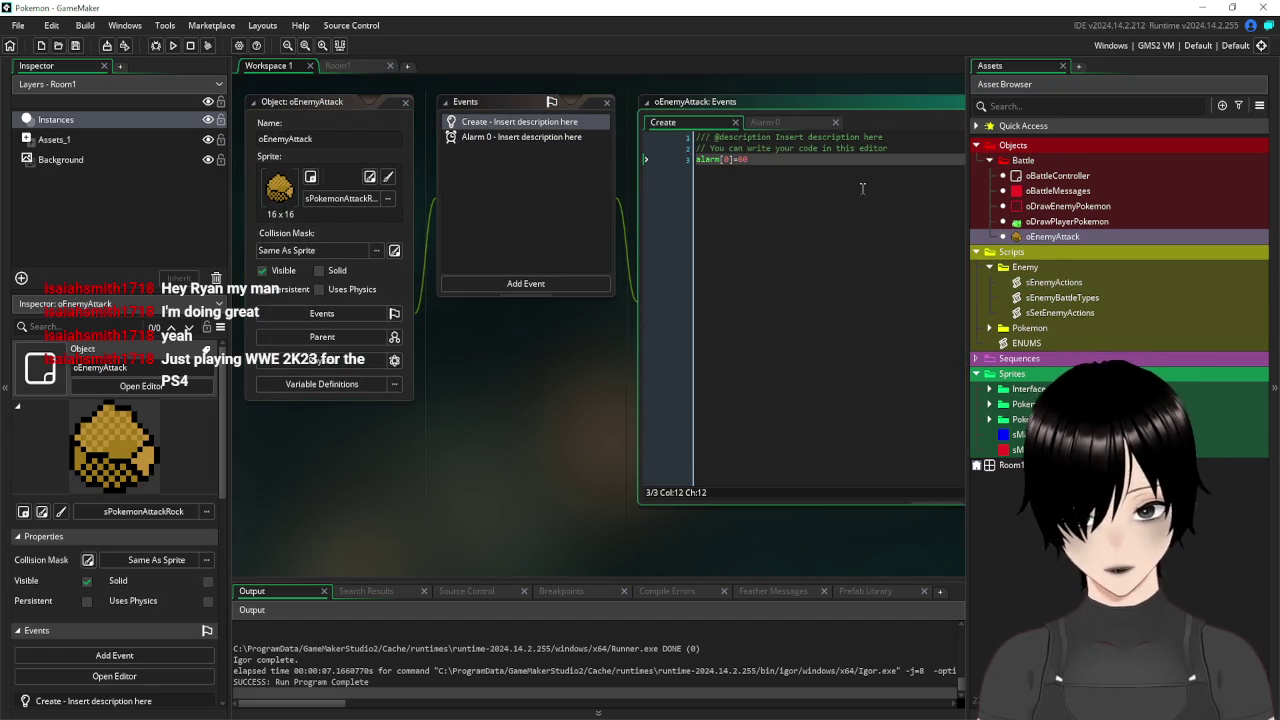
pyautogui.press('Return')
pyautogui.write('direction=270')
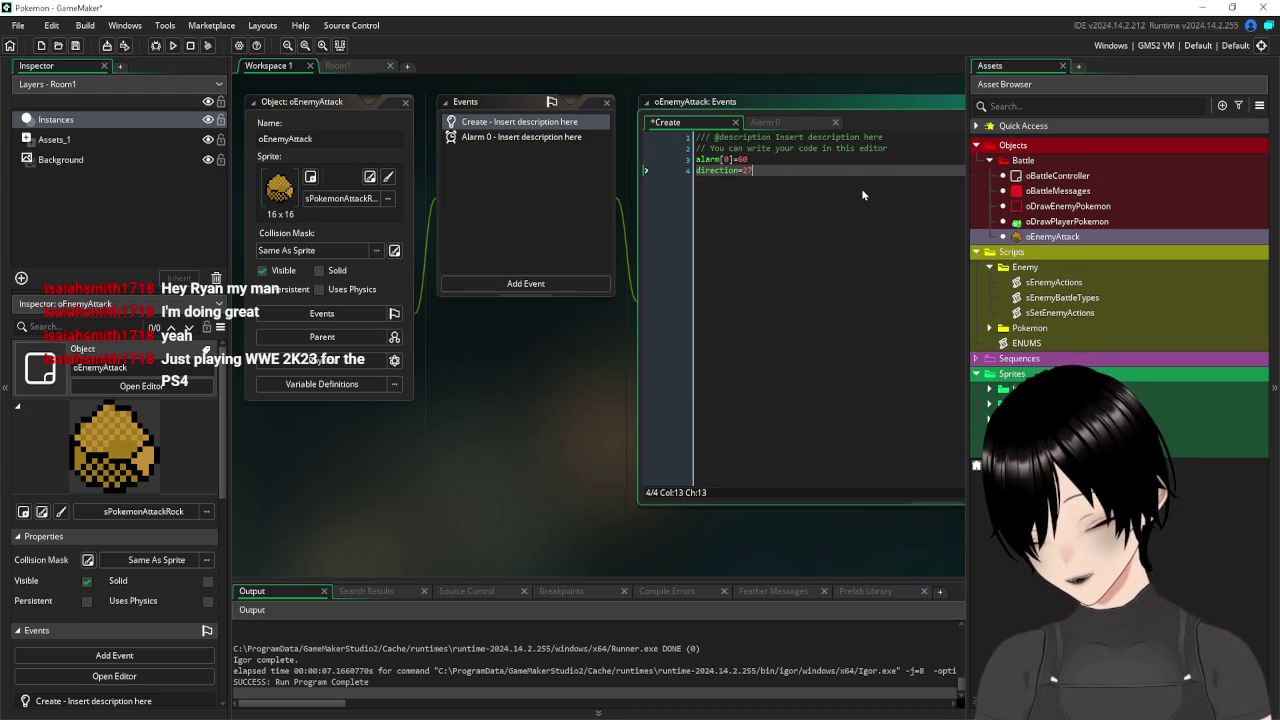
pyautogui.press('Return')
pyautogui.write('speed=4')
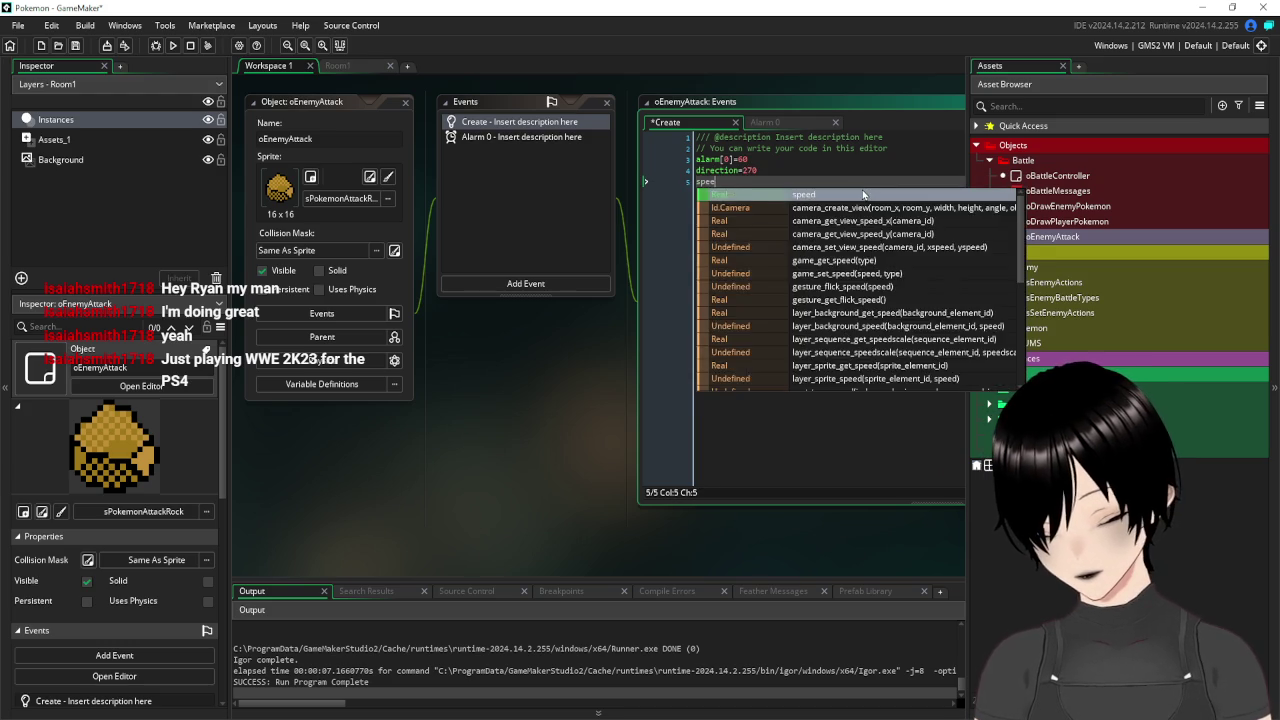
pyautogui.click(75, 45)
pyautogui.click(173, 46)
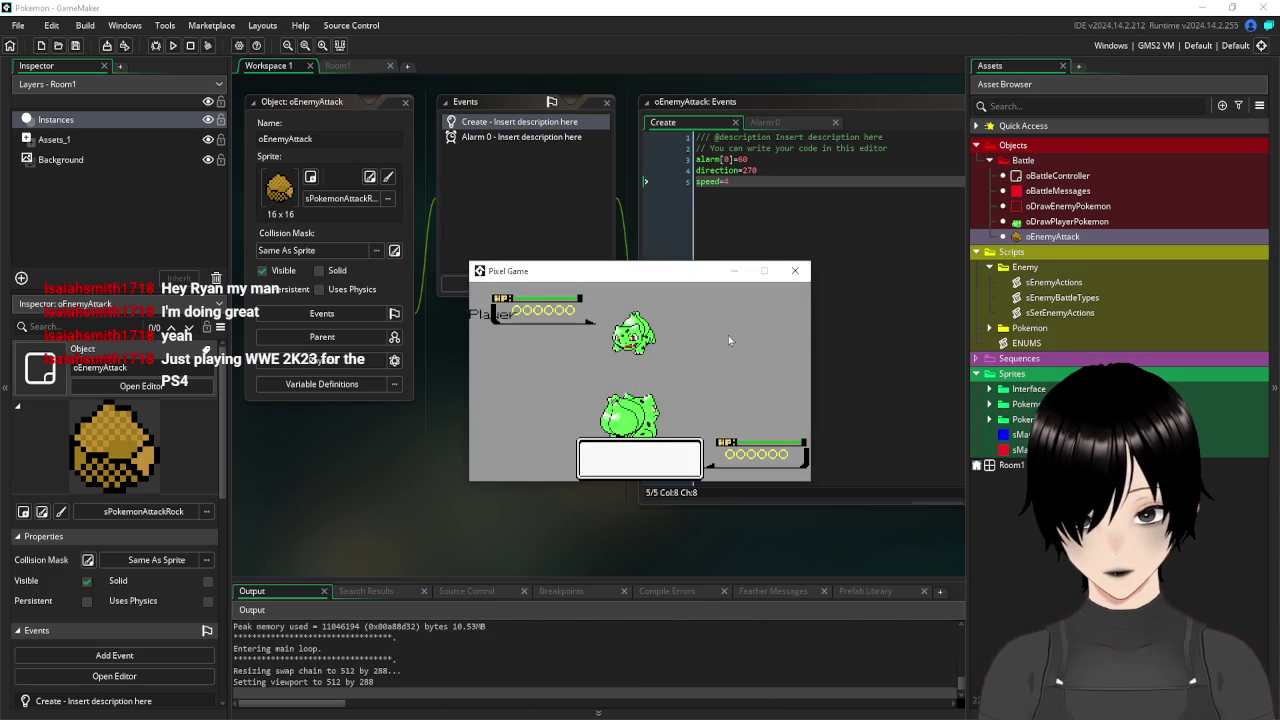
pyautogui.click(795, 271)
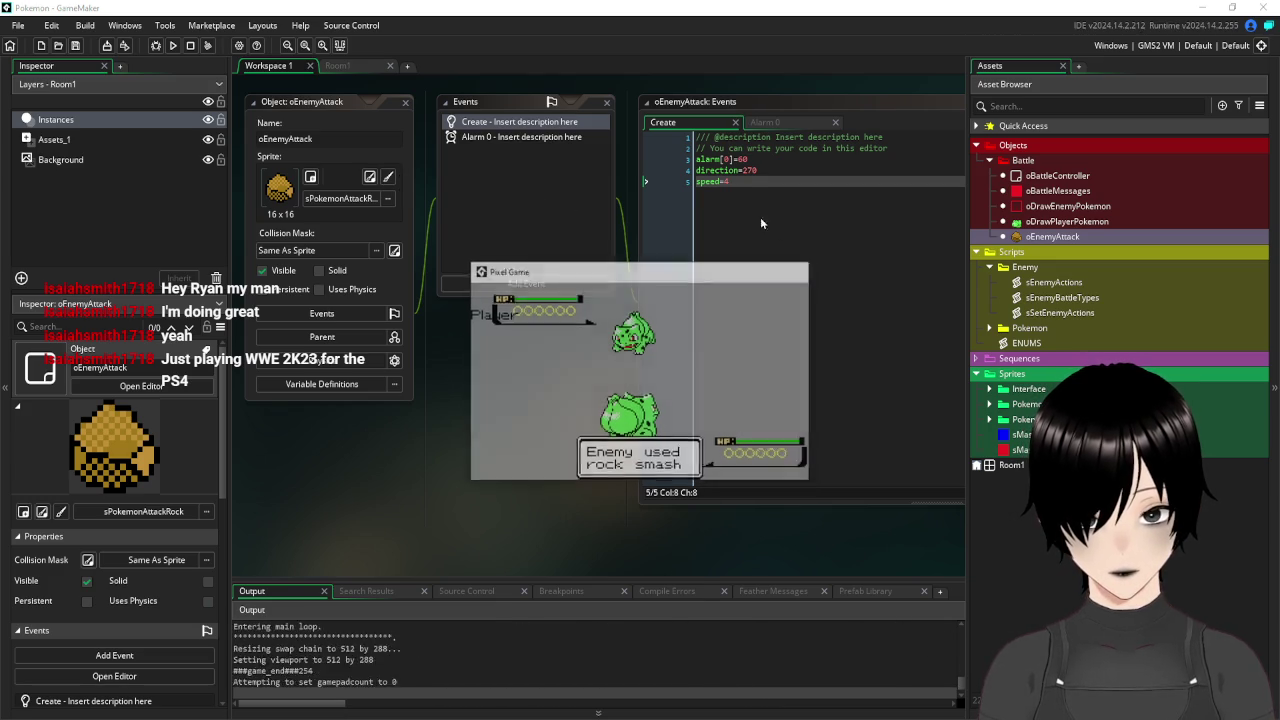
# Lower the rock's speed to 2, save, and test-run again.
pyautogui.click(727, 183)
pyautogui.press('BackSpace')
pyautogui.write('2')
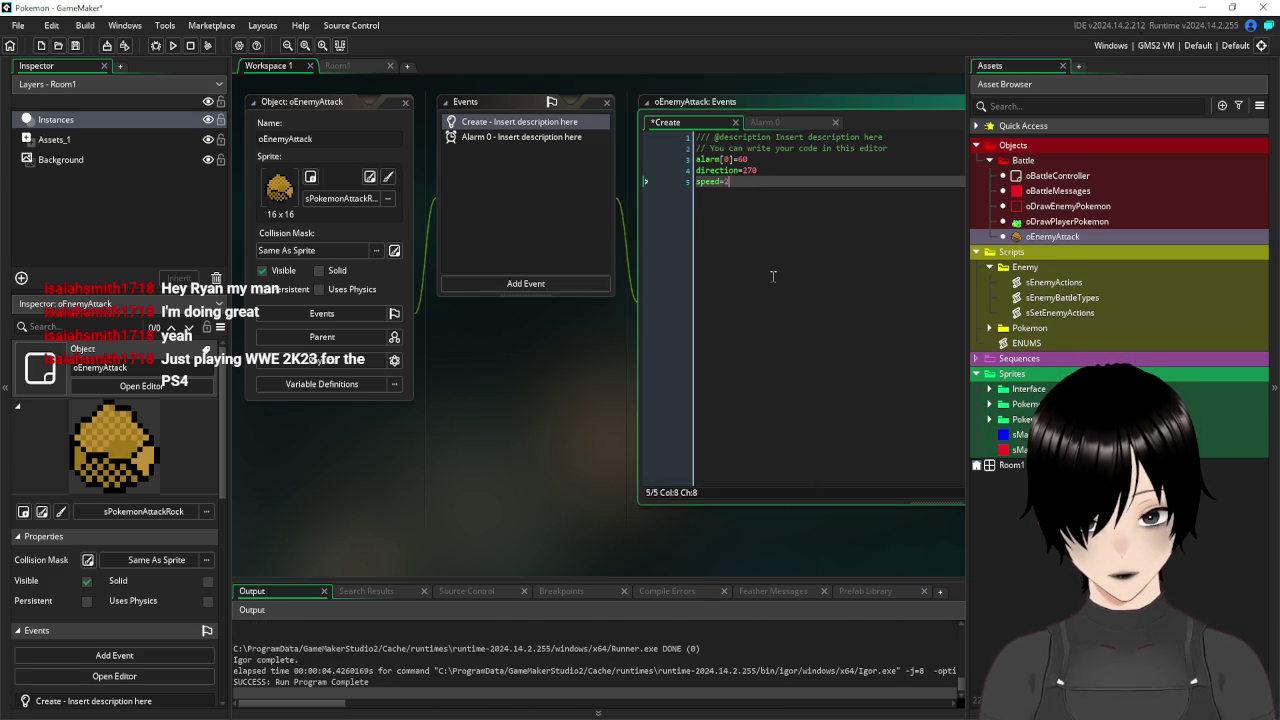
pyautogui.click(75, 46)
pyautogui.click(173, 46)
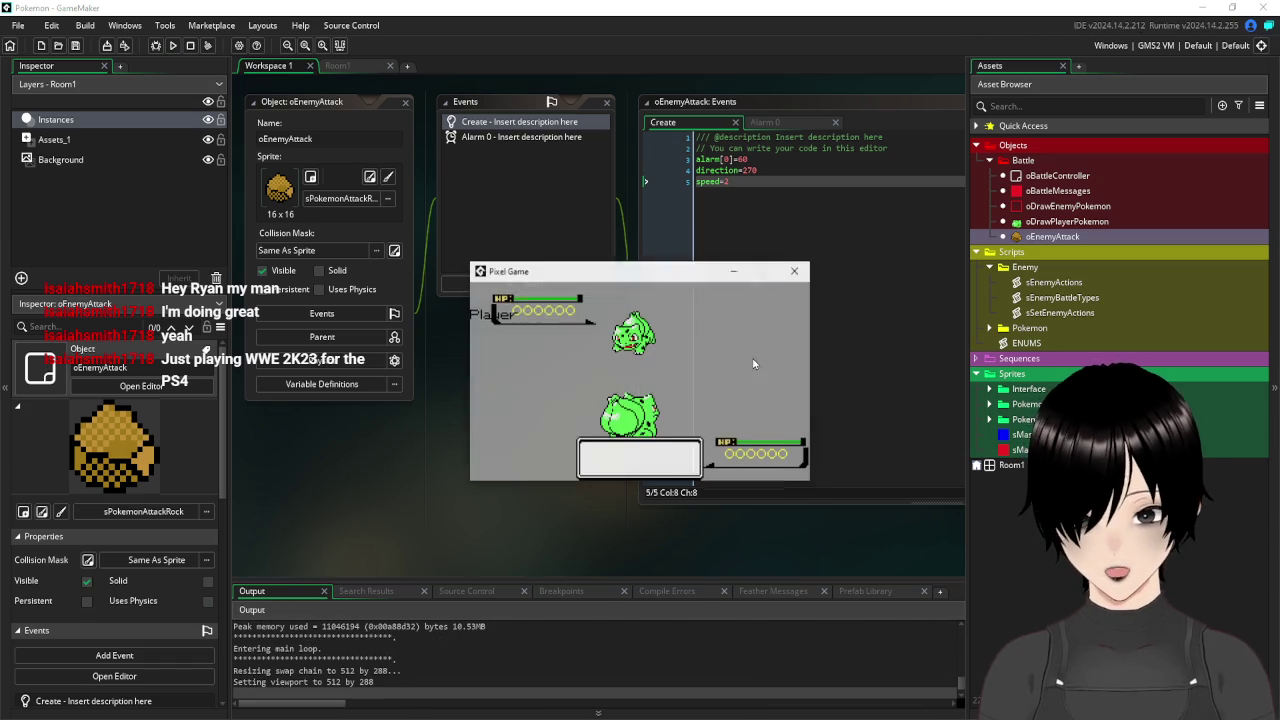
pyautogui.click(794, 271)
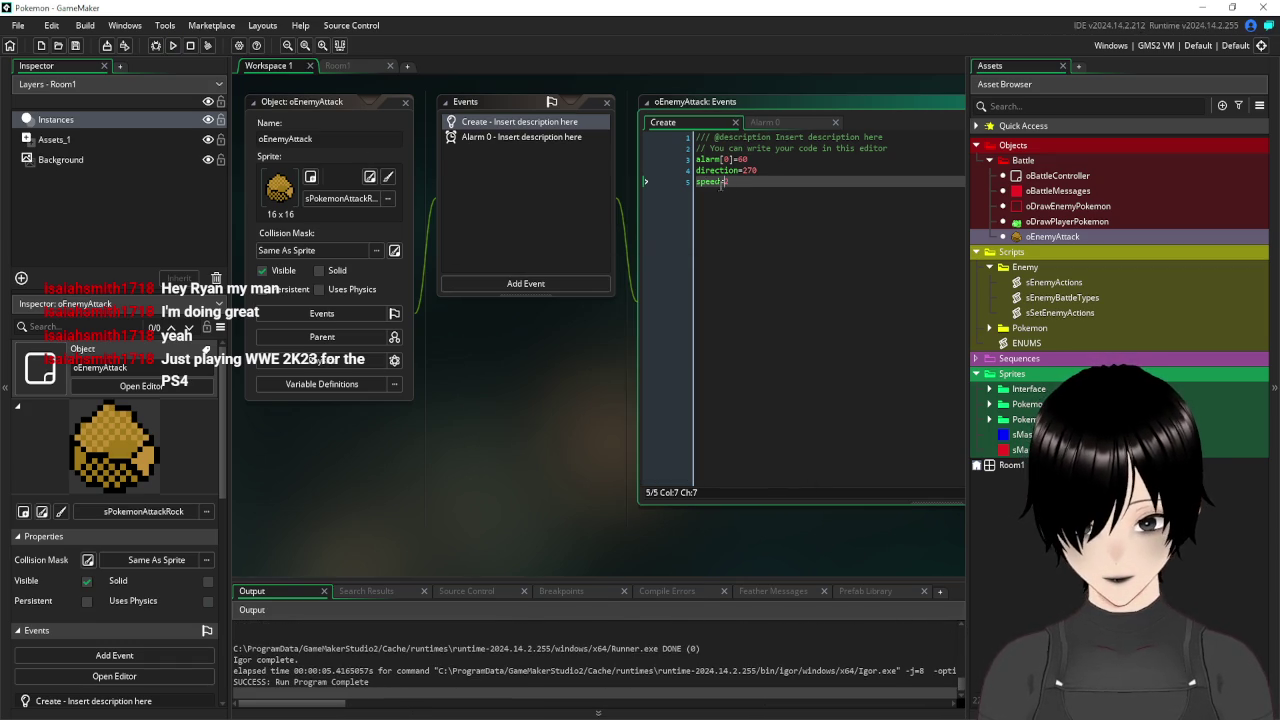
pyautogui.write('2')
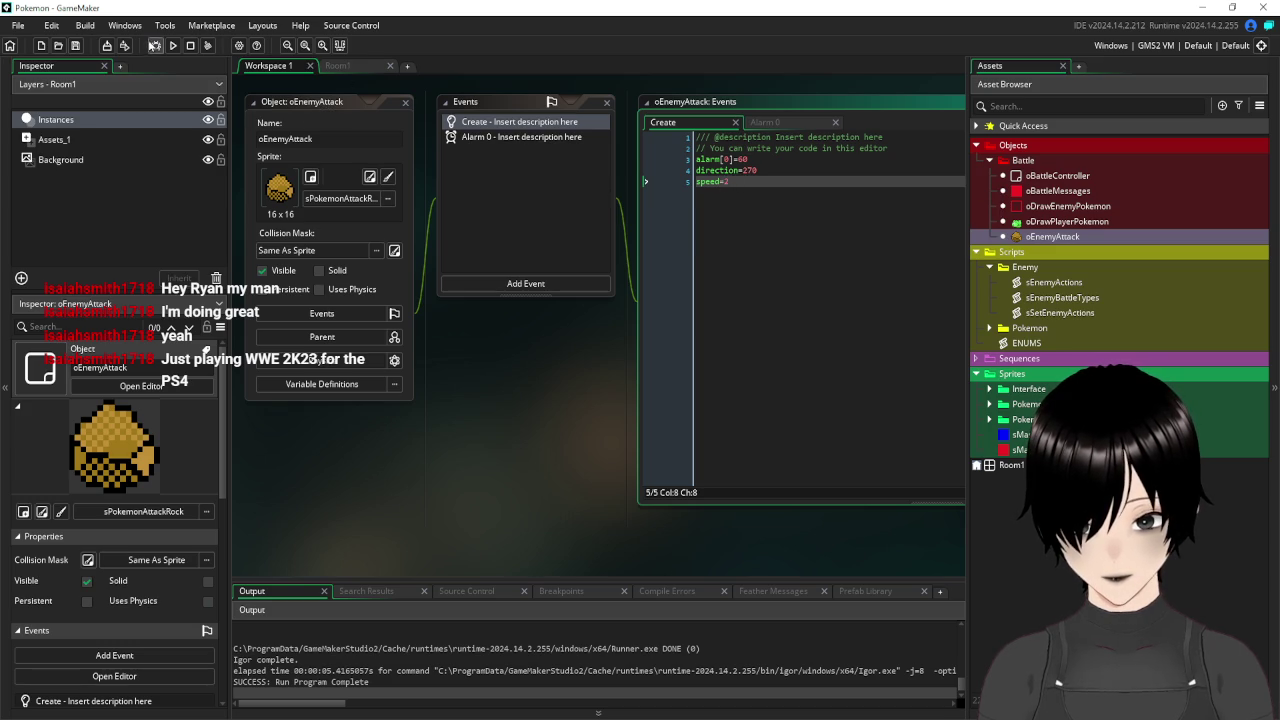
pyautogui.click(172, 45)
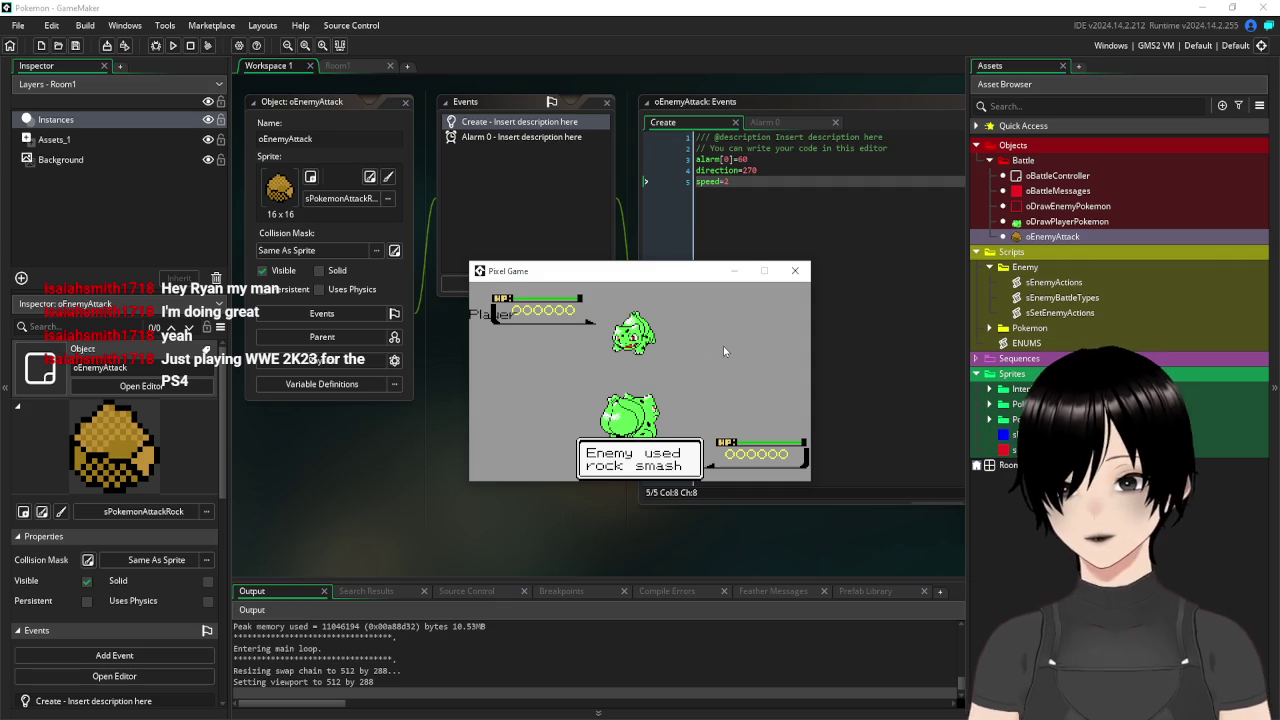
pyautogui.click(797, 270)
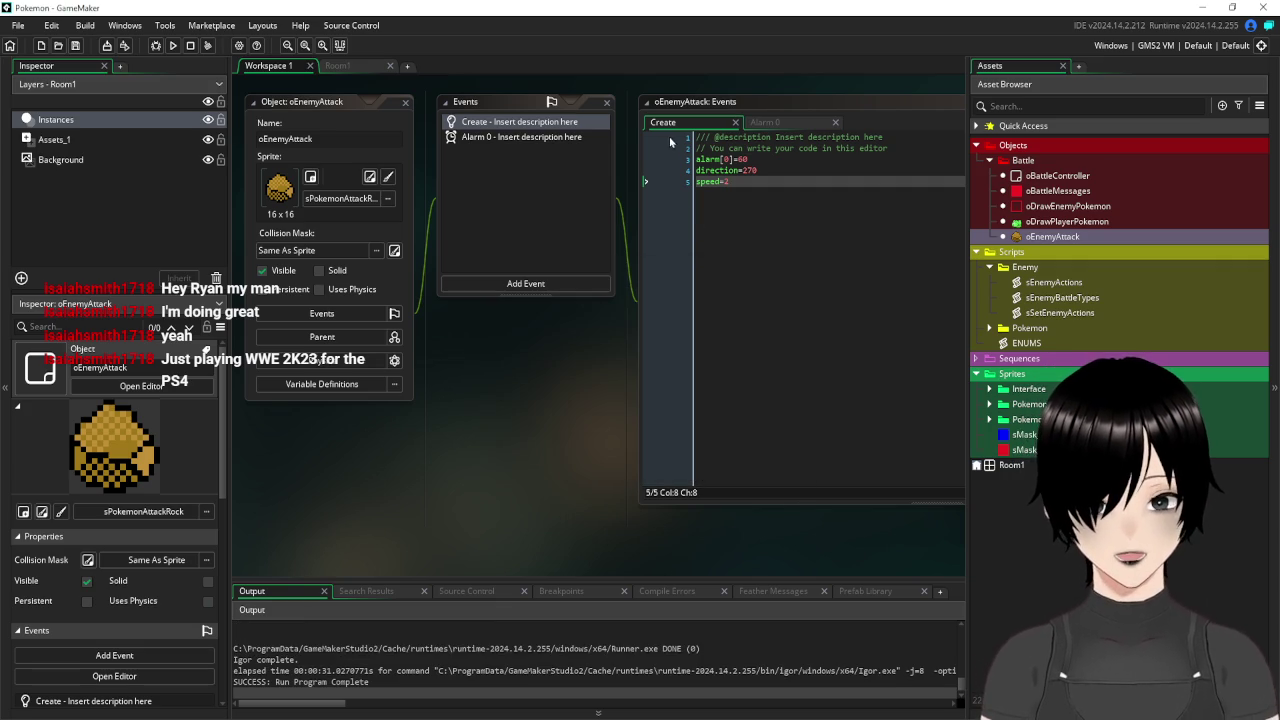
# Add a Collision event with oDrawPlayerPokemon to oEnemyAttack.
pyautogui.click(551, 284)
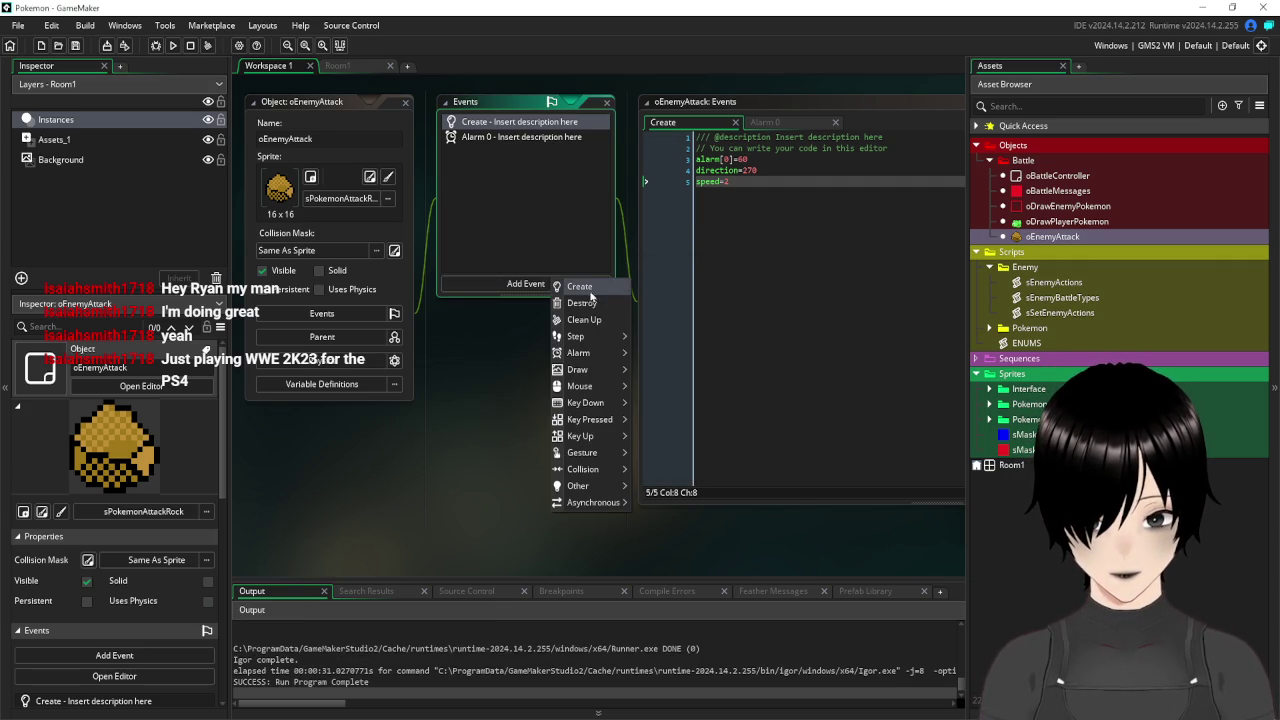
pyautogui.moveTo(609, 479)
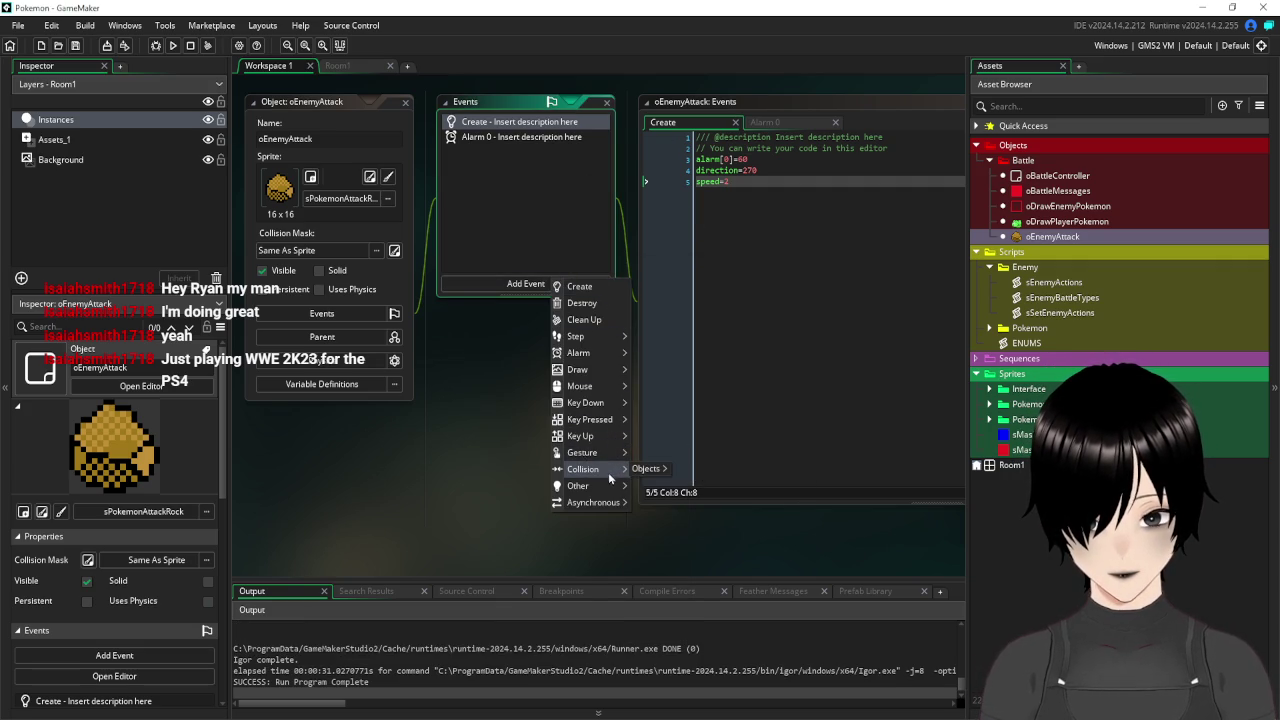
pyautogui.moveTo(687, 472)
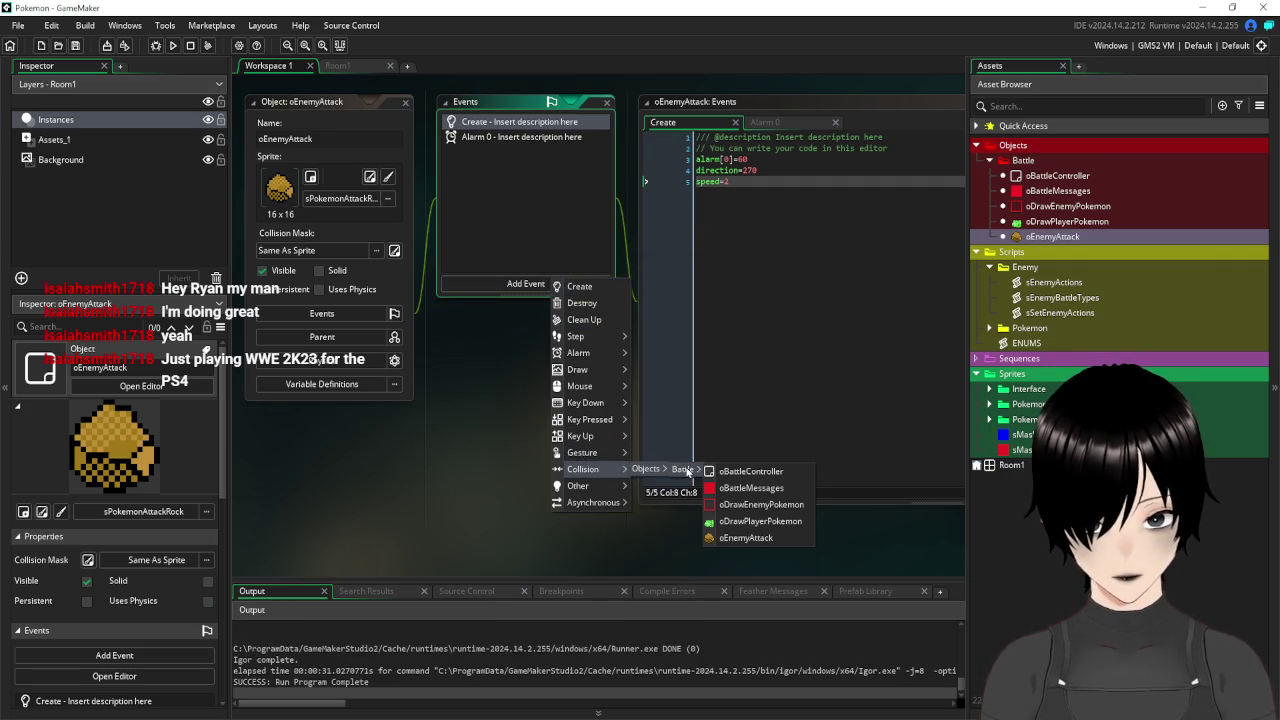
pyautogui.click(793, 524)
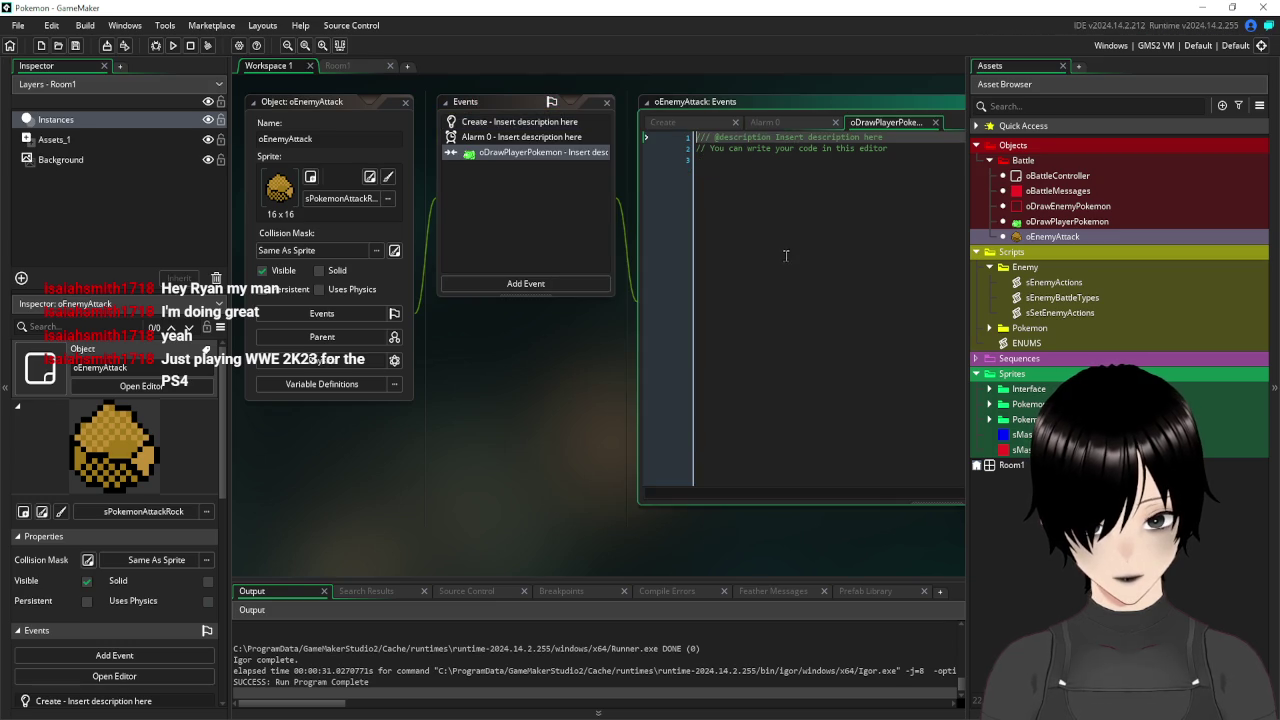
# Make the collision event call instance_destroy(), then bring up the attack sprites in Paint.
pyautogui.write('instance')
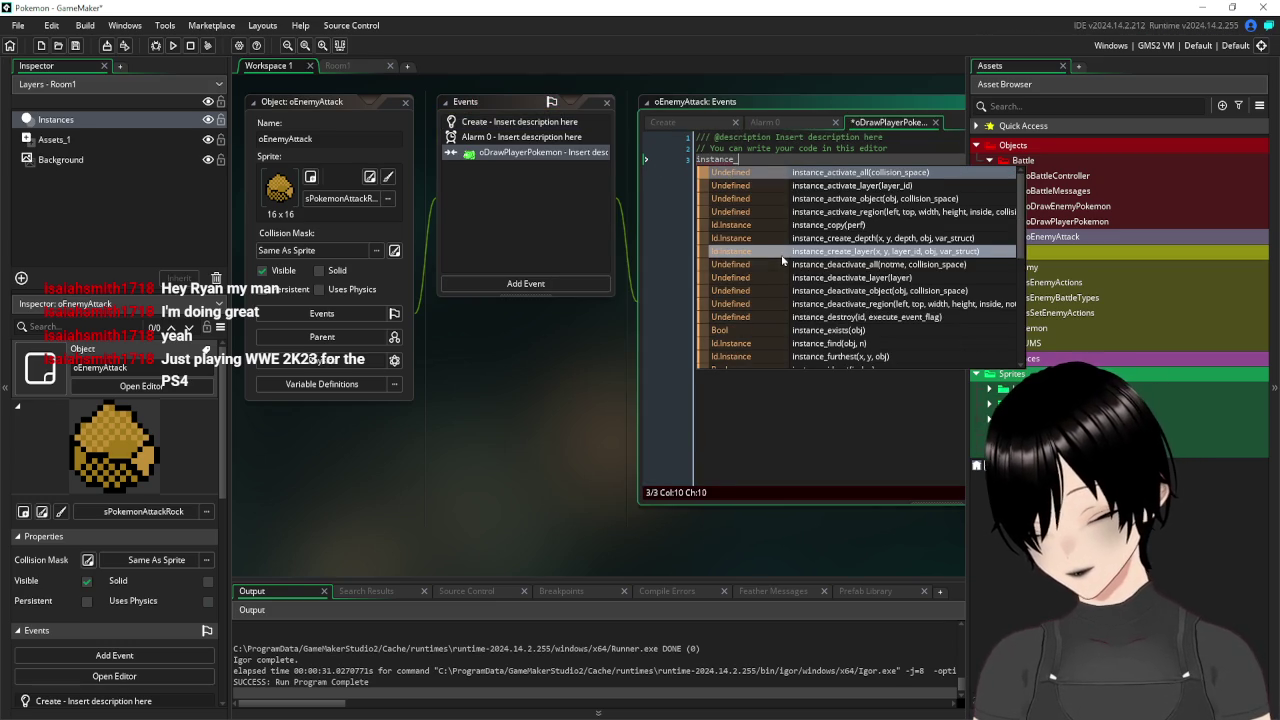
pyautogui.write('_destroy()')
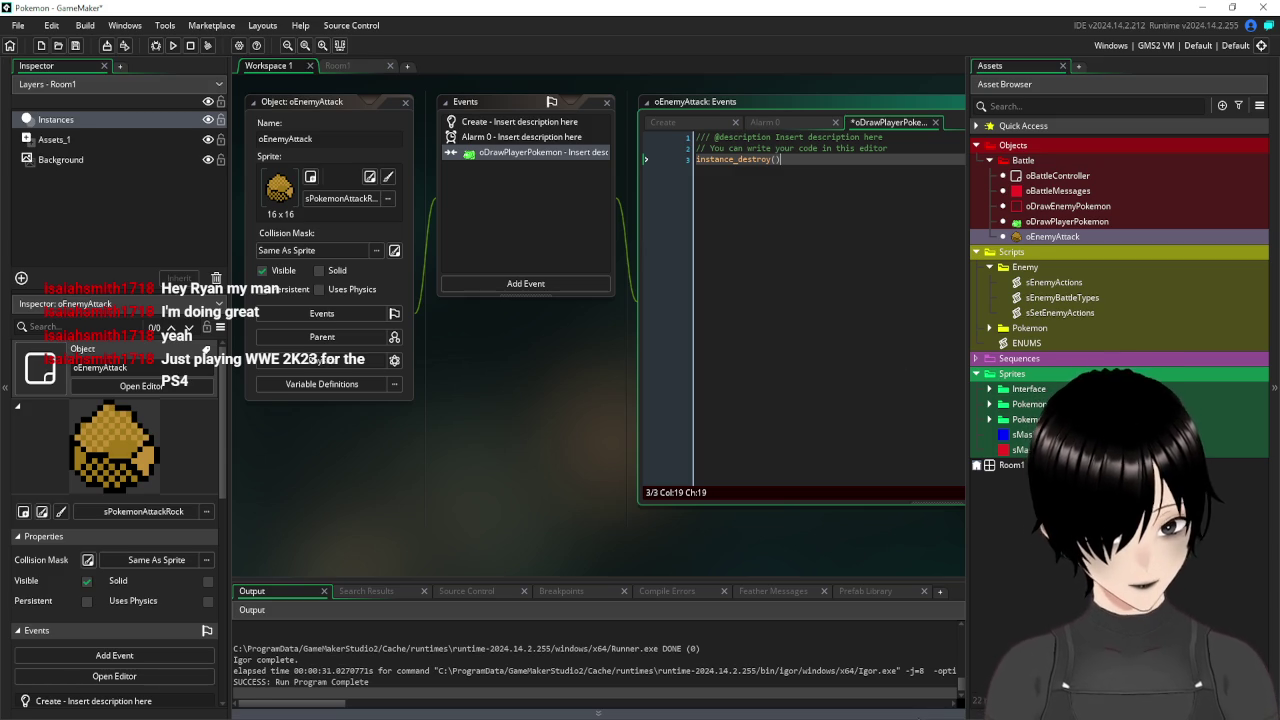
pyautogui.moveTo(915, 719)
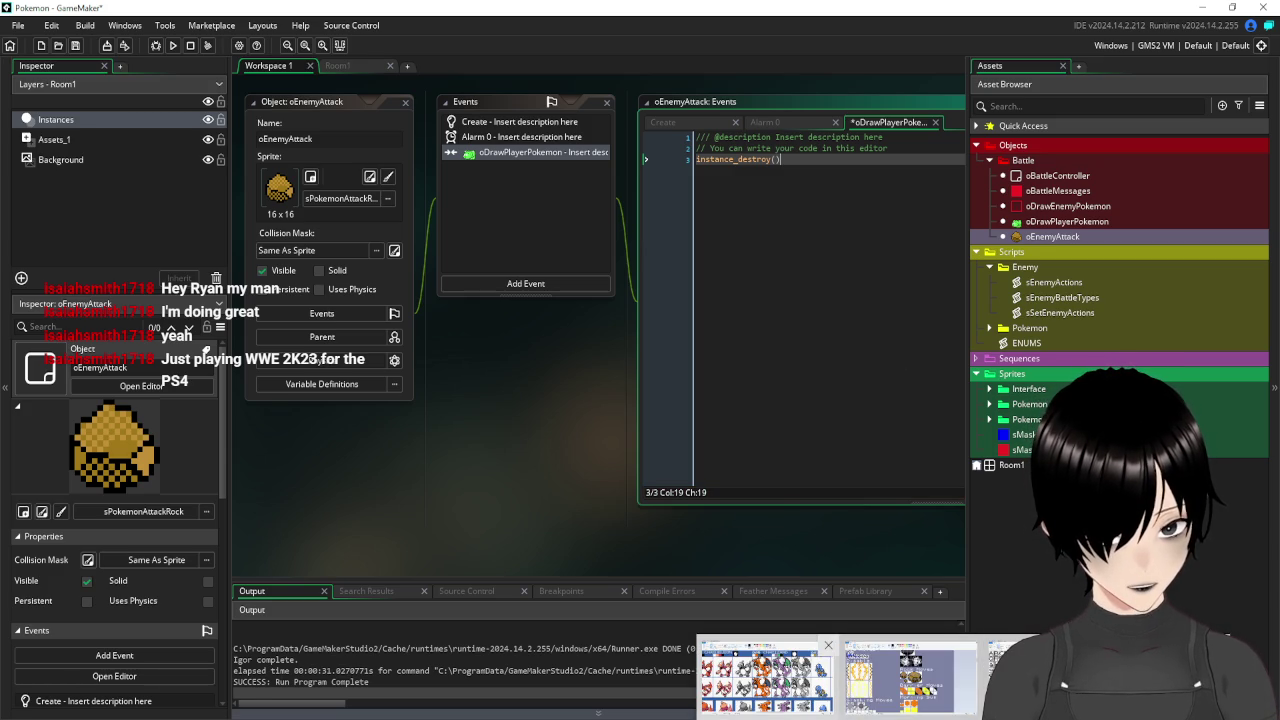
pyautogui.click(765, 678)
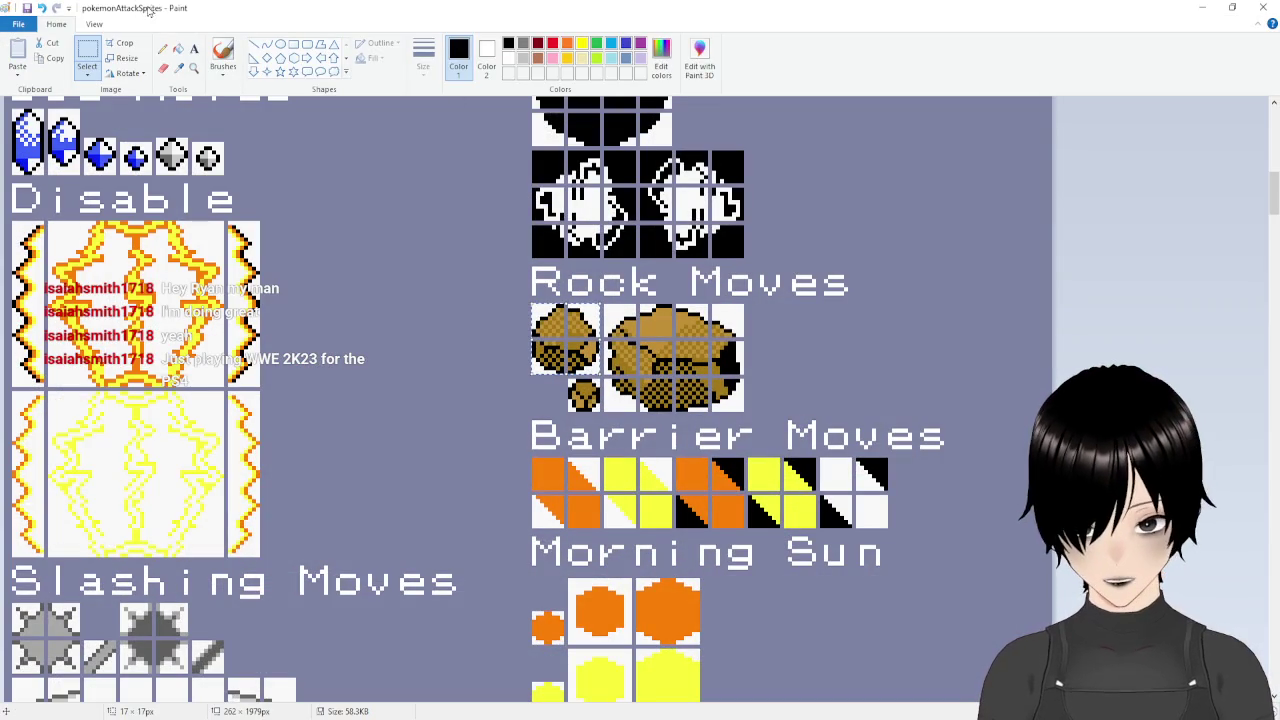
# Select the small 8x8 rock tile under Rock Moves in the sprite sheet, then return to GameMaker.
pyautogui.press('Escape')
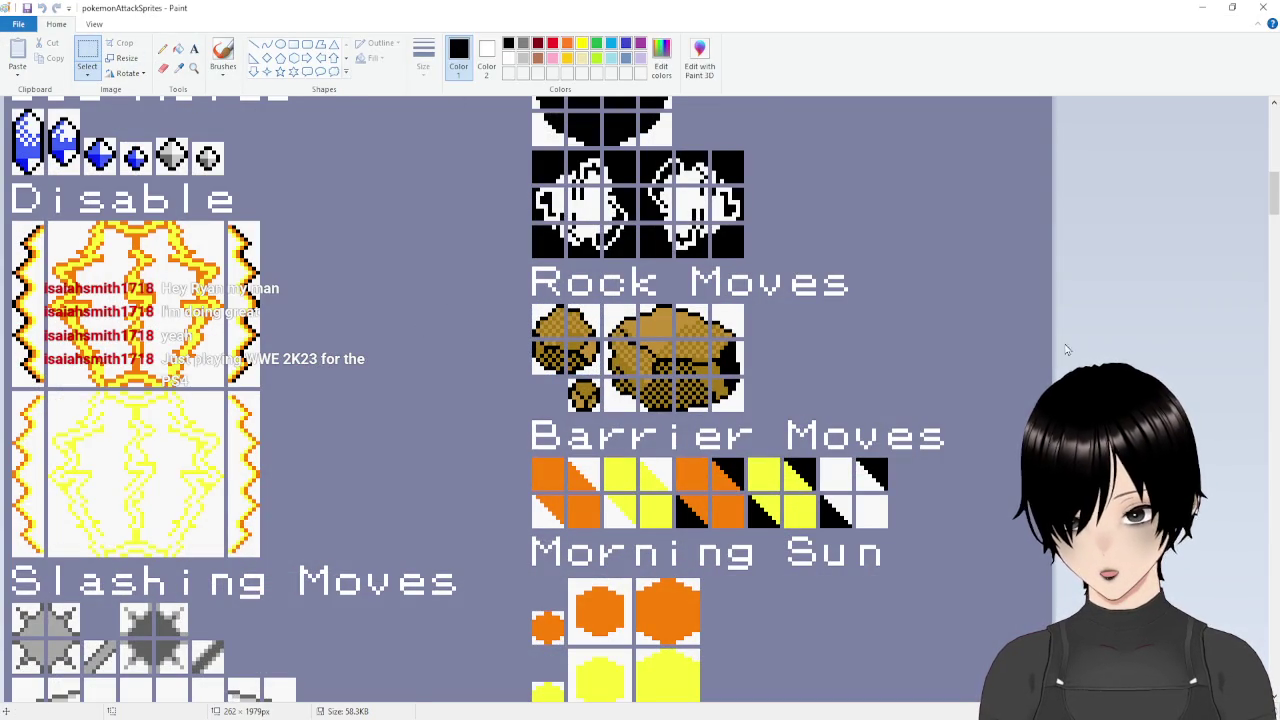
pyautogui.scroll(1, 1100, 600)
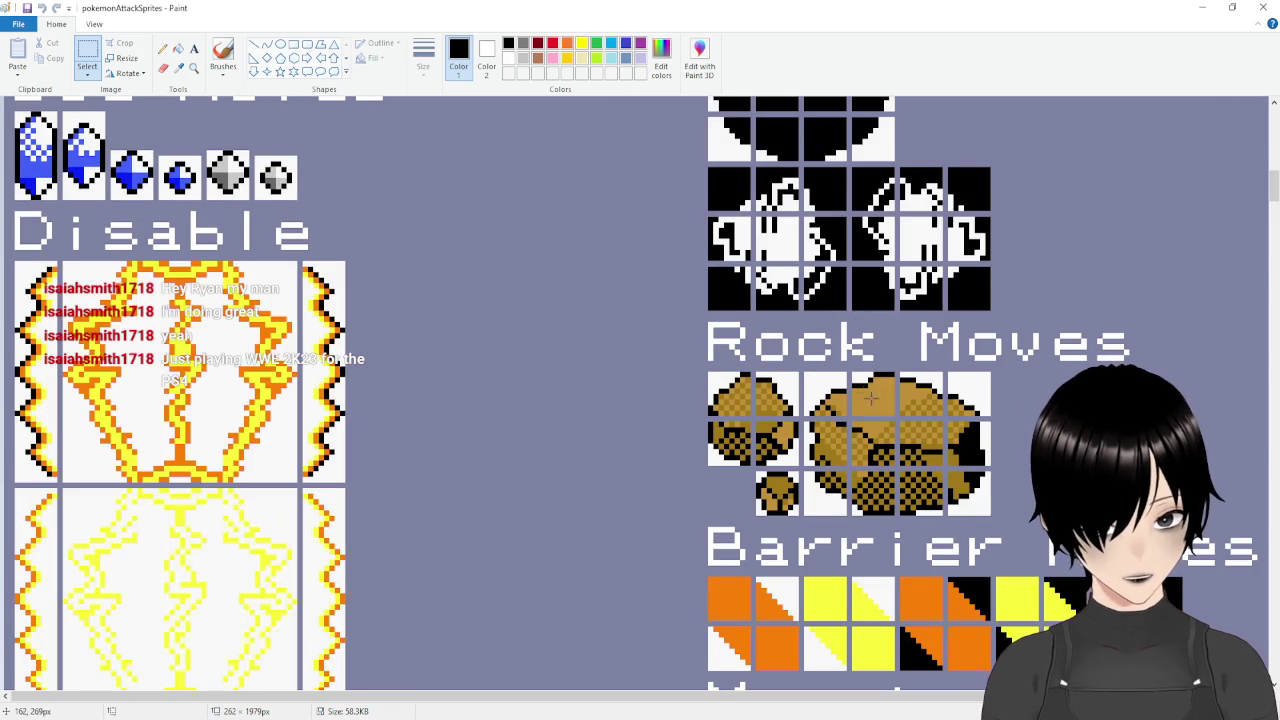
pyautogui.hscroll(3, 633, 688)
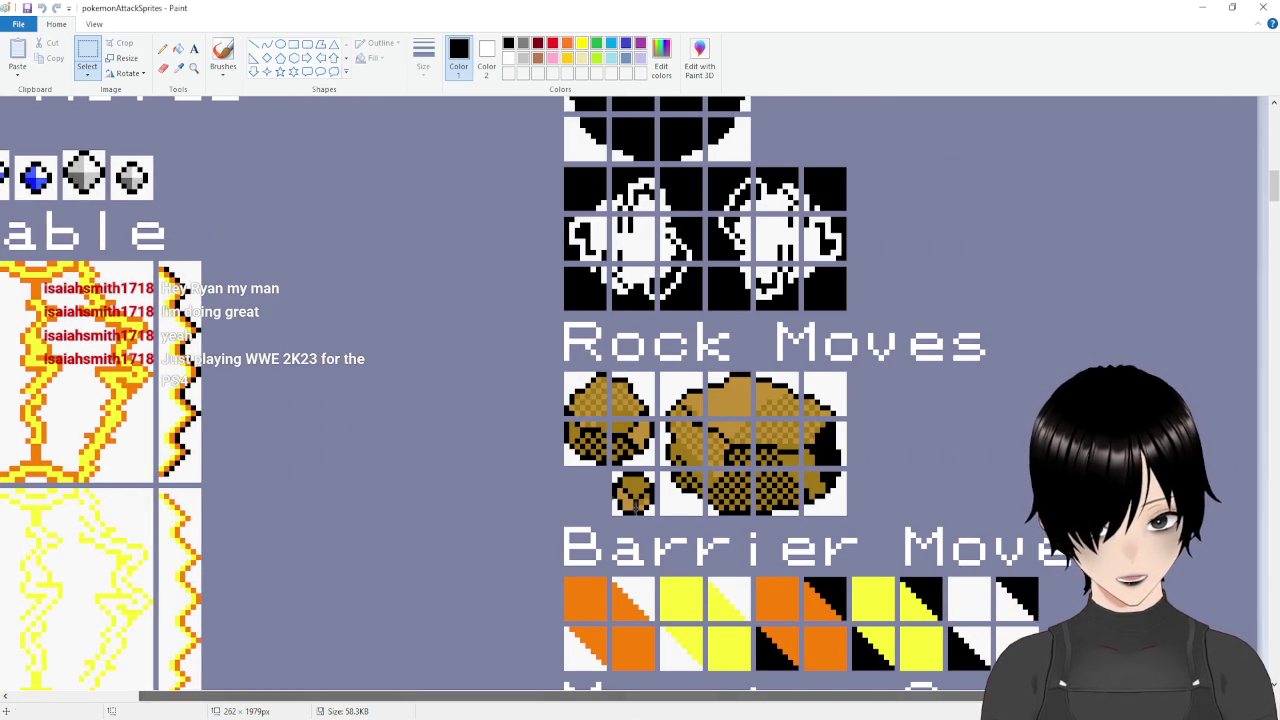
pyautogui.moveTo(613, 470); pyautogui.dragTo(656, 517)
pyautogui.click(999, 477)
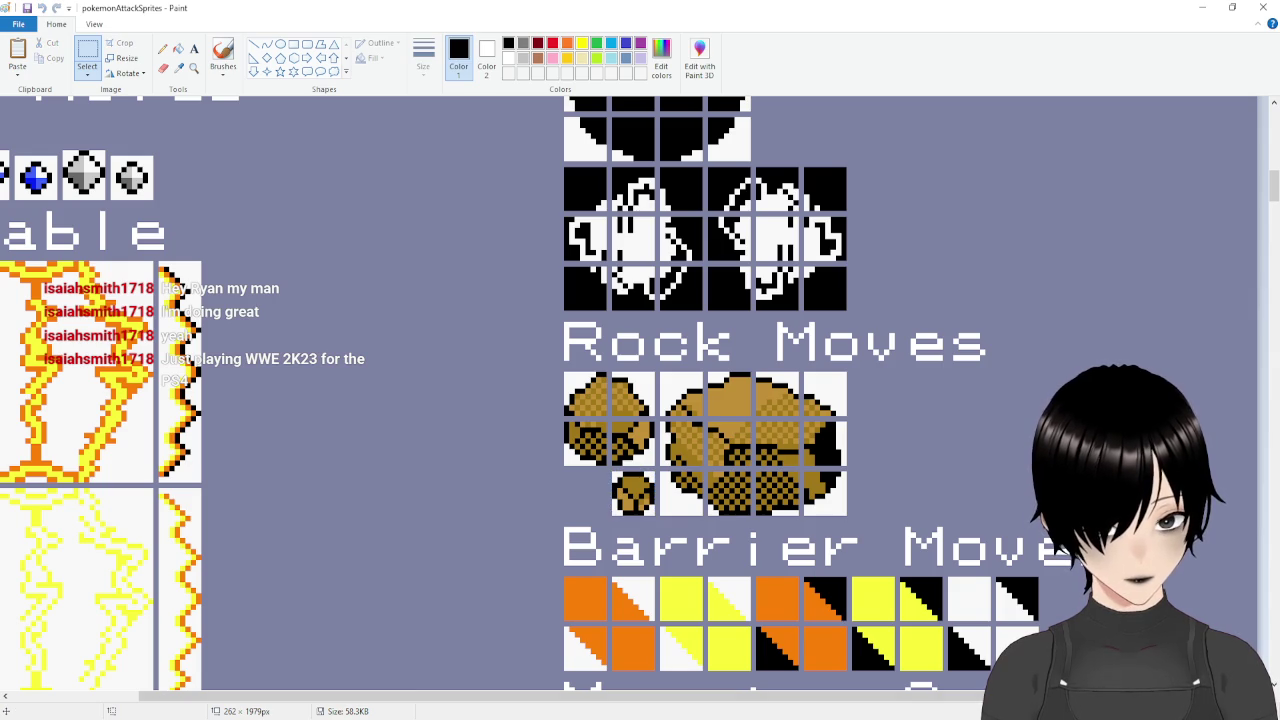
pyautogui.moveTo(610, 719)
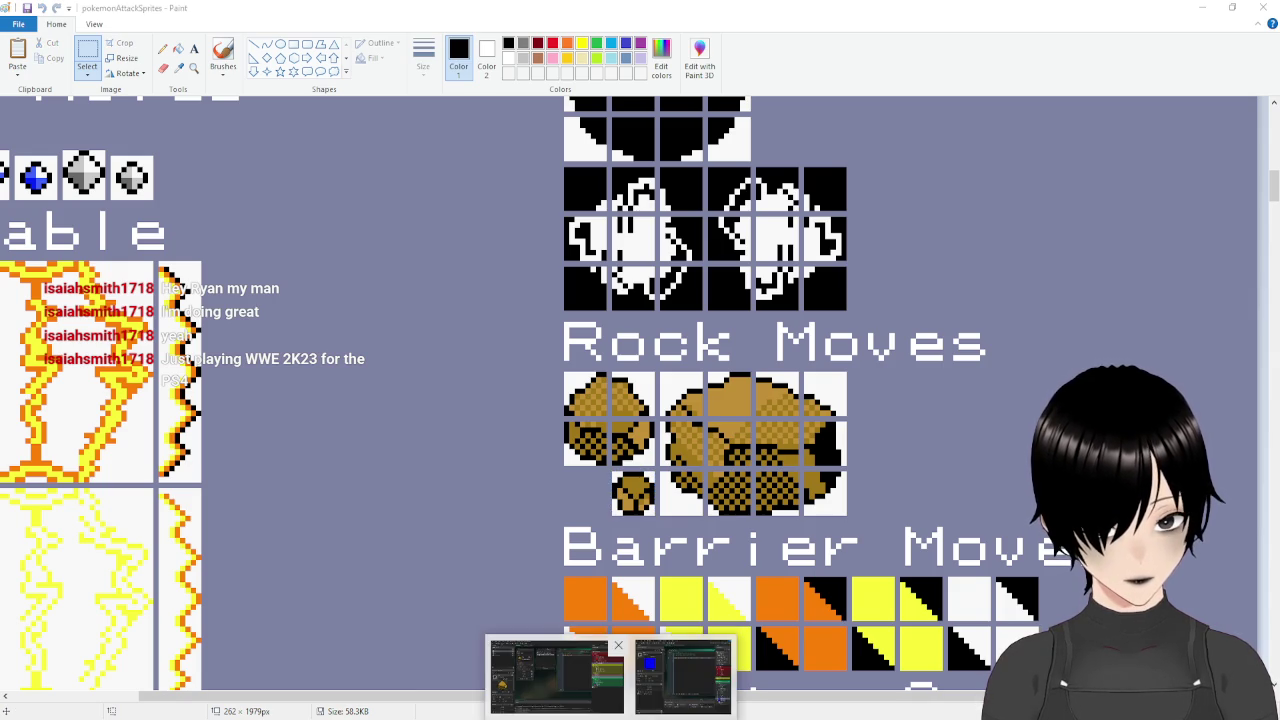
pyautogui.click(556, 677)
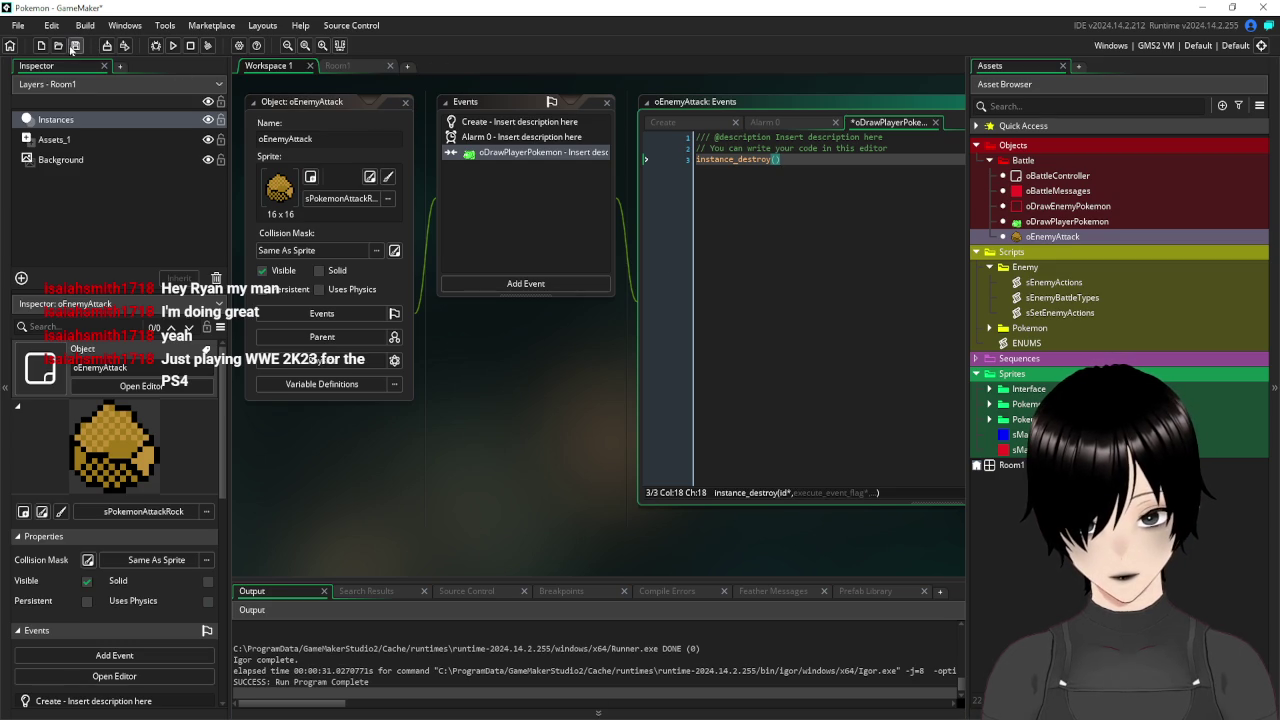
# Save the event code and add a new blank sprite, Sprite15, to the Battle group.
pyautogui.click(75, 45)
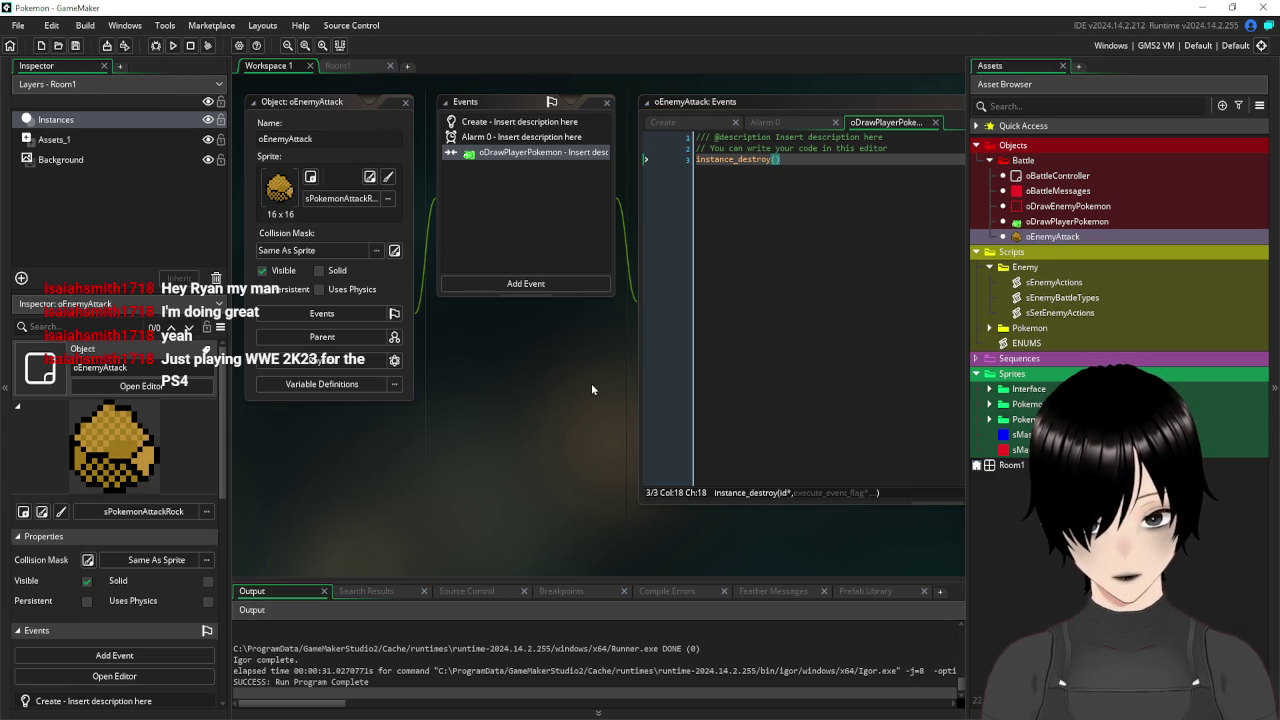
pyautogui.rightClick(1018, 160)
pyautogui.moveTo(1062, 170)
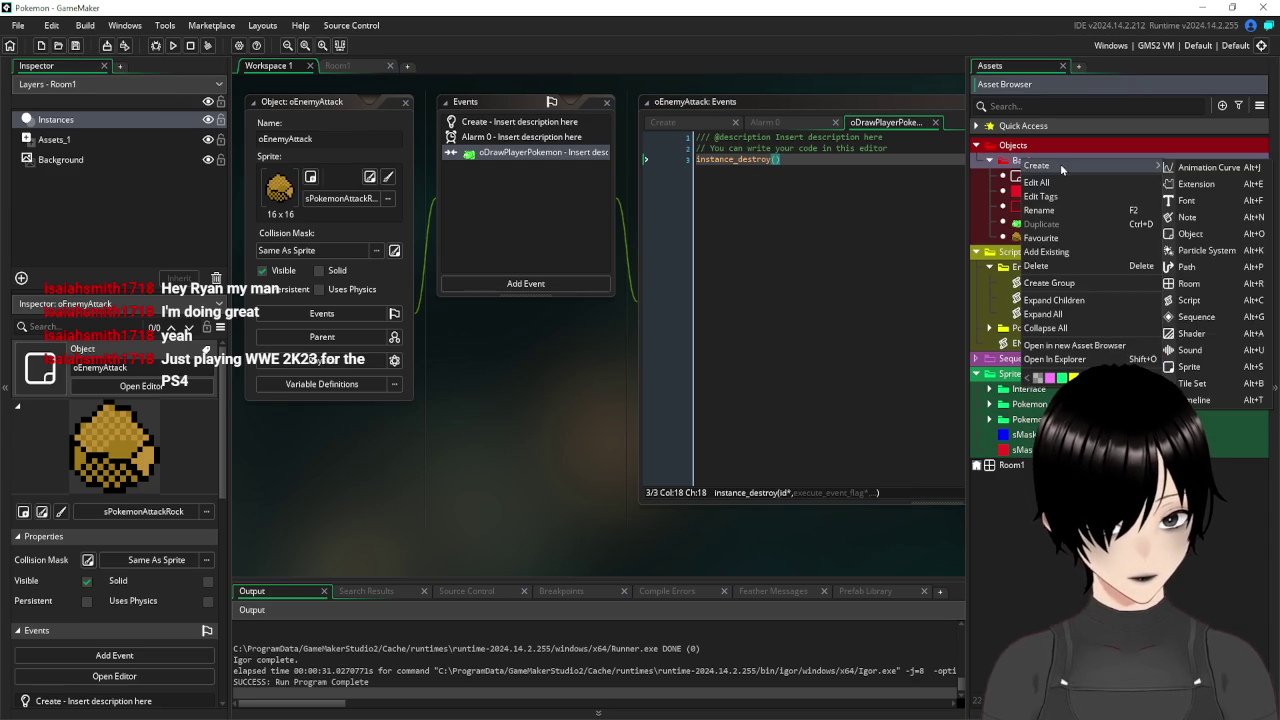
pyautogui.click(1210, 370)
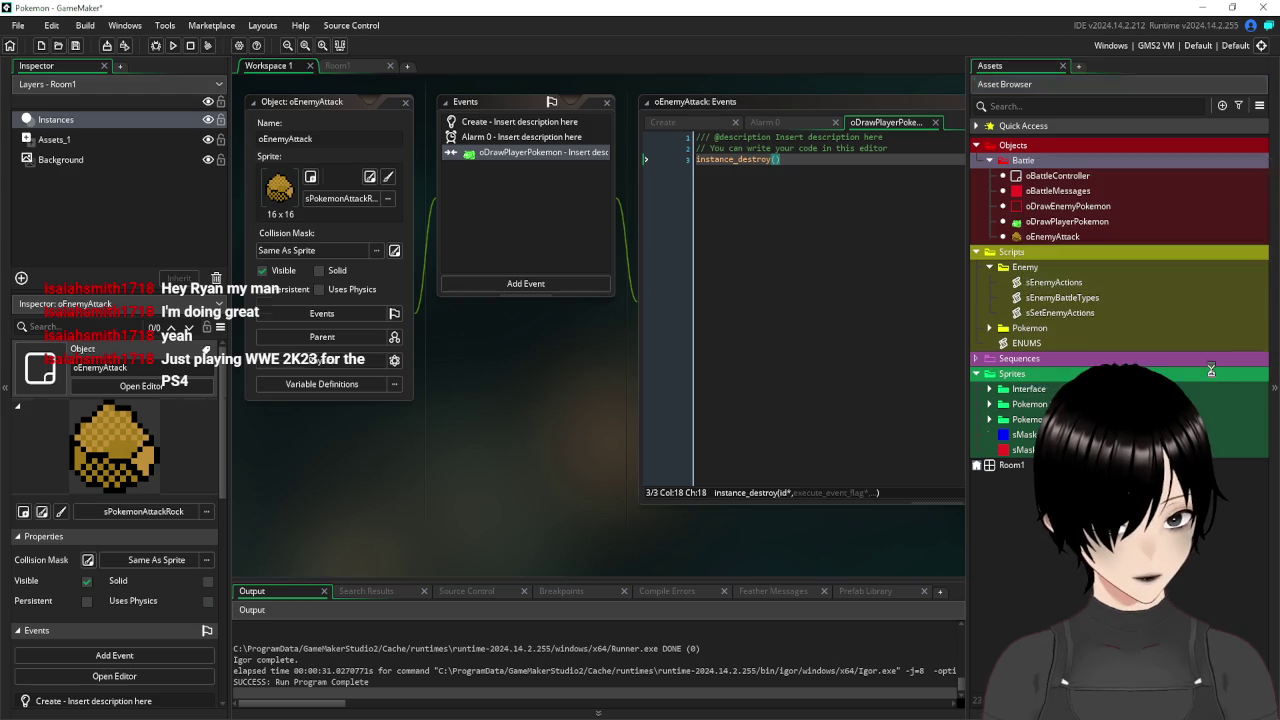
pyautogui.write('oE')
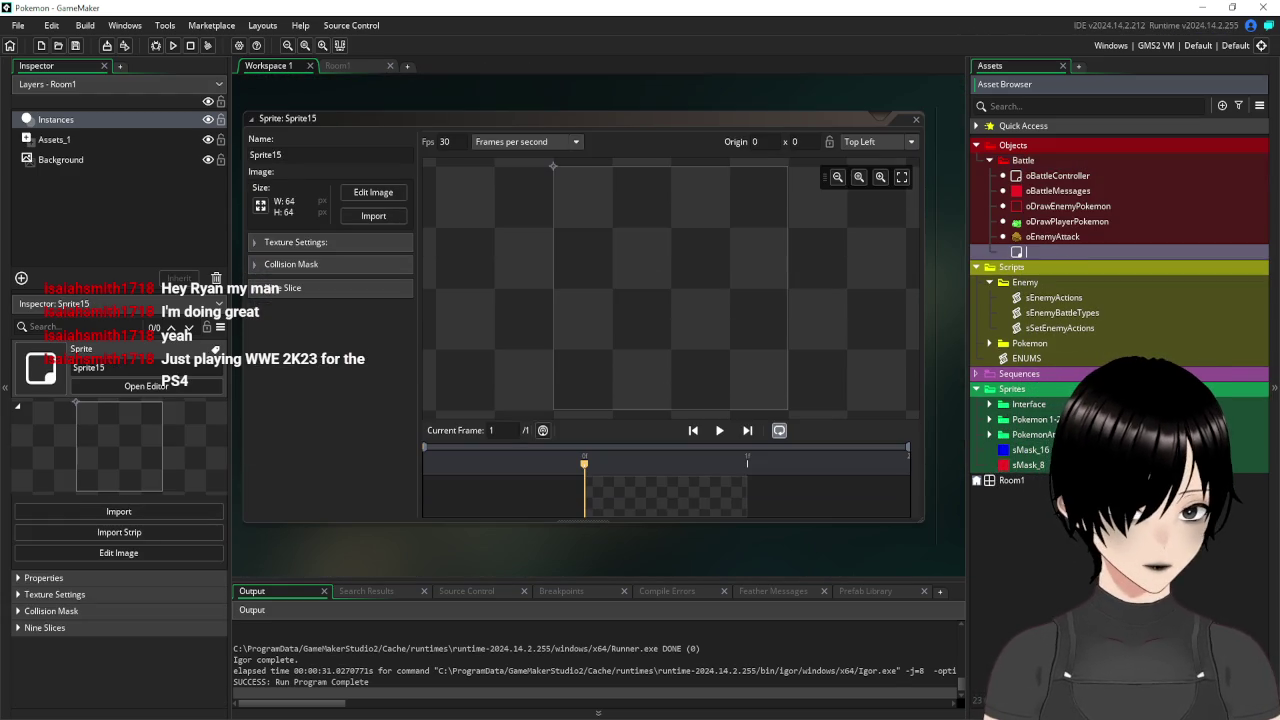
pyautogui.press('Return')
pyautogui.click(740, 406)
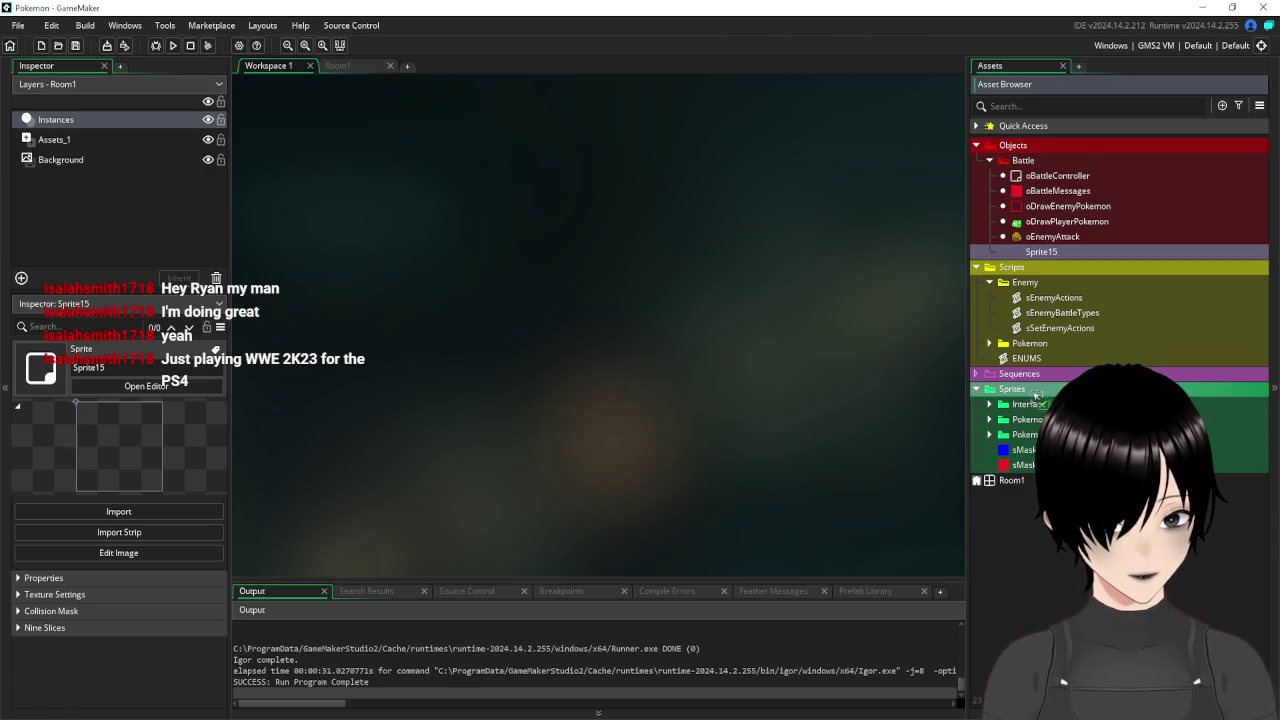
# Create an object named oEnemyAttackHit in the Battle group, then open Sprite15.
pyautogui.rightClick(1025, 160)
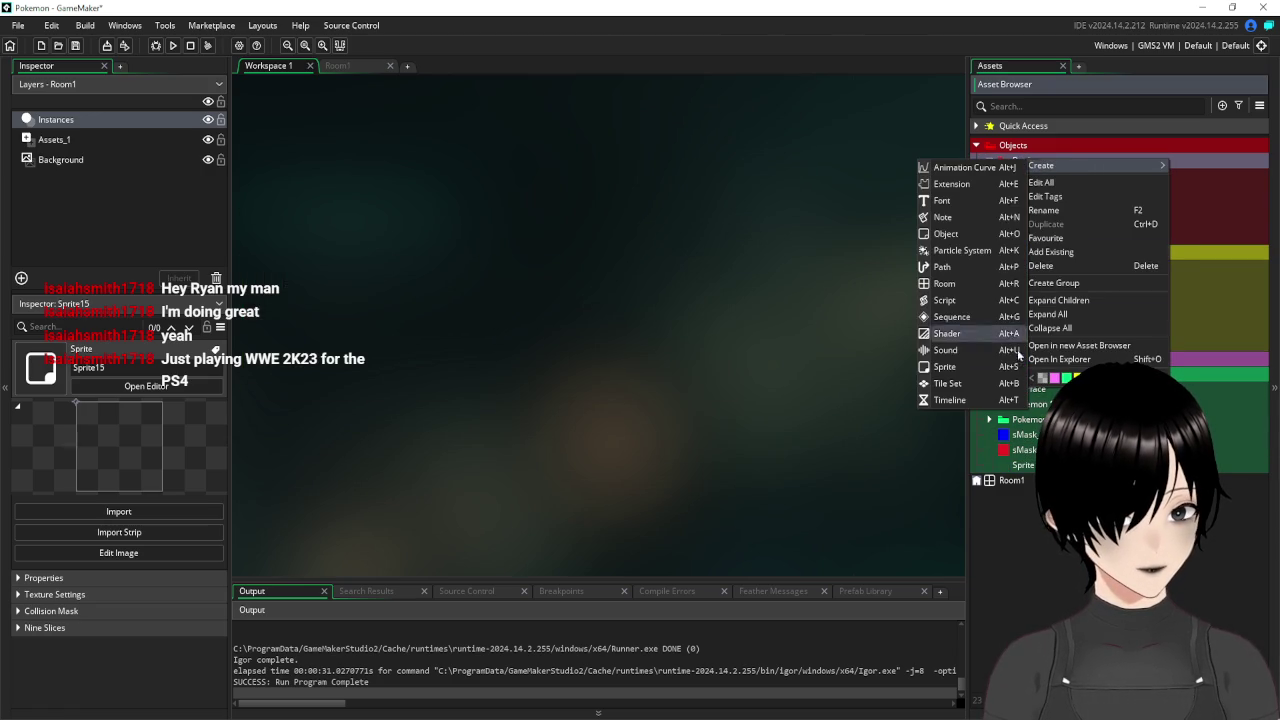
pyautogui.click(945, 233)
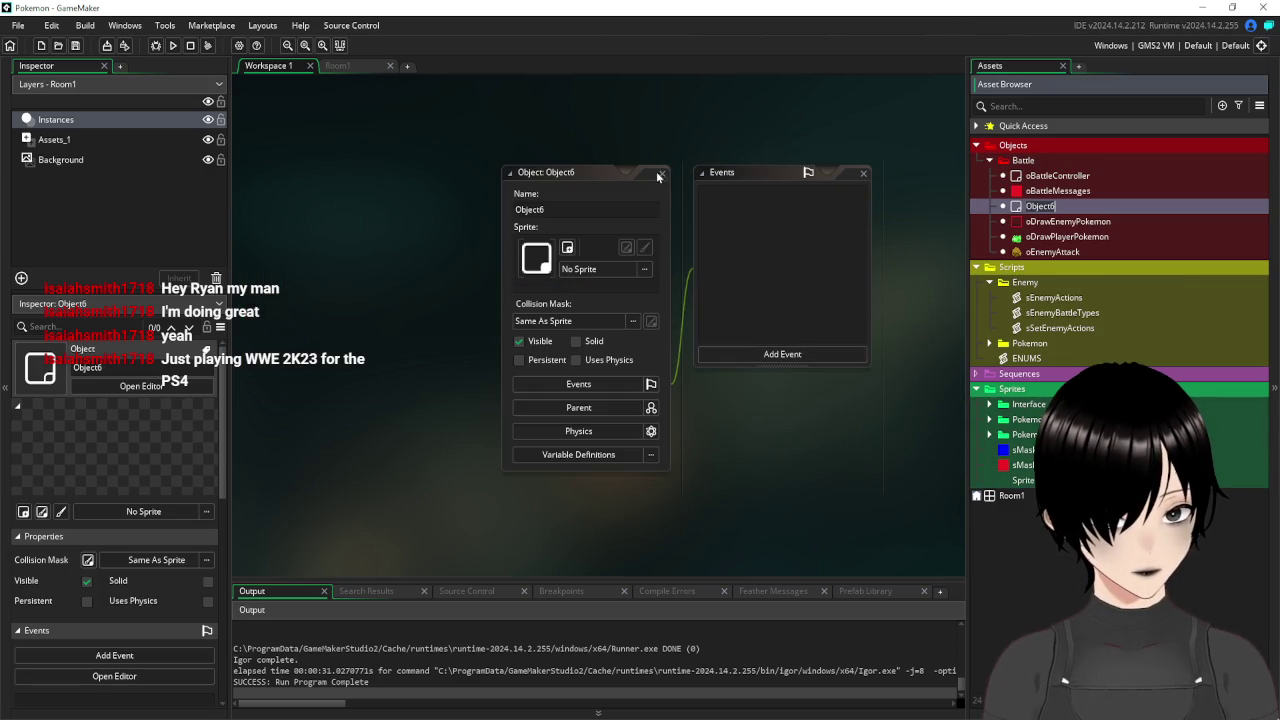
pyautogui.click(570, 209)
pyautogui.write('oEnemyAt')
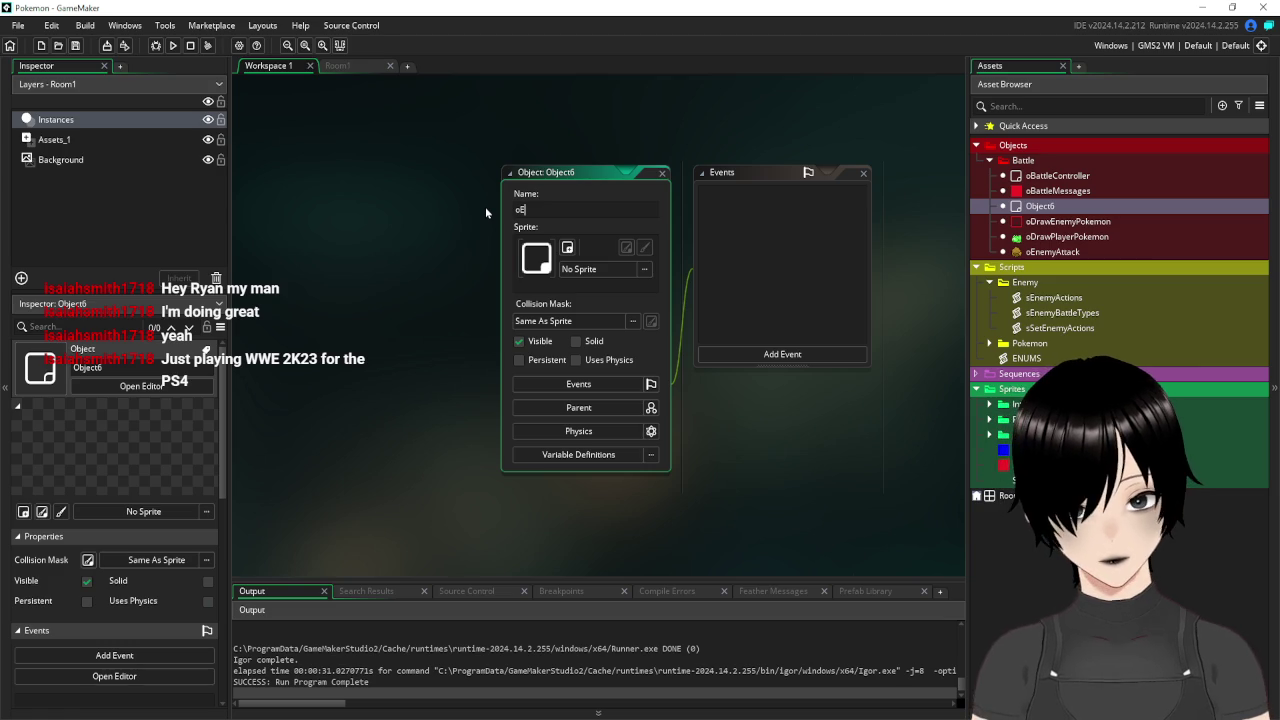
pyautogui.write('tackHit')
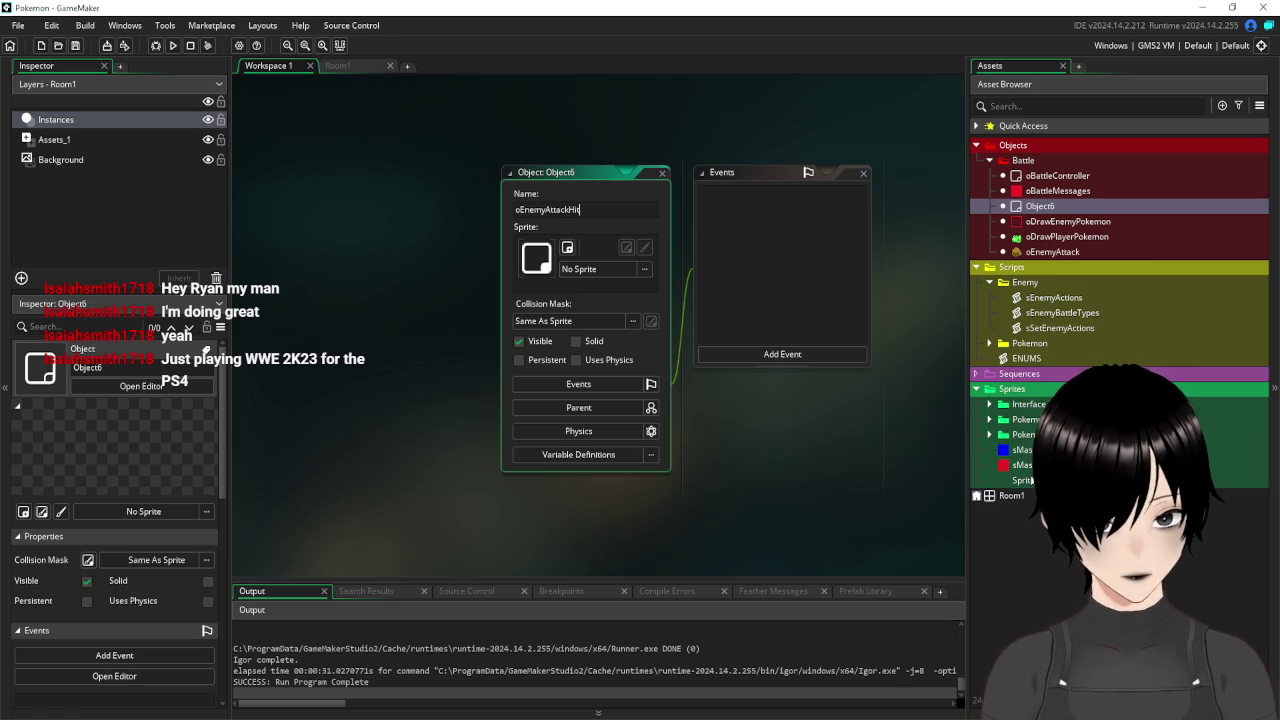
pyautogui.click(567, 247)
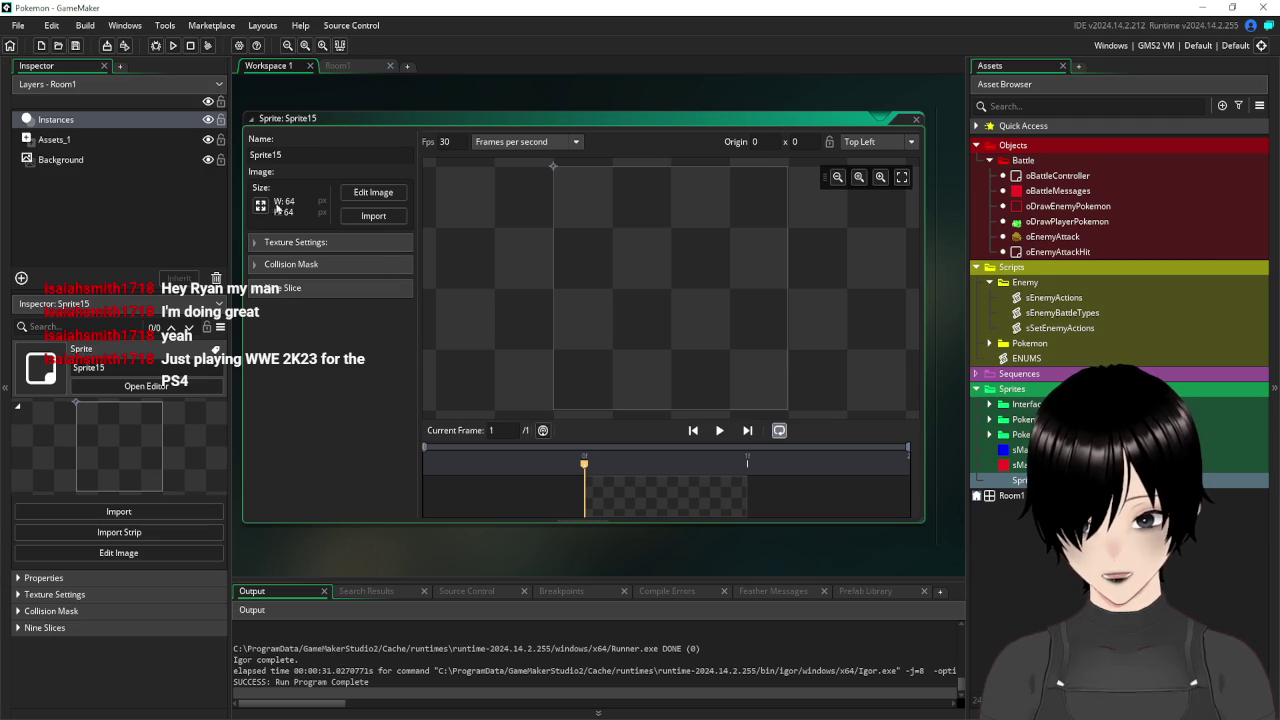
# Resize Sprite15 to 8x8 pixels and paste the copied rock tile into it.
pyautogui.click(260, 205)
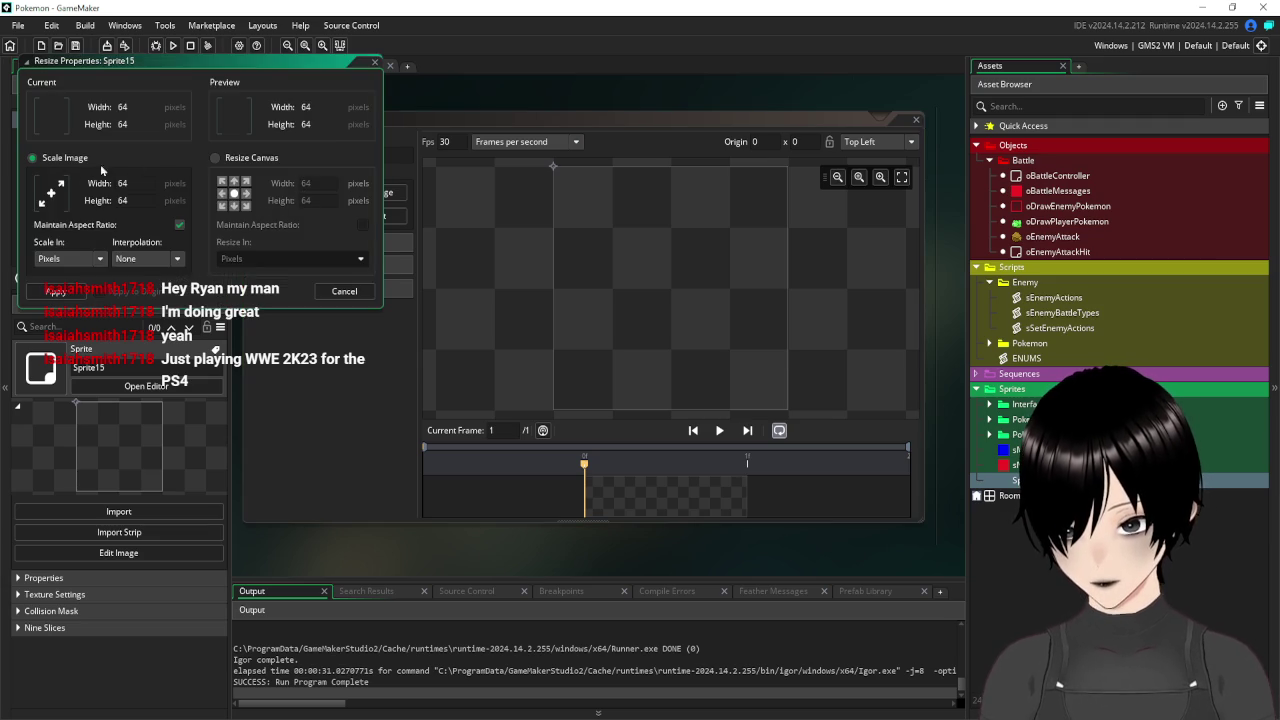
pyautogui.write('8')
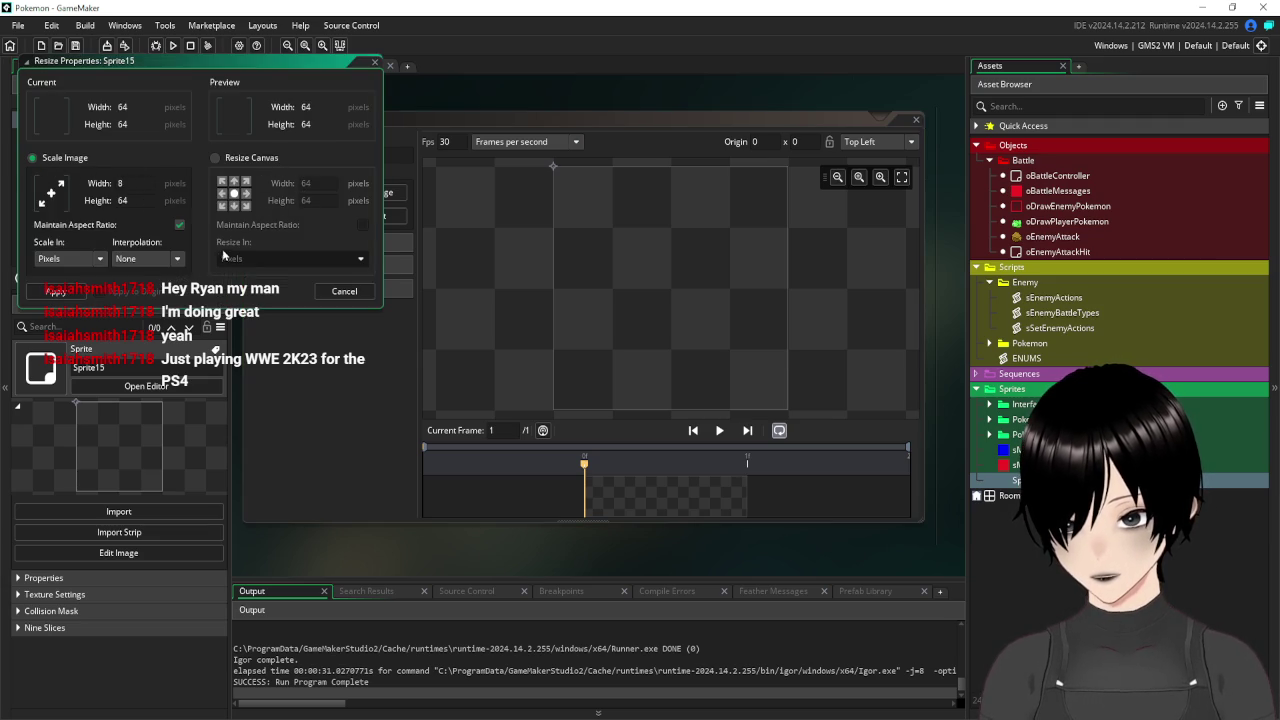
pyautogui.press('Return')
pyautogui.click(372, 192)
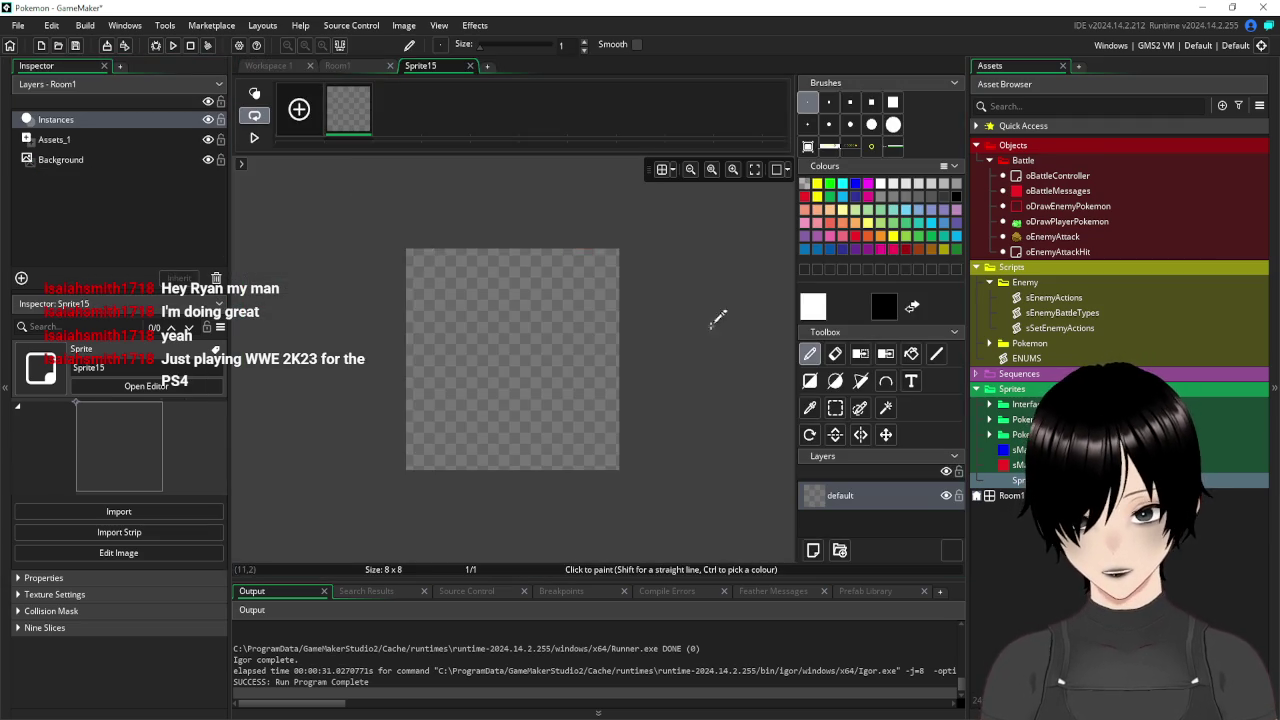
pyautogui.hotkey('ctrl', 'v')
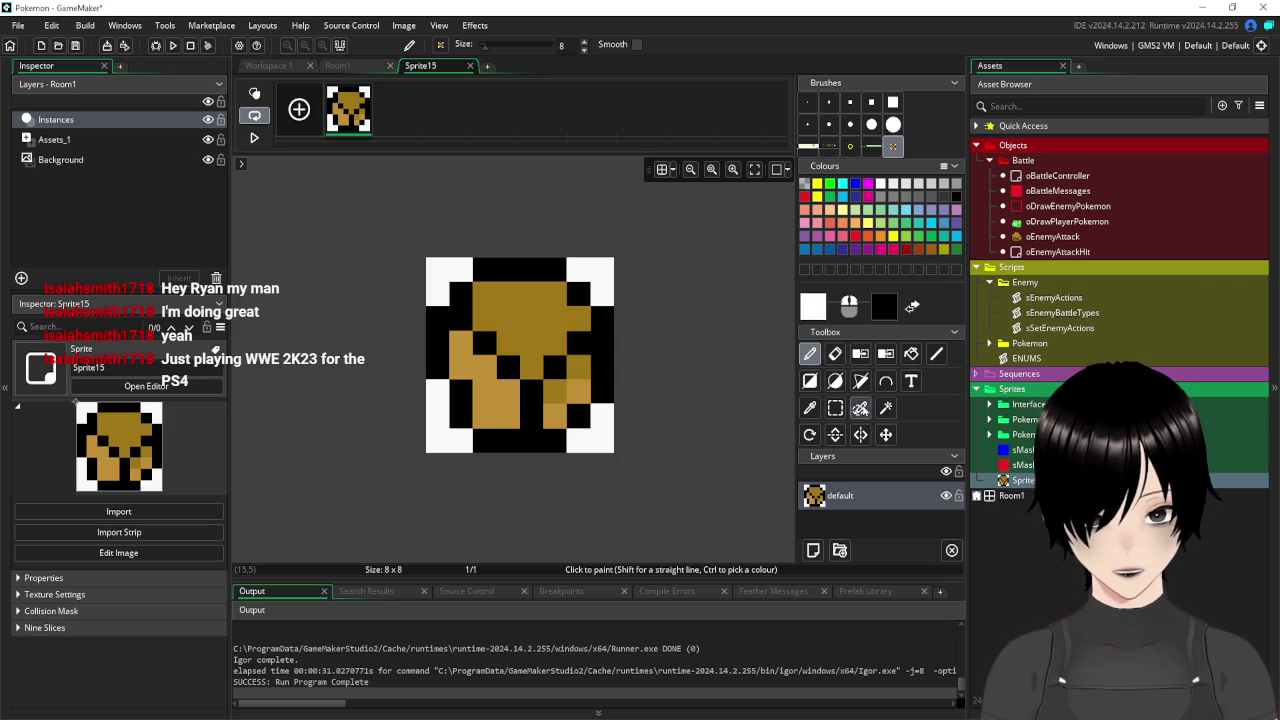
# Clear the white top-right and bottom-right corners to transparency with the Magic Wand.
pyautogui.click(885, 407)
pyautogui.click(600, 290)
pyautogui.press('Delete')
pyautogui.click(598, 438)
pyautogui.press('Delete')
# Erase the remaining white lower-left and top-left corners of the rock tile.
pyautogui.click(437, 432)
pyautogui.press('Delete')
pyautogui.click(445, 272)
pyautogui.press('Delete')
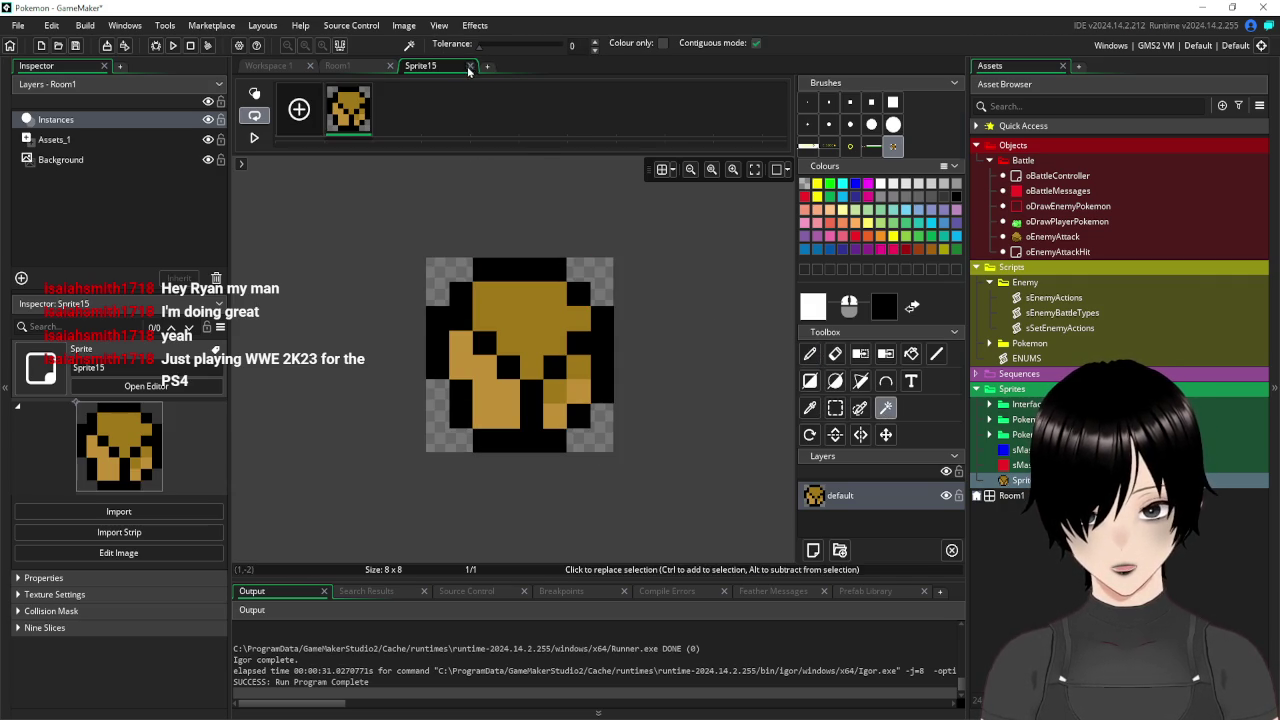
# Rename the sprite to sPokemonAttackRockShard and close the sprite editor.
pyautogui.click(469, 66)
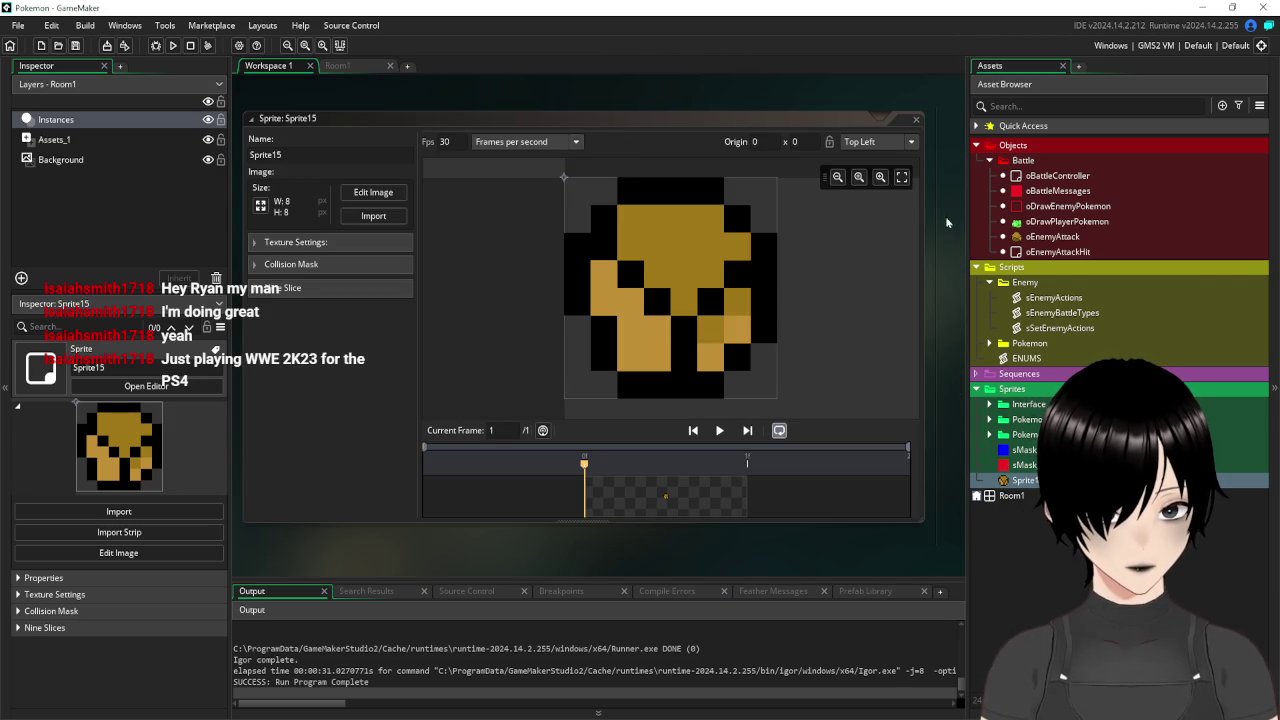
pyautogui.click(989, 434)
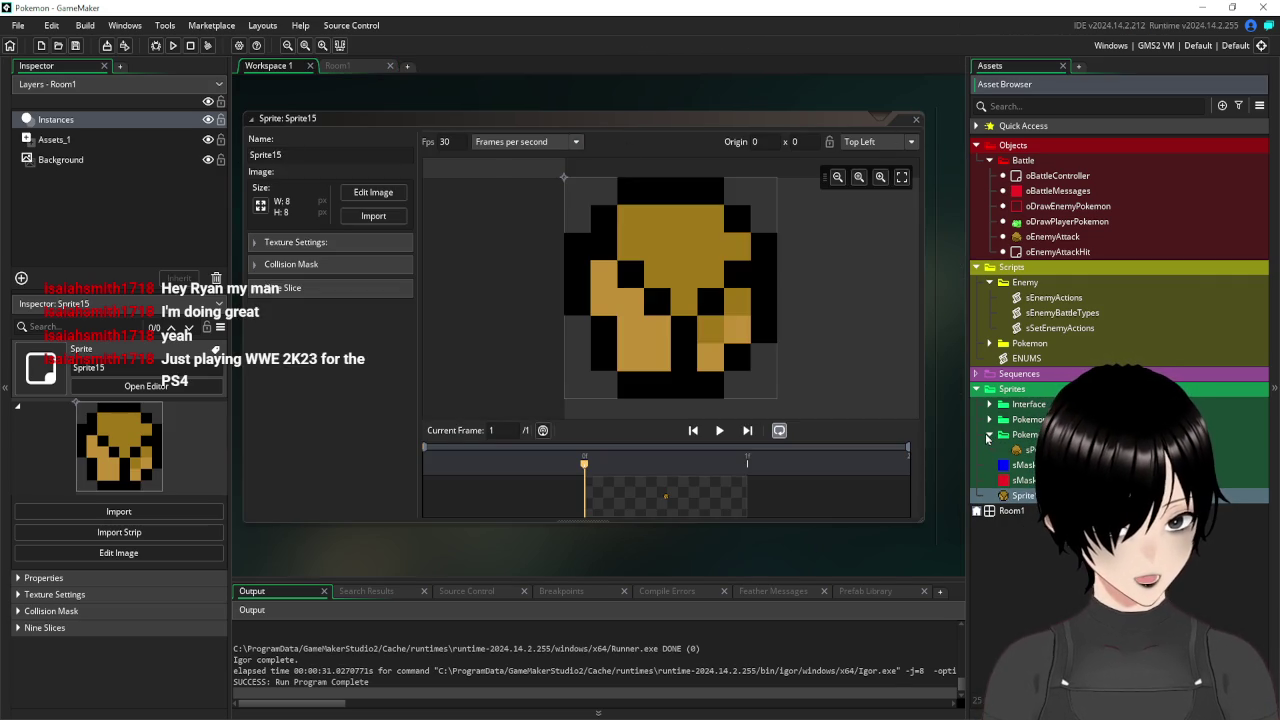
pyautogui.click(282, 121)
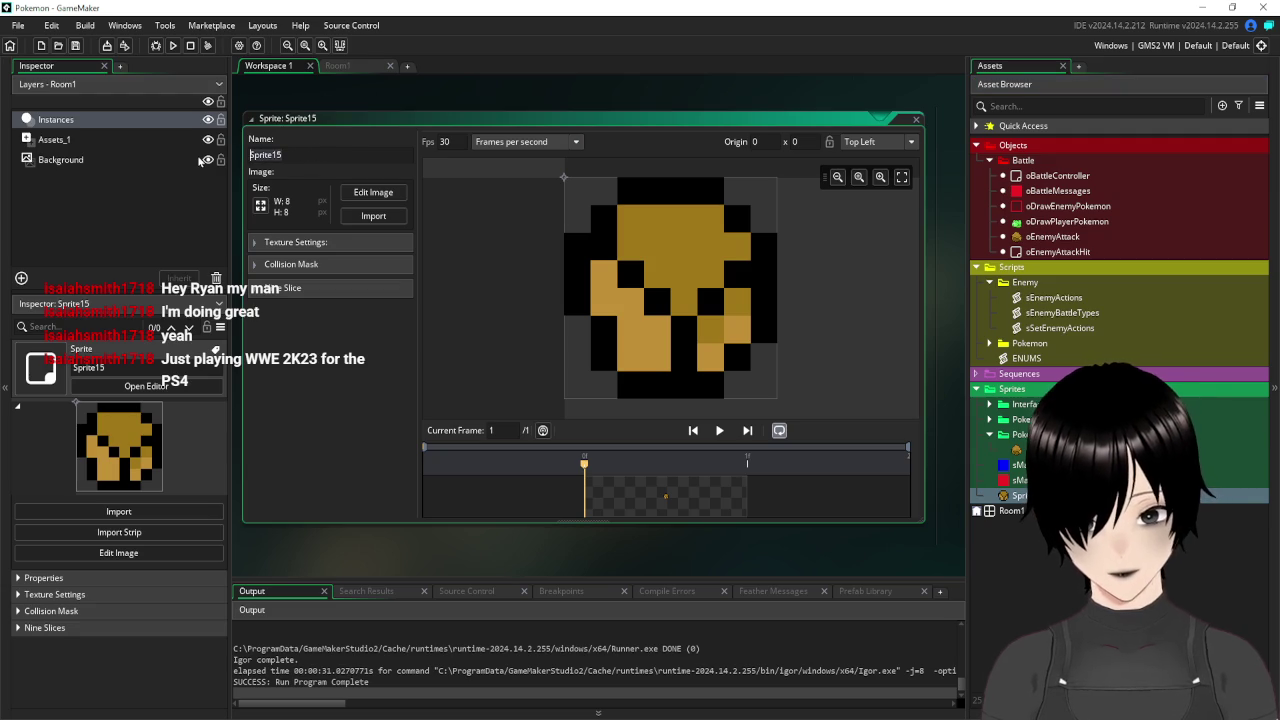
pyautogui.write('sP')
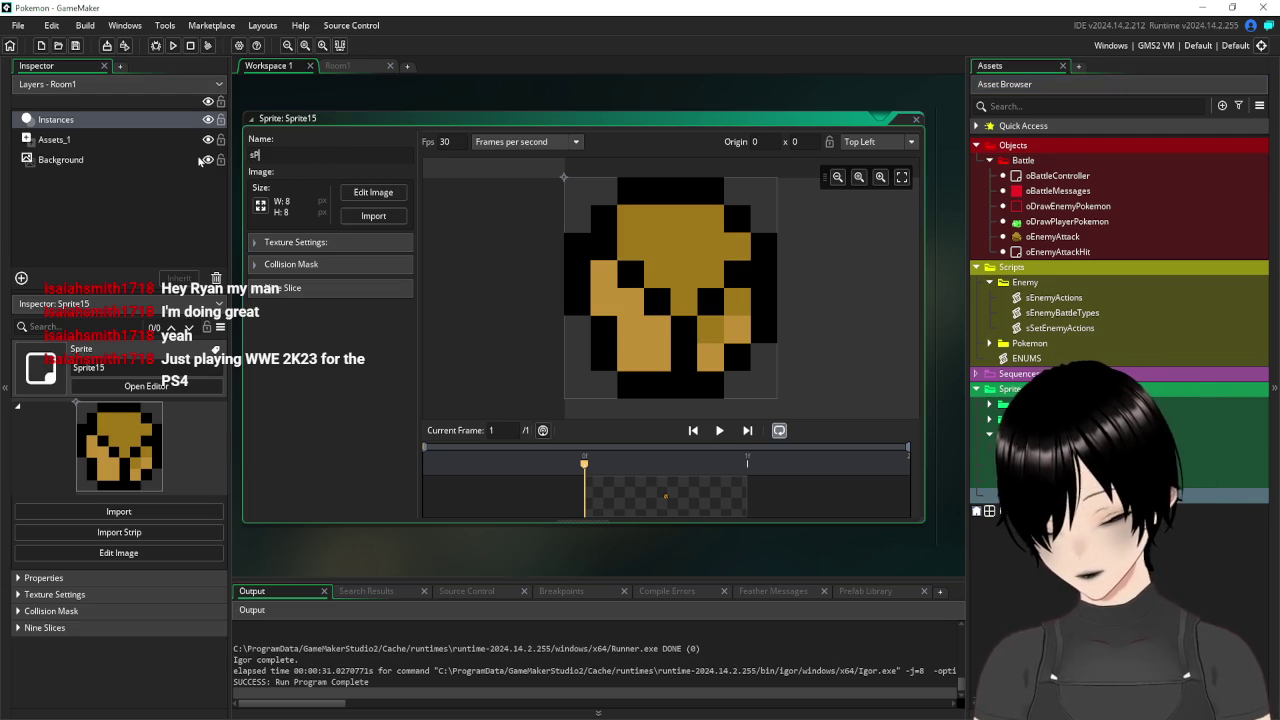
pyautogui.write('okemonAtta')
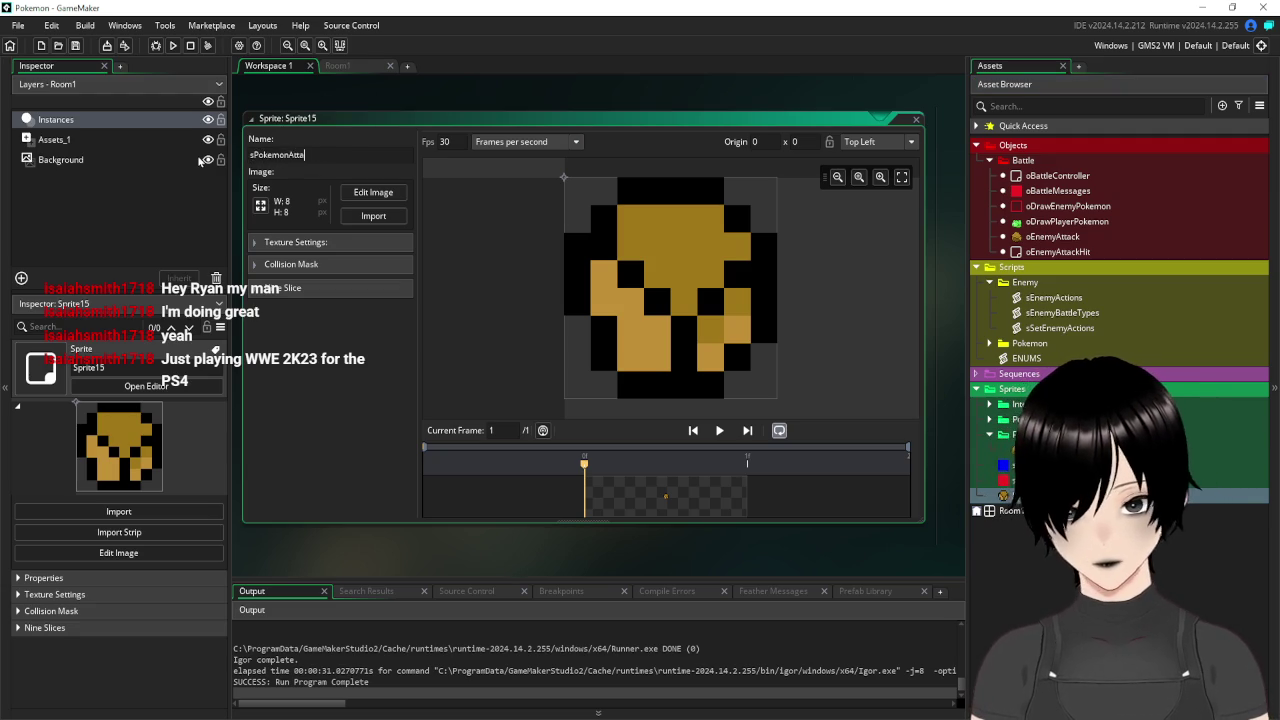
pyautogui.write('ckRockSh')
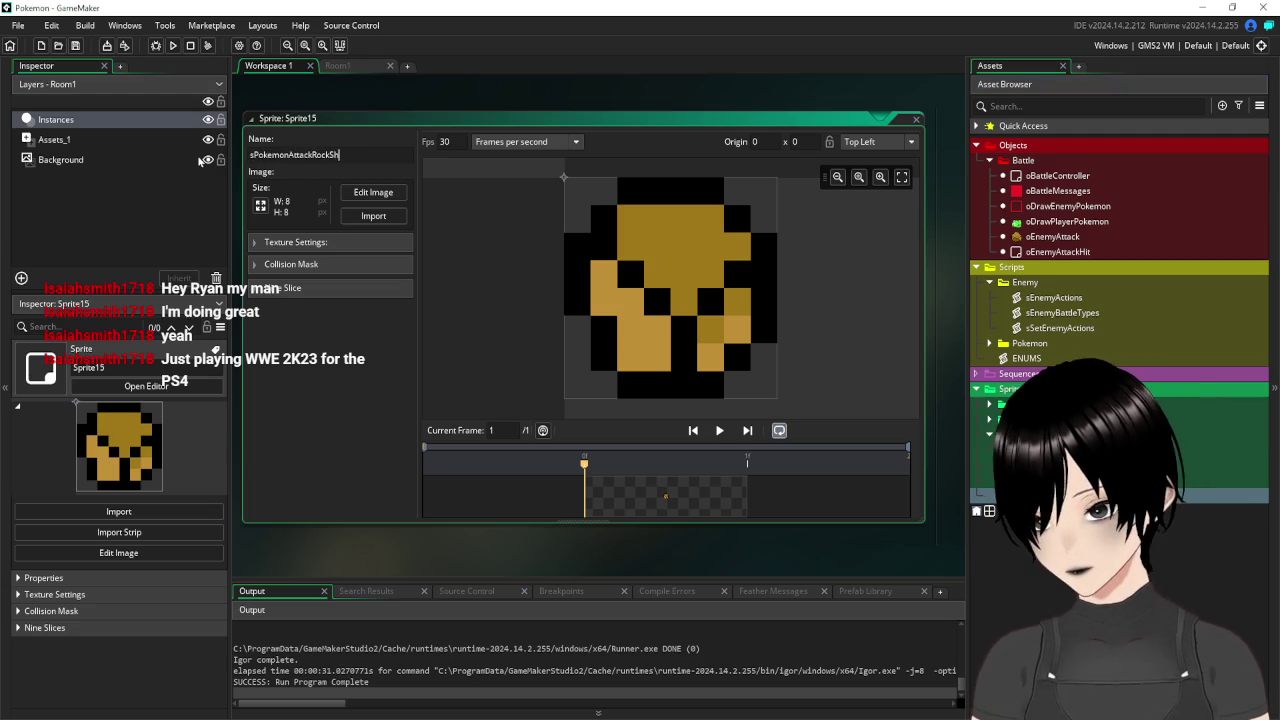
pyautogui.write('ard')
pyautogui.press('Return')
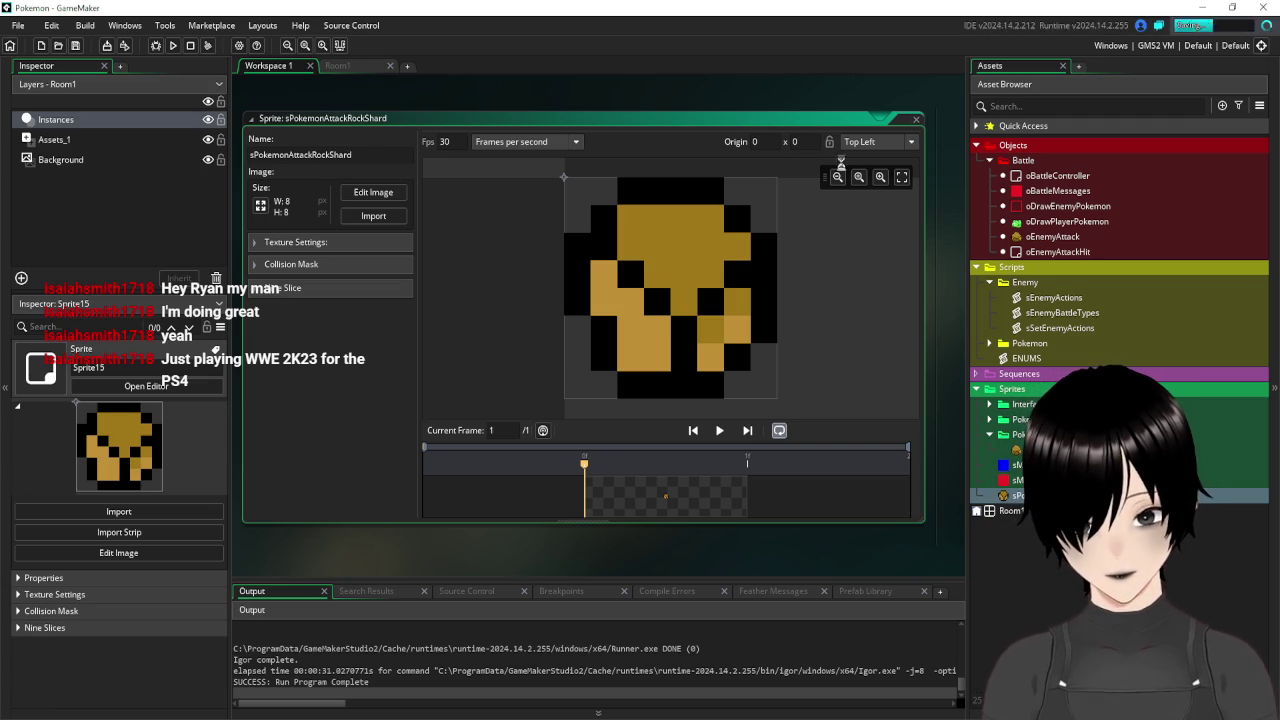
pyautogui.click(916, 122)
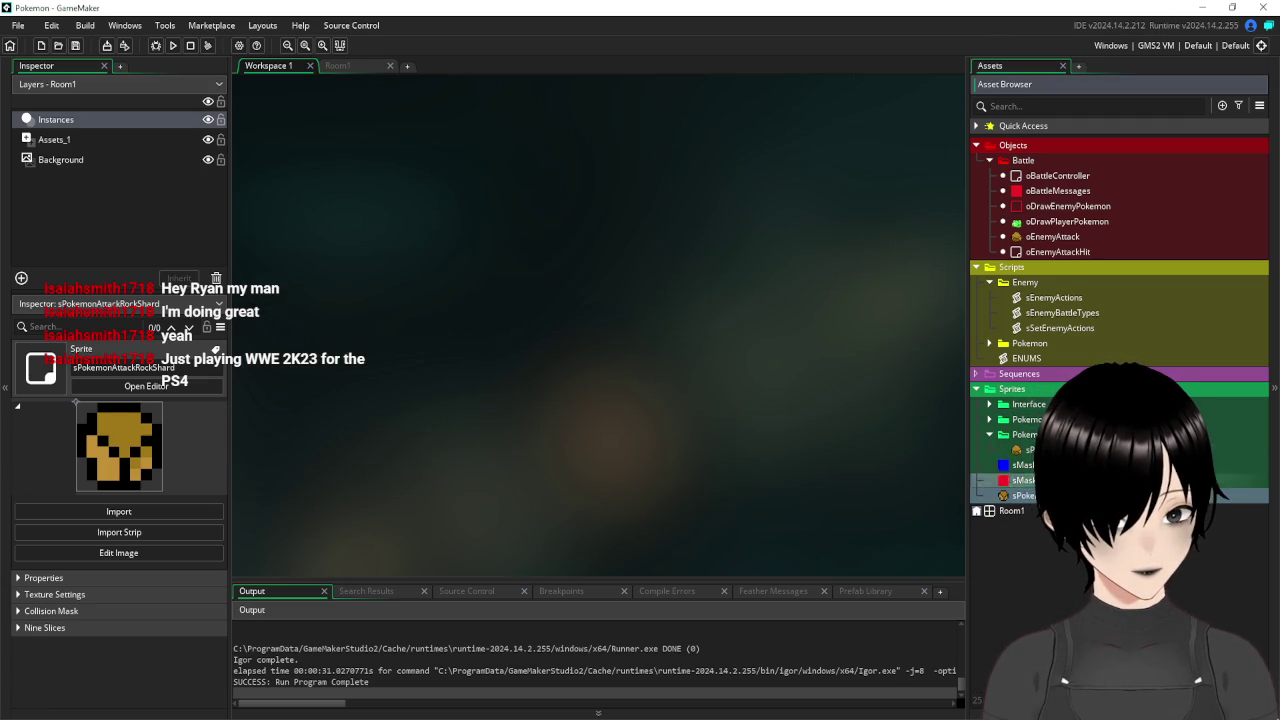
# Assign the sPokemonAttackRockShard sprite to the oEnemyAttackHit object.
pyautogui.doubleClick(1072, 254)
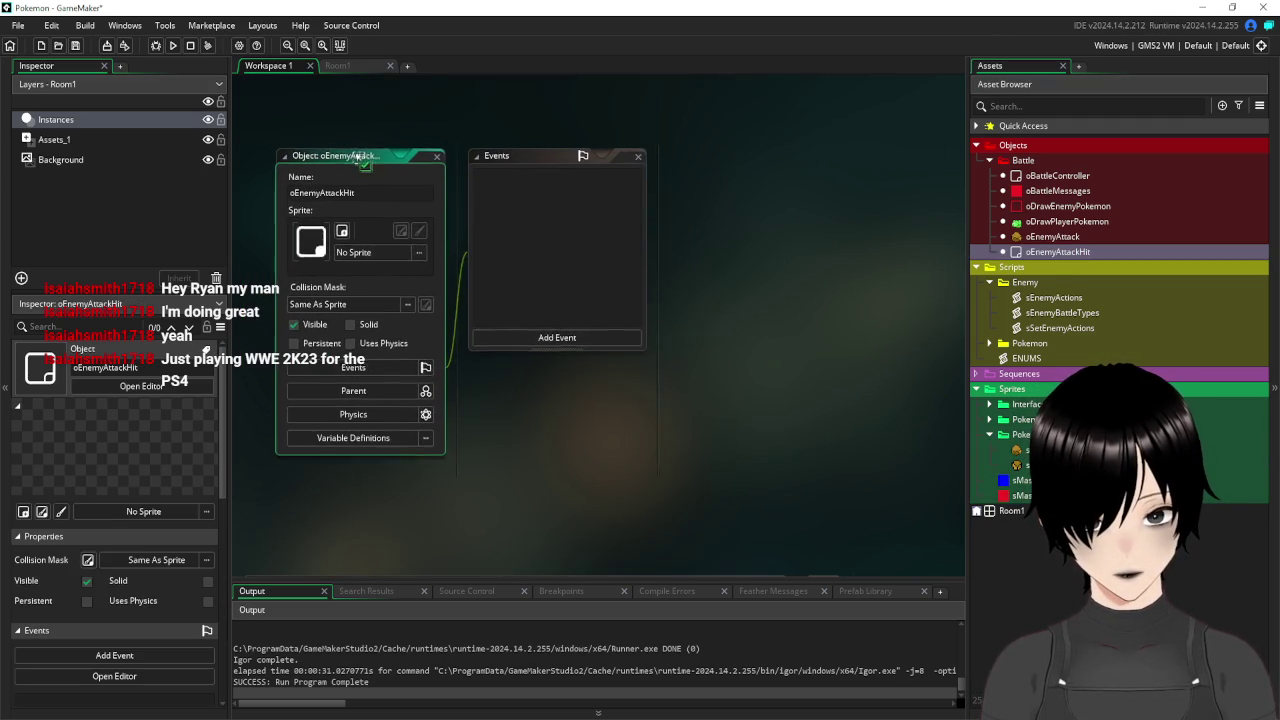
pyautogui.click(417, 254)
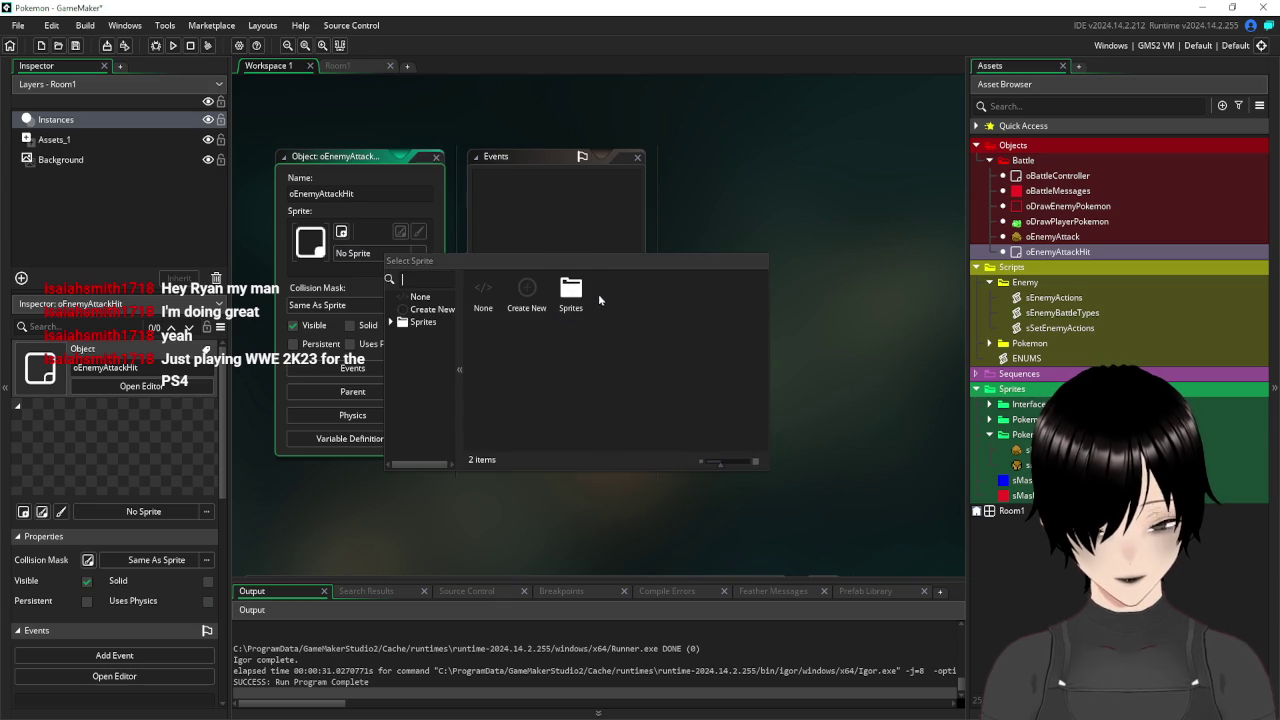
pyautogui.doubleClick(571, 290)
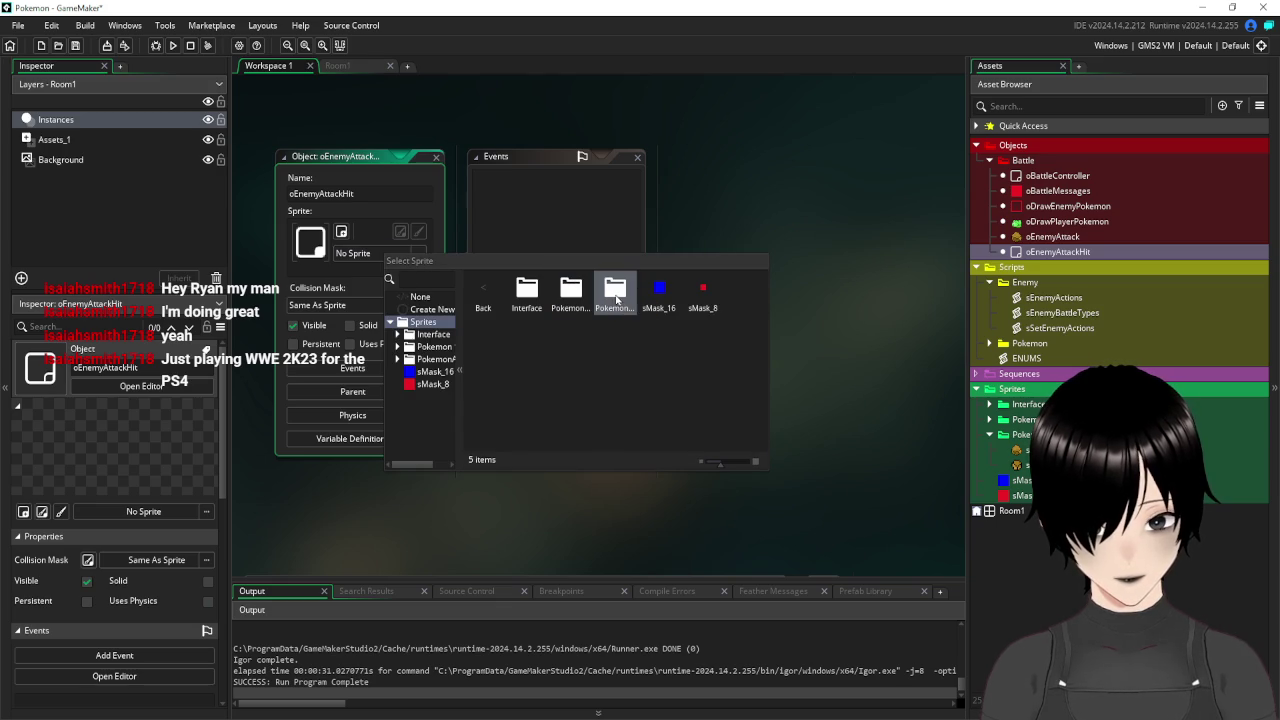
pyautogui.doubleClick(616, 298)
pyautogui.click(591, 305)
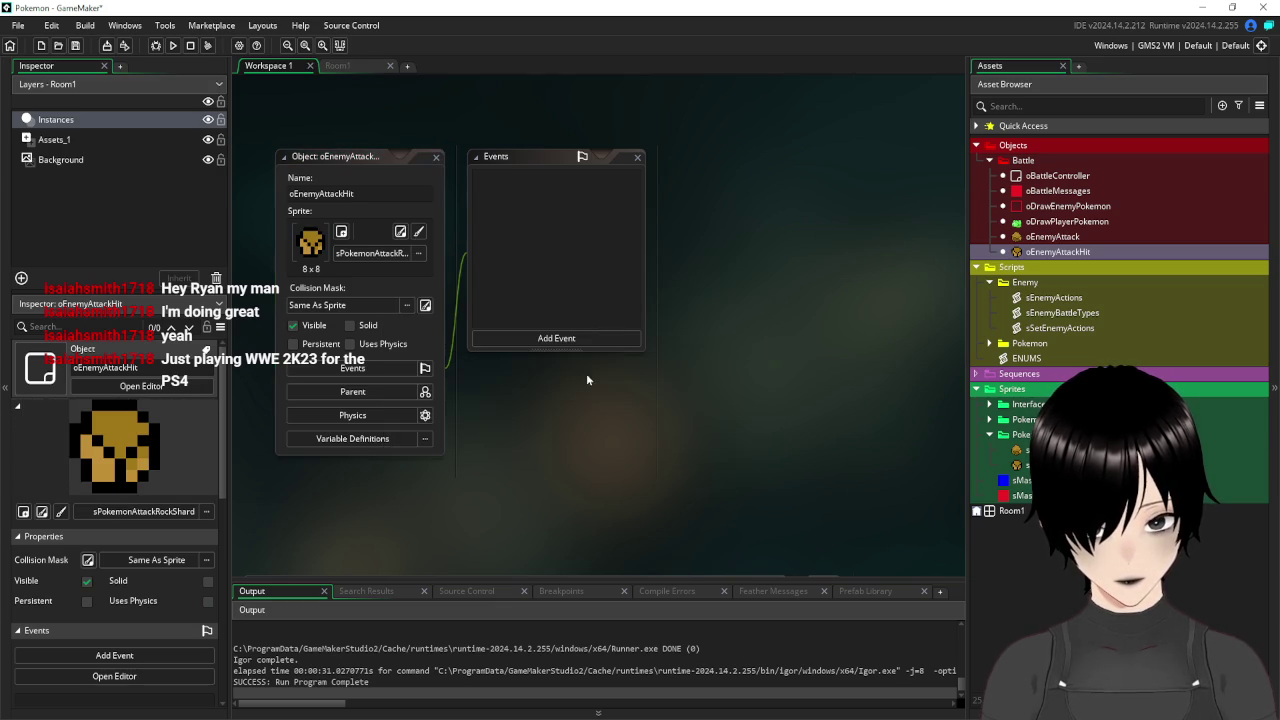
# Add a Create event to oEnemyAttackHit setting speed=5 and gravity=1.
pyautogui.click(600, 338)
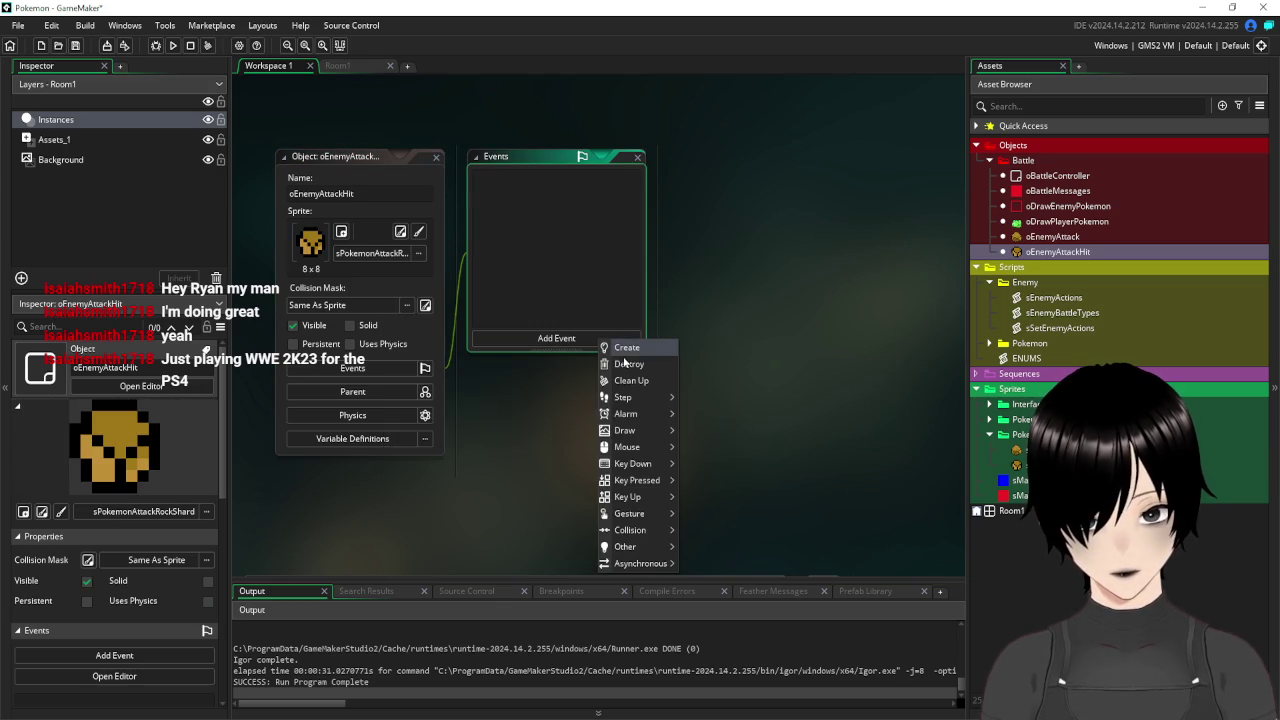
pyautogui.click(623, 352)
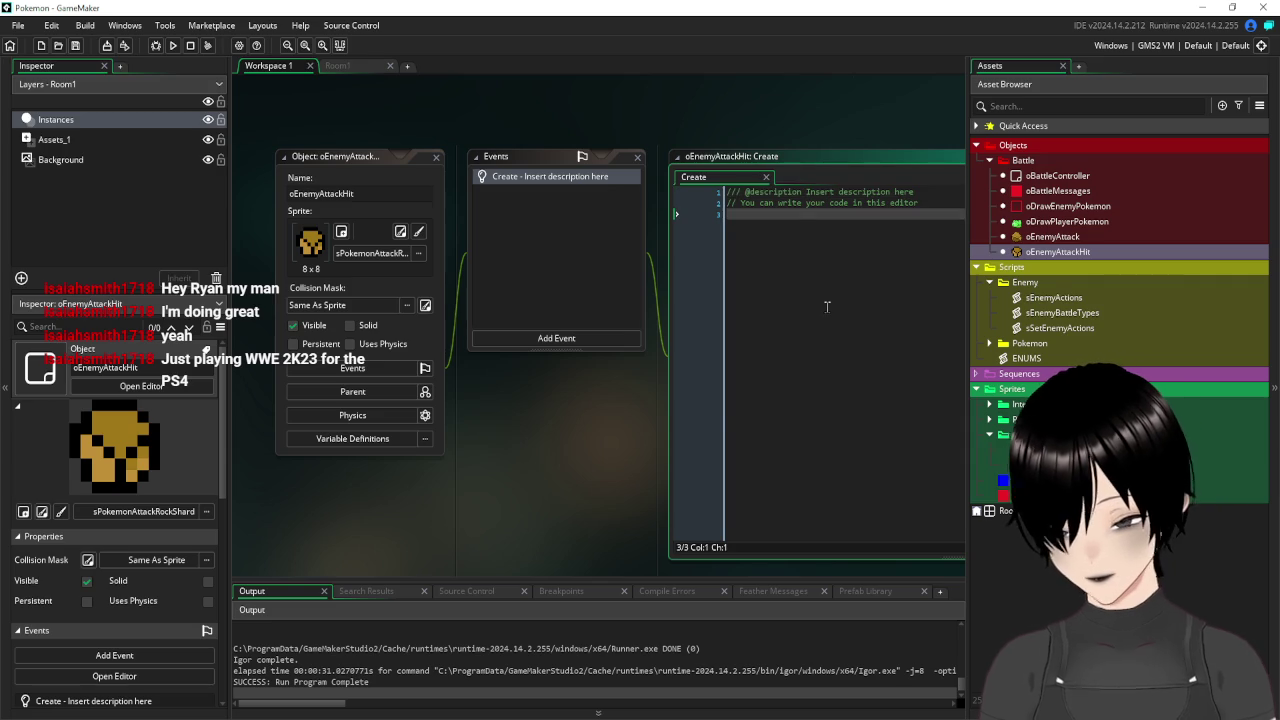
pyautogui.write('speed=')
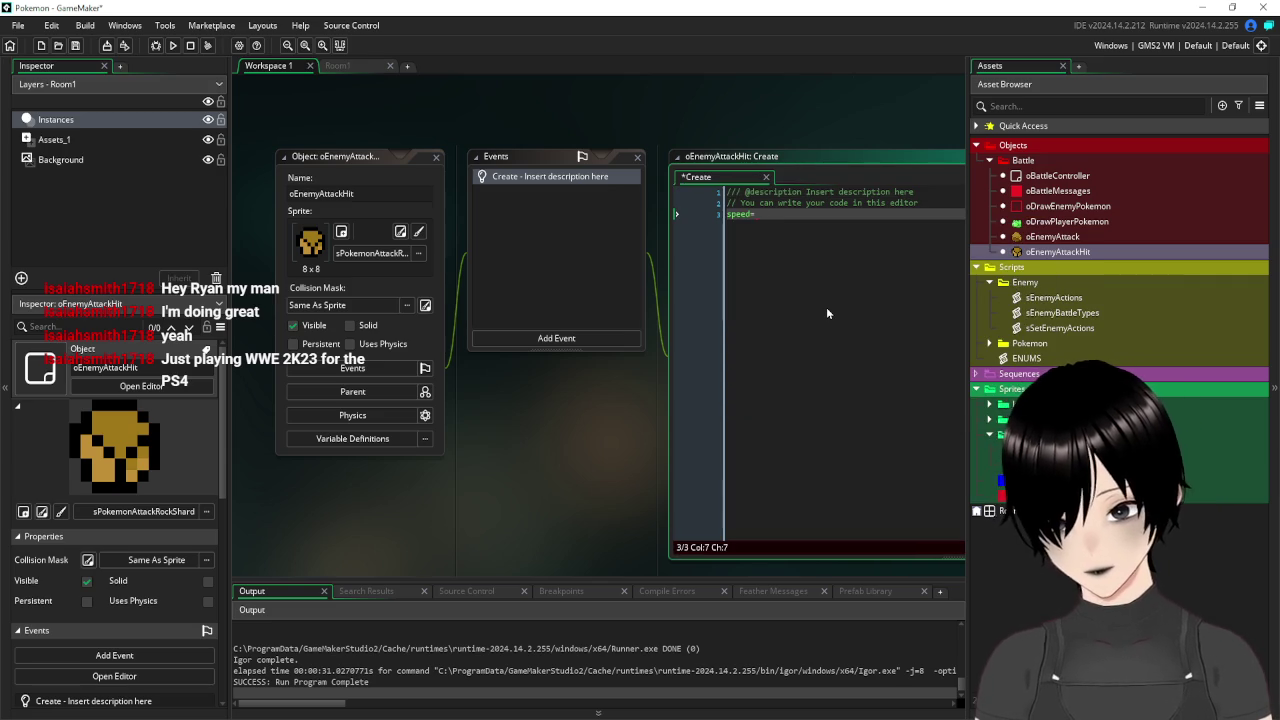
pyautogui.write('10')
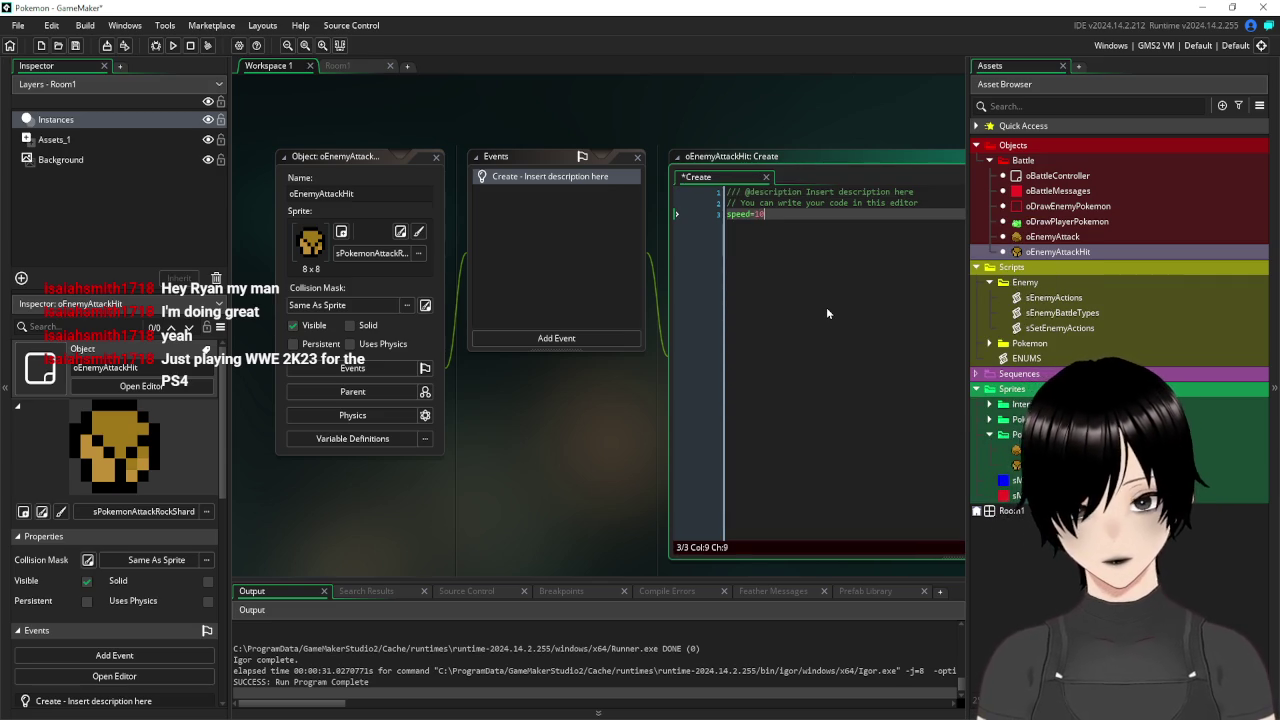
pyautogui.press('BackSpace')
pyautogui.press('BackSpace')
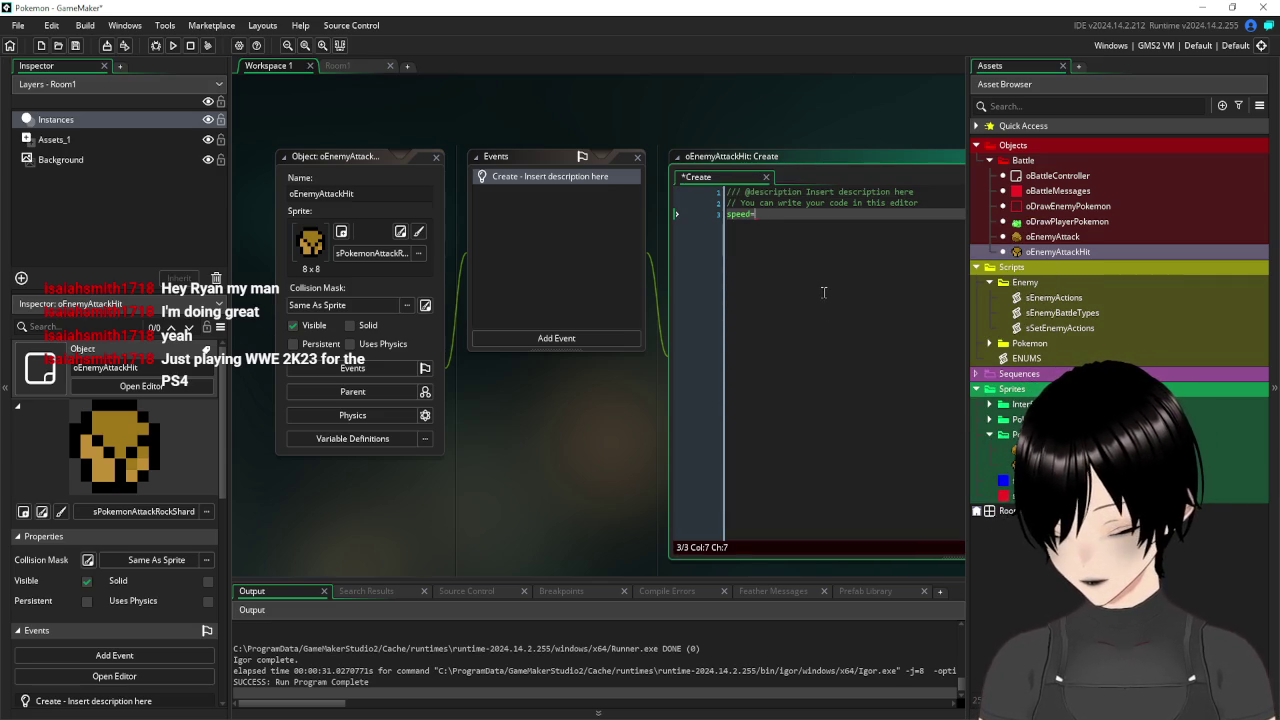
pyautogui.write('5')
pyautogui.press('Return')
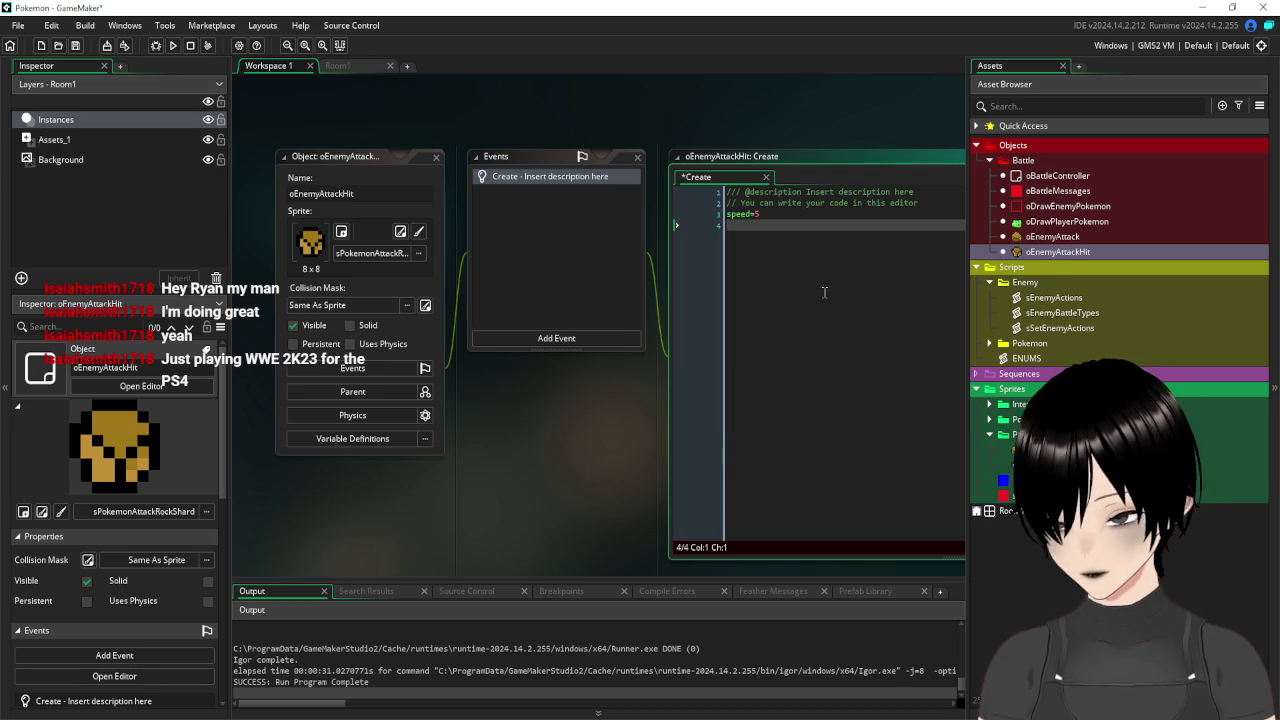
pyautogui.write('gravity=')
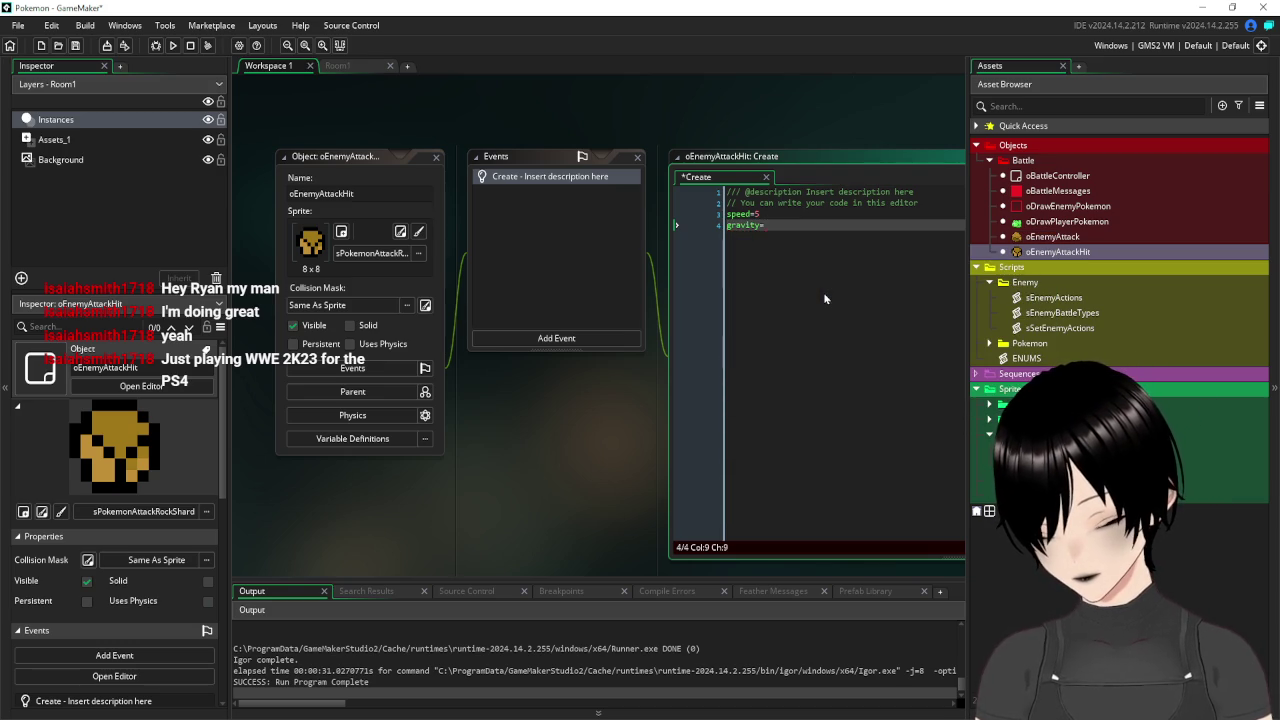
pyautogui.write('1')
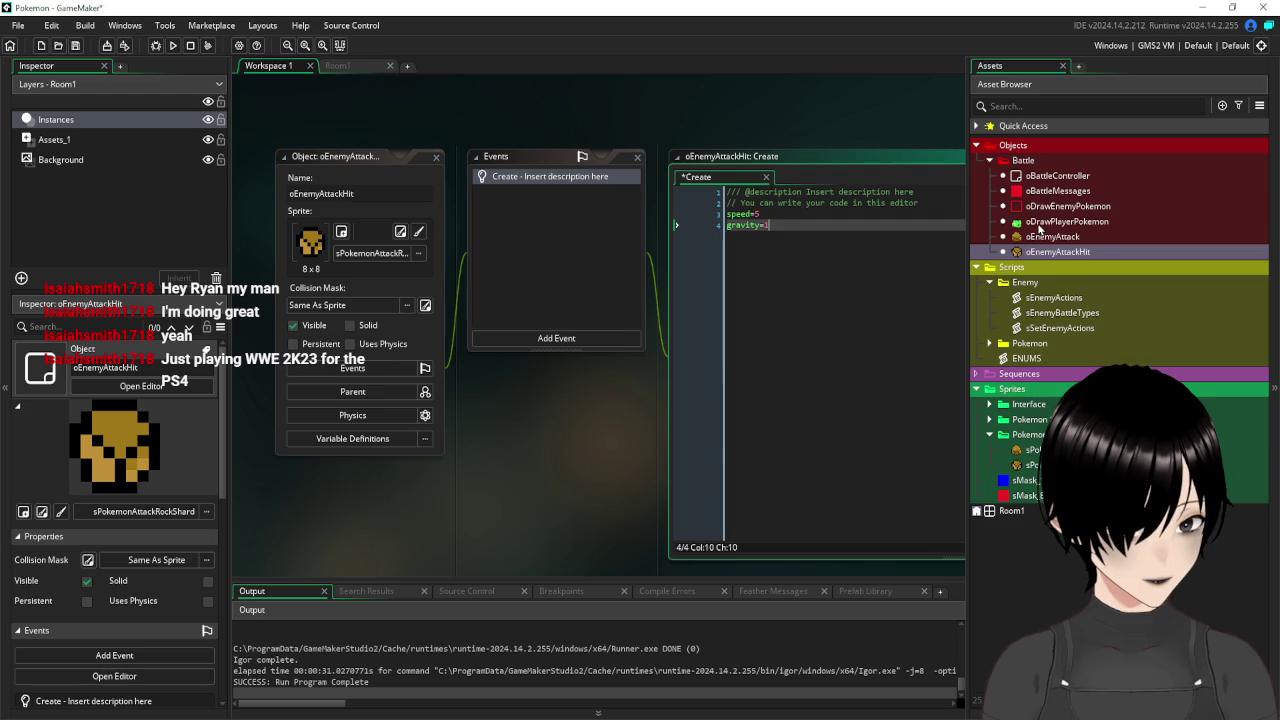
# Insert an instance_create_depth call above instance_destroy() in oEnemyAttack's collision code.
pyautogui.doubleClick(1053, 237)
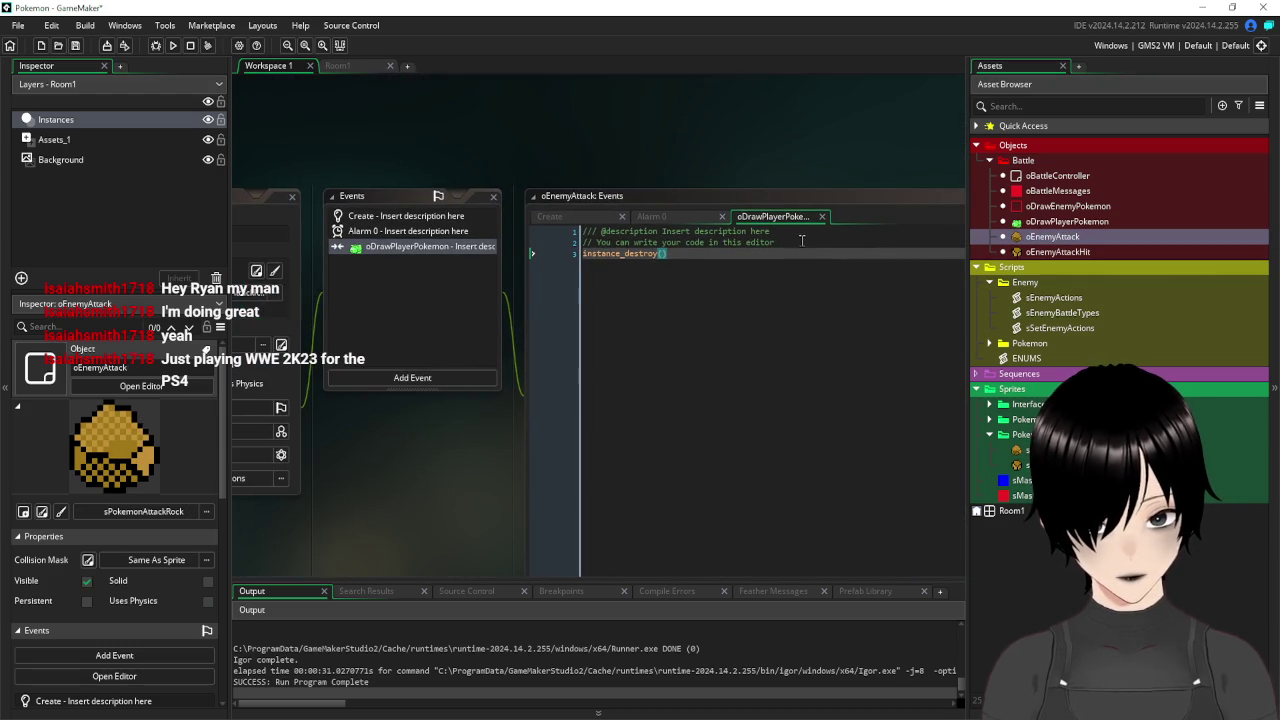
pyautogui.click(801, 240)
pyautogui.press('Return')
pyautogui.press('Return')
pyautogui.press('Return')
pyautogui.press('Return')
pyautogui.press('Return')
pyautogui.click(590, 265)
pyautogui.write('cr=instanc')
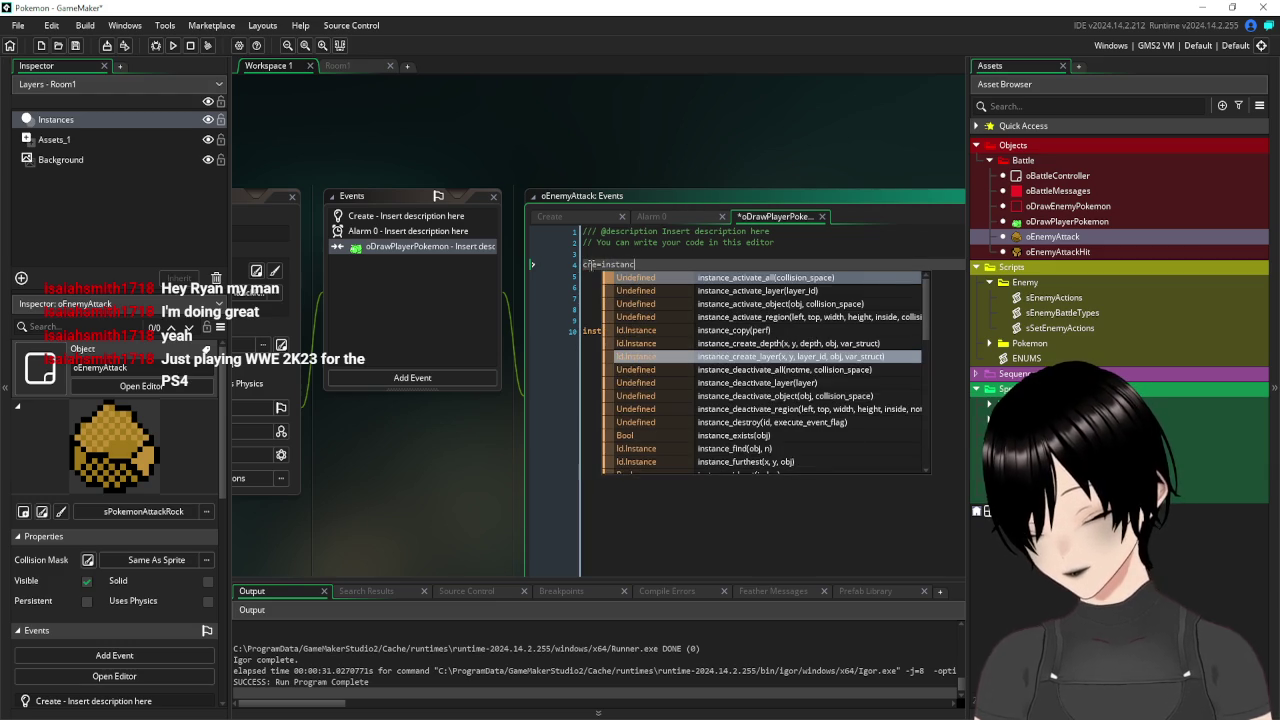
pyautogui.write('e_create')
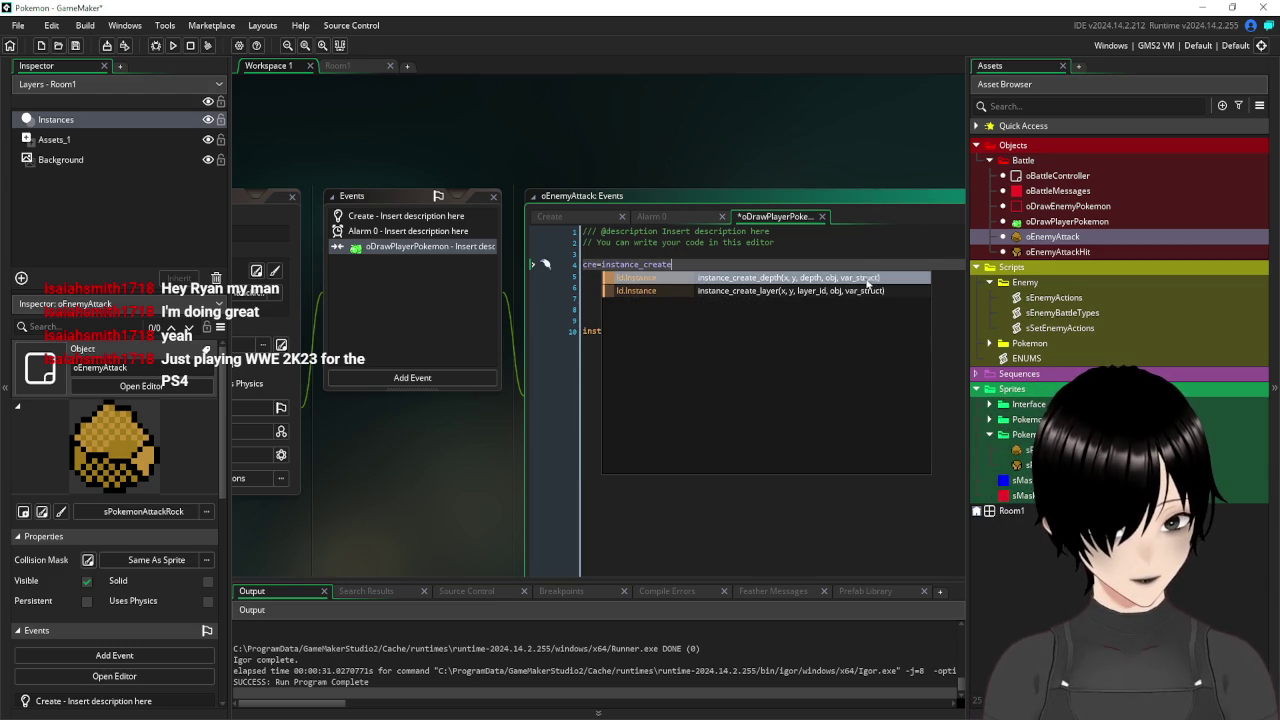
pyautogui.press('Return')
pyautogui.moveTo(601, 261)
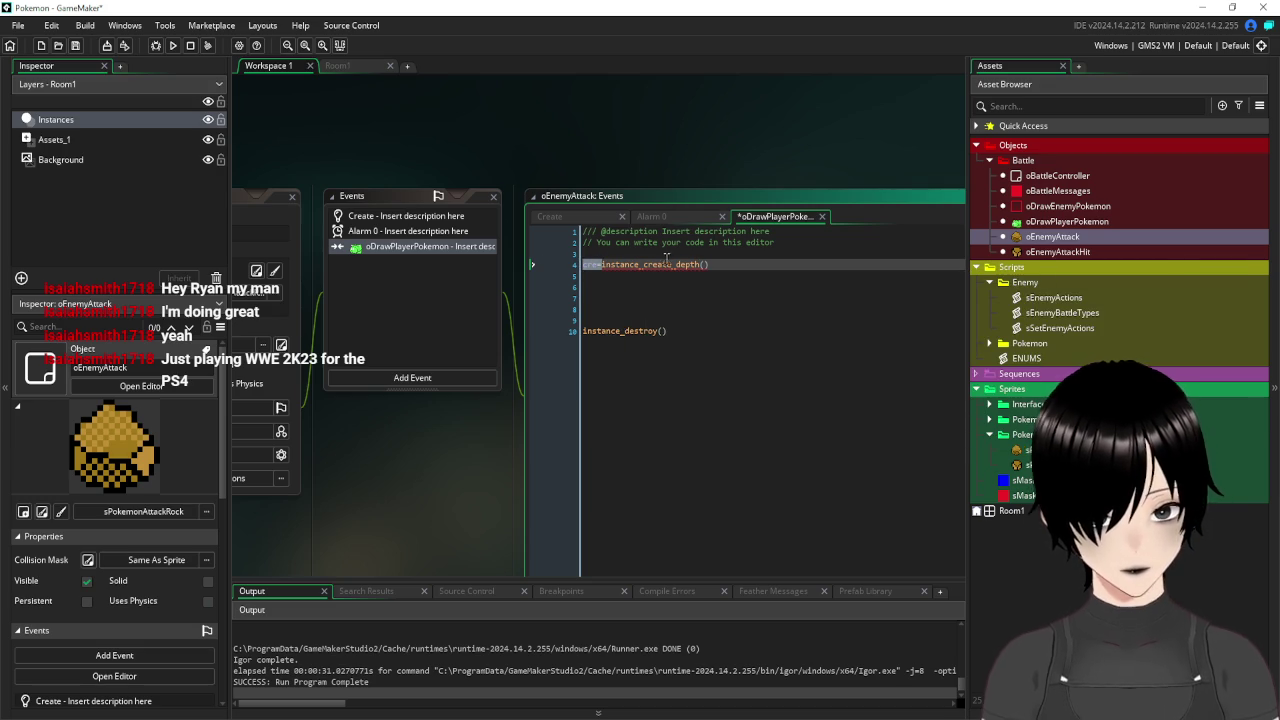
pyautogui.press('BackSpace')
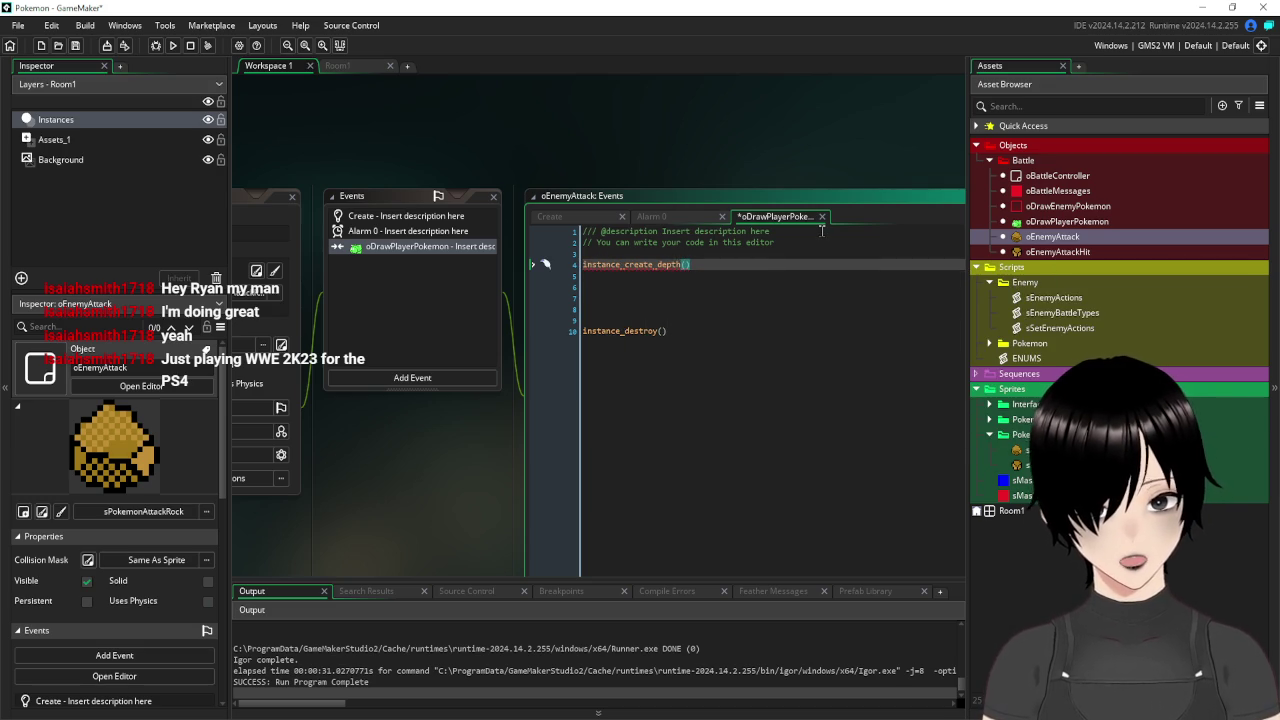
# Fill in its arguments as x, y, depth, oEnemyAttackHit.
pyautogui.scroll(-1, 822, 231)
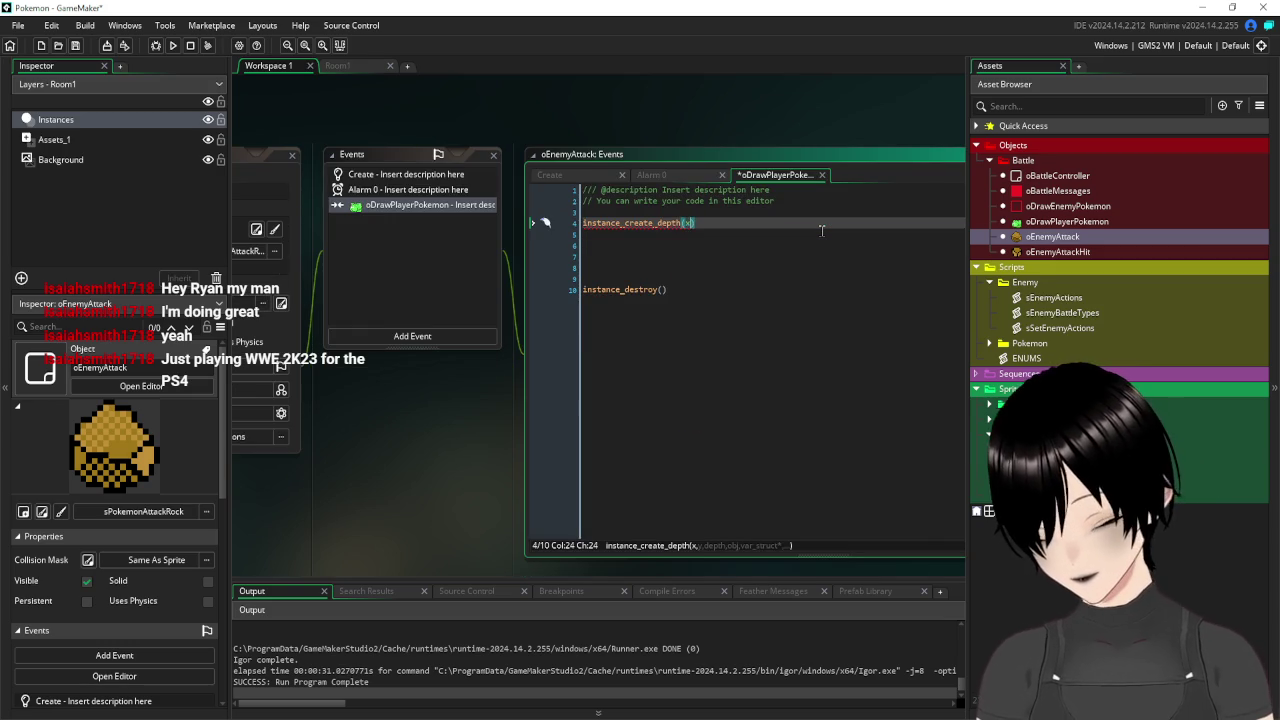
pyautogui.write('x,y,')
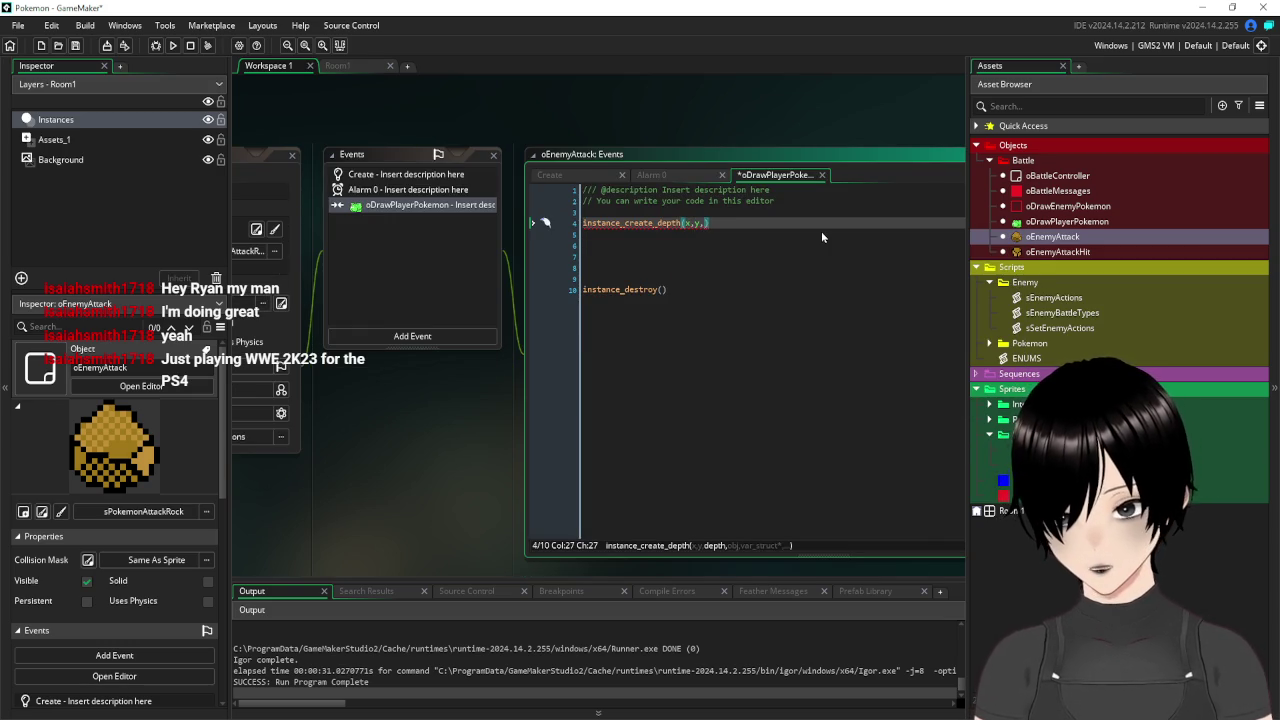
pyautogui.write('depth,')
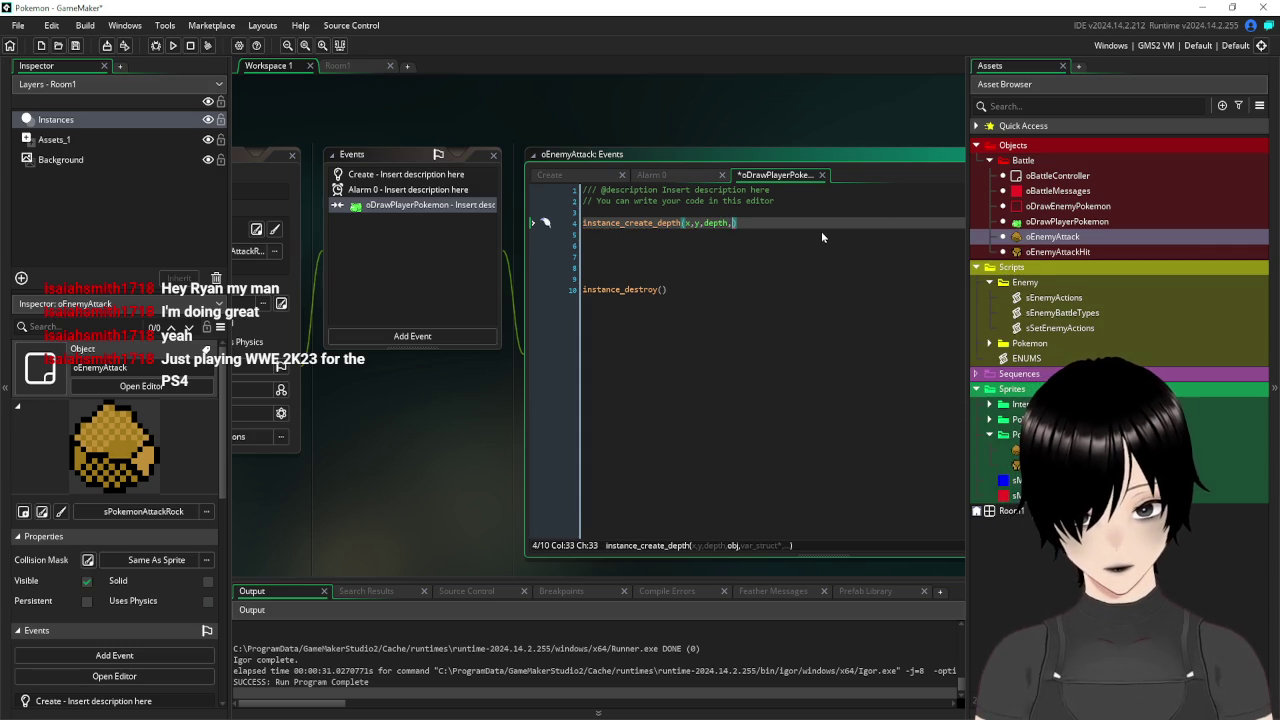
pyautogui.write('oE')
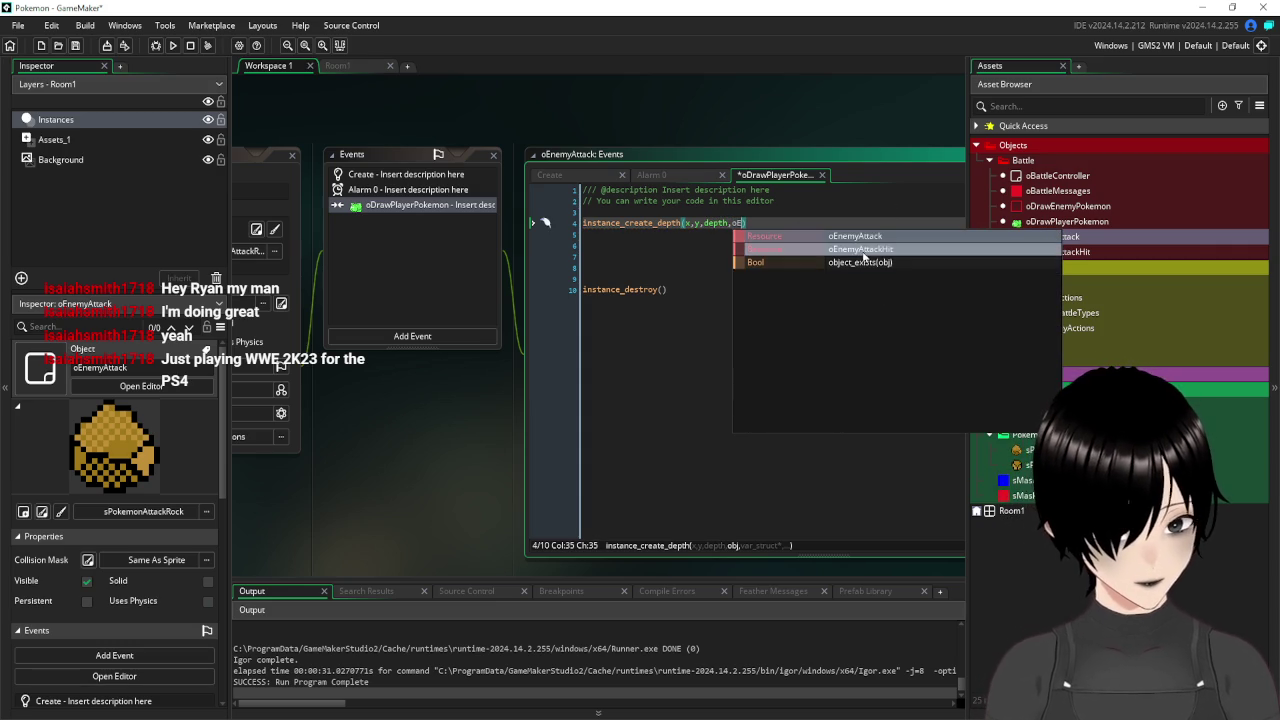
pyautogui.click(860, 253)
pyautogui.write(',direction=')
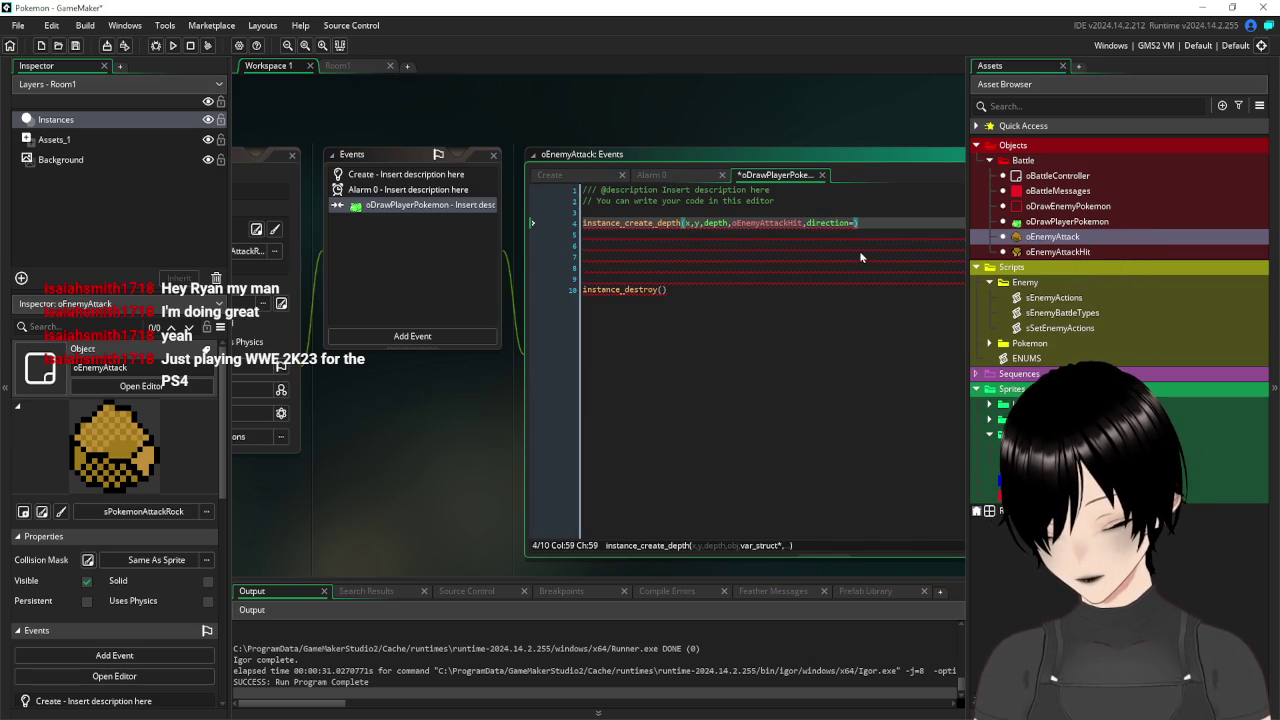
pyautogui.press('BackSpace')
pyautogui.press('BackSpace')
pyautogui.press('BackSpace')
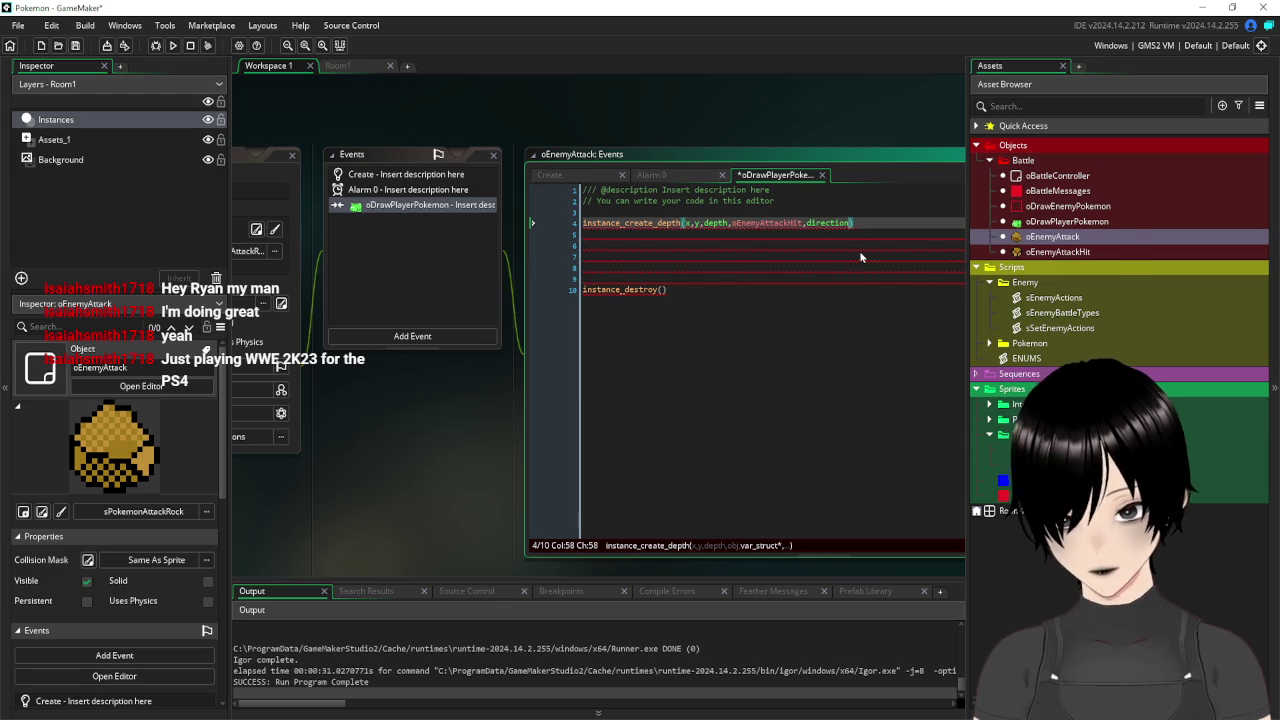
pyautogui.press('BackSpace')
pyautogui.press('BackSpace')
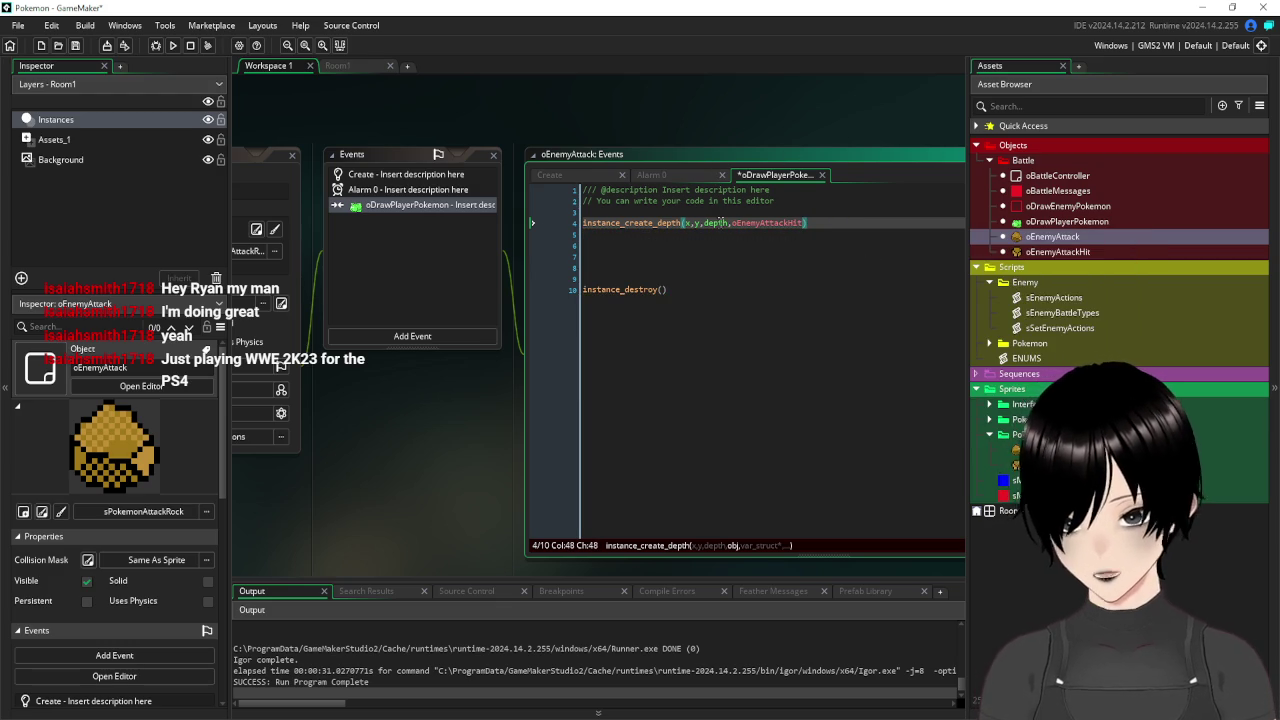
pyautogui.click(708, 212)
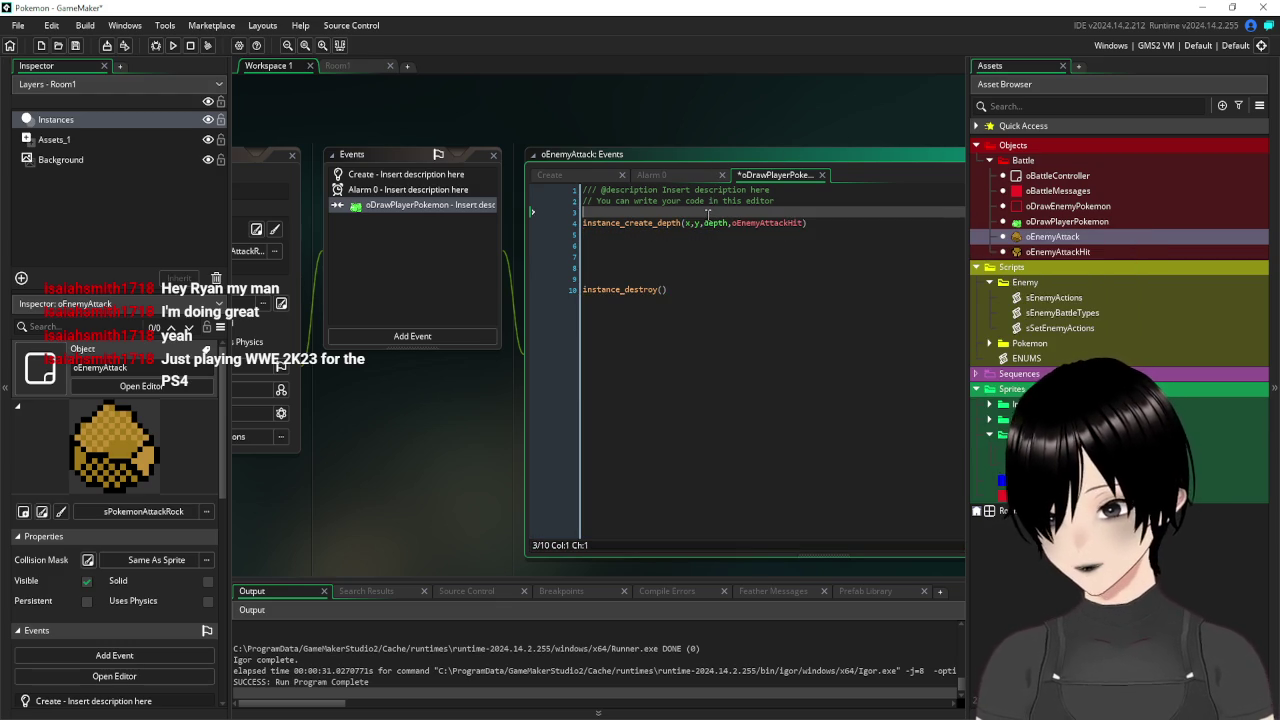
# Type the loop header for(var a=0;a<16 on the line above the spawn call.
pyautogui.write('for(')
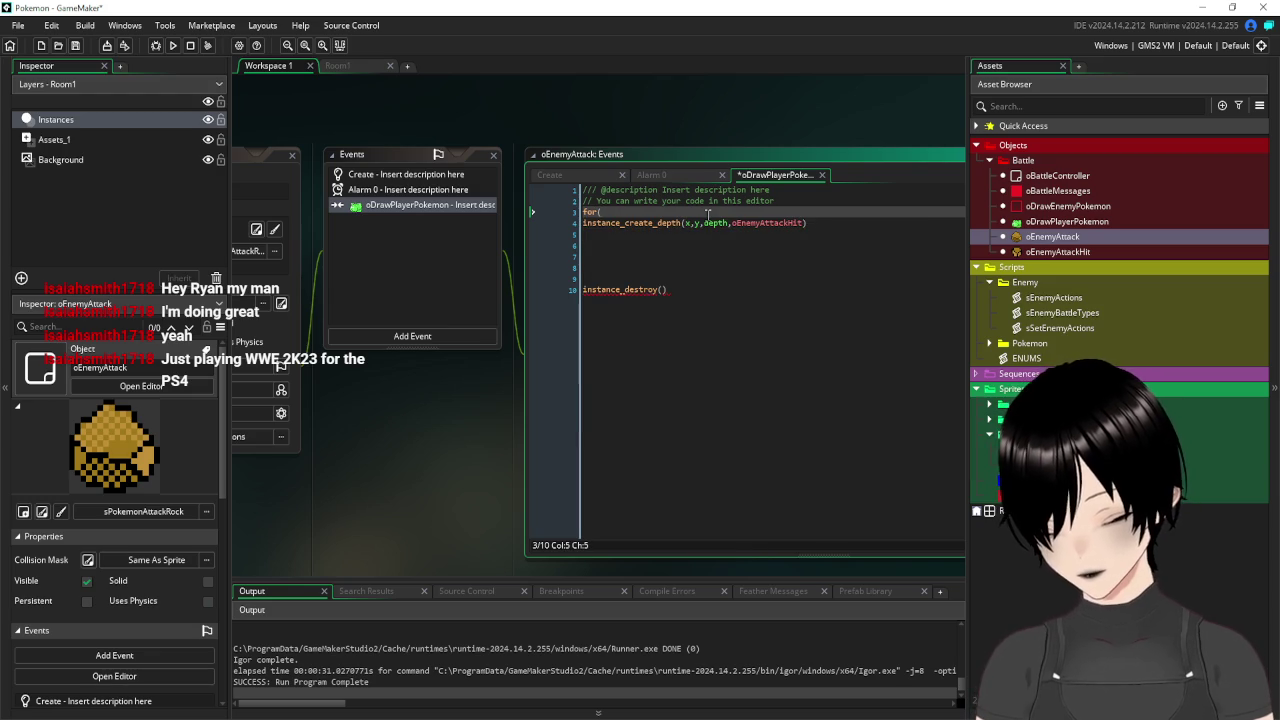
pyautogui.write('var a=0;a<')
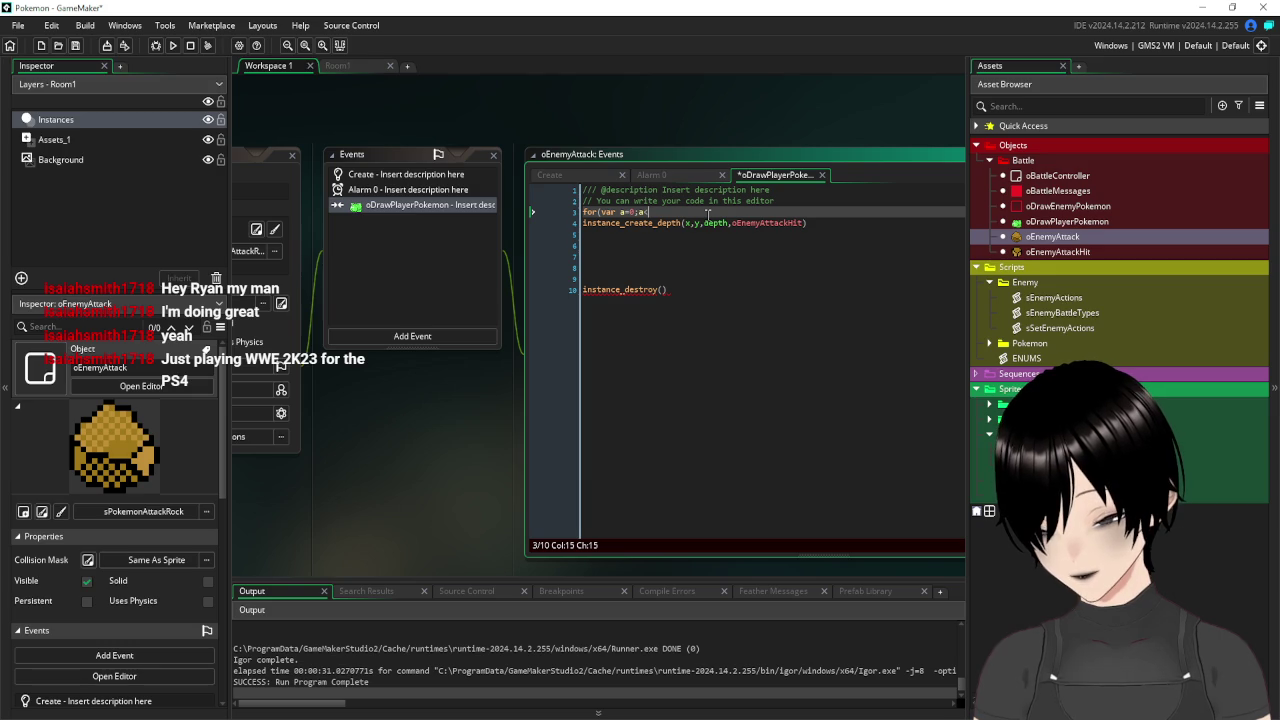
pyautogui.write('8')
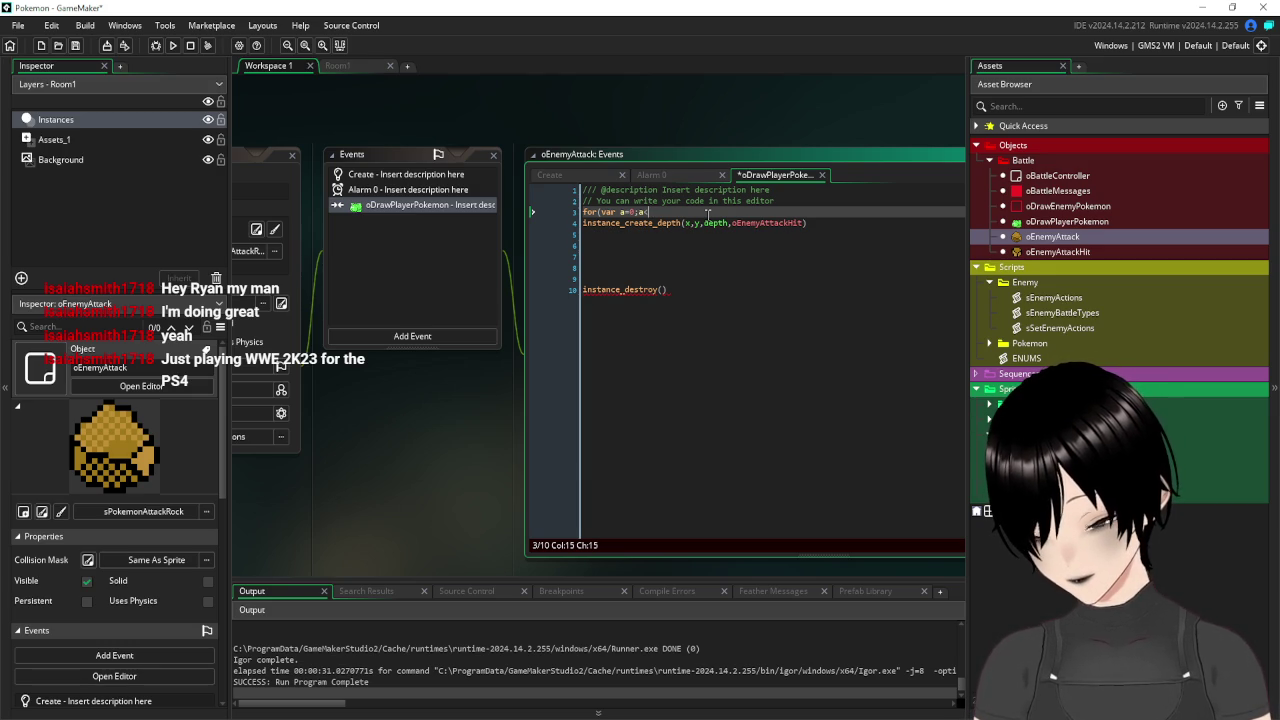
pyautogui.write('16')
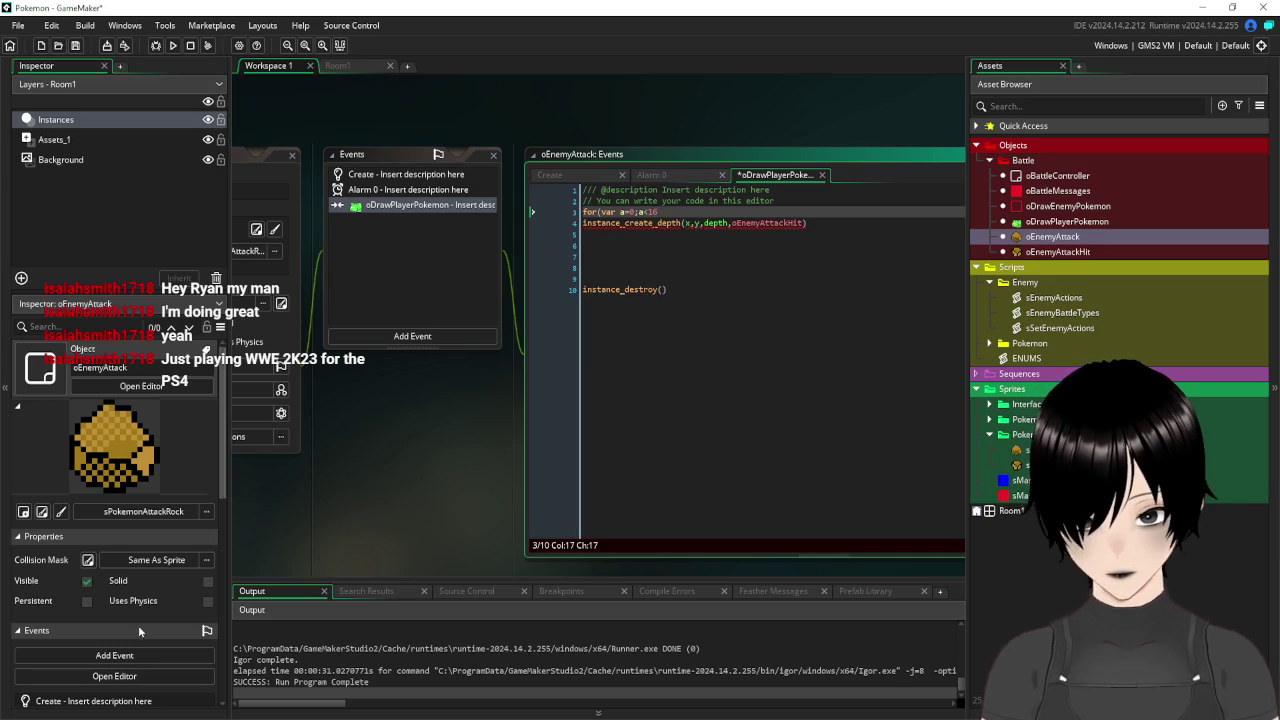
pyautogui.press('super')
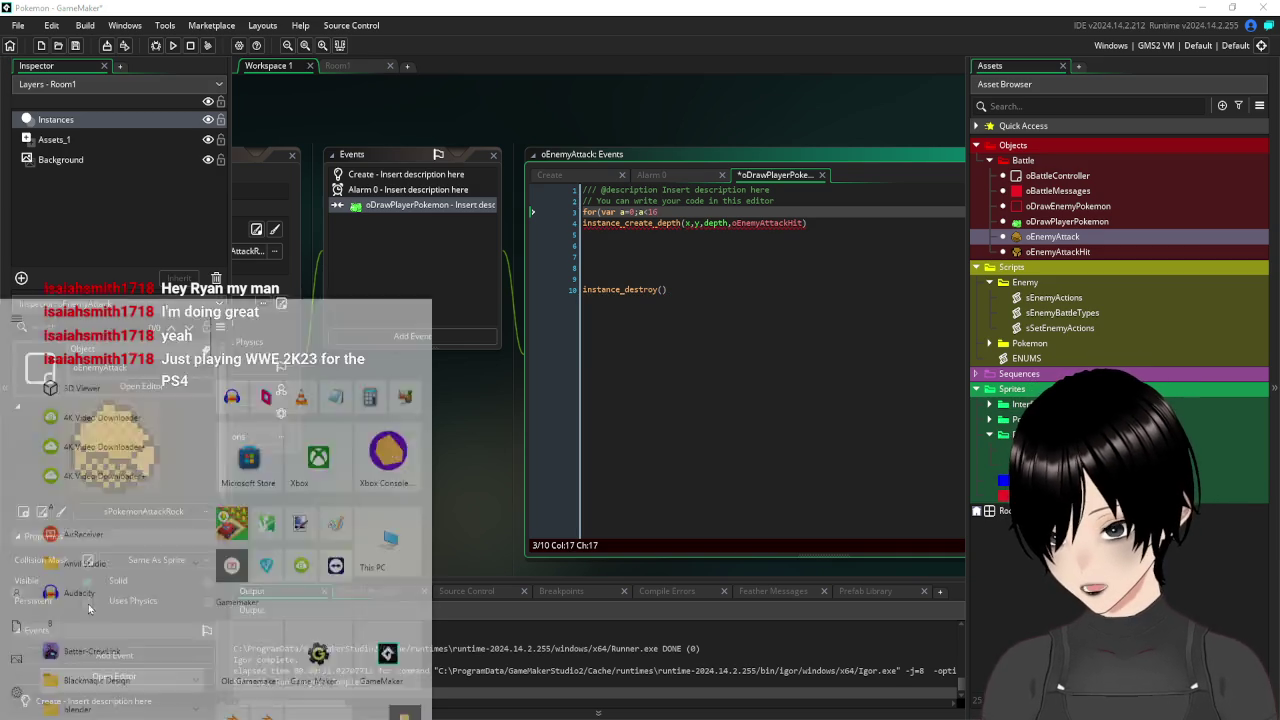
# Compute 360 ÷ 16 = 22.5 in Calculator and select the result.
pyautogui.click(439, 368)
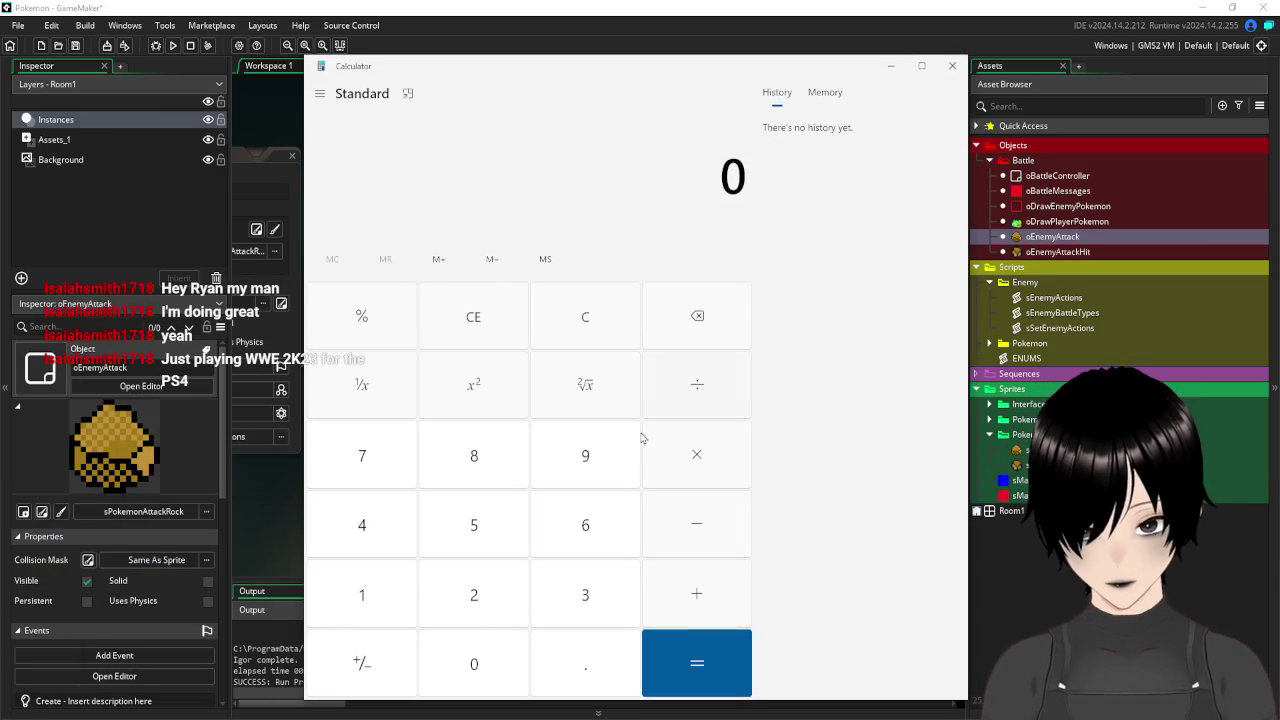
pyautogui.click(588, 615)
pyautogui.click(591, 524)
pyautogui.click(478, 676)
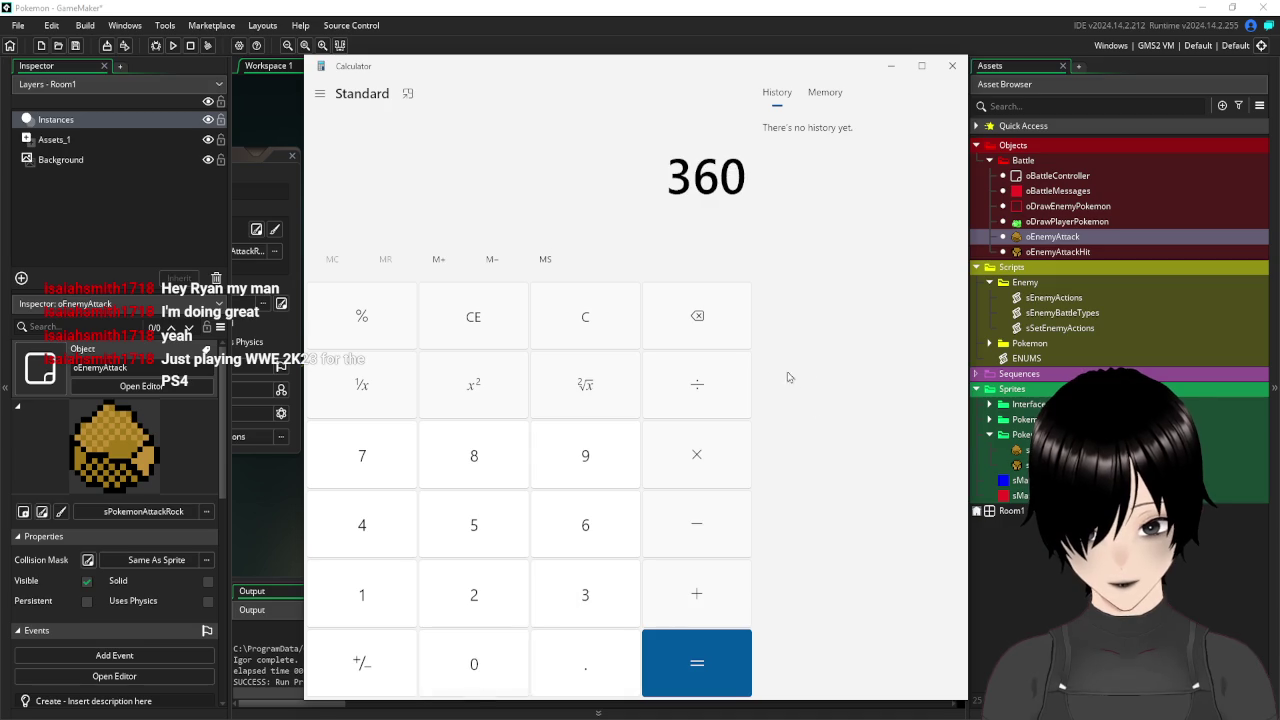
pyautogui.click(697, 385)
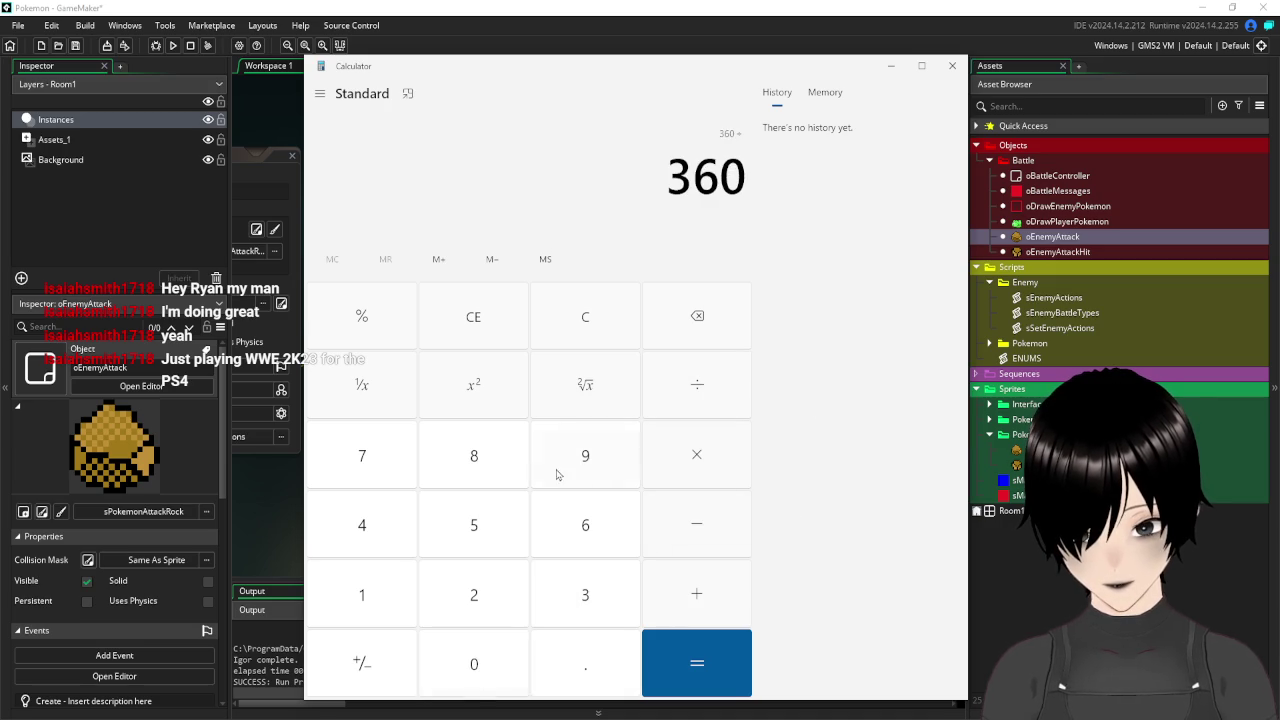
pyautogui.click(400, 600)
pyautogui.click(600, 525)
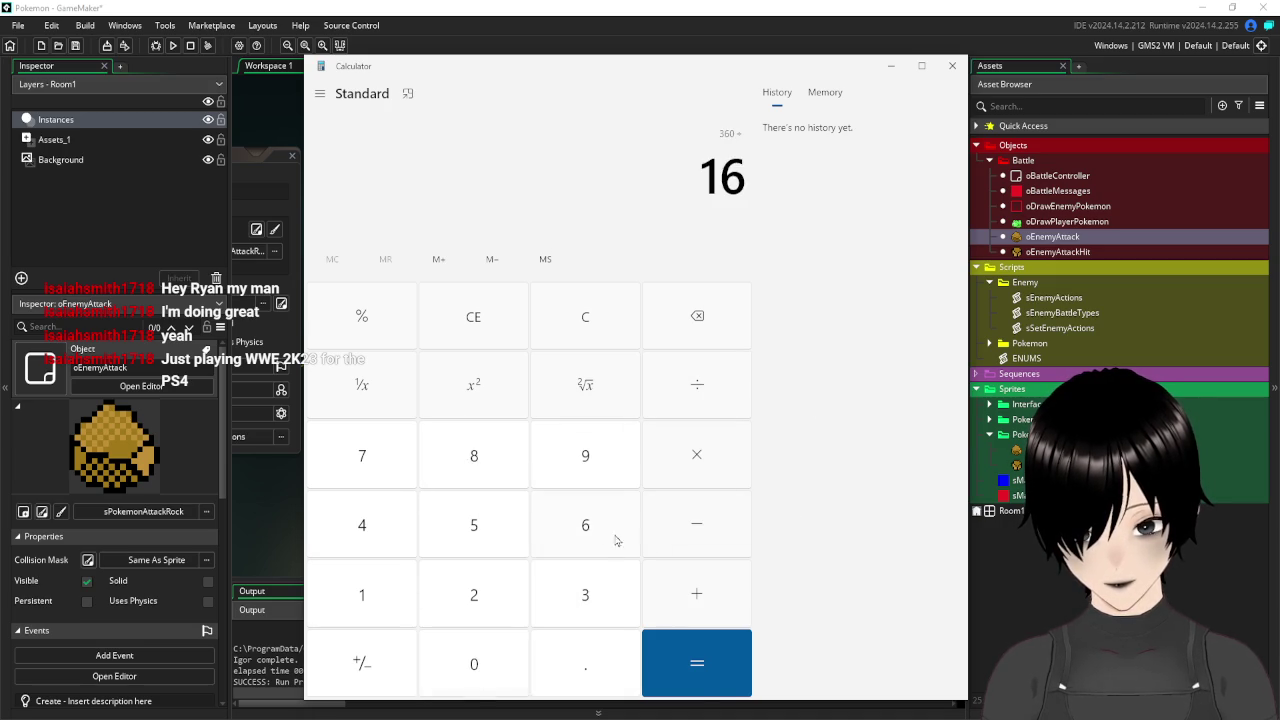
pyautogui.click(682, 655)
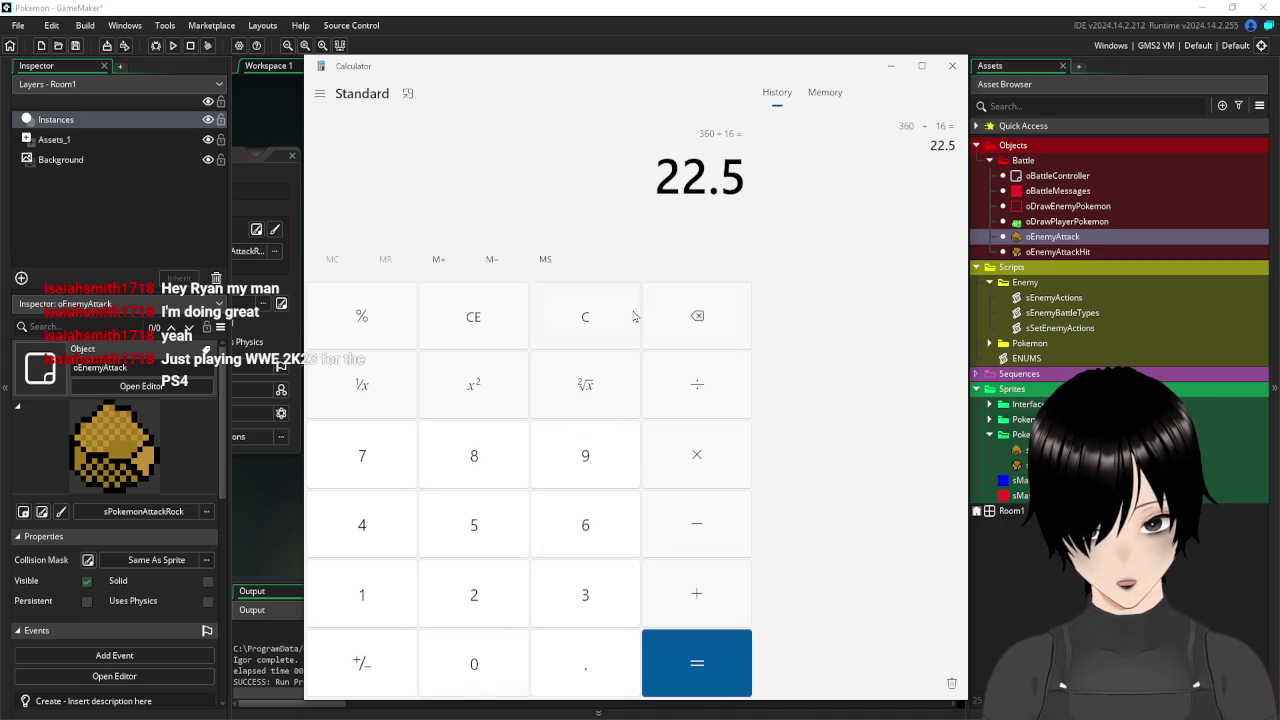
pyautogui.moveTo(660, 177); pyautogui.dragTo(747, 190)
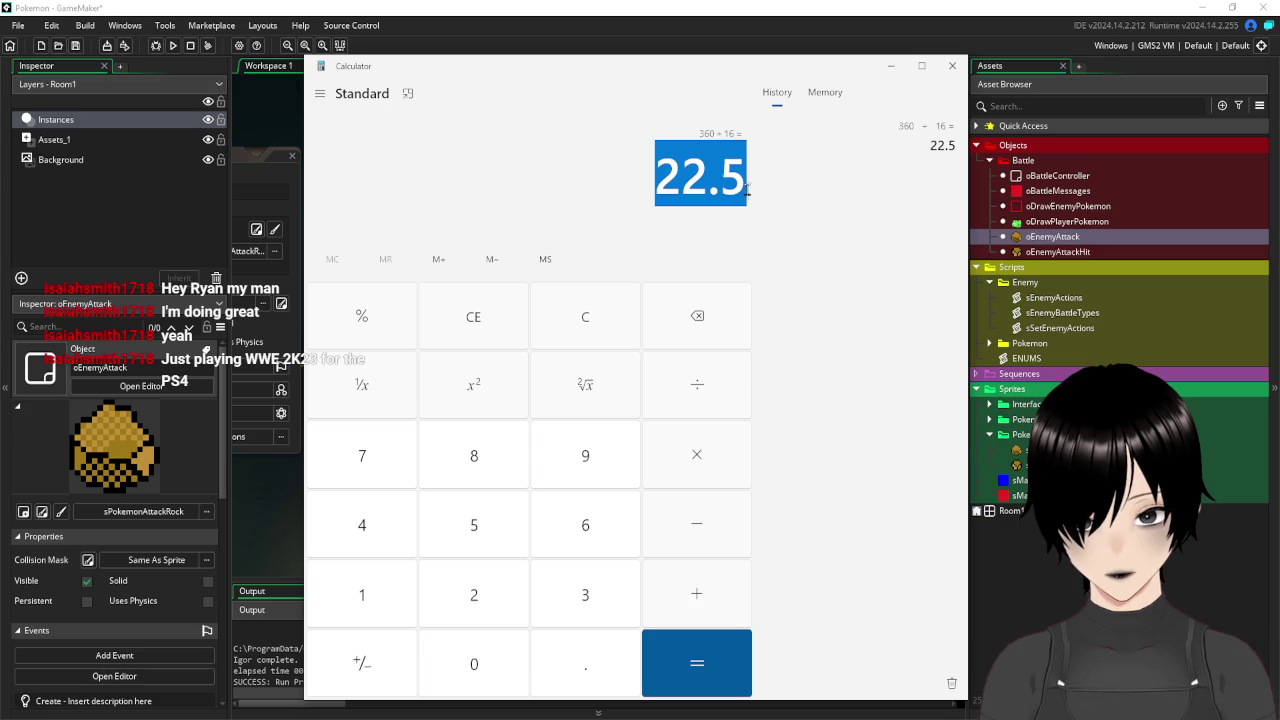
pyautogui.click(711, 15)
pyautogui.write('for(var a=0;a<16')
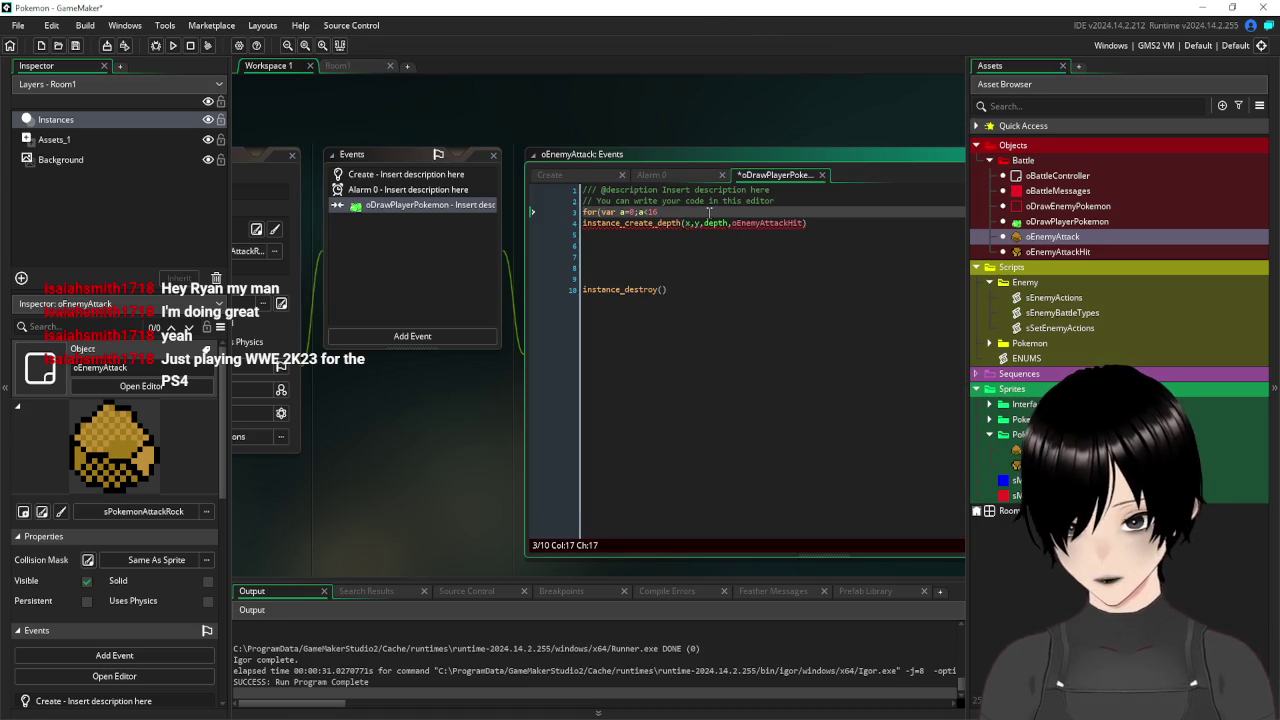
# Close the loop header with ;a++){ and store the indented spawn call in var cre.
pyautogui.write(';a')
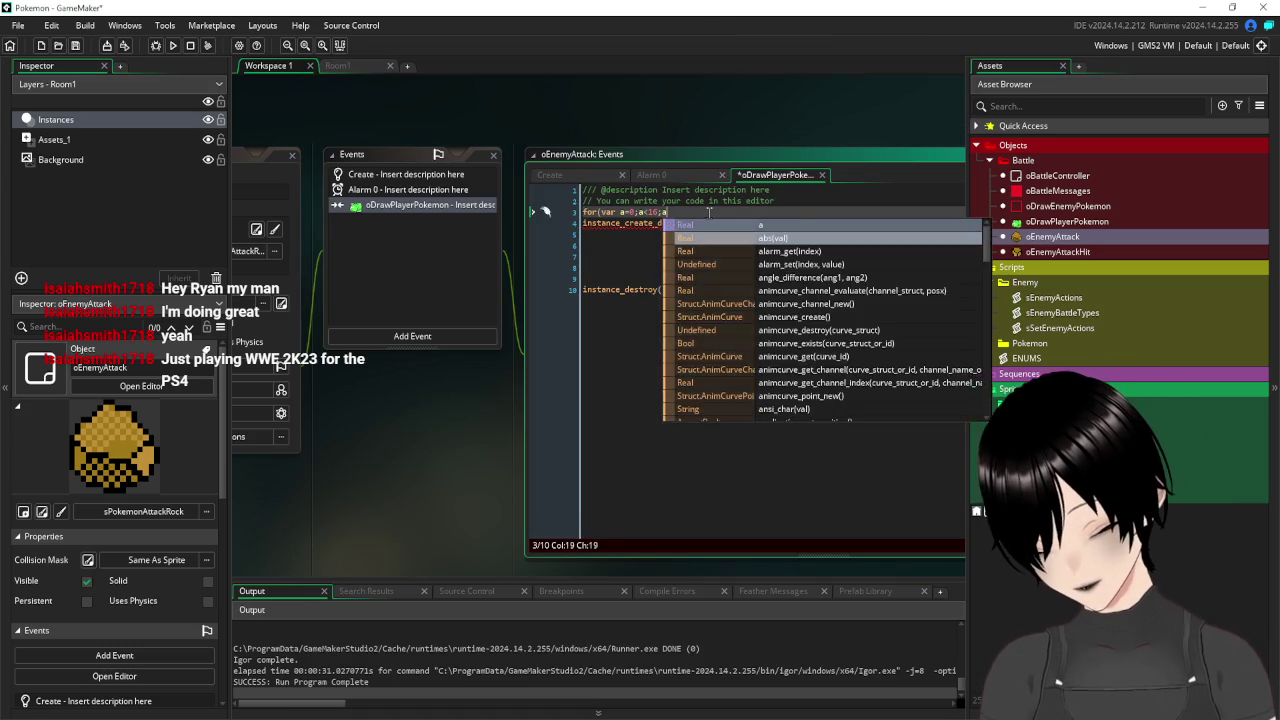
pyautogui.write('++){')
pyautogui.press('Return')
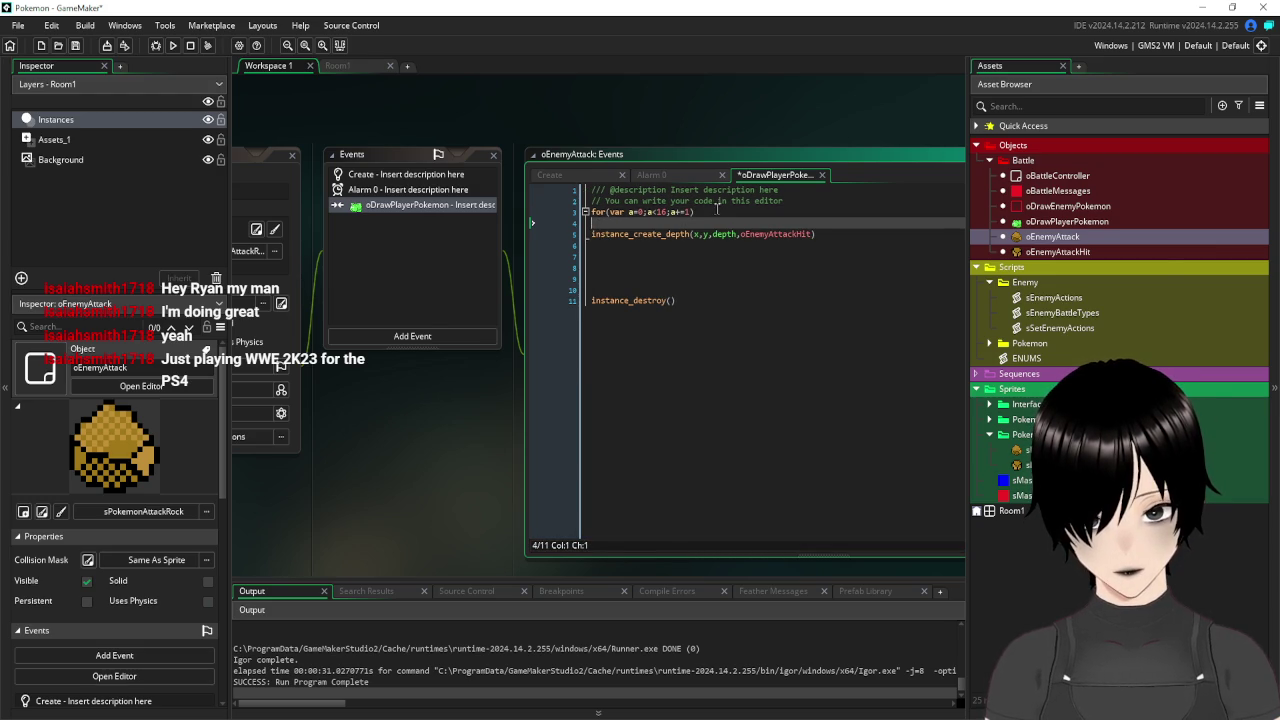
pyautogui.click(837, 244)
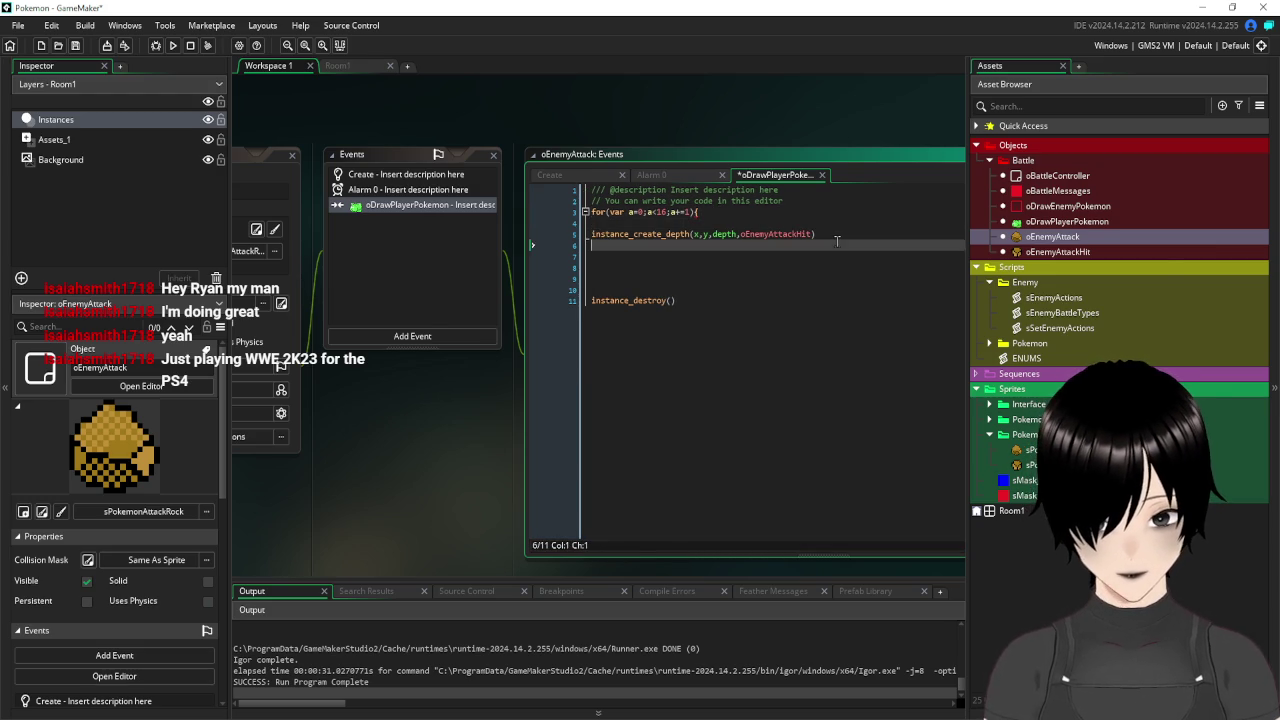
pyautogui.press('Return')
pyautogui.click(591, 236)
pyautogui.press('Tab')
pyautogui.write('cre=')
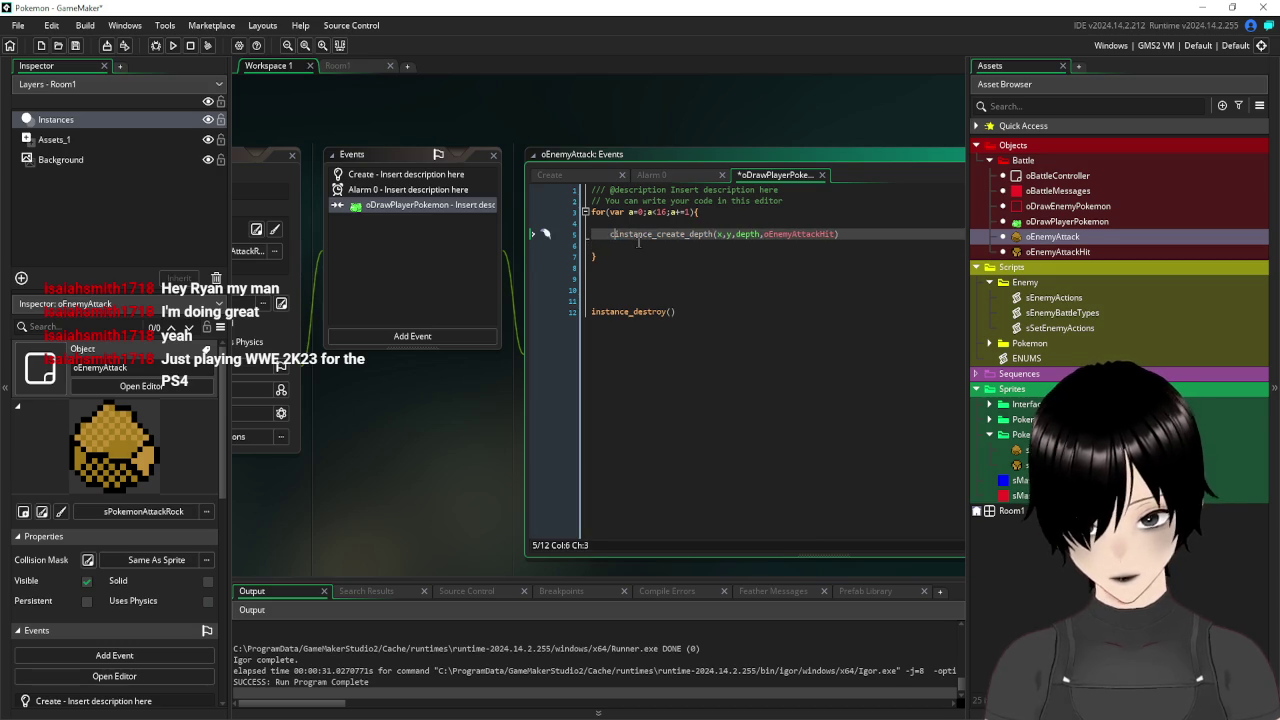
pyautogui.click(609, 234)
pyautogui.write('var cre=')
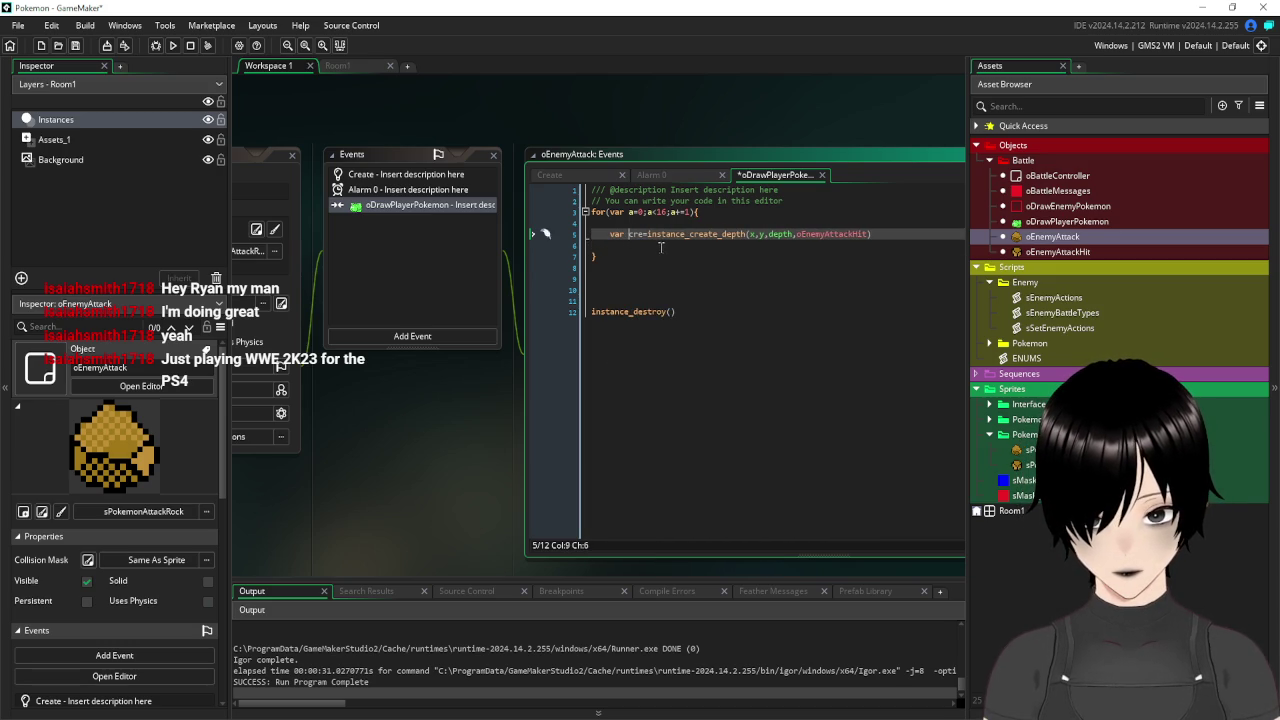
# Add cre.direction=a*22.5 inside the loop and save the project.
pyautogui.click(660, 246)
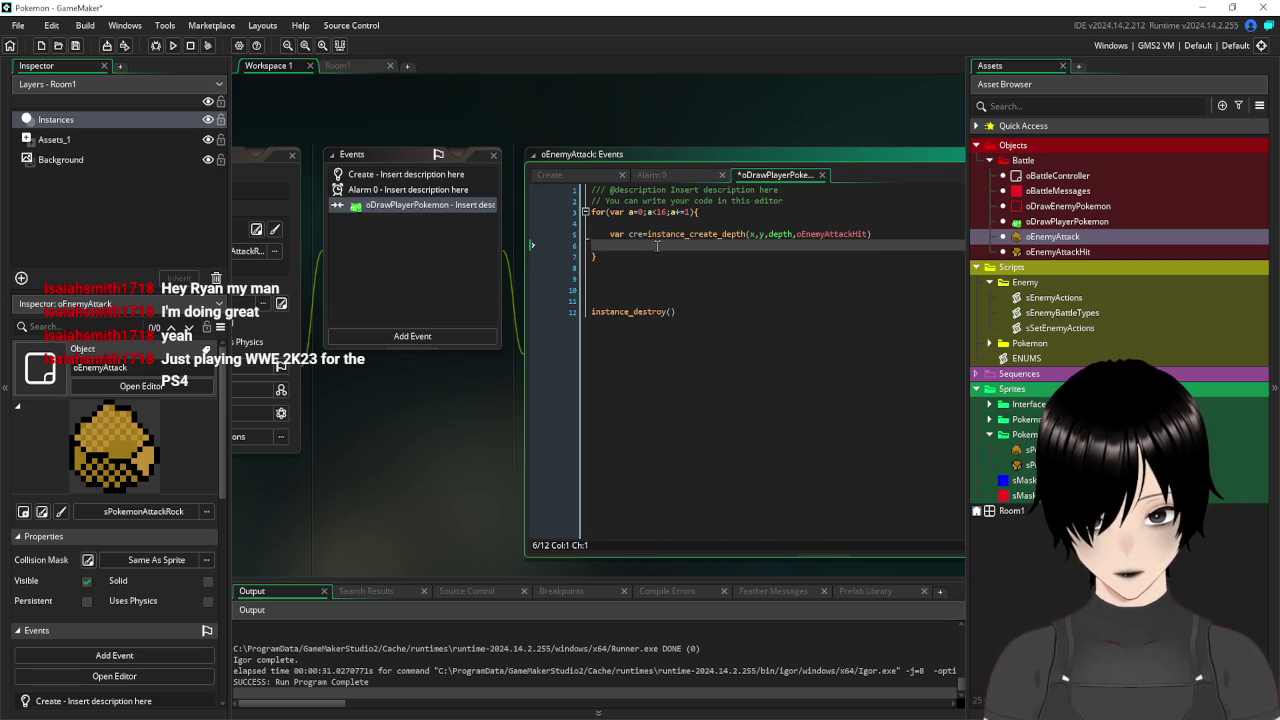
pyautogui.write('cre.22.5')
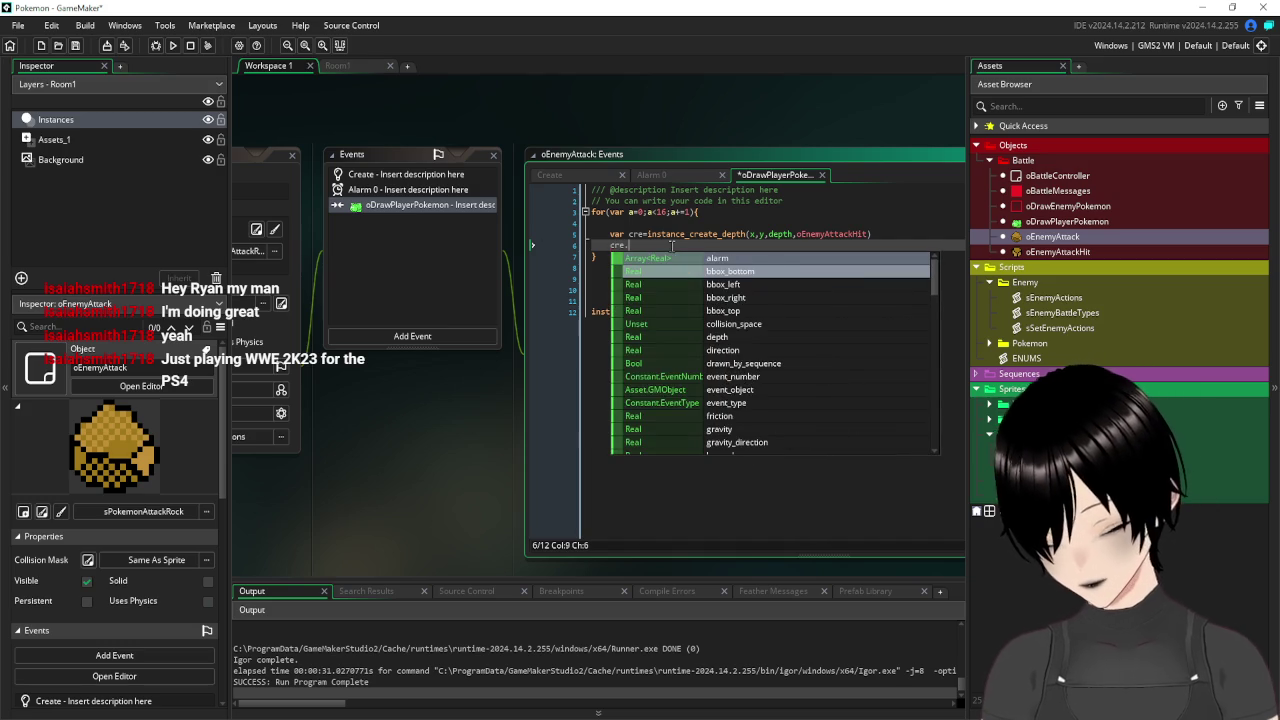
pyautogui.press('Left')
pyautogui.press('Left')
pyautogui.press('Left')
pyautogui.write('direction=')
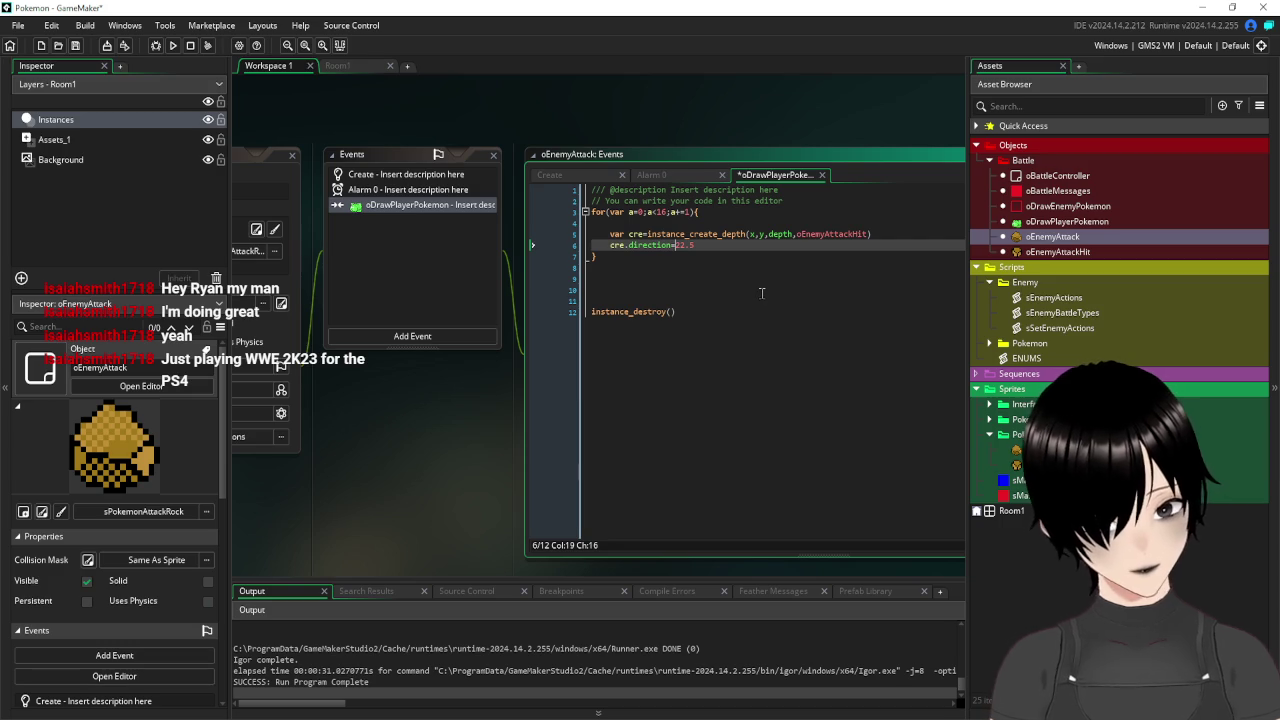
pyautogui.write('a*')
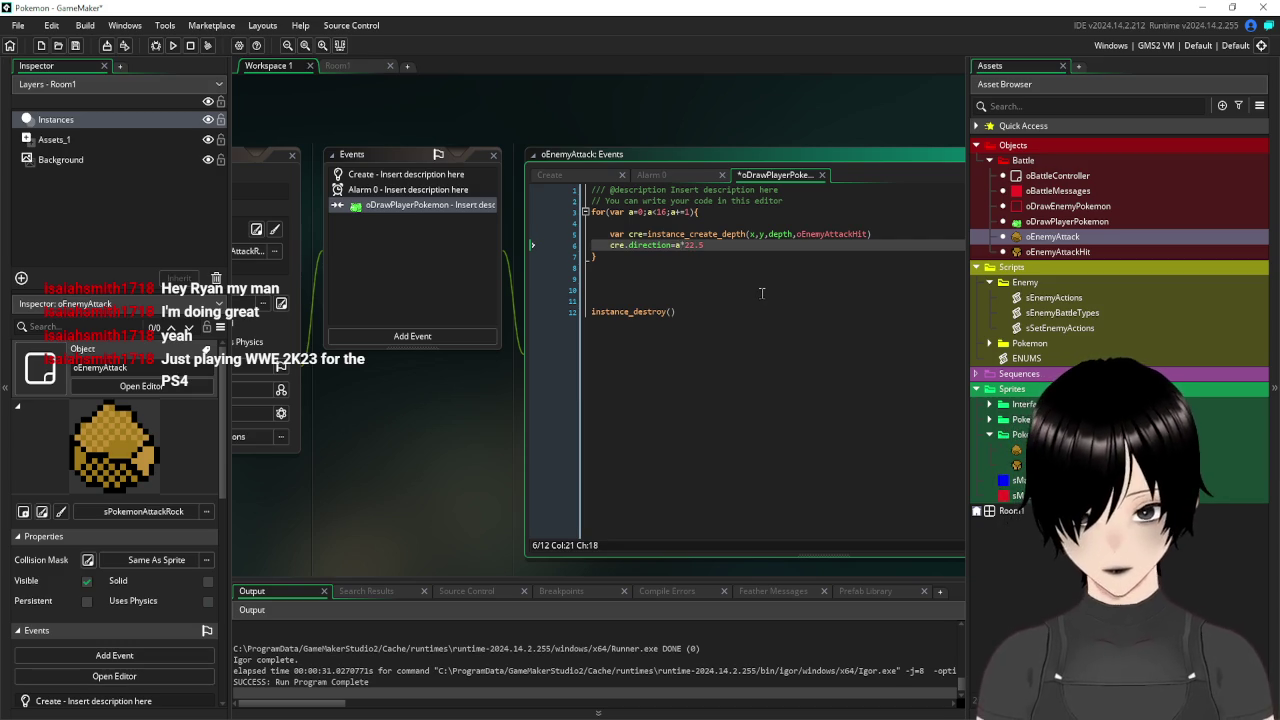
pyautogui.hotkey('ctrl', 'End')
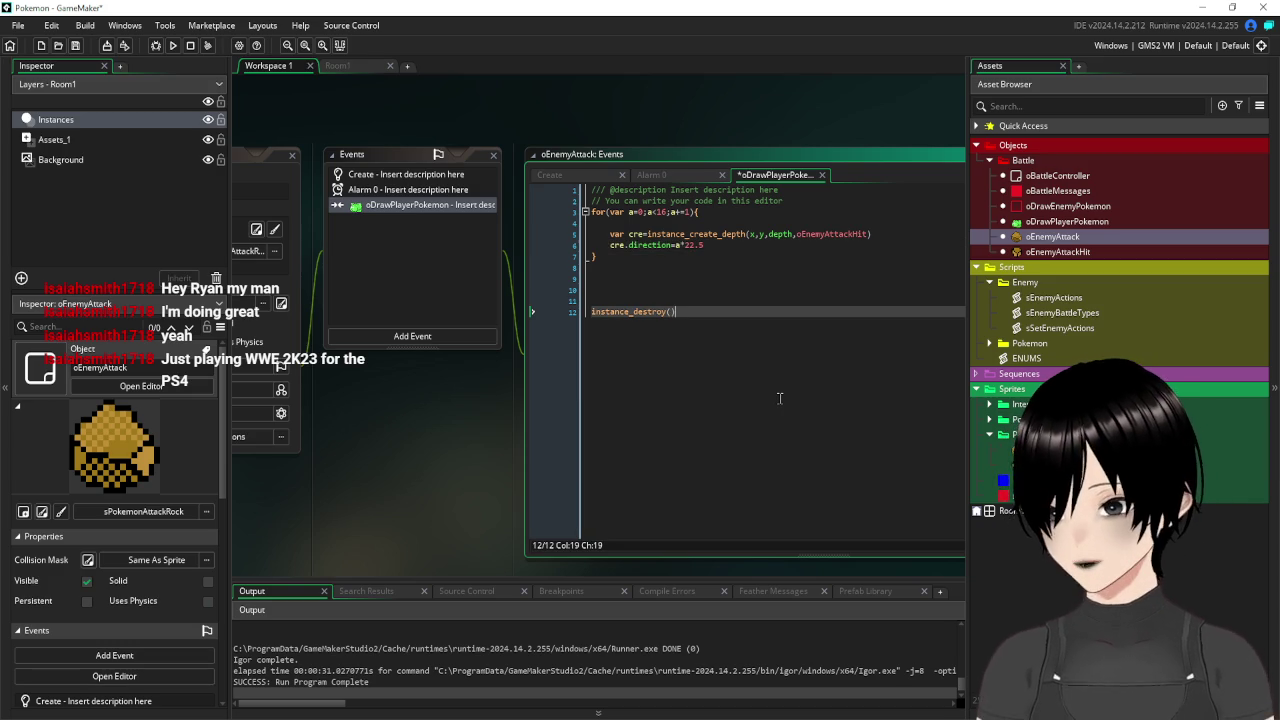
pyautogui.click(74, 48)
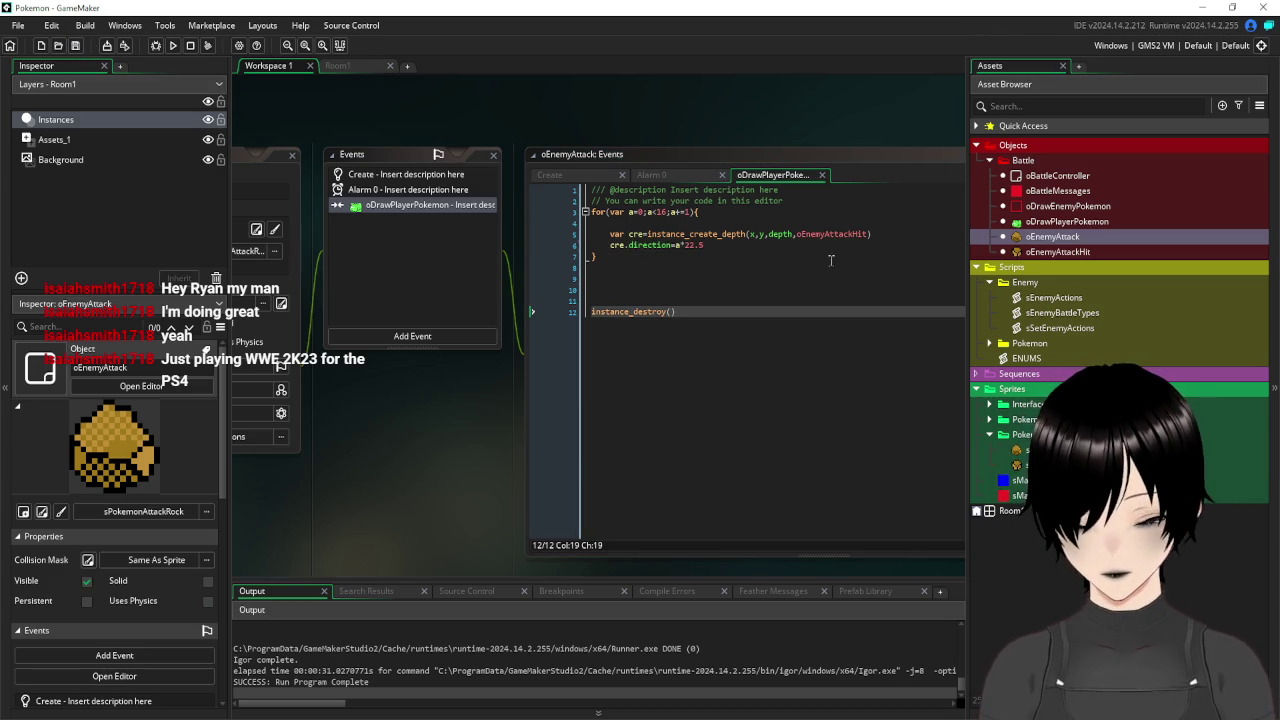
pyautogui.click(173, 45)
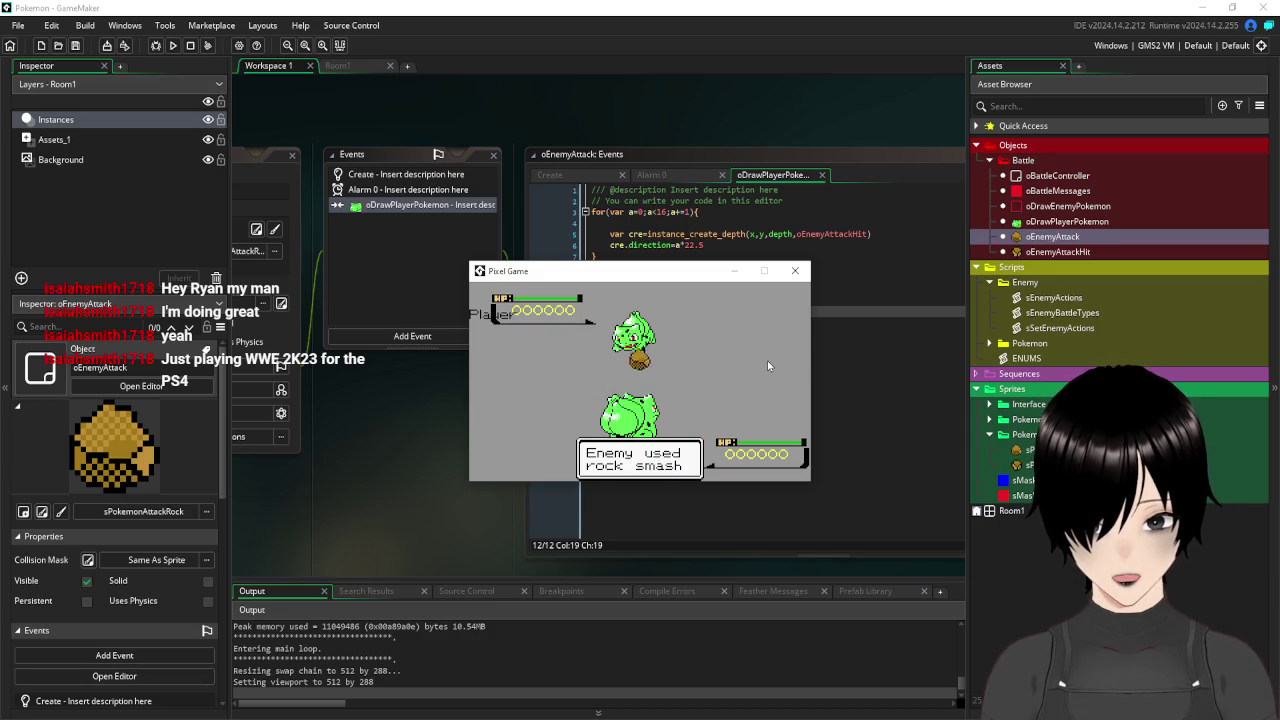
pyautogui.click(796, 272)
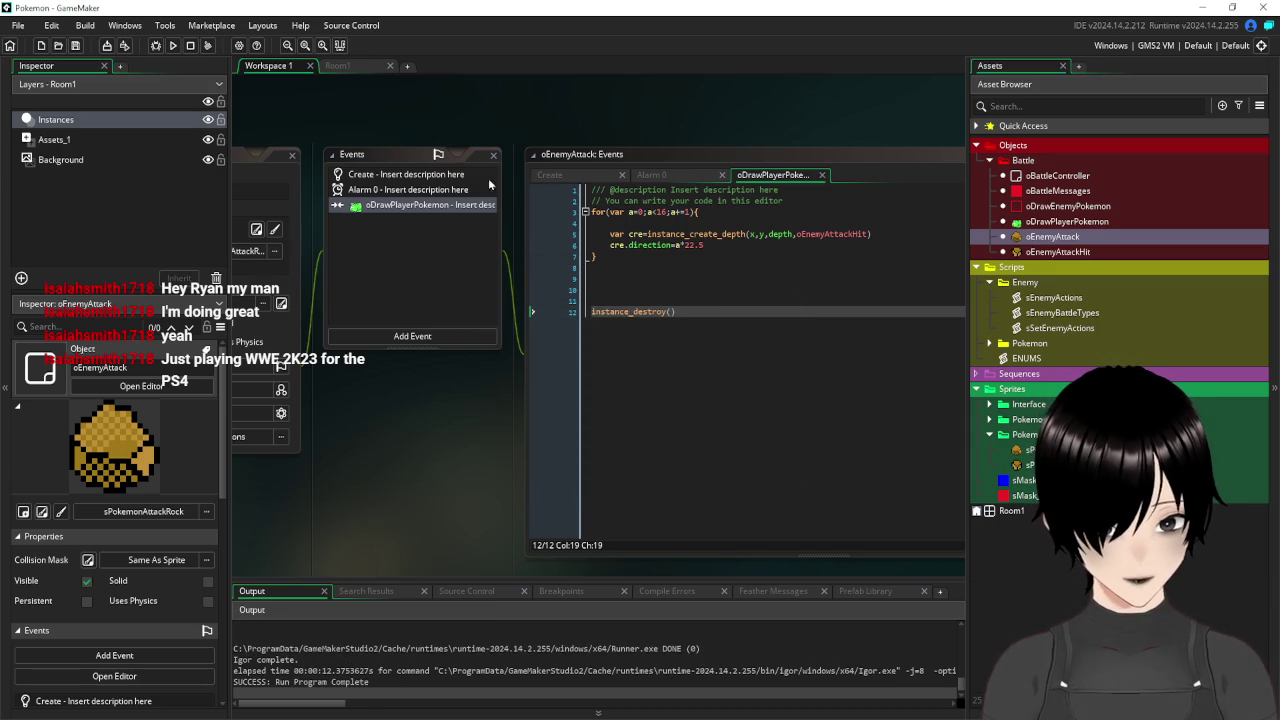
# Lower the speed and gravity in oEnemyAttackHit's Create code, save, and test-run.
pyautogui.doubleClick(1058, 252)
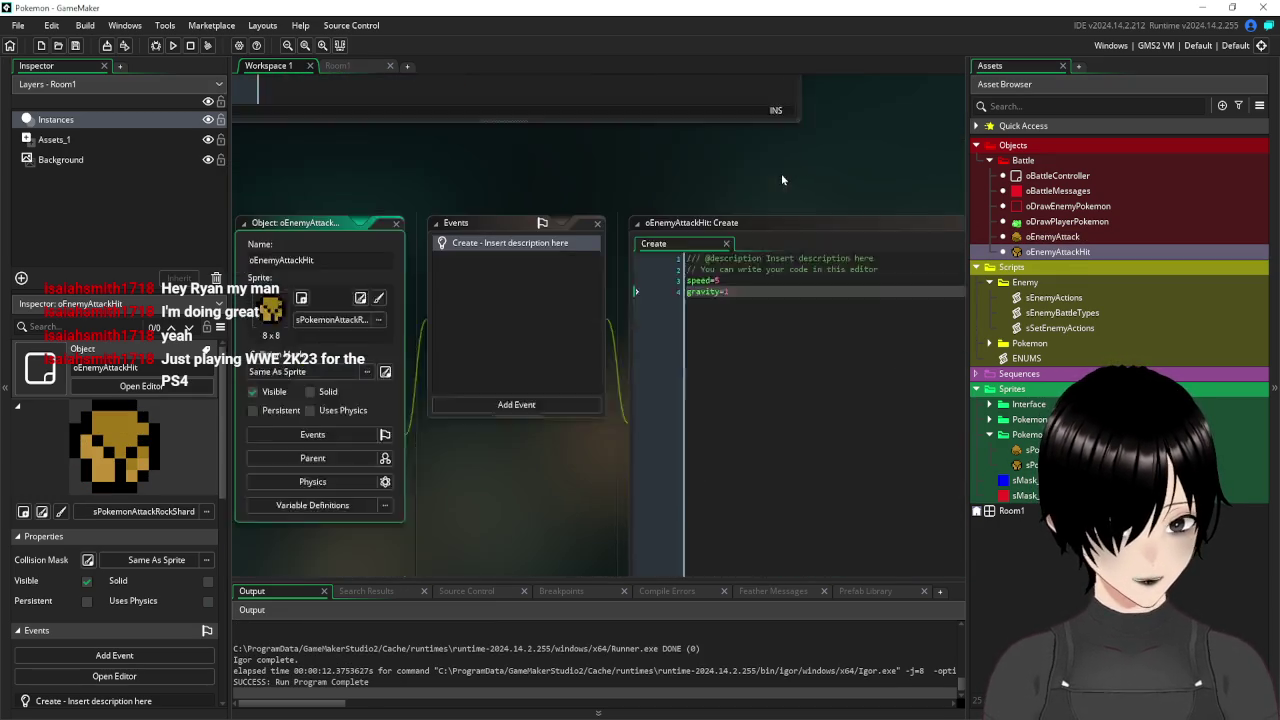
pyautogui.click(727, 177)
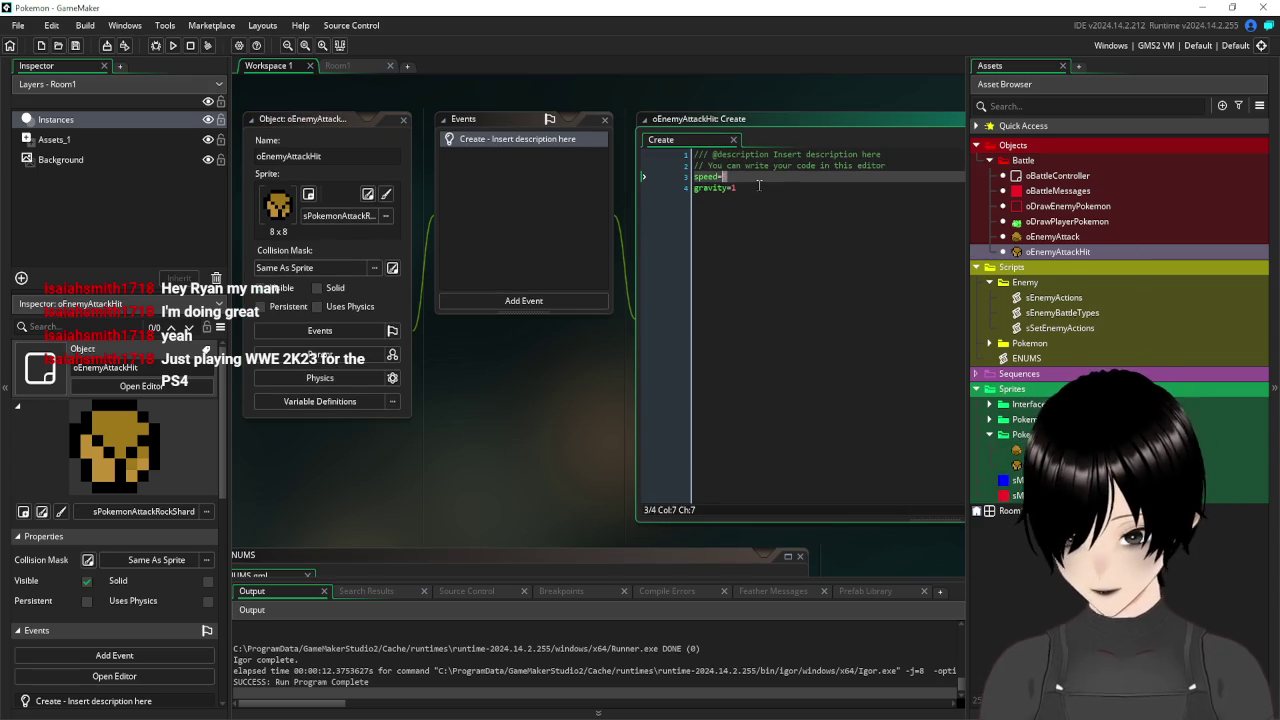
pyautogui.write('3')
pyautogui.click(734, 188)
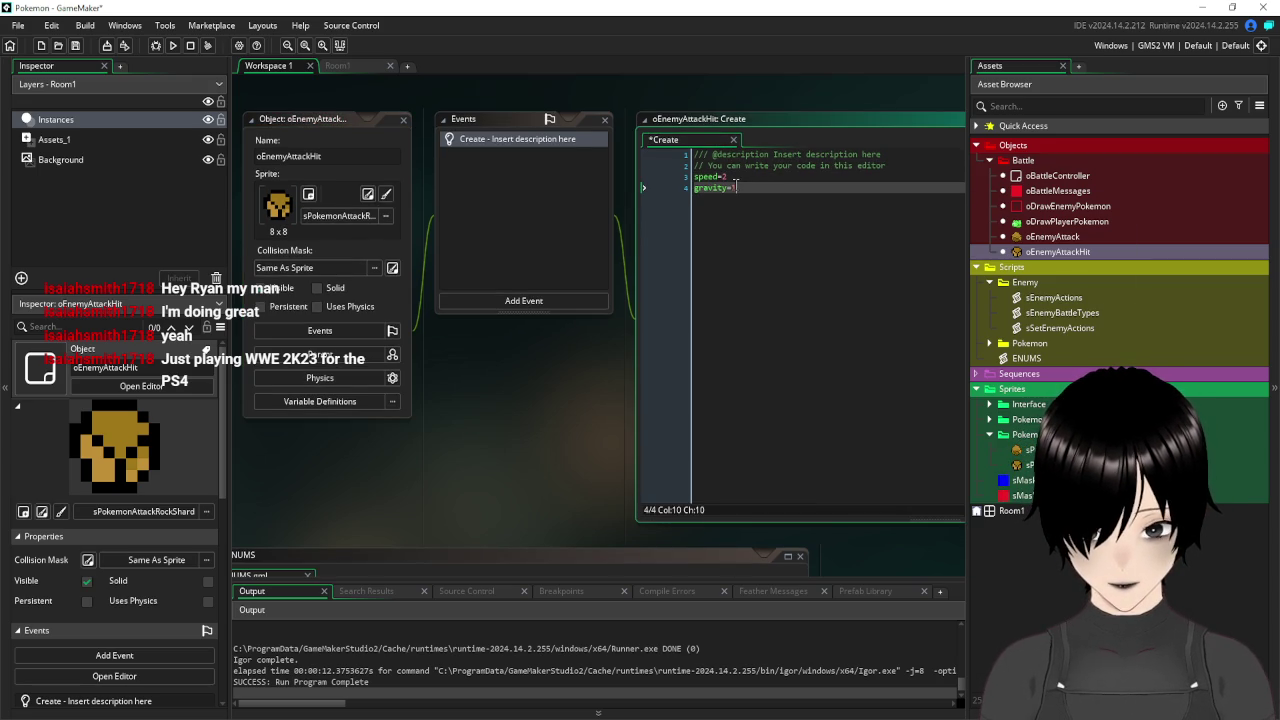
pyautogui.write('0.')
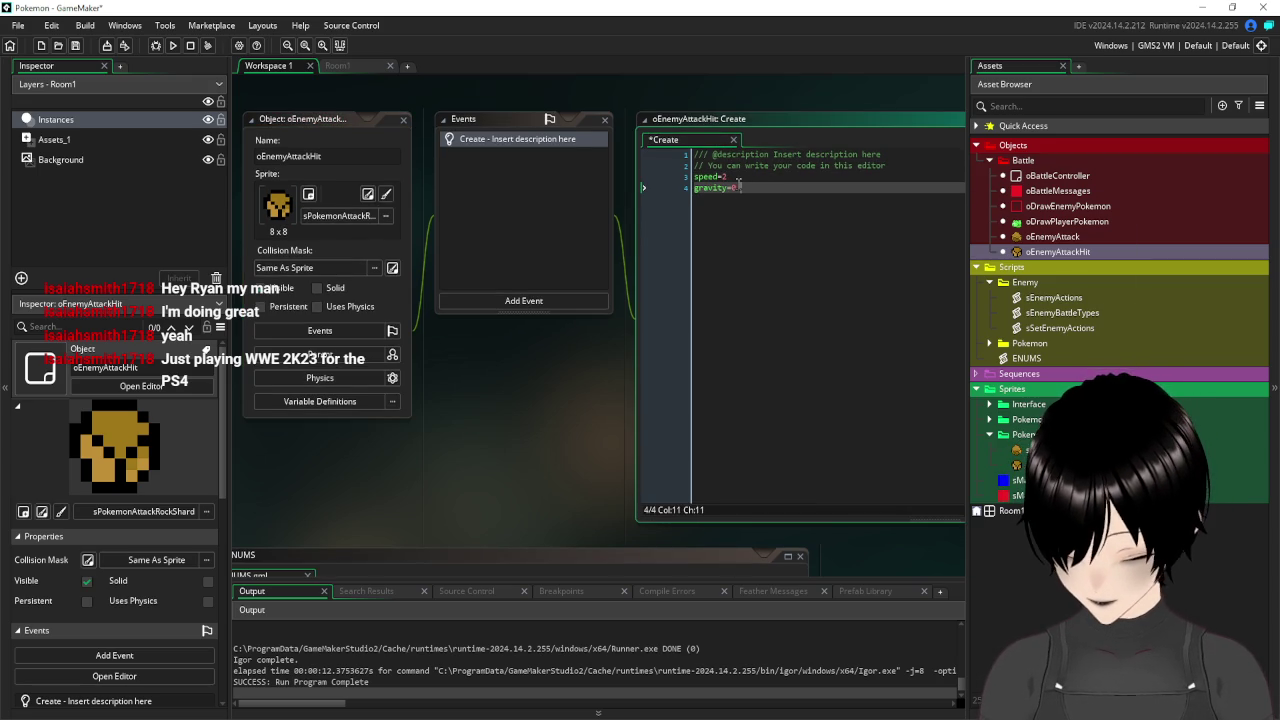
pyautogui.write('5')
pyautogui.click(75, 45)
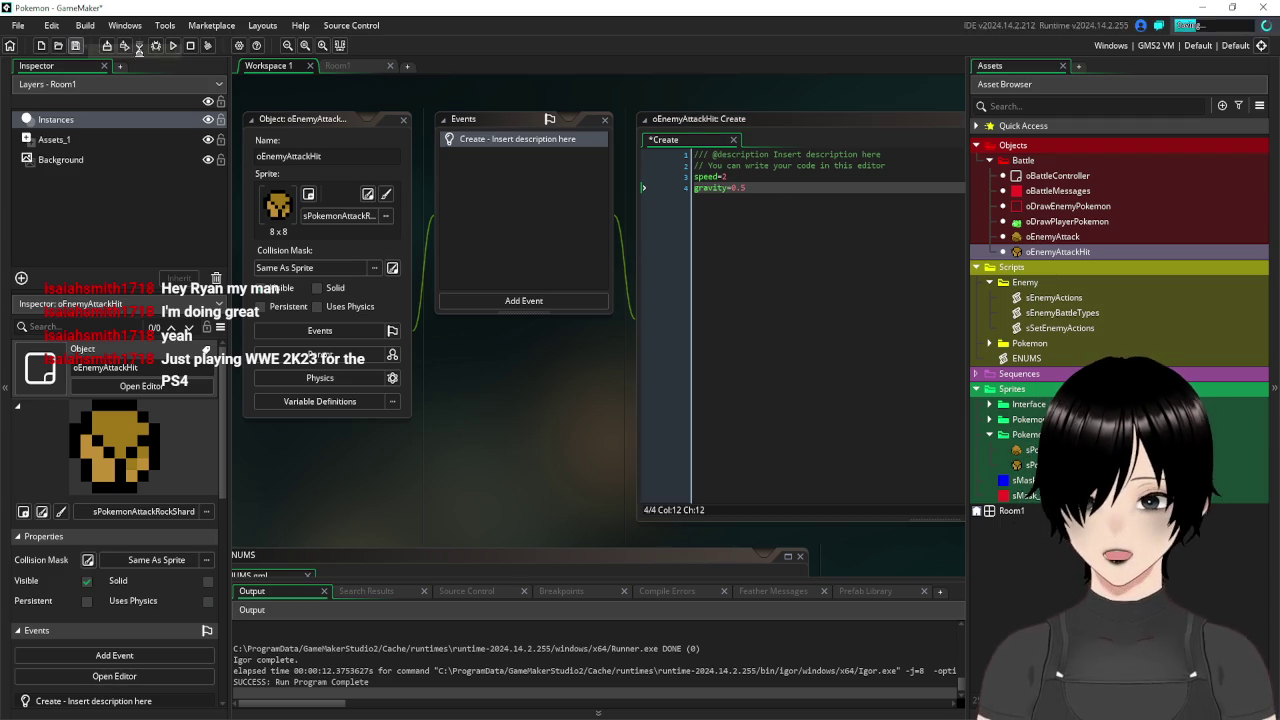
pyautogui.click(174, 46)
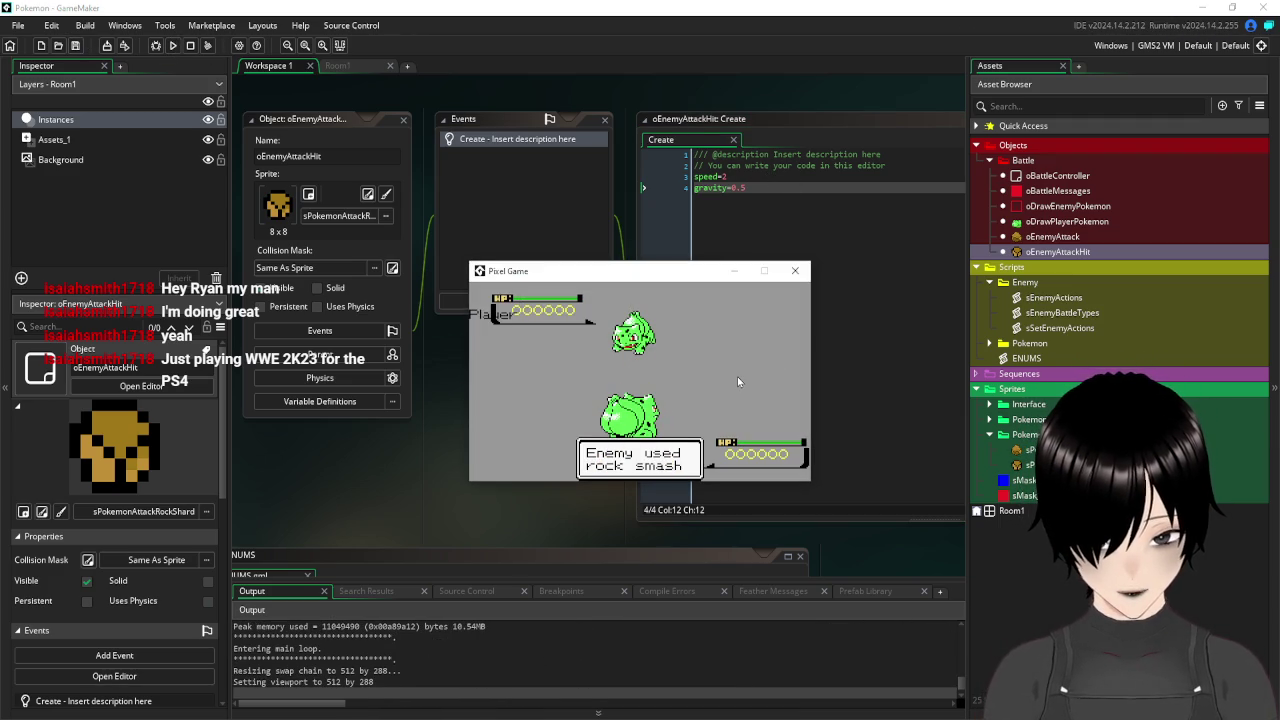
pyautogui.click(796, 270)
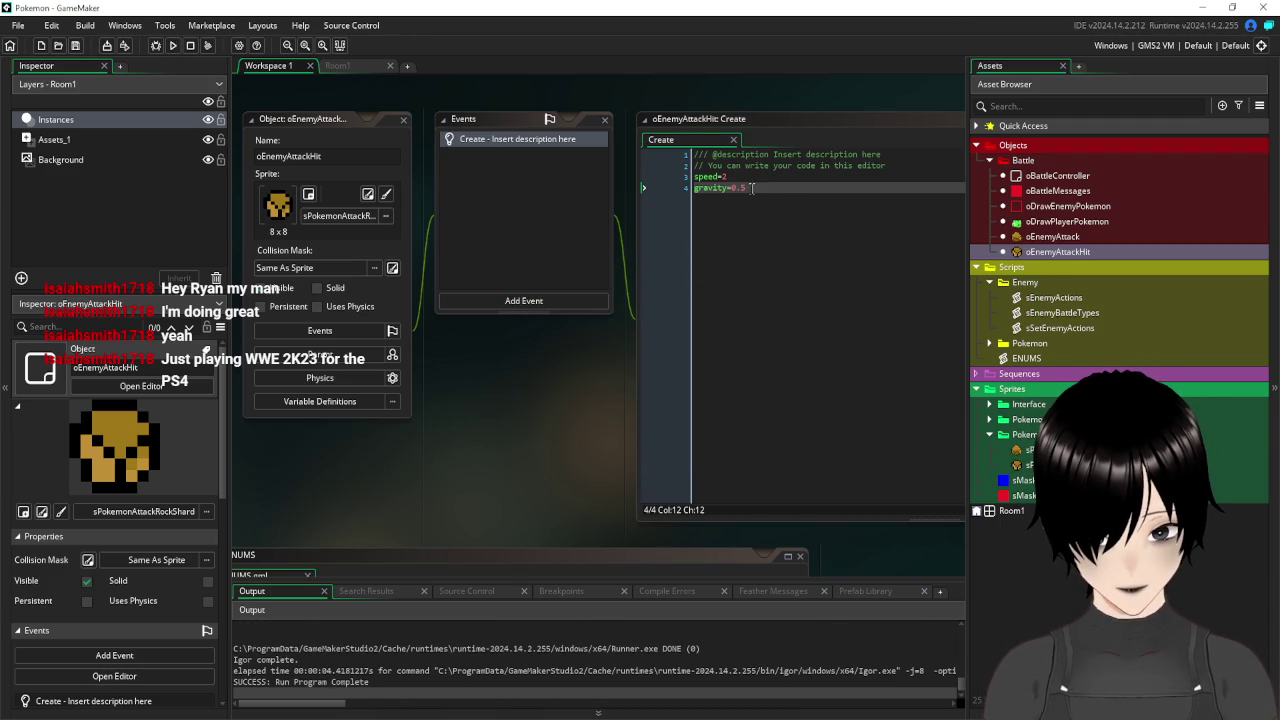
# Settle on speed 2 and gravity 0.25, save, and test the shards again.
pyautogui.press('BackSpace')
pyautogui.write('2')
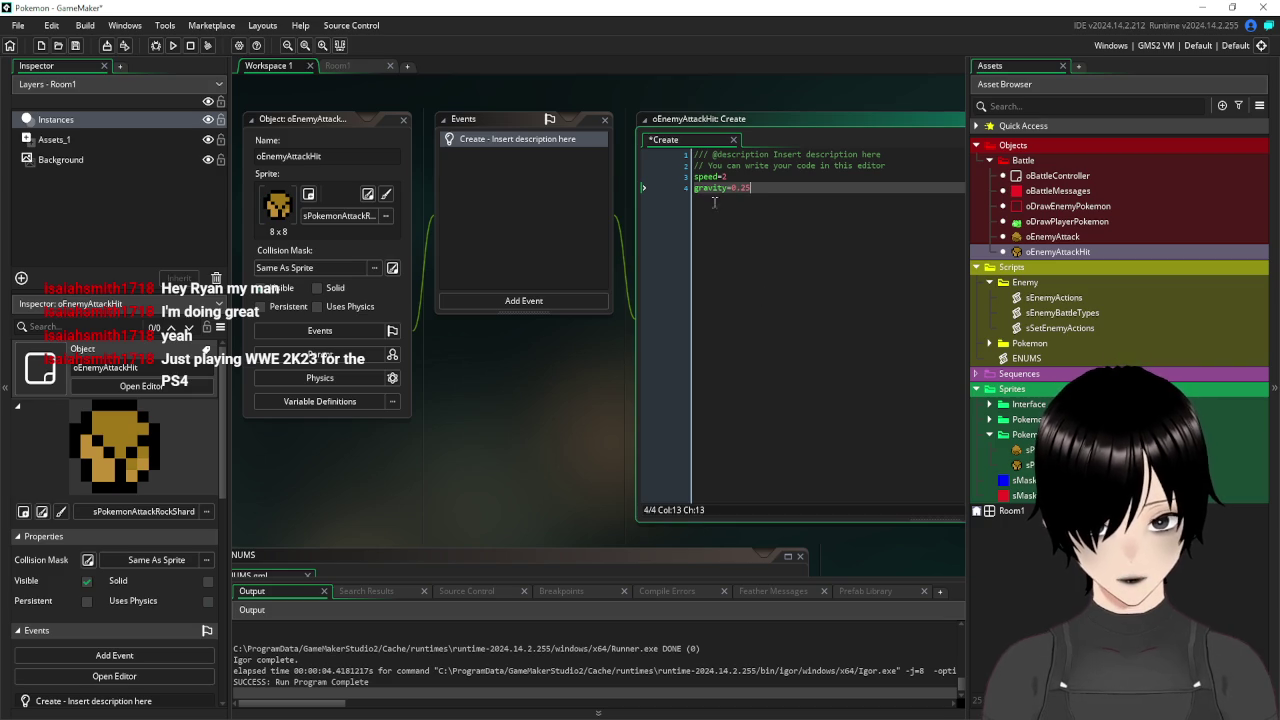
pyautogui.click(75, 45)
pyautogui.click(174, 45)
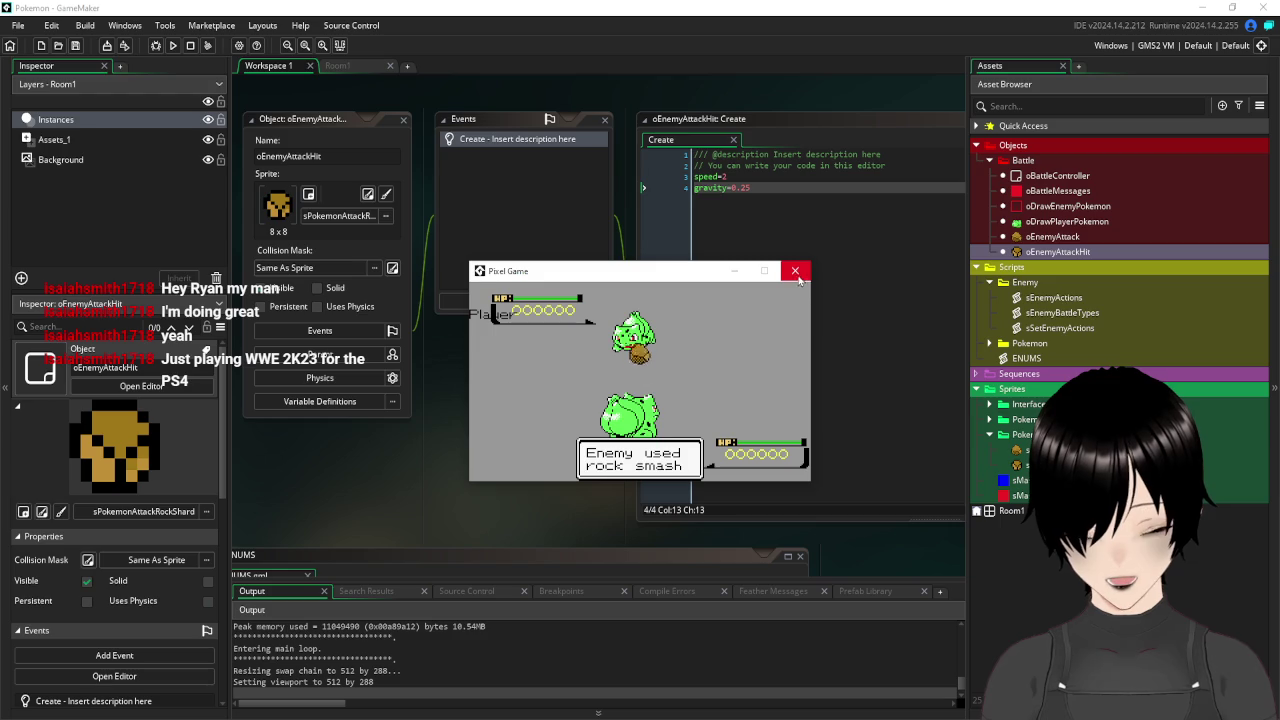
pyautogui.click(796, 272)
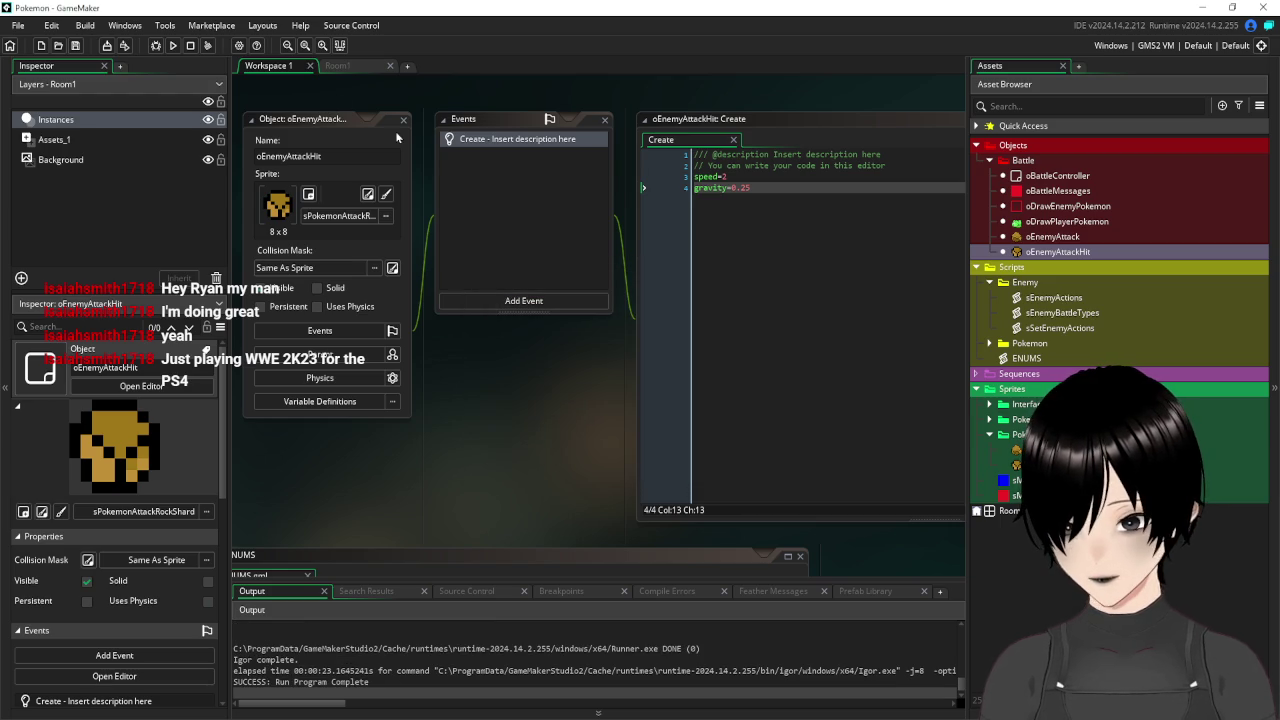
# Open oBattleController and add an Alarm 0 event to it.
pyautogui.doubleClick(340, 119)
pyautogui.scroll(-5, 756, 282)
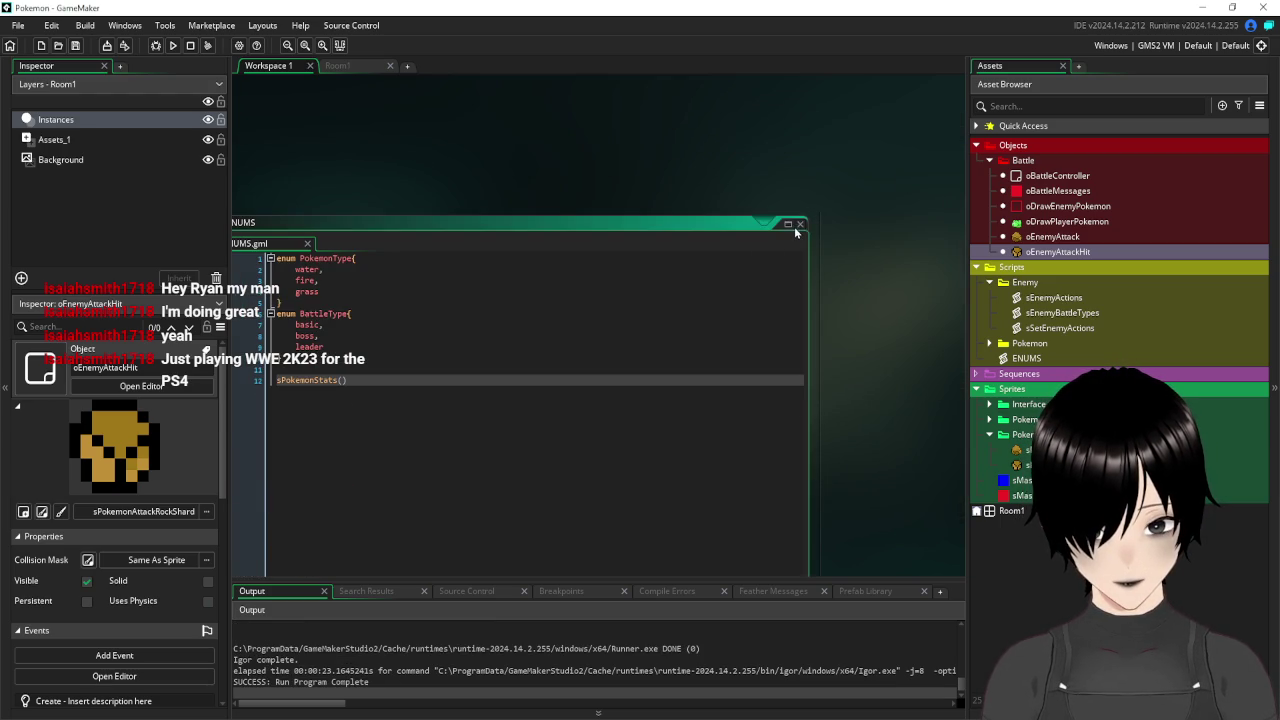
pyautogui.doubleClick(723, 220)
pyautogui.scroll(-3, 723, 220)
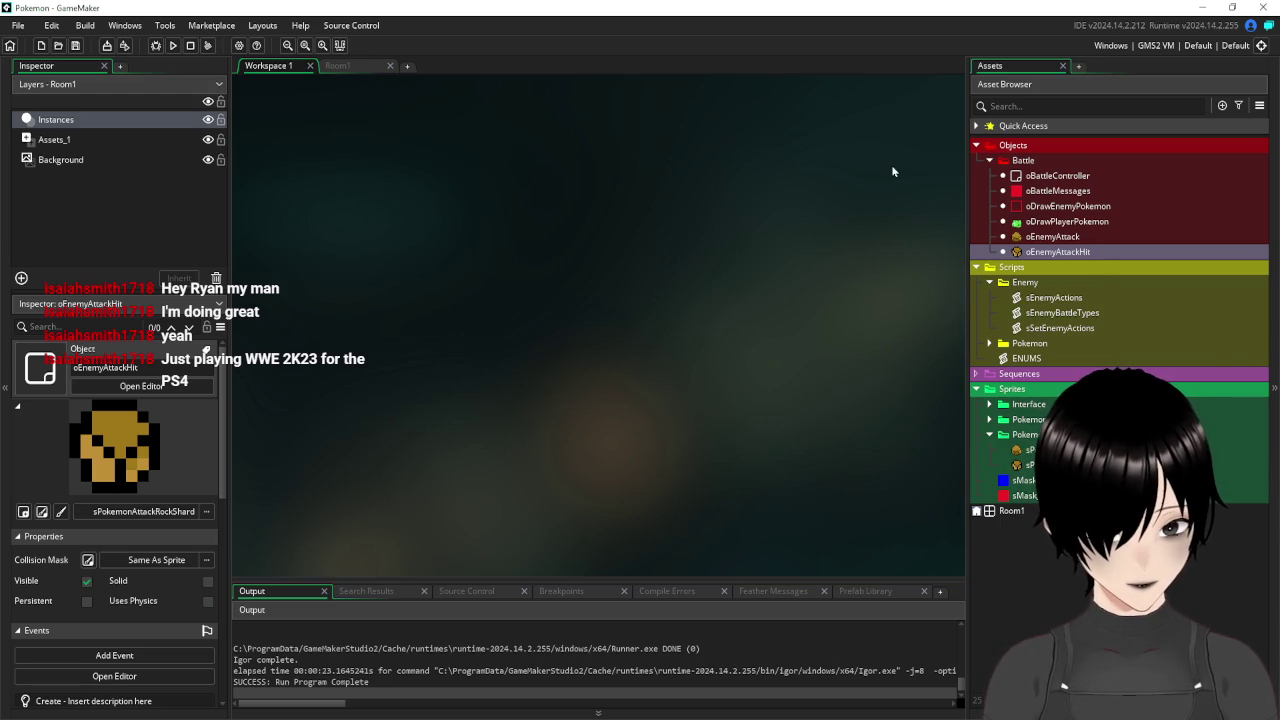
pyautogui.doubleClick(1052, 177)
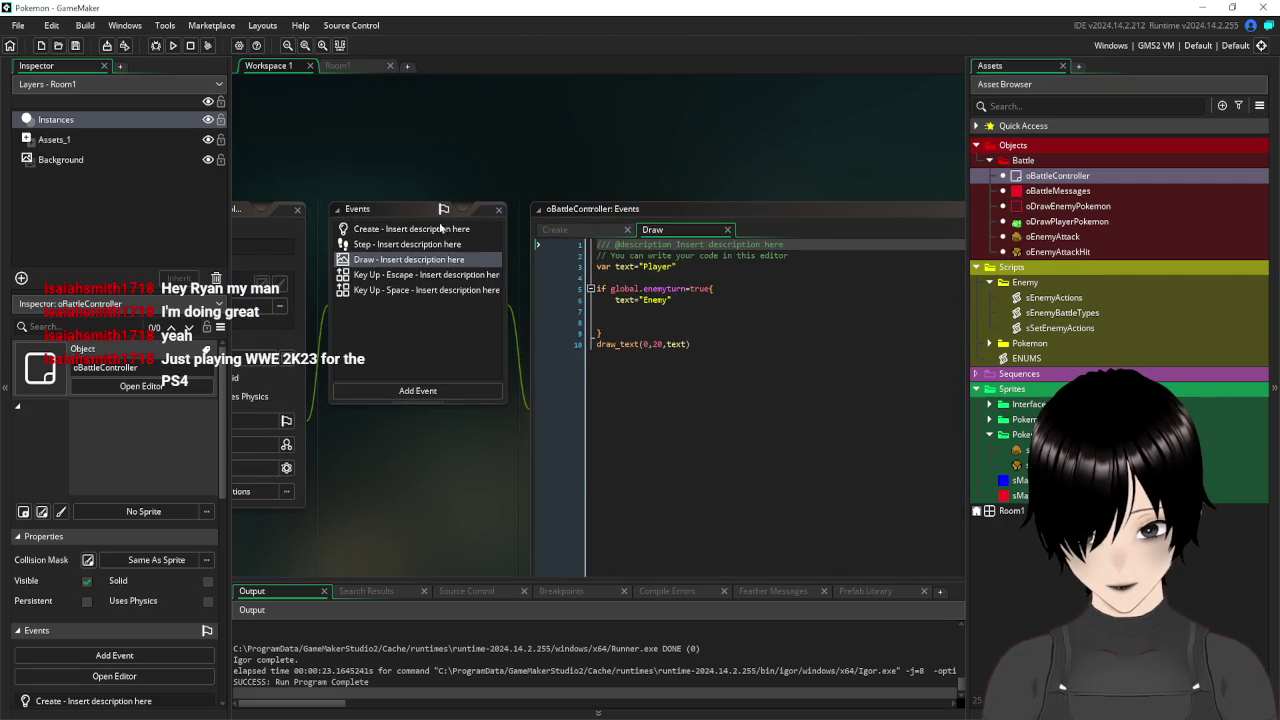
pyautogui.click(440, 230)
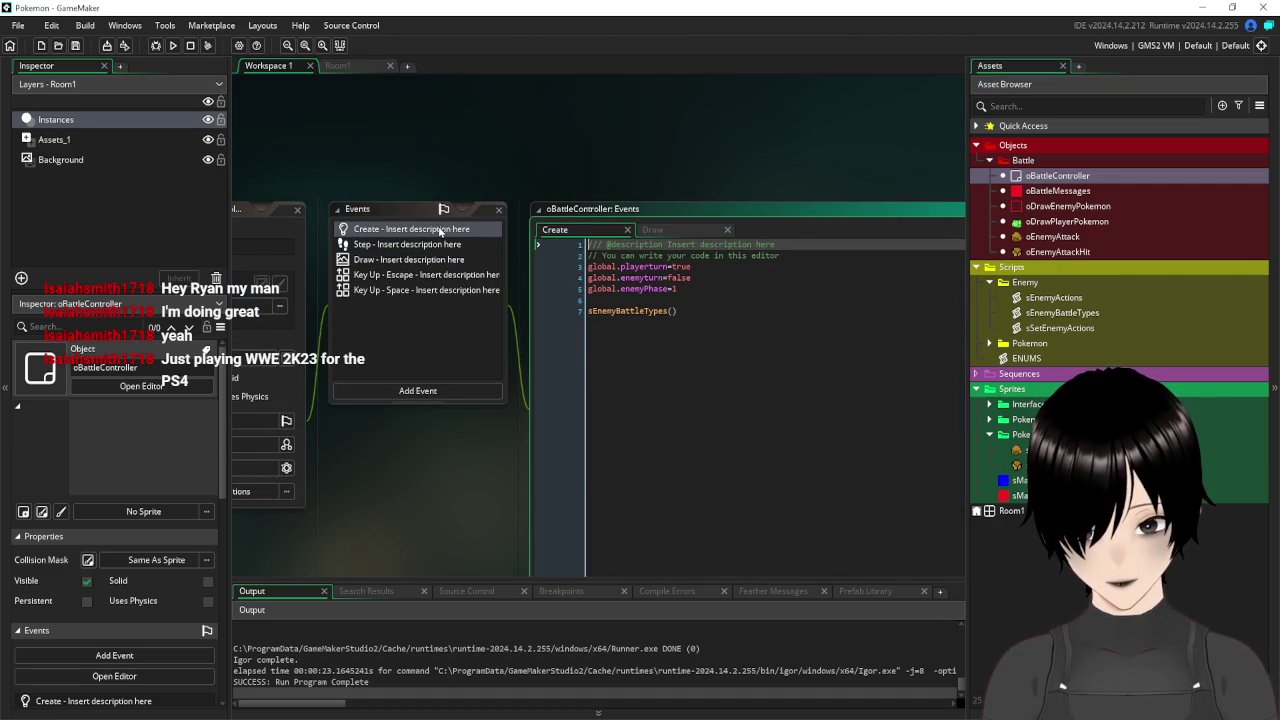
pyautogui.moveTo(327, 143); pyautogui.dragTo(464, 133)
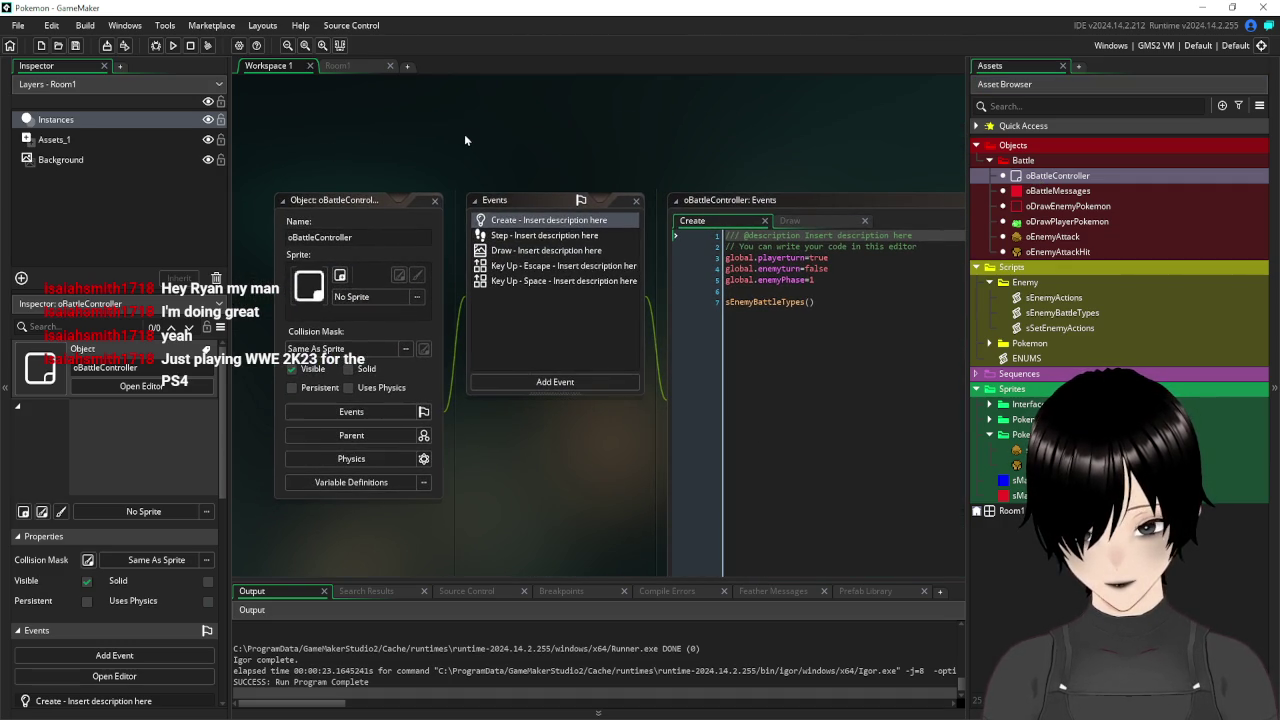
pyautogui.click(552, 238)
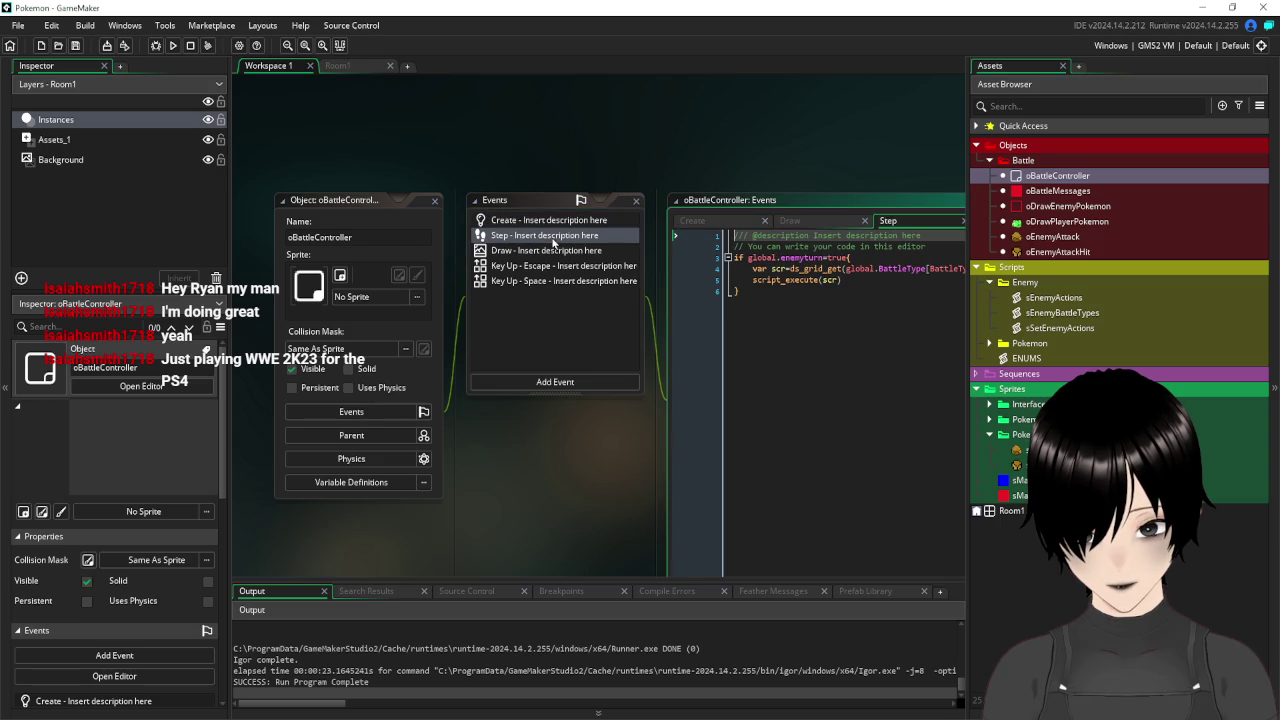
pyautogui.moveTo(593, 461); pyautogui.dragTo(492, 475)
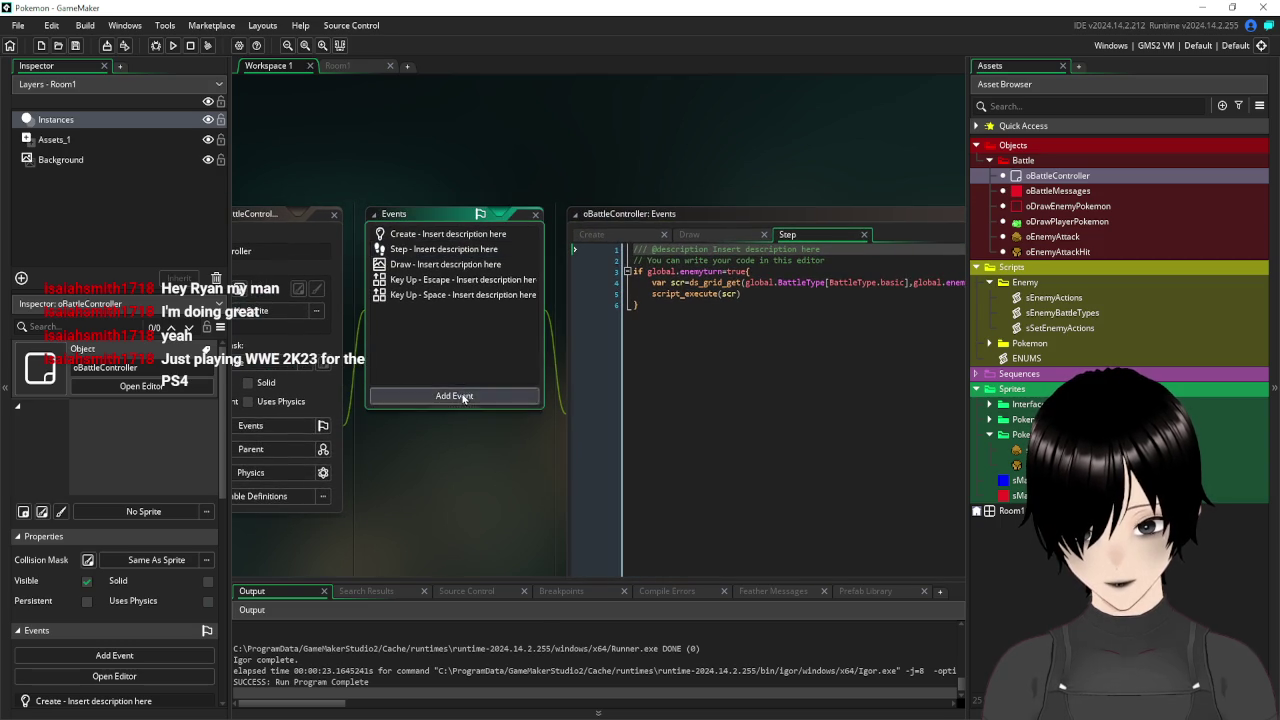
pyautogui.click(462, 397)
pyautogui.moveTo(490, 484)
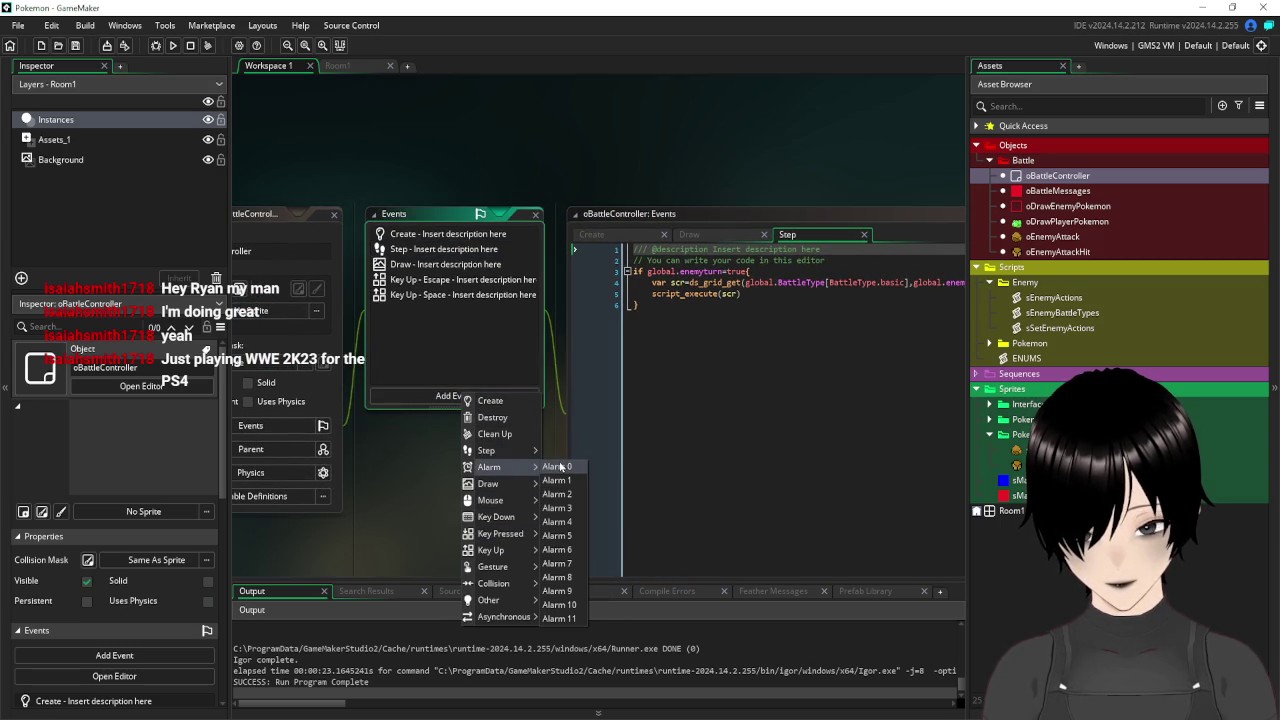
pyautogui.click(555, 467)
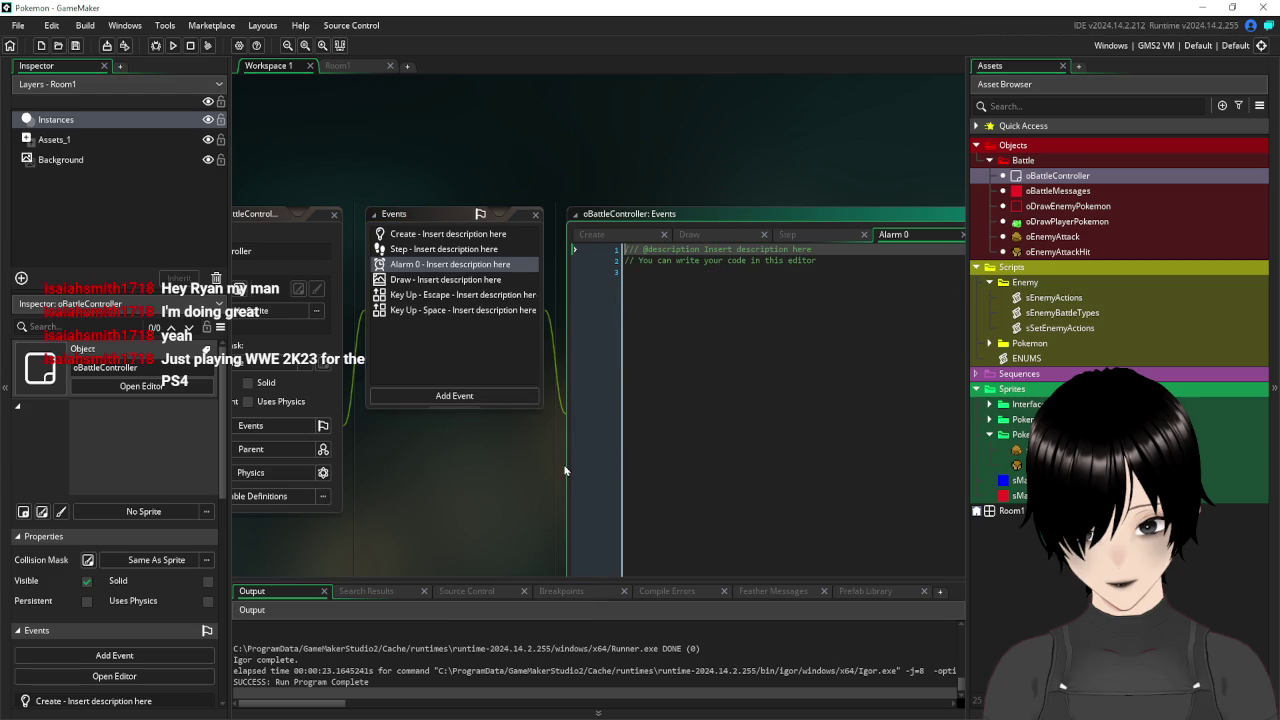
# Write global.enemyPhase+=1 in Alarm 0 using text copied from Create, then open sEnemyActions.
pyautogui.click(416, 236)
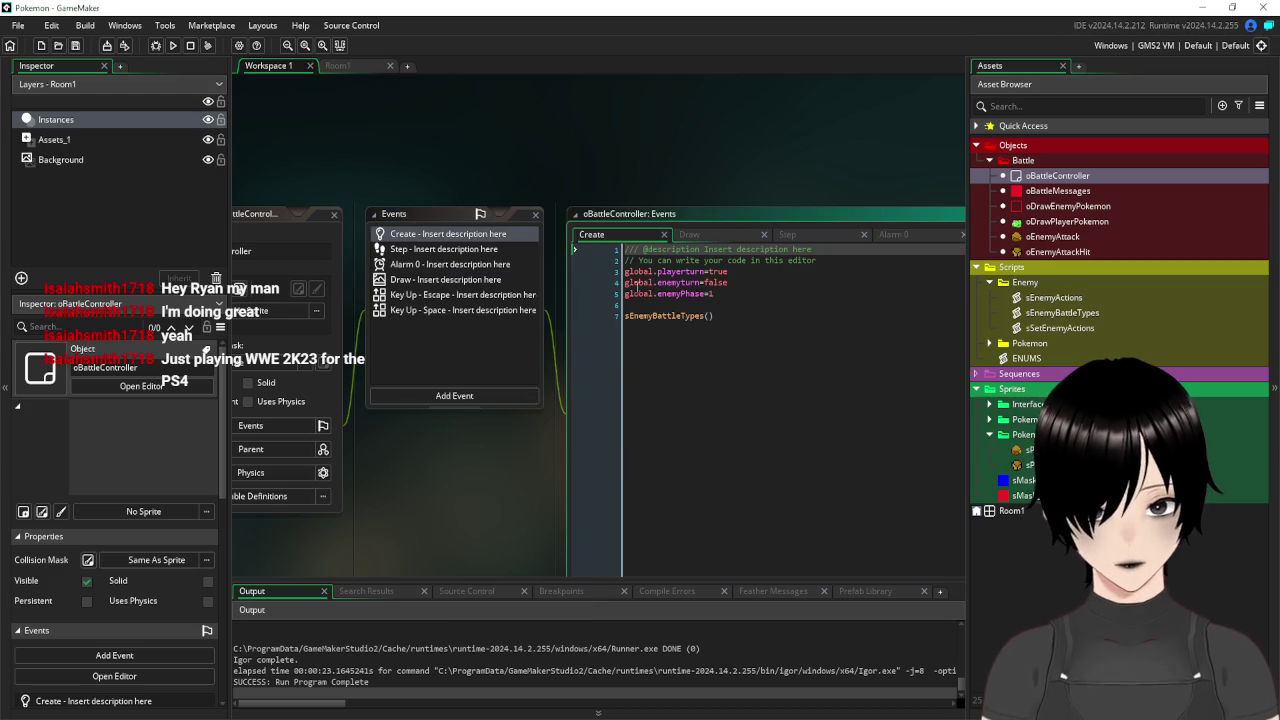
pyautogui.moveTo(705, 294); pyautogui.dragTo(573, 293)
pyautogui.hotkey('ctrl', 'c')
pyautogui.click(440, 250)
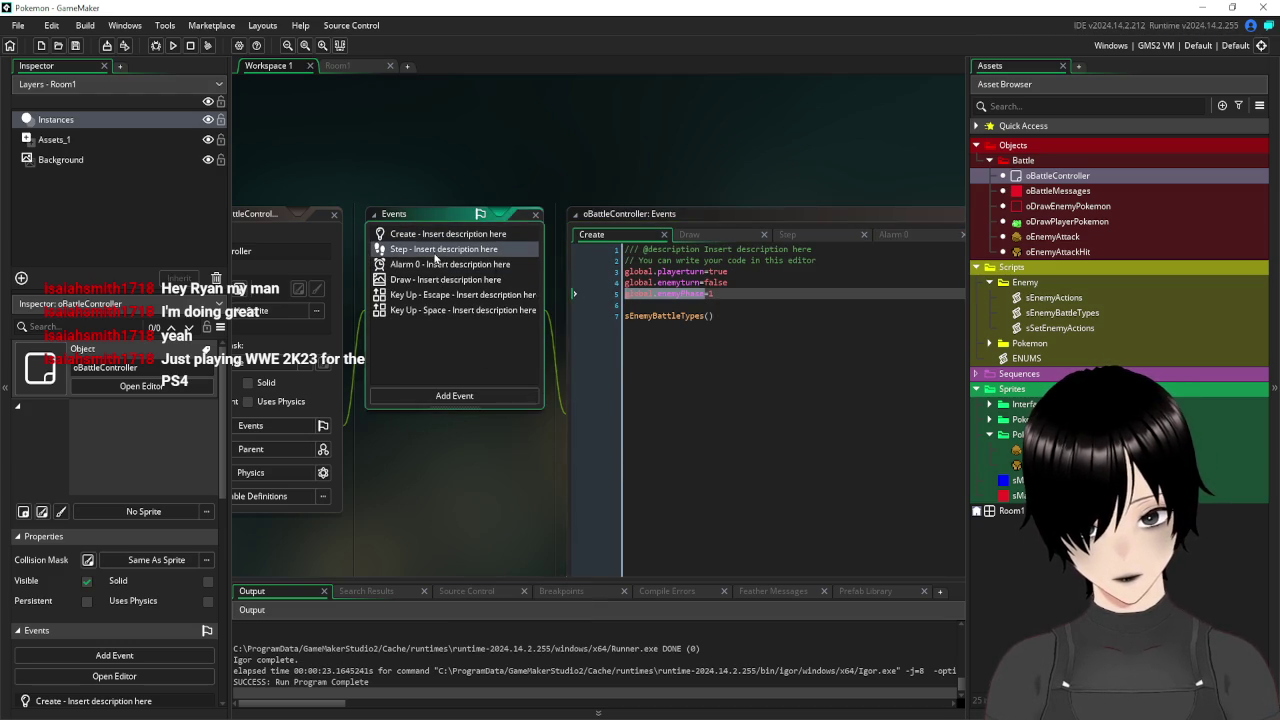
pyautogui.click(476, 265)
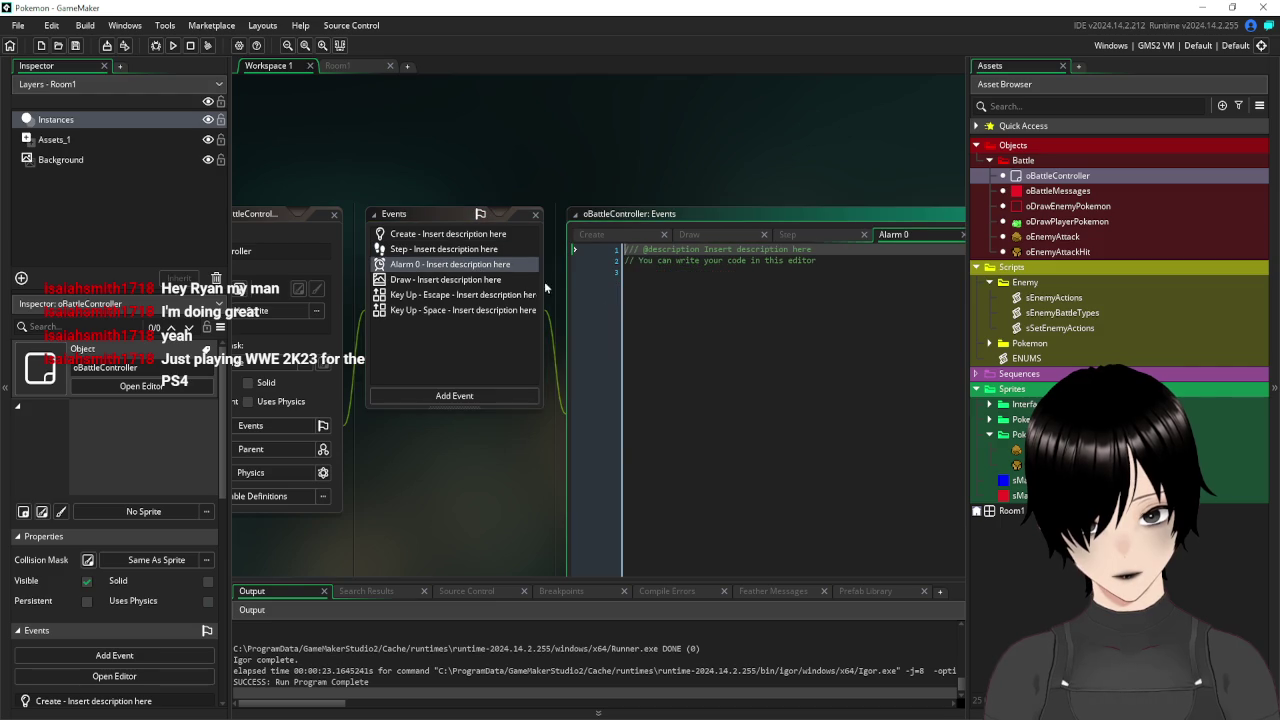
pyautogui.click(698, 300)
pyautogui.hotkey('ctrl', 'v')
pyautogui.write('+')
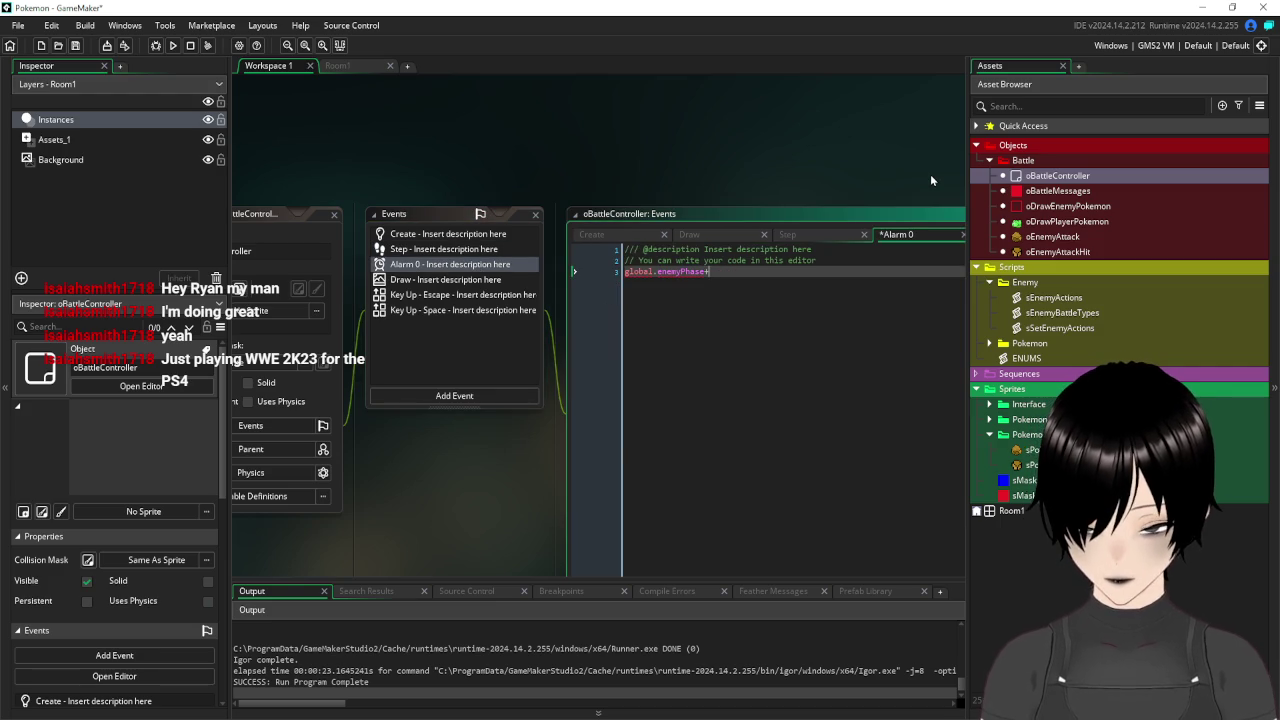
pyautogui.write('=1')
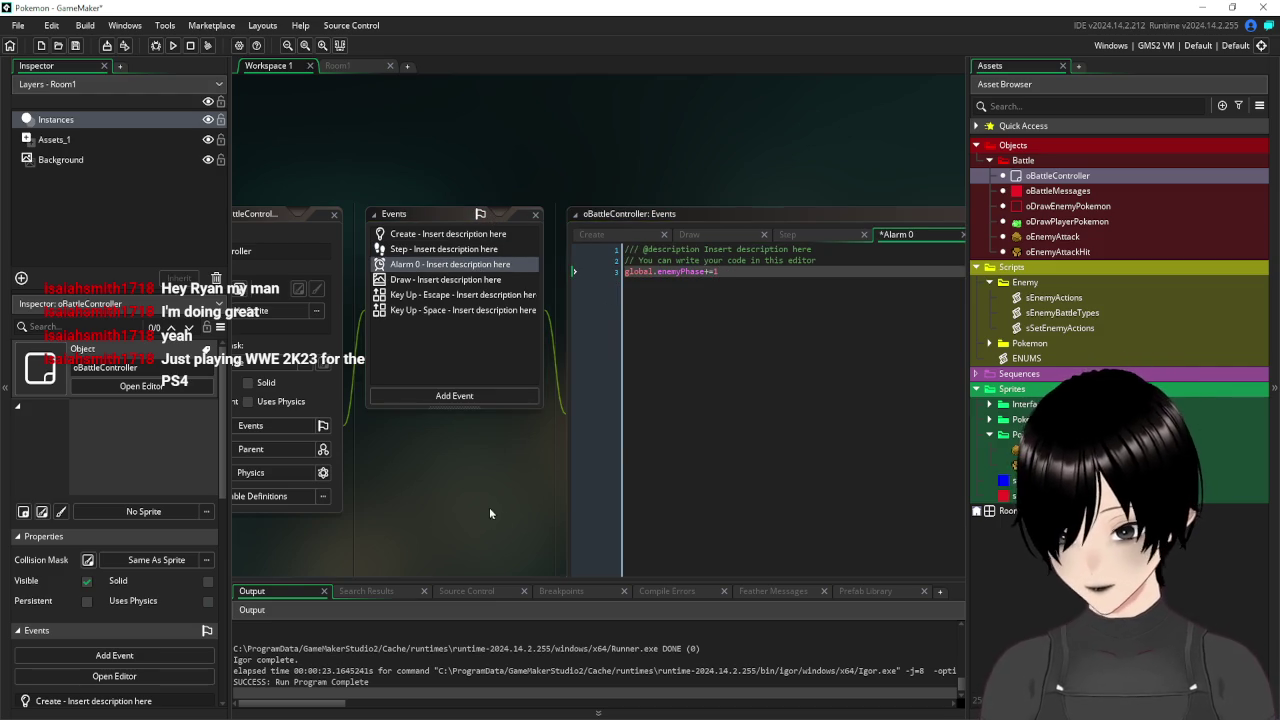
pyautogui.click(273, 220)
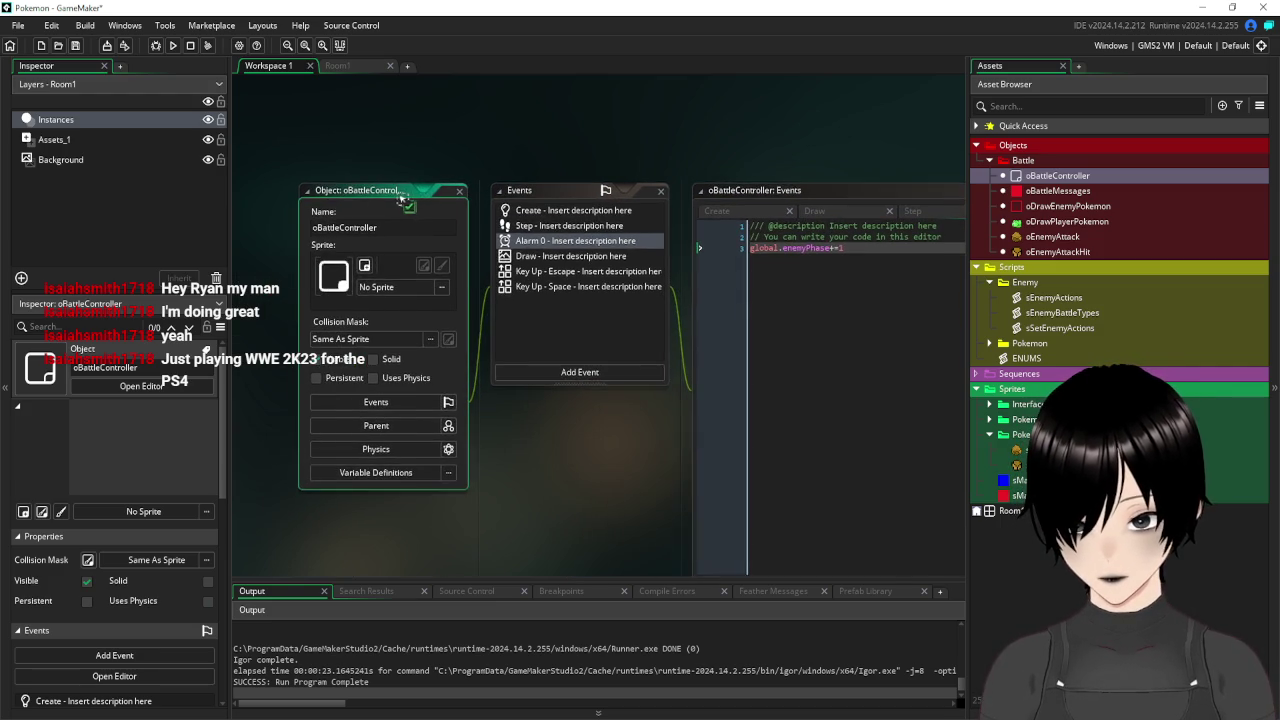
pyautogui.doubleClick(1060, 299)
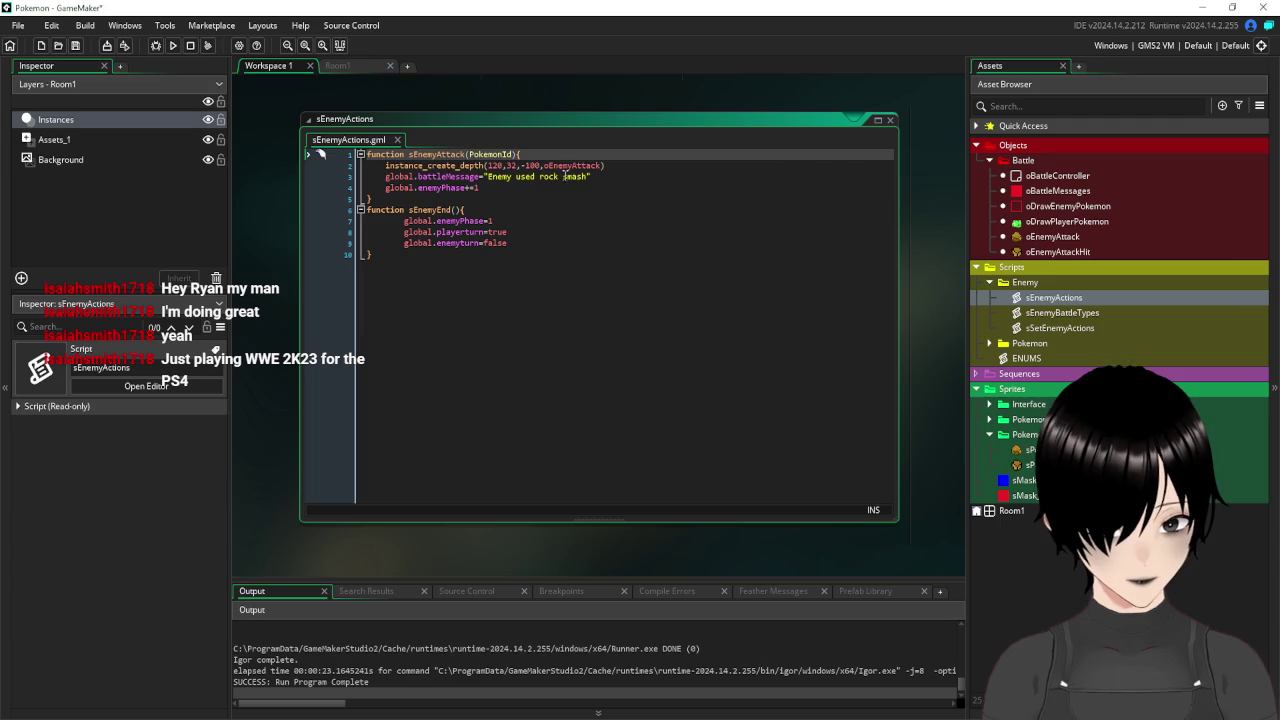
# Replace sEnemyAttack's global.enemyPhase+=1 line with alarm[0]=20.
pyautogui.moveTo(489, 187); pyautogui.dragTo(389, 190)
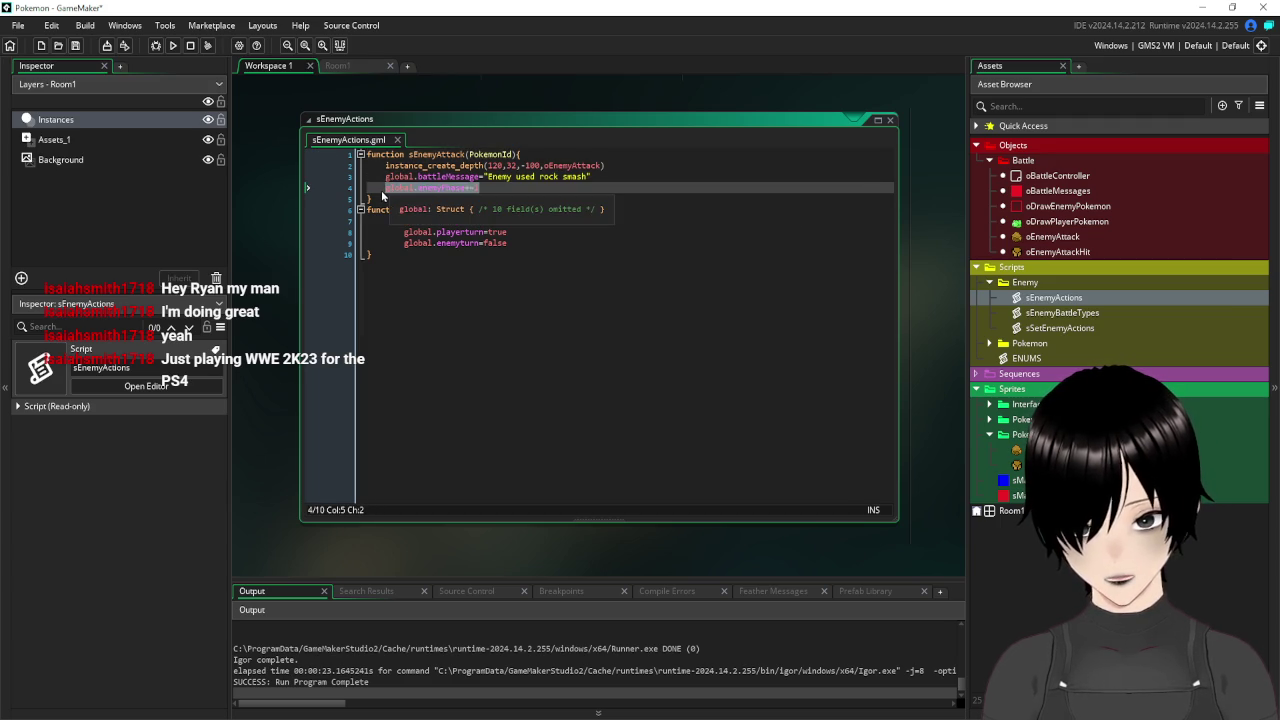
pyautogui.write('alarm[')
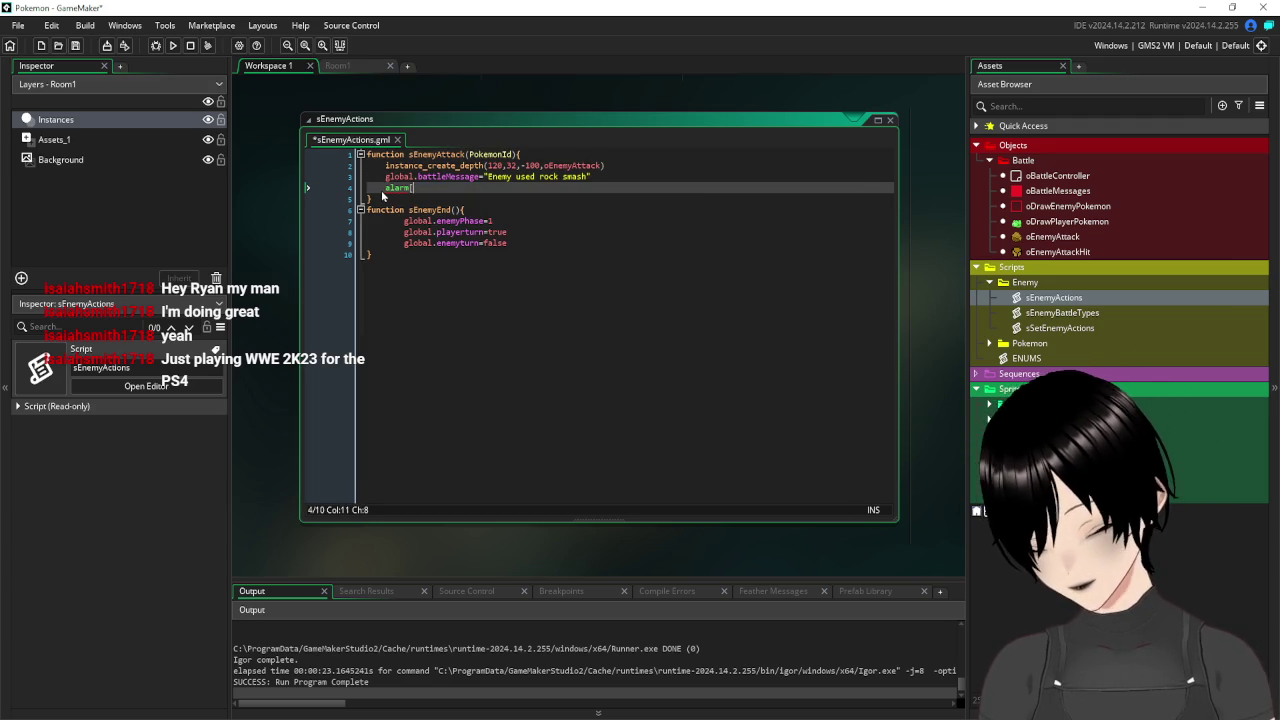
pyautogui.write('0]=')
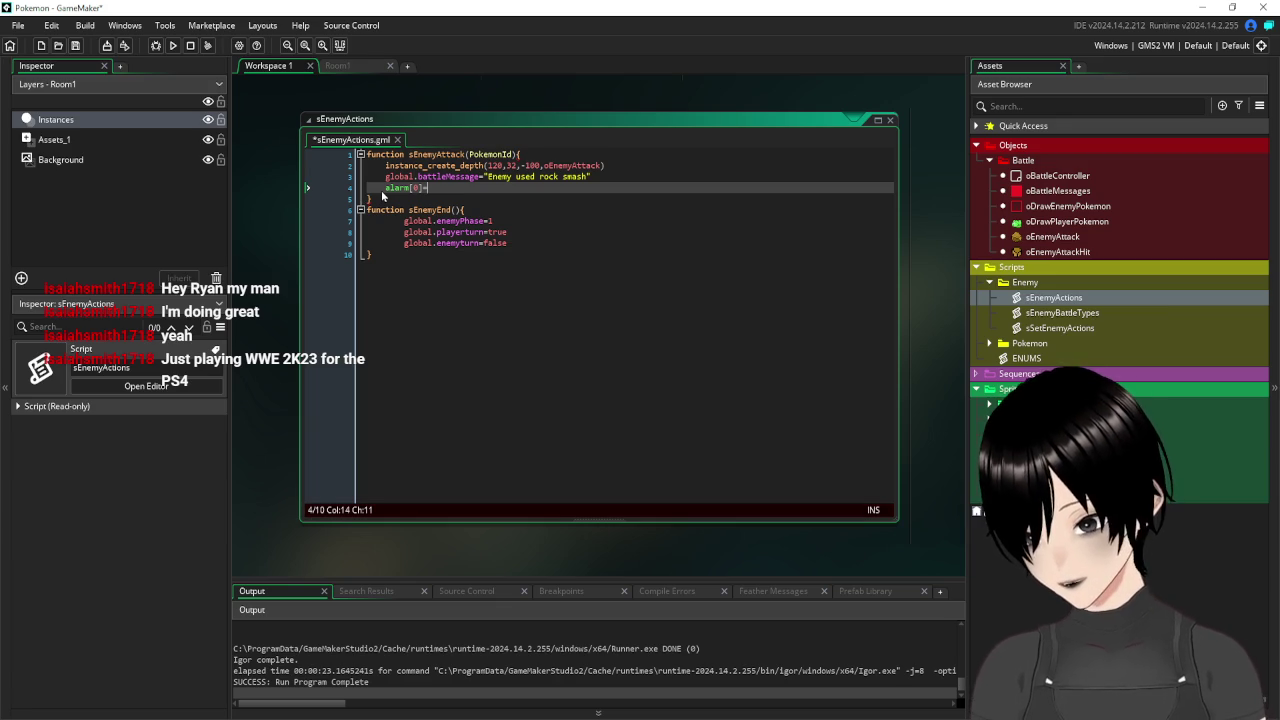
pyautogui.write('3')
pyautogui.write('0')
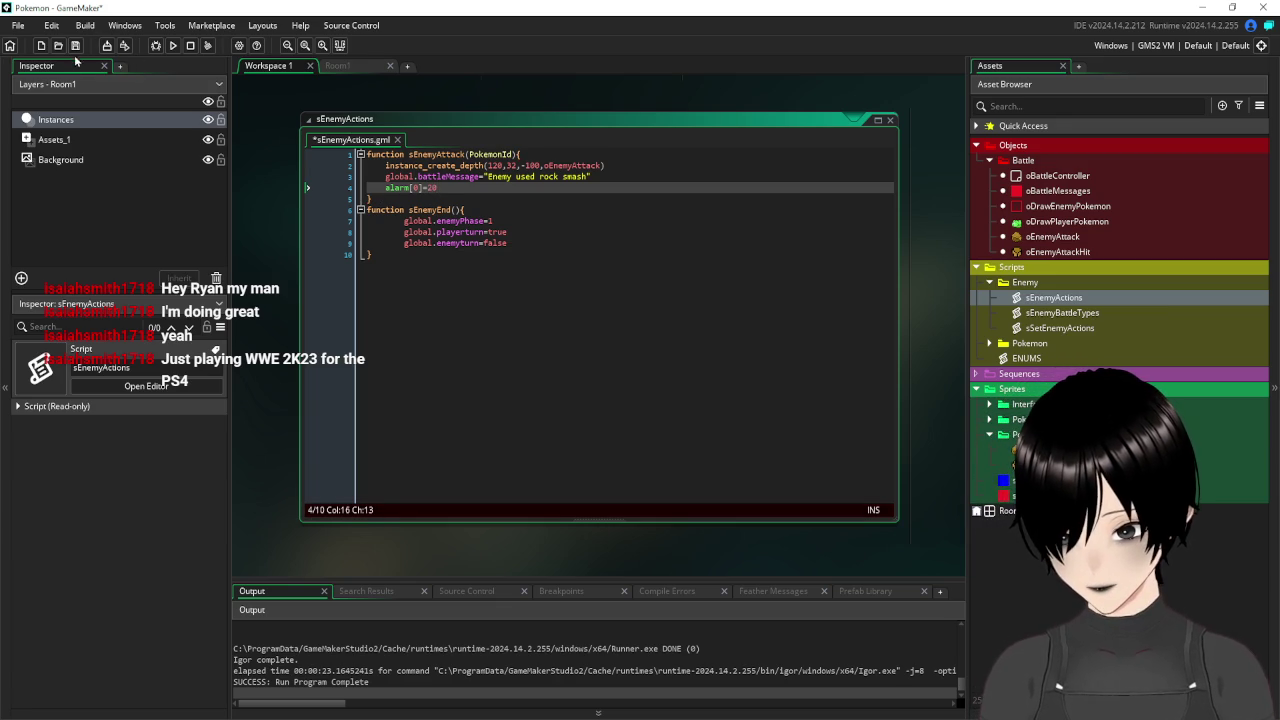
# Save the alarm[0]=20 change and test-run the battle to watch the rock attack.
pyautogui.click(75, 45)
pyautogui.click(179, 45)
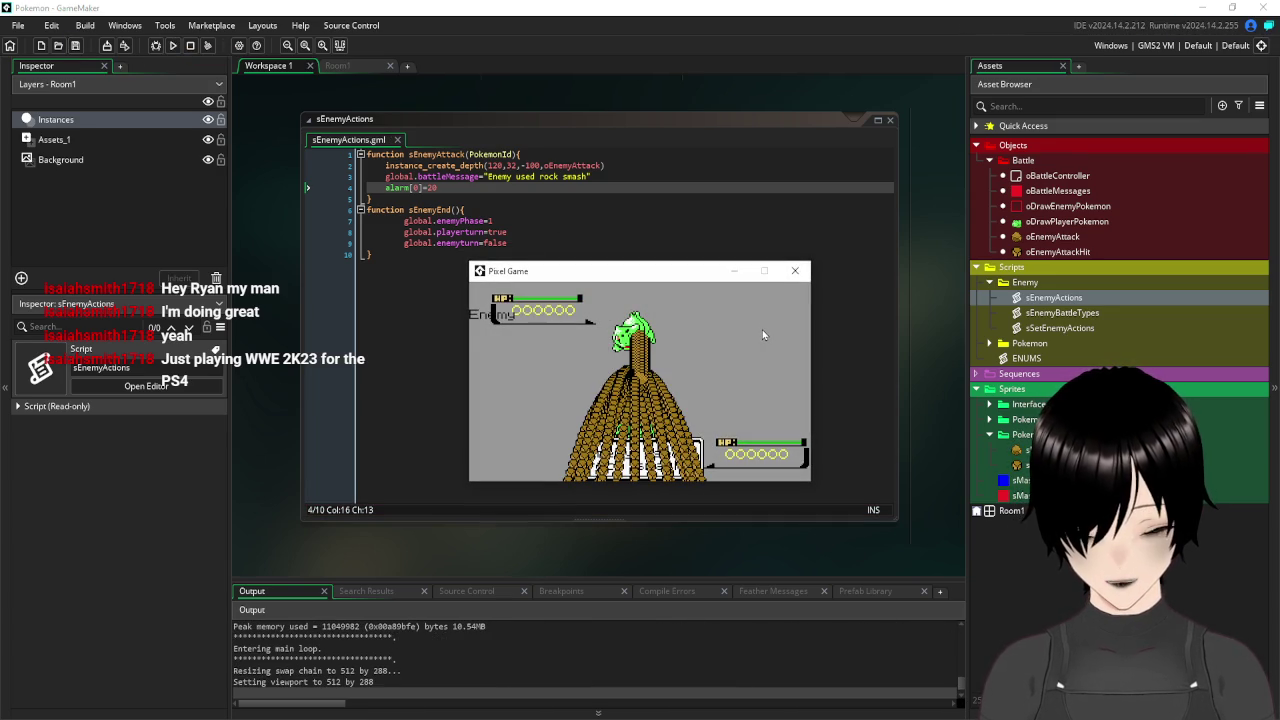
pyautogui.click(800, 270)
pyautogui.click(710, 323)
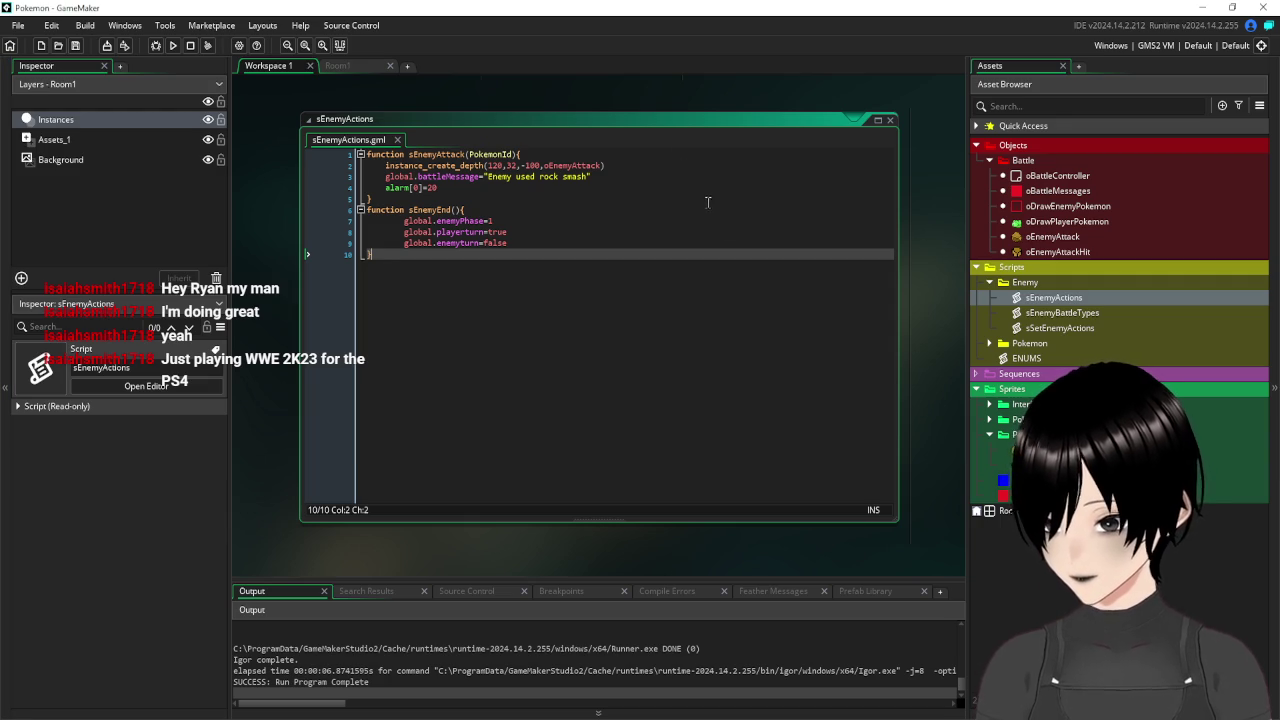
# Run the battle a second time, then close the game window.
pyautogui.click(510, 198)
pyautogui.click(203, 50)
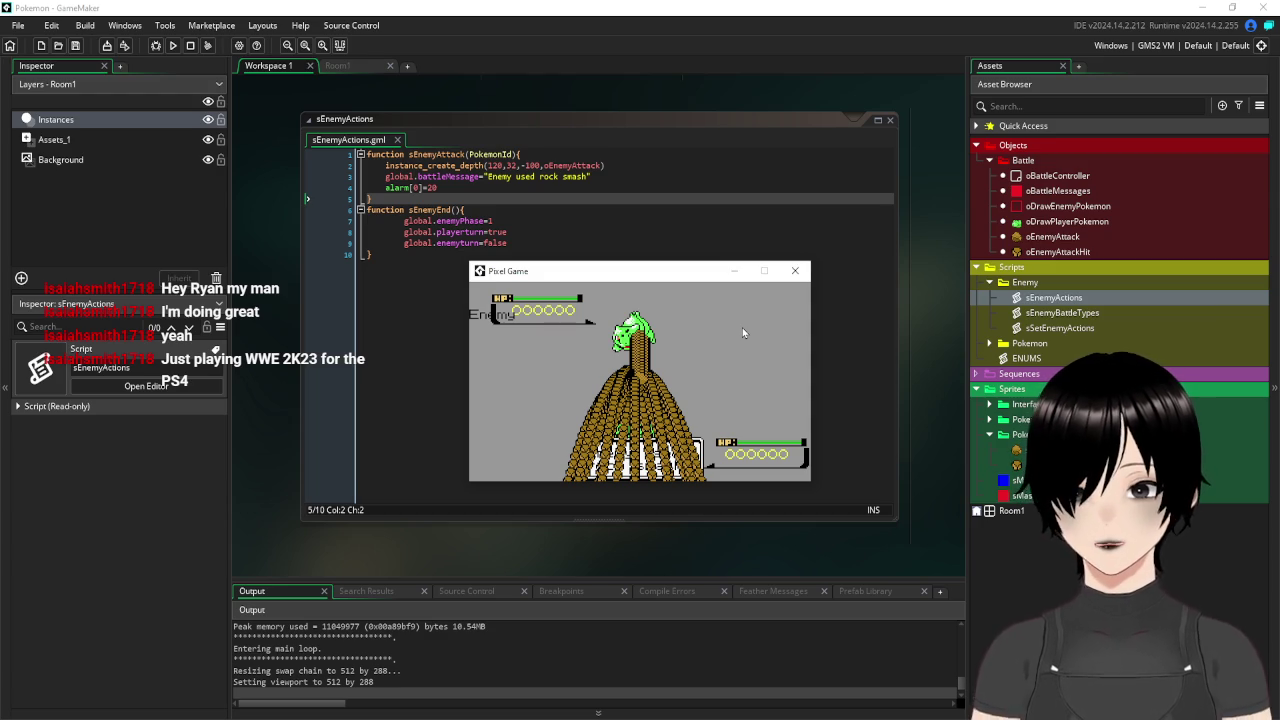
pyautogui.click(795, 271)
pyautogui.click(749, 263)
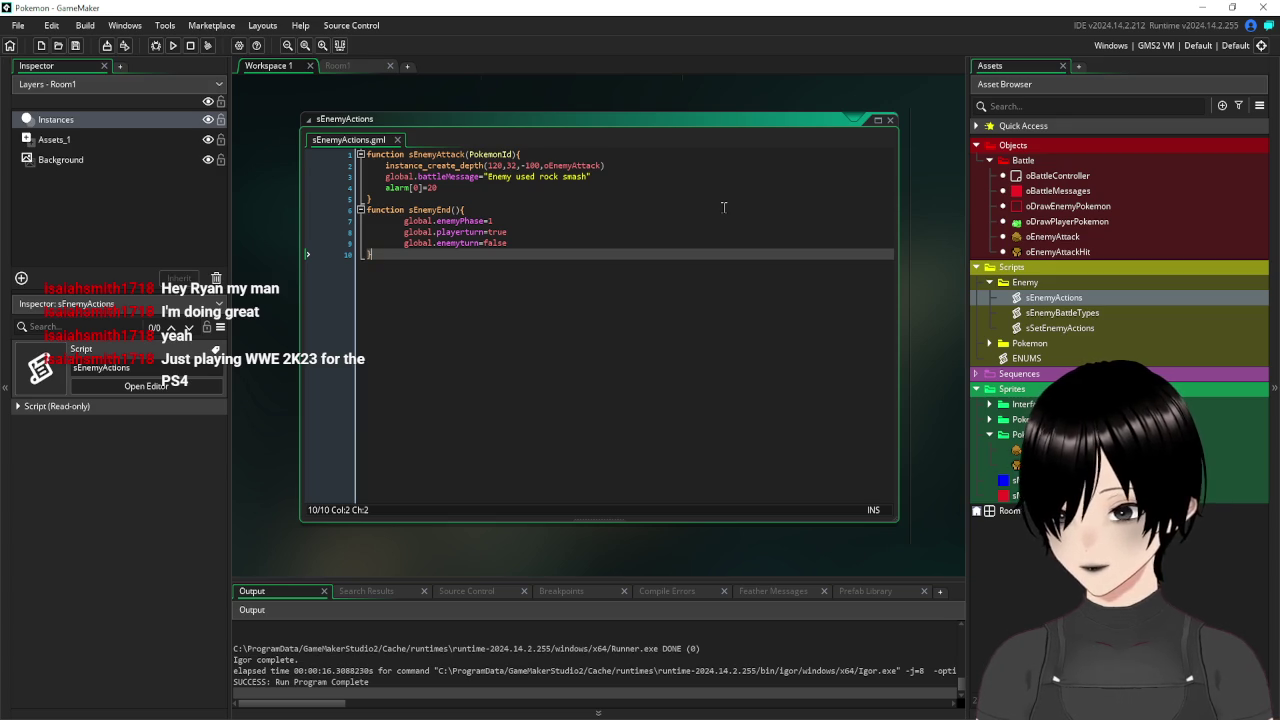
# In oEnemyAttackHit's Create event, set speed=choose(1,2,3), add direction=random(360), and save.
pyautogui.click(890, 121)
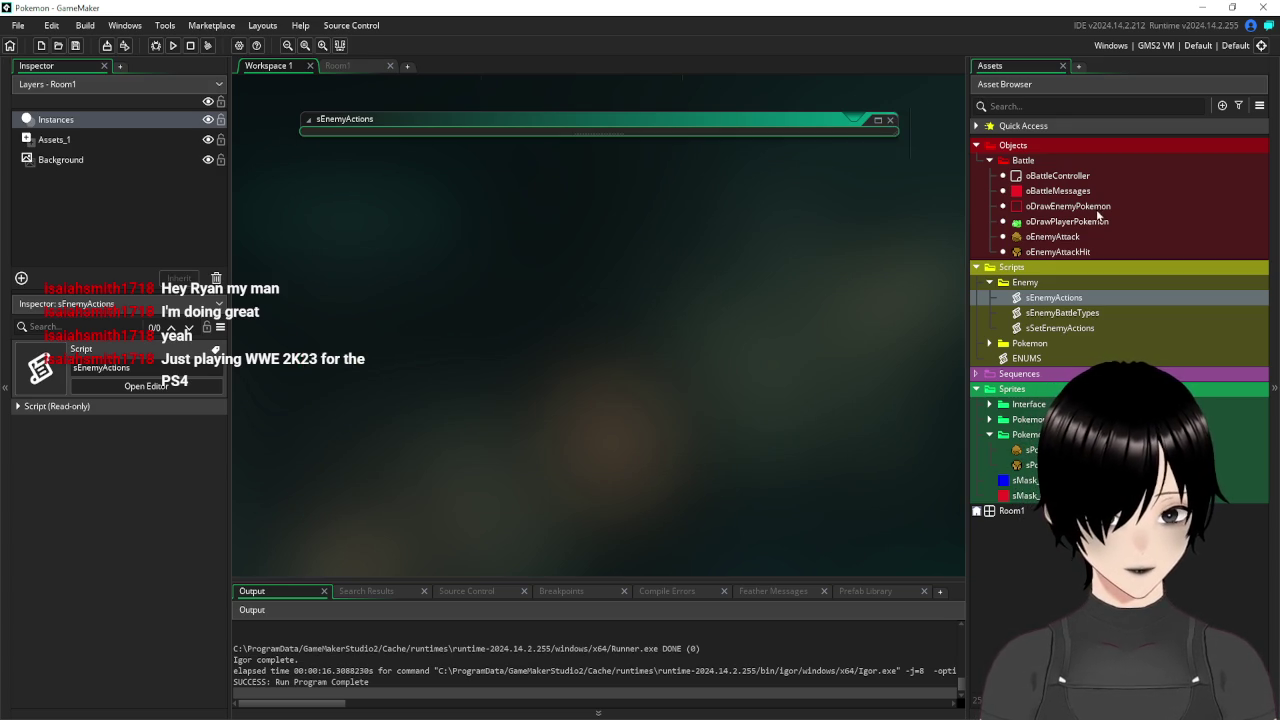
pyautogui.doubleClick(1051, 252)
pyautogui.moveTo(602, 179); pyautogui.dragTo(328, 153)
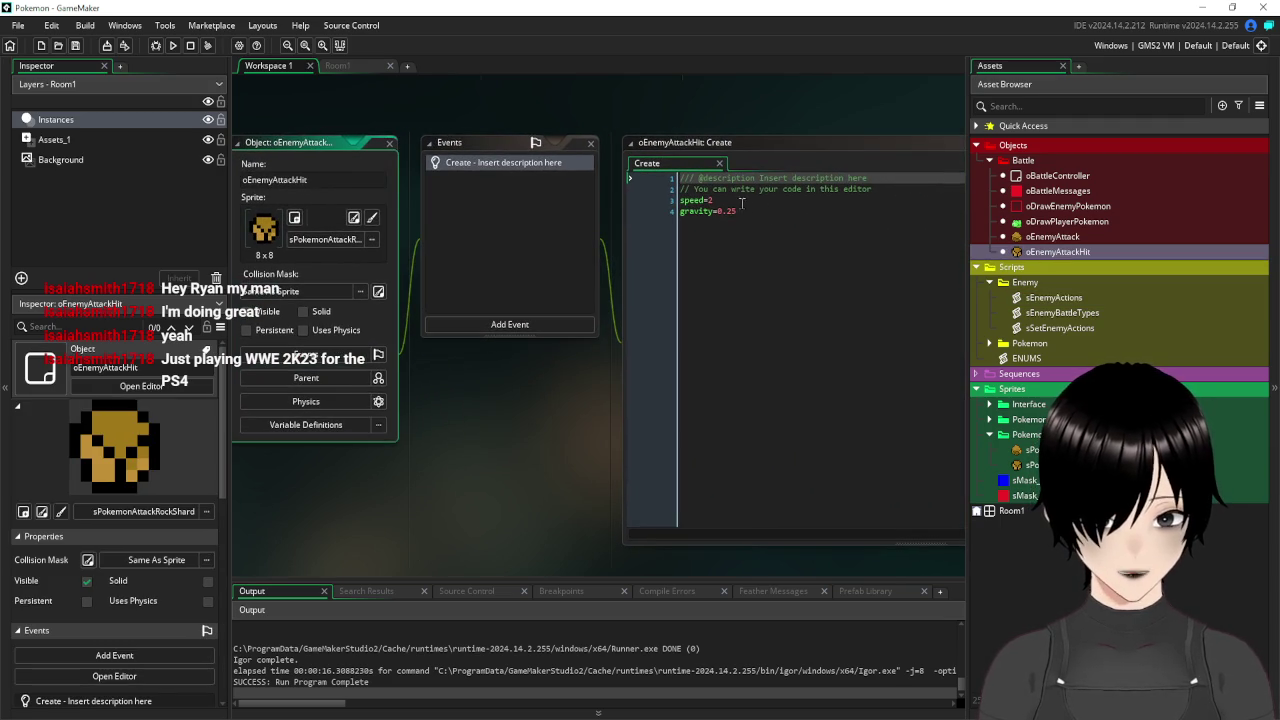
pyautogui.click(720, 199)
pyautogui.press('BackSpace')
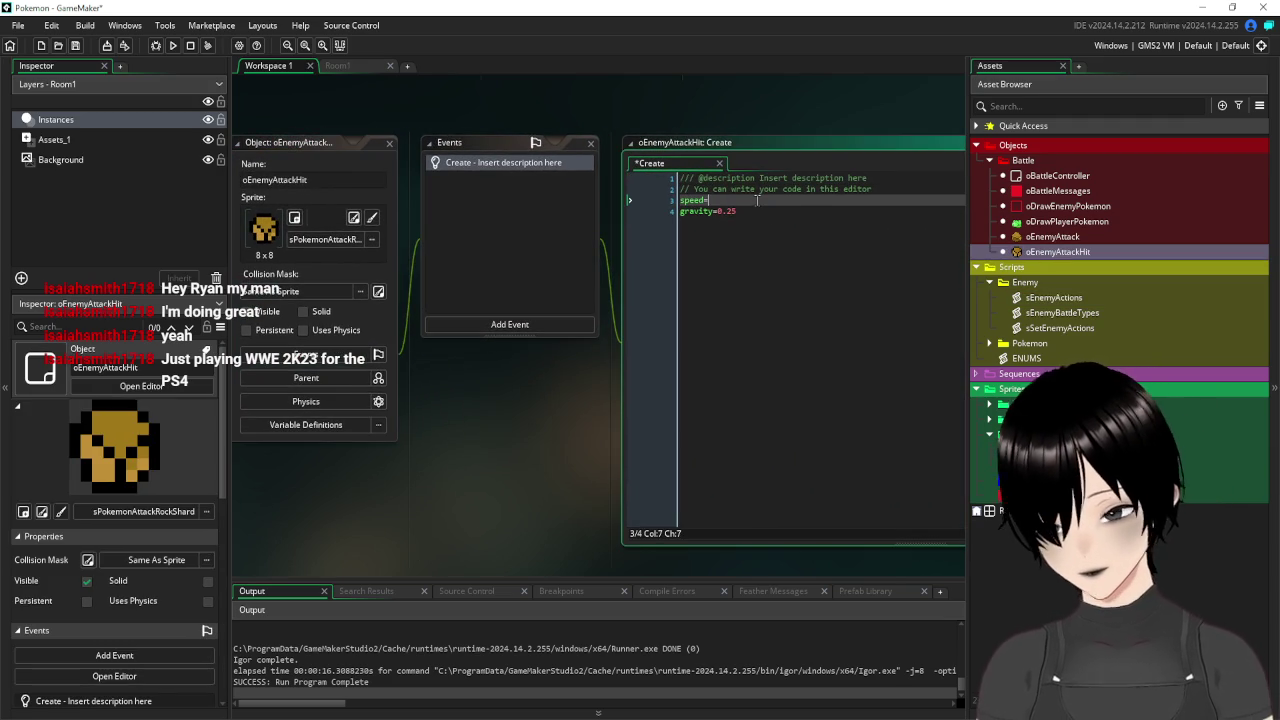
pyautogui.write('choose')
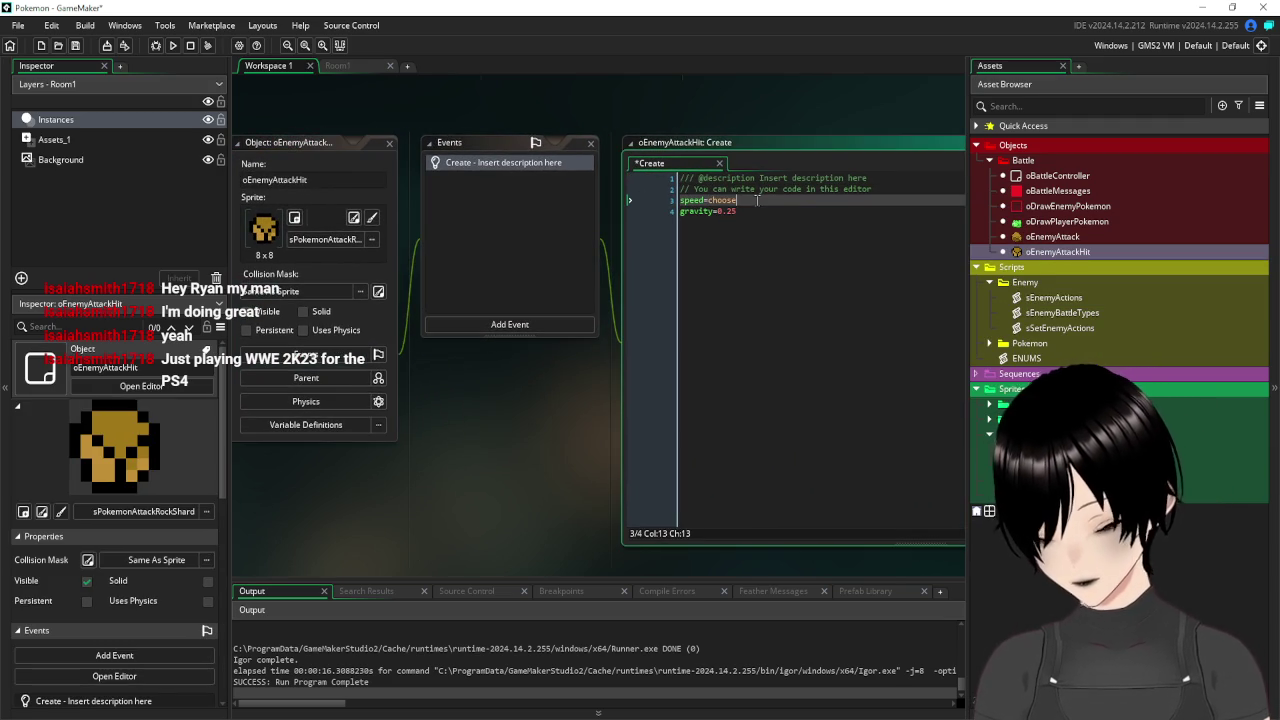
pyautogui.write('(1,')
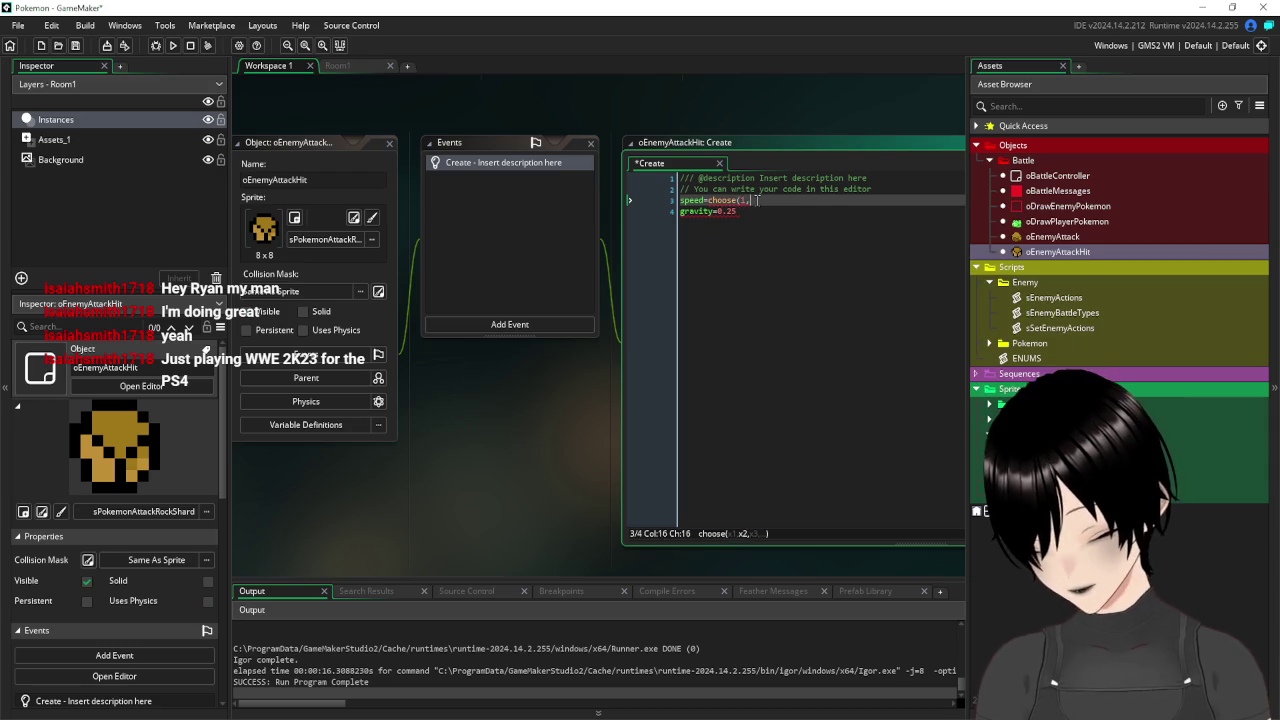
pyautogui.write('2,3)')
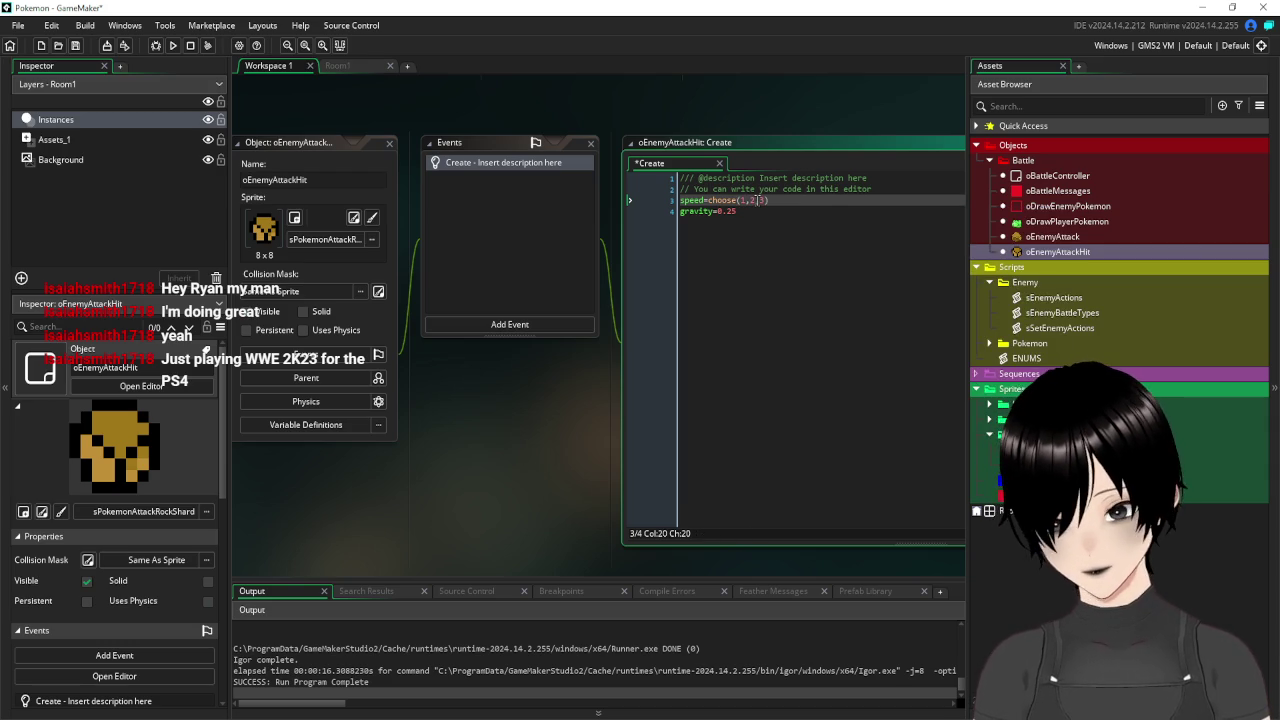
pyautogui.press('Down')
pyautogui.press('Return')
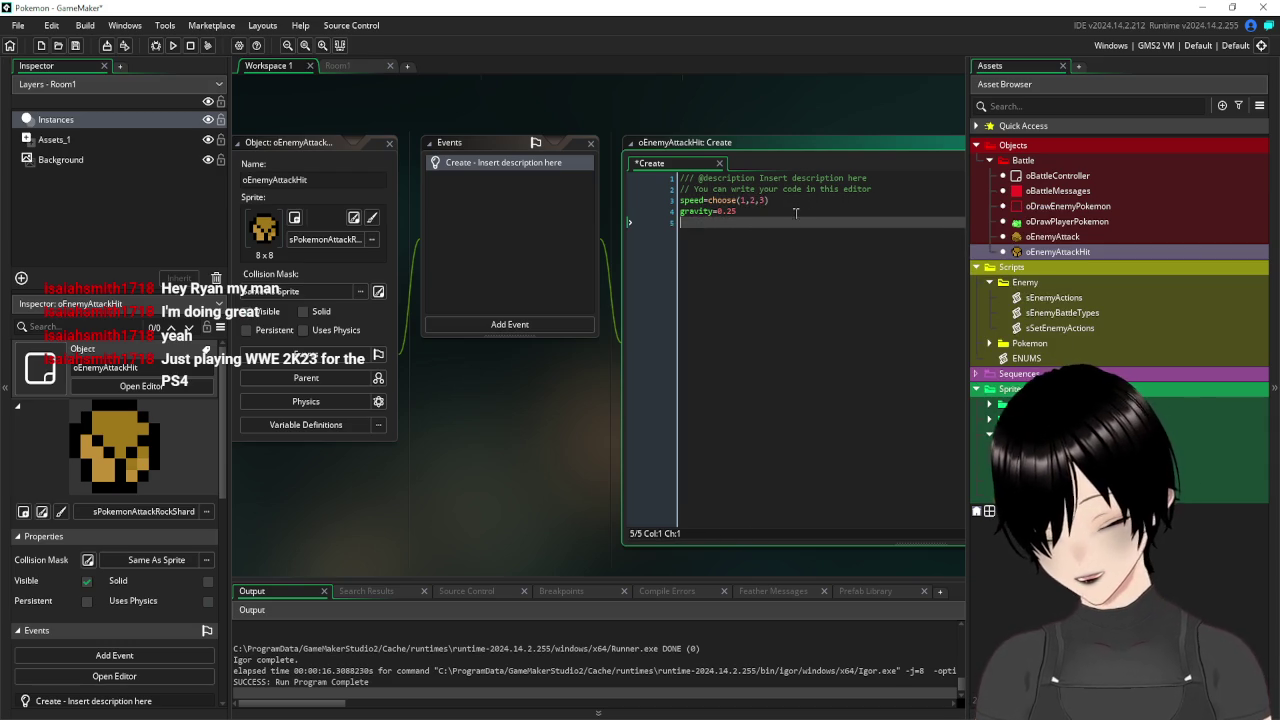
pyautogui.write('direction=rando')
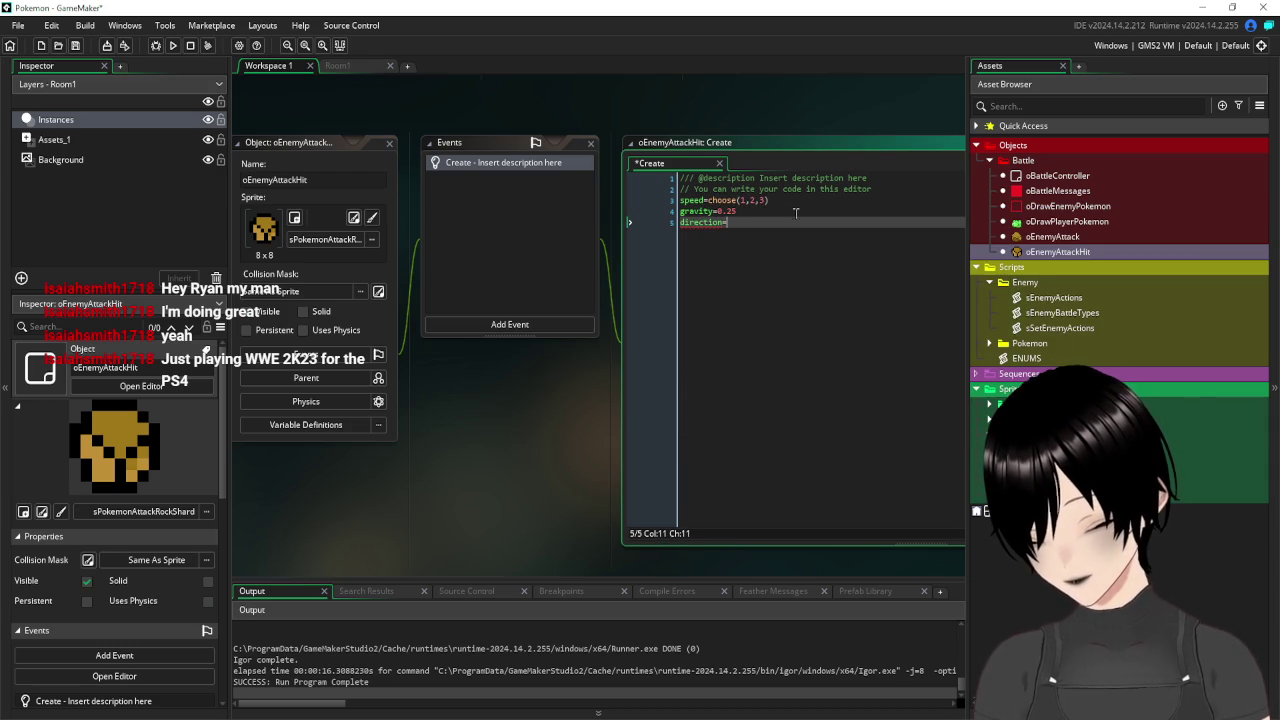
pyautogui.write('m(')
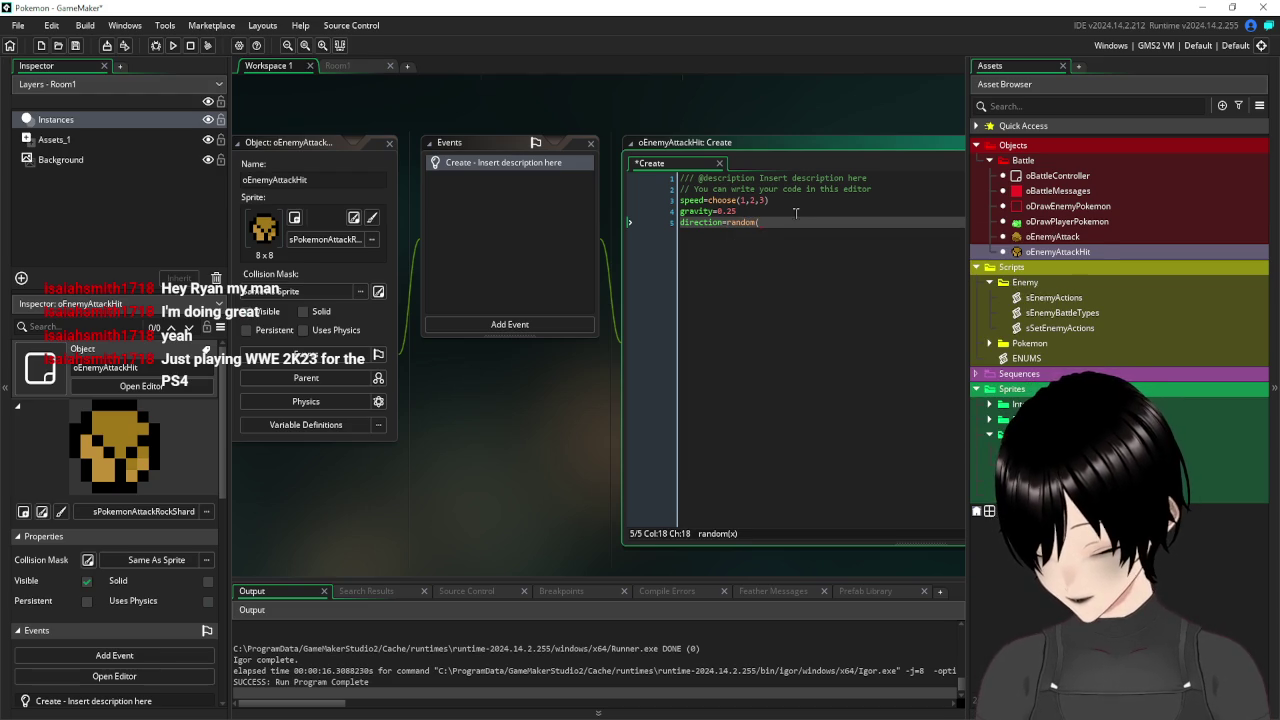
pyautogui.write('360)')
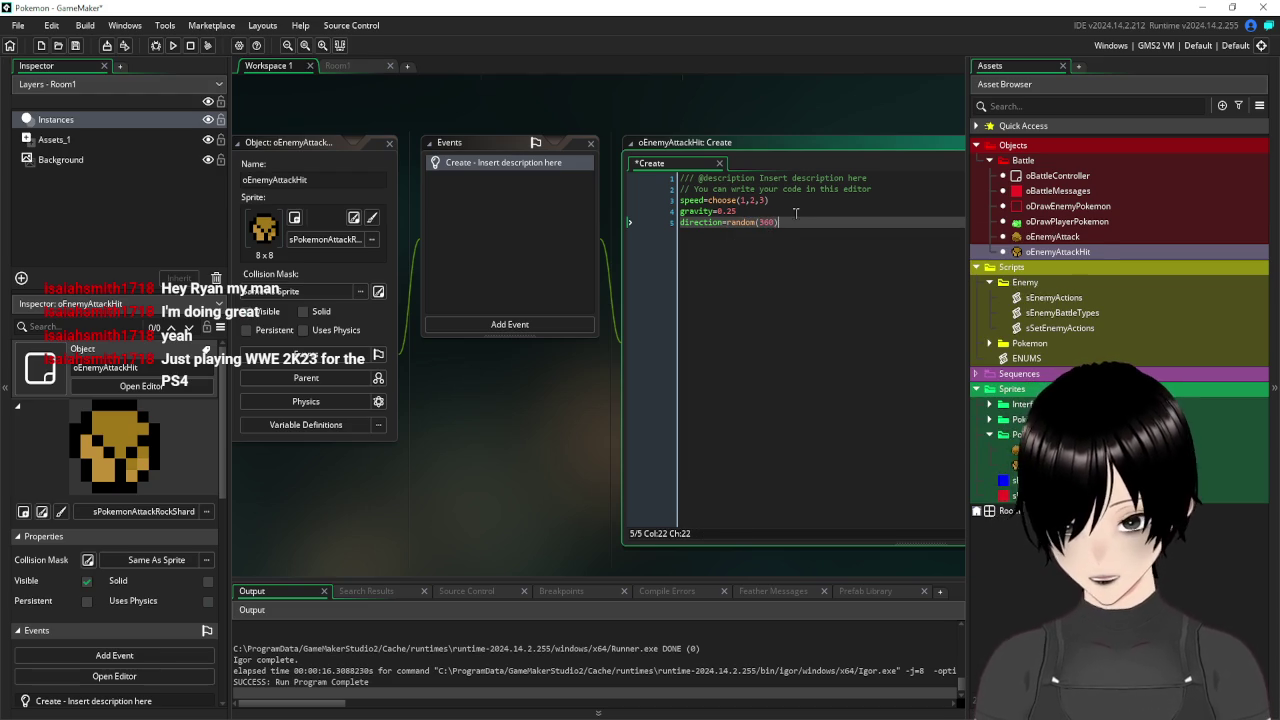
pyautogui.click(76, 47)
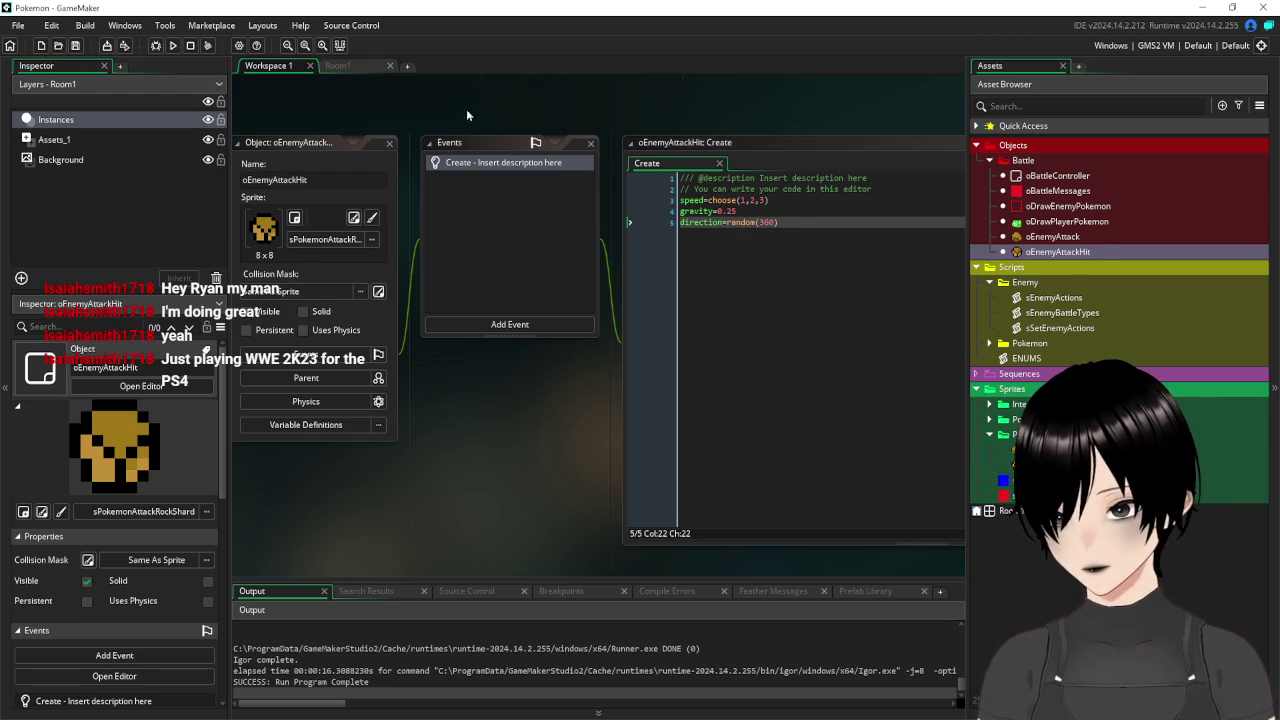
# Add a randomize() call above the speed code and save.
pyautogui.click(906, 190)
pyautogui.press('Return')
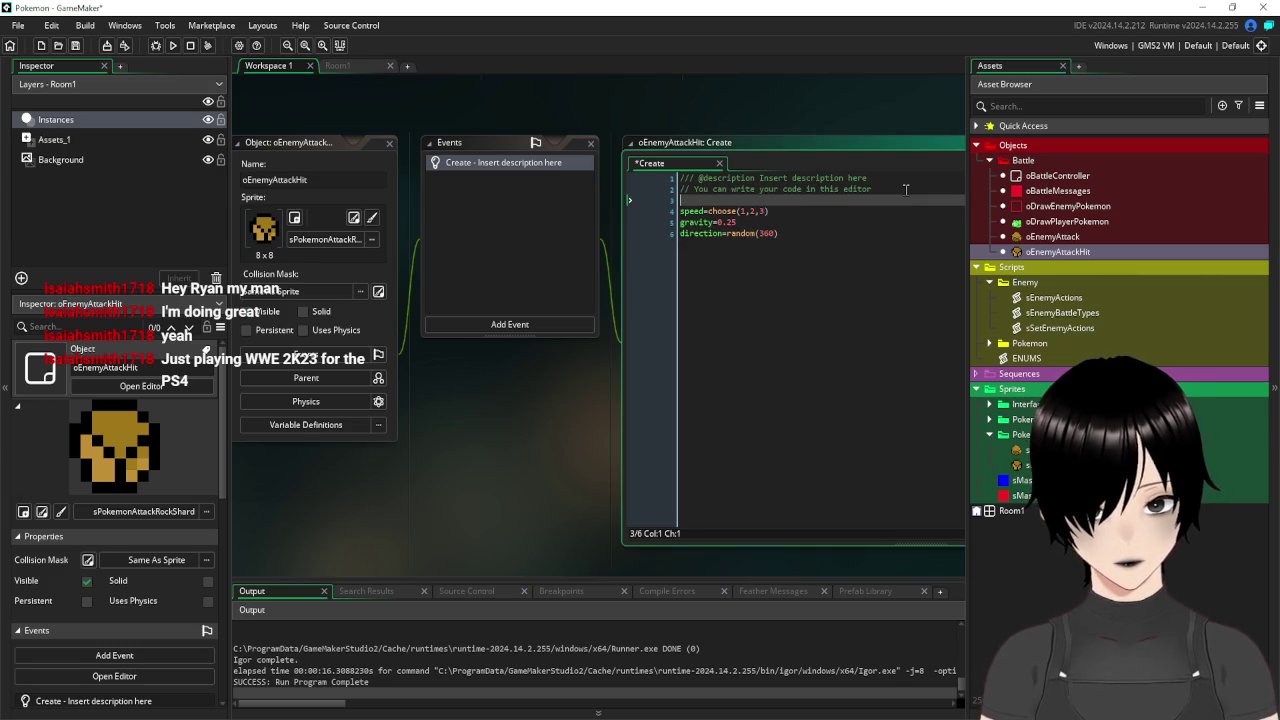
pyautogui.write('randomi')
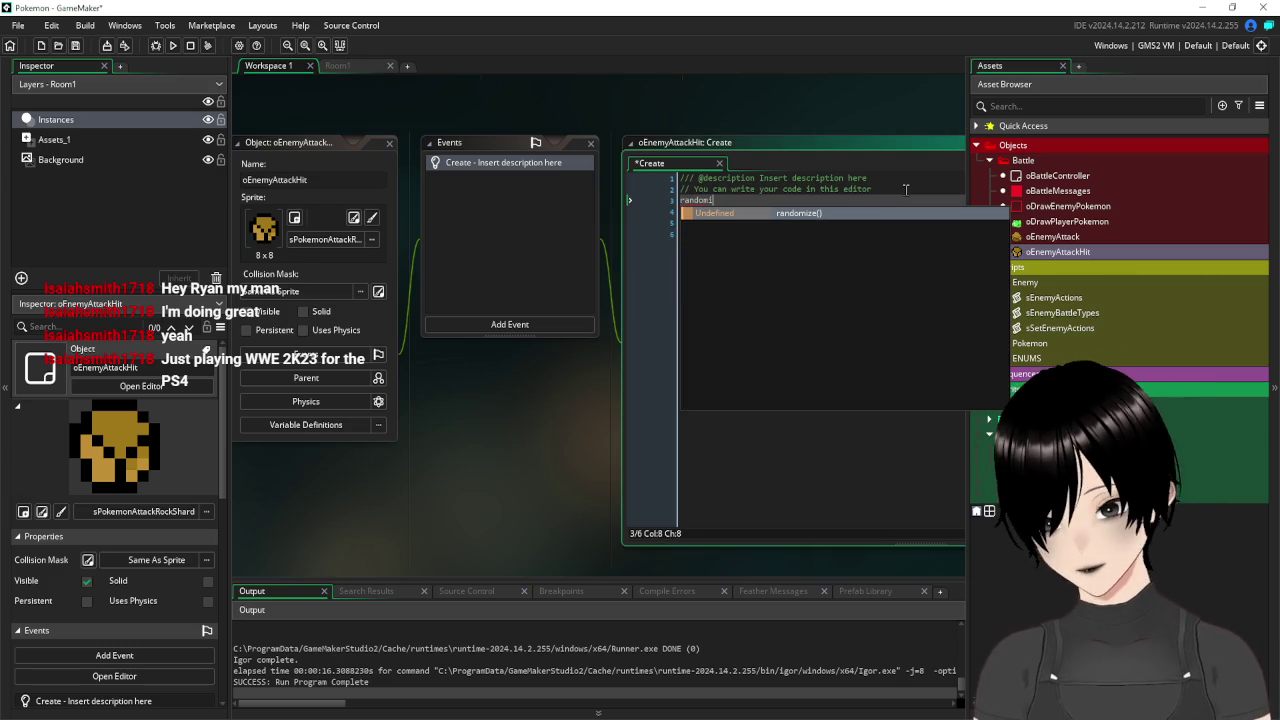
pyautogui.click(792, 213)
pyautogui.hotkey('ctrl', 'v')
pyautogui.click(76, 45)
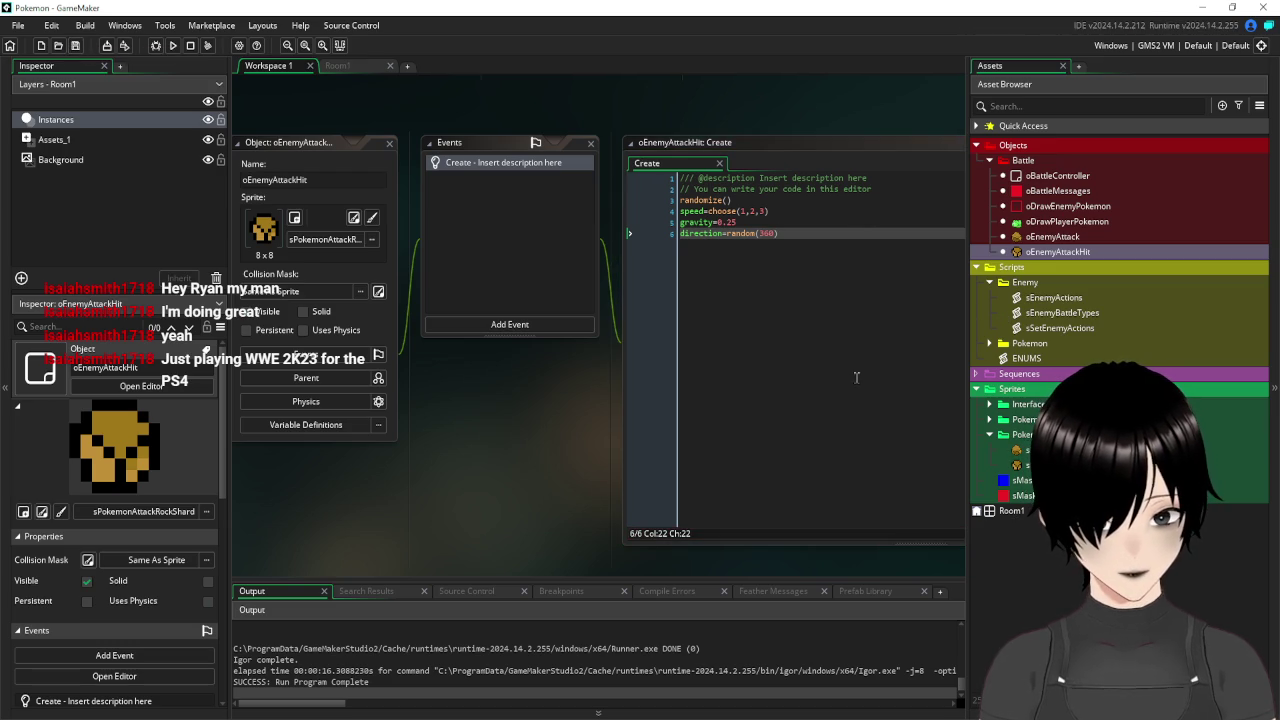
# In oEnemyAttack, delete the cre.direction=a*22.5 line and indent the instance_create_depth call.
pyautogui.doubleClick(1062, 237)
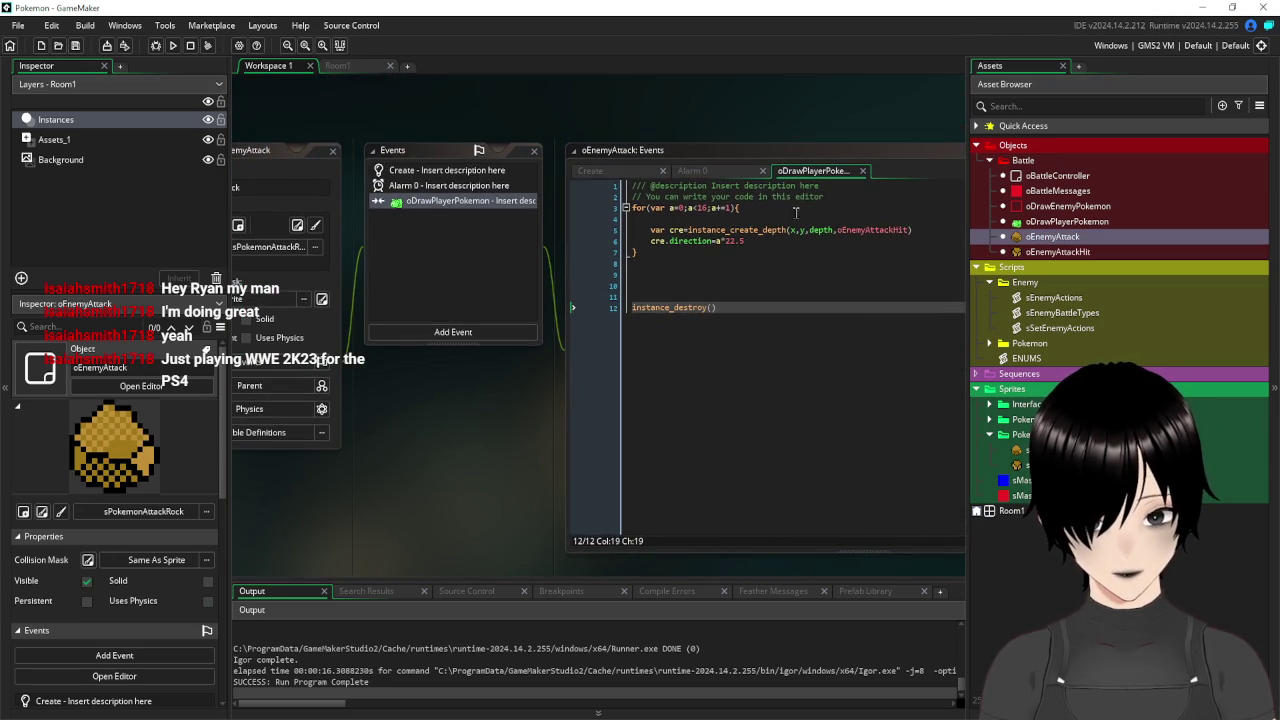
pyautogui.moveTo(770, 241); pyautogui.dragTo(625, 232)
pyautogui.press('BackSpace')
pyautogui.press('BackSpace')
pyautogui.press('BackSpace')
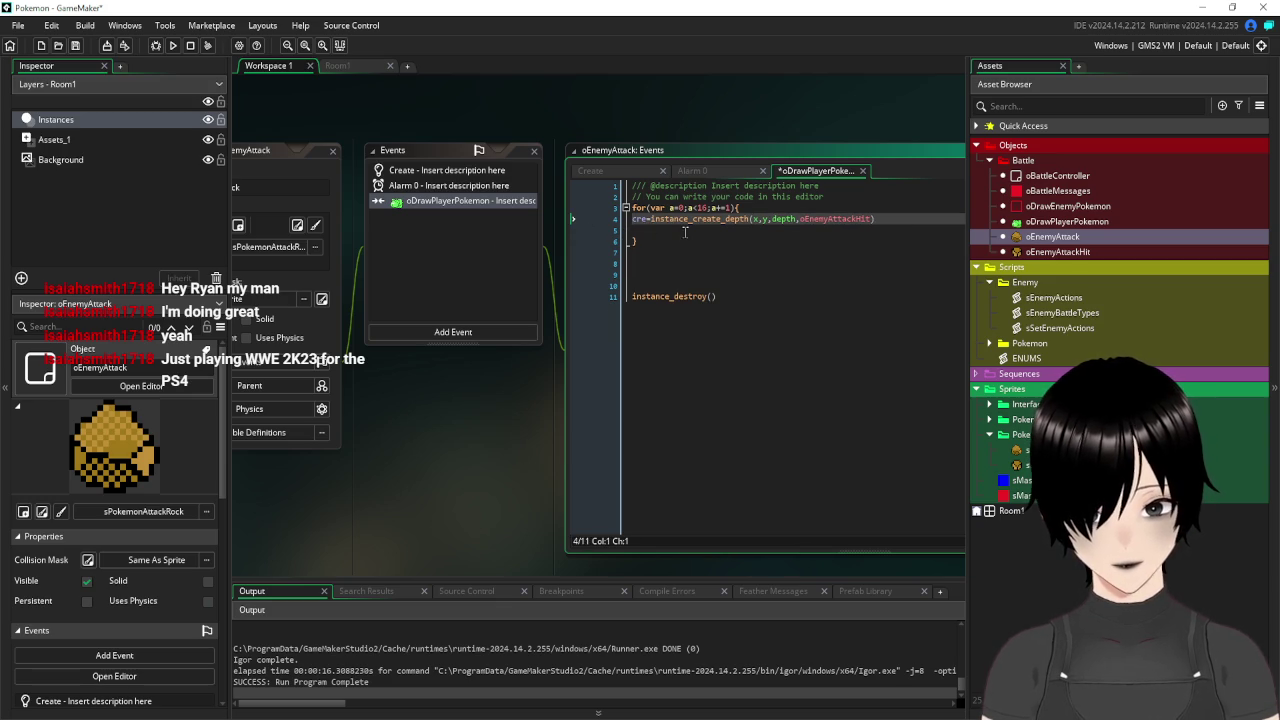
pyautogui.press('Tab')
pyautogui.press('Down')
pyautogui.press('BackSpace')
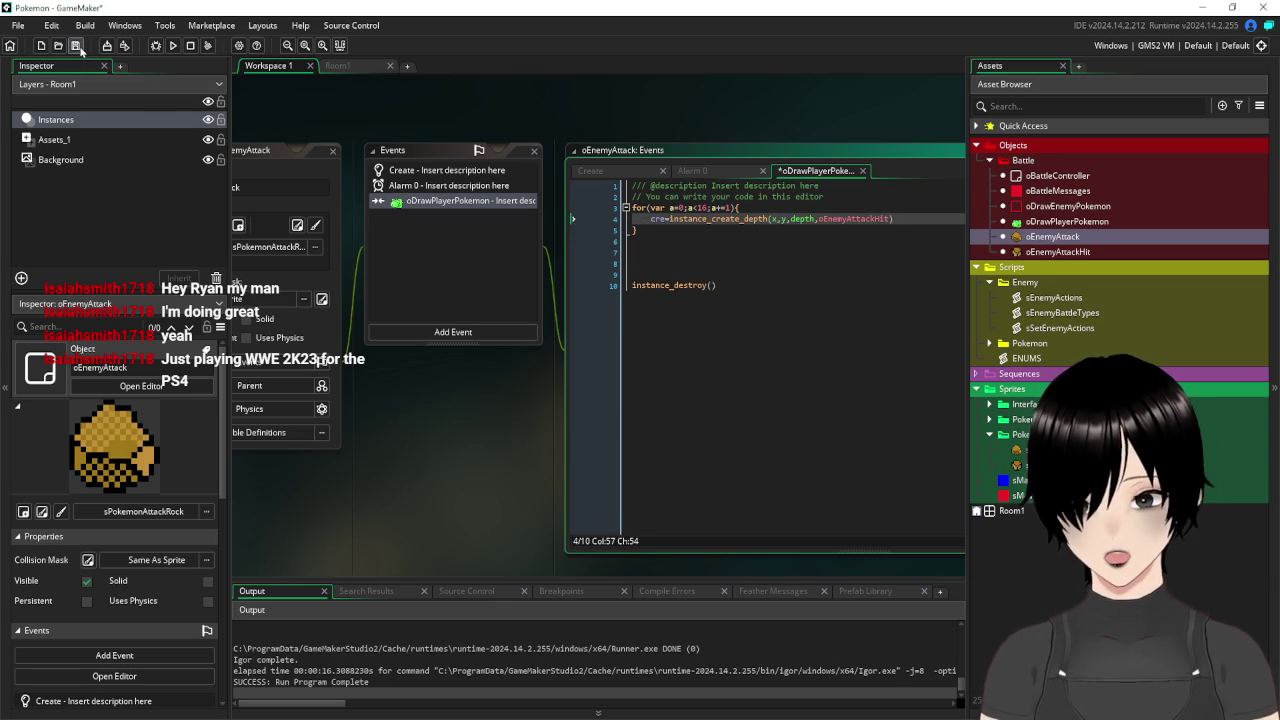
# Save and test-run the battle to see the shards scatter, then close the game.
pyautogui.click(76, 46)
pyautogui.click(172, 45)
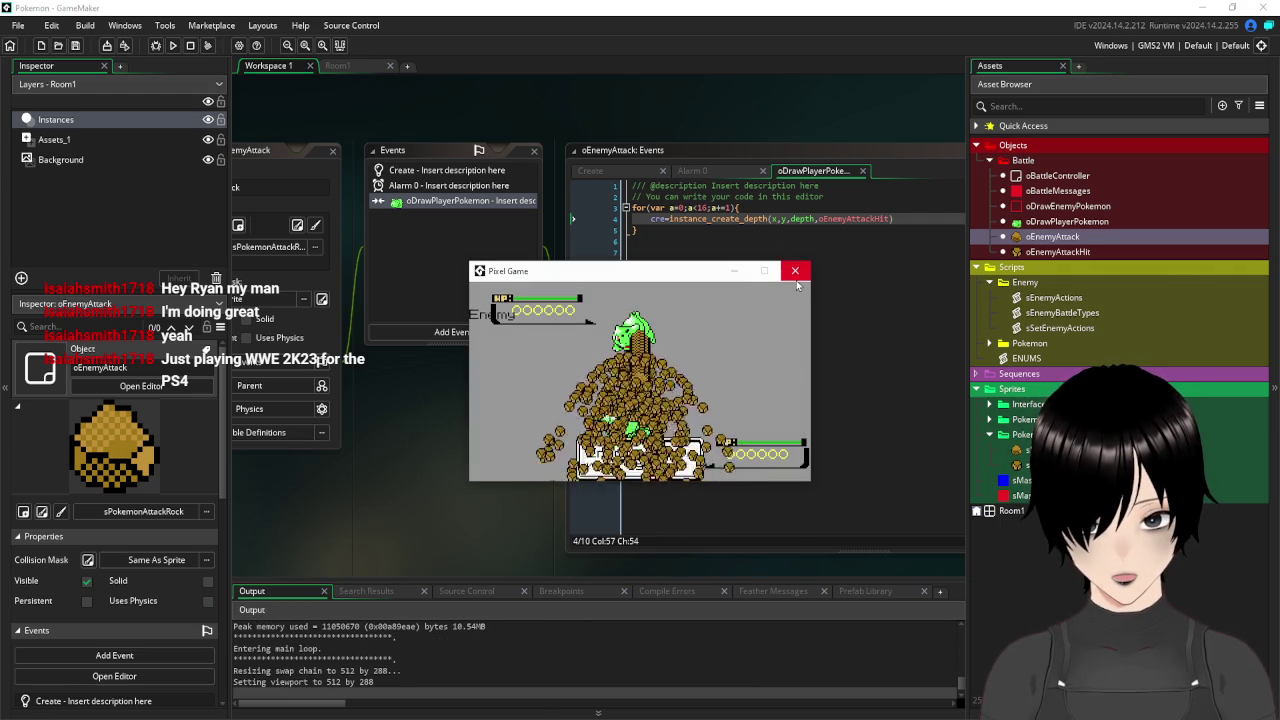
pyautogui.click(797, 280)
pyautogui.click(794, 327)
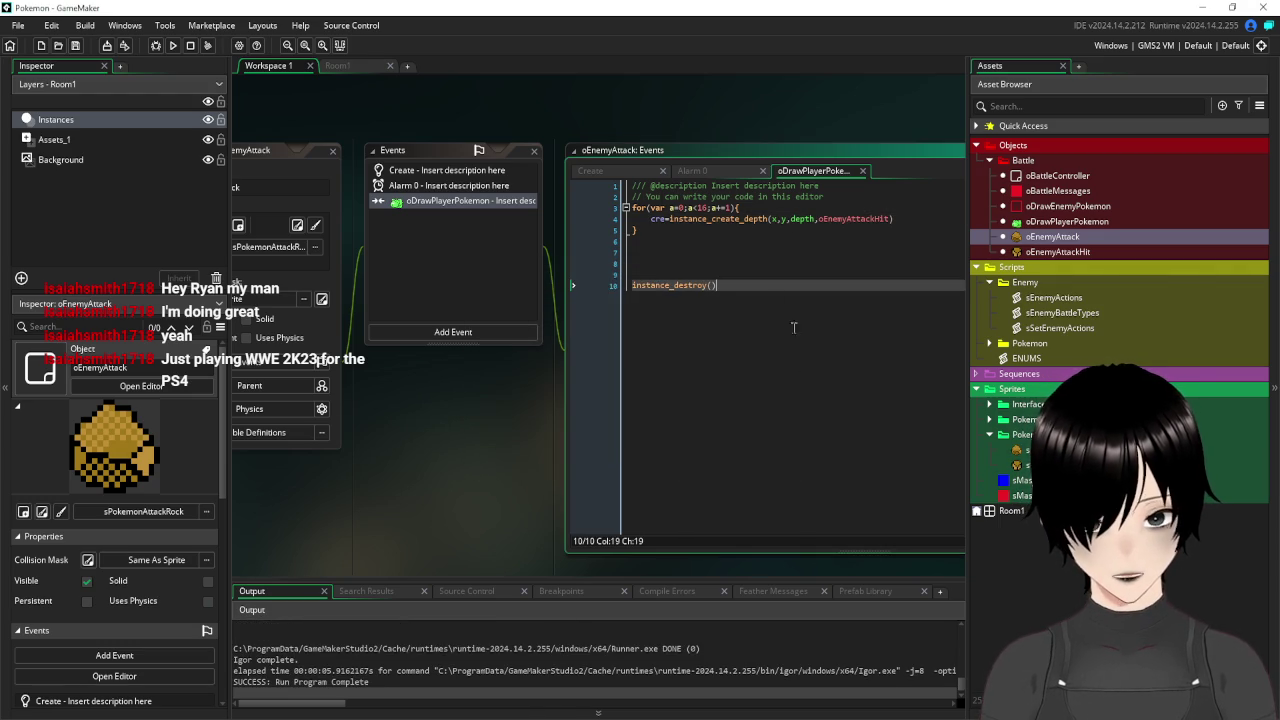
# Review oEnemyAttack's code, then copy global.enemyPhase+=1 from oBattleController's Alarm 0.
pyautogui.click(440, 186)
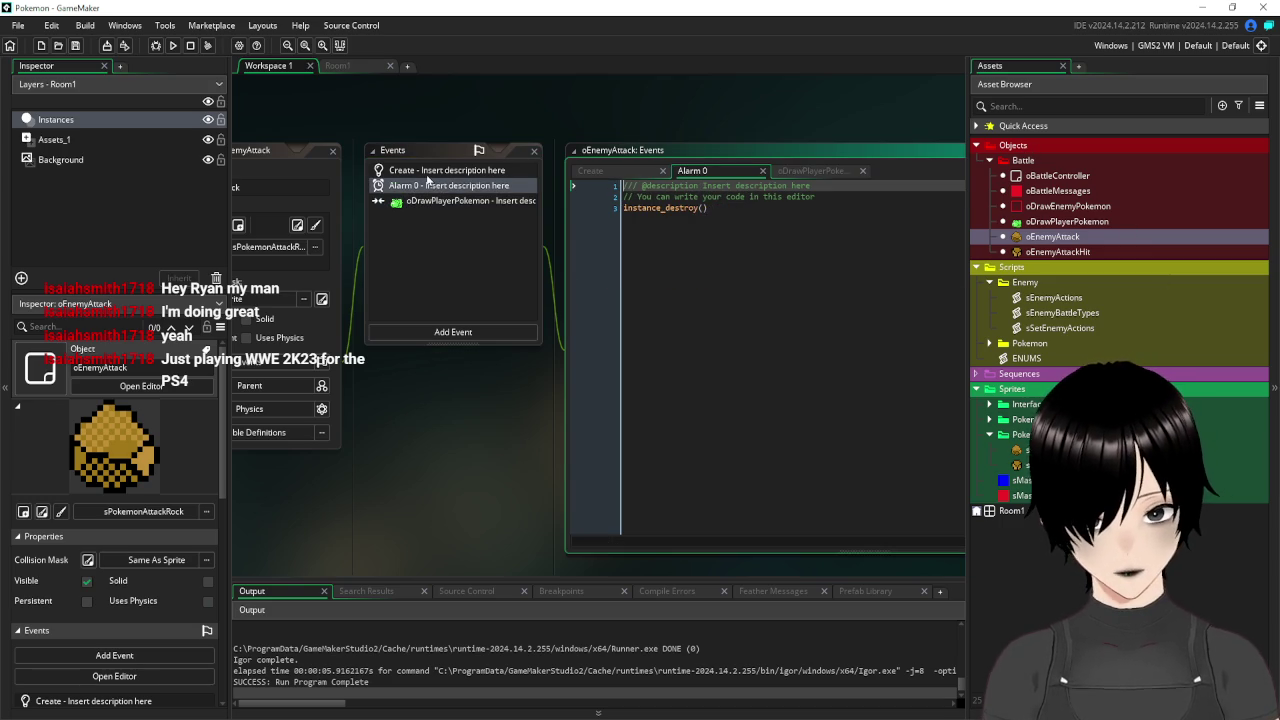
pyautogui.doubleClick(1032, 238)
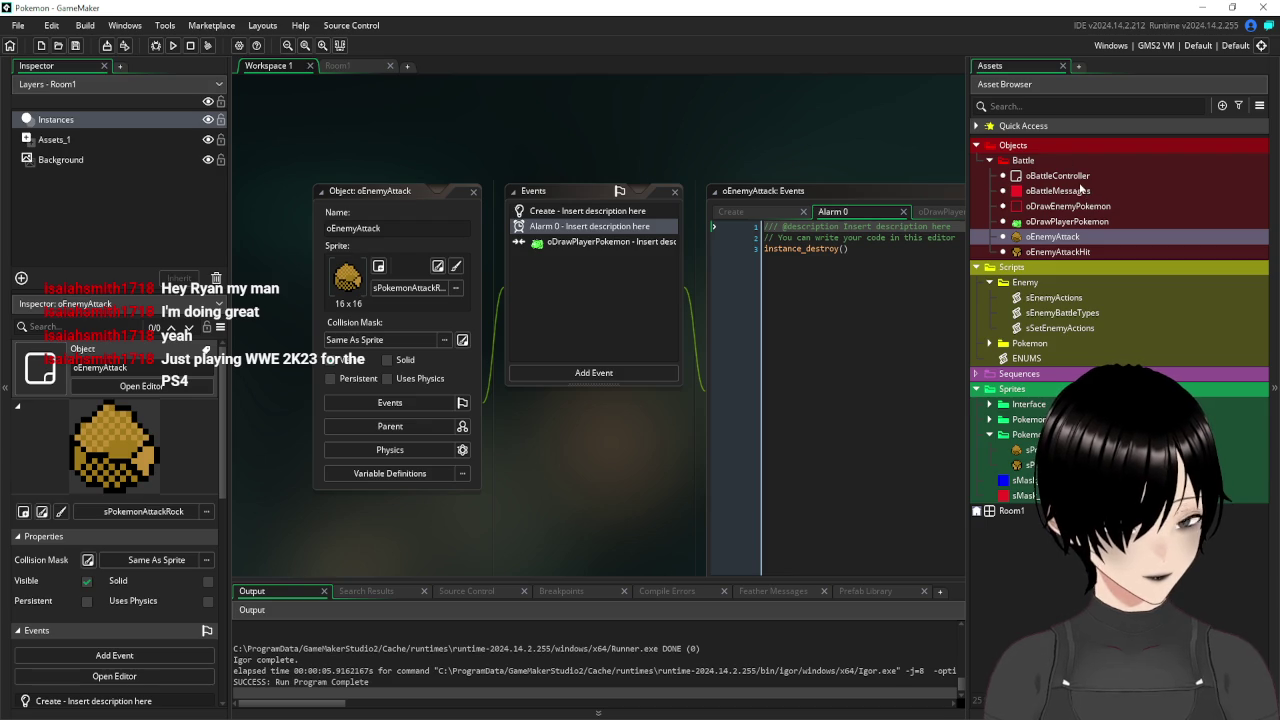
pyautogui.click(586, 243)
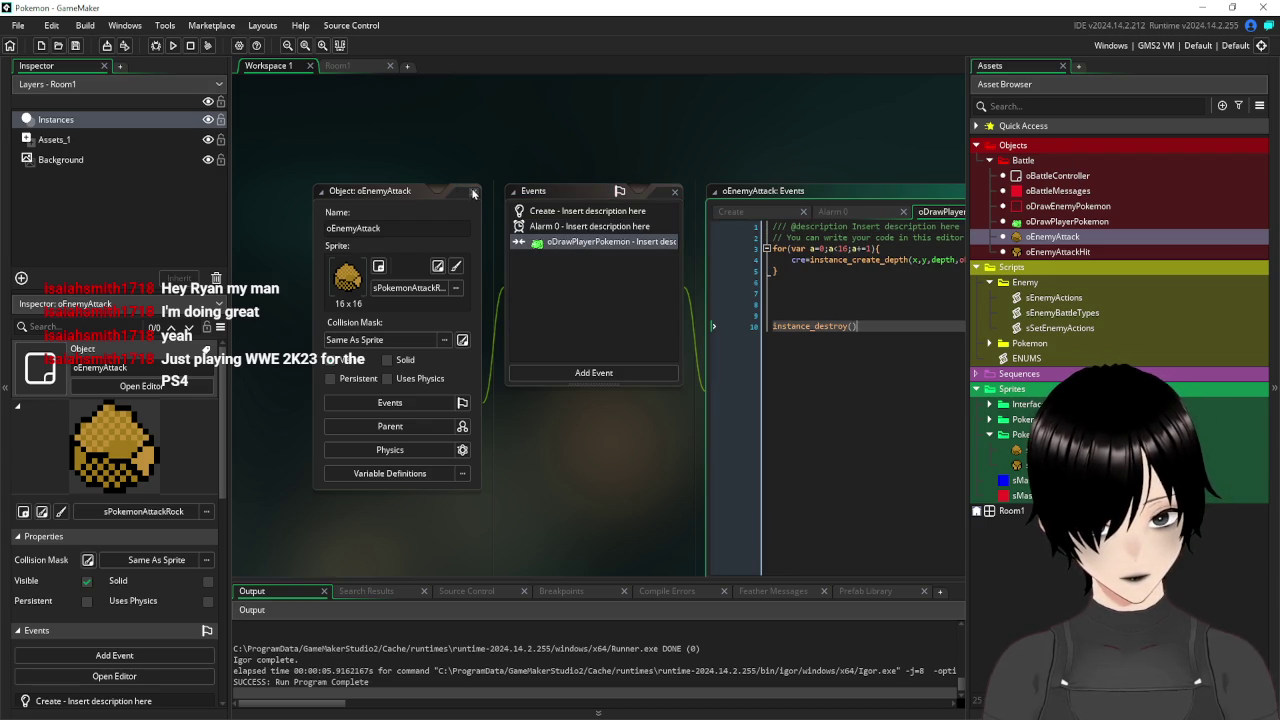
pyautogui.click(474, 193)
pyautogui.doubleClick(1057, 175)
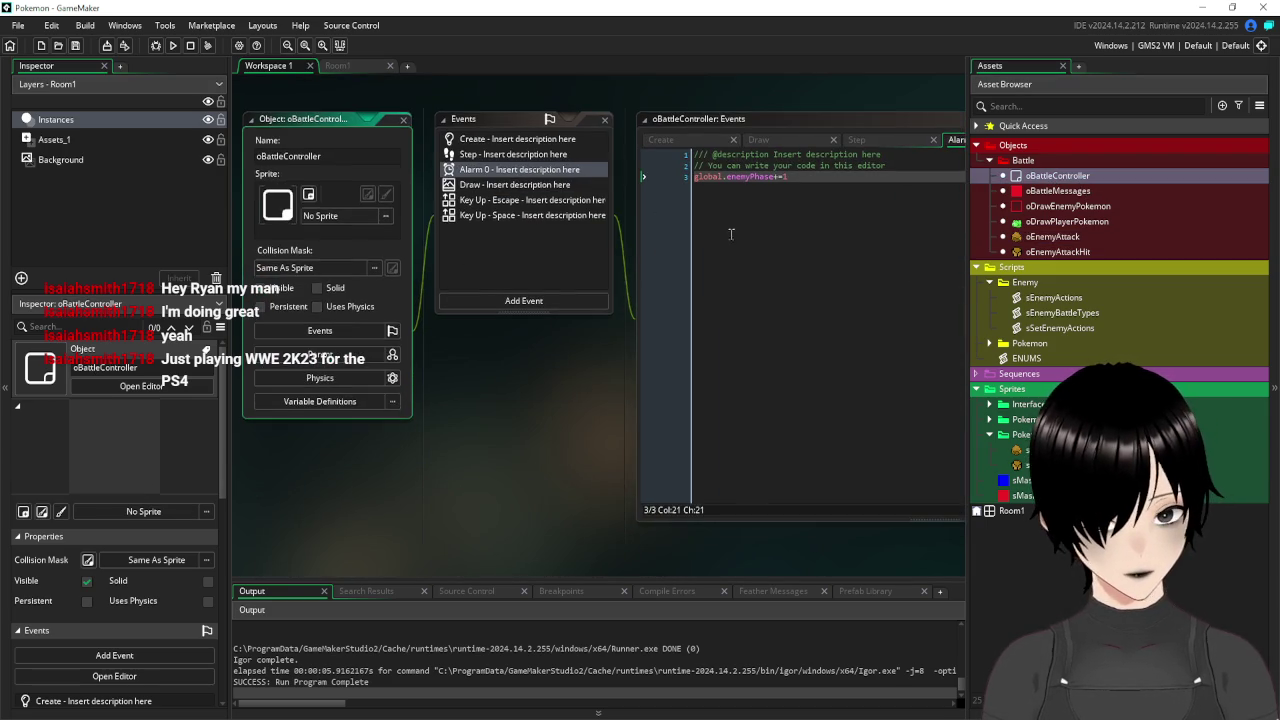
pyautogui.moveTo(672, 266); pyautogui.dragTo(580, 266)
pyautogui.hotkey('ctrl', 'c')
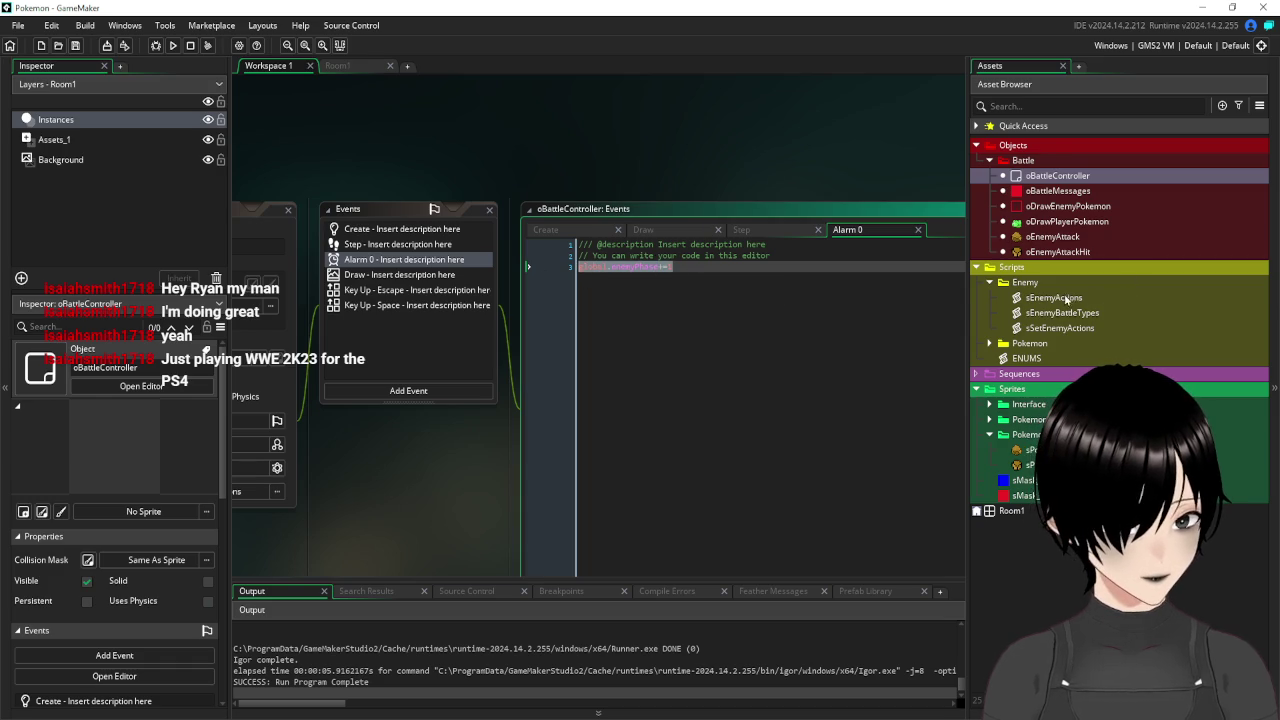
# Replace alarm[0]=20 in sEnemyAttack with the pasted global.enemyPhase+=1.
pyautogui.doubleClick(1054, 297)
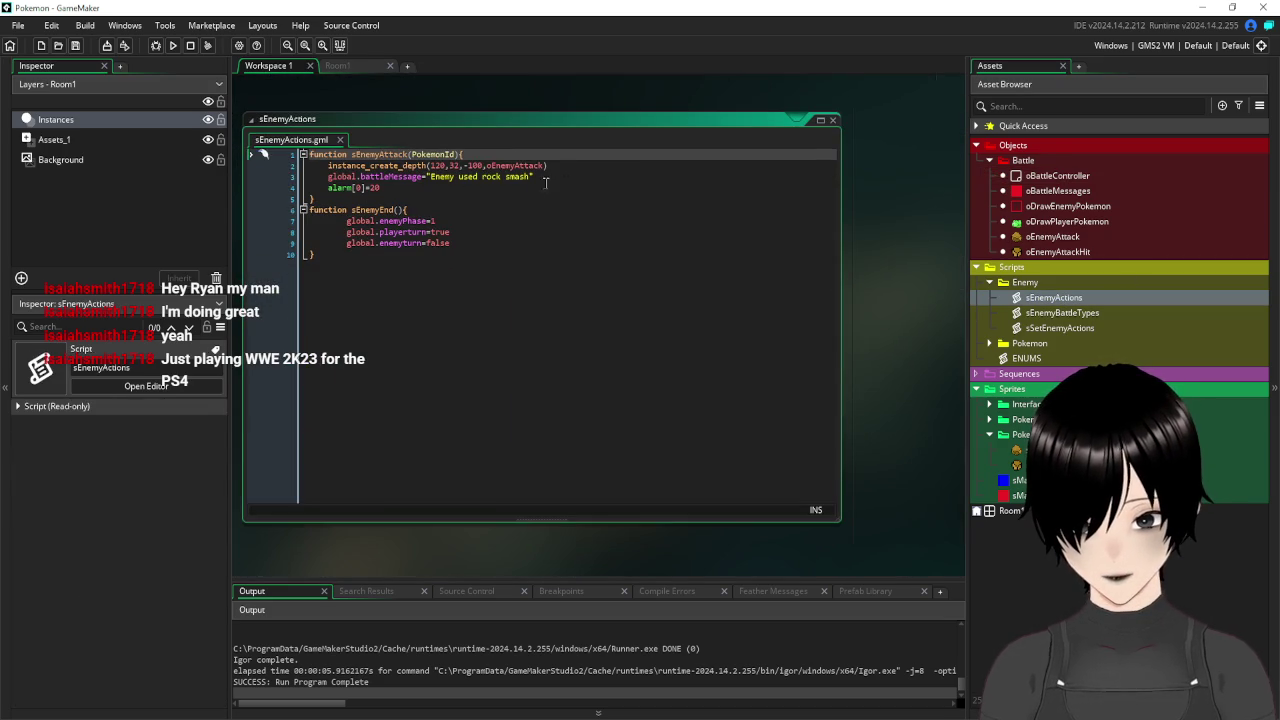
pyautogui.moveTo(382, 188); pyautogui.dragTo(333, 196)
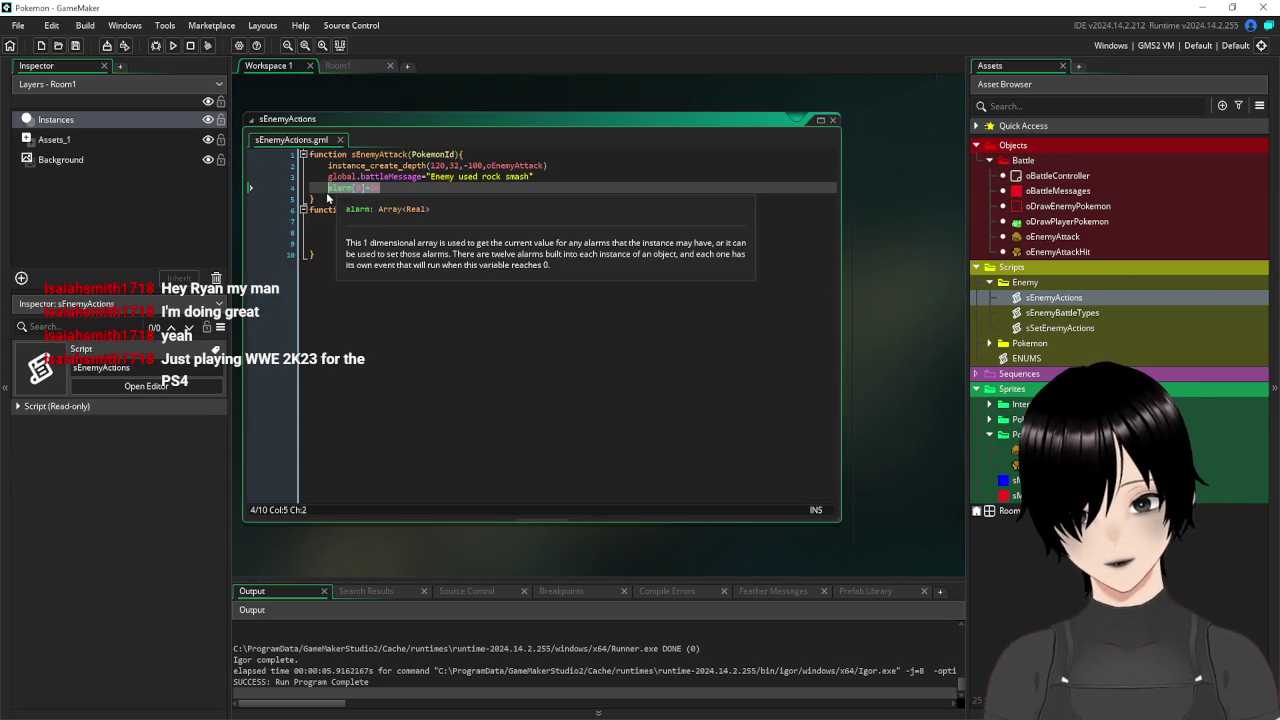
pyautogui.hotkey('ctrl', 'v')
pyautogui.click(566, 331)
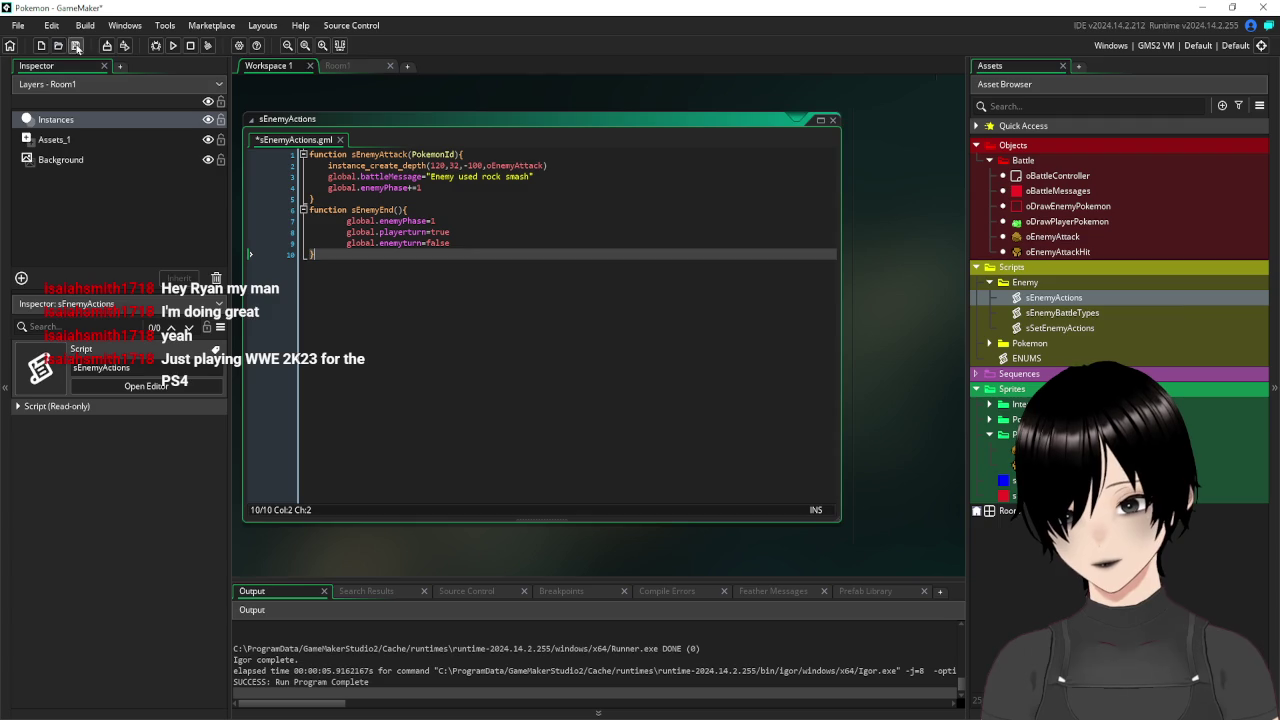
# Save and test-run the battle, then close the game and the sEnemyActions script.
pyautogui.click(173, 45)
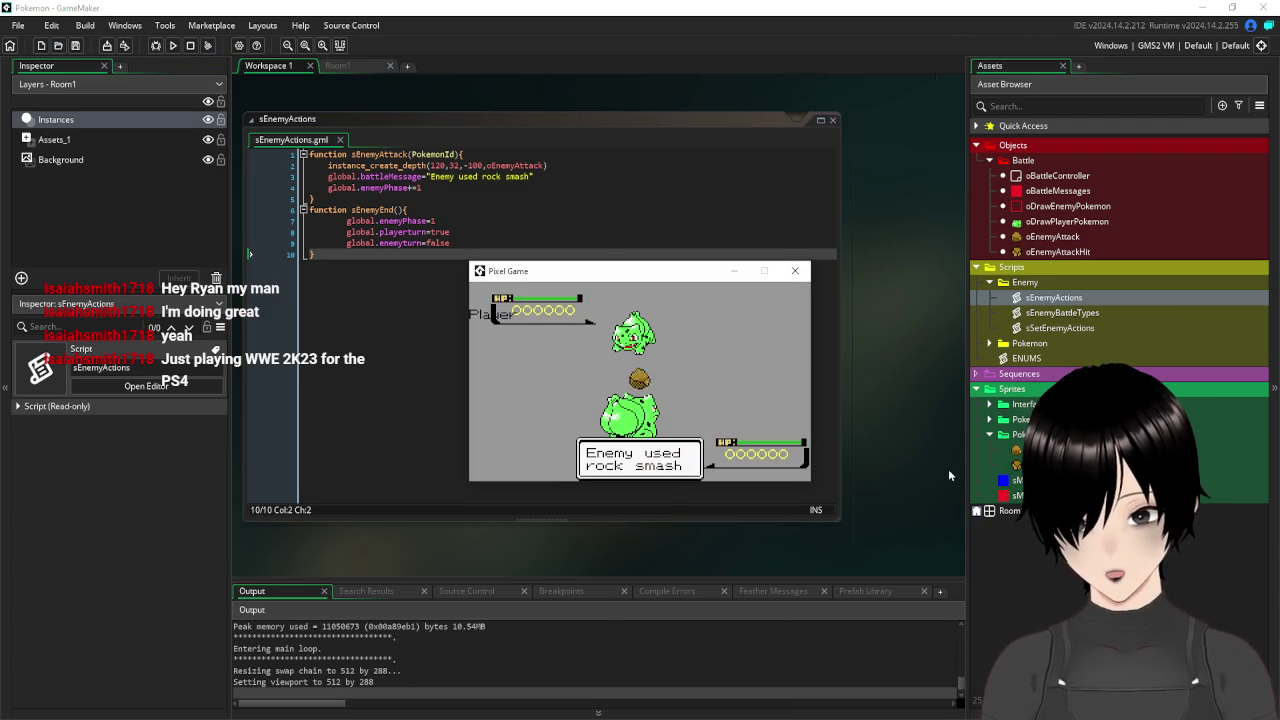
pyautogui.click(795, 270)
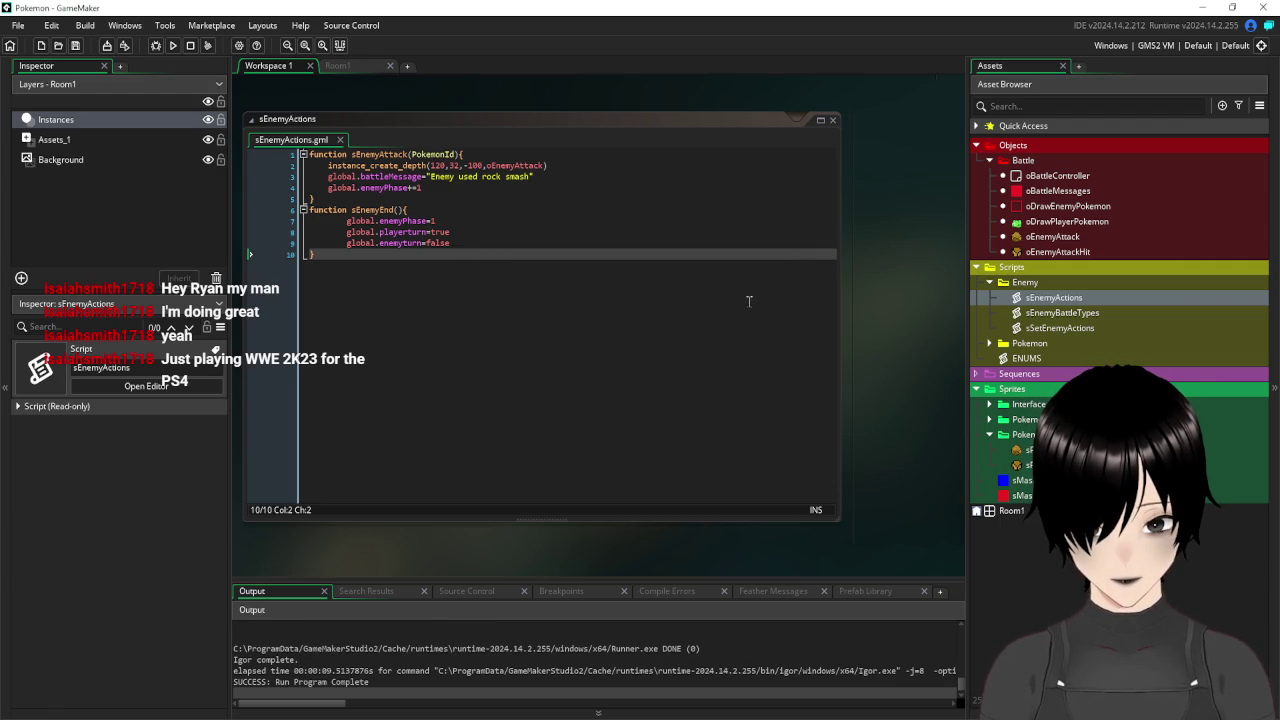
pyautogui.click(832, 120)
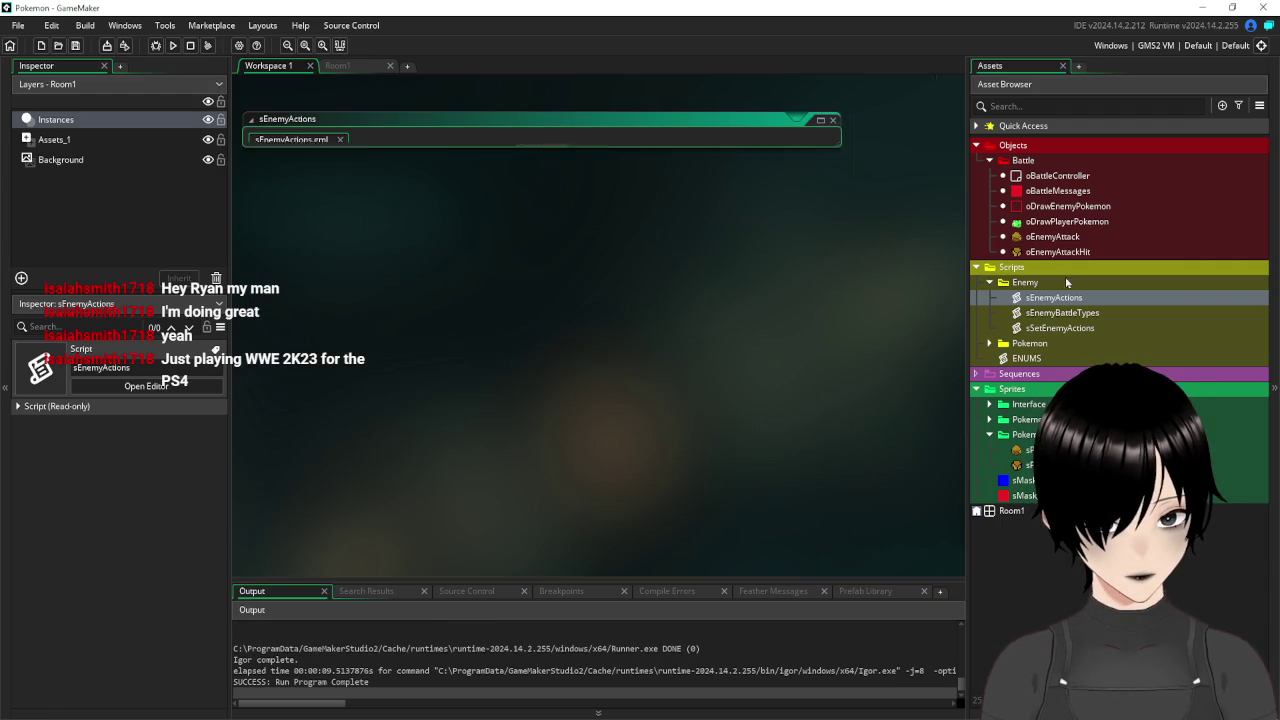
# Add an empty if keyboard_check(ord("1")) { } block at the end of oBattleController's Step event.
pyautogui.doubleClick(1046, 177)
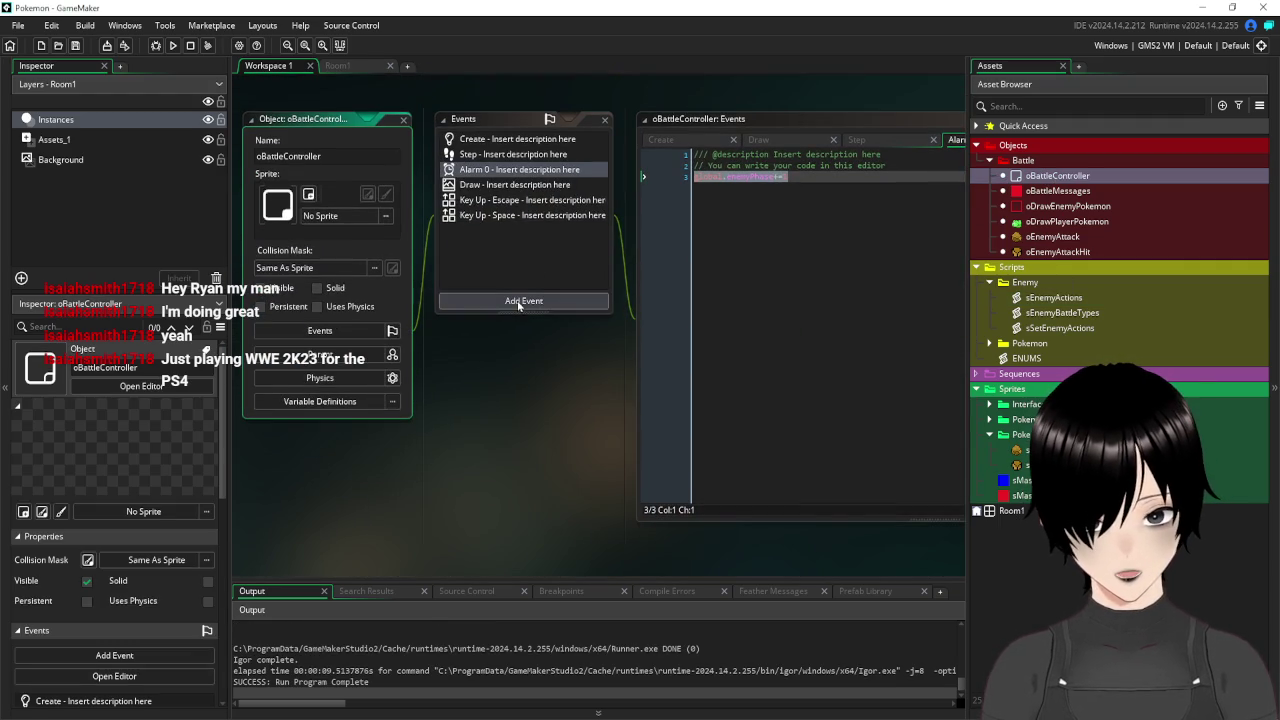
pyautogui.click(490, 153)
pyautogui.click(816, 289)
pyautogui.press('Return')
pyautogui.press('Return')
pyautogui.press('Return')
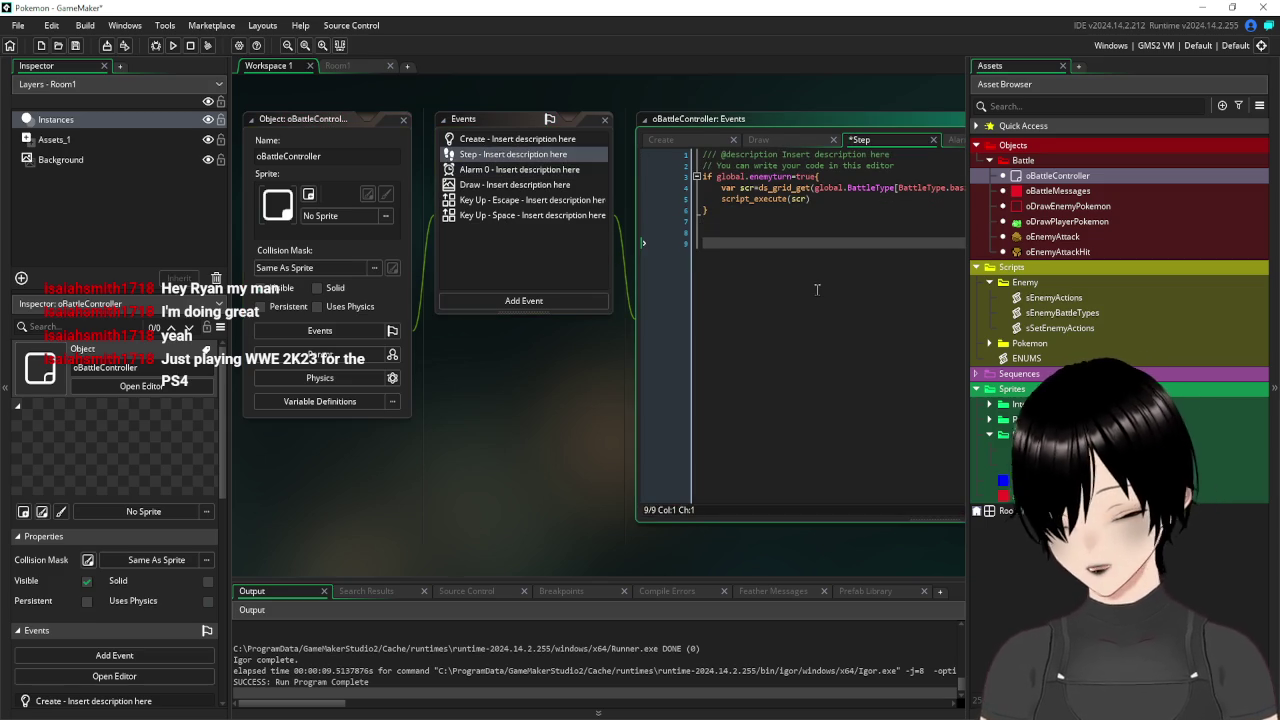
pyautogui.write('if key')
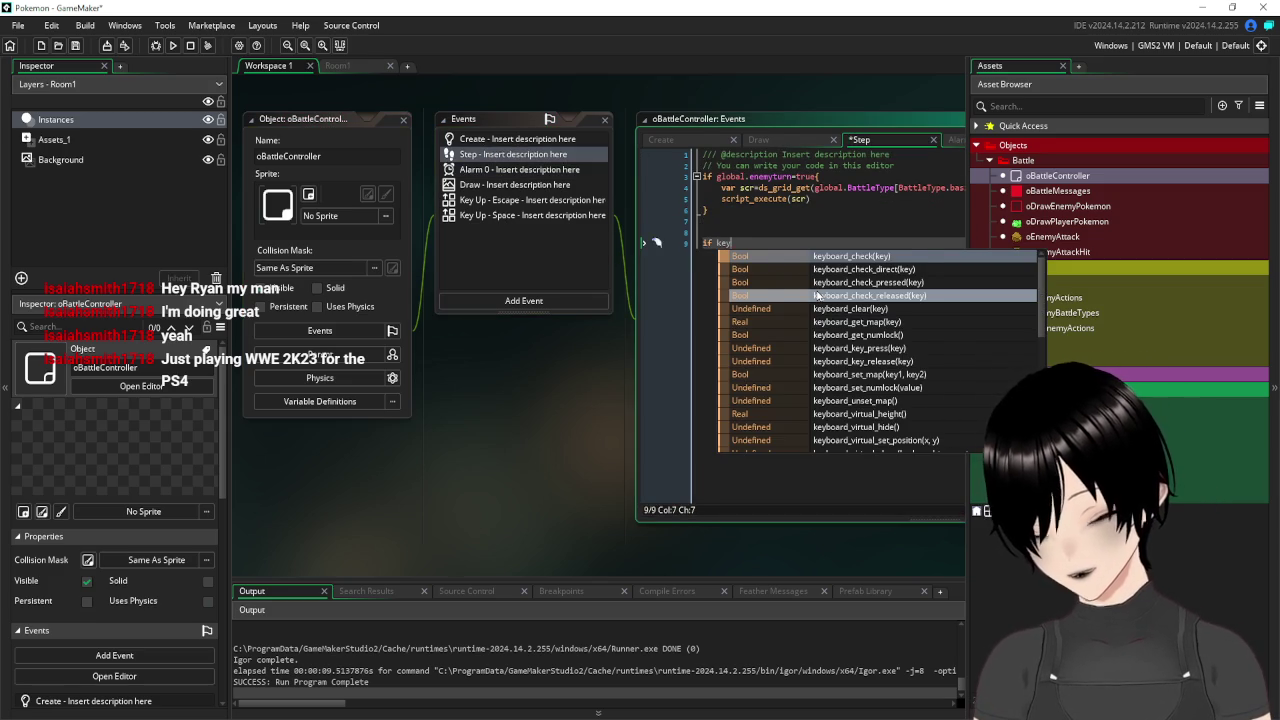
pyautogui.write('_ch')
pyautogui.press('BackSpace')
pyautogui.press('BackSpace')
pyautogui.press('BackSpace')
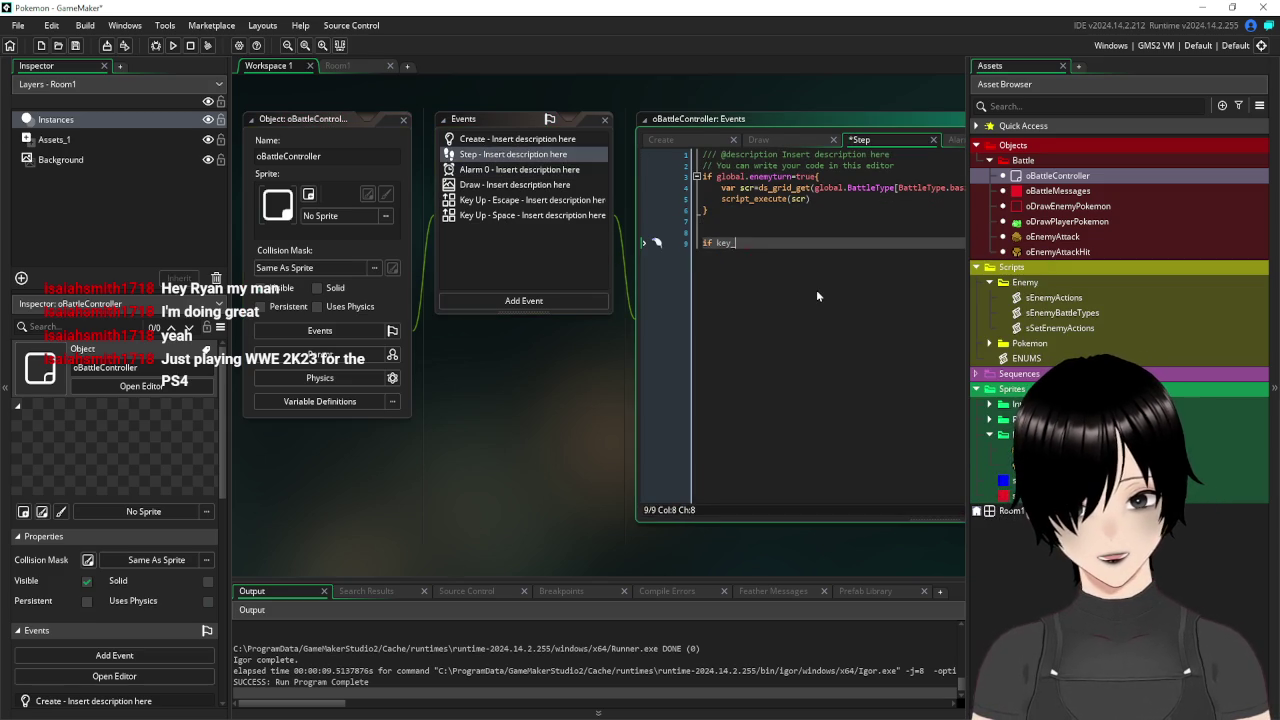
pyautogui.write('b')
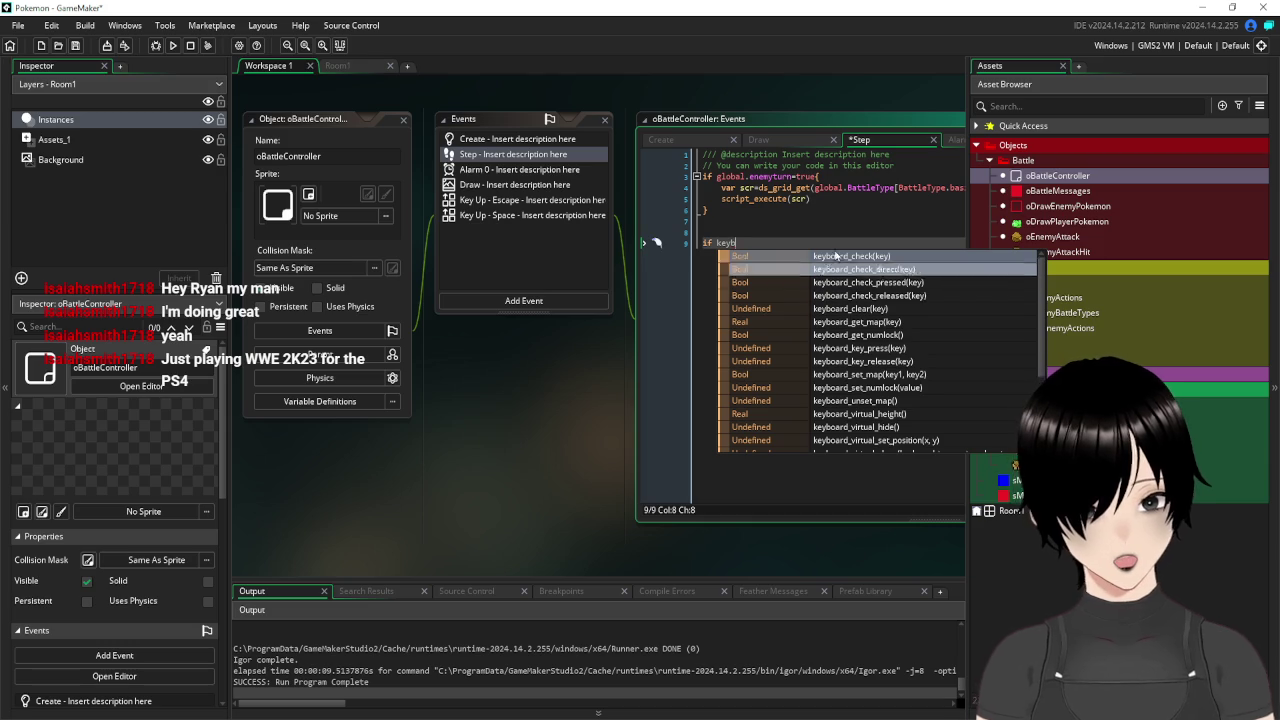
pyautogui.click(837, 257)
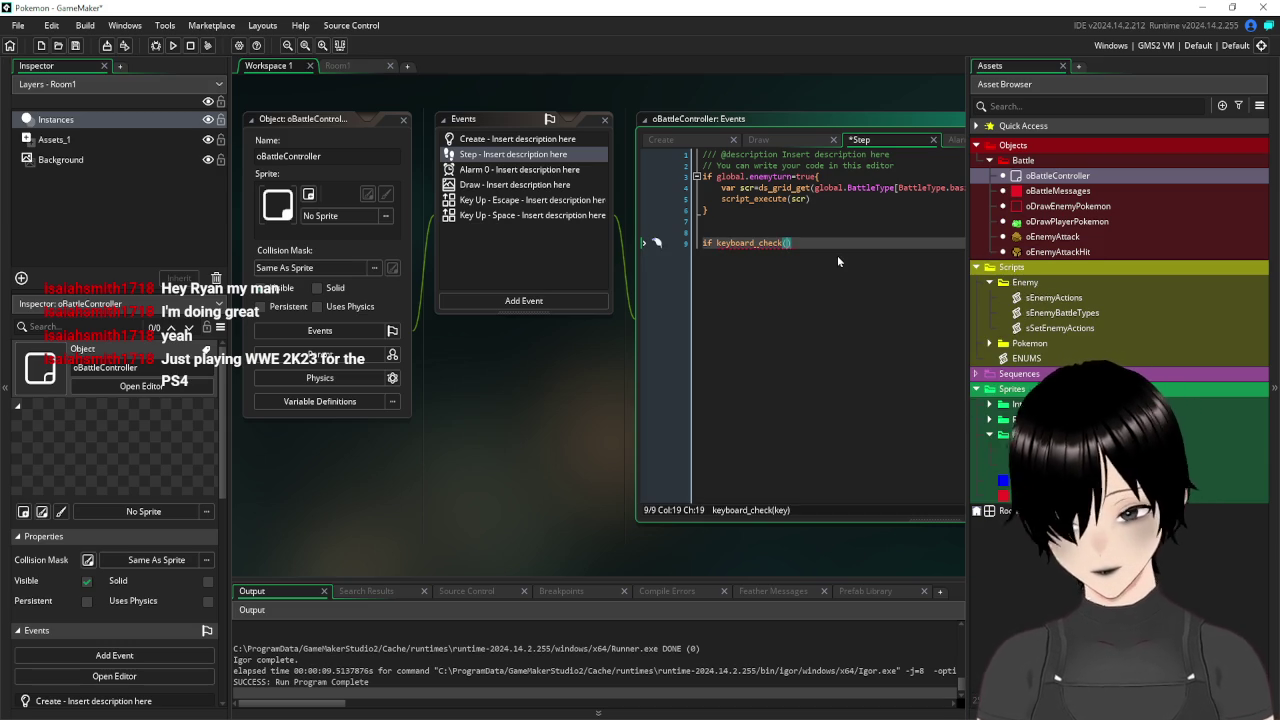
pyautogui.write('ord')
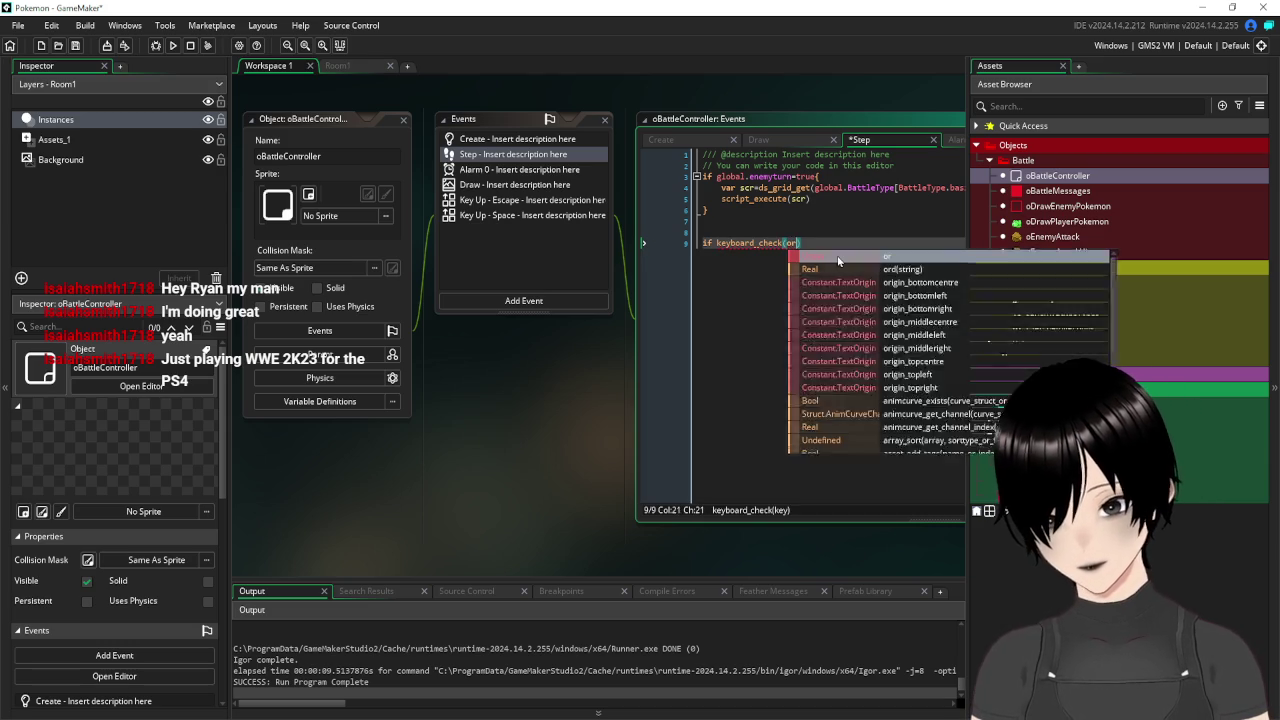
pyautogui.write('("')
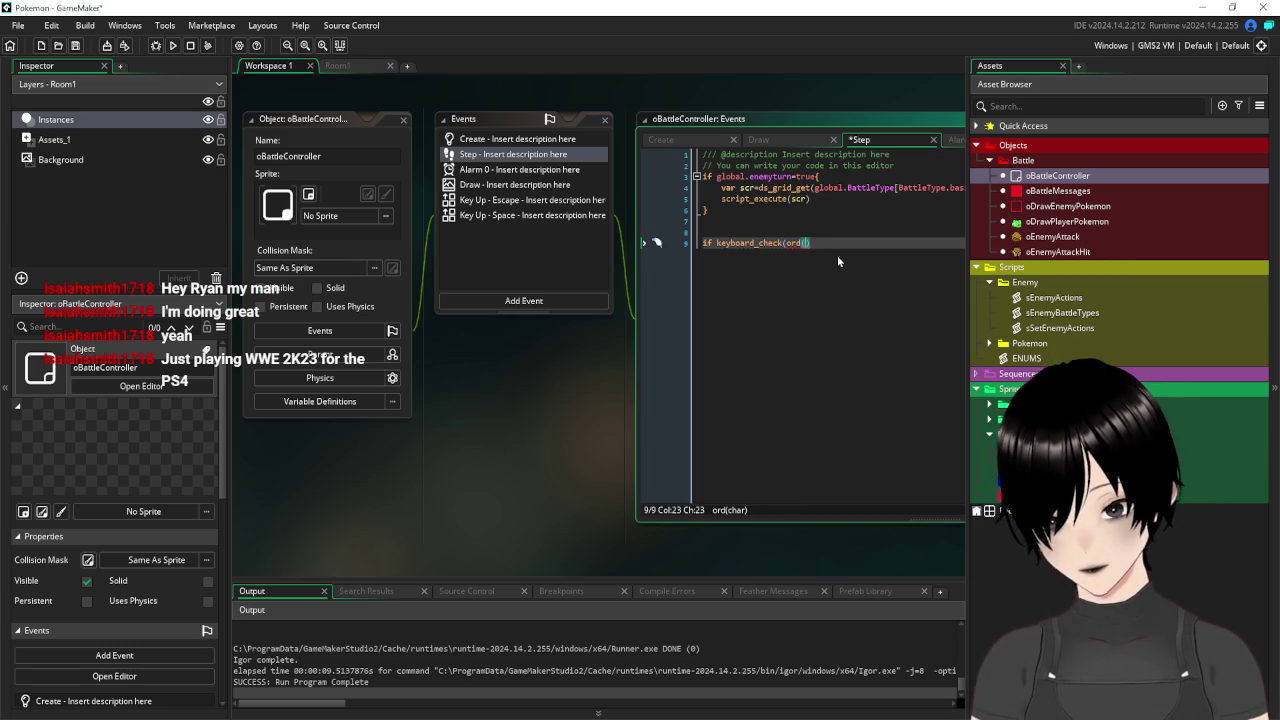
pyautogui.write(')')
pyautogui.write('"')
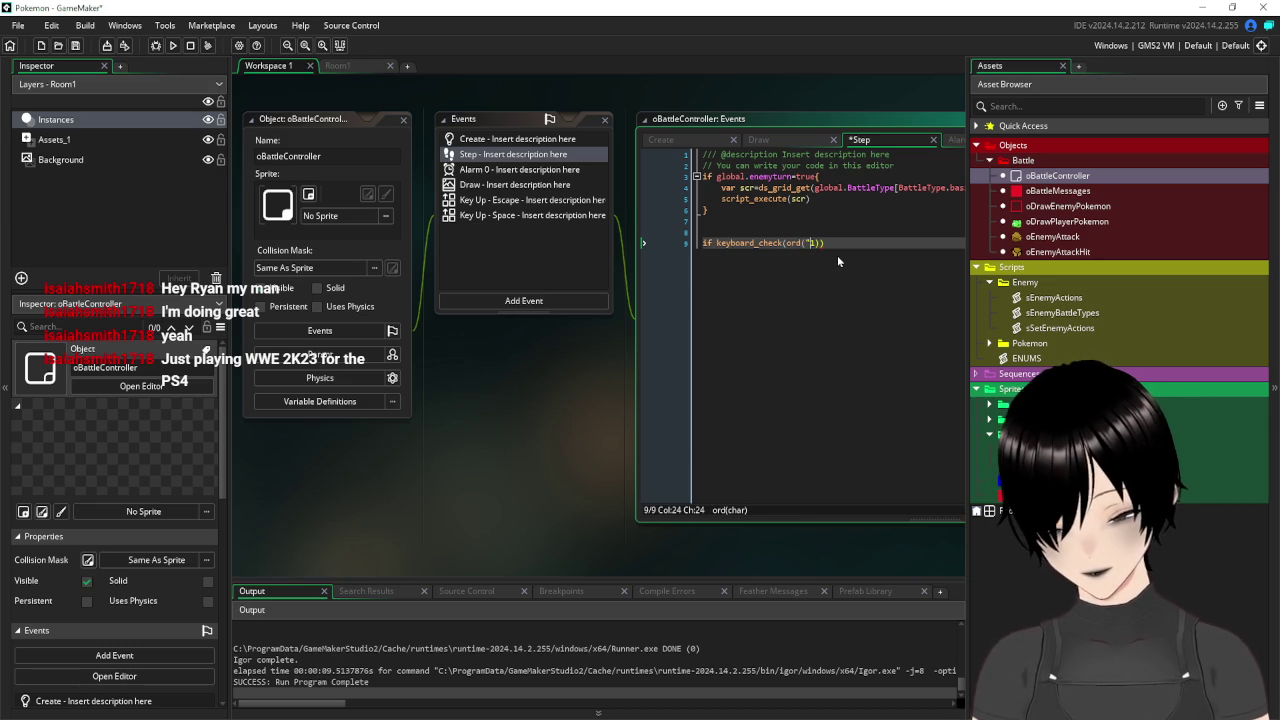
pyautogui.write('"')
pyautogui.press('End')
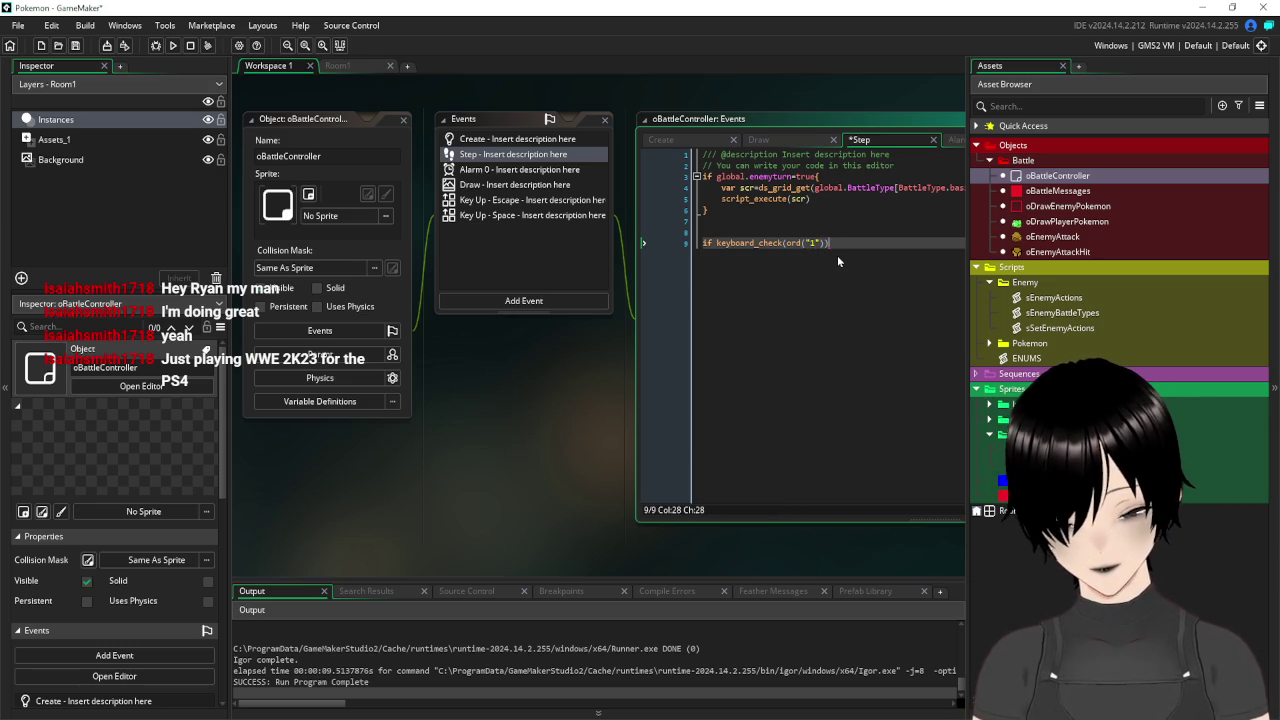
pyautogui.write('{')
pyautogui.press('Return')
pyautogui.press('Return')
pyautogui.press('Return')
pyautogui.write('}')
pyautogui.press('Up')
pyautogui.press('Up')
pyautogui.press('Up')
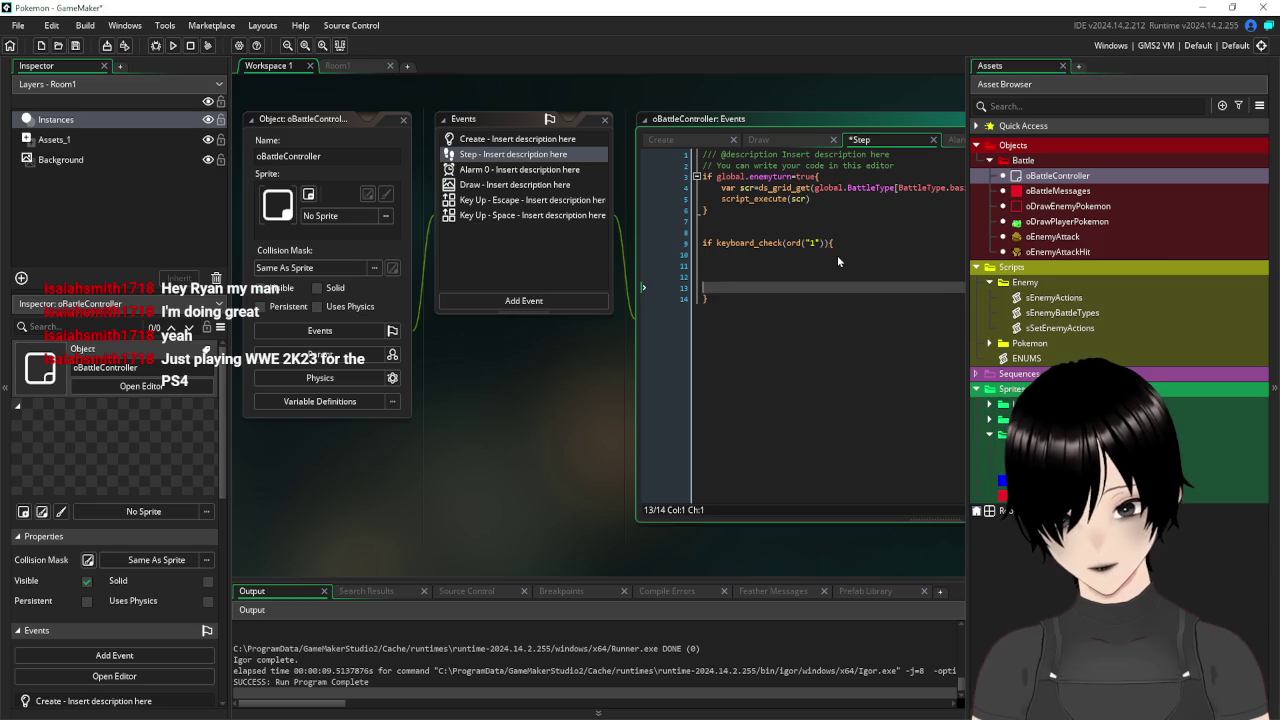
# Start typing a room_set call inside the block, then erase it.
pyautogui.write('room_se')
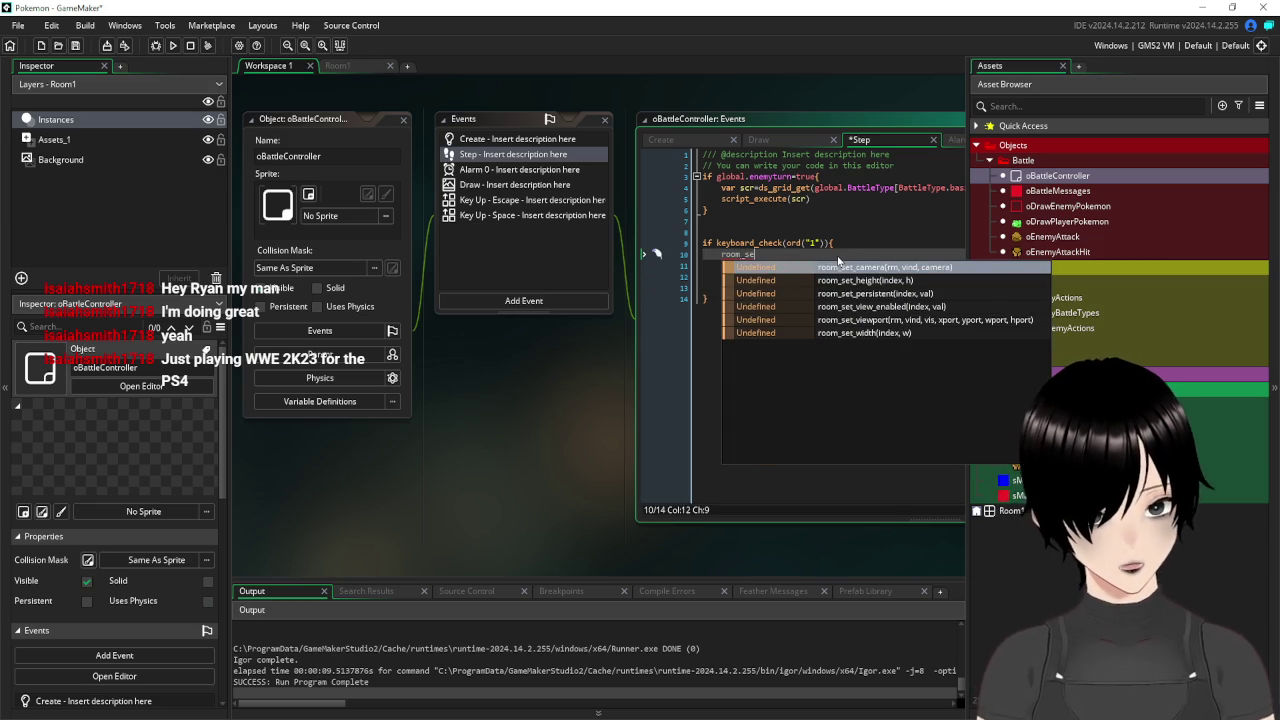
pyautogui.write('t')
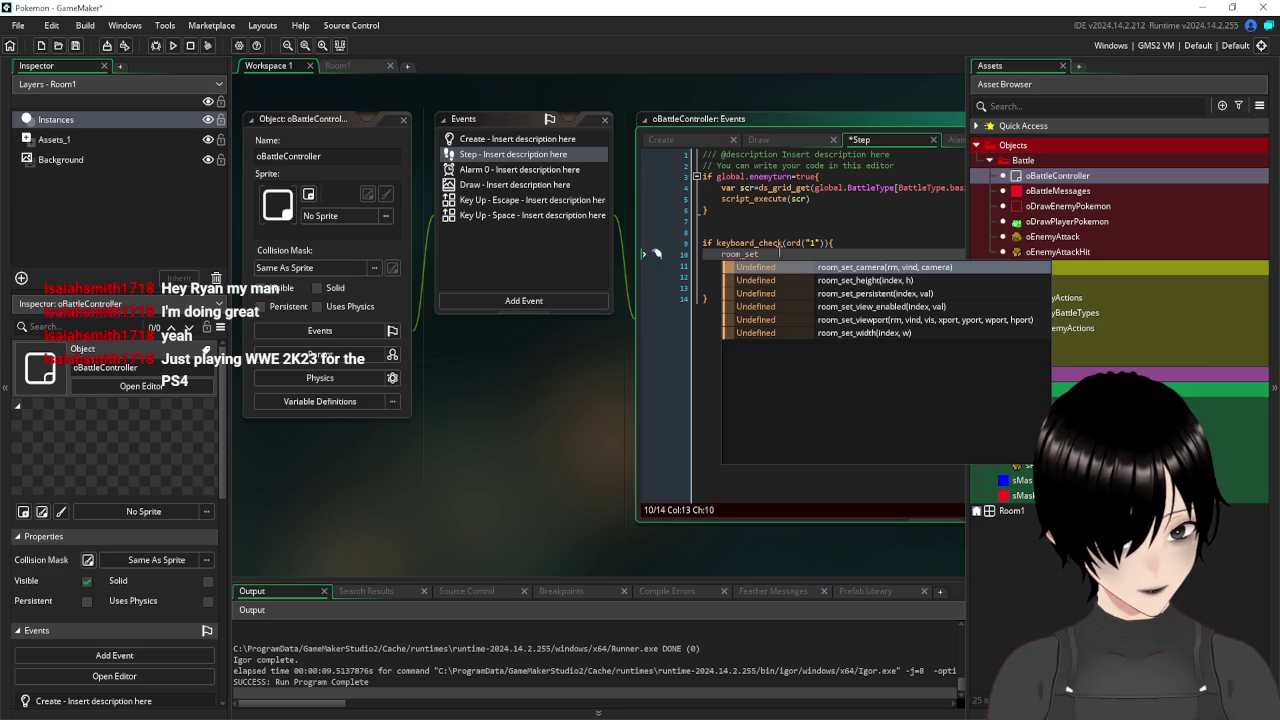
pyautogui.click(744, 258)
pyautogui.press('Right')
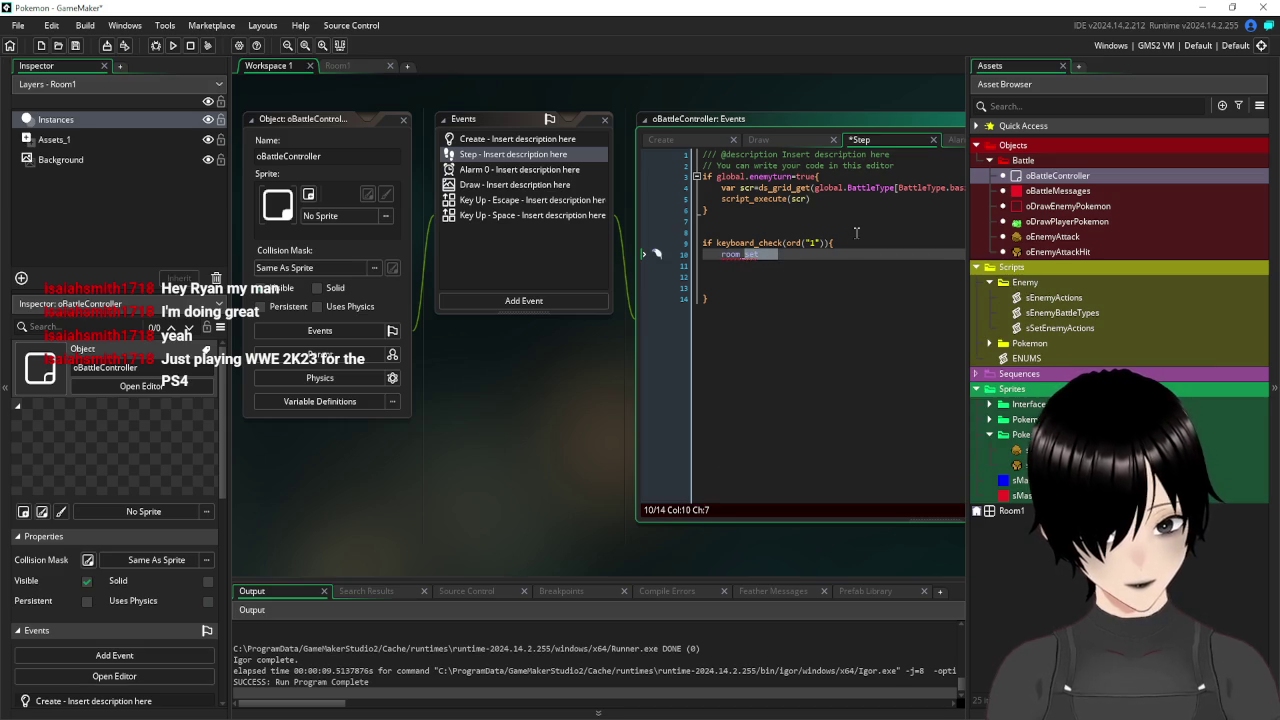
pyautogui.press('BackSpace')
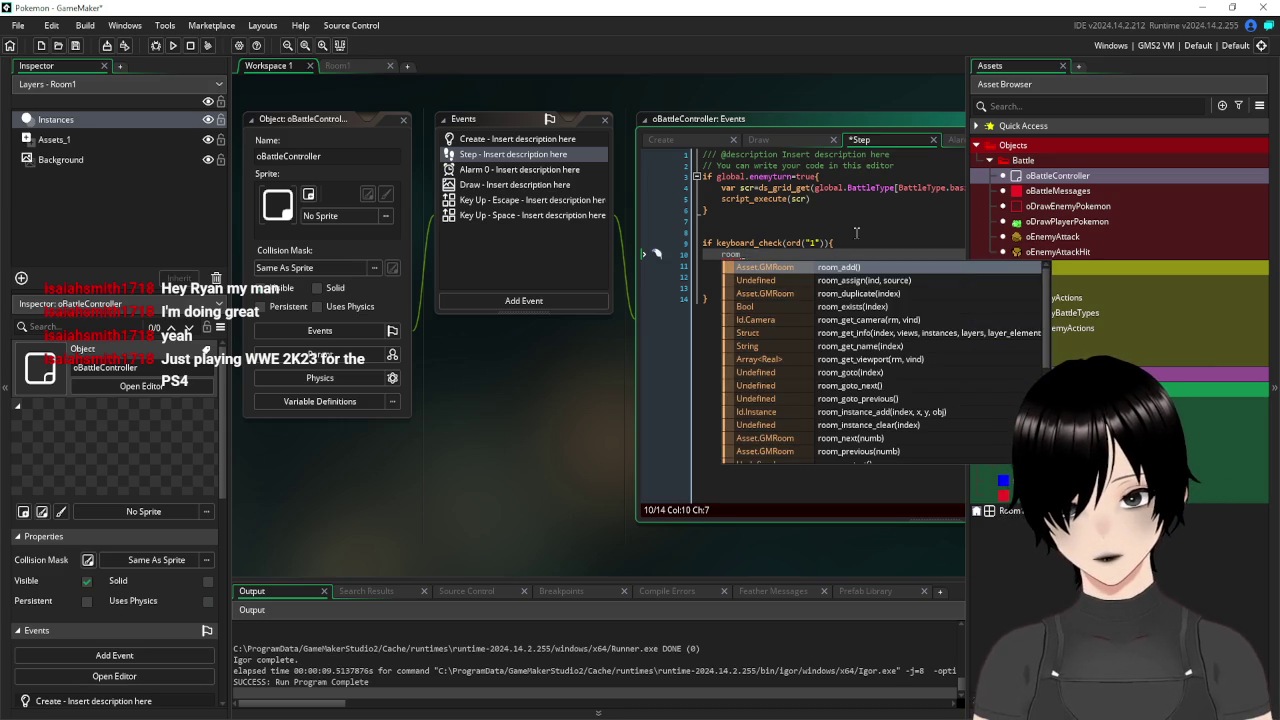
pyautogui.press('BackSpace')
pyautogui.press('BackSpace')
pyautogui.press('BackSpace')
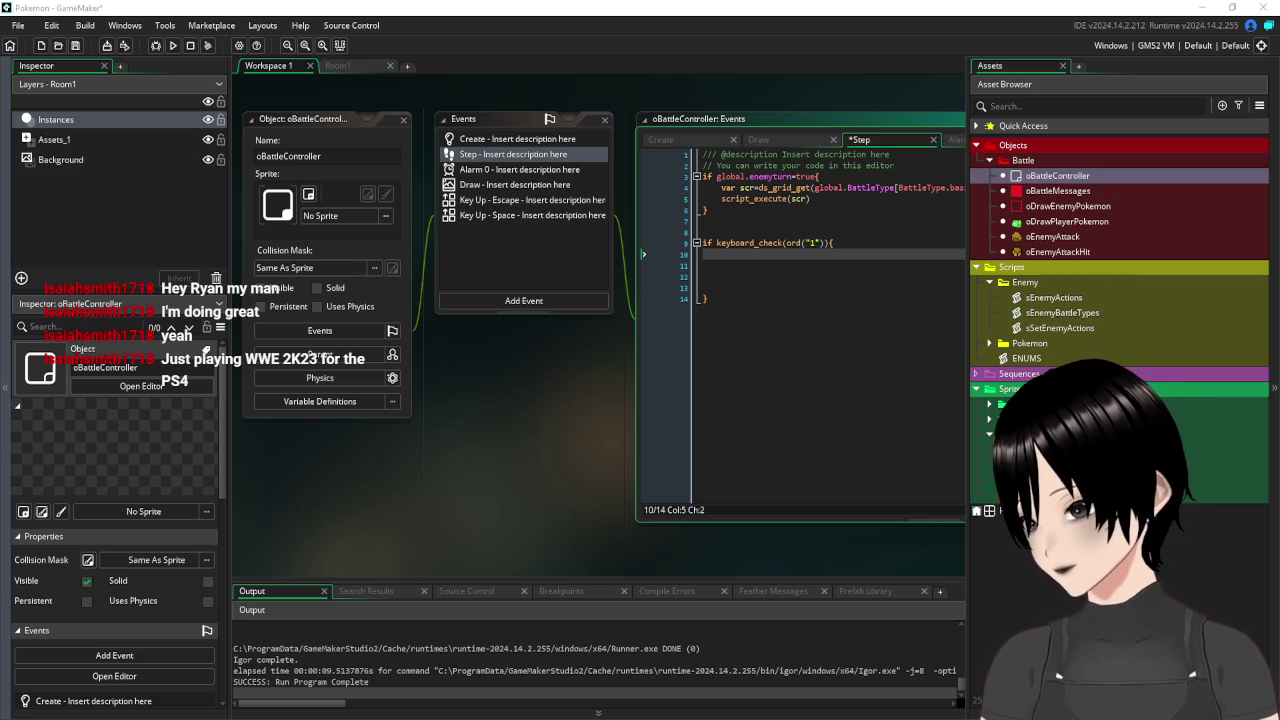
# Put game_set_speed(1, gamespeed_fps) in the key-1 block and delete the leftover blank lines.
pyautogui.write('game_set_speed(variables[1], gamespeed_fps)')
pyautogui.moveTo(848, 253); pyautogui.dragTo(793, 262)
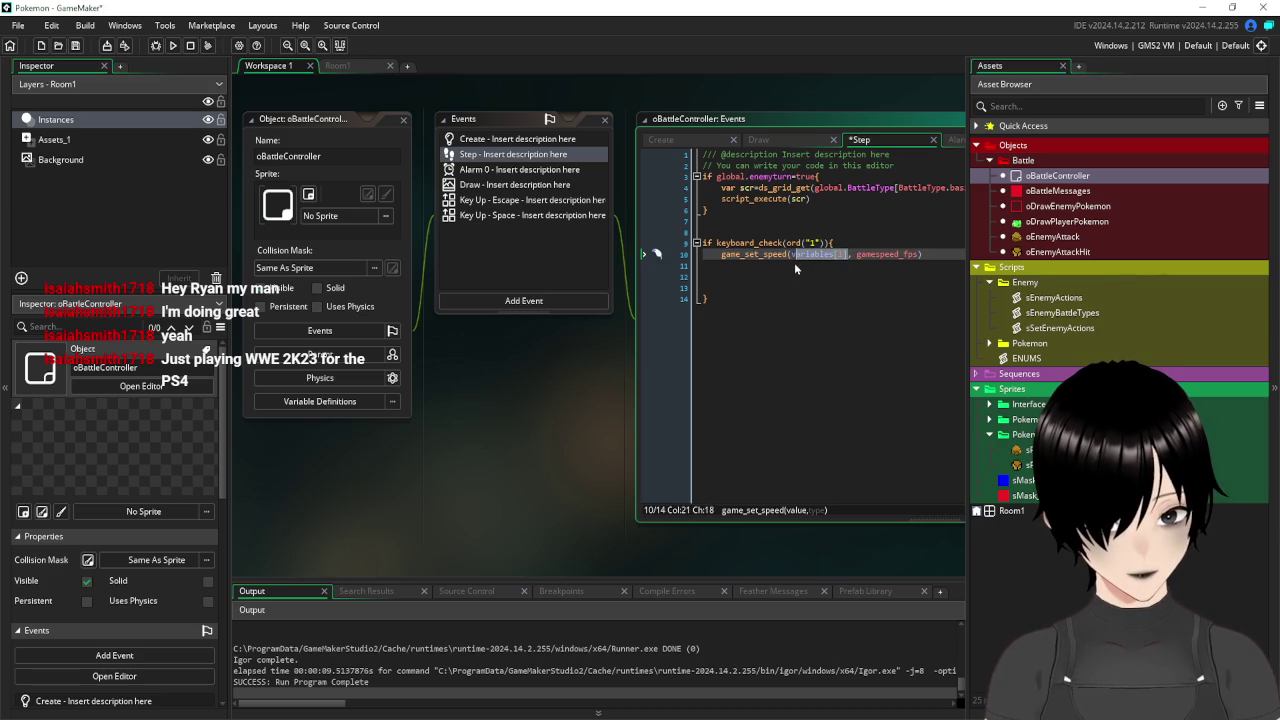
pyautogui.write('1')
pyautogui.click(884, 255)
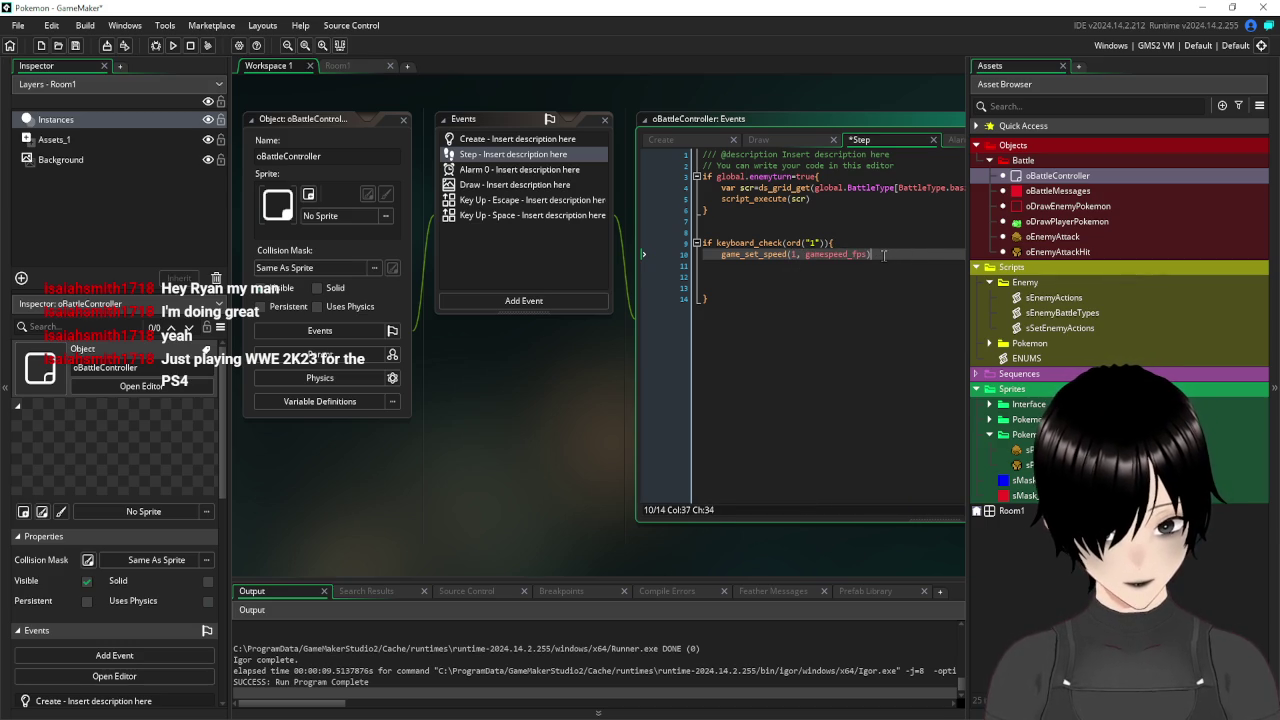
pyautogui.press('Return')
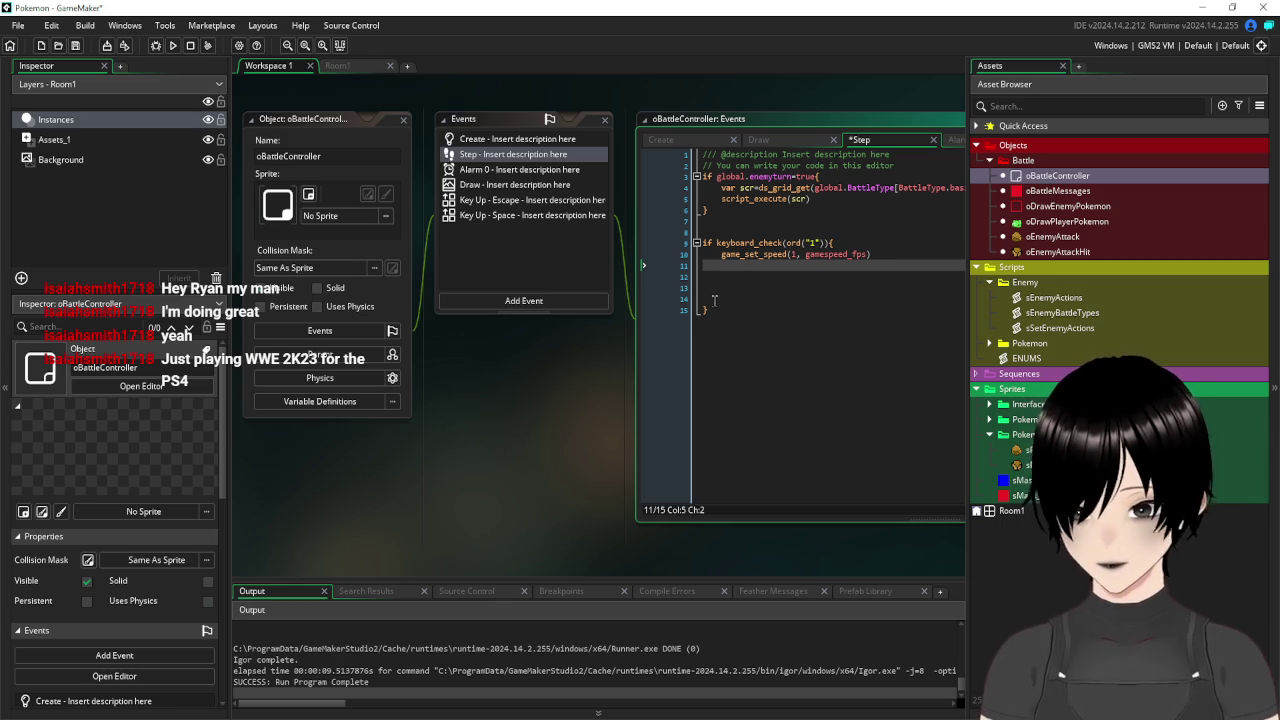
pyautogui.moveTo(714, 300)
pyautogui.mouseDown()
pyautogui.moveTo(684, 266)
pyautogui.moveTo(684, 242)
pyautogui.mouseUp()
pyautogui.press('BackSpace')
pyautogui.press('BackSpace')
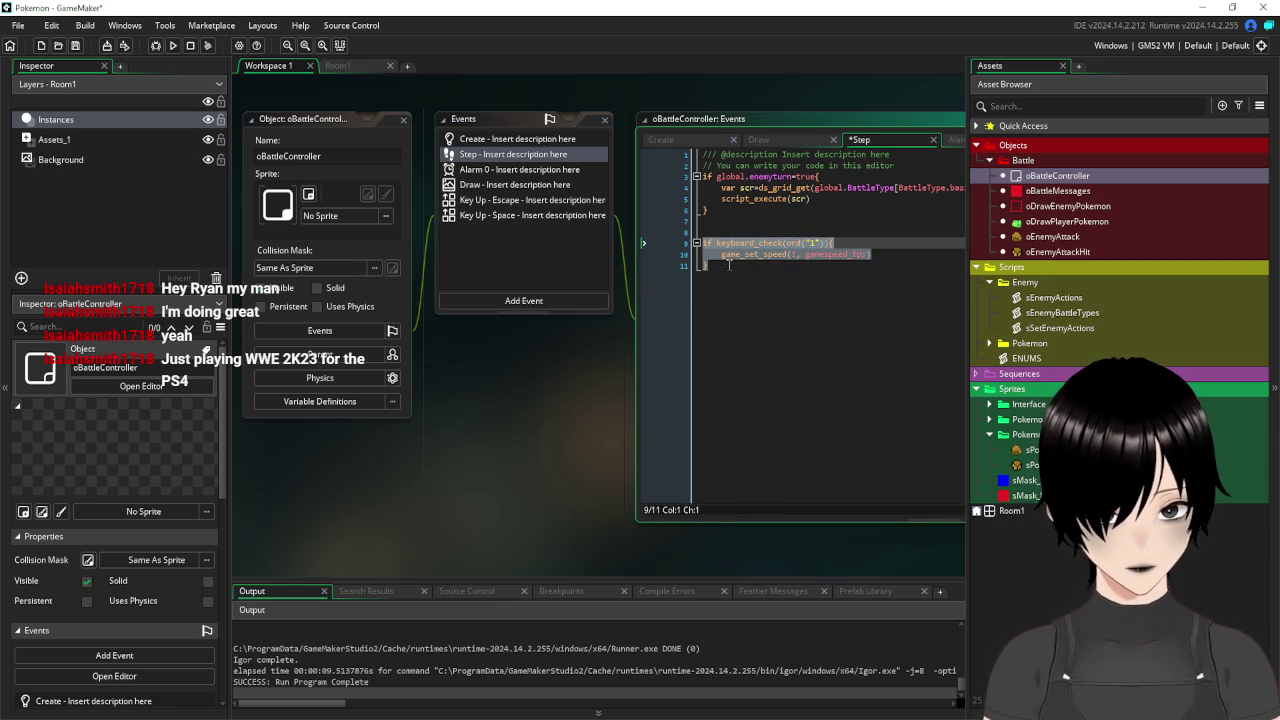
# Duplicate the key-1 block as a key "2" check with game speed 8.
pyautogui.hotkey('ctrl', 'c')
pyautogui.click(729, 265)
pyautogui.press('Return')
pyautogui.hotkey('ctrl', 'v')
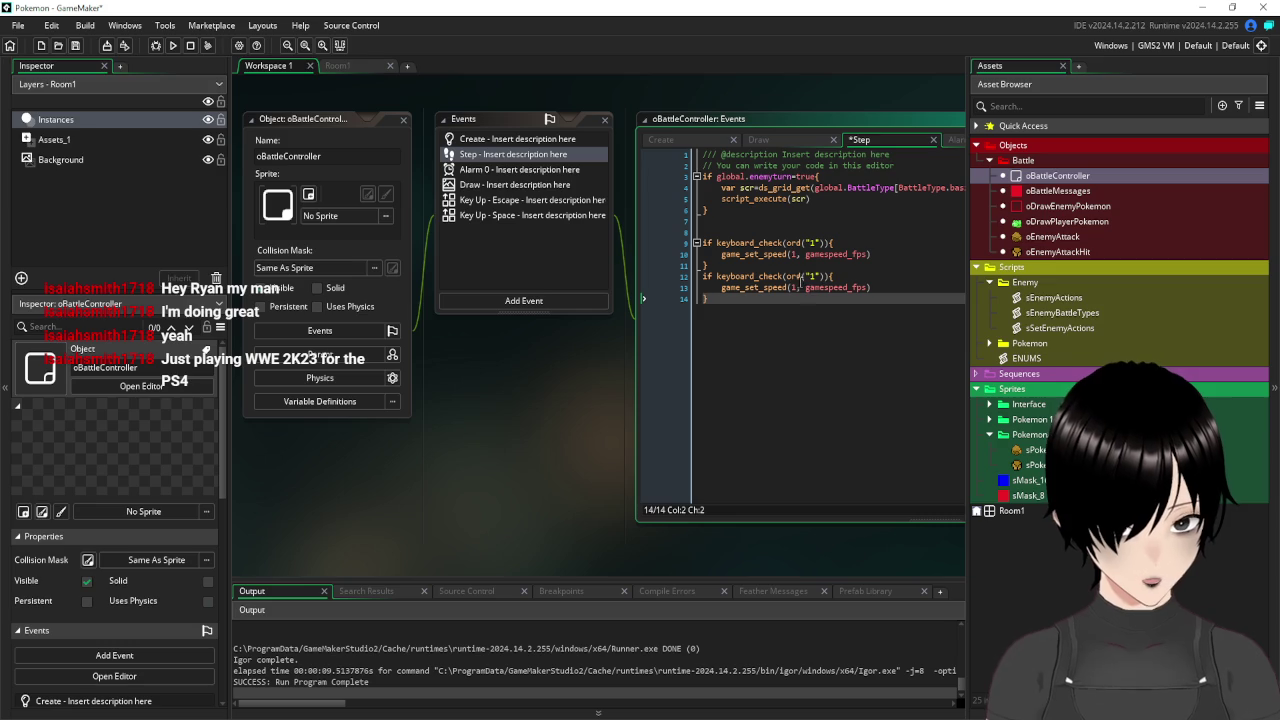
pyautogui.doubleClick(812, 276)
pyautogui.write('2')
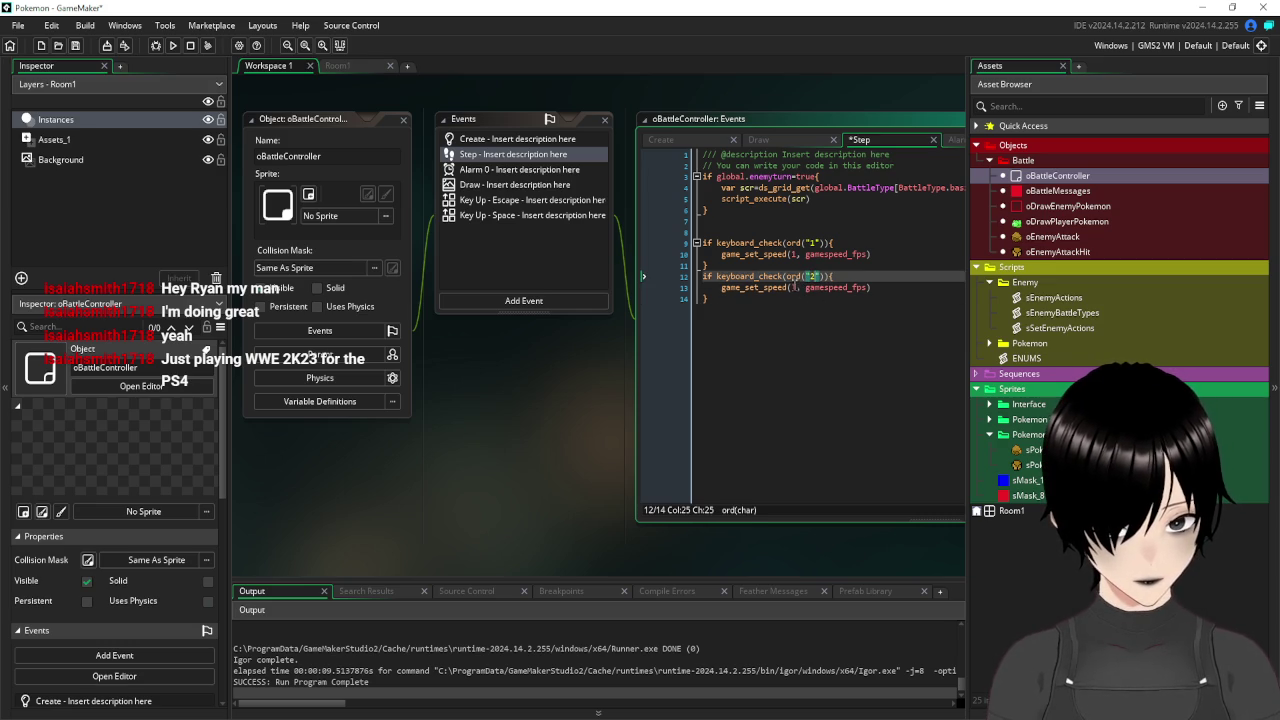
pyautogui.click(795, 288)
pyautogui.press('BackSpace')
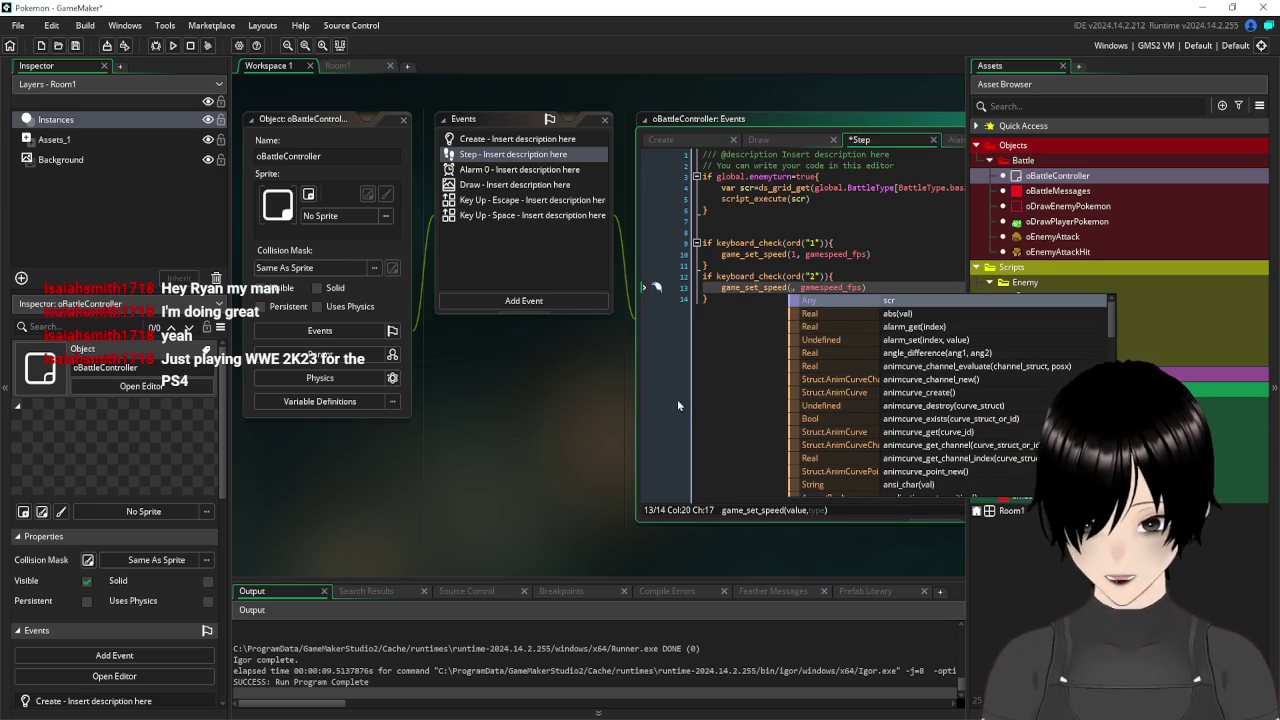
pyautogui.write('8')
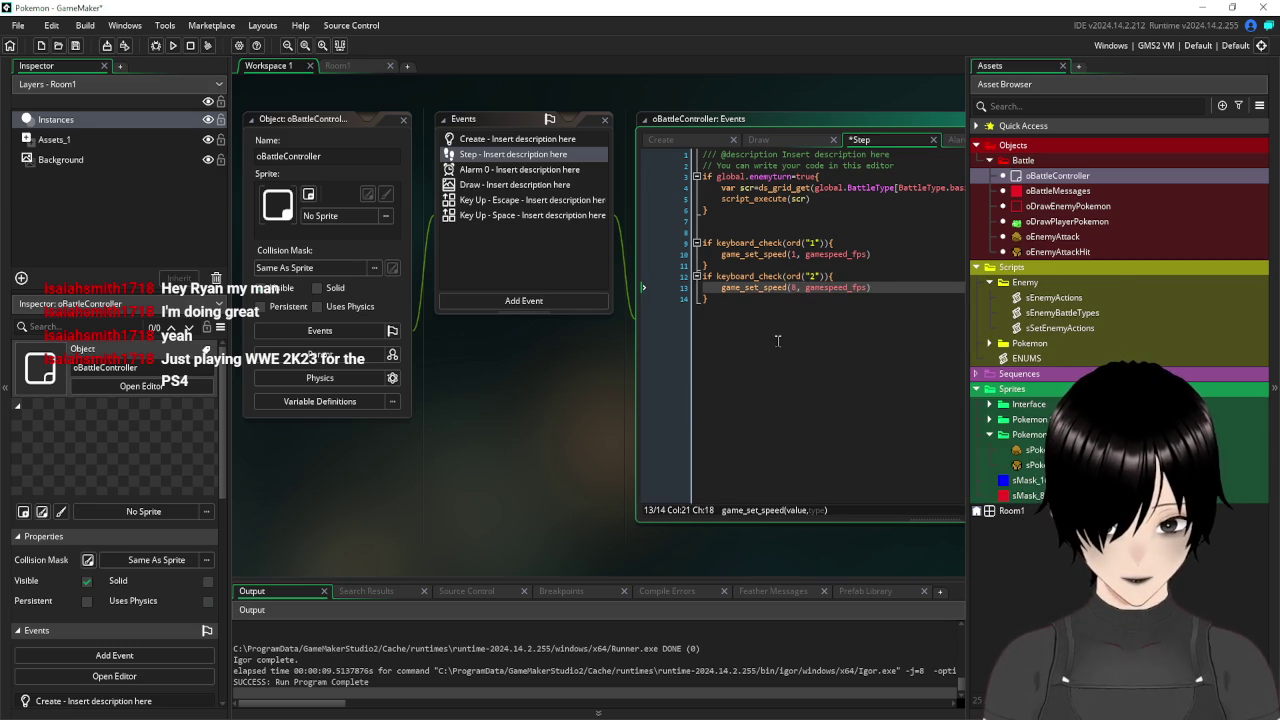
pyautogui.click(741, 301)
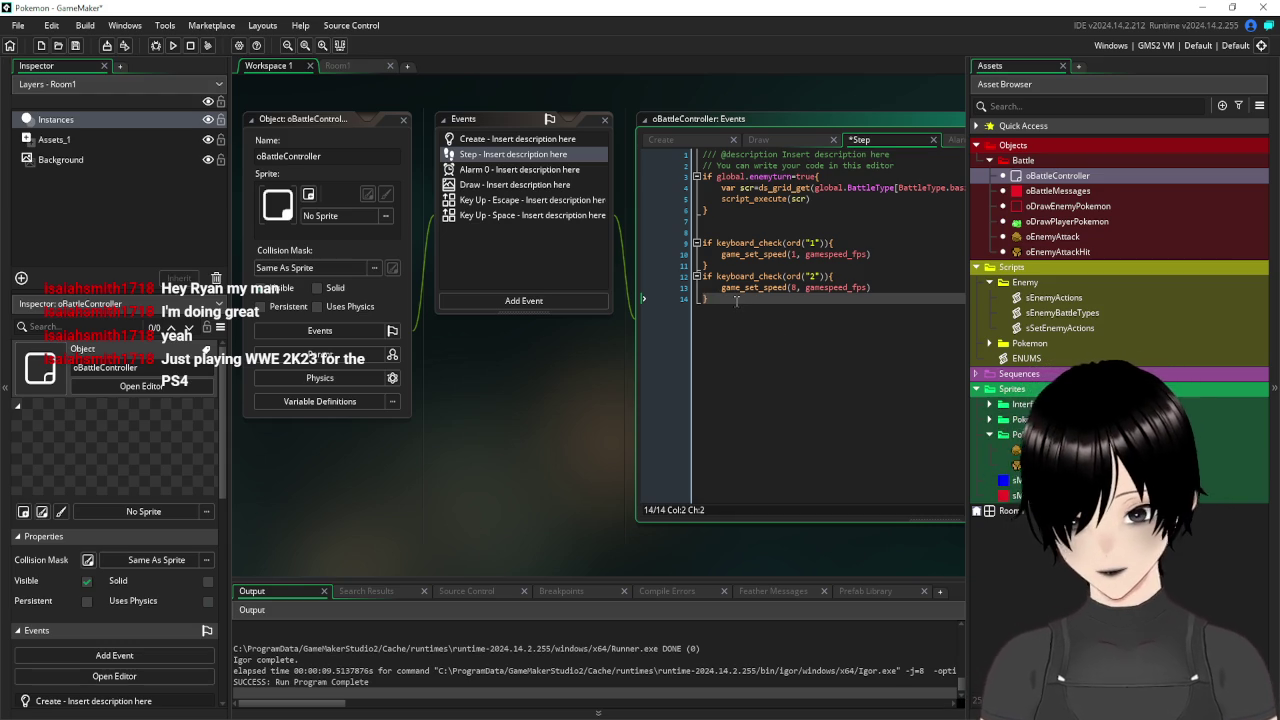
# Duplicate the key-2 block as a key "3" check with game speed 60.
pyautogui.moveTo(738, 302); pyautogui.dragTo(686, 283)
pyautogui.hotkey('ctrl', 'c')
pyautogui.click(720, 304)
pyautogui.press('Return')
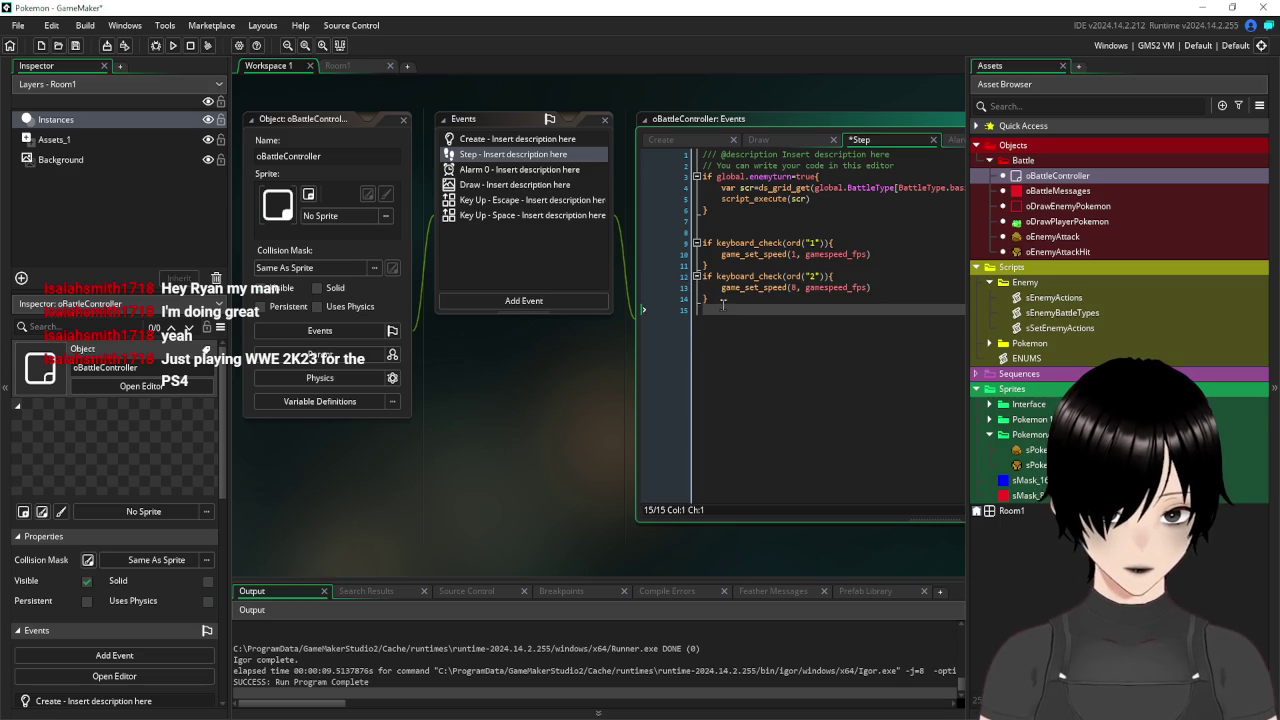
pyautogui.hotkey('ctrl', 'v')
pyautogui.click(815, 310)
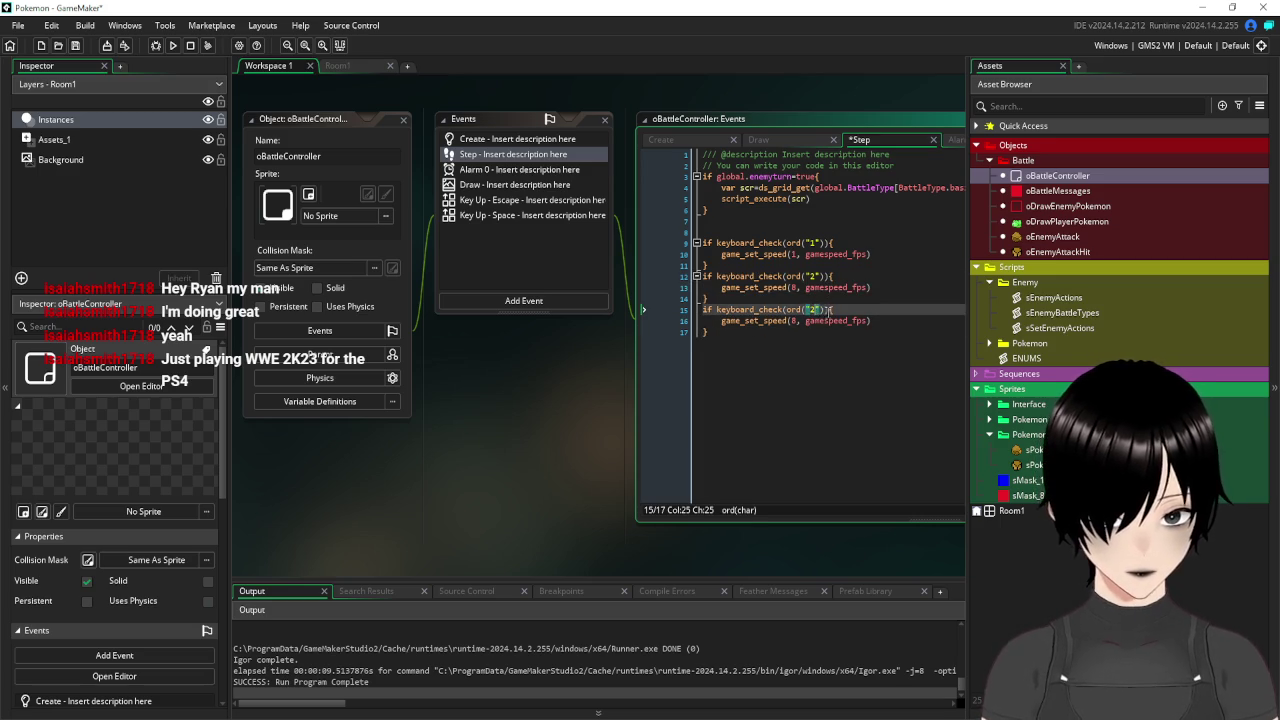
pyautogui.doubleClick(813, 310)
pyautogui.write('3')
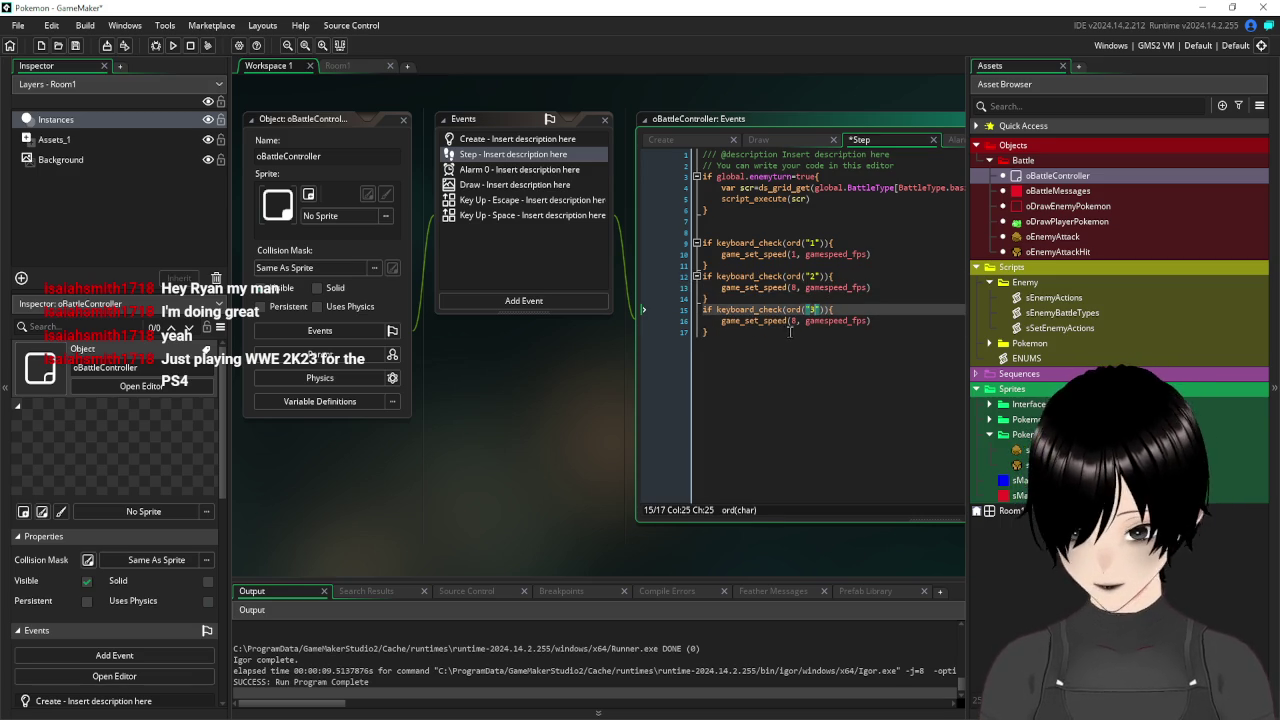
pyautogui.click(796, 321)
pyautogui.press('BackSpace')
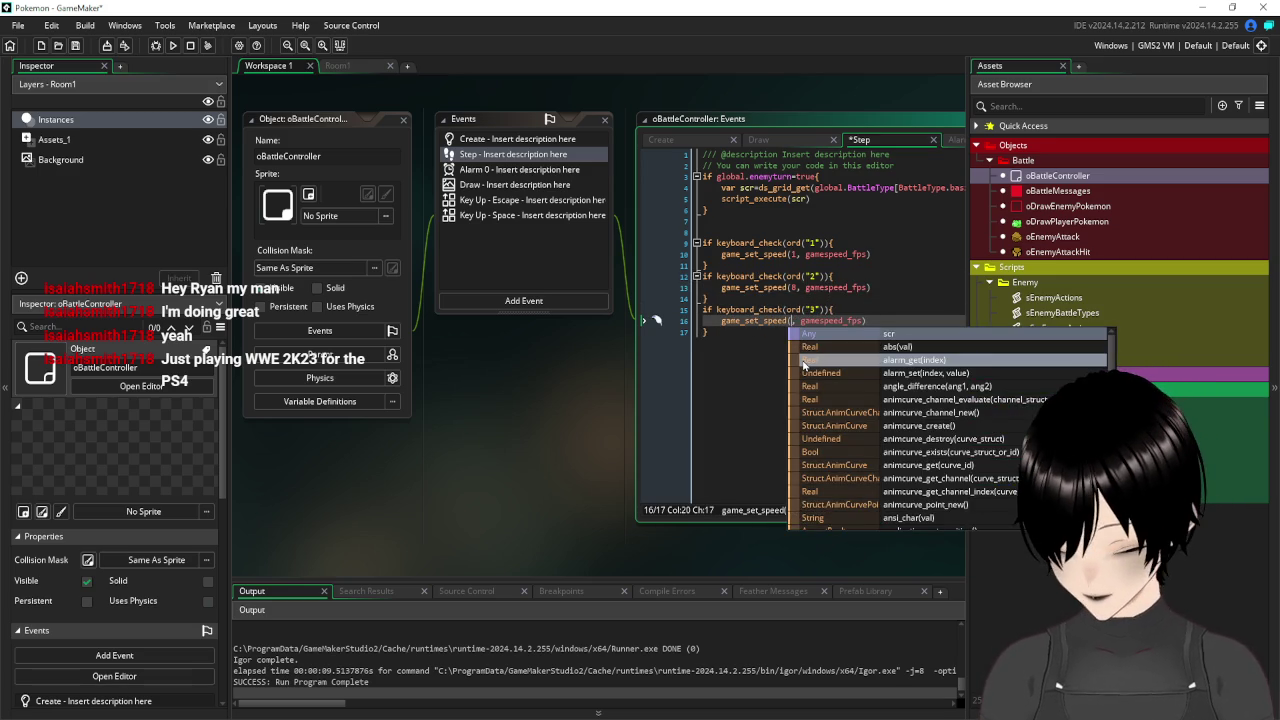
pyautogui.write('60')
pyautogui.press('Down')
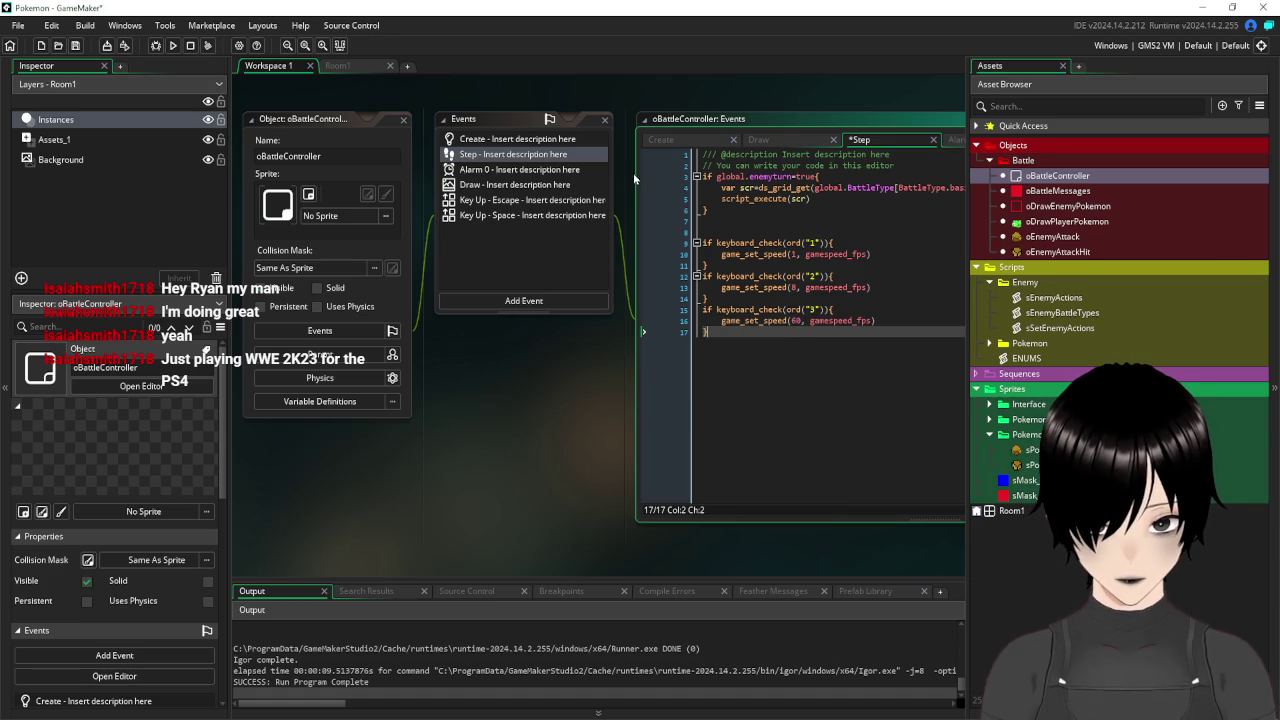
pyautogui.click(515, 186)
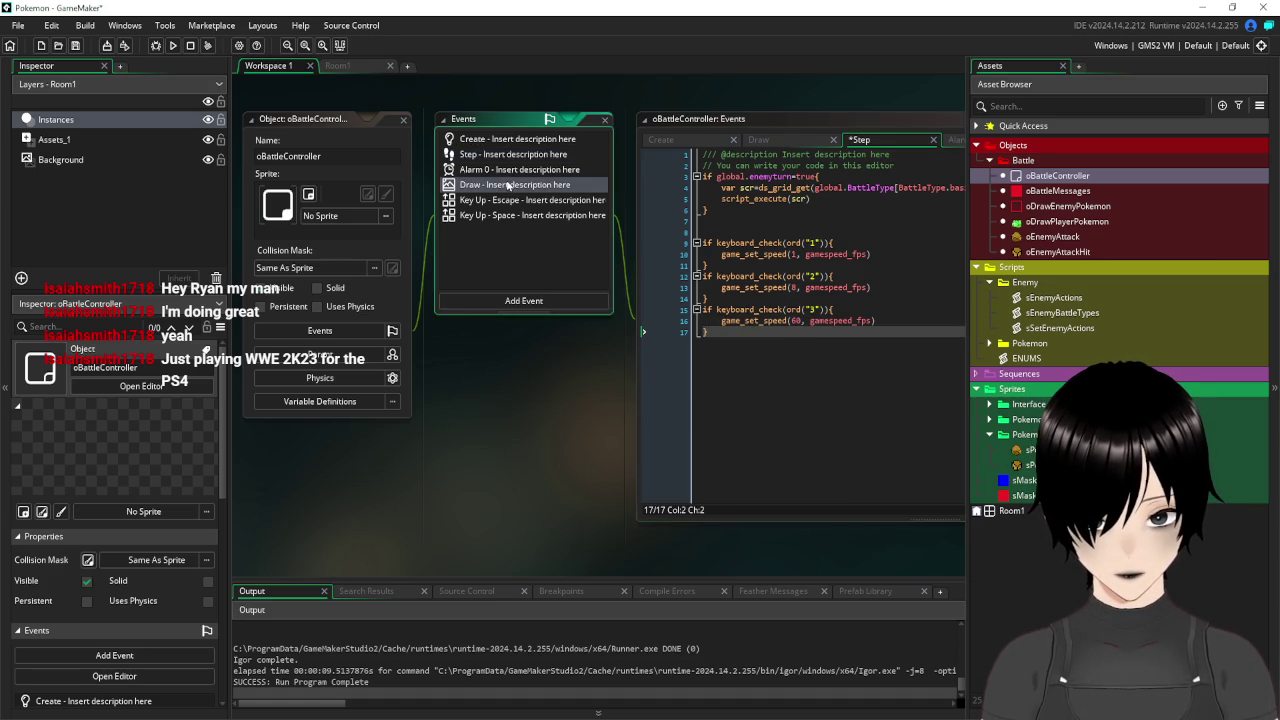
# In the Draw event, add a new draw_text(0,0,game_get_speed( line.
pyautogui.press('Return')
pyautogui.write('draw_')
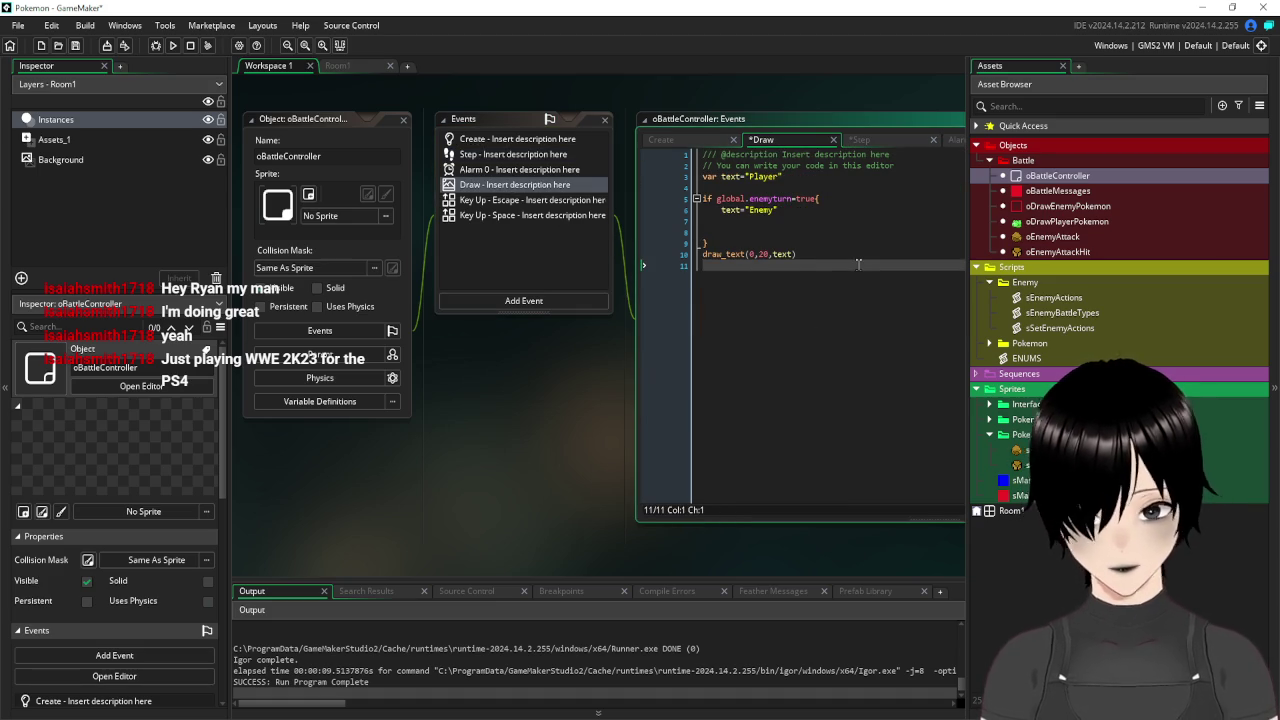
pyautogui.write('tex')
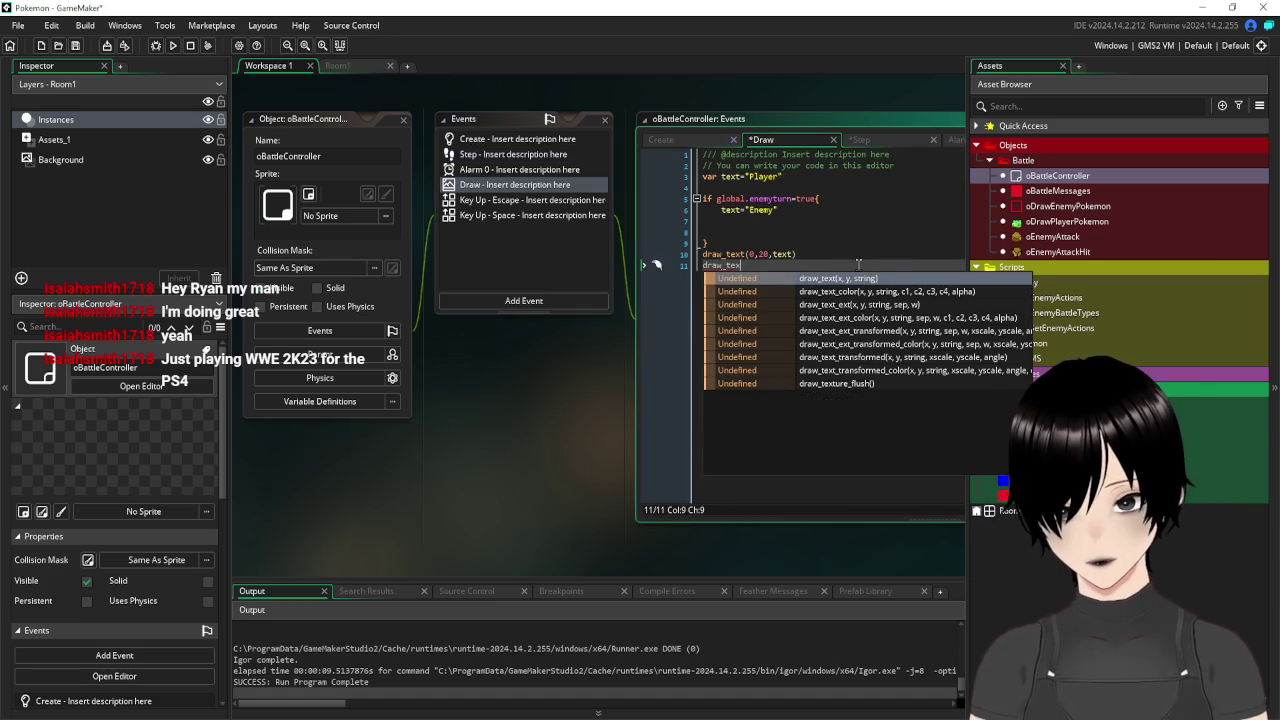
pyautogui.write('t(g')
pyautogui.press('BackSpace')
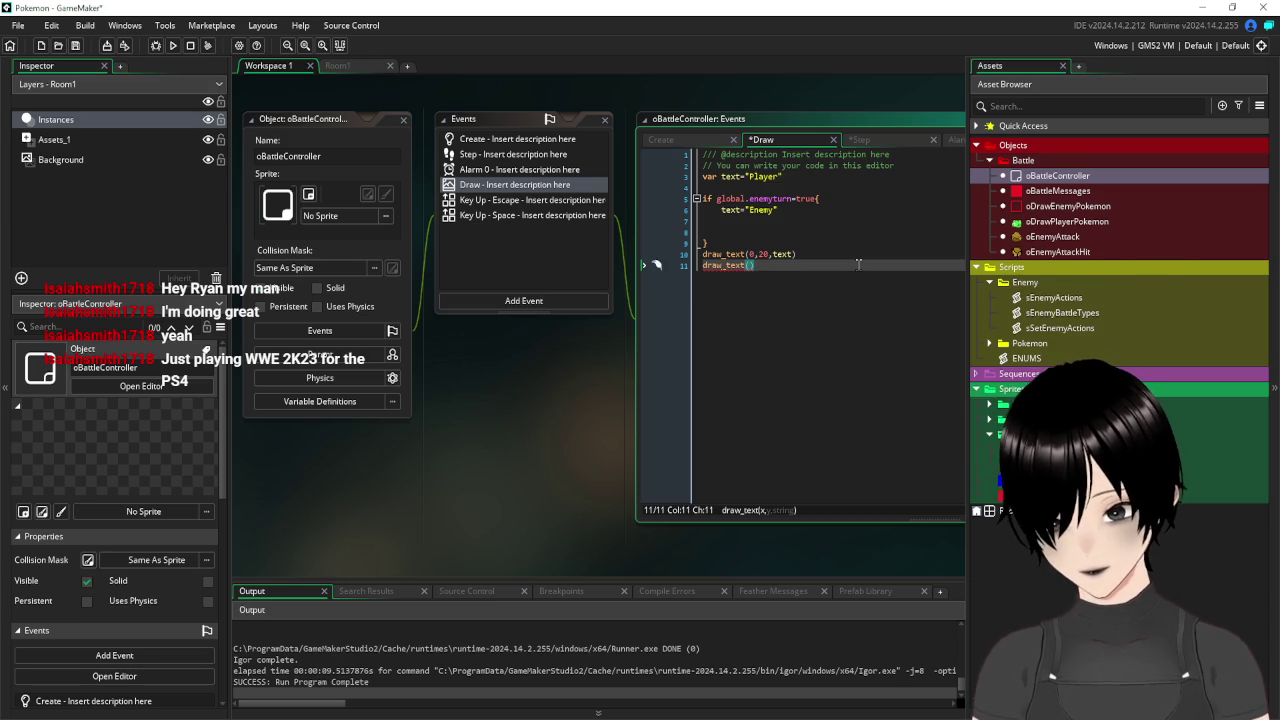
pyautogui.write('0,0,gam')
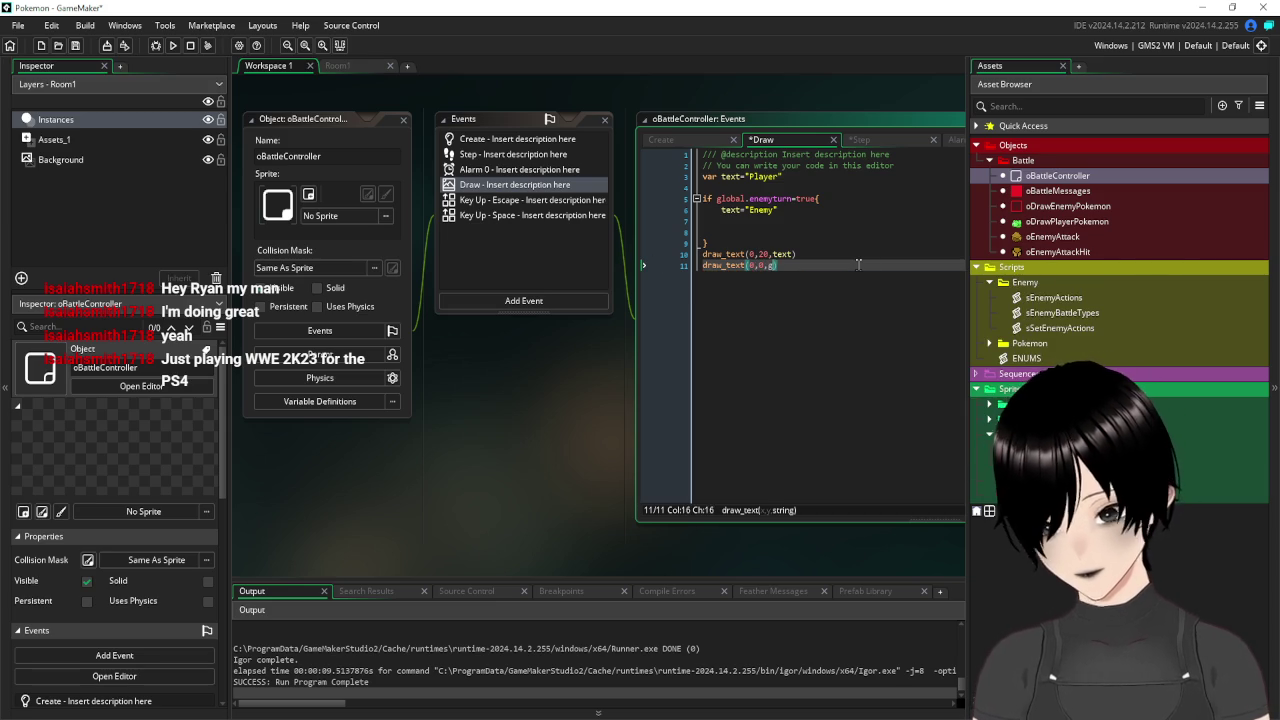
pyautogui.write('e_sp')
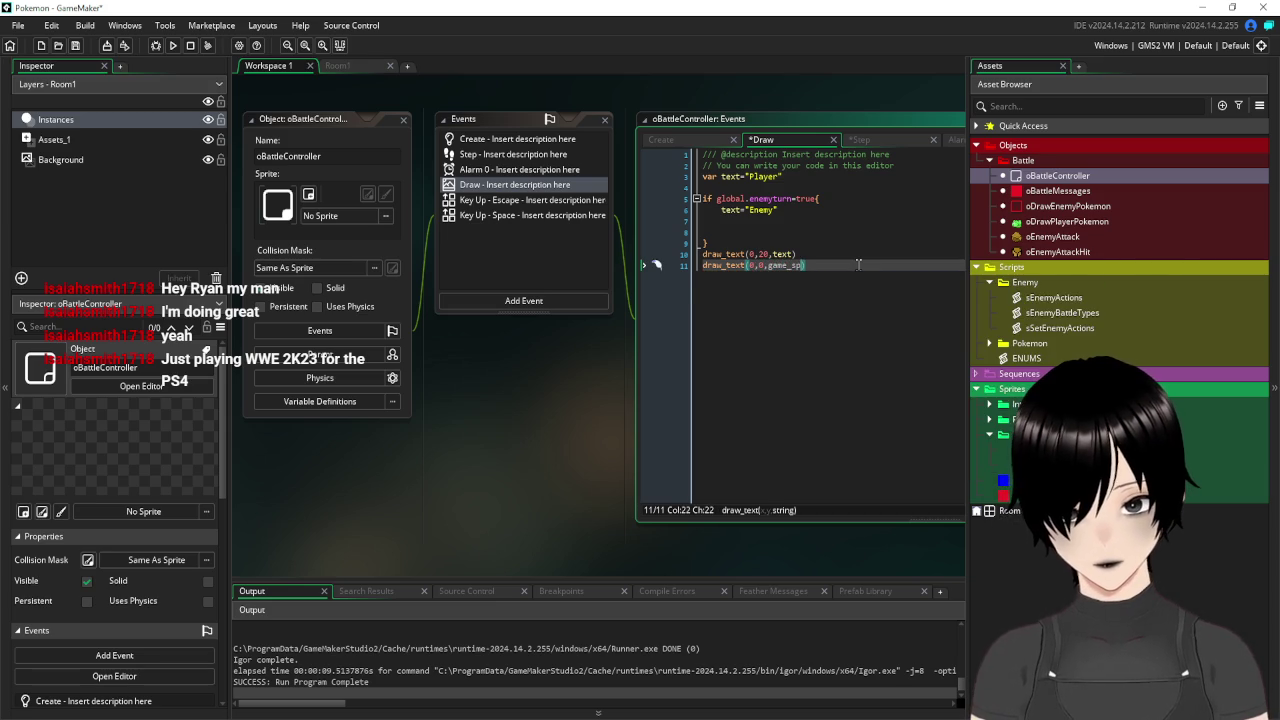
pyautogui.press('BackSpace')
pyautogui.press('BackSpace')
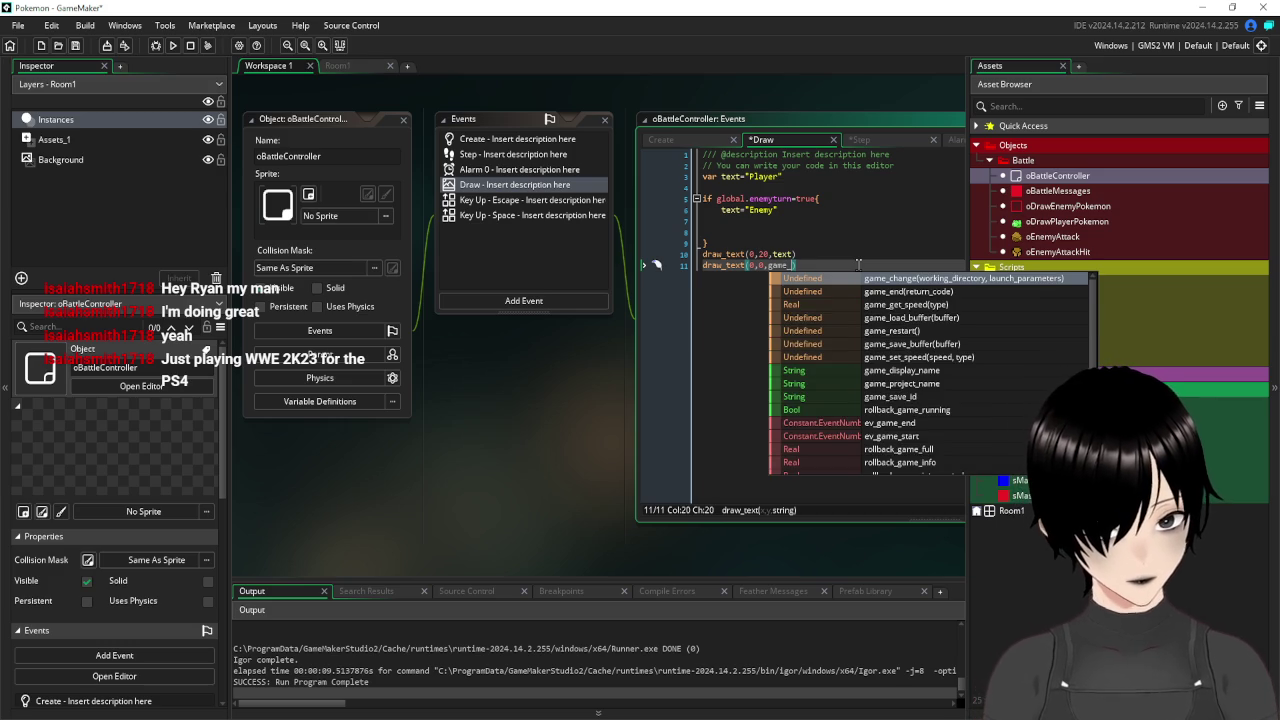
pyautogui.write('ge')
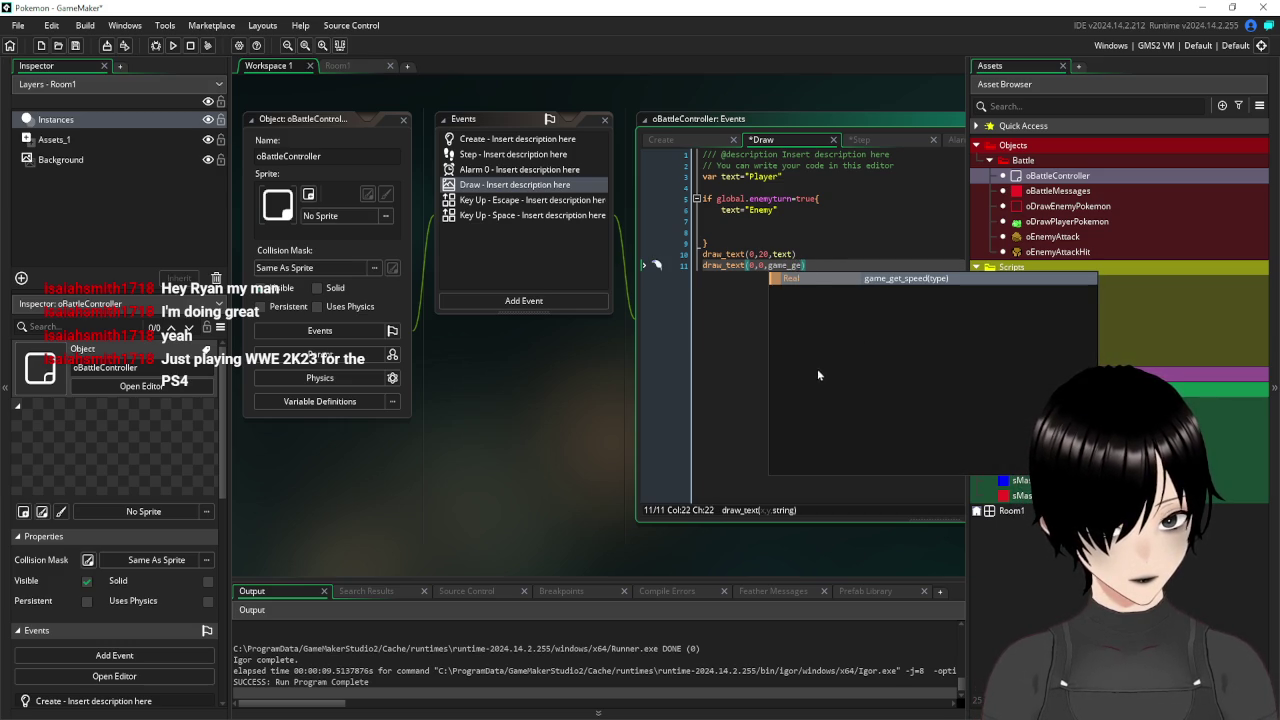
pyautogui.doubleClick(908, 278)
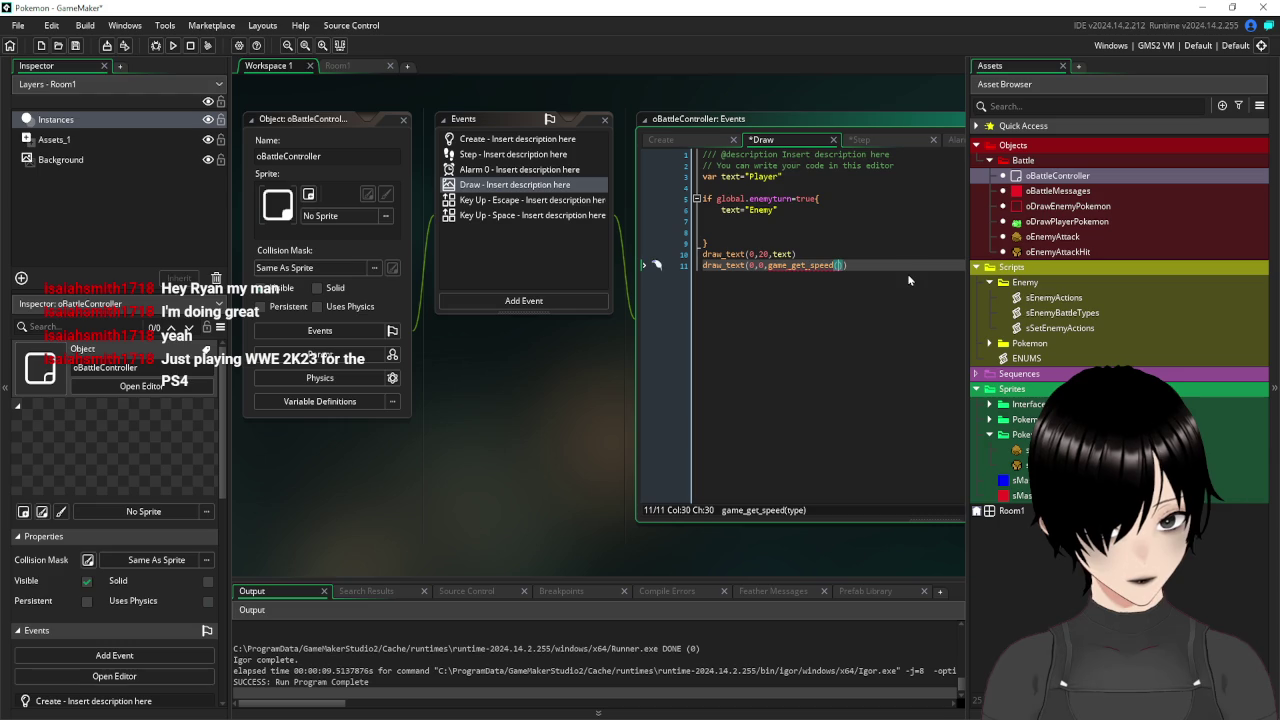
# Complete the call with gamespeed_fps, then save and run the game to see the speed shown.
pyautogui.click(488, 155)
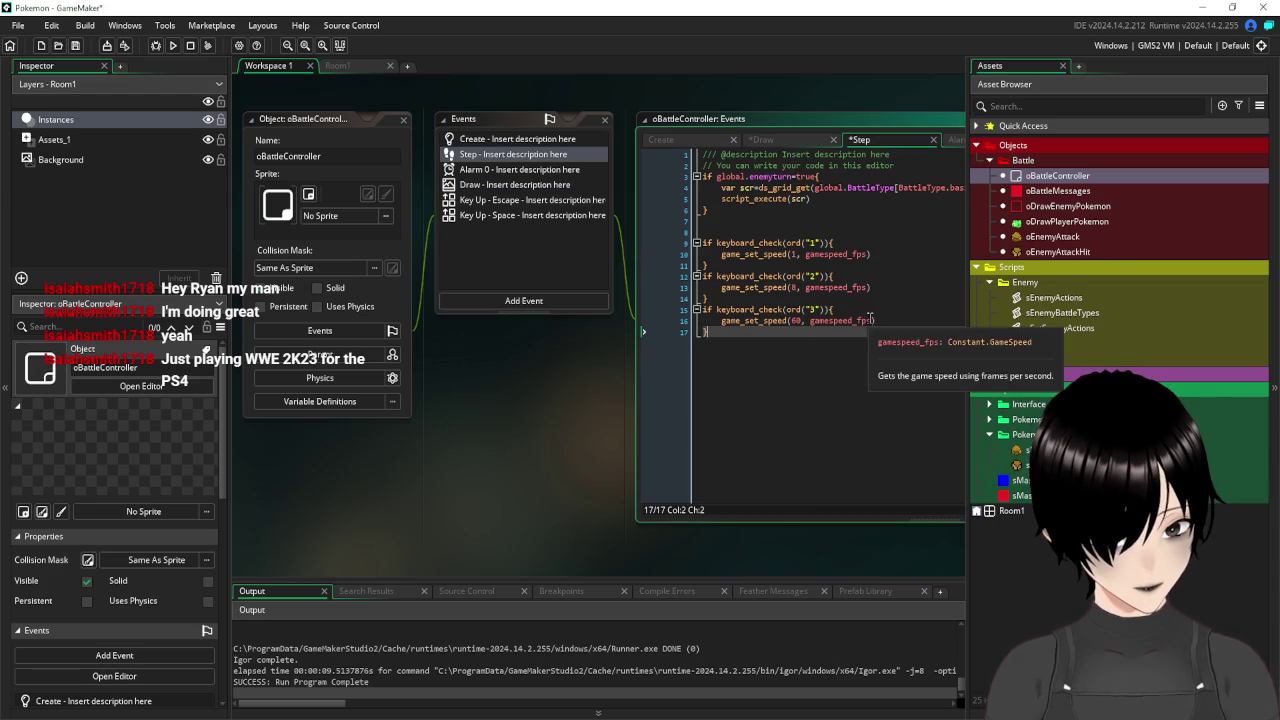
pyautogui.moveTo(870, 319); pyautogui.dragTo(838, 320)
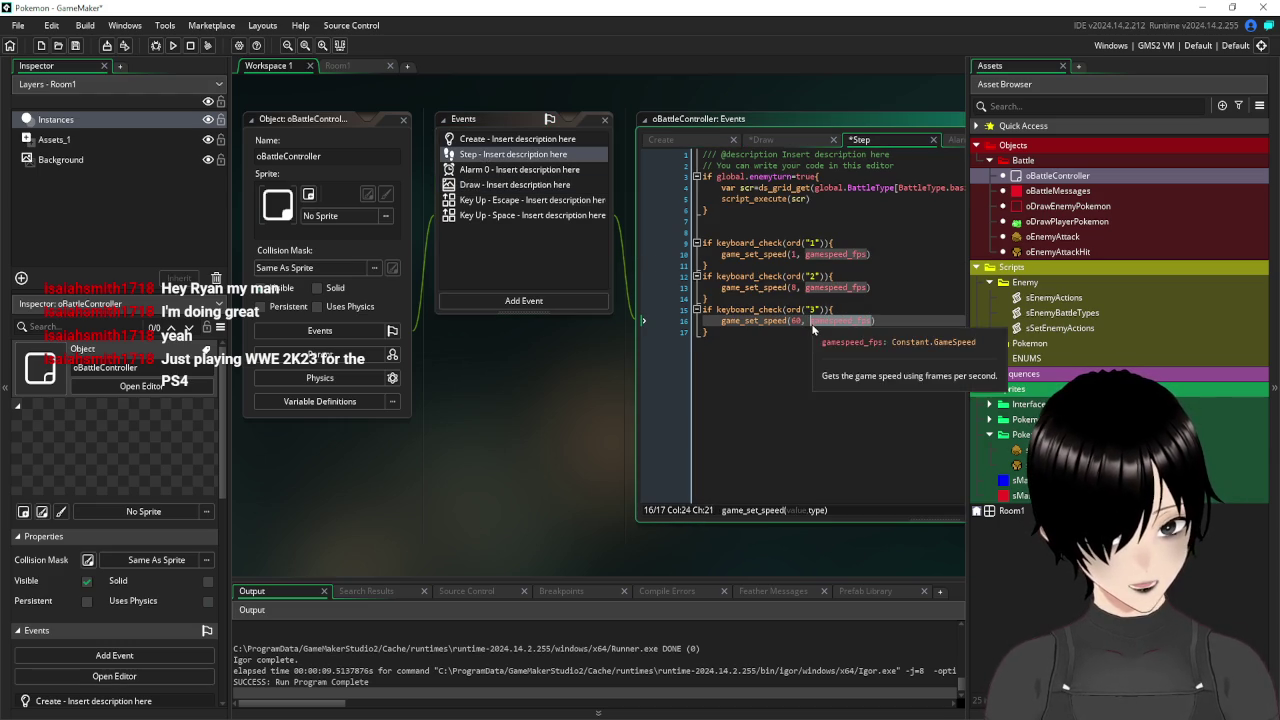
pyautogui.click(512, 186)
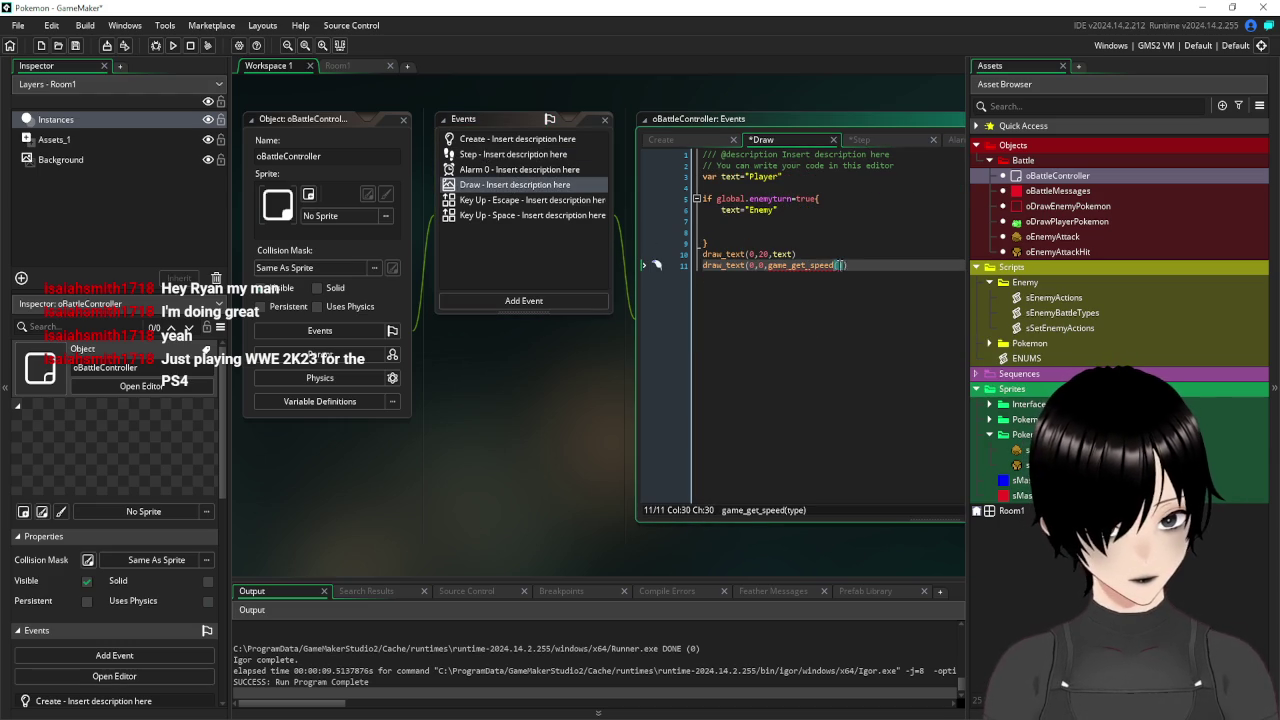
pyautogui.write('gamespeed_fps')
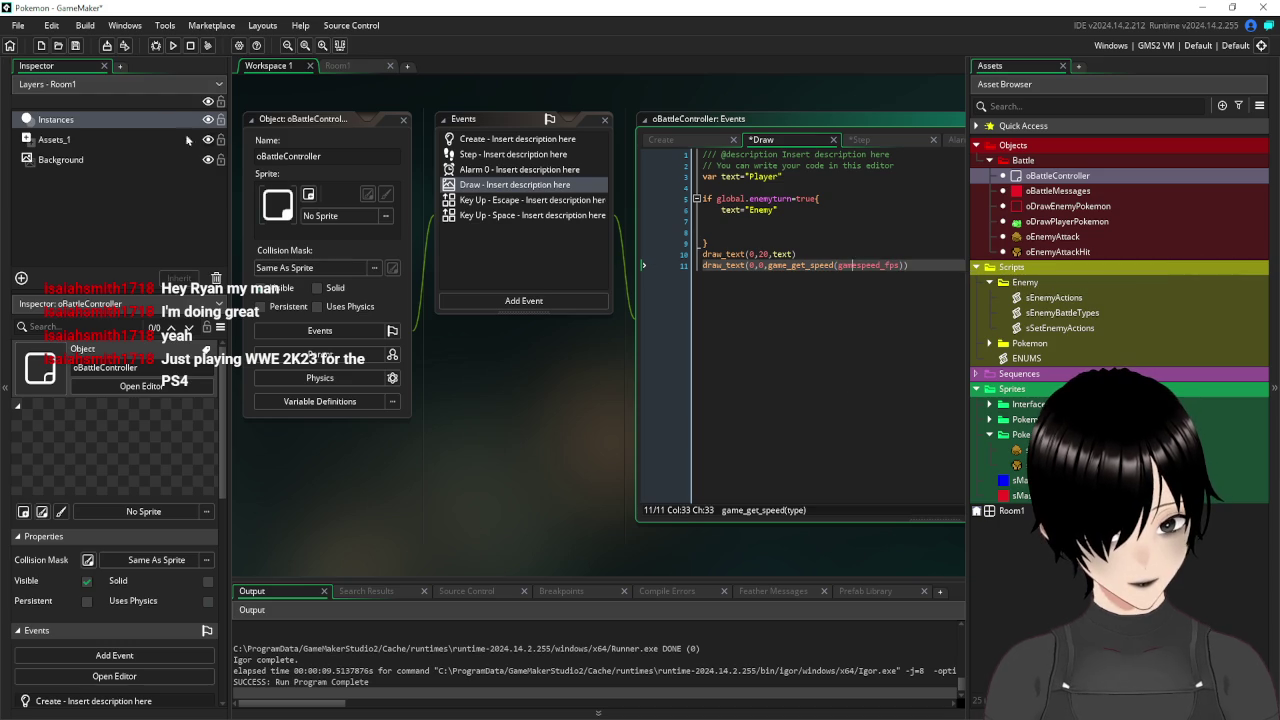
pyautogui.click(75, 45)
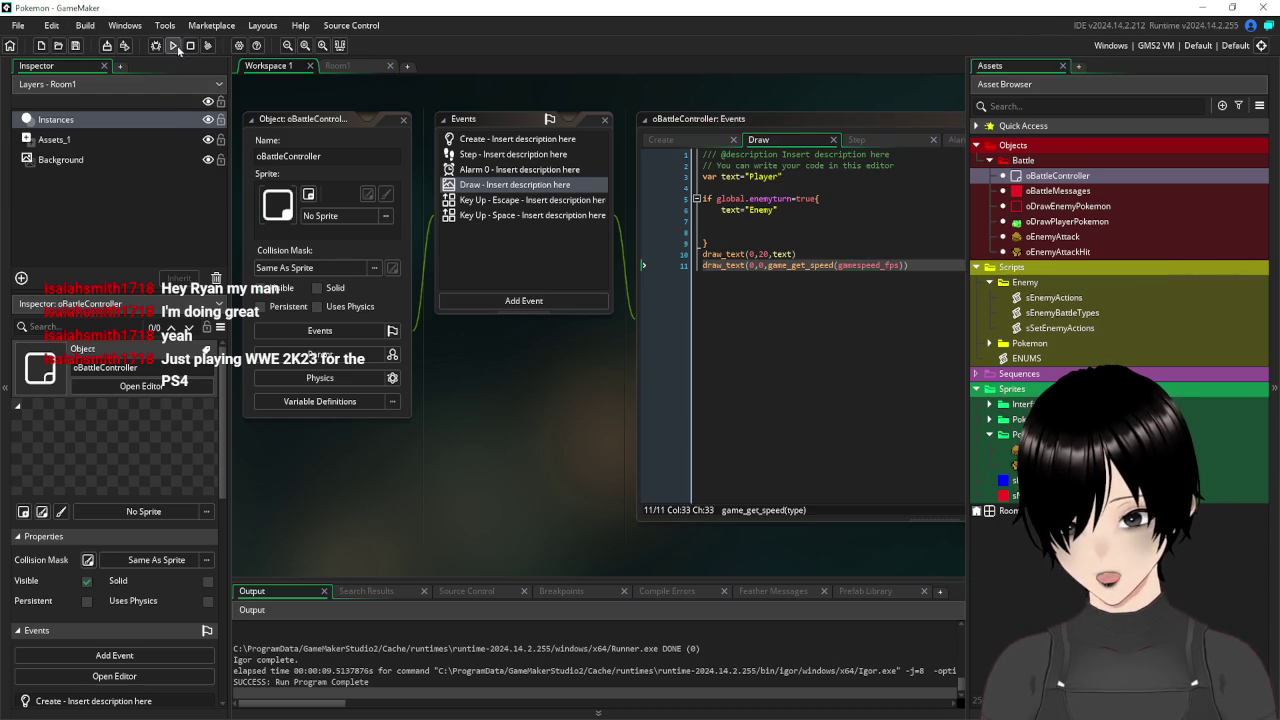
pyautogui.click(173, 45)
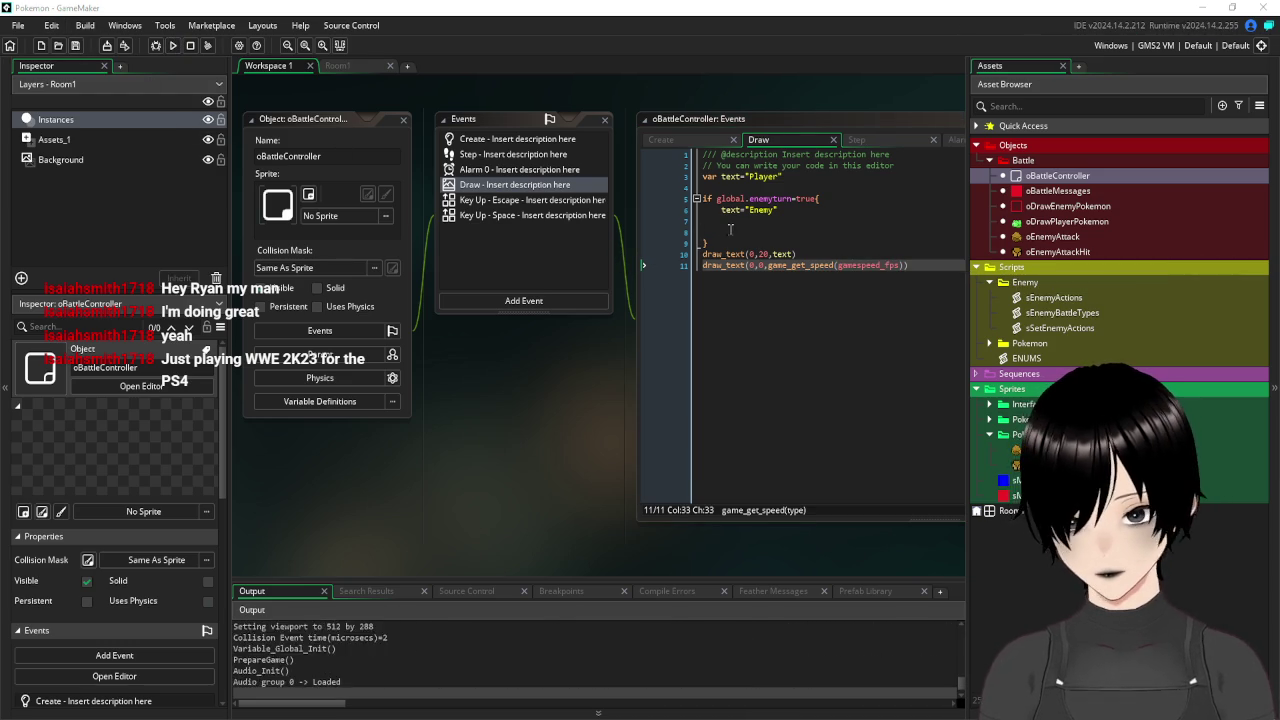